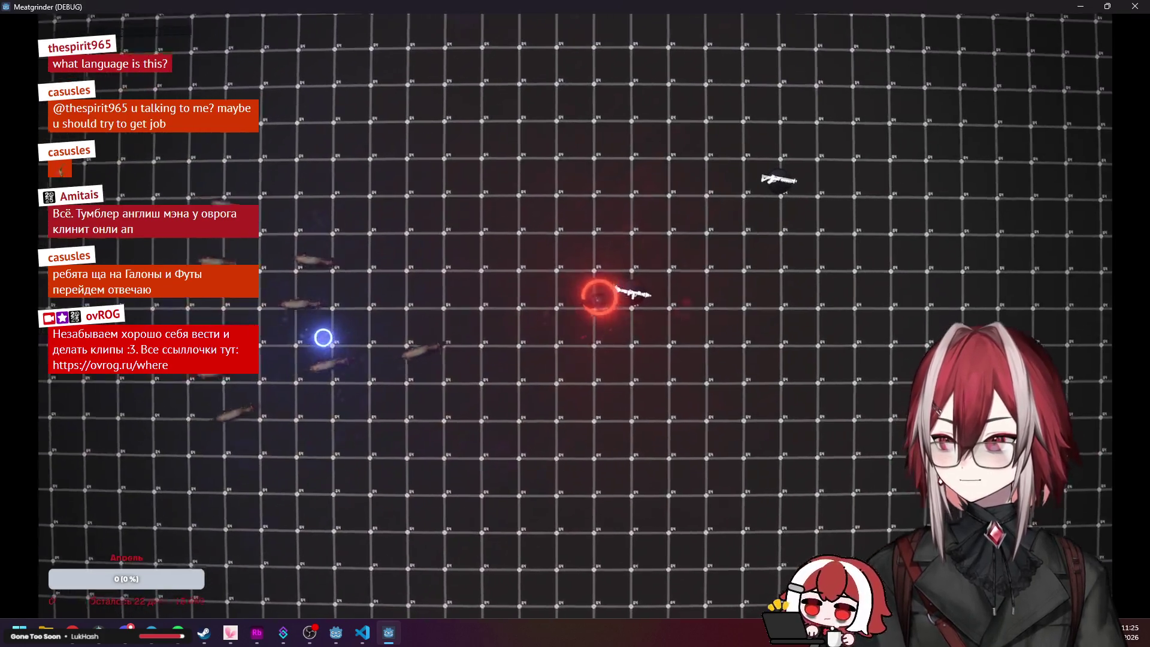
Play a short Meatgrinder debug round, moving and shooting enemies, then close the game window
left_click(323, 338)
key("d")
left_click(784, 348)
key("s")
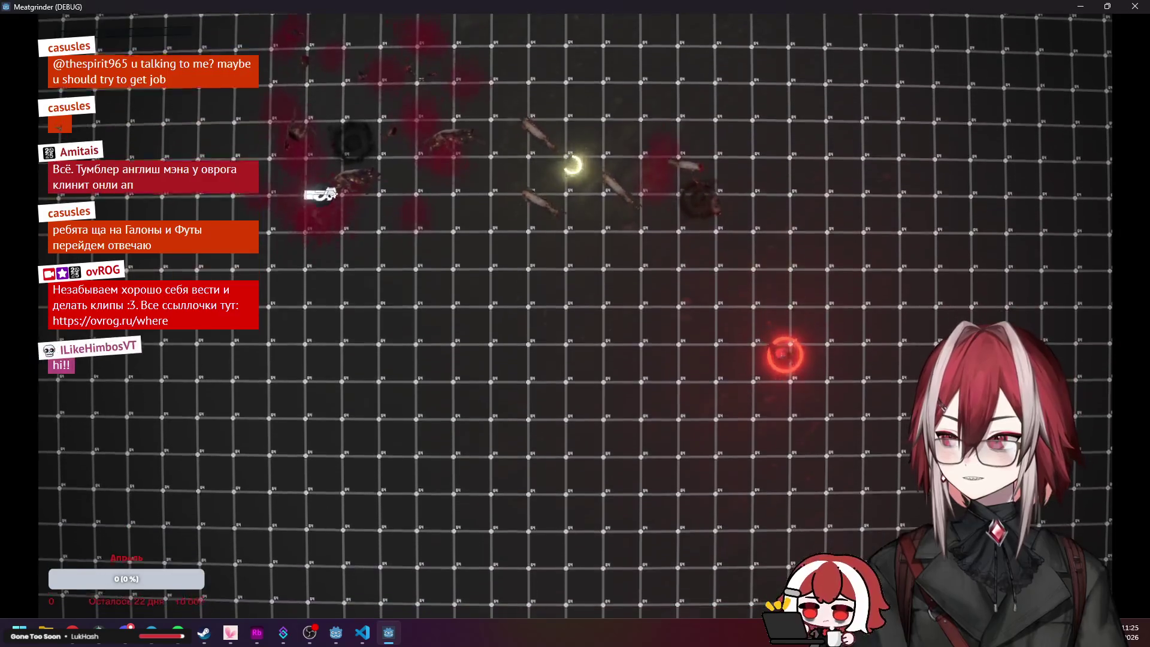
key("d")
left_click(602, 377)
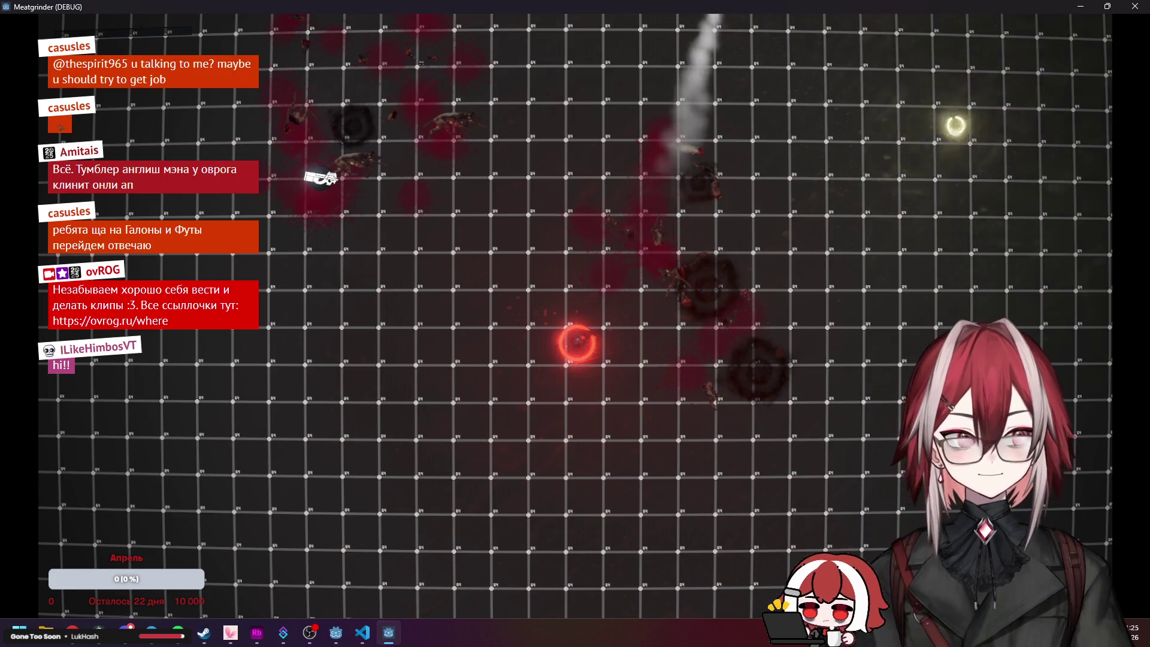
left_click(1132, 8)
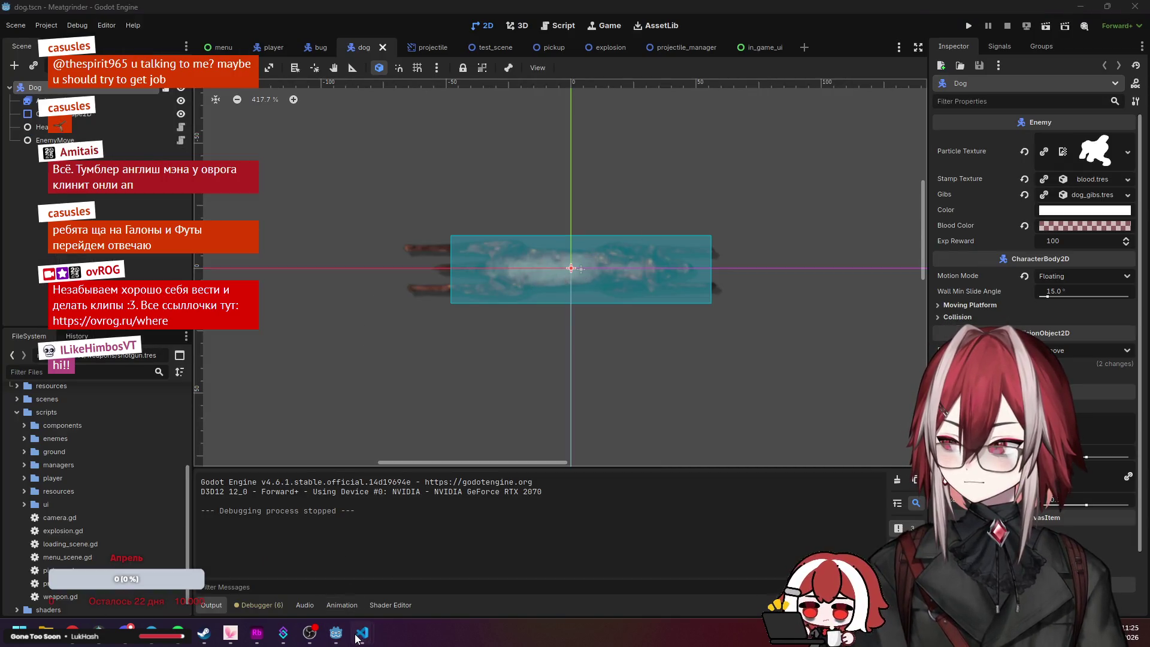
Bring VS Code forward and look through the expirence_manager.gd and exp_bar.gd scripts
mouse_move(362, 633)
left_click(301, 559)
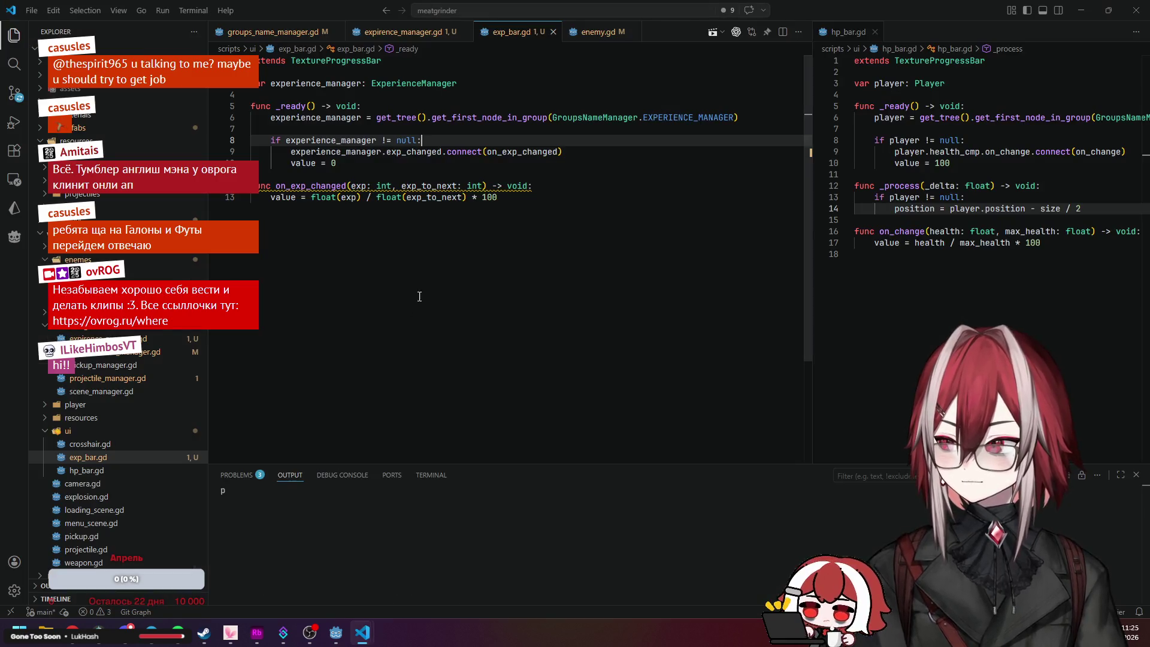
left_click(348, 202)
key("End")
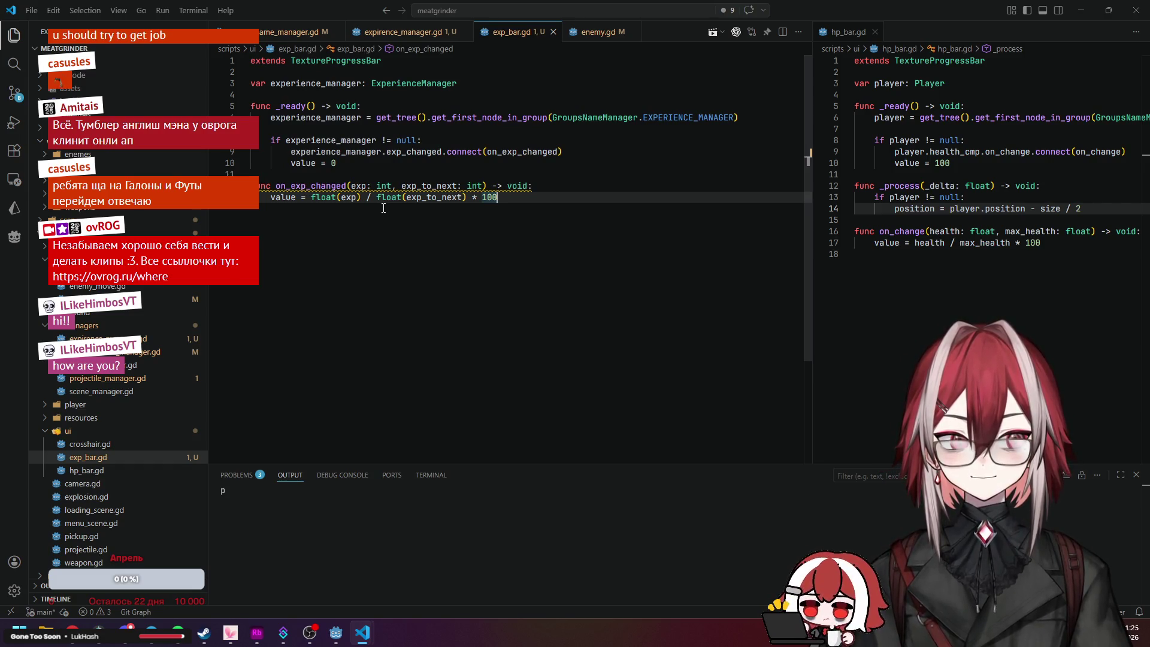
key("Up")
key("Up")
key("Up")
key("Down")
key("Down")
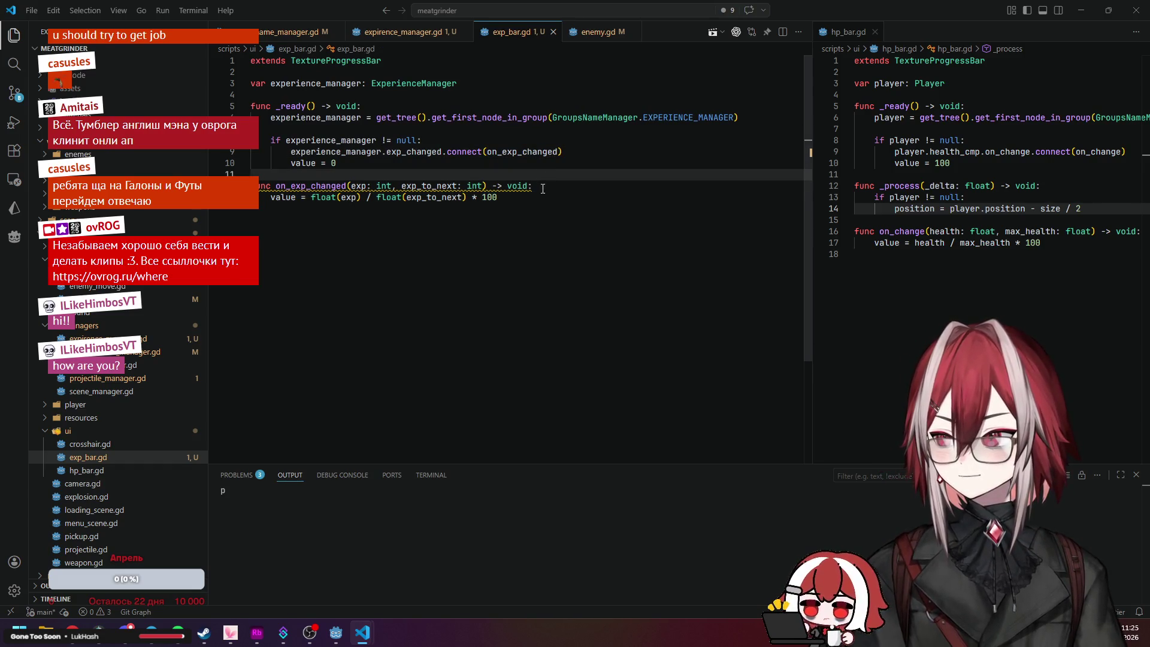
left_click(532, 201)
left_click(397, 33)
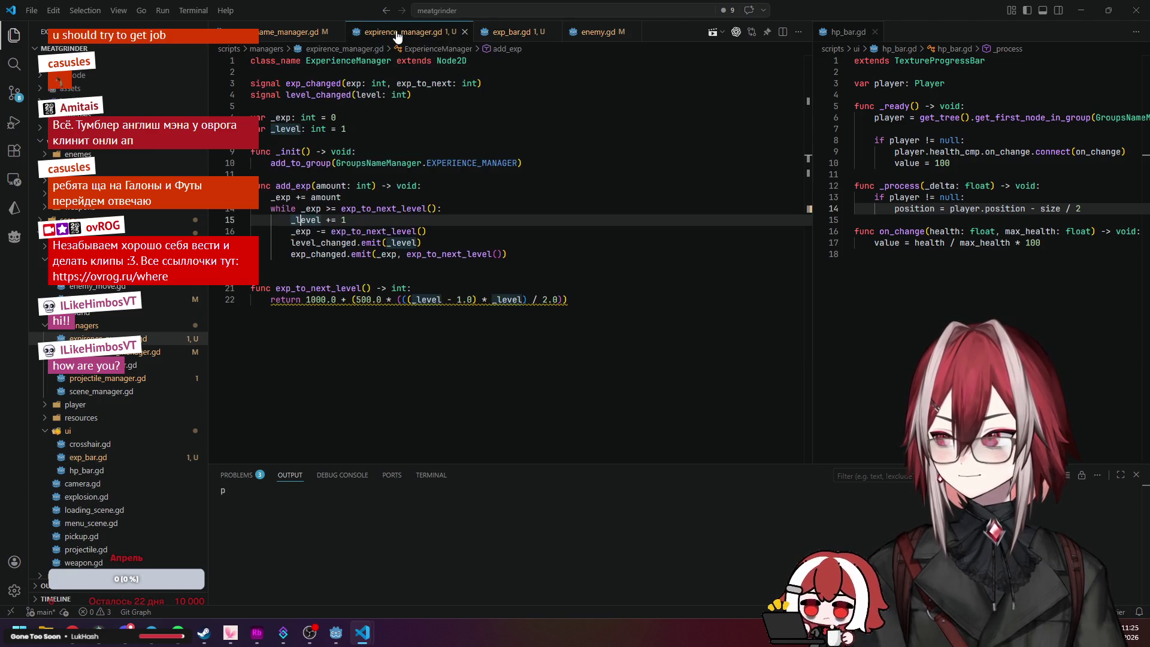
left_click(497, 35)
left_click(439, 35)
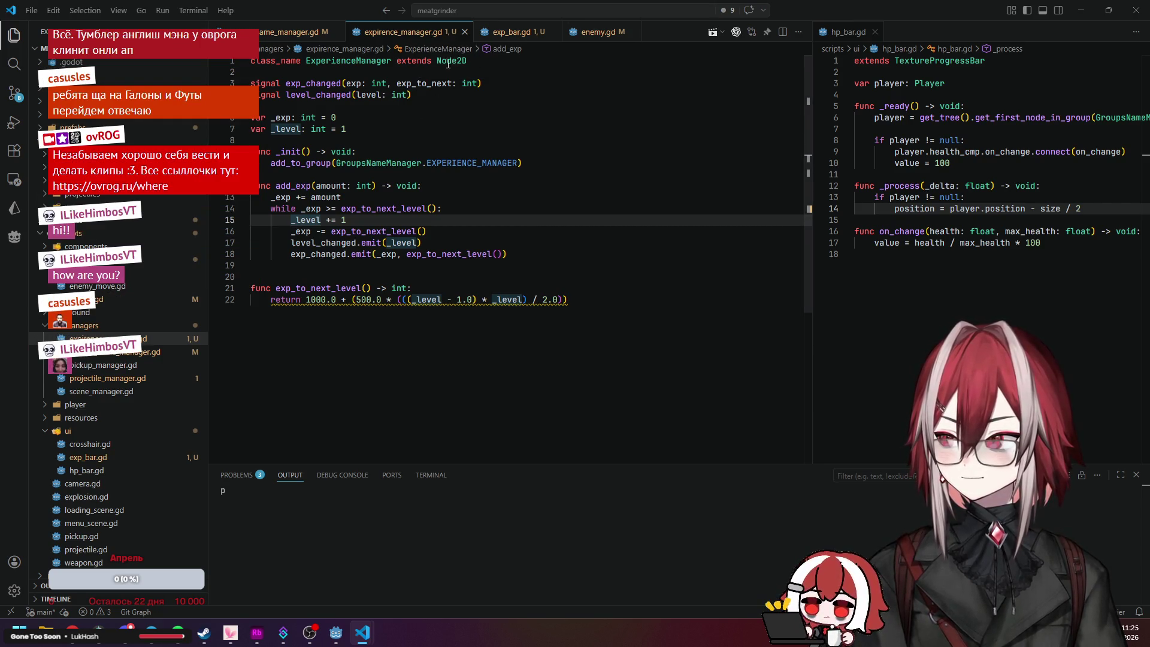
Add print("Gained ", amount, " EXP. Total: ", _exp) after _exp += amount, save, and return to Godot
left_click(477, 197)
key("Return")
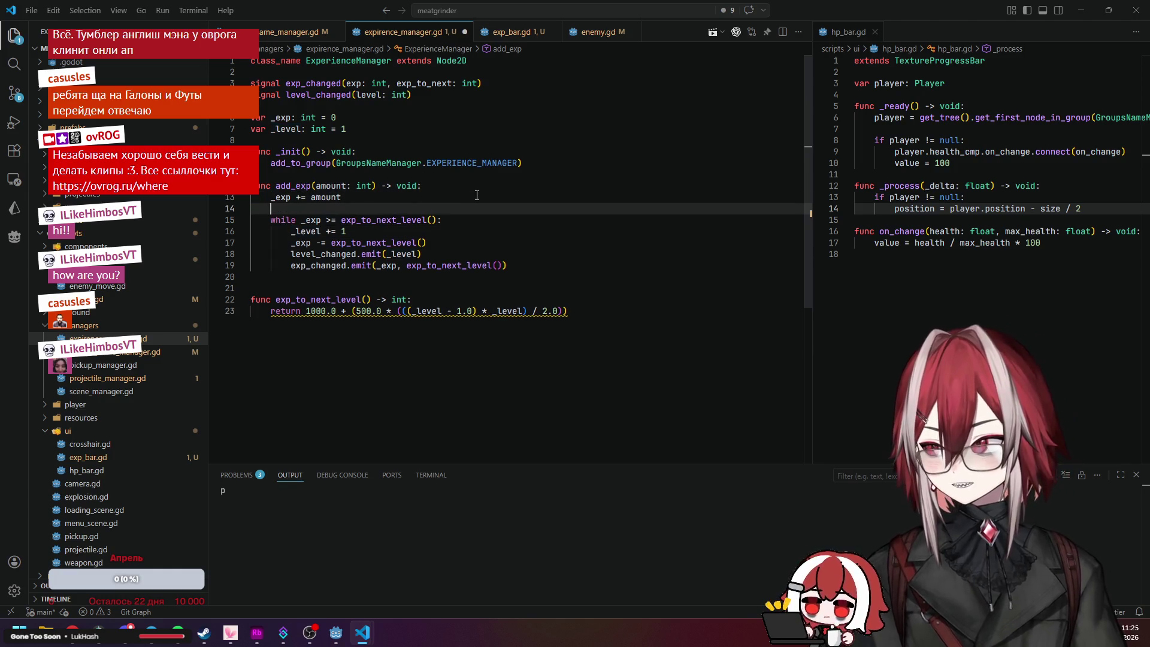
type("pri")
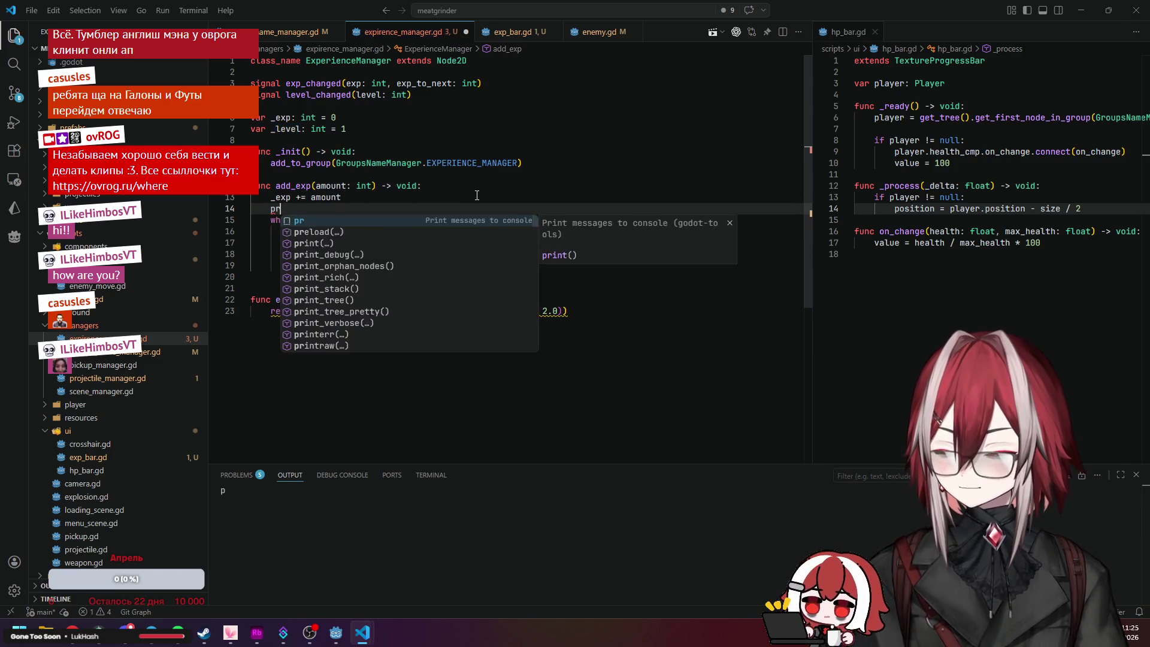
key("Tab")
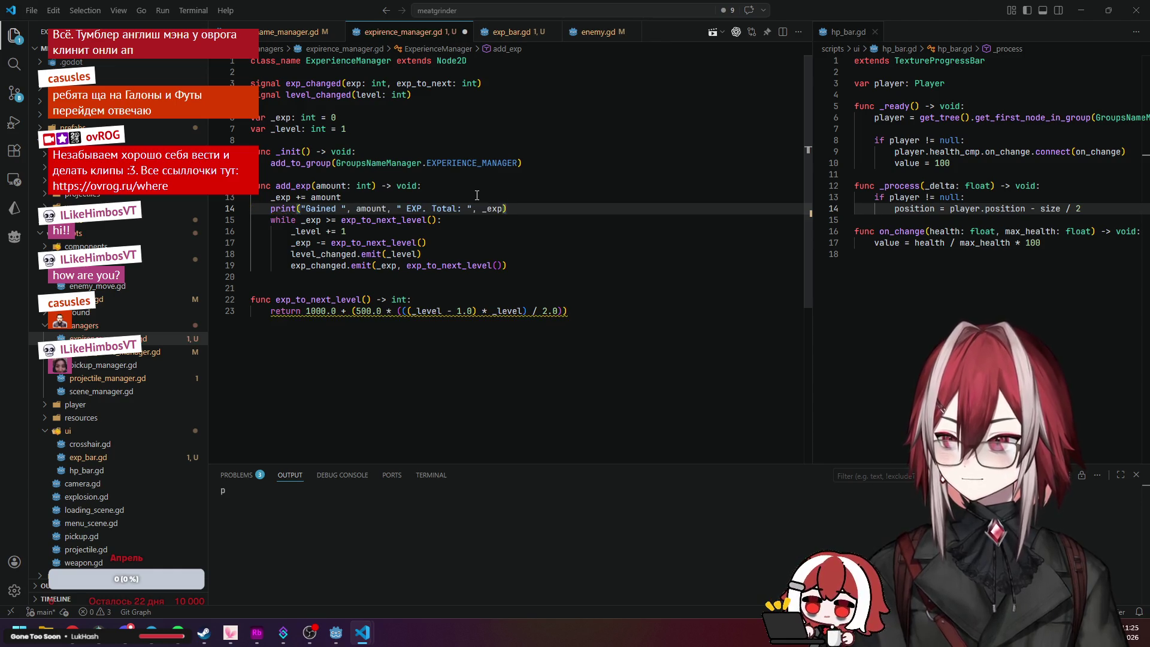
key("ctrl+s")
left_click(592, 215)
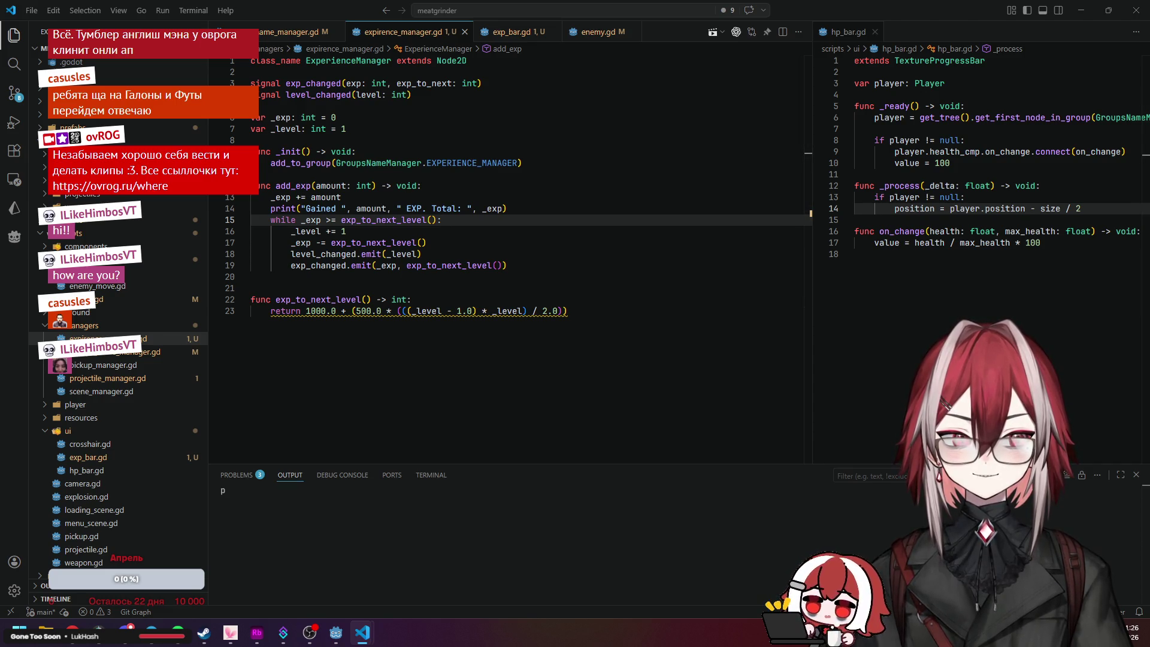
key("Down")
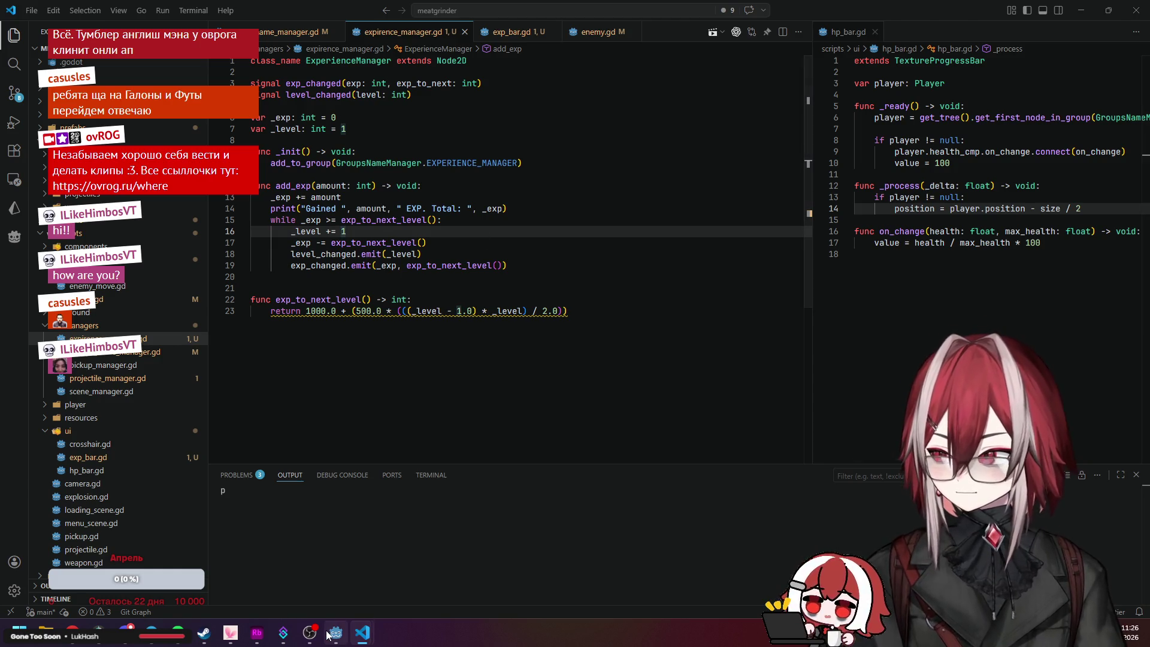
left_click(335, 636)
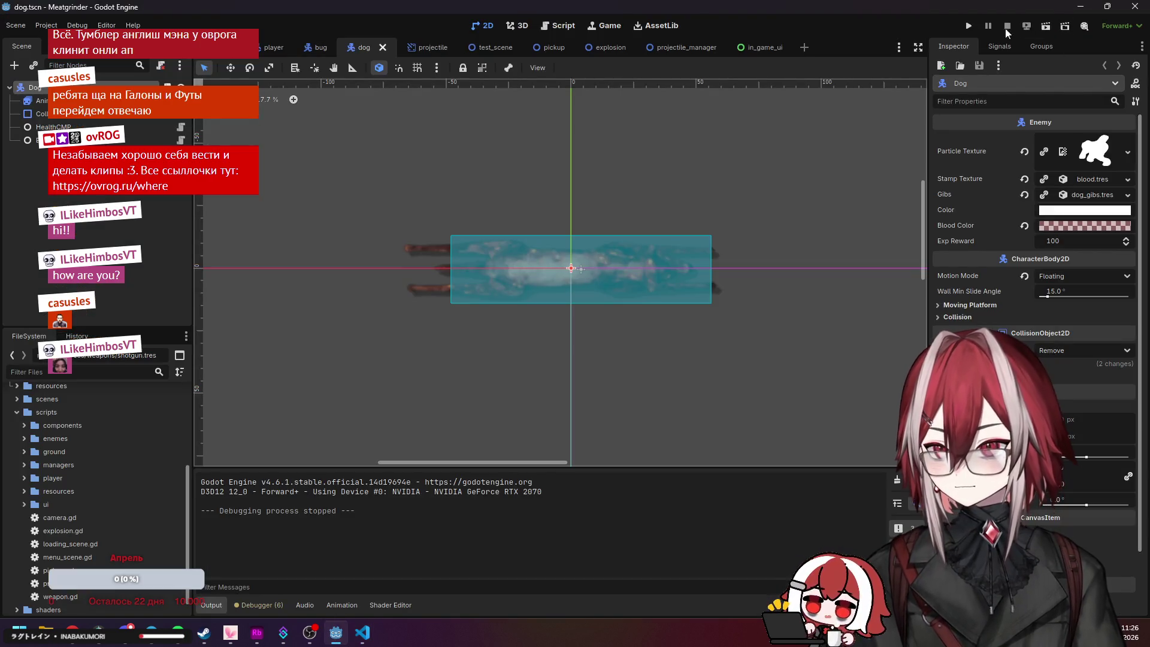
Run the game, start a round, kill a few enemies, and close it to check the EXP logs
left_click(975, 25)
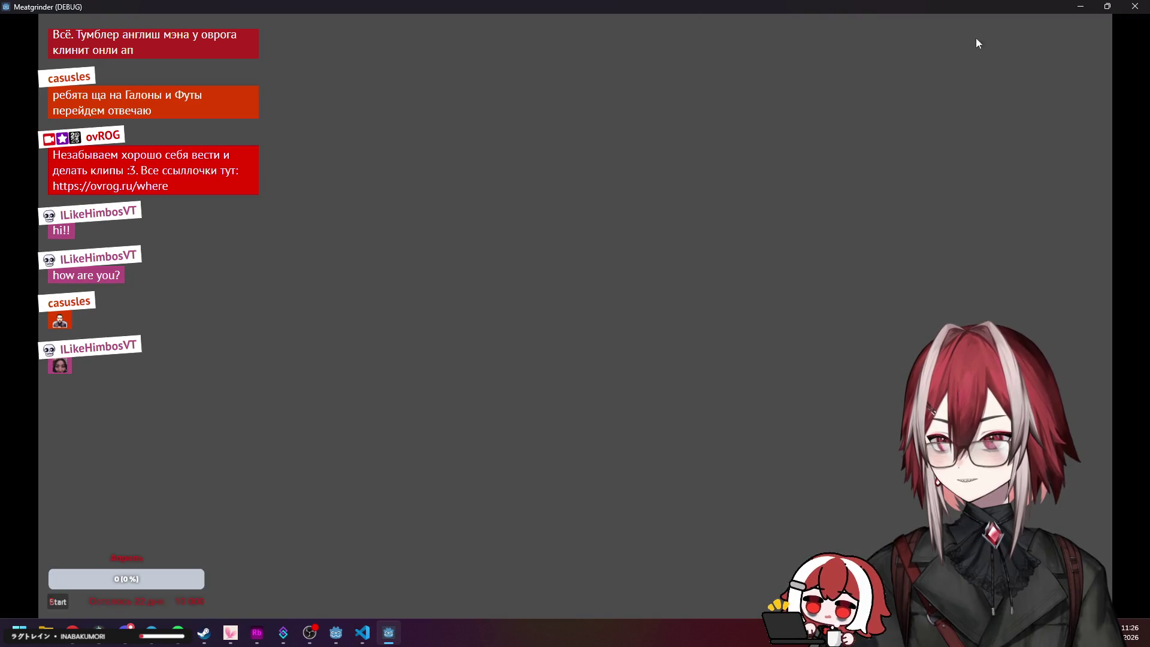
left_click(59, 601)
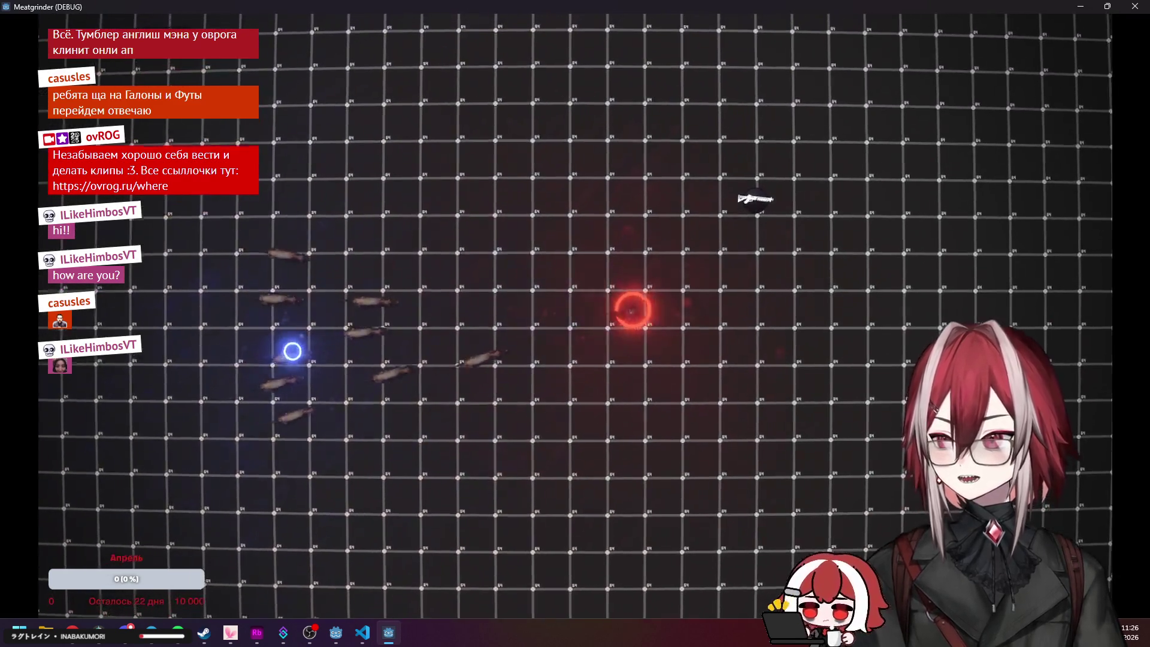
left_click(671, 317)
key("d")
key("w")
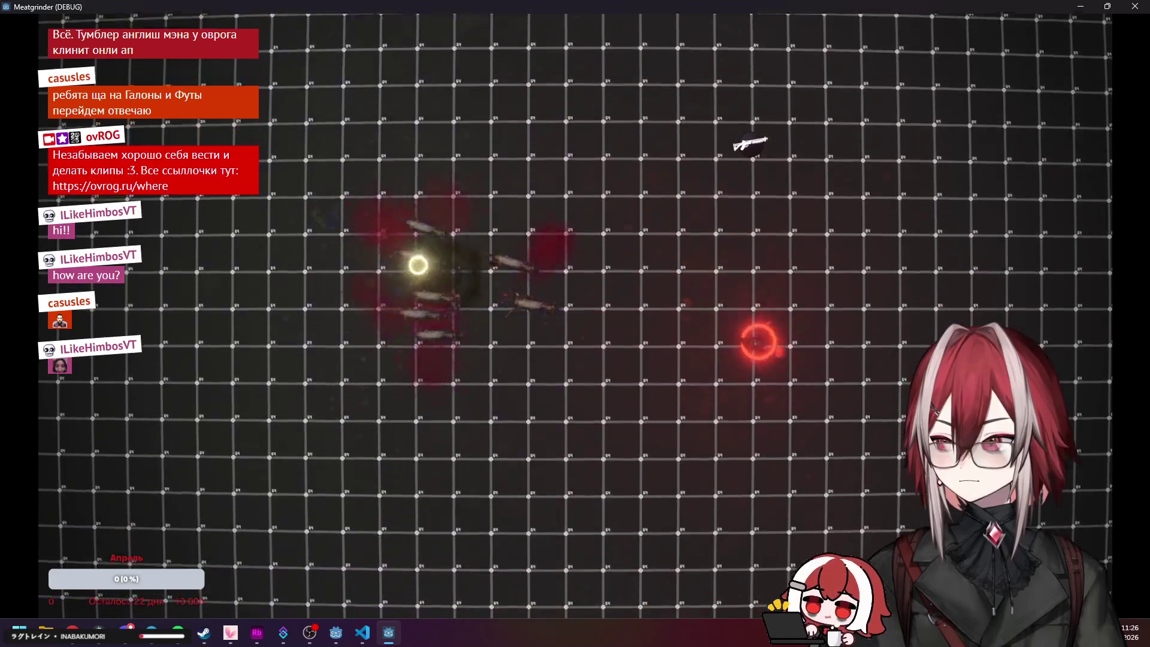
key("s")
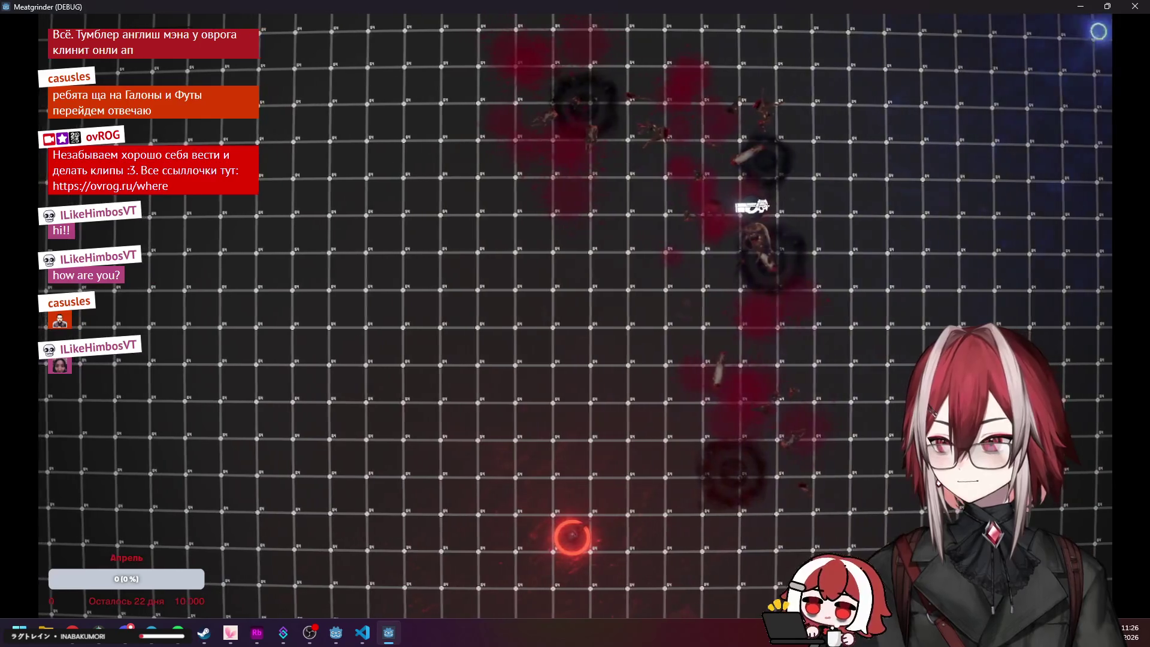
left_click(1134, 6)
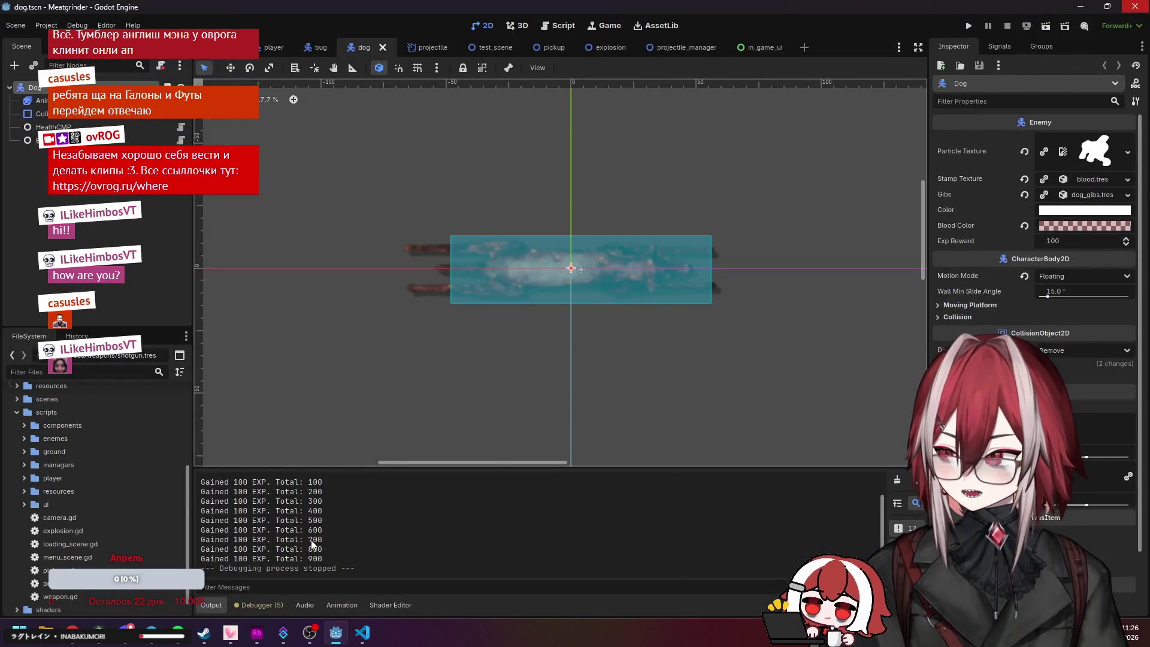
In the in_game_ui scene, drag exp_bar.gd from the ui scripts folder onto the ExpBar node
scroll(329, 528, "up", 1)
scroll(319, 504, "down", 1)
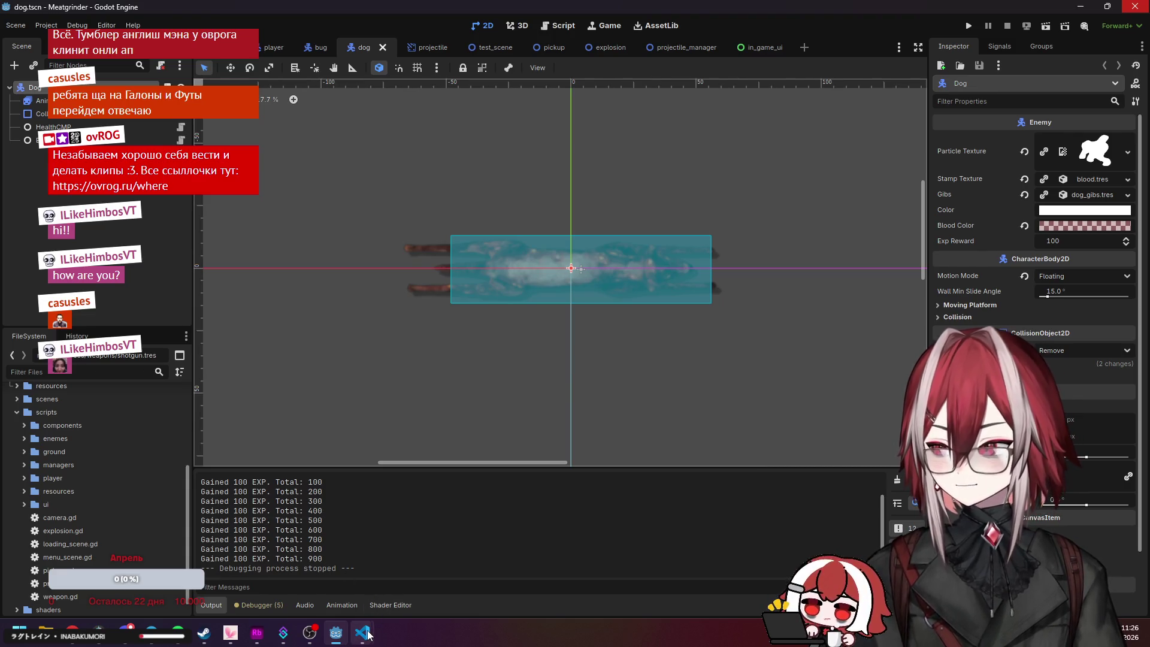
mouse_move(363, 632)
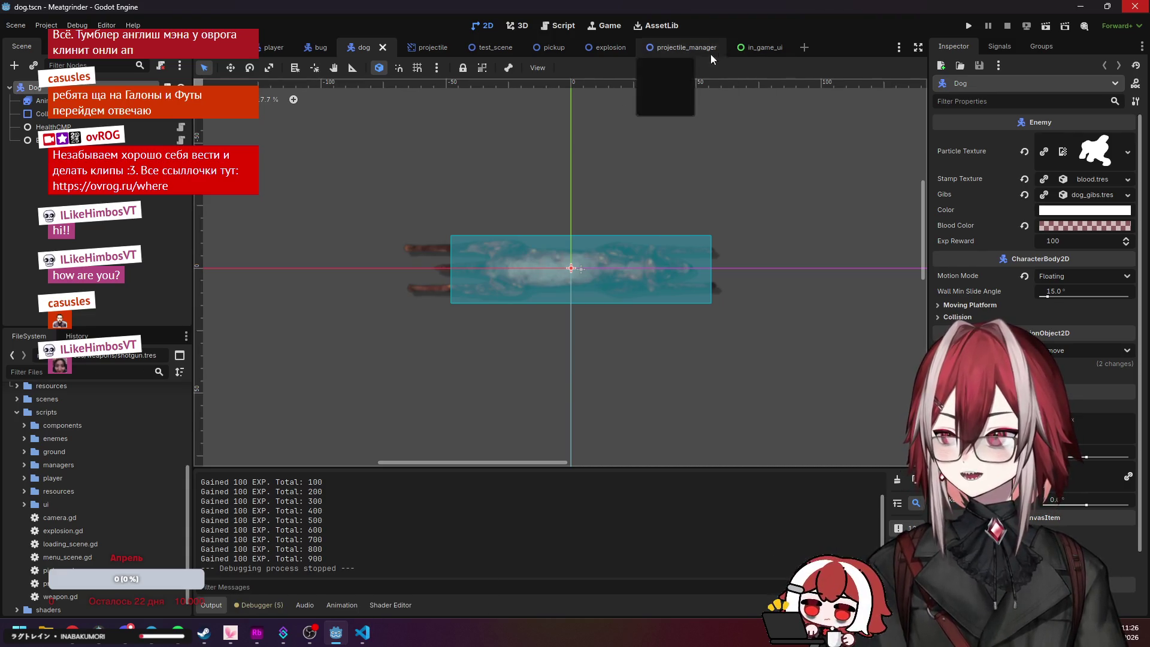
left_click(758, 48)
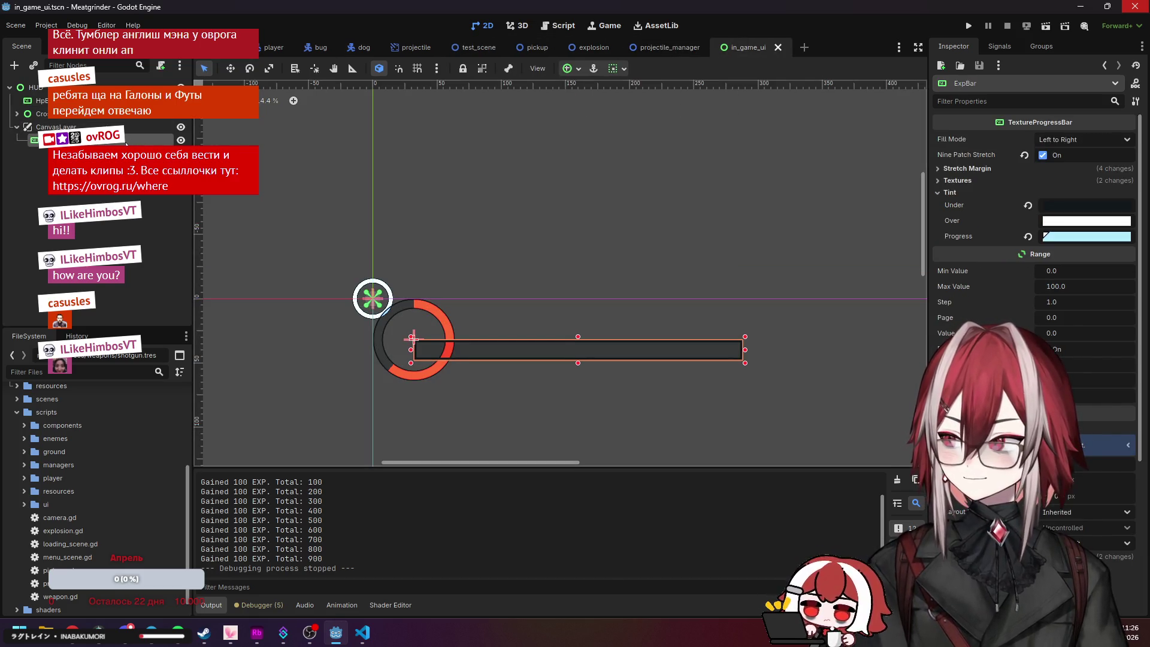
left_click(25, 505)
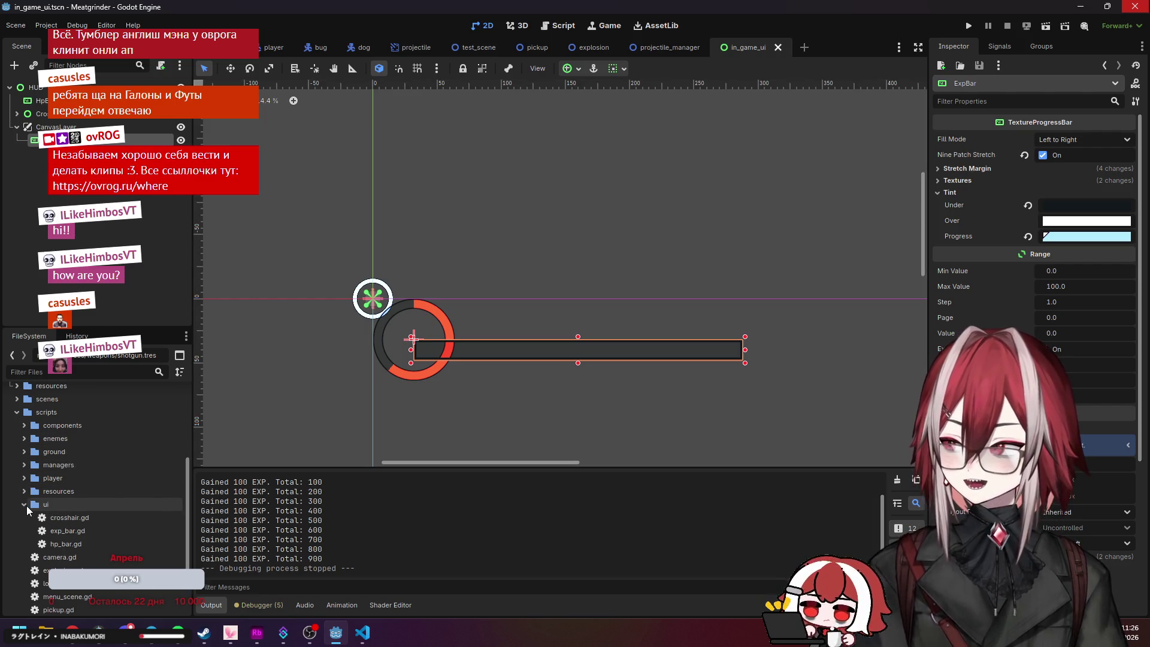
left_click(72, 533)
left_click_drag(70, 533, 39, 140)
left_click(120, 140)
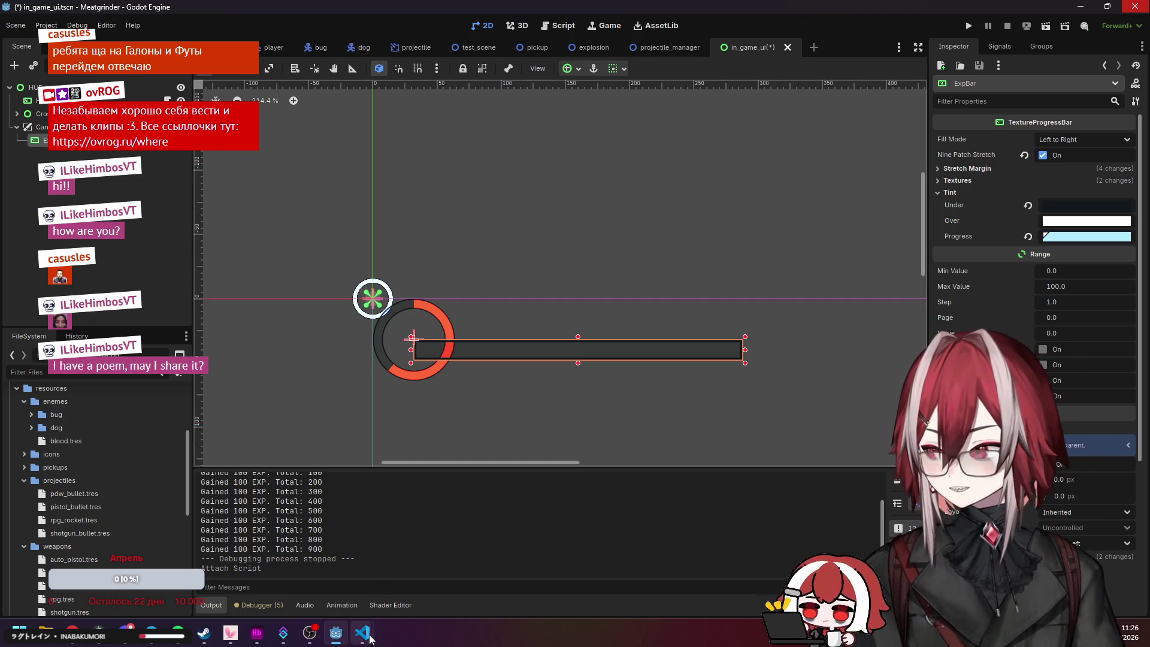
Bring VS Code forward, showing player-exp-system.ts at its getState return line
mouse_move(362, 633)
left_click(404, 598)
left_click(440, 331)
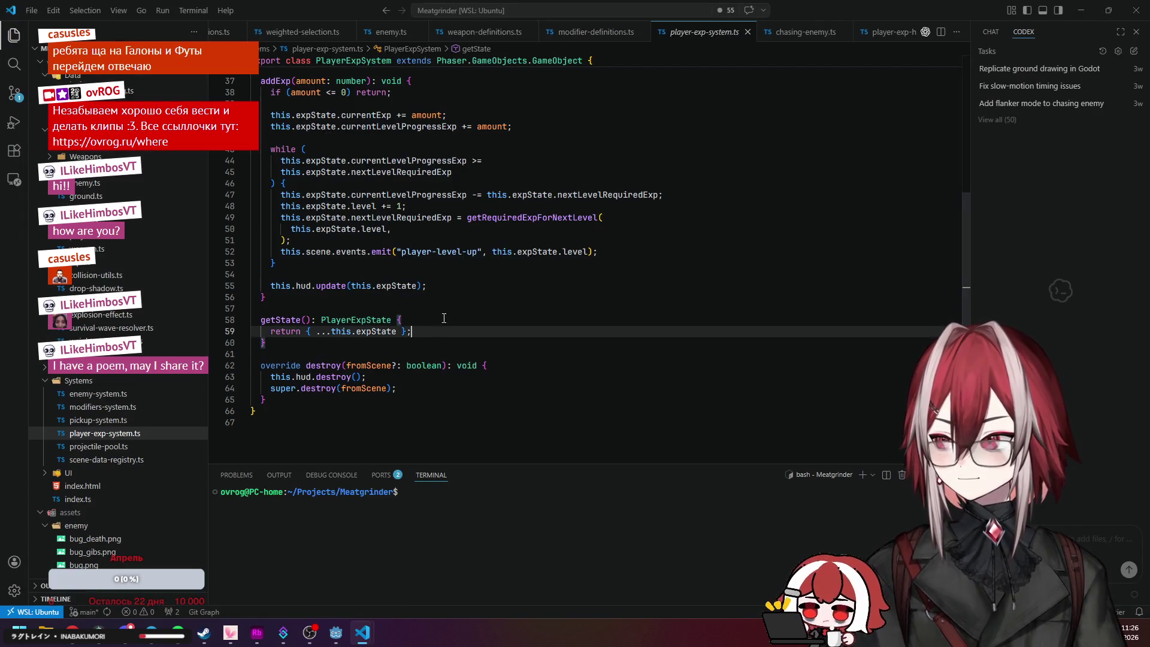
Switch to the VS Code window with expirence_manager.gd and check the exp_to_next_level return line
mouse_move(362, 632)
left_click(296, 569)
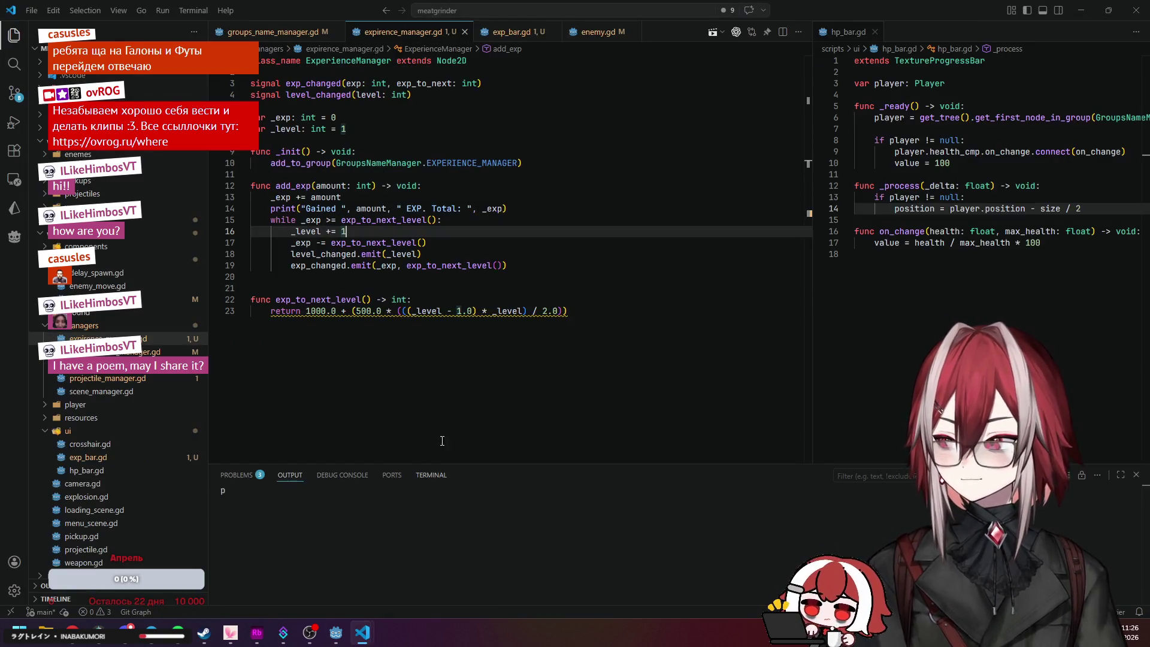
left_click(512, 266)
left_click(535, 304)
Read exp_bar.gd's line 13, value = float(exp) / float(exp_to_next) * 100, then go back to Godot
left_click(495, 36)
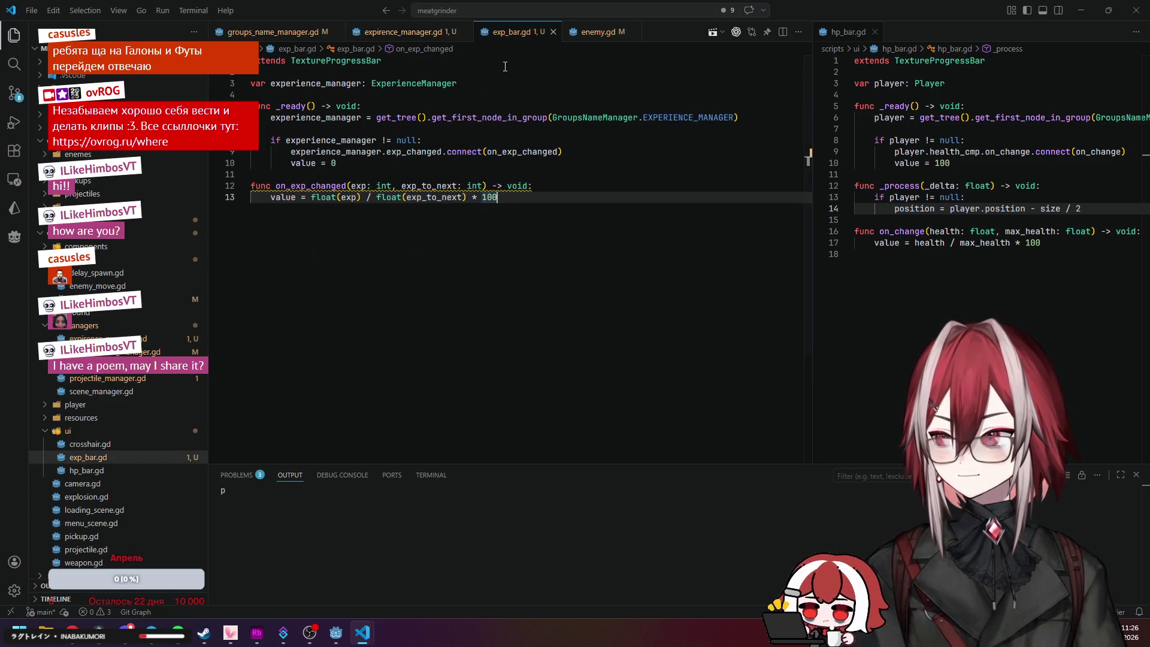
left_click(531, 187)
left_click(529, 193)
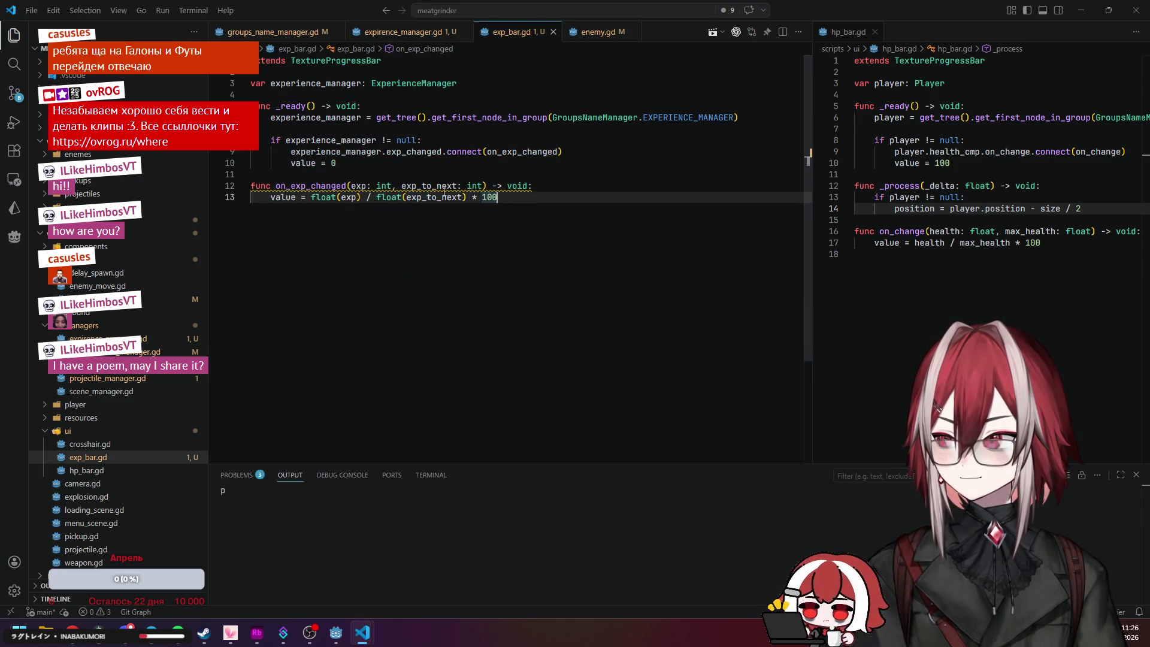
left_click(405, 198)
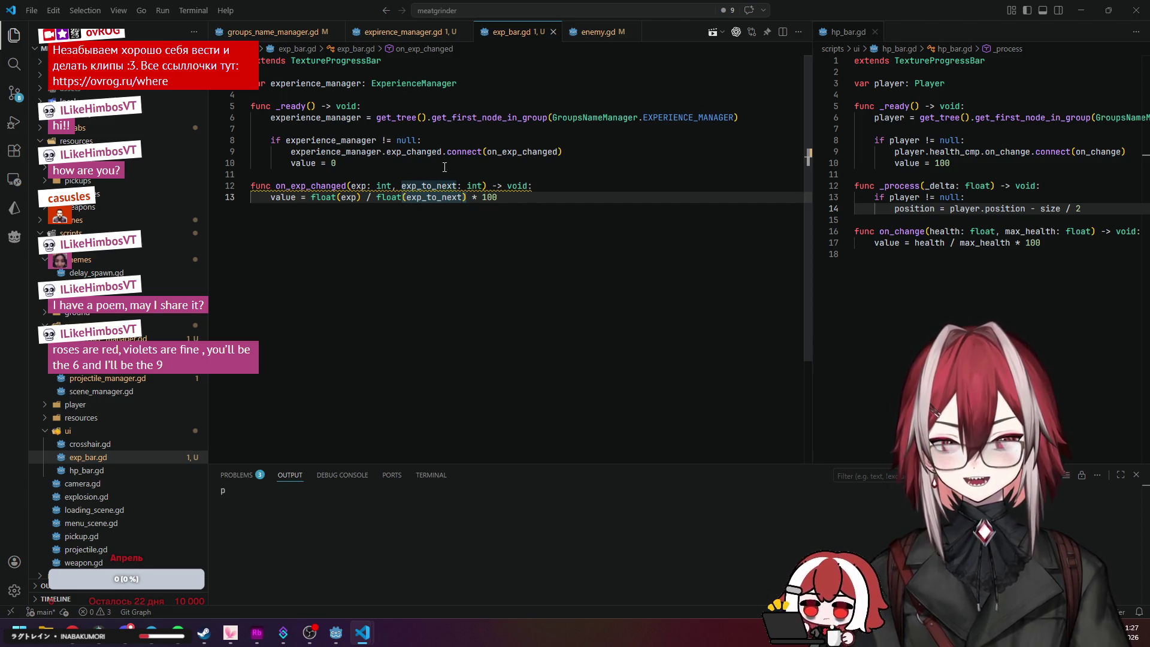
left_click(520, 201)
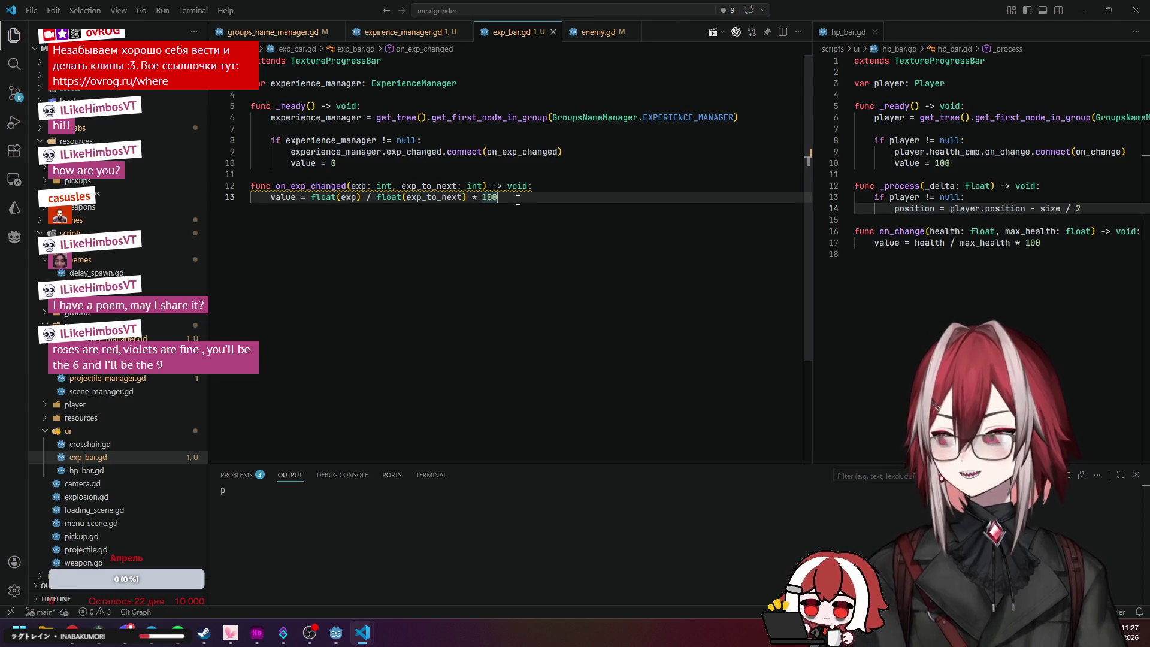
left_click(335, 632)
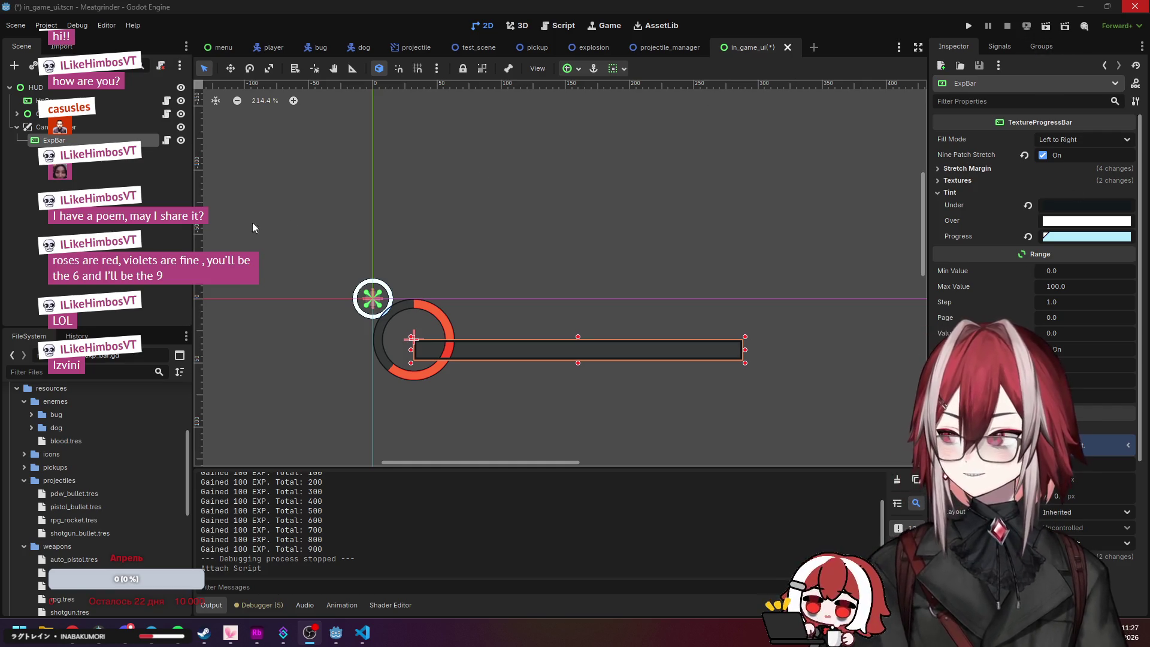
Save the in_game_ui scene, play-test with F5 by shooting enemies, then close the game
left_click(150, 235)
key("ctrl+s")
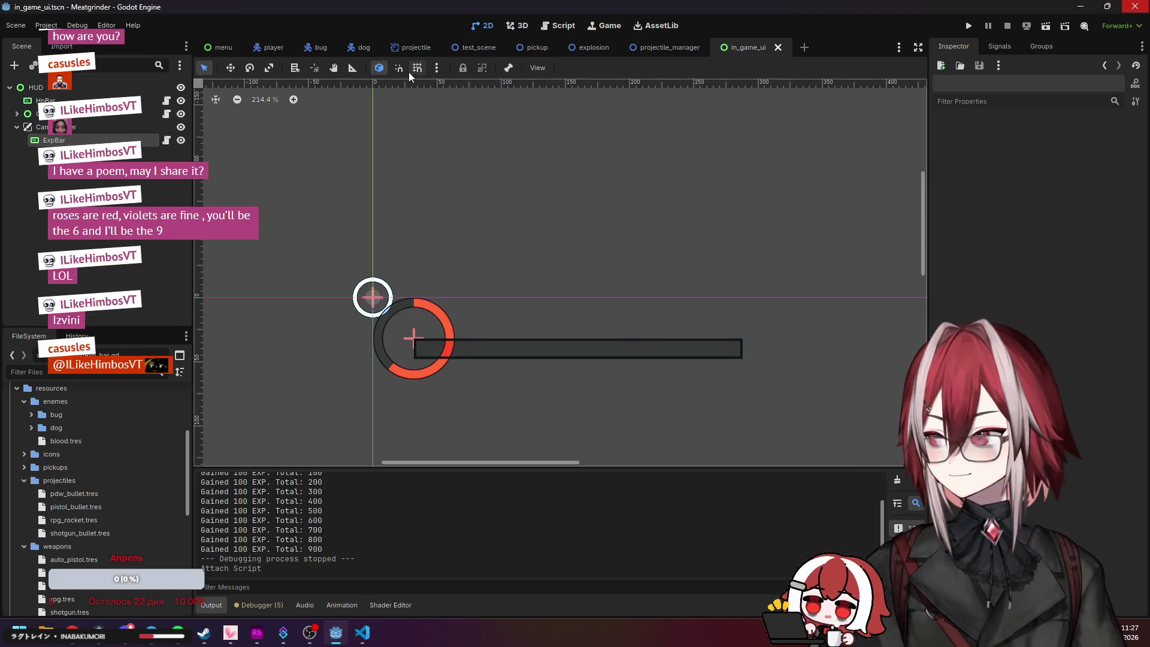
key("F5")
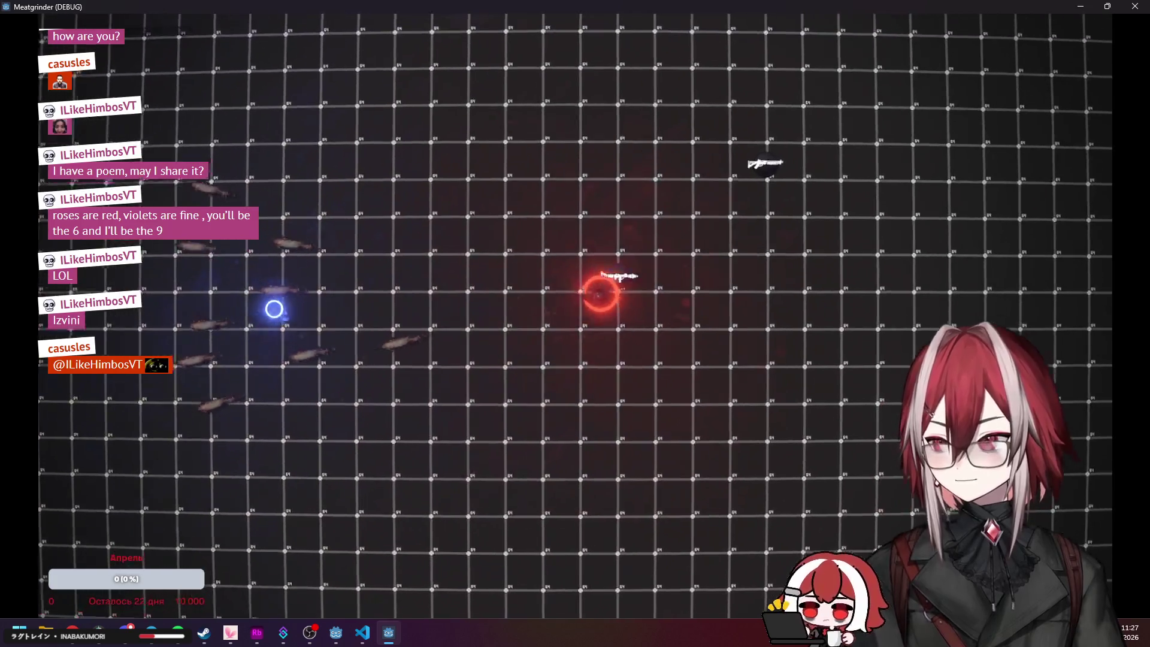
left_click(284, 303)
key("d")
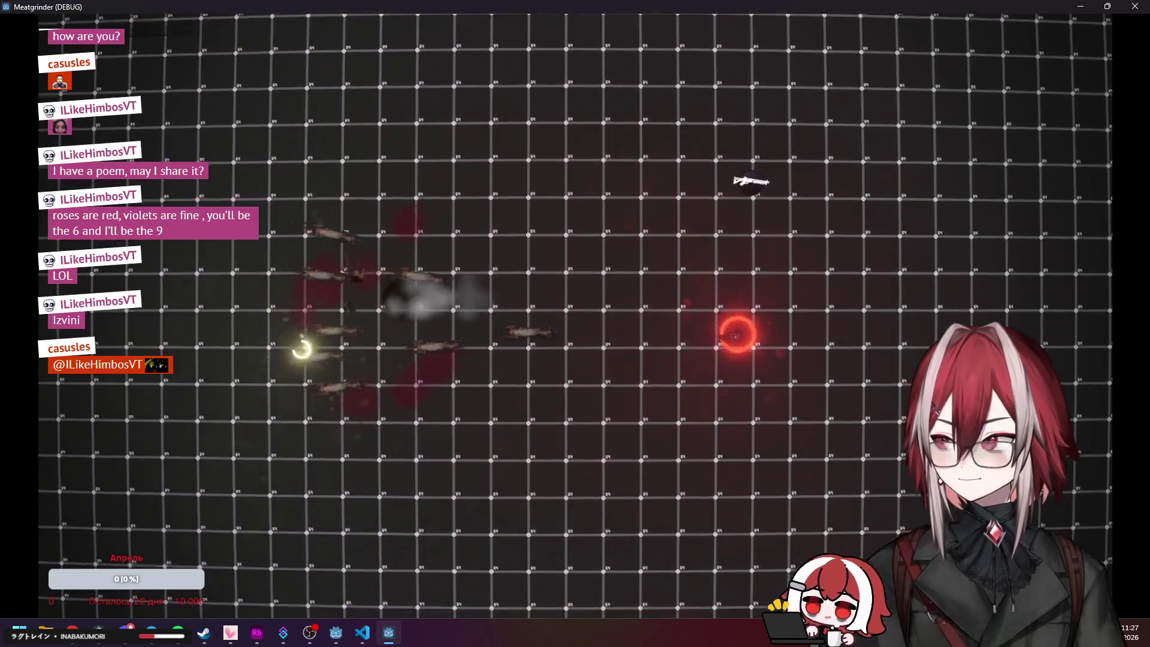
key("s")
left_click(570, 188)
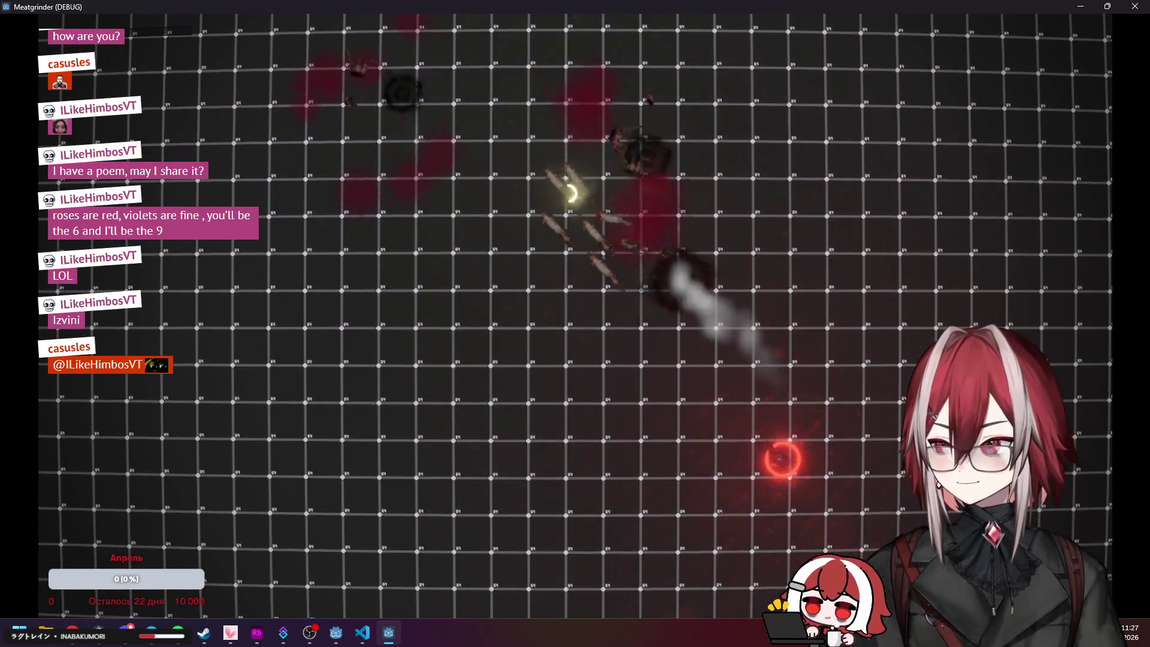
left_click(608, 244)
key("d")
left_click(665, 309)
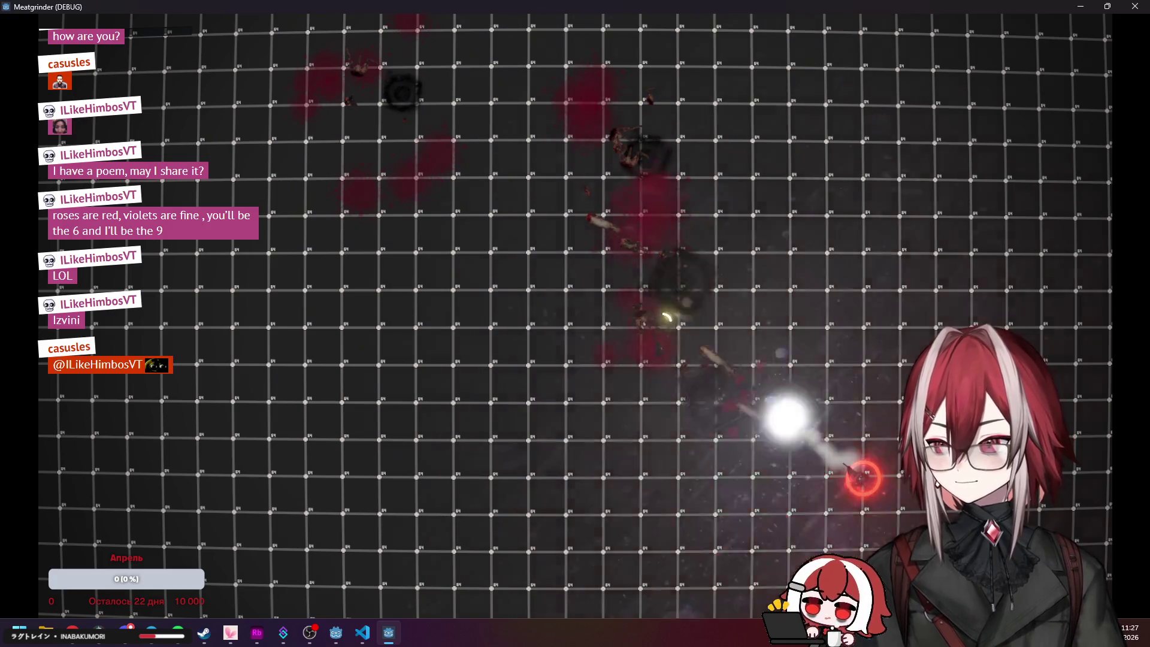
left_click(1134, 7)
Select the ExpBar node and bring the exp_bar.gd editor up in VS Code
left_click(63, 141)
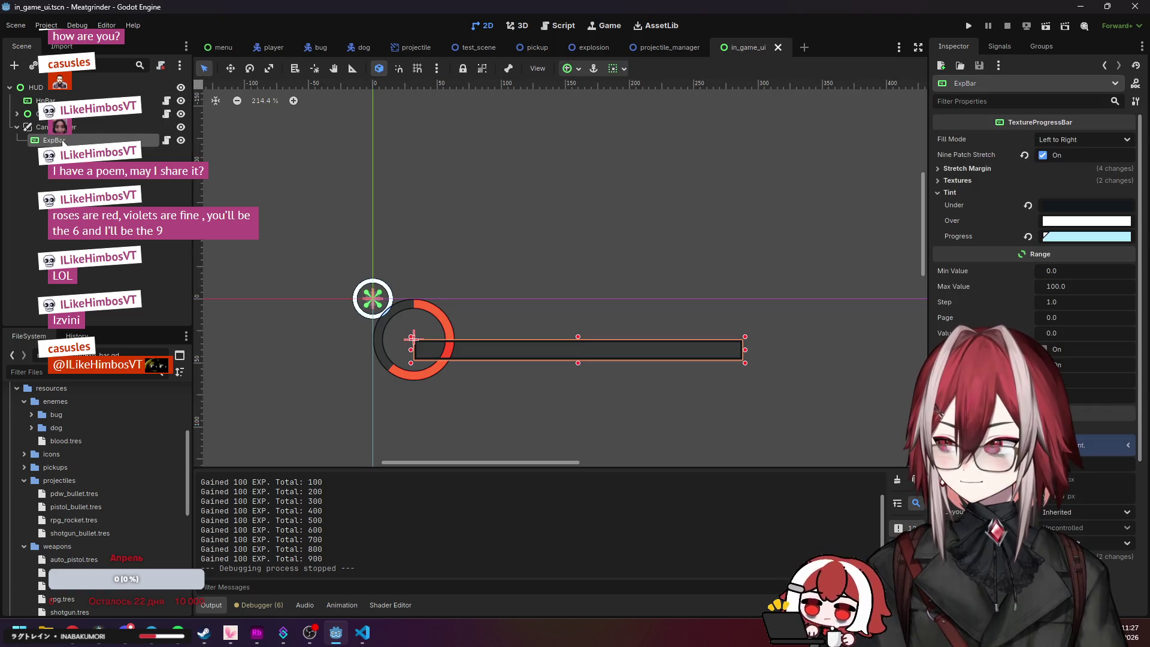
mouse_move(362, 632)
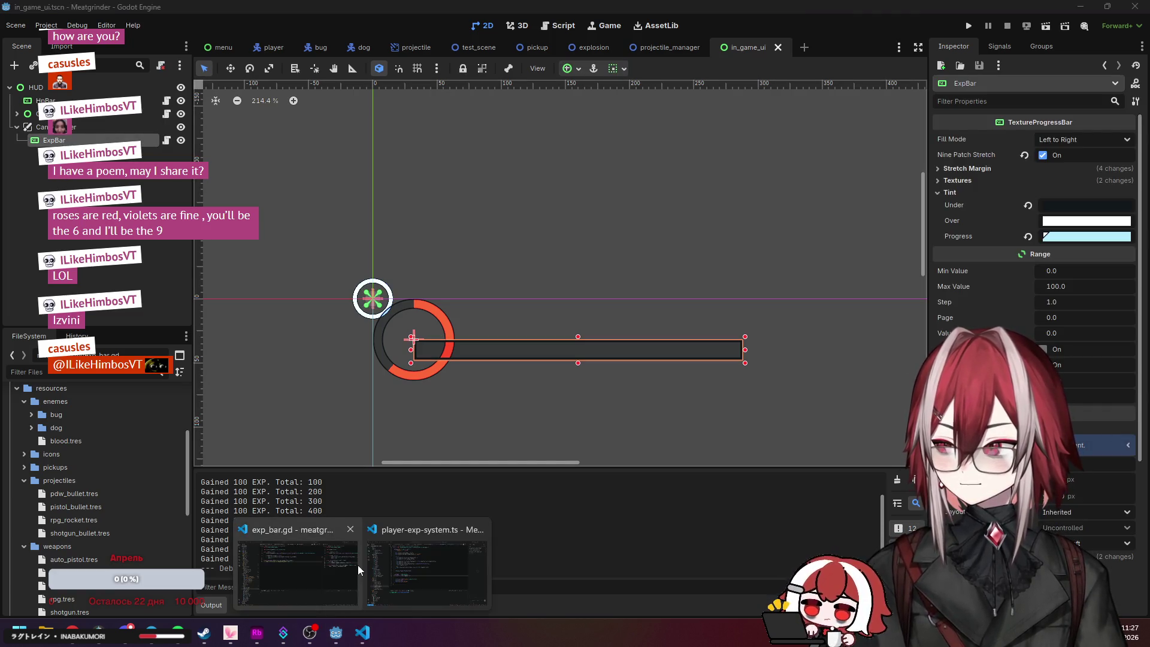
left_click(318, 563)
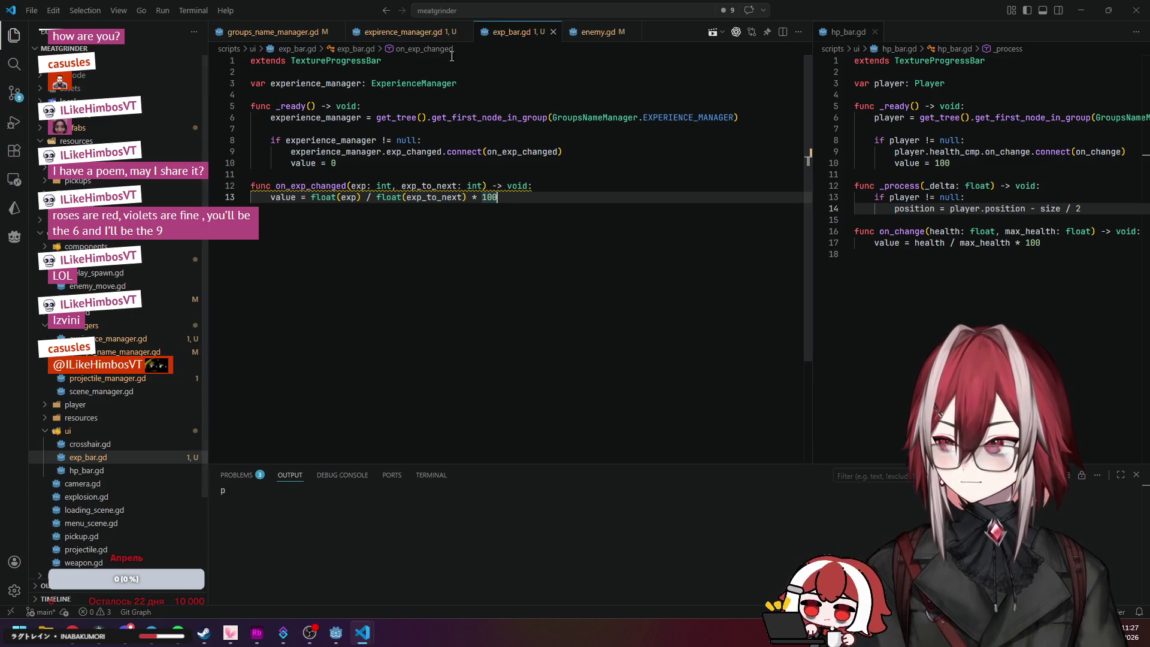
Add a print of current and required EXP inside on_exp_changed in exp_bar.gd and save
left_click(434, 95)
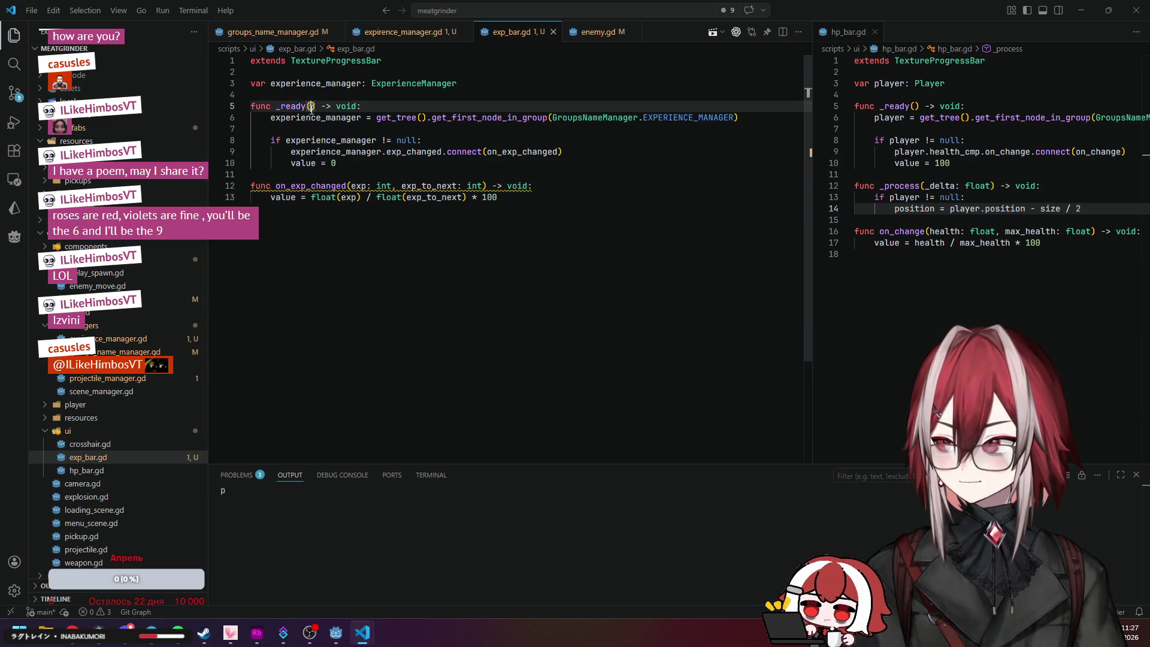
left_click(564, 187)
key("Return")
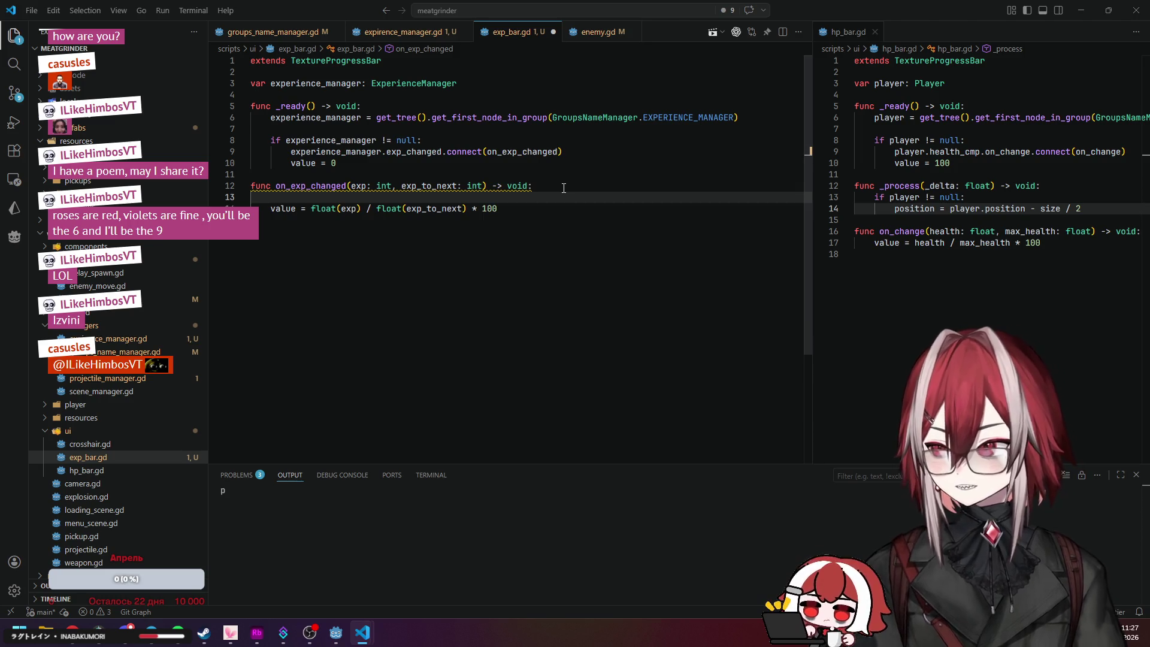
type("pr")
key("Down")
key("Down")
key("Return")
key("Tab")
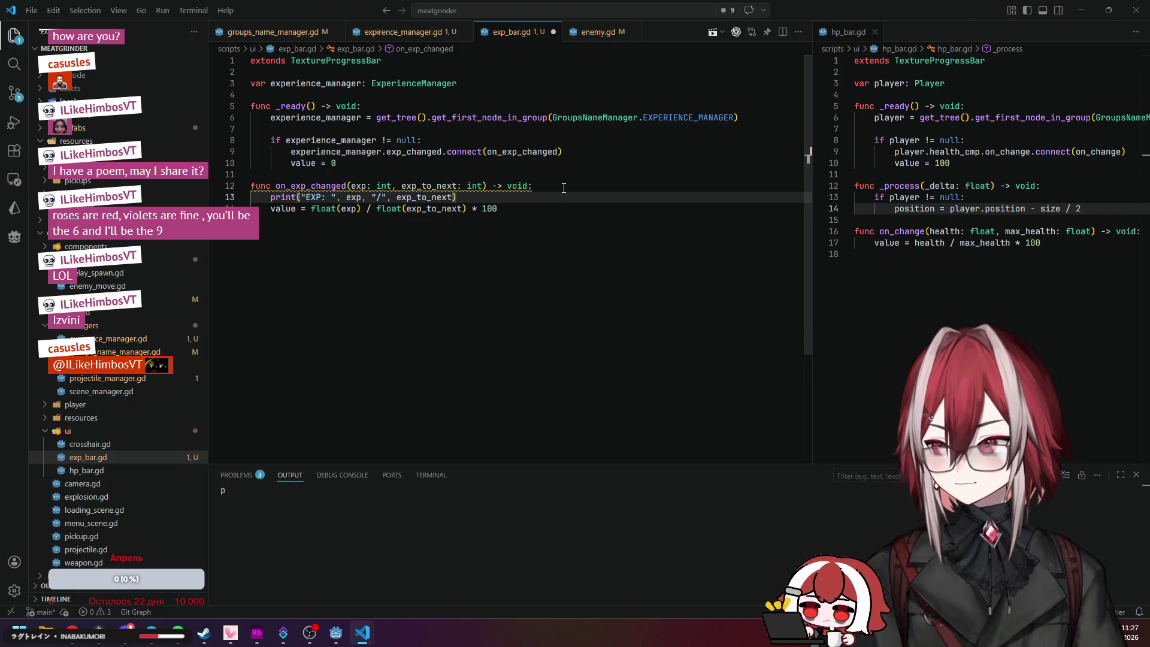
left_click(594, 162)
key("ctrl+s")
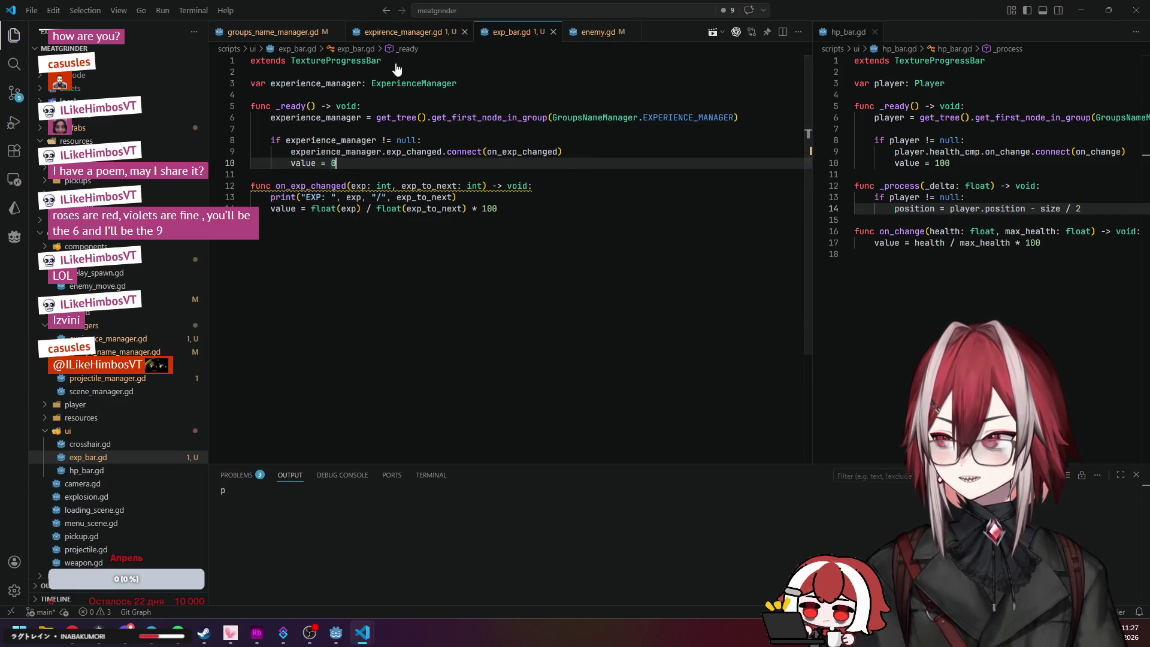
Play-test the game again in Godot, shooting enemies, then exit with Escape
left_click(336, 632)
left_click(969, 26)
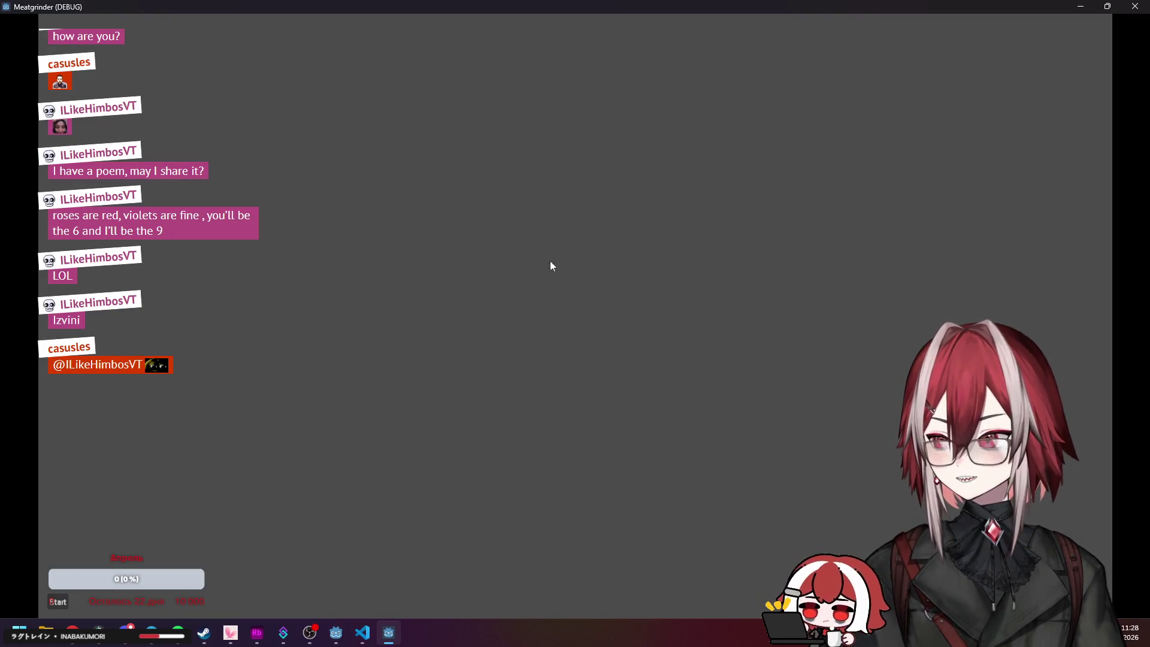
left_click(51, 604)
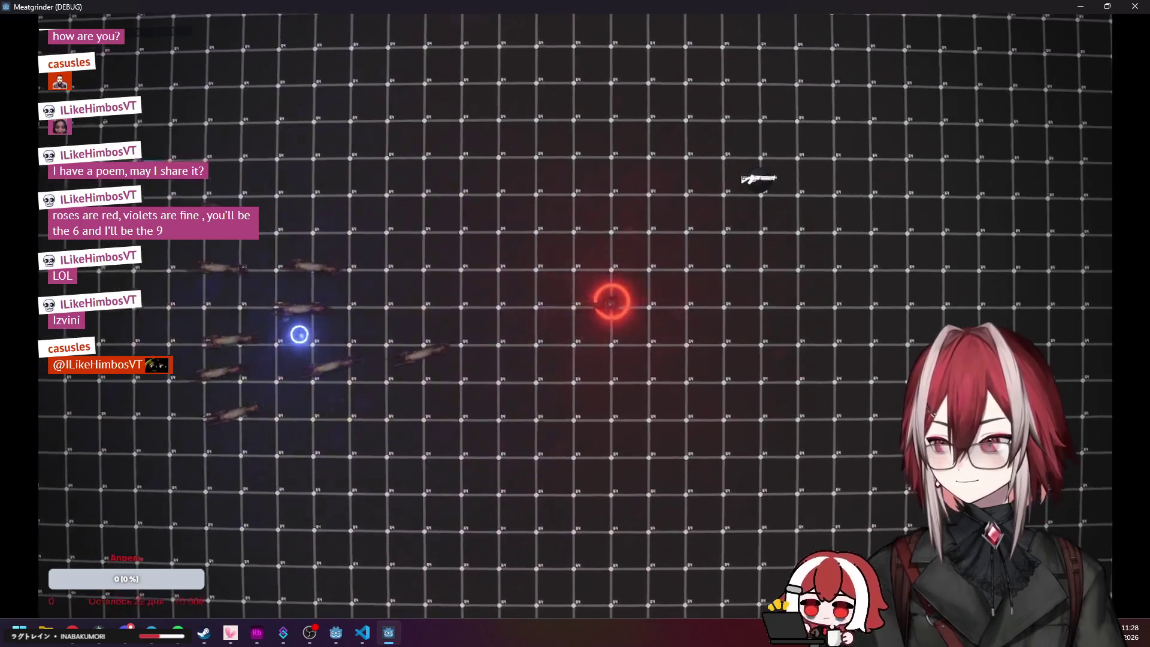
left_click(685, 326)
key("w+d")
left_click(718, 342)
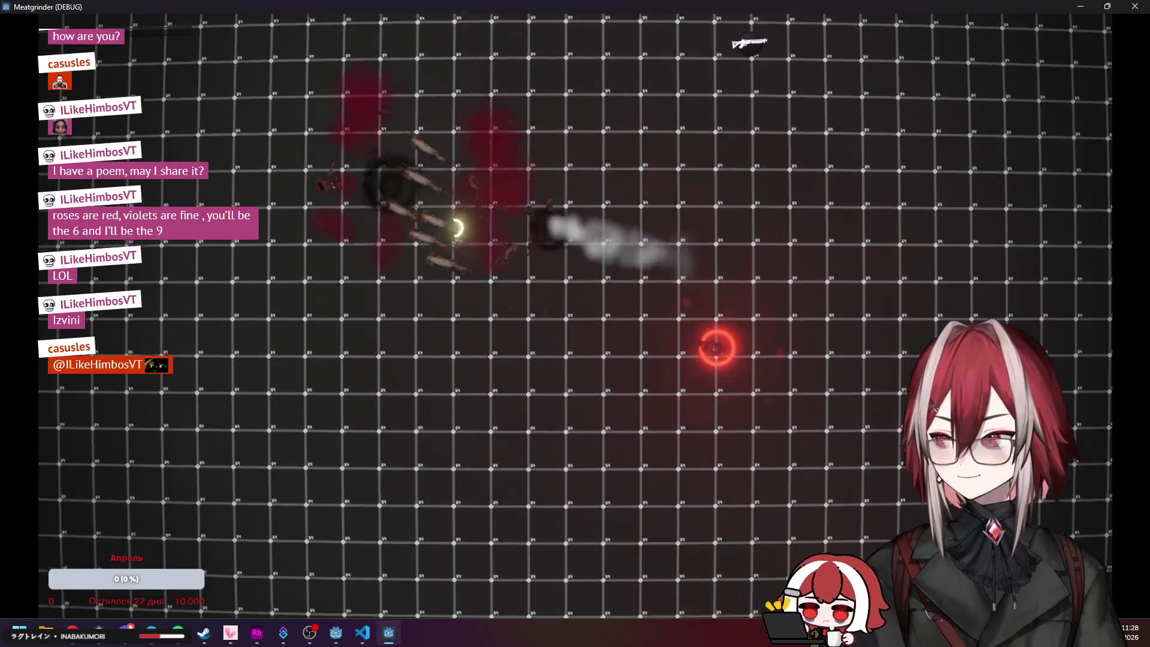
left_click(694, 413)
key("s+d")
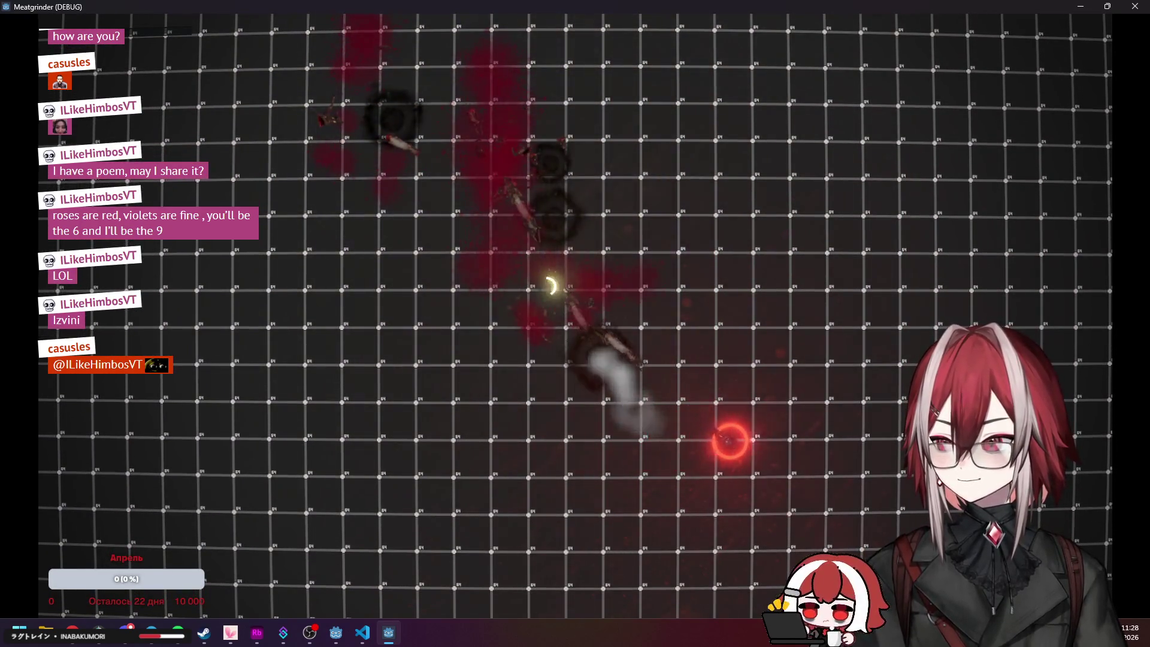
key("Escape")
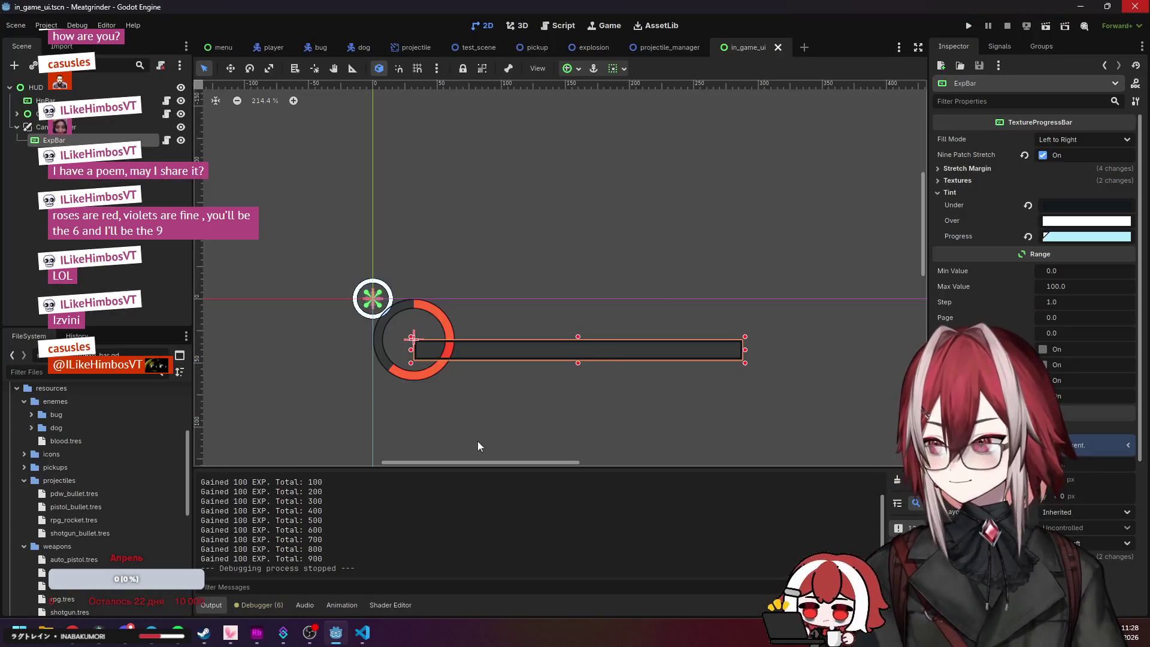
Return to exp_bar.gd in VS Code with the caret near the on_exp_changed line
scroll(316, 534, "up", 2)
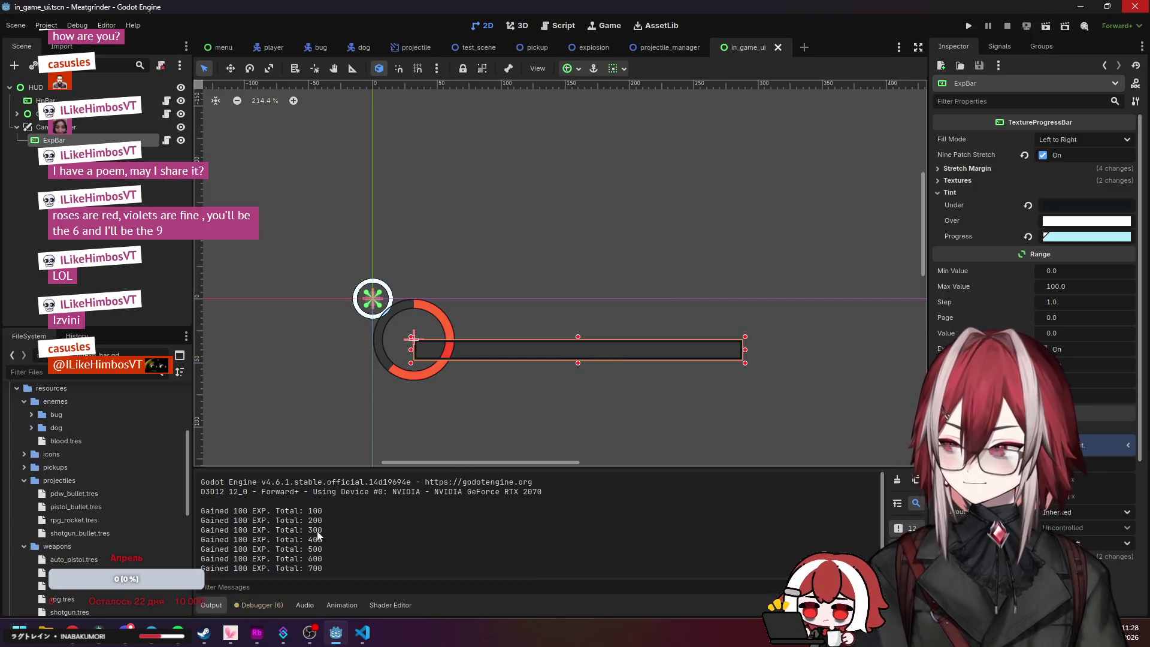
mouse_move(358, 641)
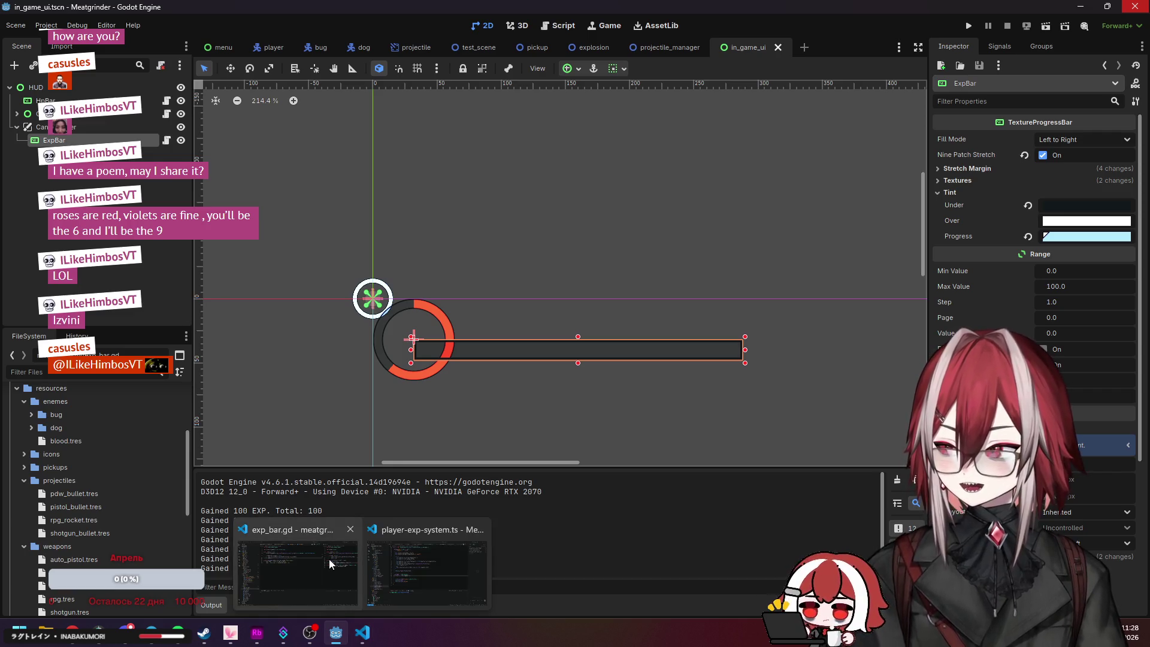
left_click(329, 559)
left_click(332, 186)
key("Up")
key("Up")
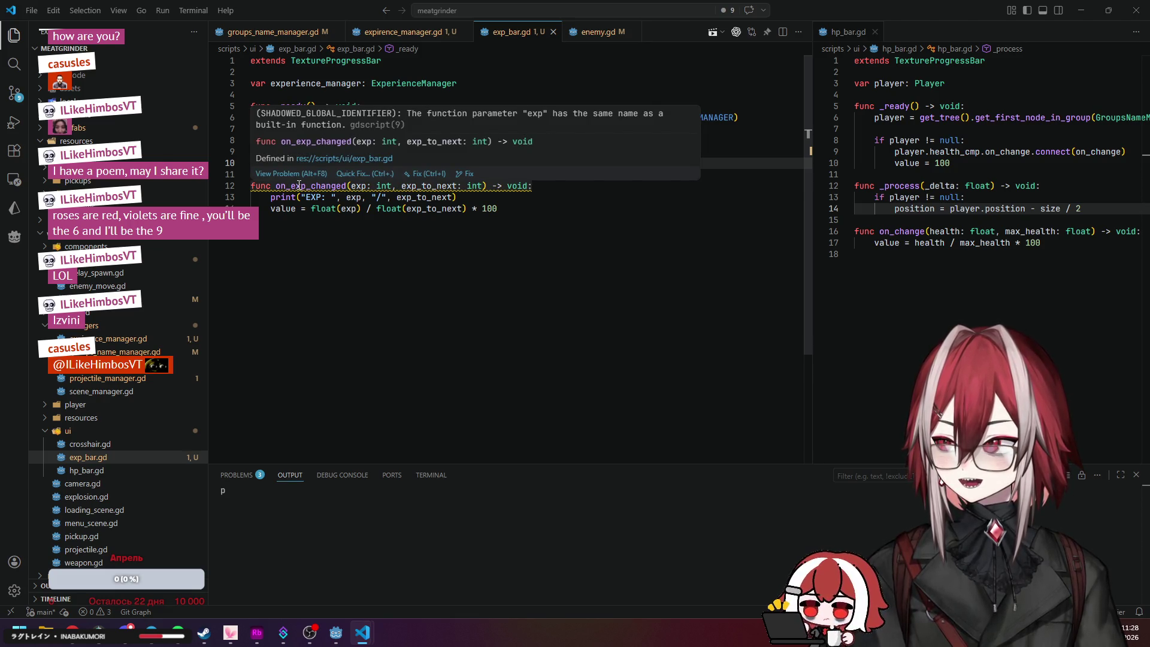
Rename on_exp_changed's signature parameters to _exp and _exp_to_next
left_click(320, 224)
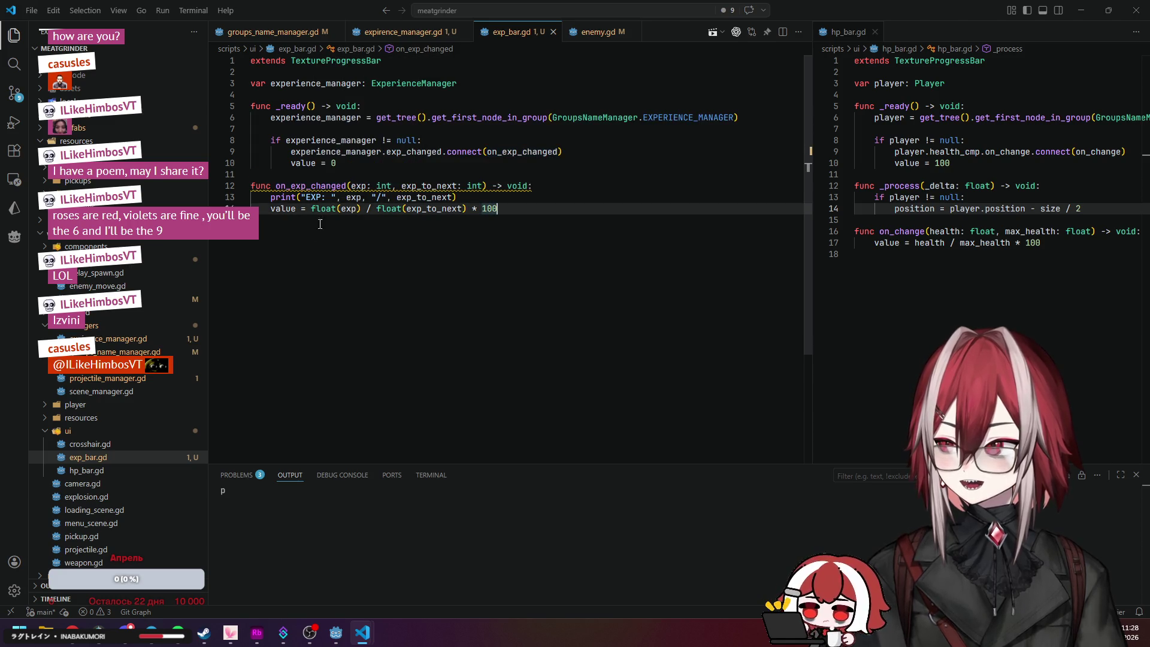
left_click(345, 185)
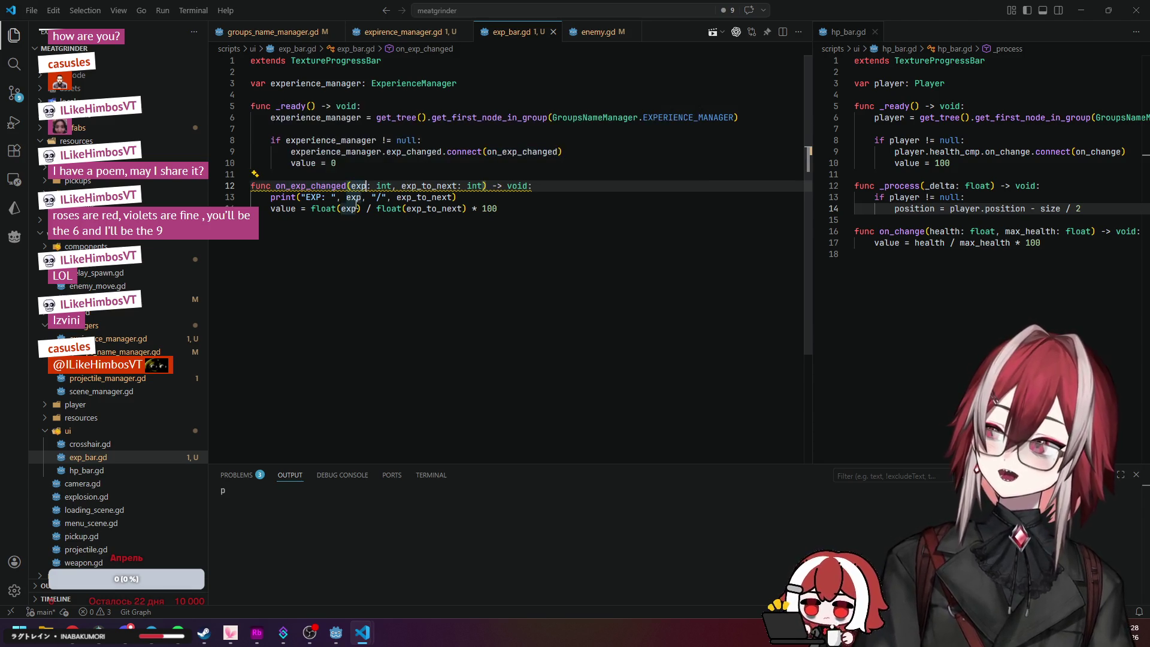
left_click(352, 175)
left_click(357, 185)
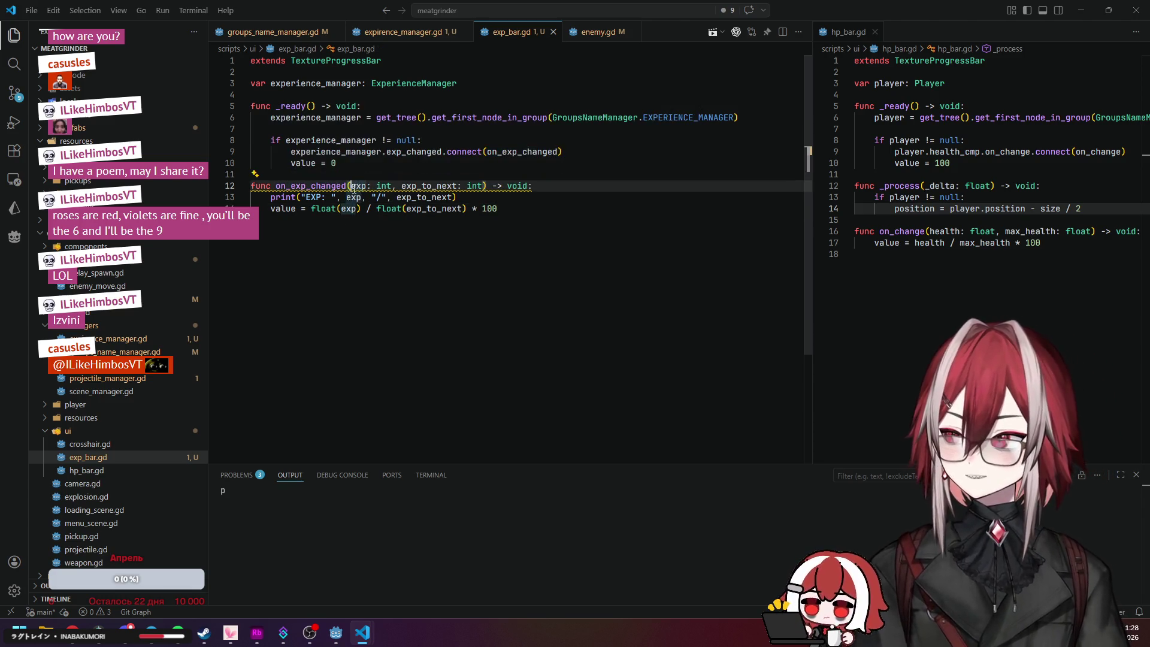
type("_")
left_click(407, 186)
type("_")
Update the print and value lines to use _exp and _exp_to_next, and save exp_bar.gd
left_click(346, 197)
type("_")
left_click(401, 197)
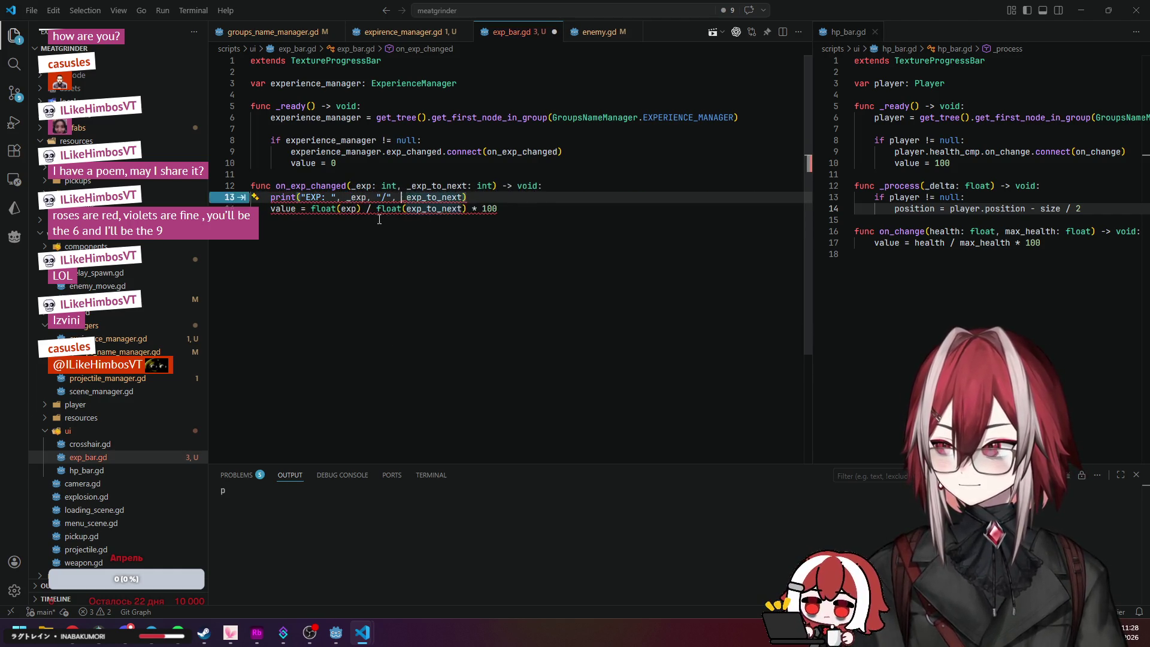
type("_")
left_click(346, 208)
type("_")
left_click(413, 208)
type("_")
key("ctrl+s")
left_click(520, 186)
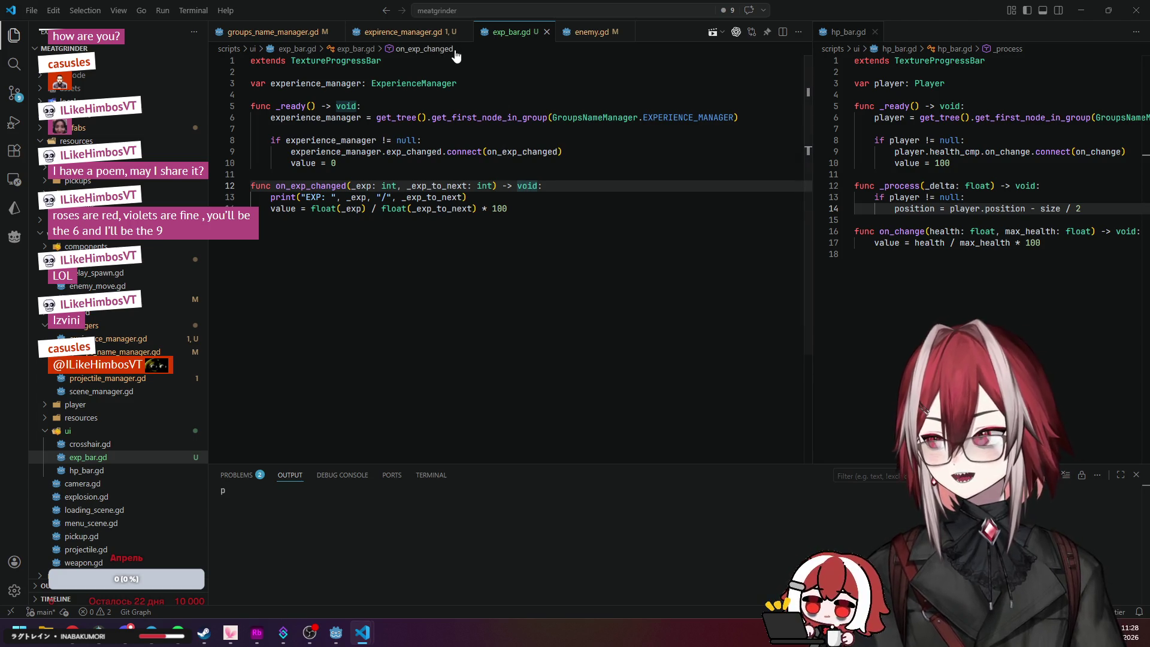
left_click(436, 33)
left_click(417, 310)
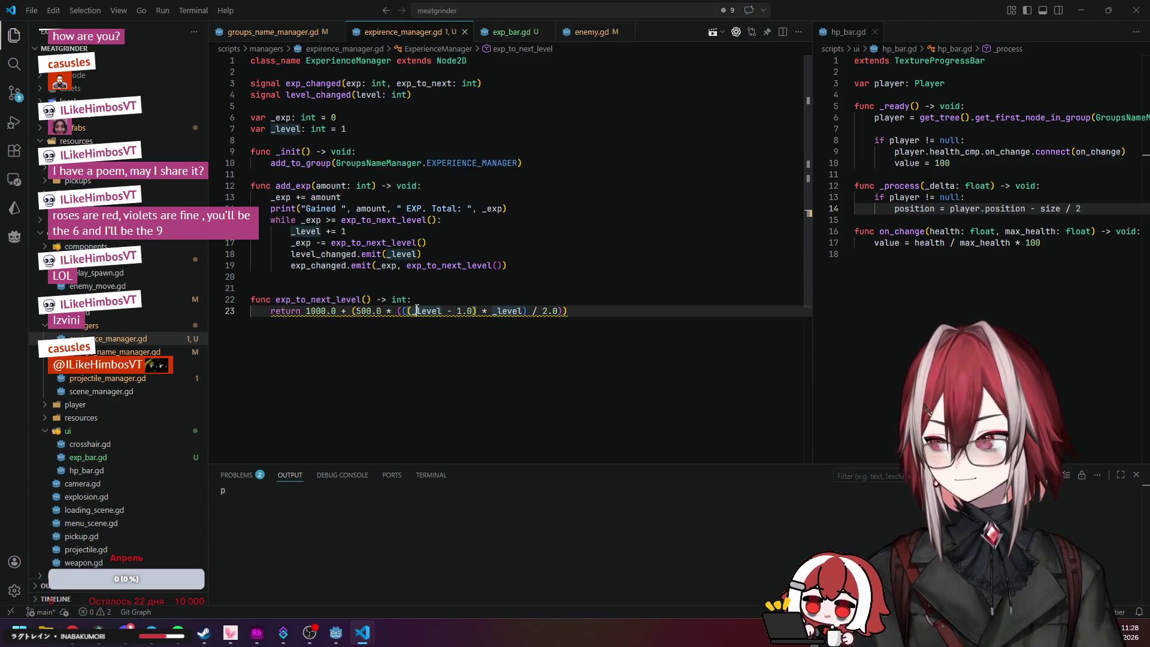
mouse_move(426, 308)
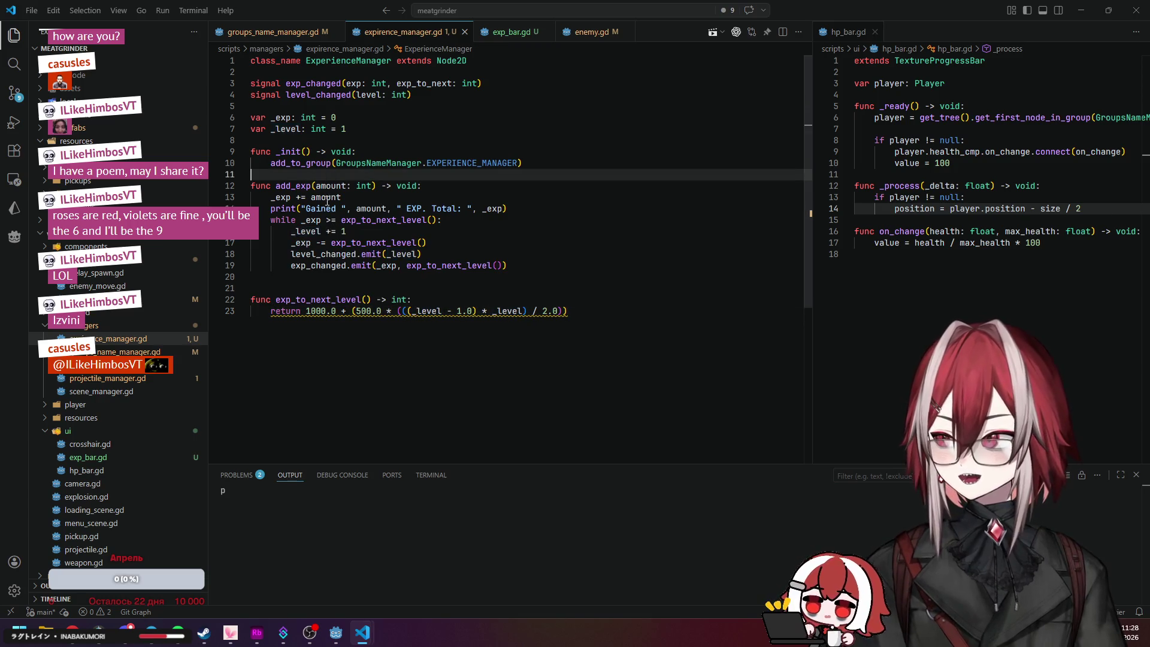
left_click(366, 207)
left_click(487, 209)
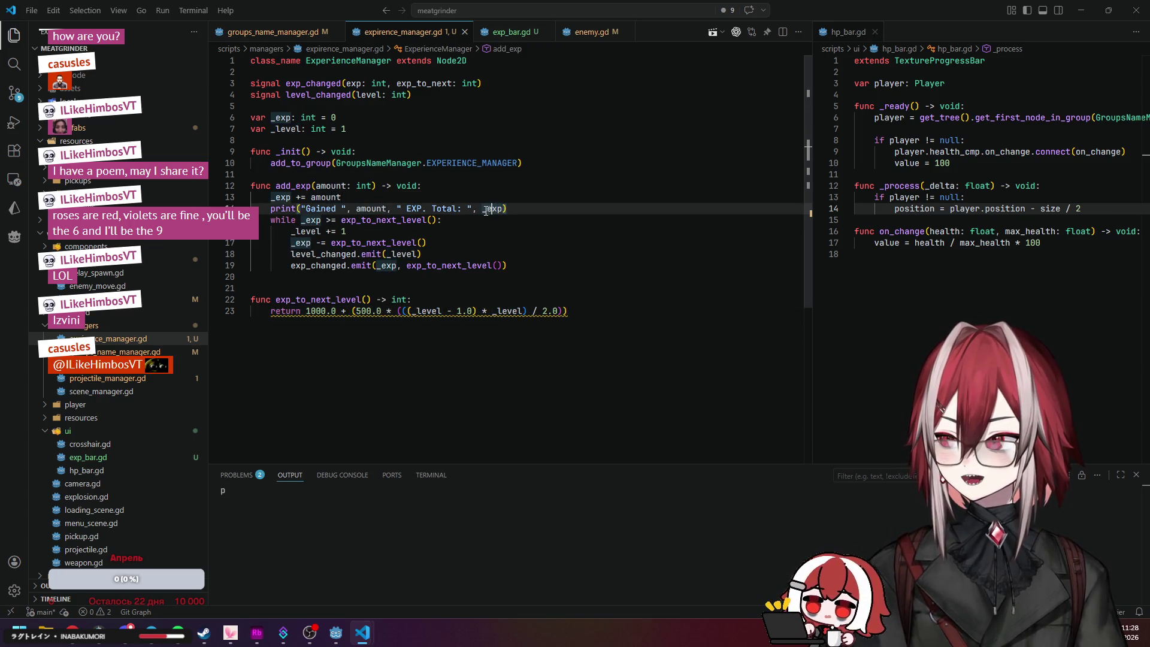
left_click(353, 264)
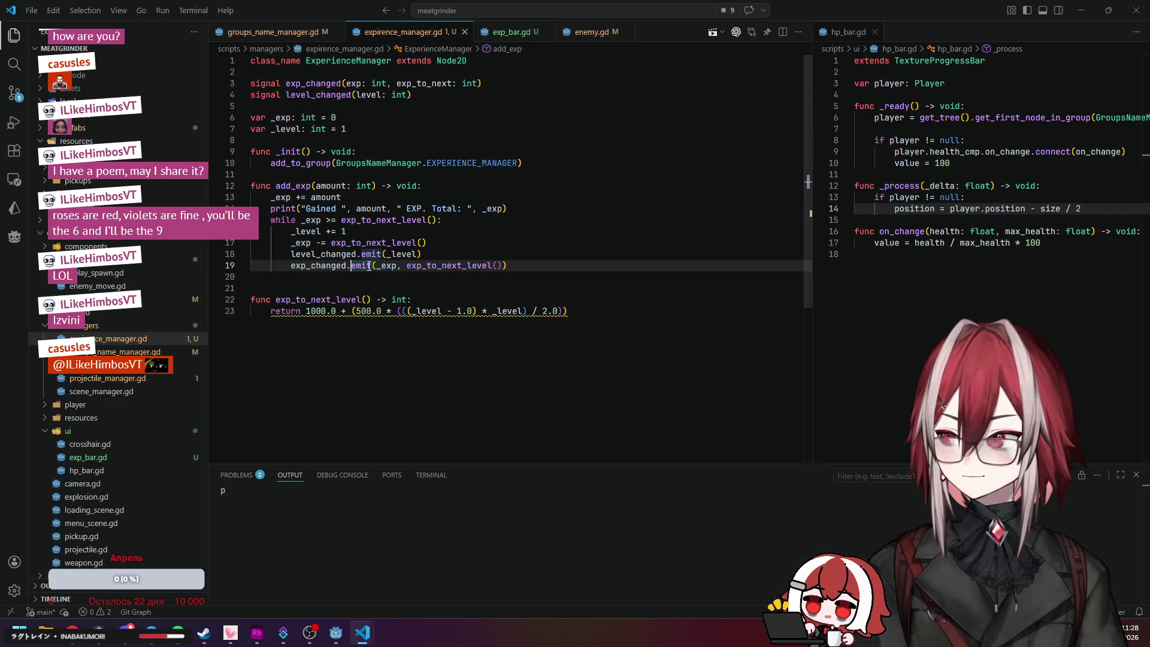
left_click(510, 32)
left_click(448, 106)
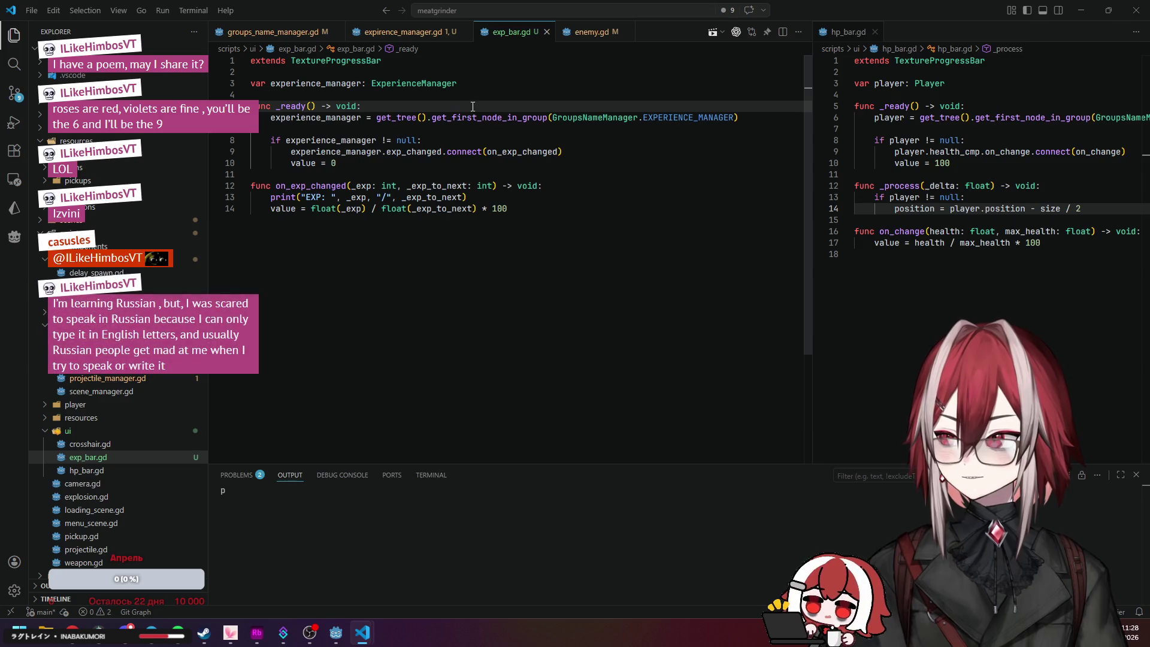
left_click(335, 140)
left_click(387, 140)
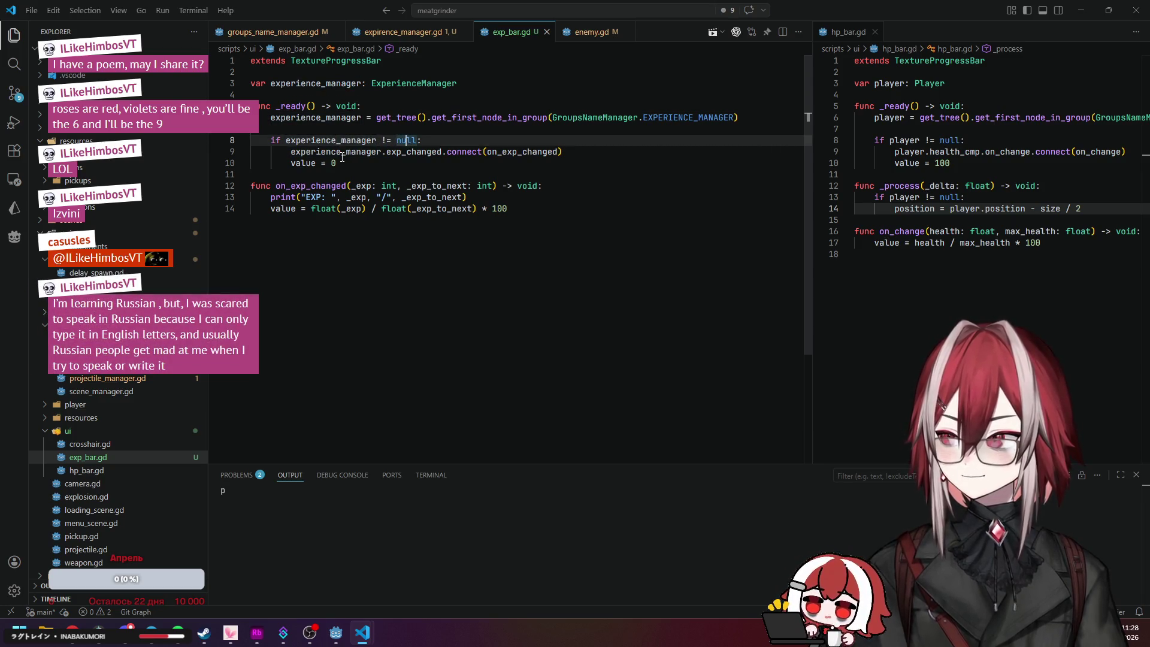
left_click(418, 153)
left_click(466, 151)
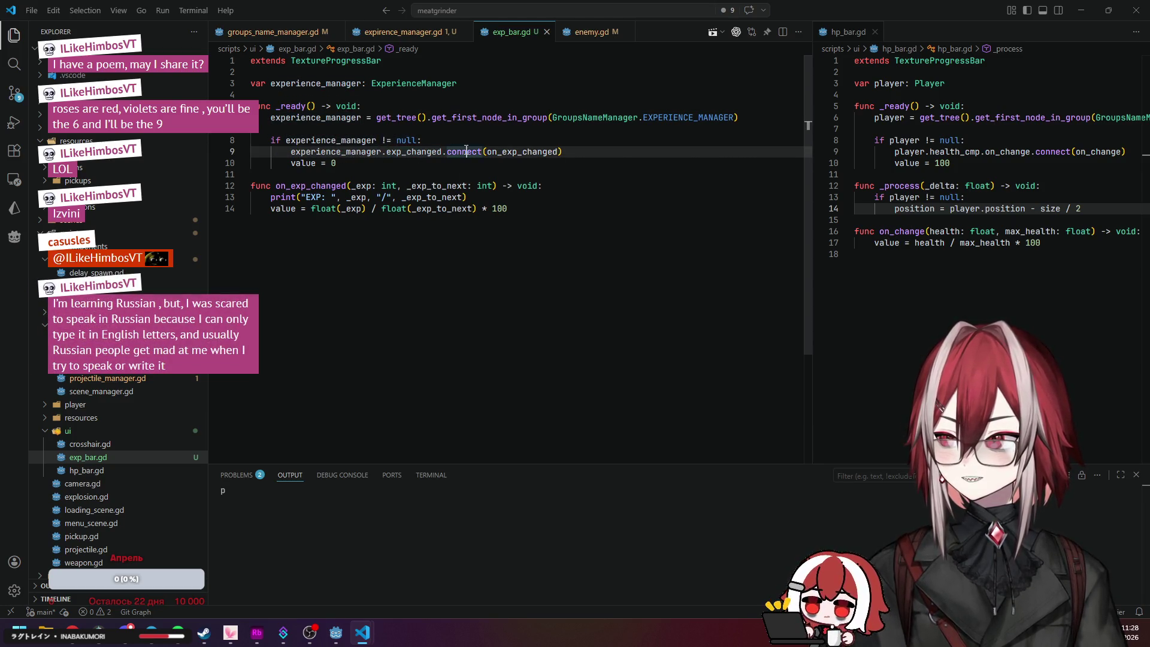
left_click(528, 153)
left_click(572, 222)
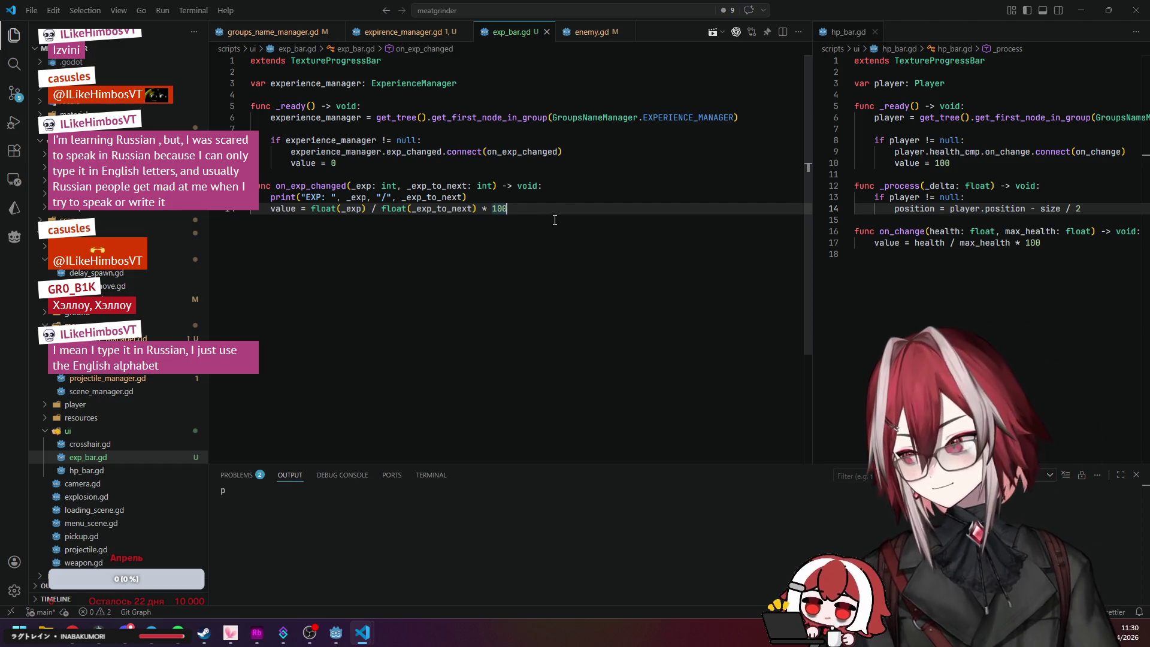
Review the on_exp_changed print and value calculation lines, then open expirence_manager.gd
left_click(577, 198)
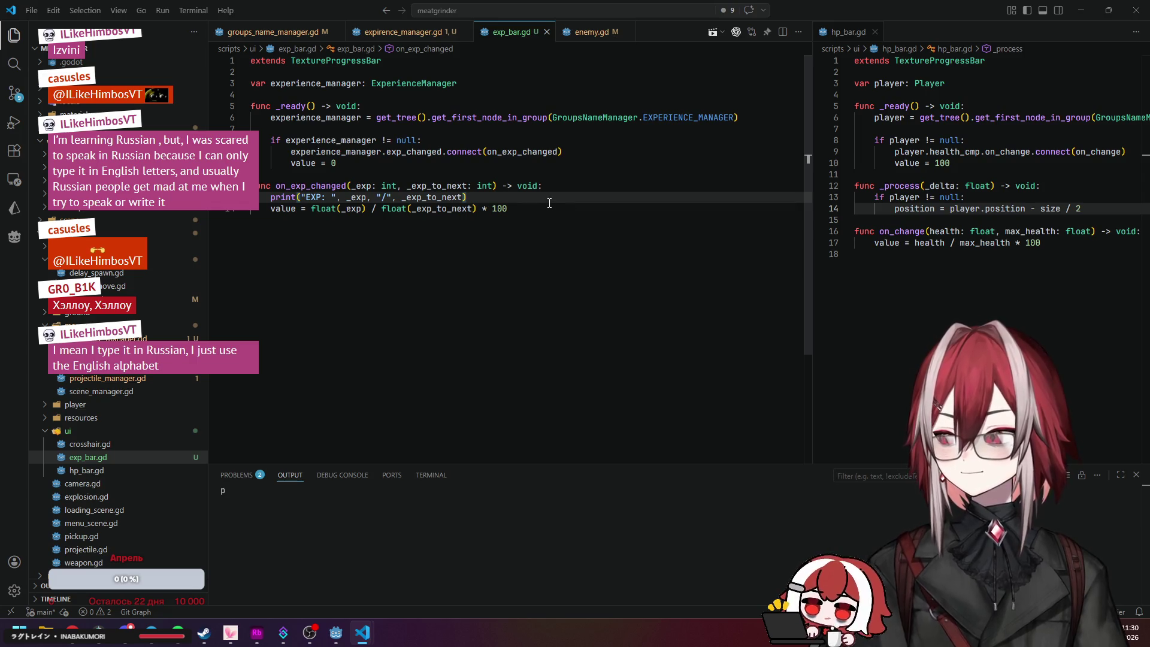
left_click(546, 219)
left_click(551, 198)
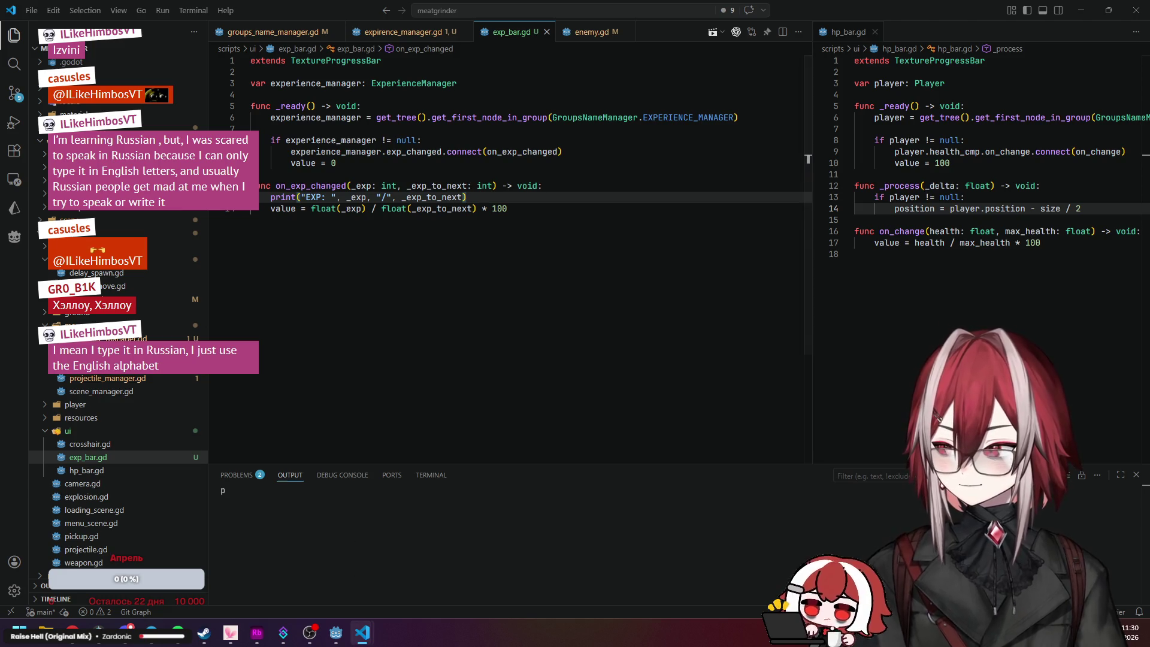
mouse_move(363, 632)
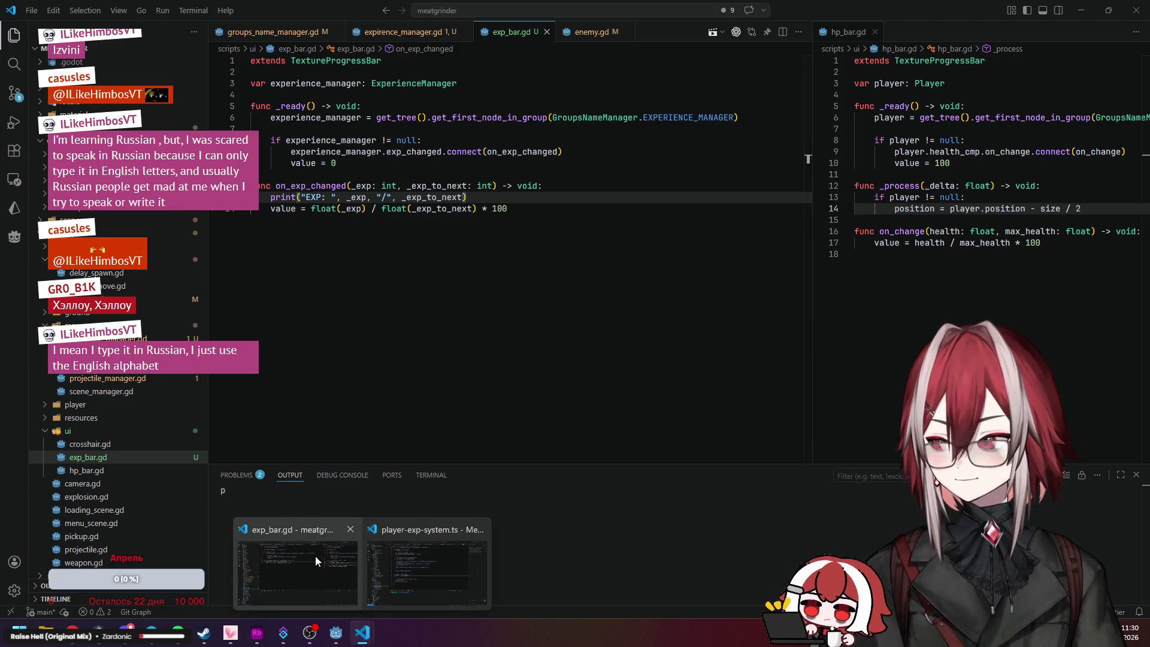
left_click(462, 349)
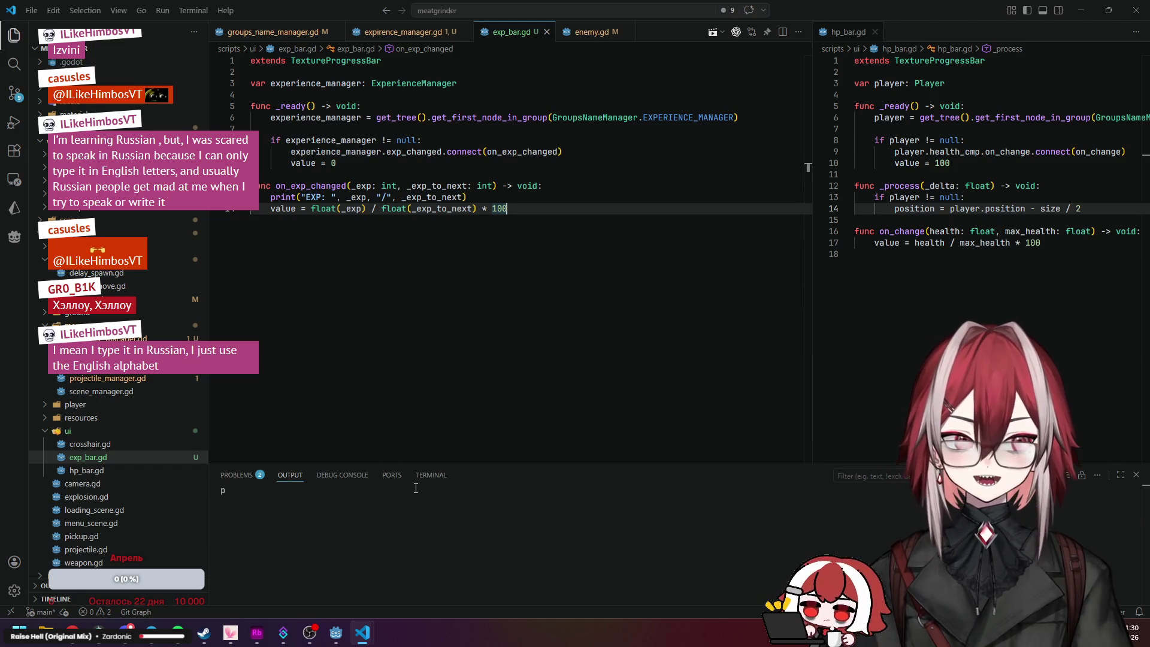
mouse_move(362, 632)
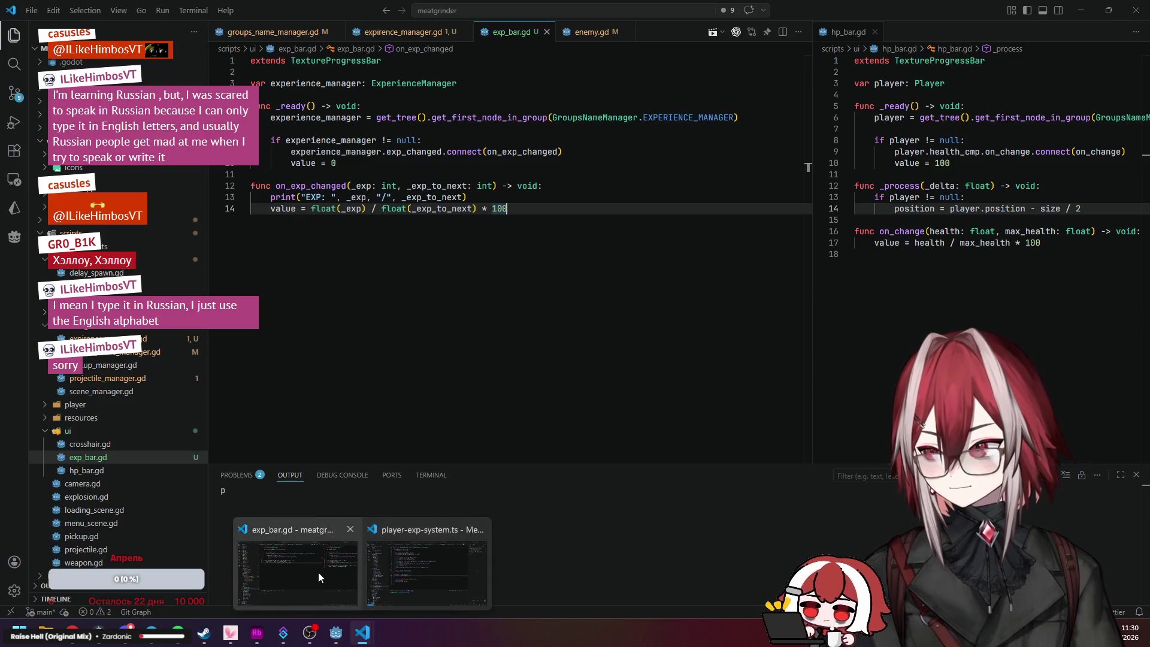
left_click(542, 197)
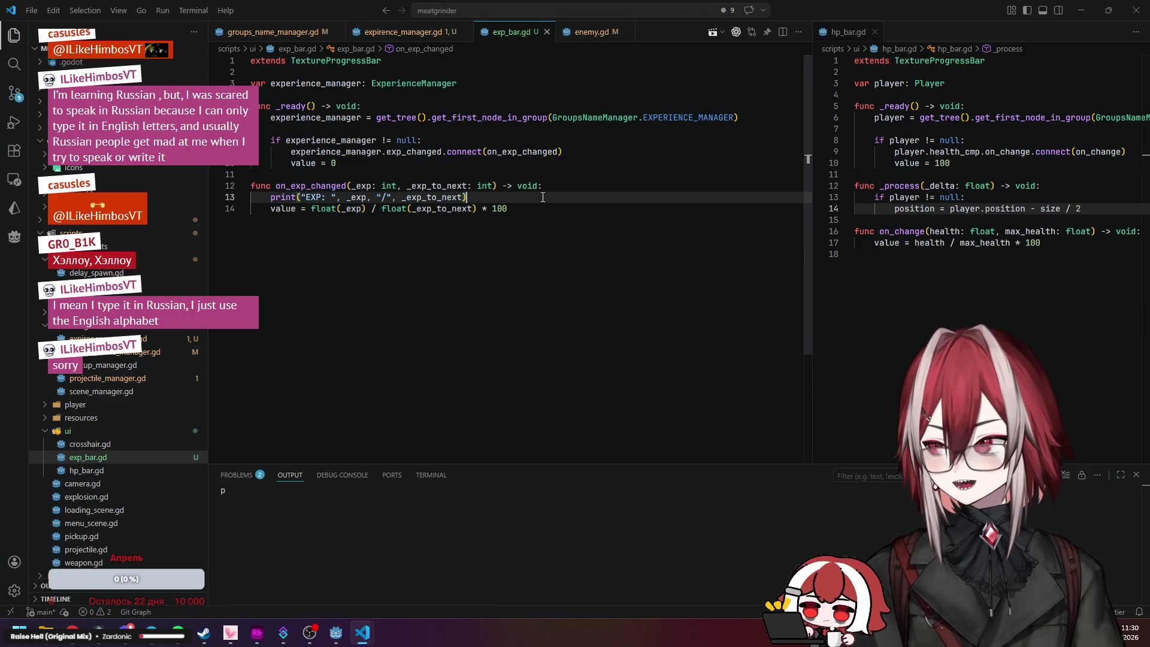
left_click(540, 206)
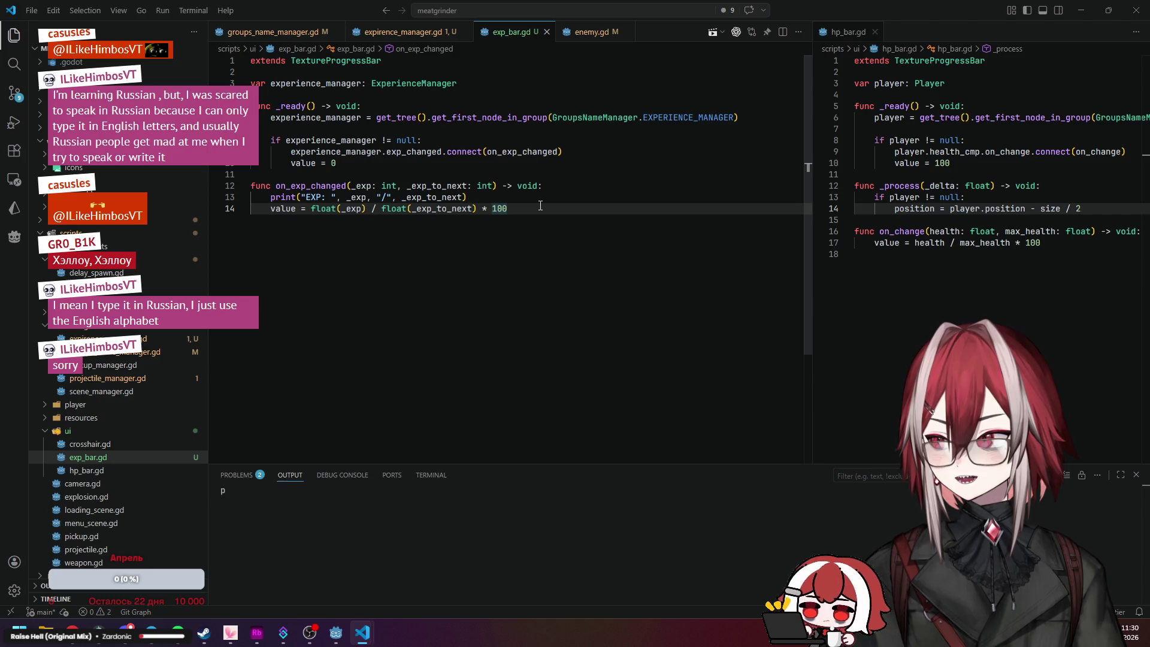
left_click(413, 31)
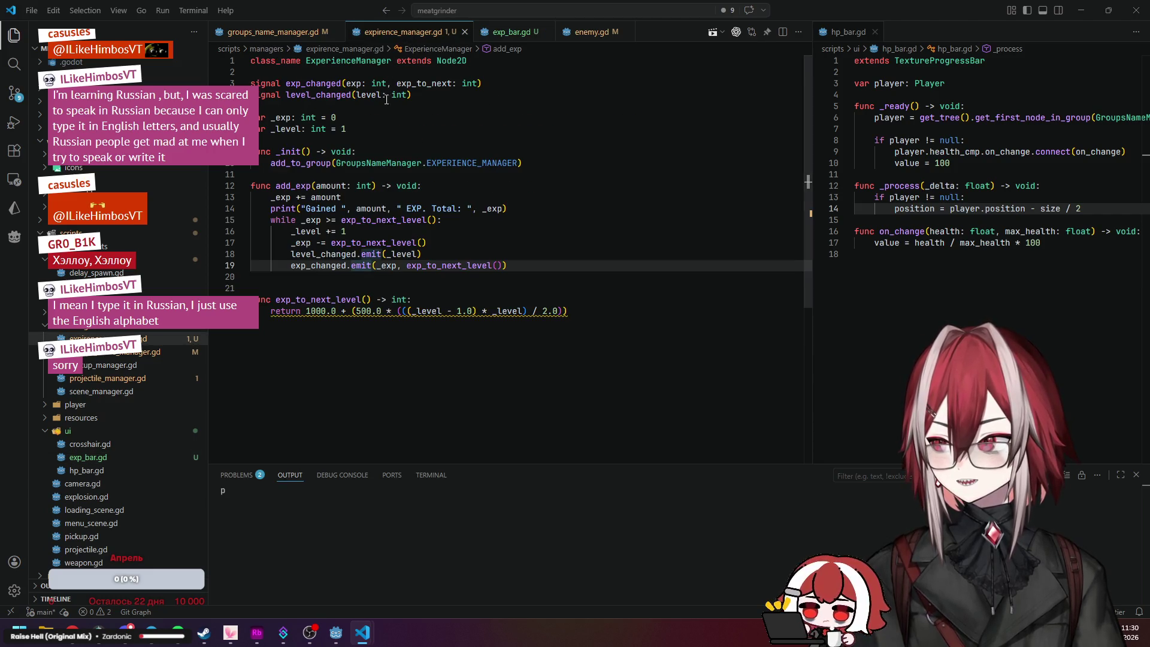
Move the exp_changed.emit line out of add_exp's while loop to below it, and save
left_click(336, 265)
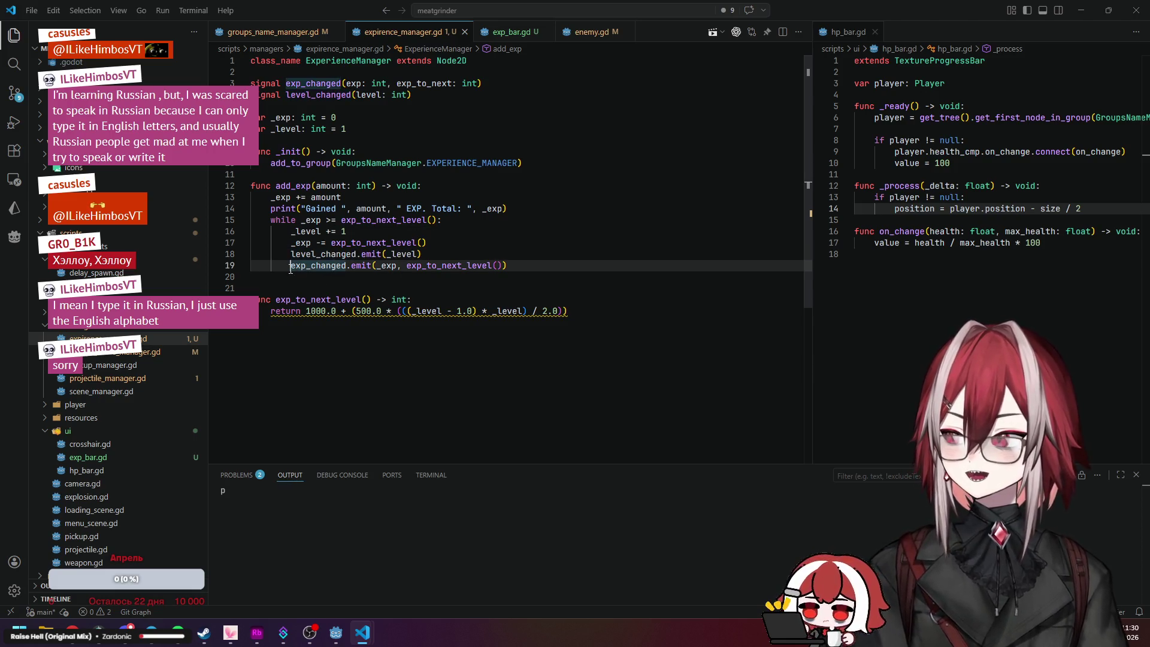
key("shift+End")
key("ctrl+c")
key("BackSpace")
key("BackSpace")
key("ctrl+z")
key("Return")
key("Up")
key("Up")
key("Up")
key("ctrl+s")
Try pasting the emit line back after level_changed, then undo so it stays only after the loop
mouse_move(340, 635)
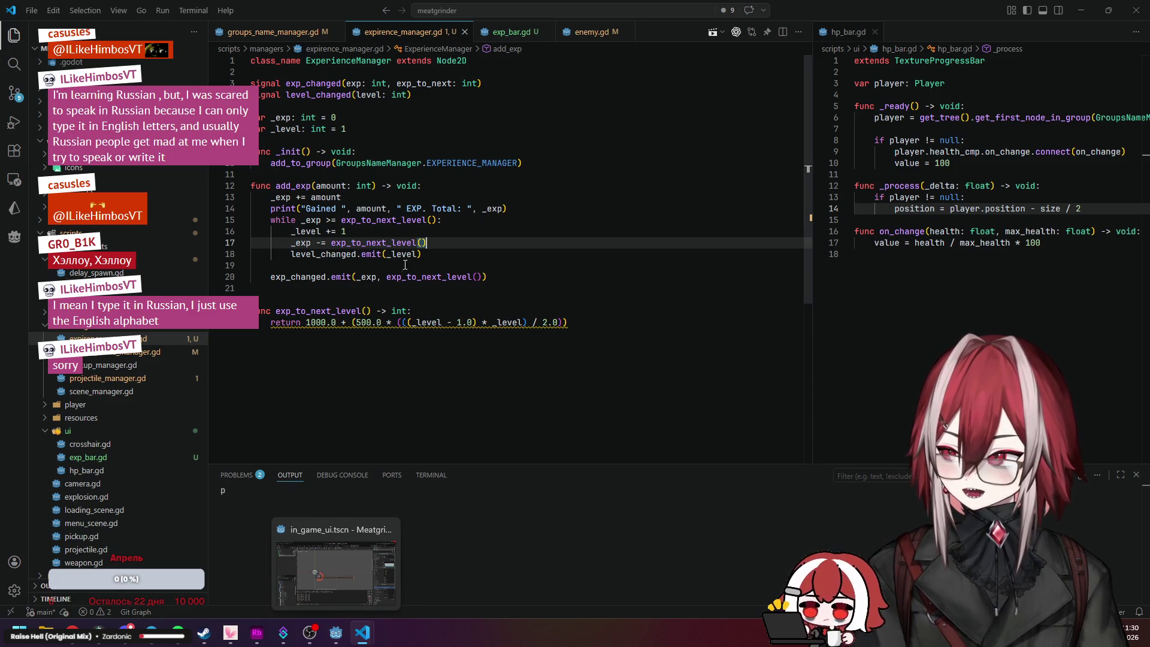
left_click(430, 254)
key("Return")
key("ctrl+v")
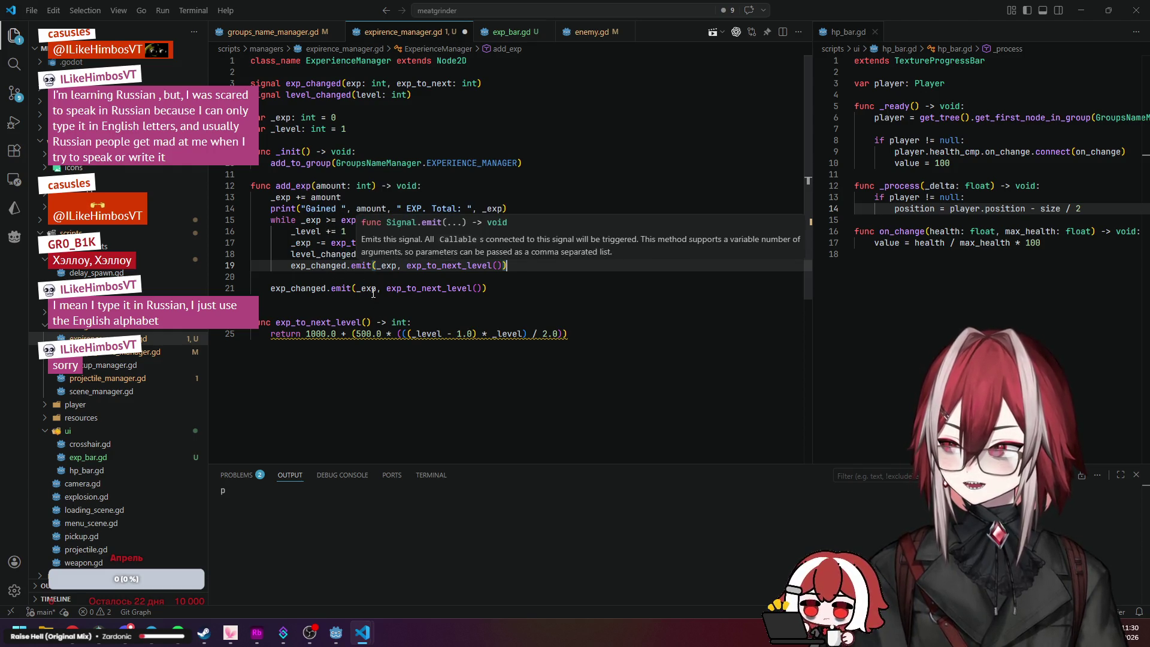
left_click(508, 249)
key("ctrl+s")
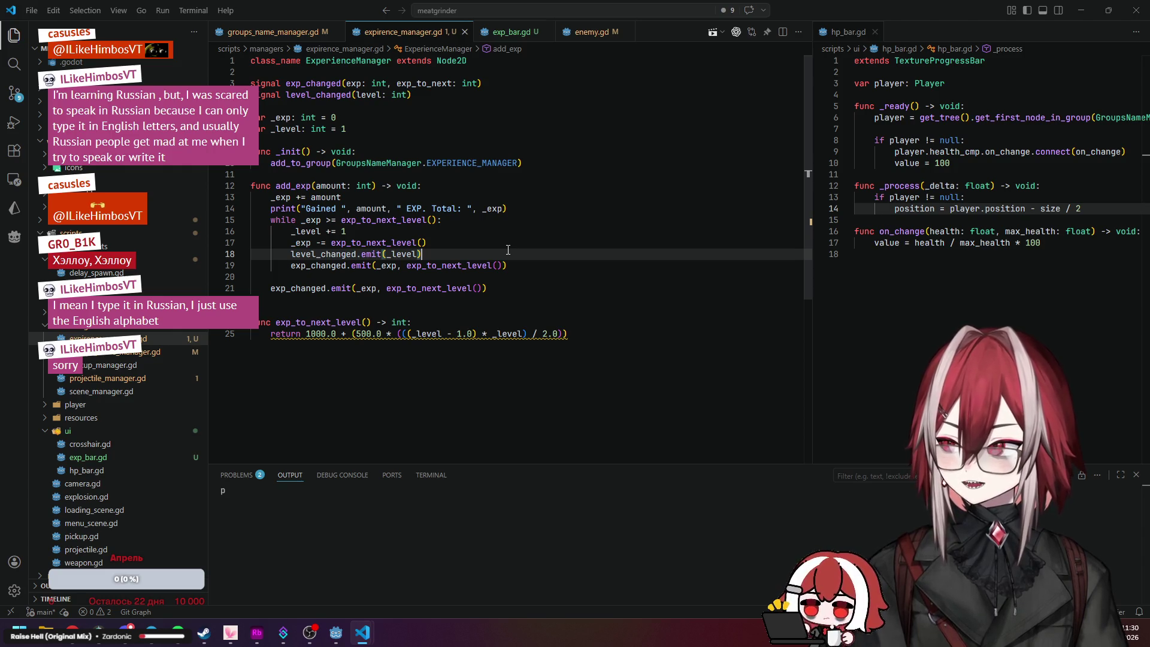
key("ctrl+z")
key("ctrl+z")
key("ctrl+z")
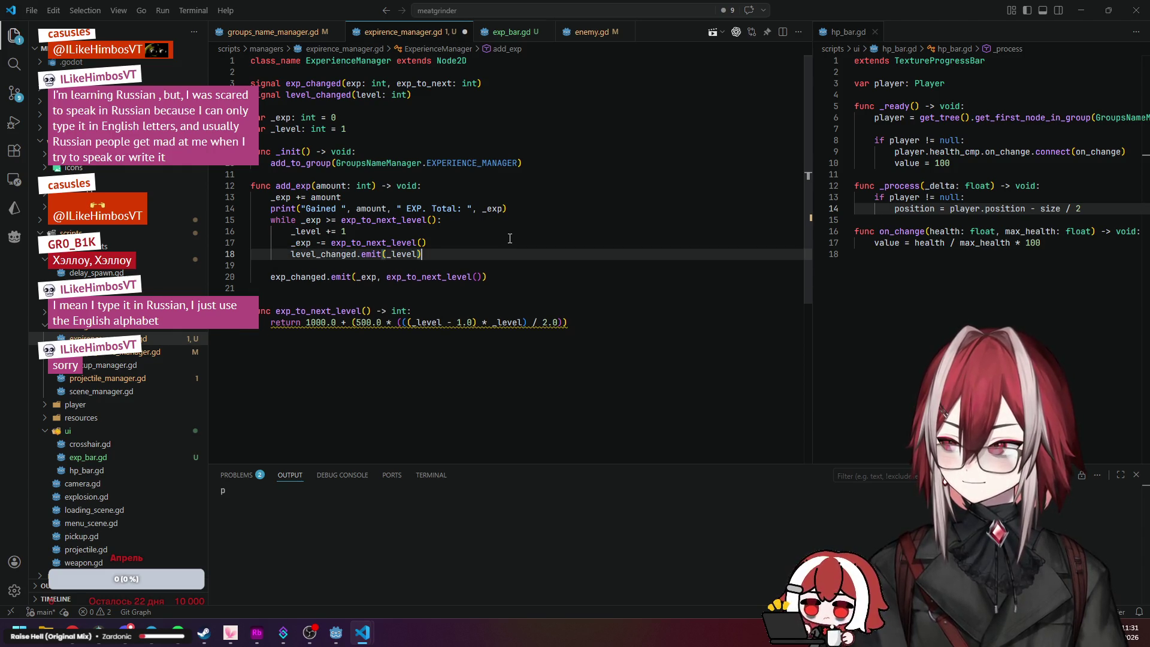
Run the Meatgrinder project from Godot and start a game from the main menu
left_click(336, 638)
left_click(969, 27)
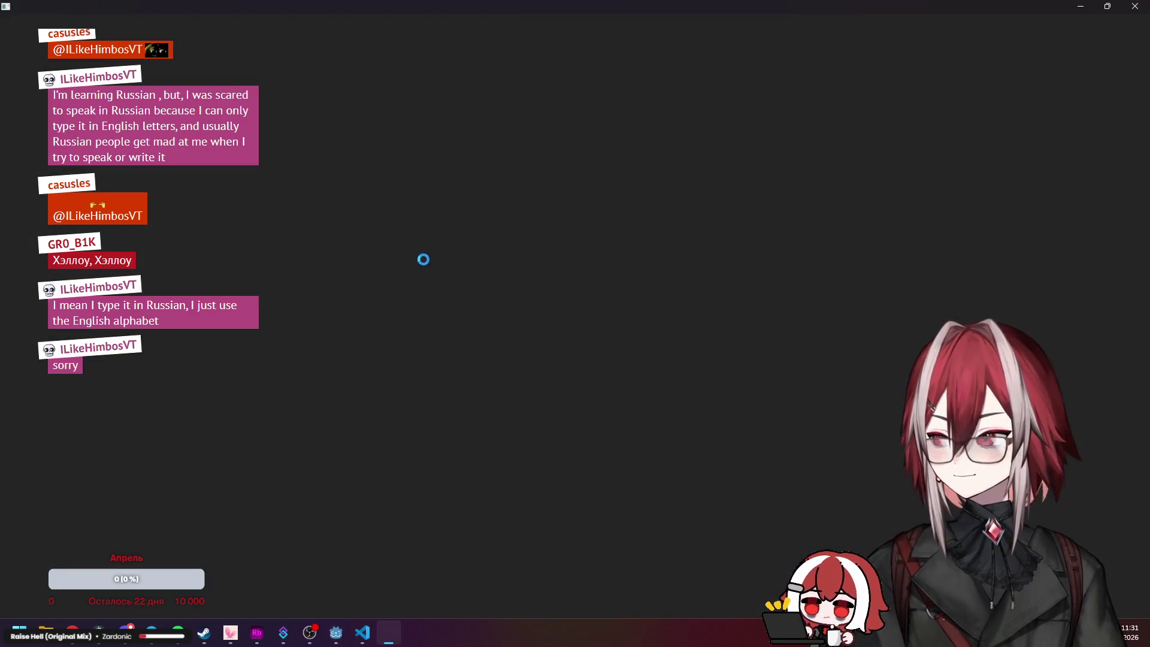
left_click(59, 602)
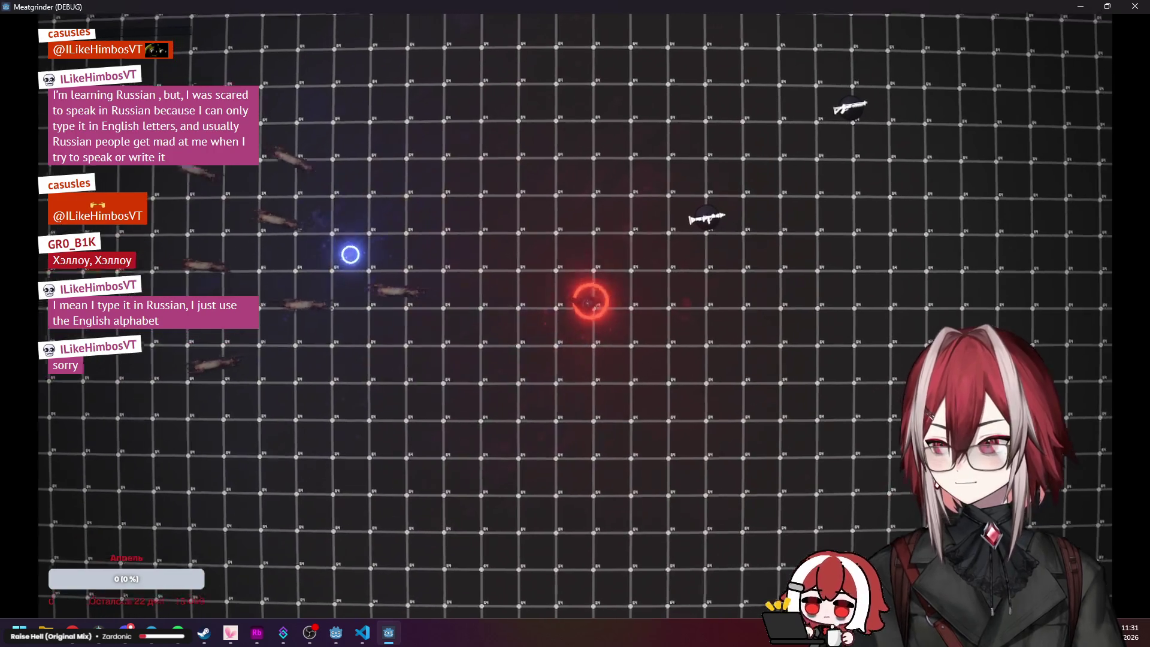
Fly the ship around with WASD to log EXP gains, then close the game and return to VS Code
key("a")
key("w")
key("s")
key("d")
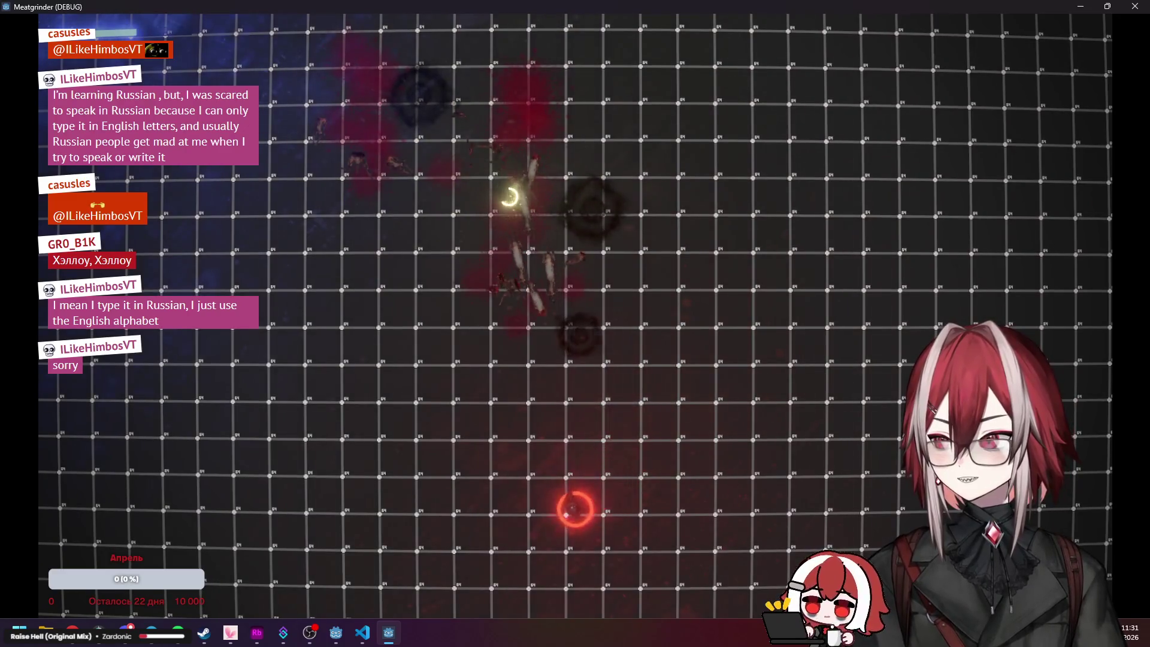
key("a")
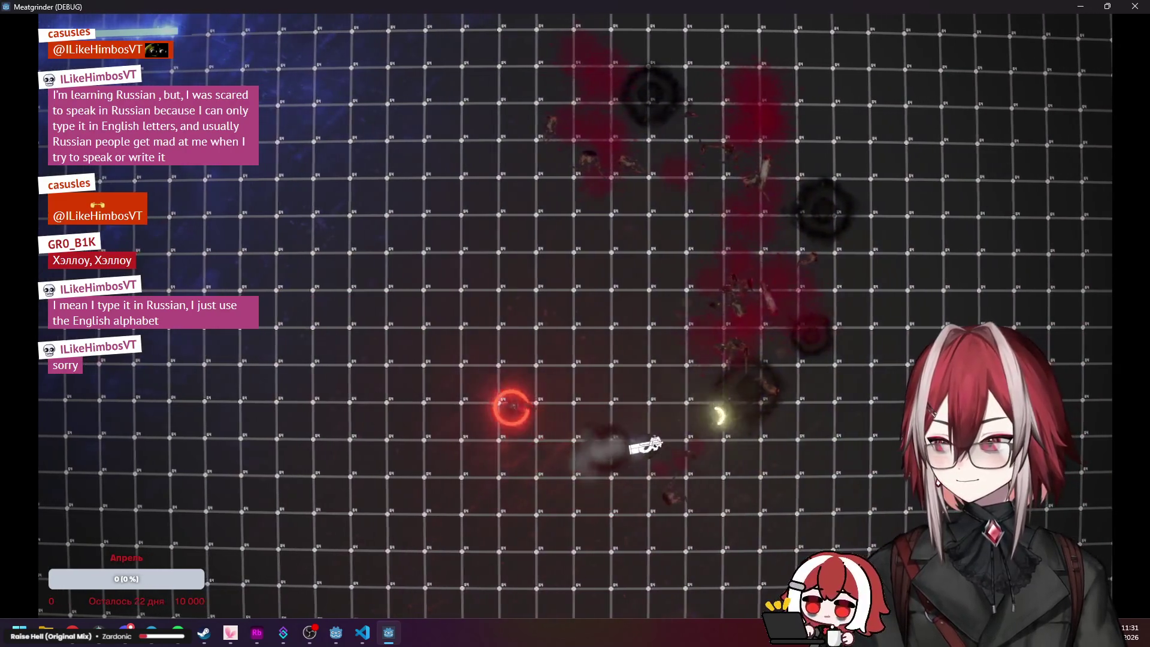
key("d")
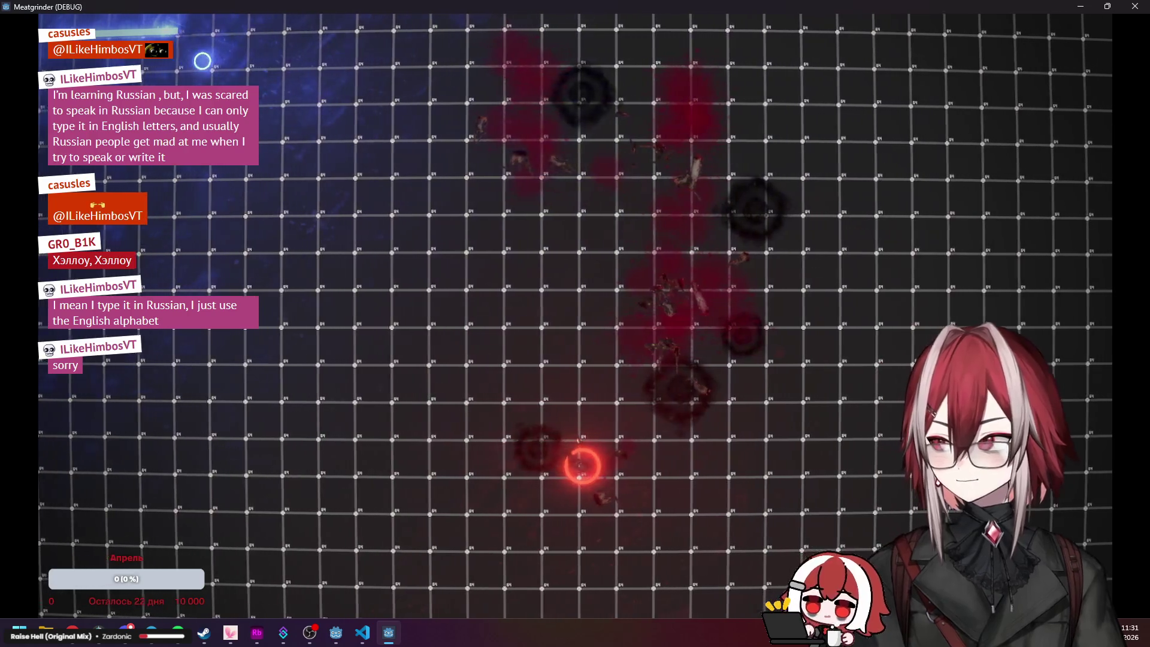
left_click(1126, 11)
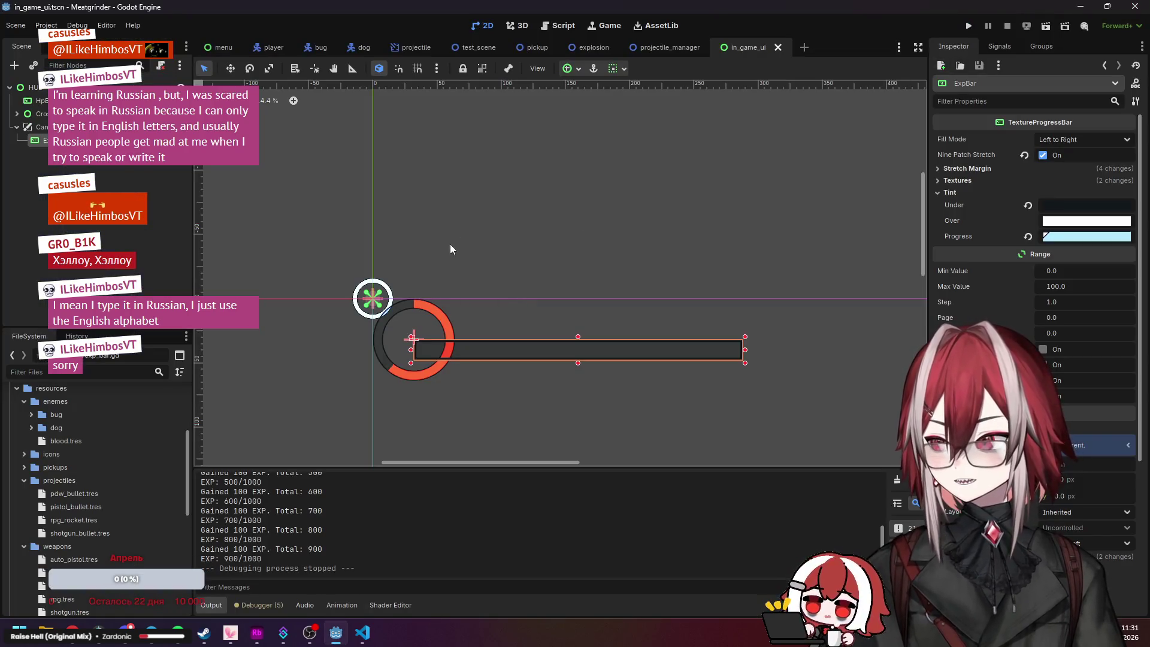
mouse_move(362, 632)
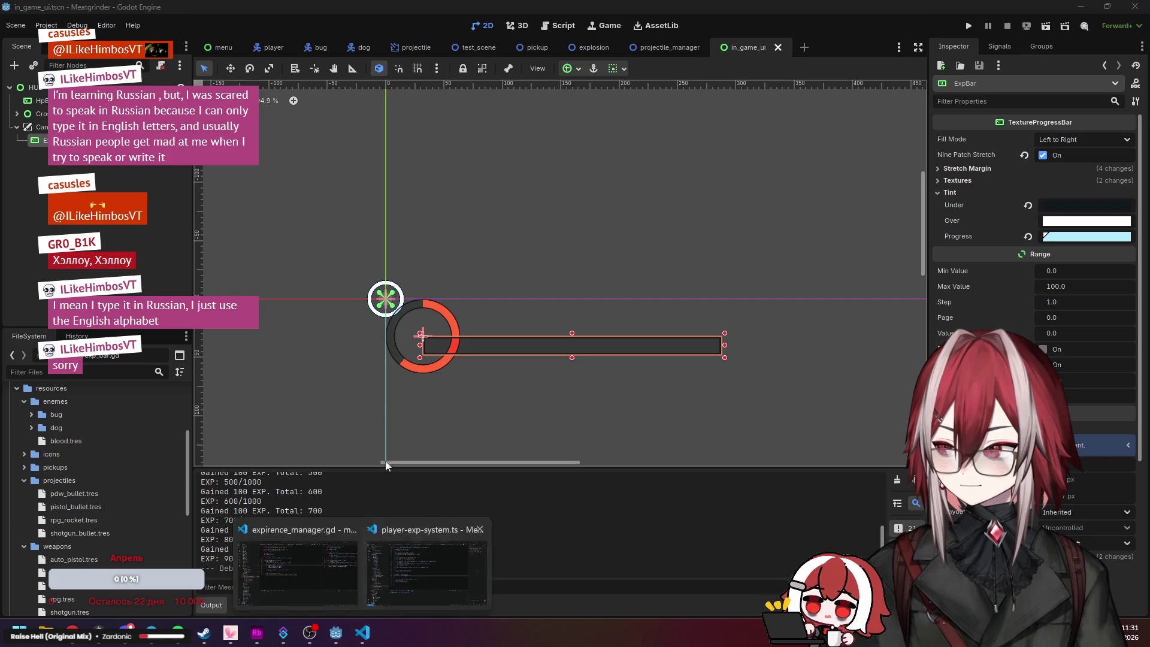
left_click(299, 551)
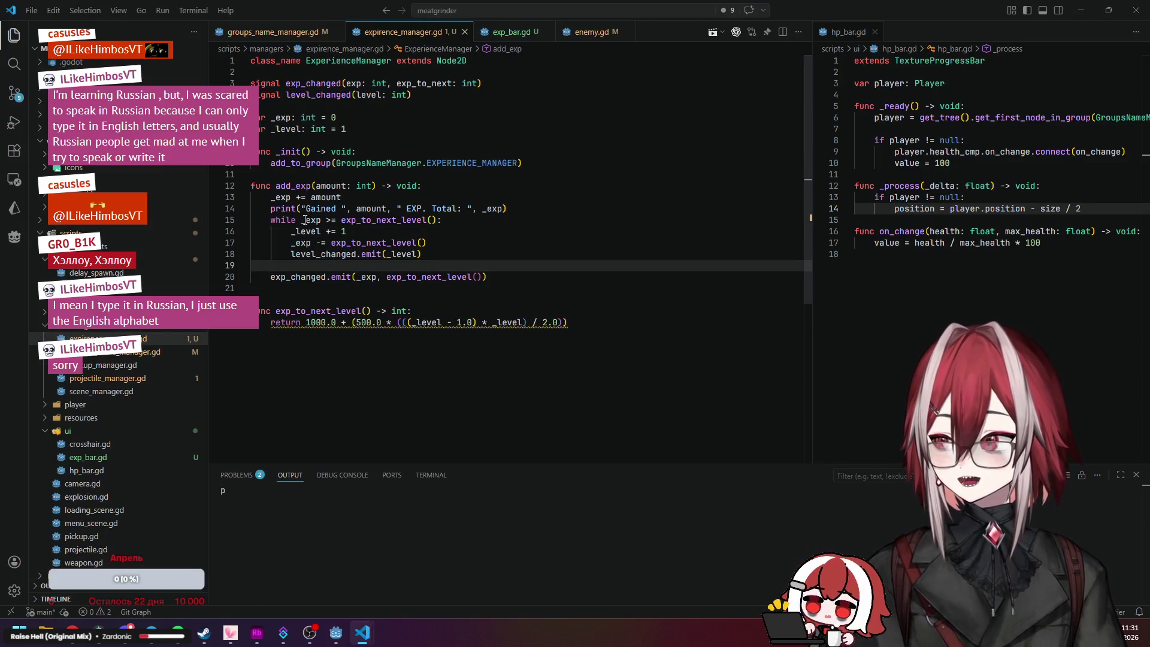
Delete the 'Gained EXP' print line from add_exp in expirence_manager.gd
triple_click(499, 209)
key("BackSpace")
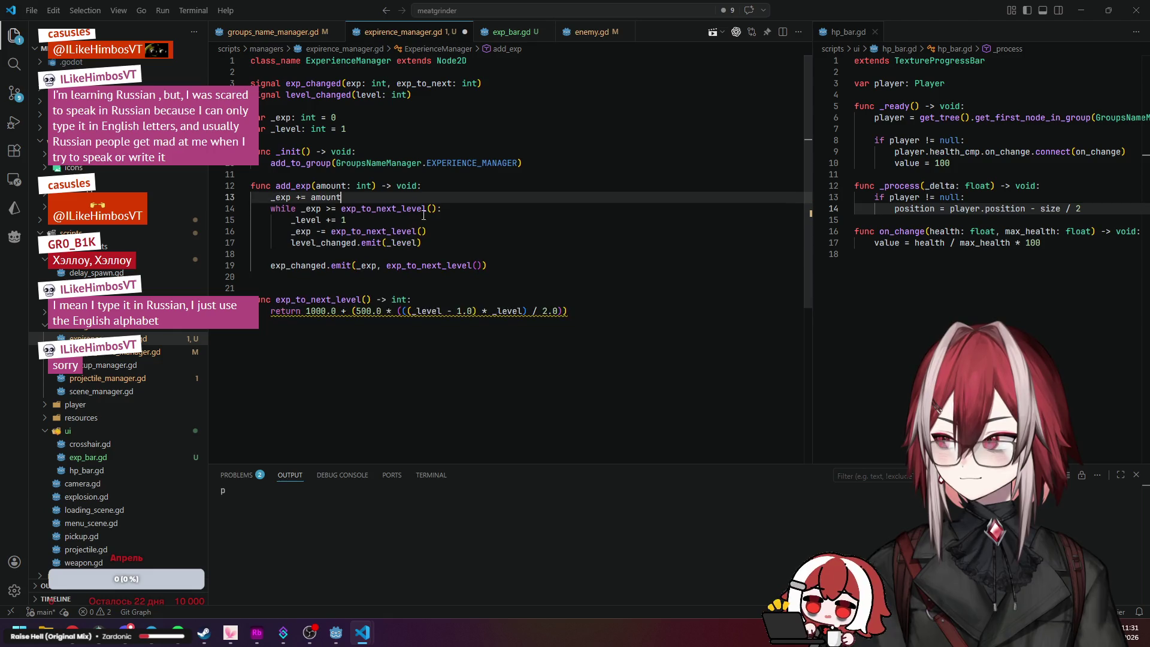
left_click(499, 186)
Delete the EXP print line from on_exp_changed in exp_bar.gd and save the script
left_click(511, 32)
left_click(238, 200)
key("ctrl+v")
left_click_drag(238, 204, 252, 183)
left_click_drag(467, 197, 306, 197)
triple_click(289, 197)
key("BackSpace")
key("BackSpace")
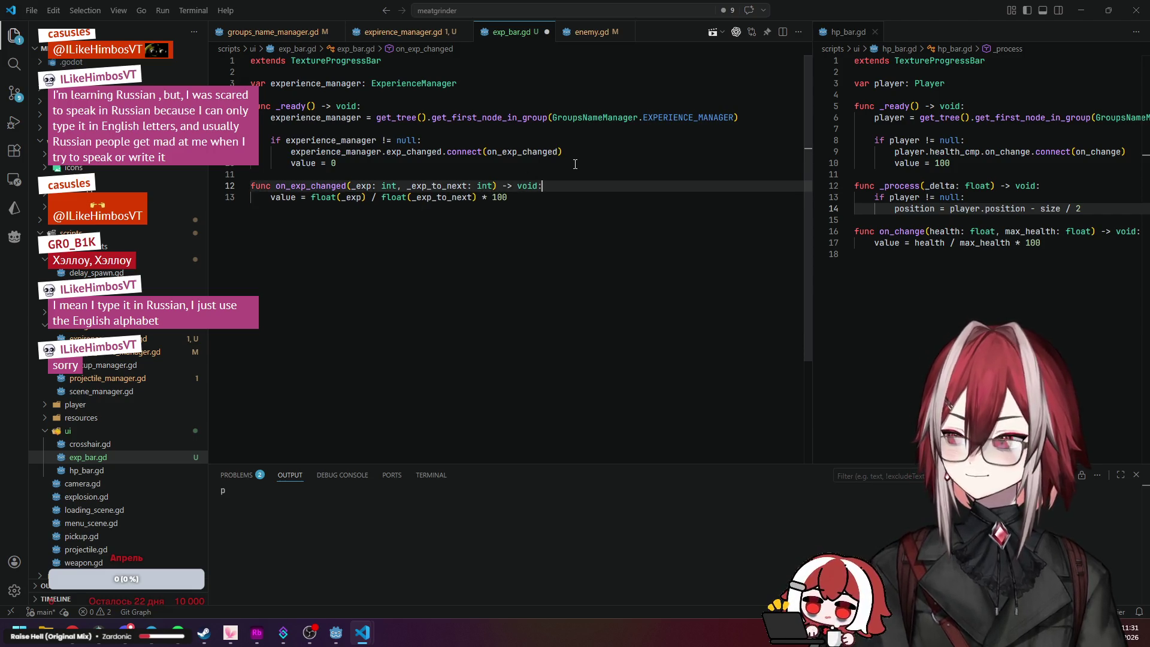
left_click(574, 163)
key("ctrl+s")
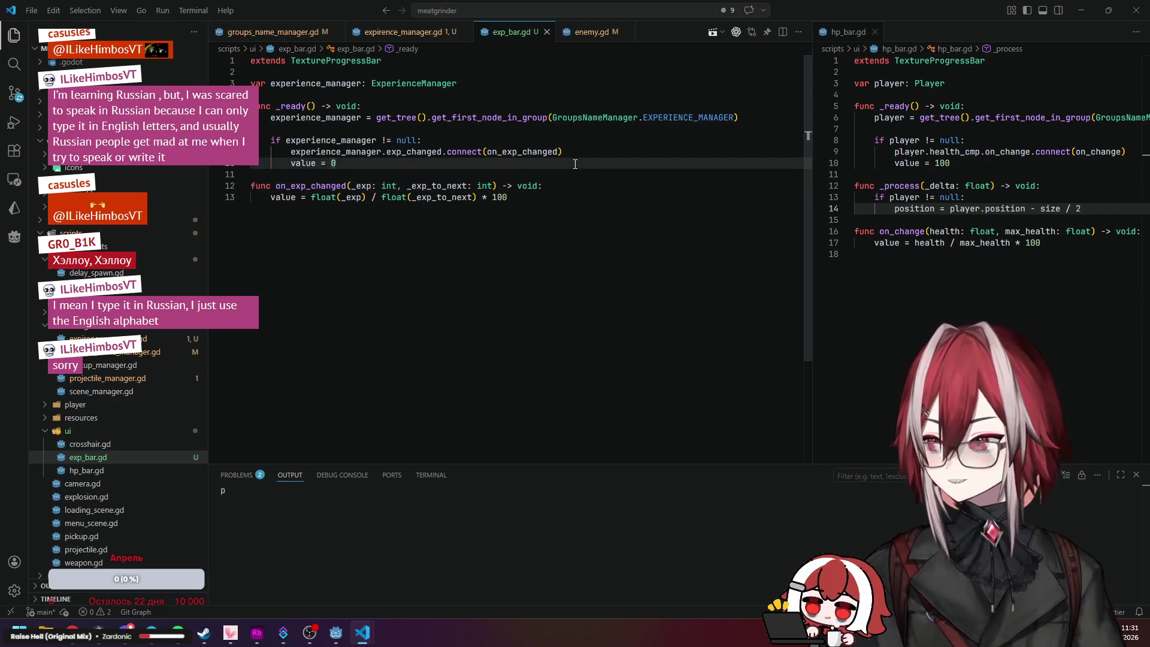
Review the level-up and signal emit lines of add_exp in expirence_manager.gd
left_click(549, 197)
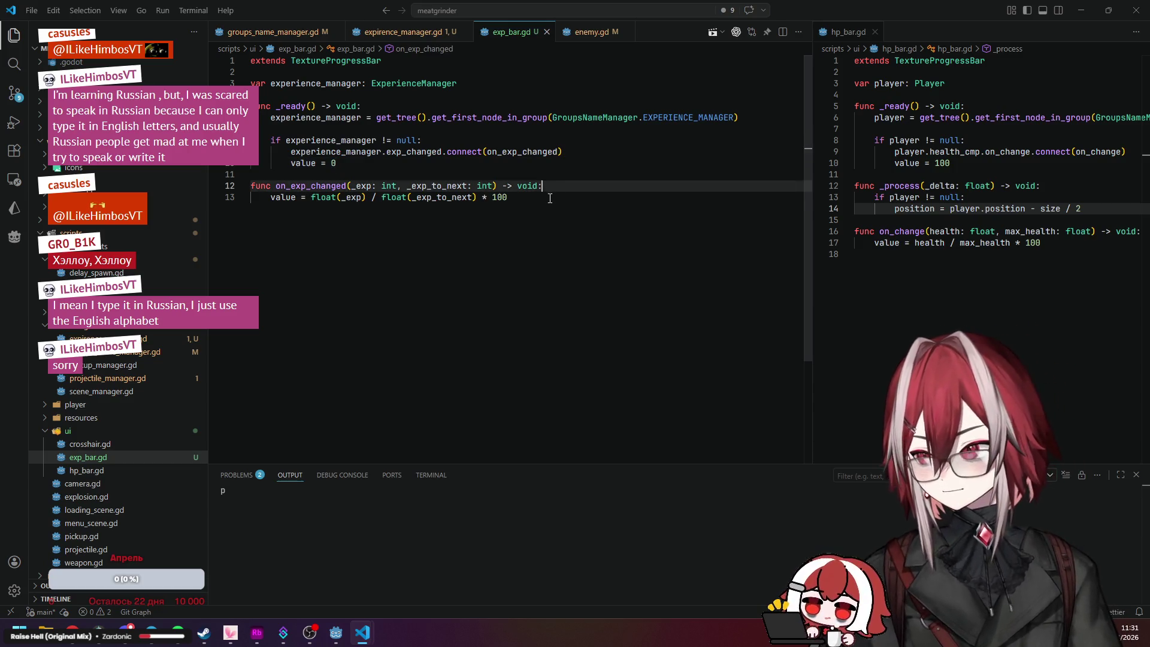
left_click(427, 33)
left_click(531, 220)
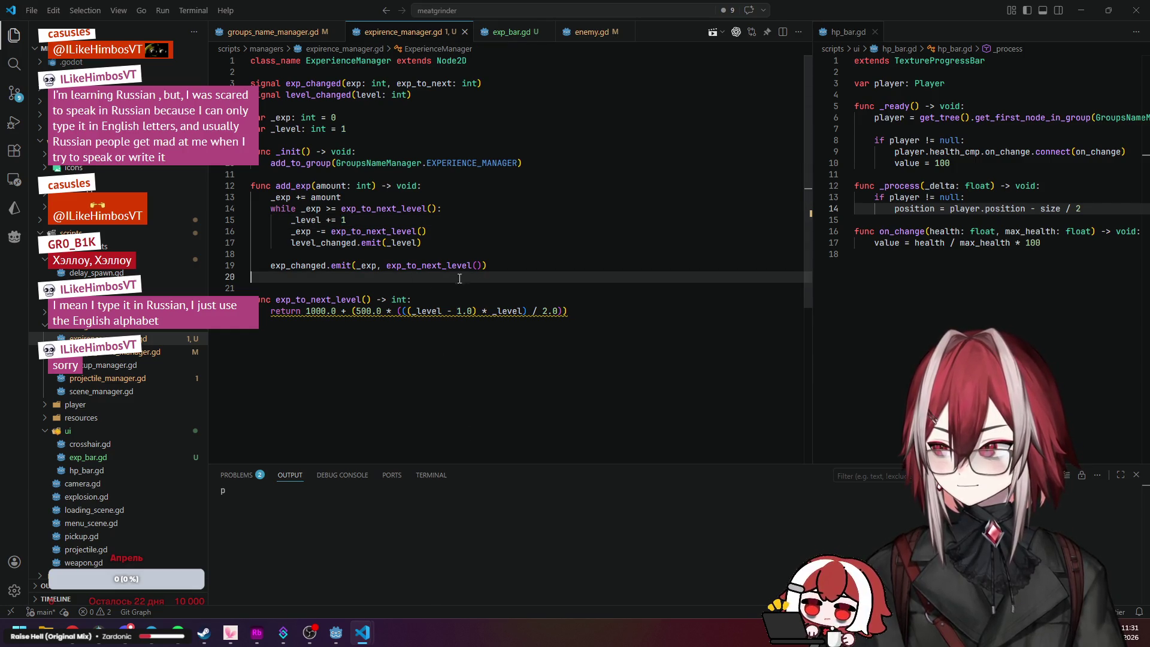
left_click(521, 264)
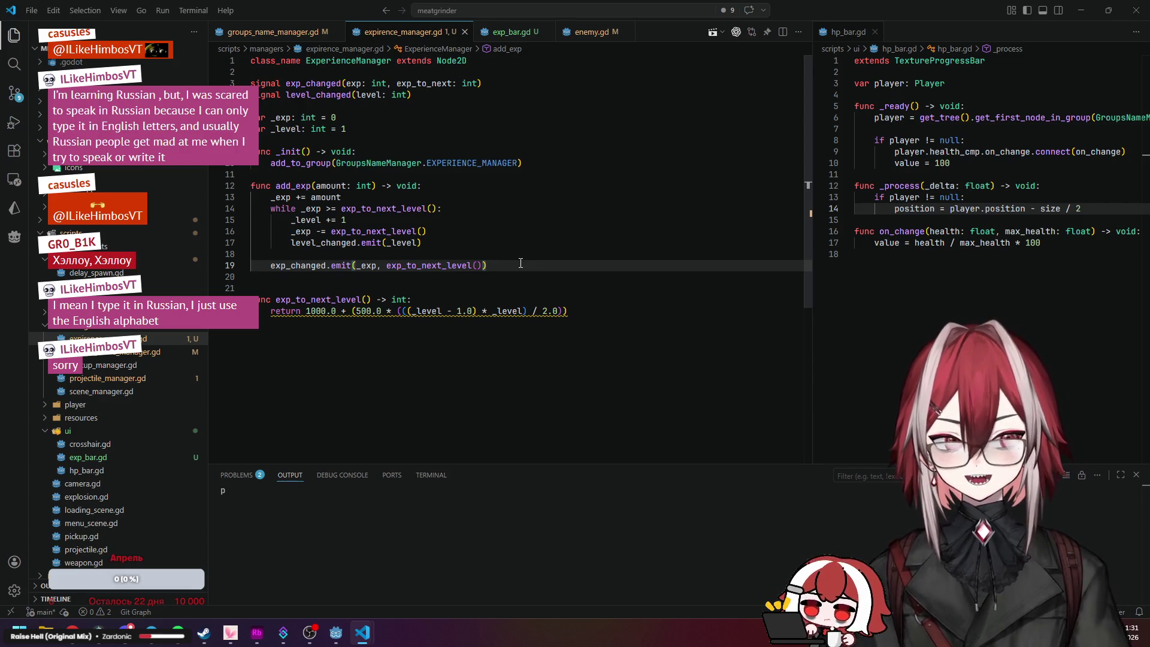
left_click(482, 242)
left_click(444, 187)
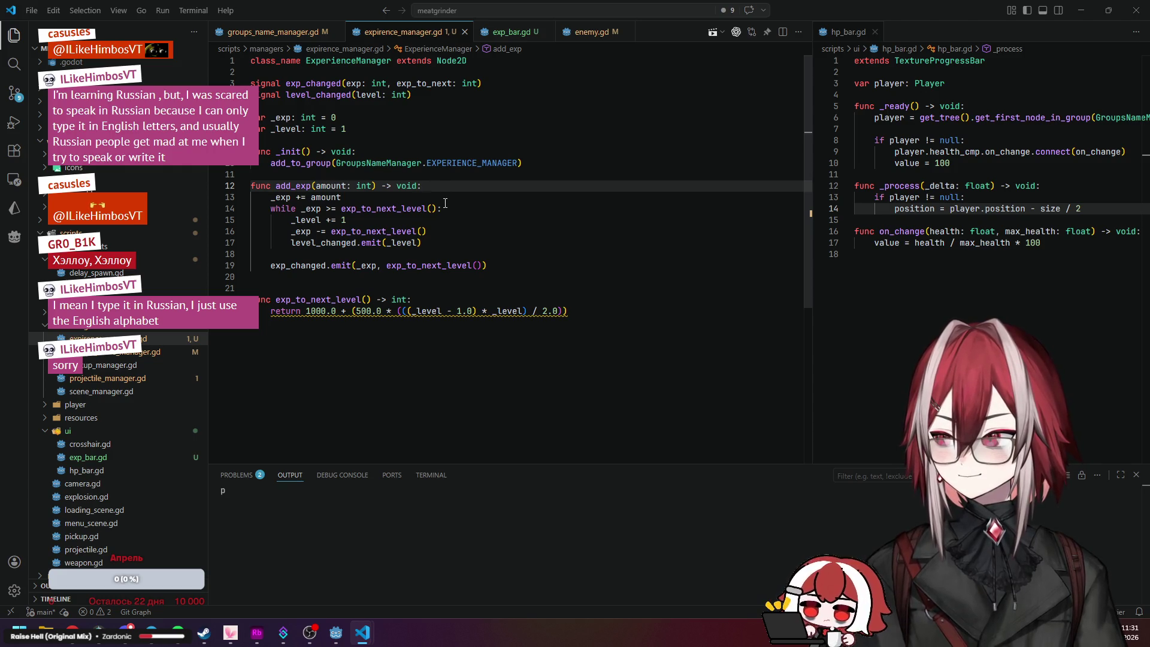
Review add_exp, glance at enemy.gd, then inspect exp_bar.gd's signal connection and on_exp_changed handler
left_click(446, 209)
left_click(450, 231)
left_click(450, 242)
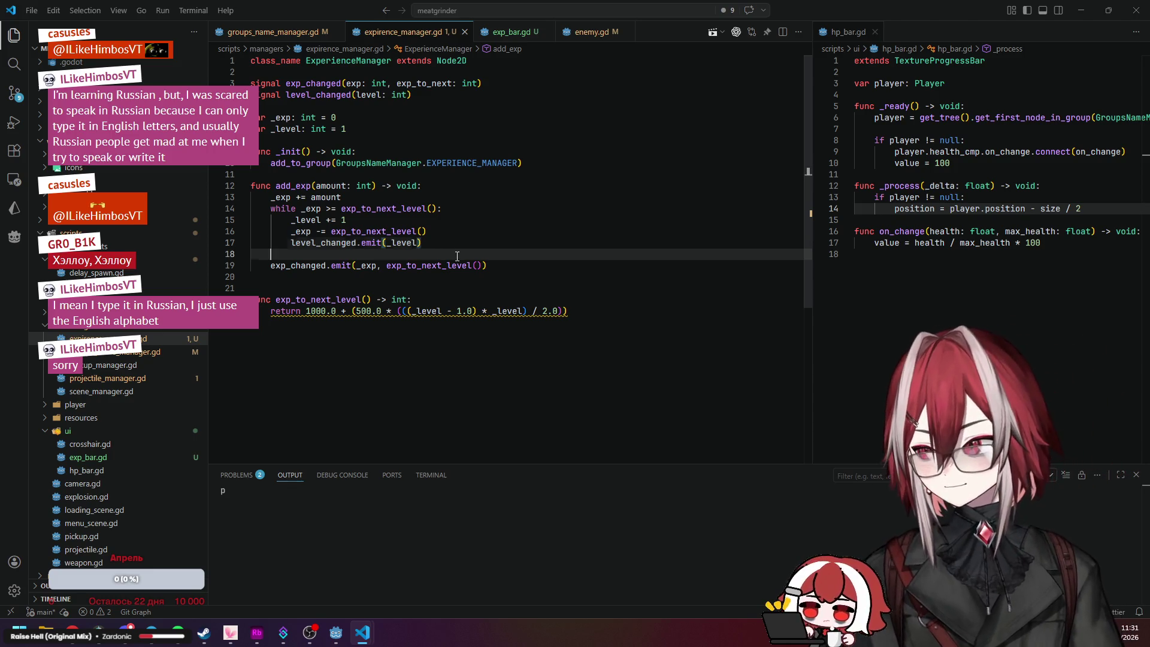
left_click(511, 32)
left_click(585, 33)
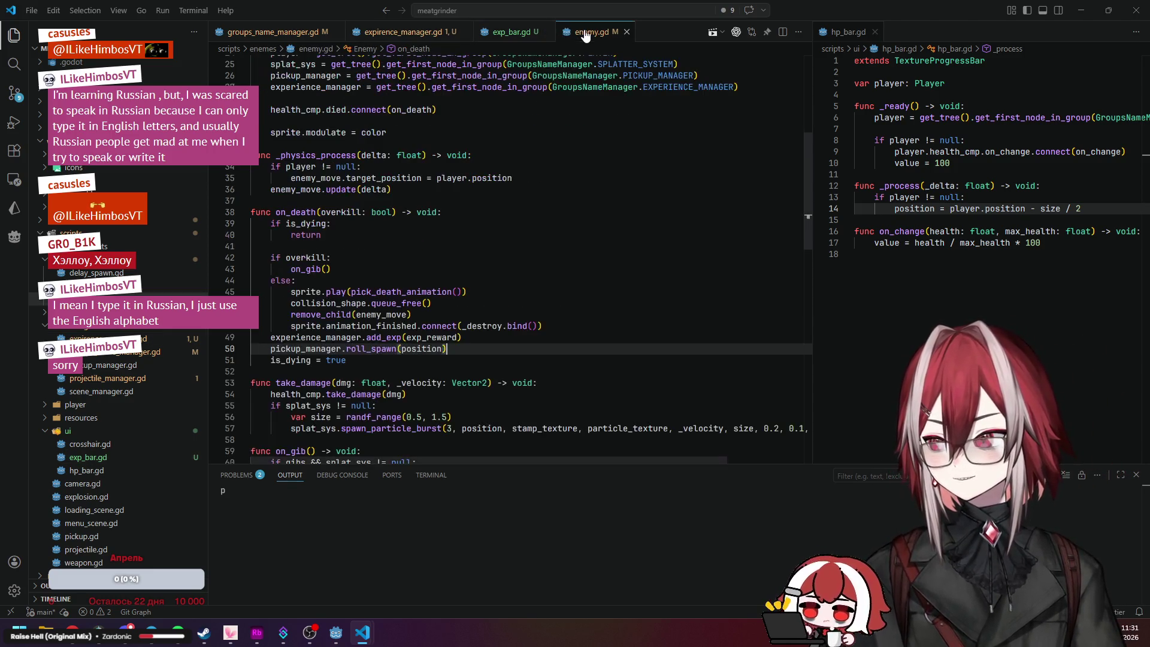
left_click(511, 31)
left_click(562, 151)
left_click(551, 187)
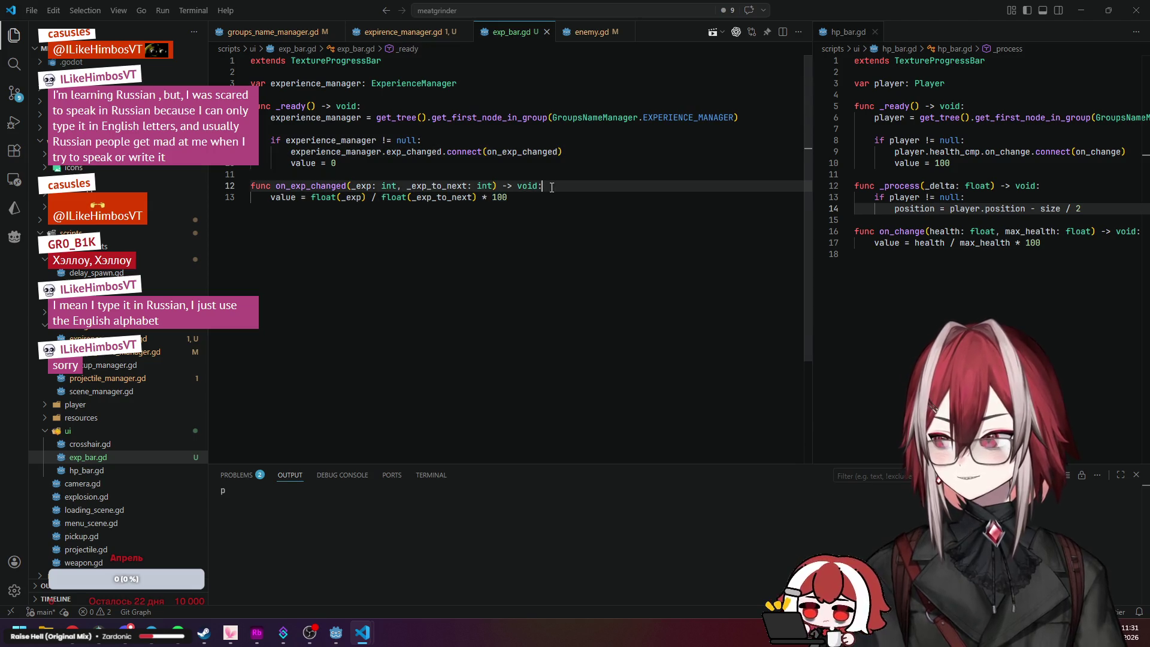
Compare add_exp's exp_changed emit with exp_bar.gd's value = 0 and value calculation lines
left_click(407, 31)
left_click(486, 245)
left_click(529, 268)
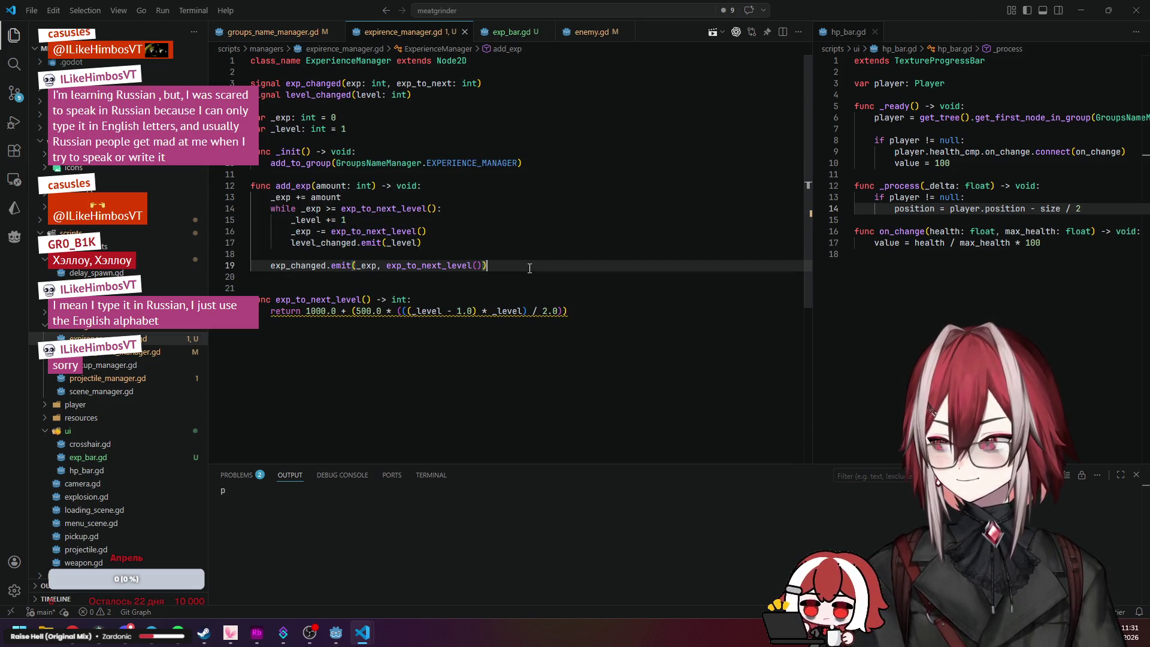
left_click(510, 33)
left_click(556, 164)
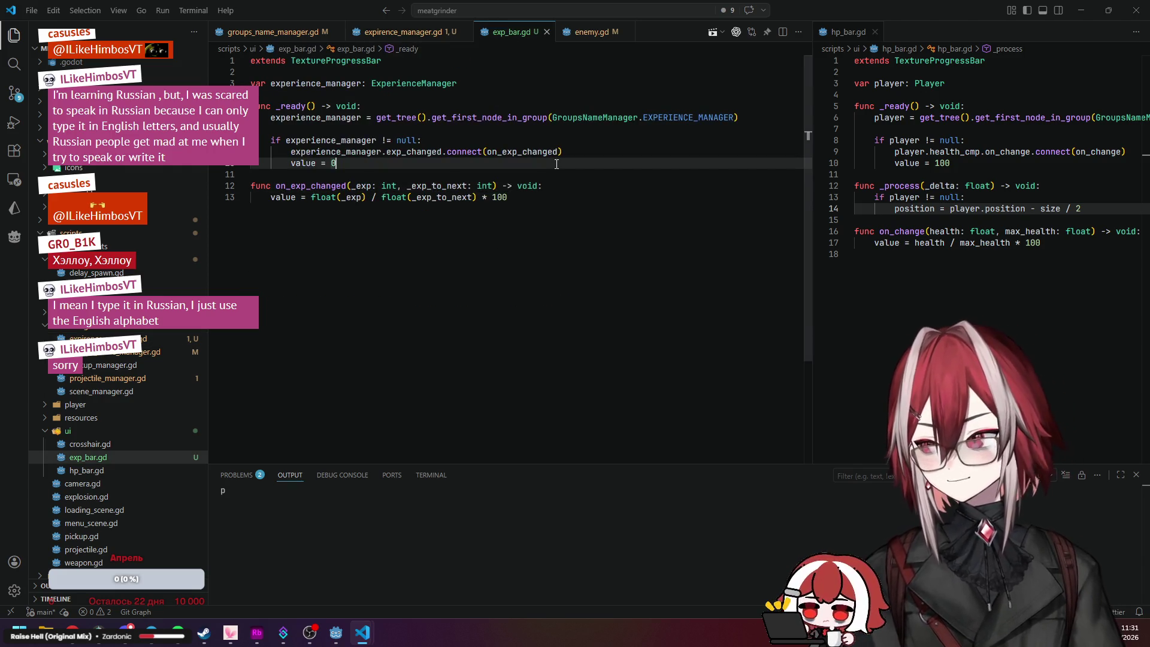
left_click(542, 197)
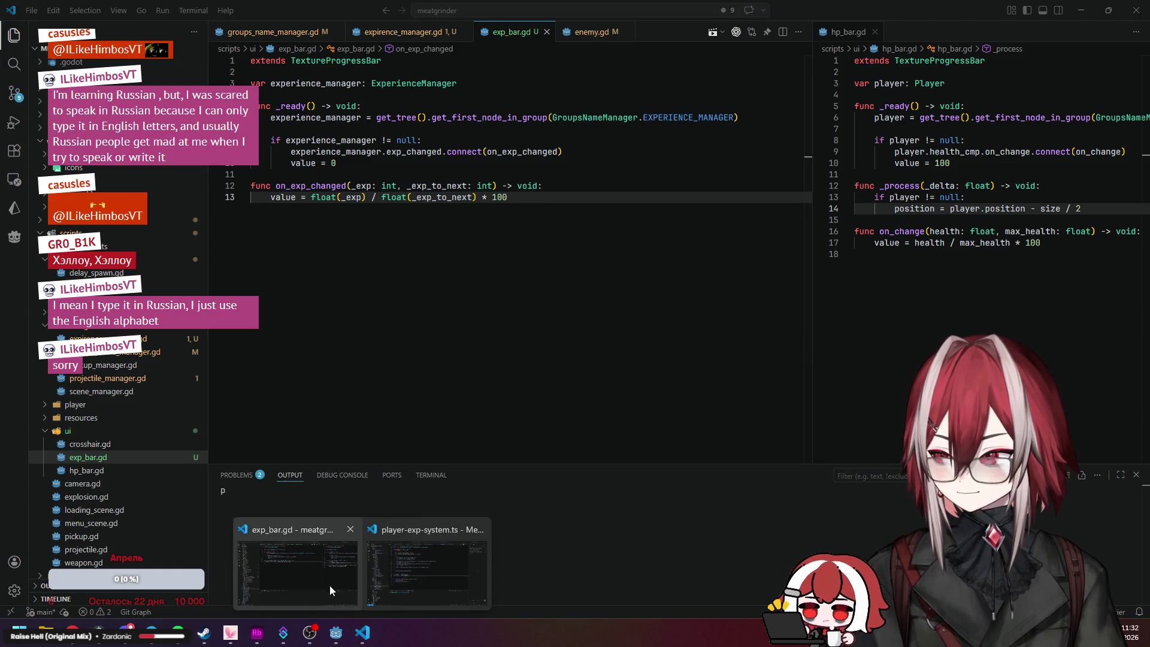
Check the other project's player experience code, then return to exp_bar.gd's value calculation
mouse_move(364, 632)
left_click(399, 573)
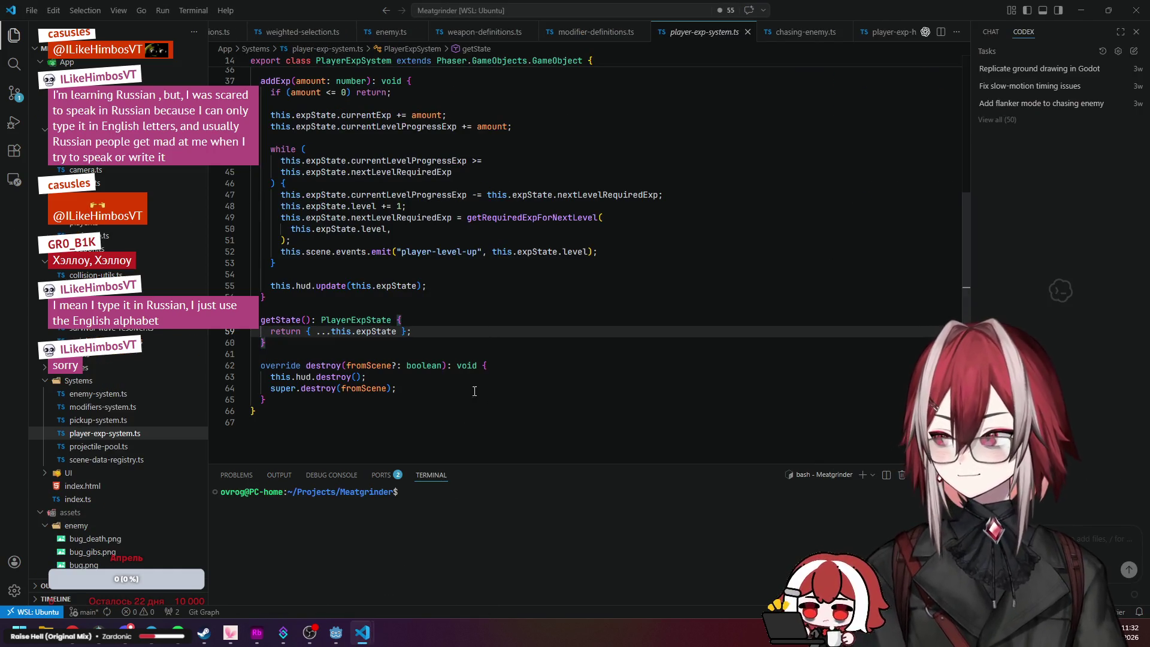
left_click(389, 563)
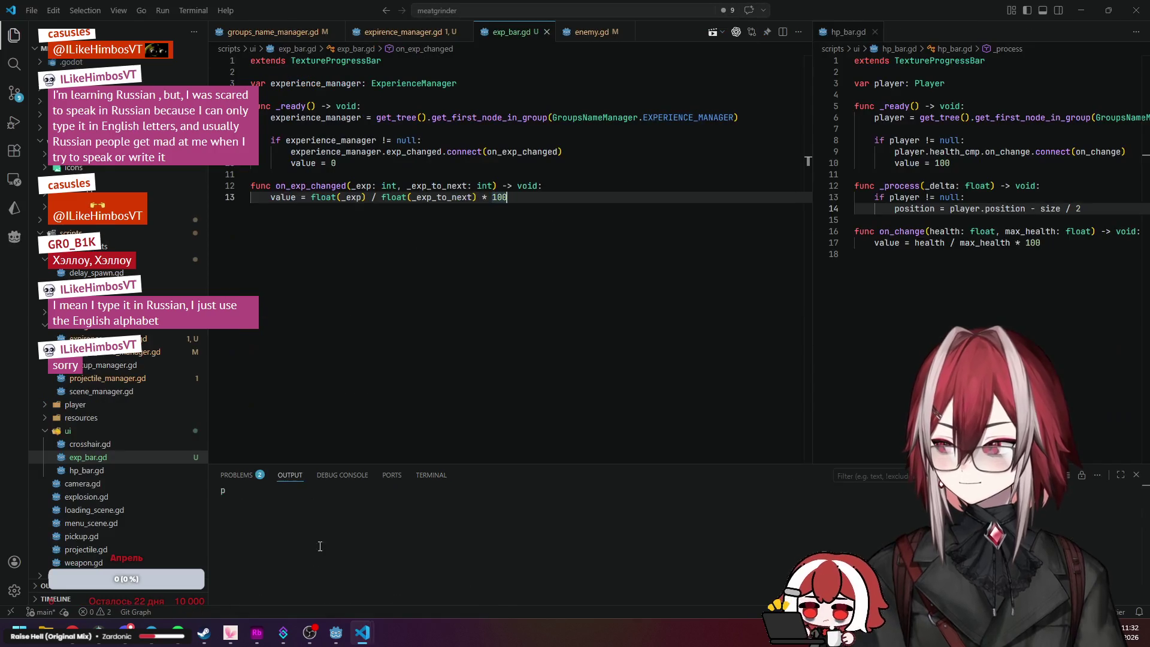
left_click(556, 188)
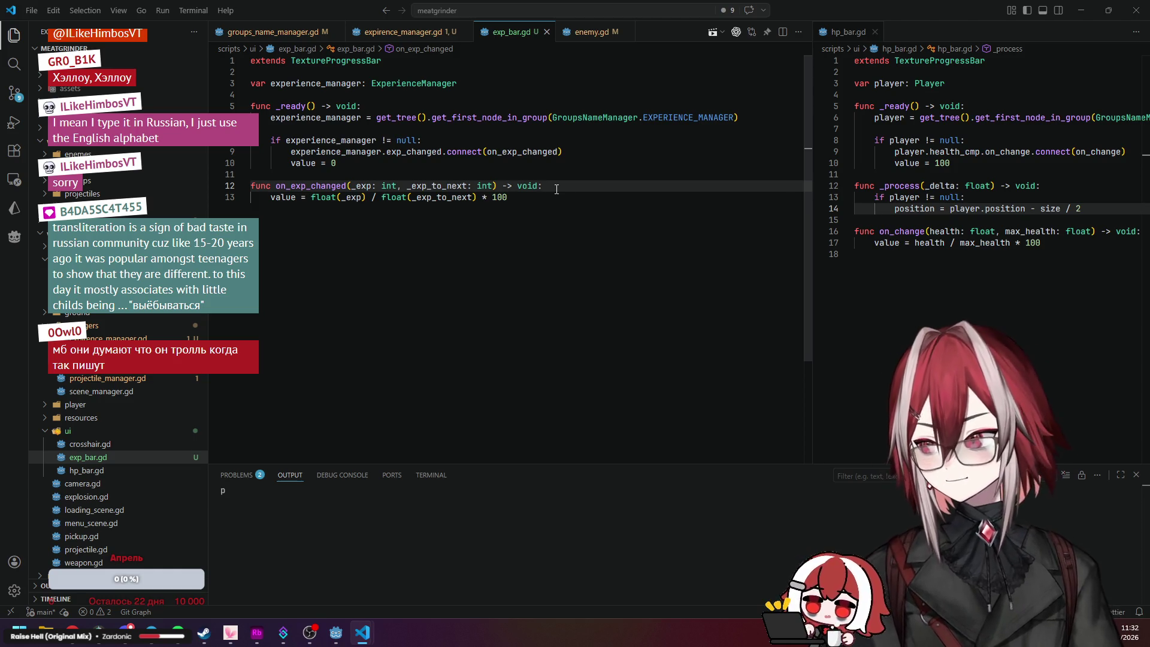
left_click(557, 199)
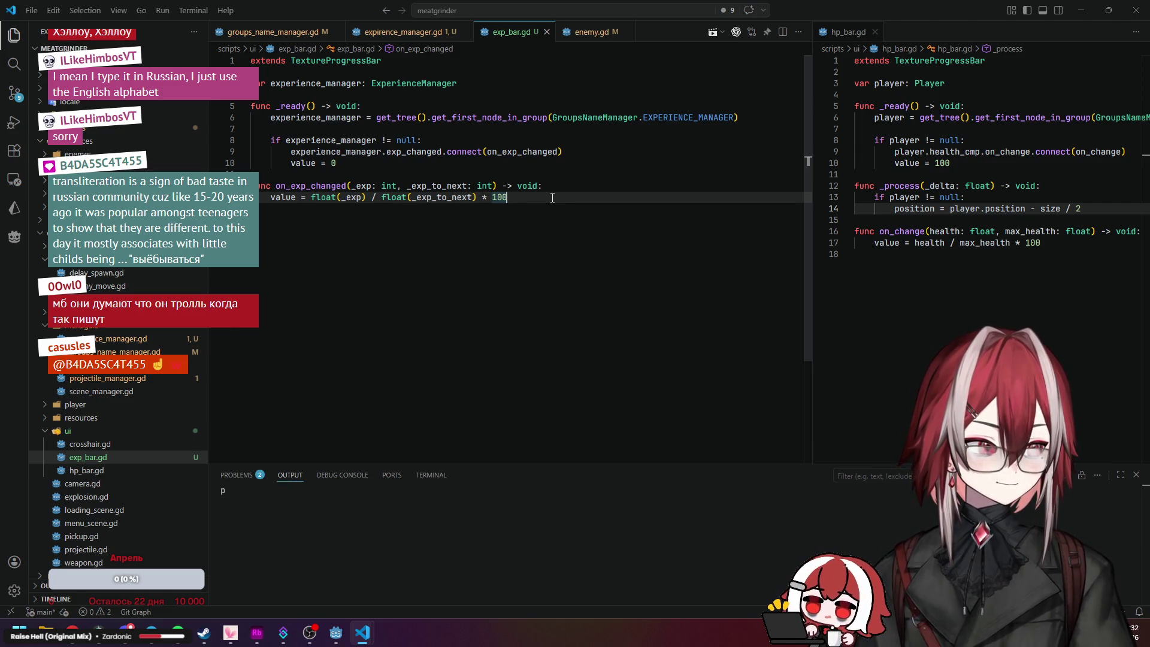
left_click(549, 162)
left_click(558, 197)
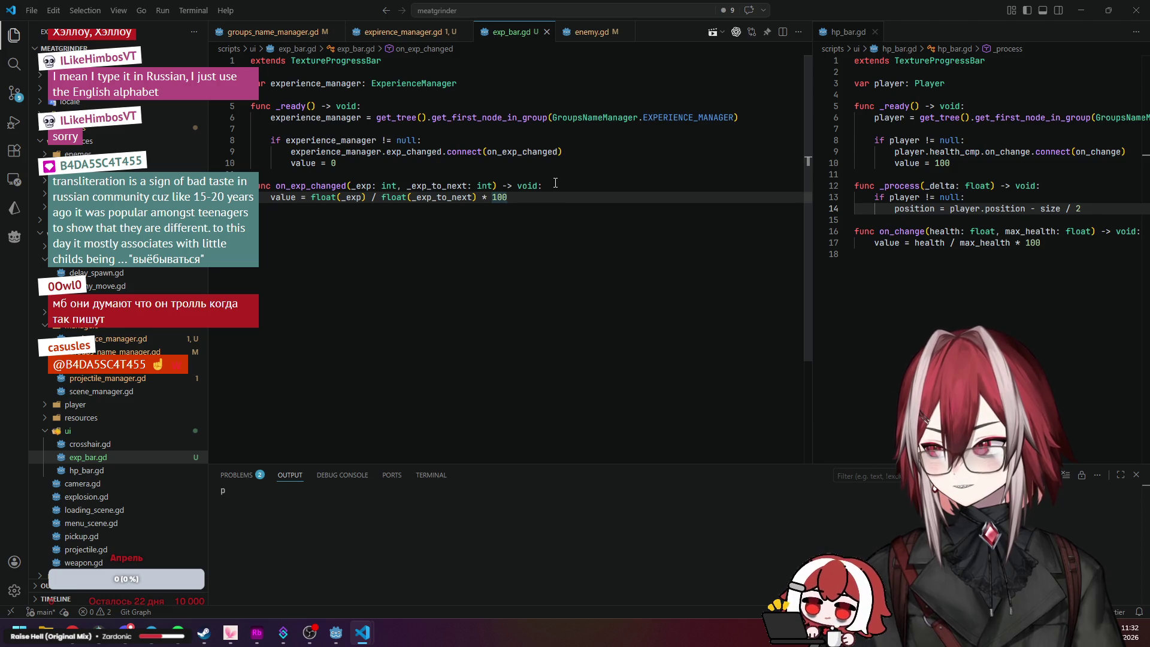
Bring up the test_scene level in the Godot editor
left_click(345, 634)
left_click(642, 48)
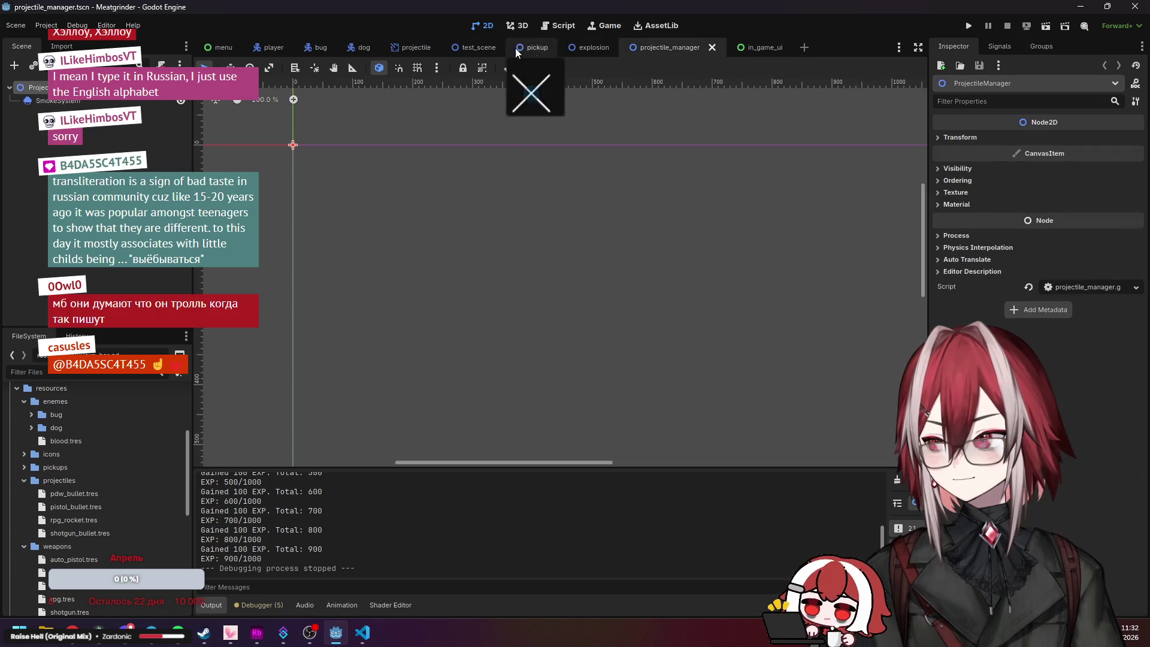
left_click(359, 49)
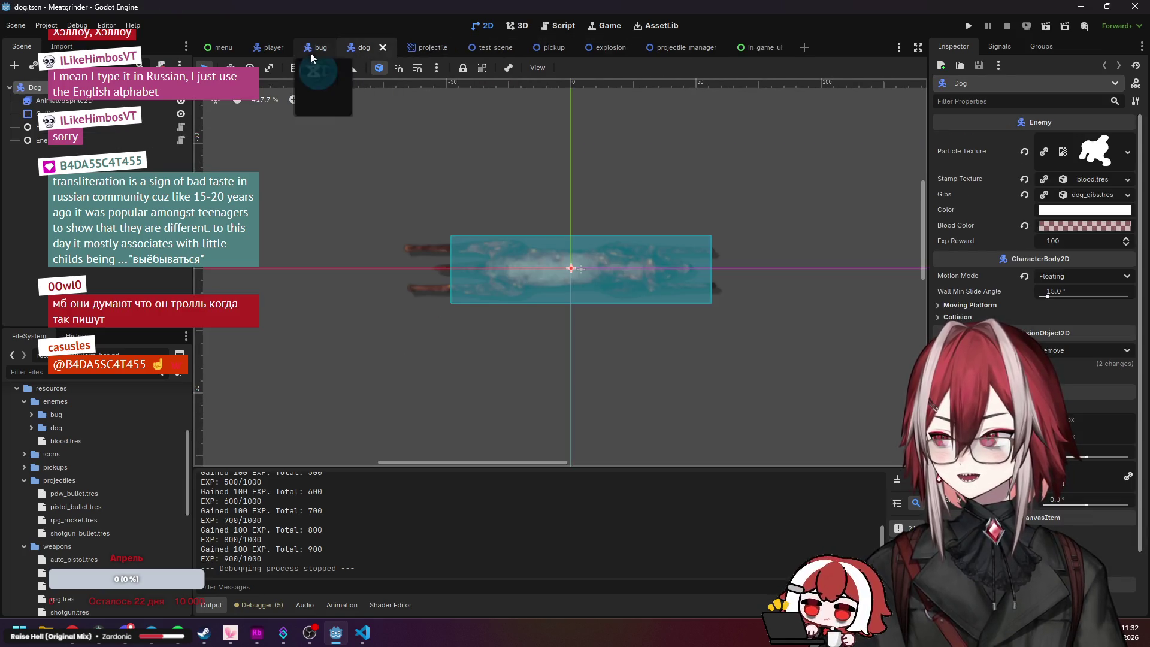
left_click(465, 48)
scroll(552, 192, "down", 5)
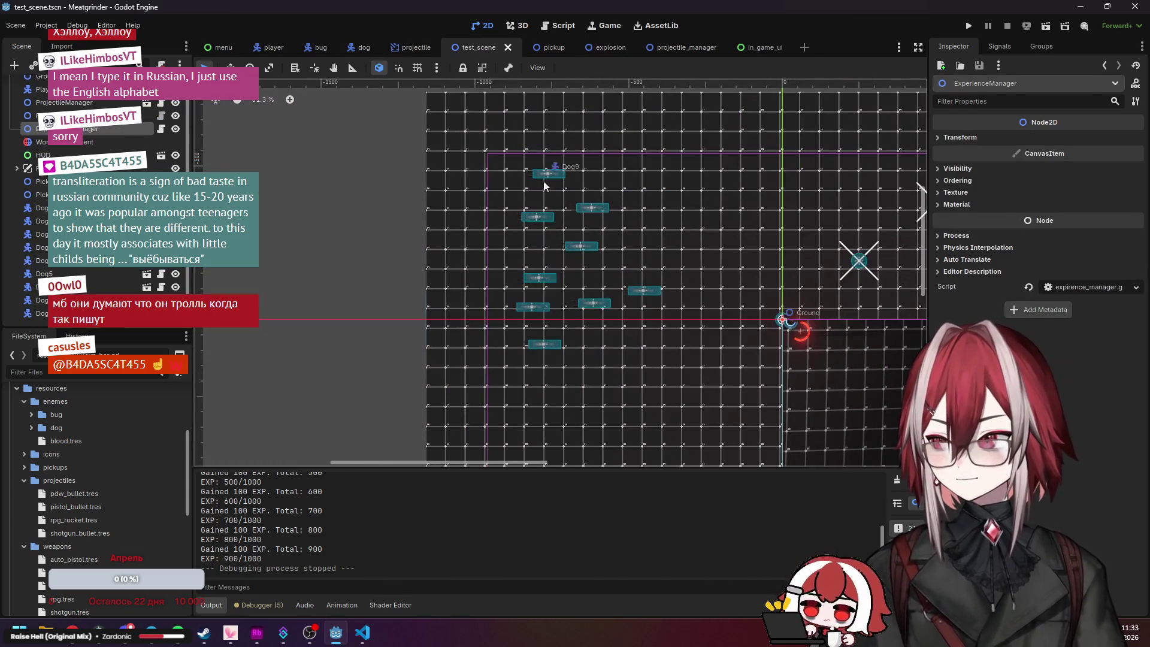
Copy the nine Dog nodes under TestScene, drag the copies below the originals, and run the game
left_click(36, 208)
left_click(36, 313, "shift")
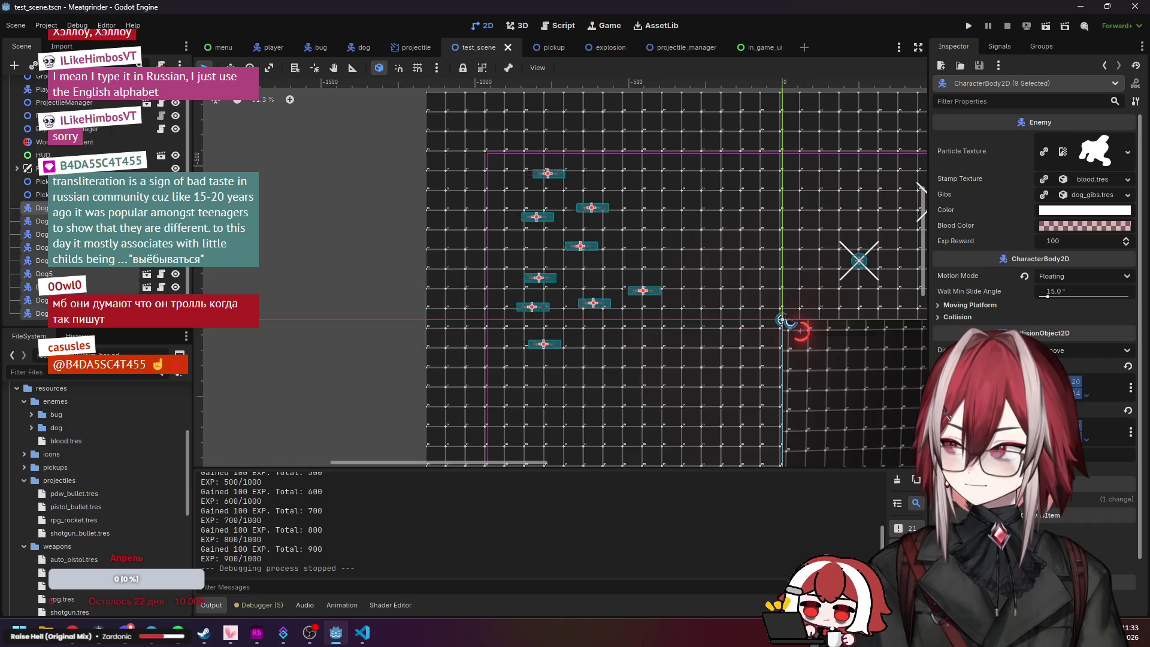
right_click(68, 267)
key("Escape")
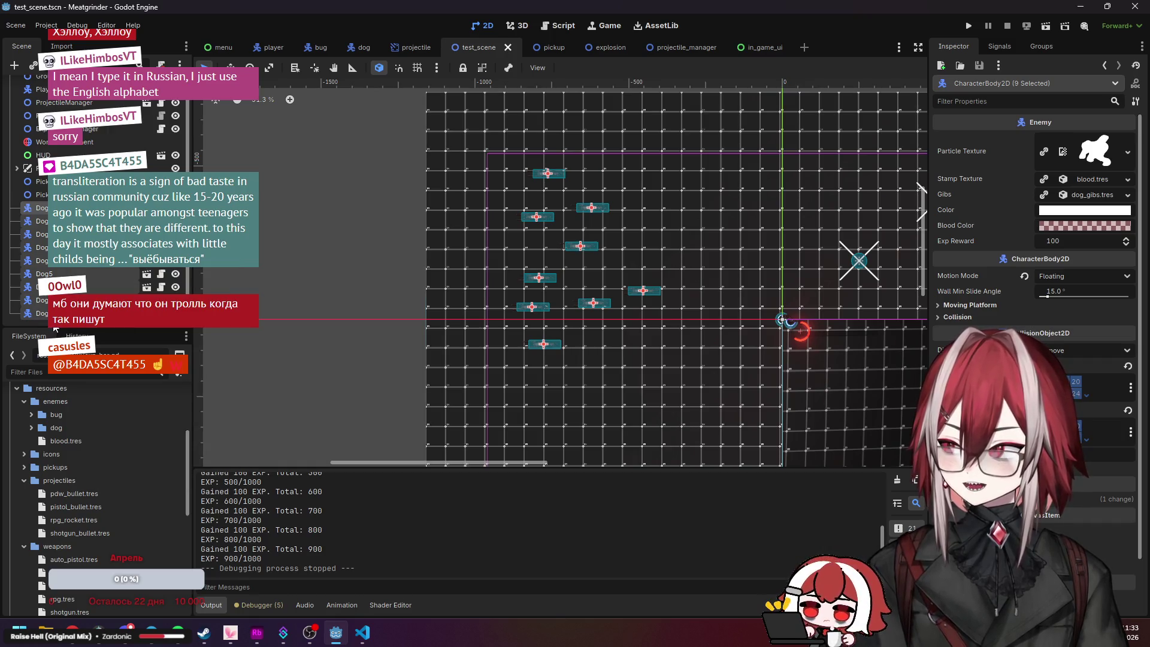
left_click(54, 326)
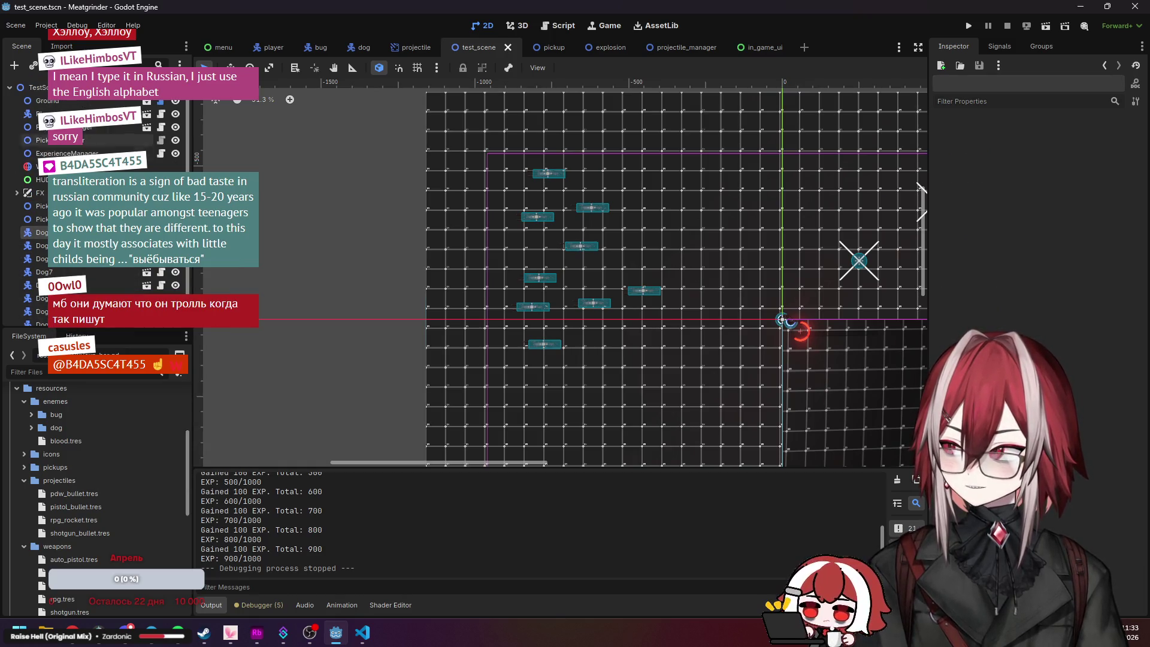
key("ctrl+v")
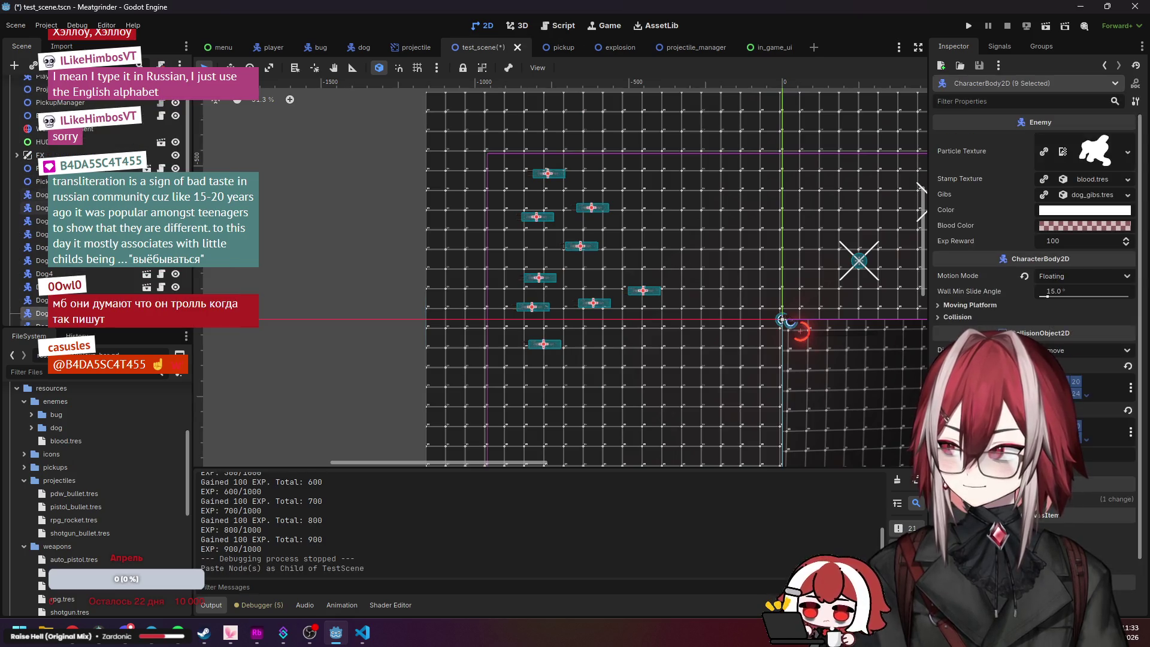
scroll(498, 251, "down", 2)
mouse_move(560, 253)
left_mouse_down()
mouse_move(585, 270)
mouse_move(583, 335)
left_mouse_up()
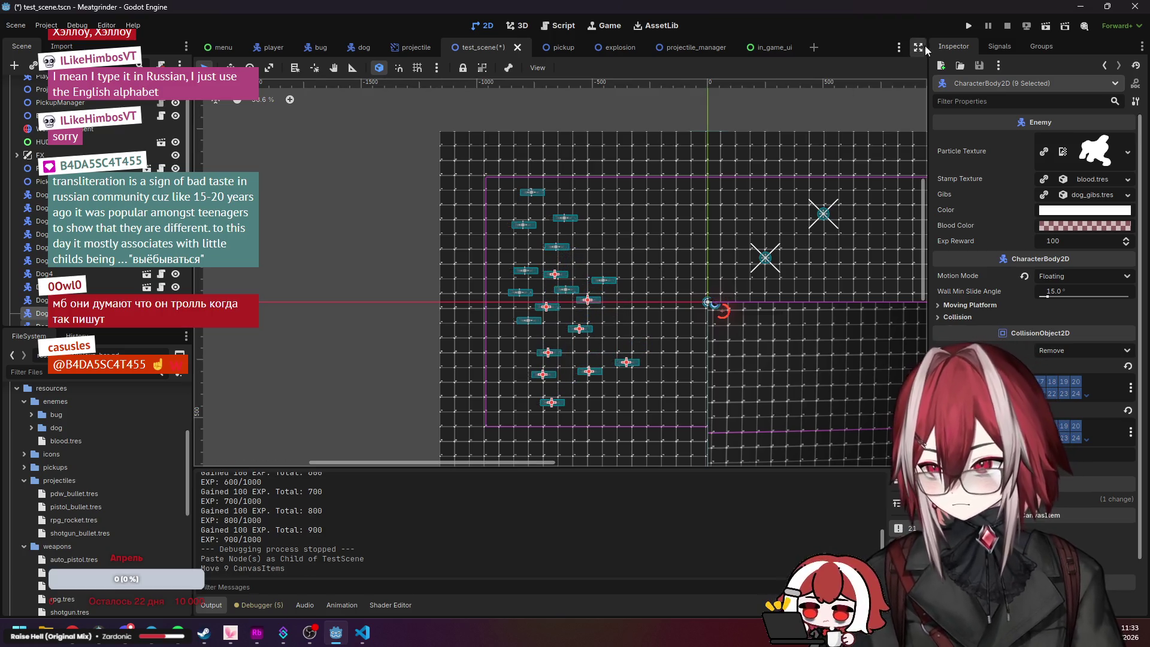
left_click(968, 25)
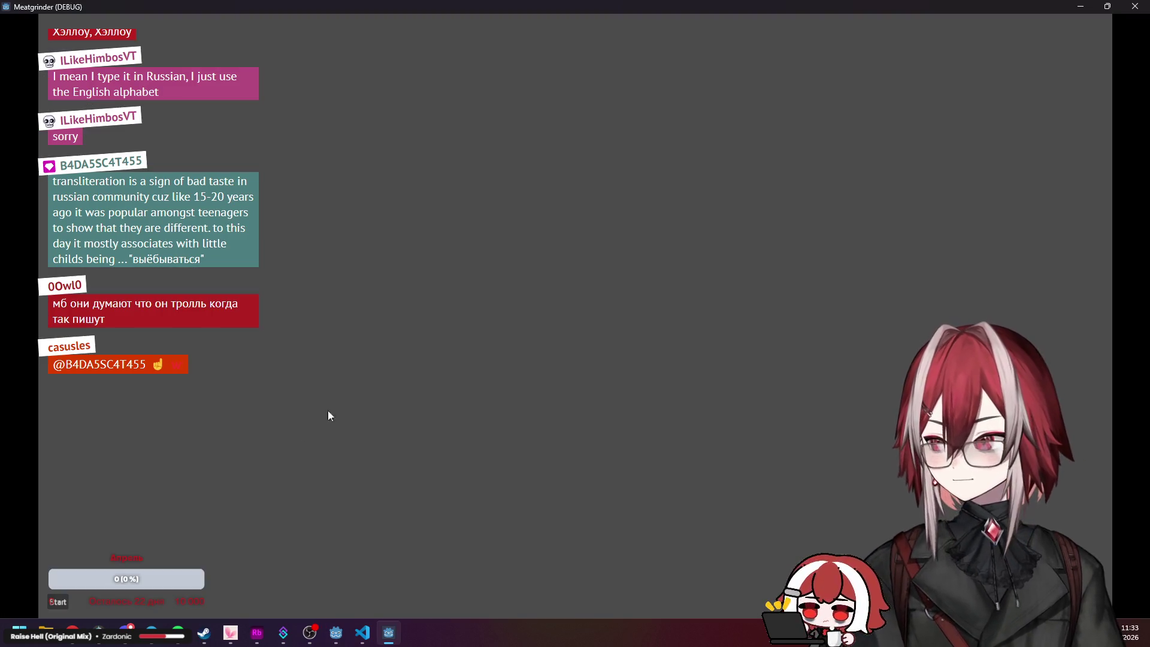
Start a round, shoot down most of the dog swarm, then close the game window
left_click(55, 604)
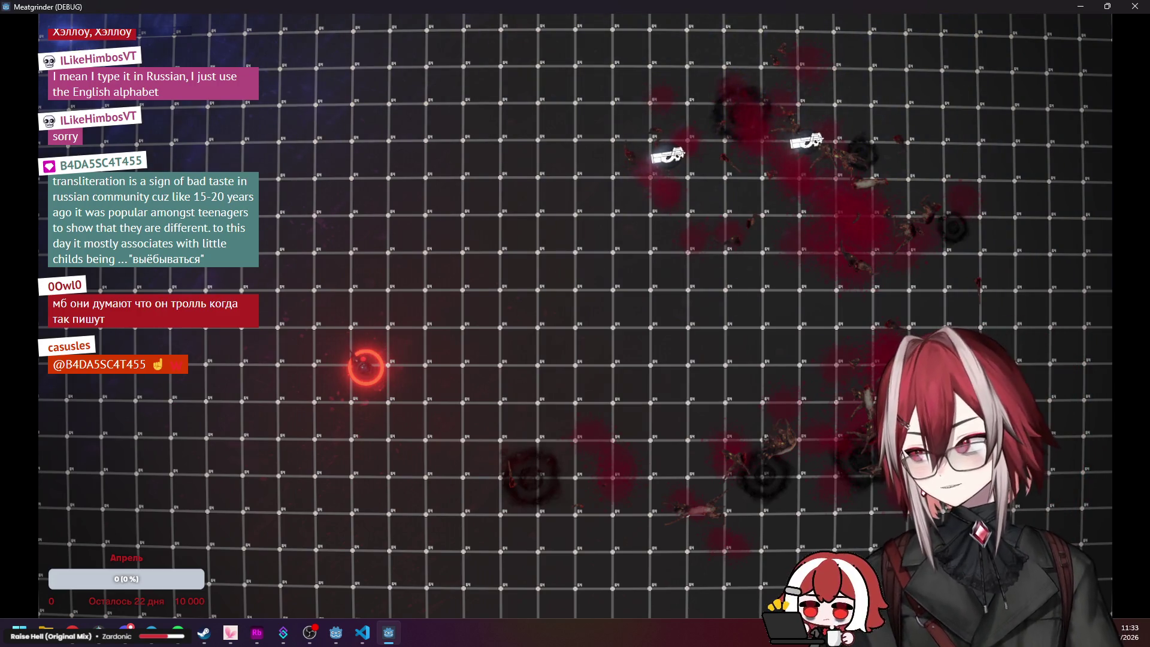
left_click(1143, 10)
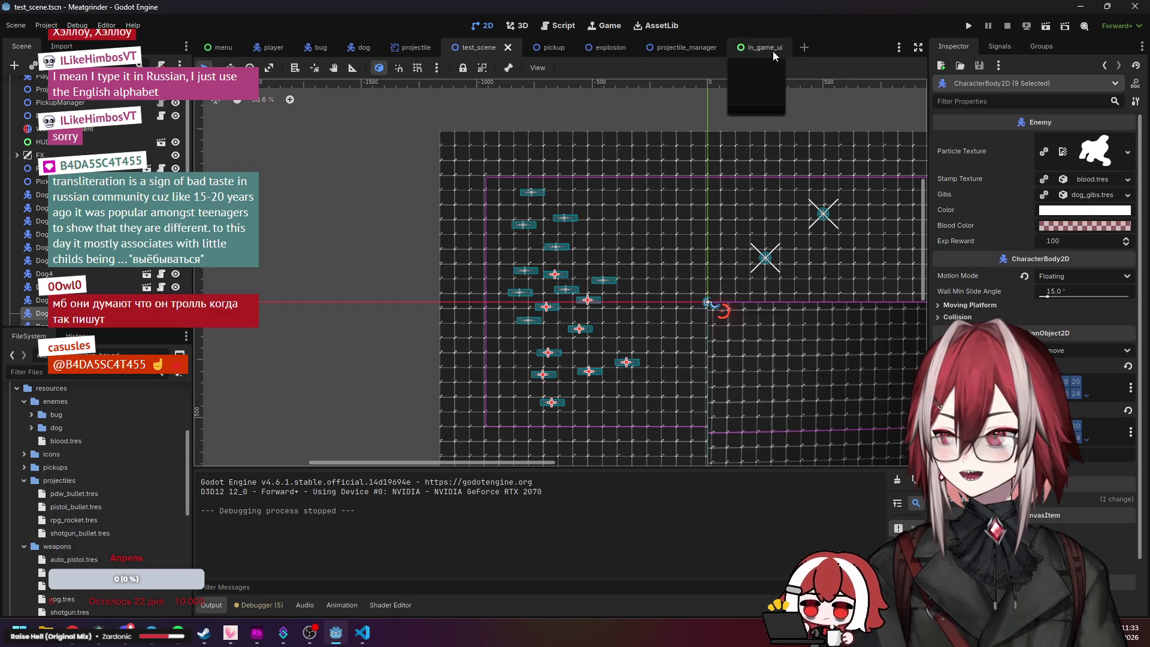
Open the in_game_ui scene and zoom and pan the viewport to centre the ExpBar, then deselect it
left_click(769, 49)
scroll(537, 318, "up", 3)
mouse_move(538, 318)
left_mouse_down()
mouse_move(539, 244)
mouse_move(490, 195)
left_mouse_up()
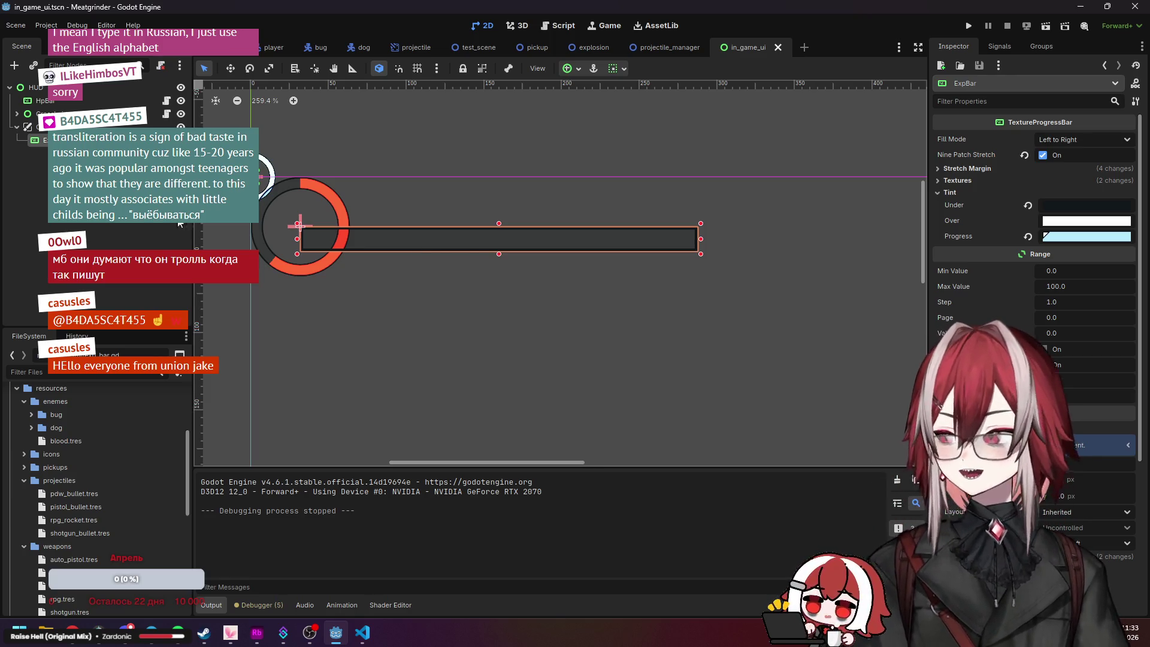
left_click_drag(491, 283, 579, 305)
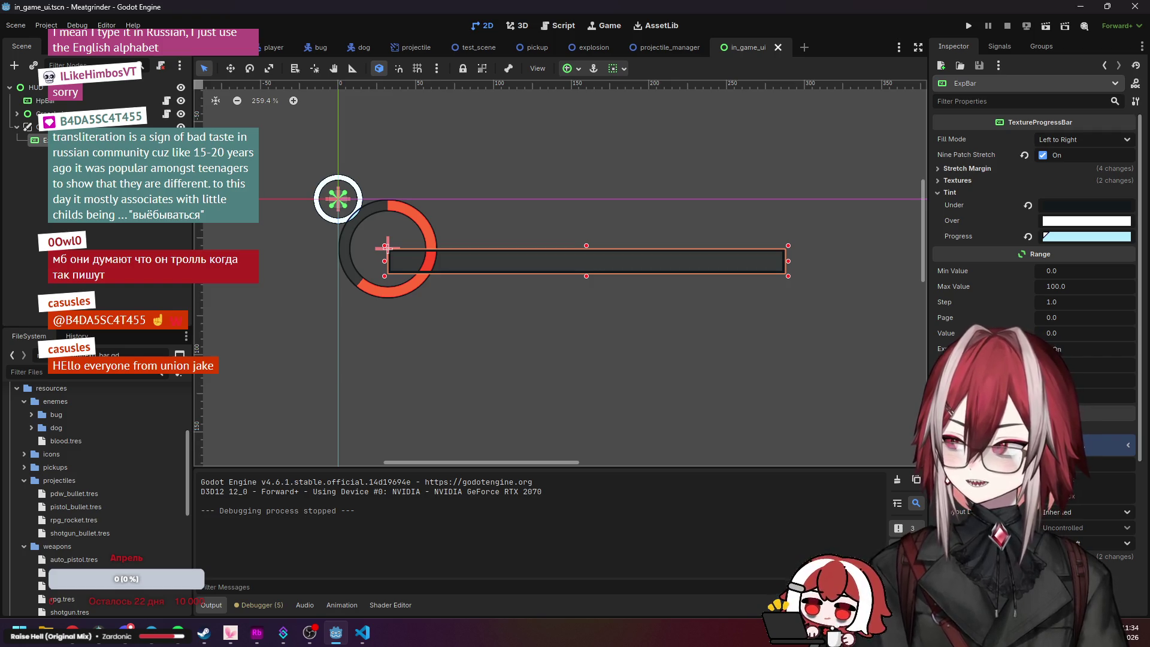
key("Escape")
Create a Label child node under ExpBar, found by searching 'text' in Add Child Node
right_click(72, 140)
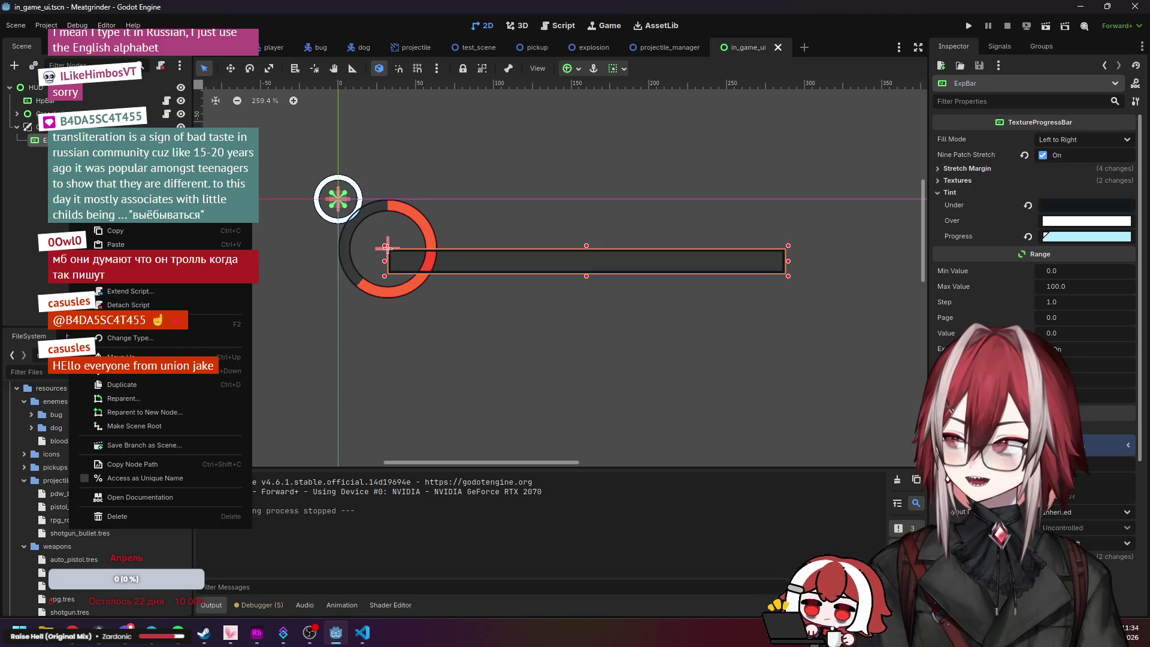
left_click(120, 148)
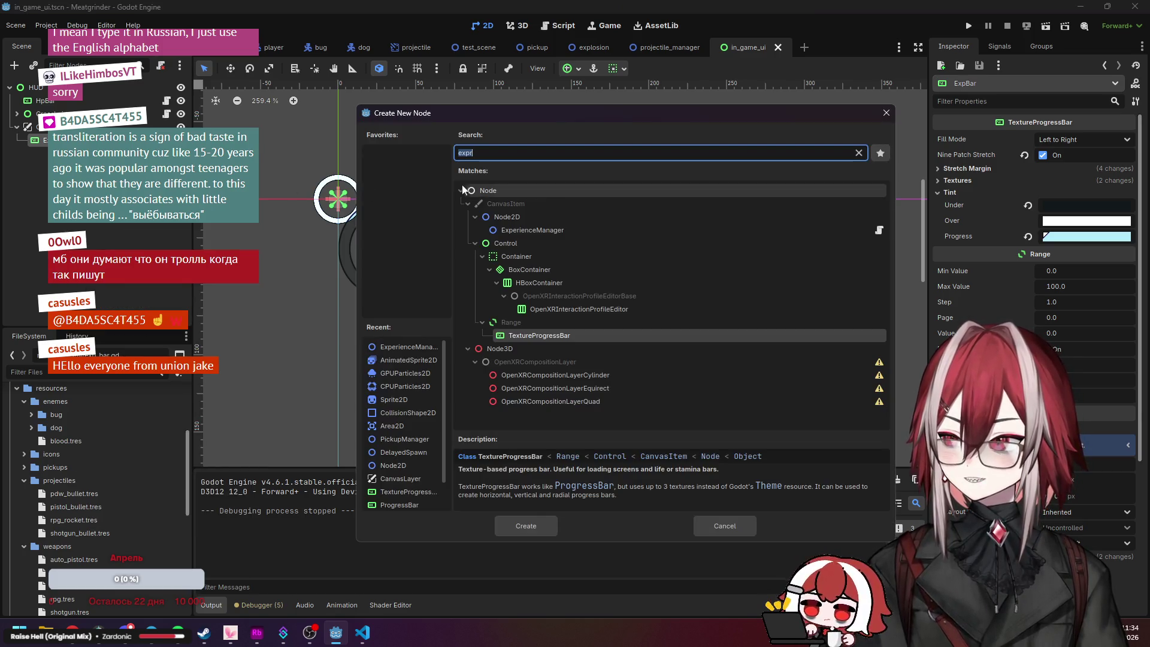
type("text")
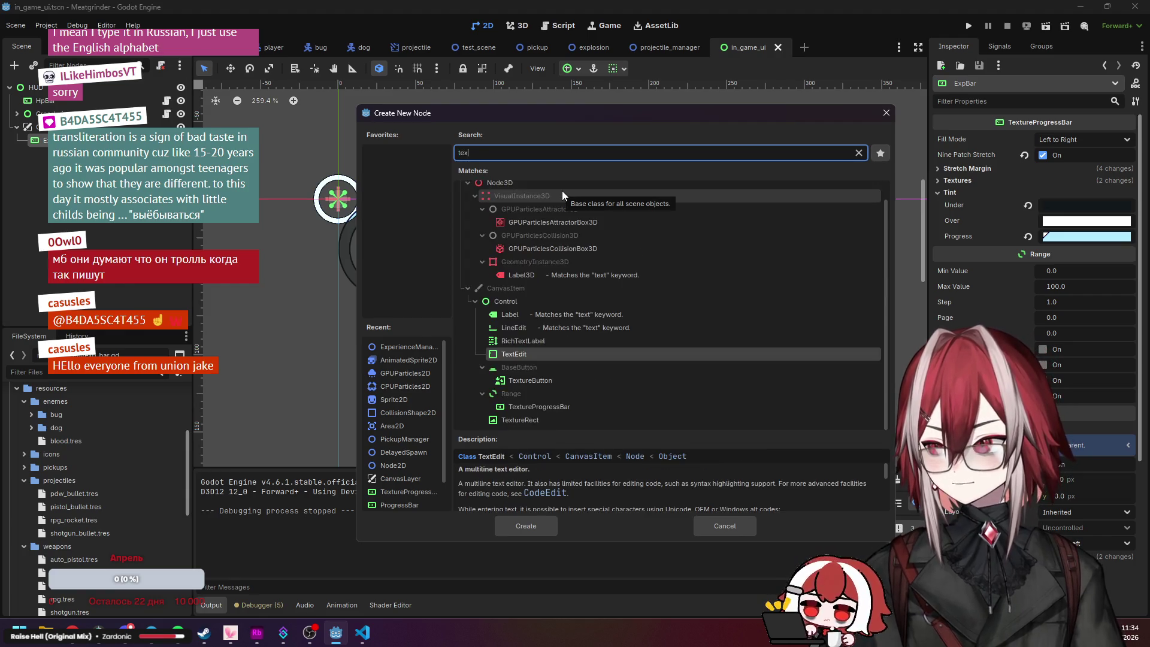
left_click(539, 232)
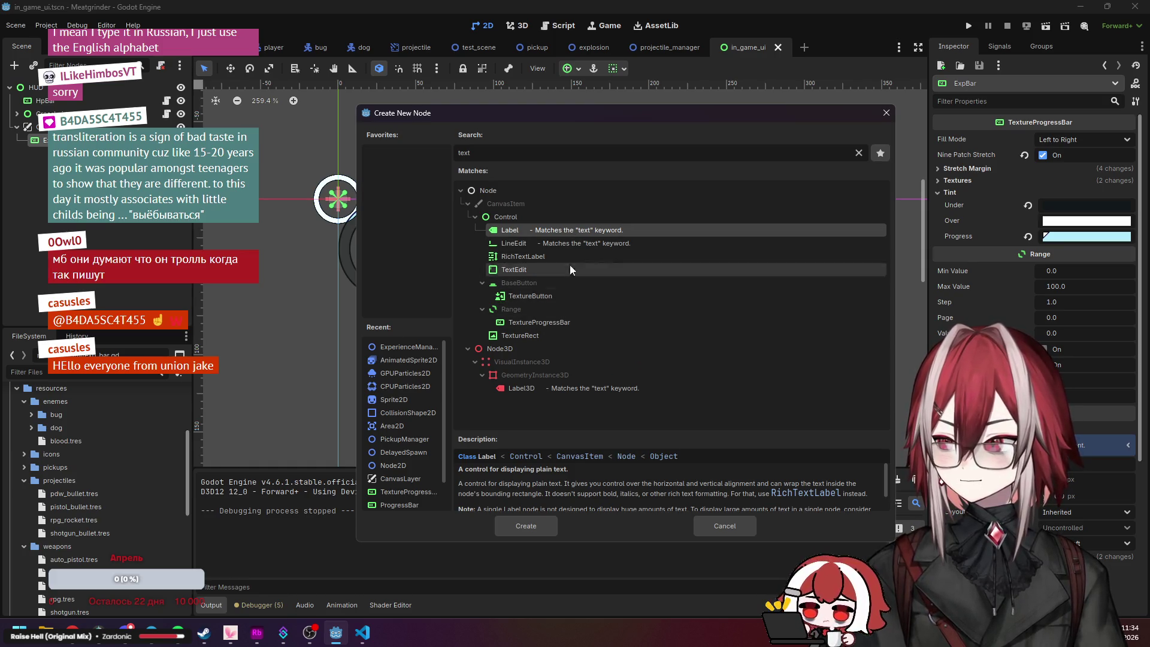
left_click(540, 524)
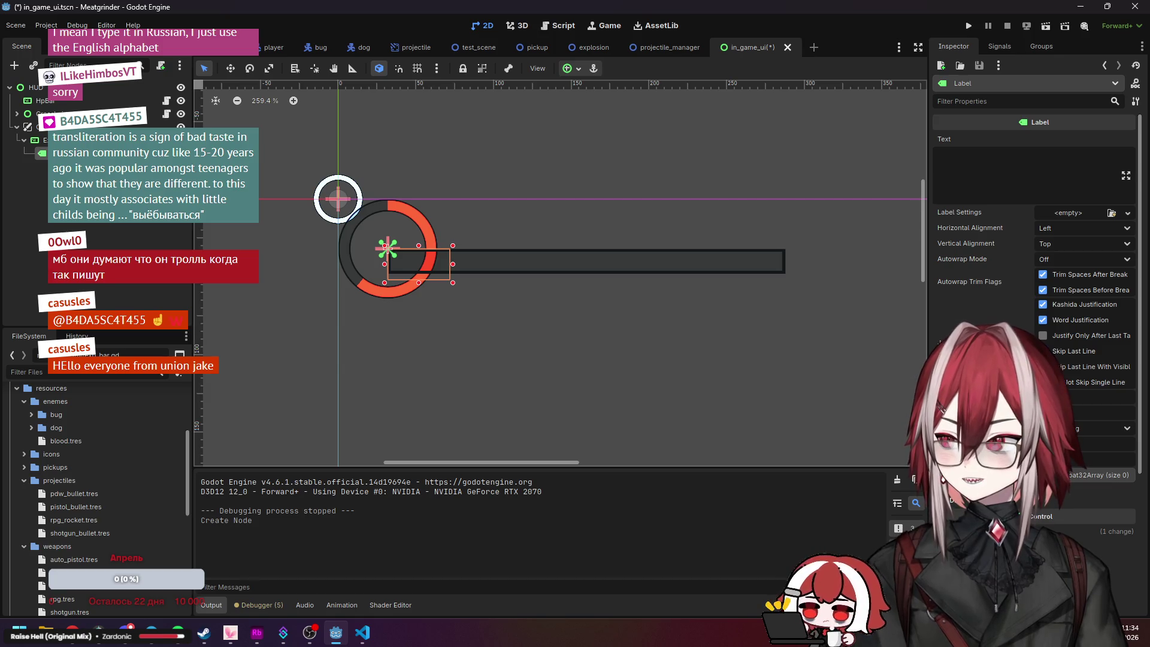
Give the new Label the text '1' and drag it onto the dark XP bar at (99, -1)
left_click_drag(435, 277, 447, 306)
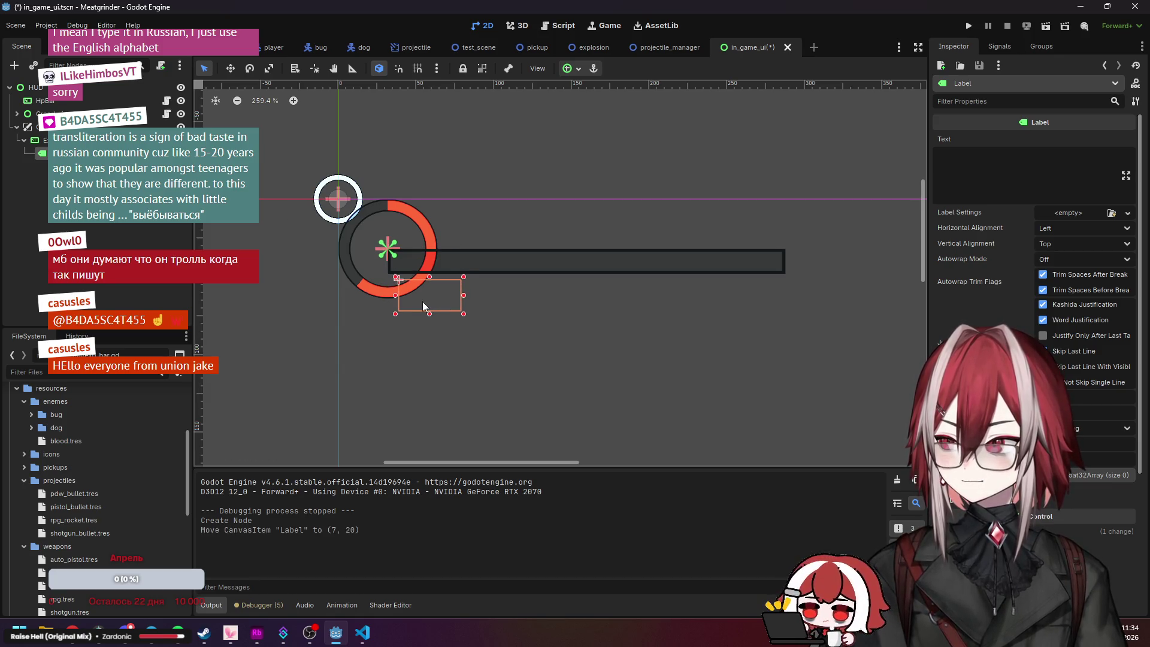
scroll(423, 306, "up", 4)
left_click(986, 179)
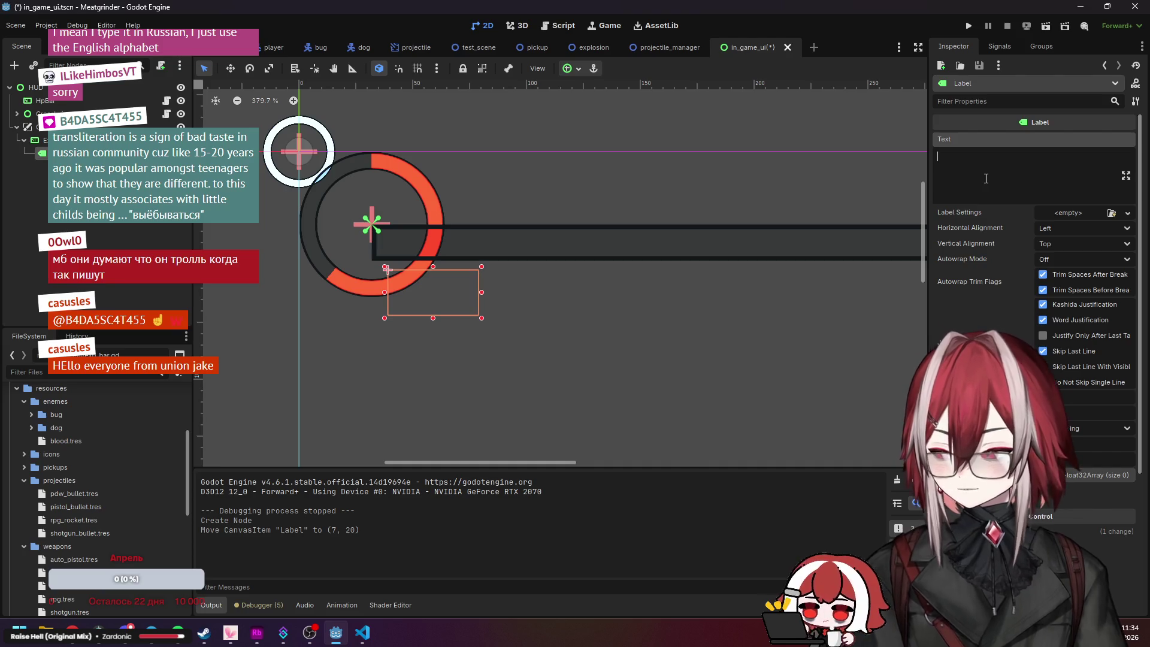
type("1")
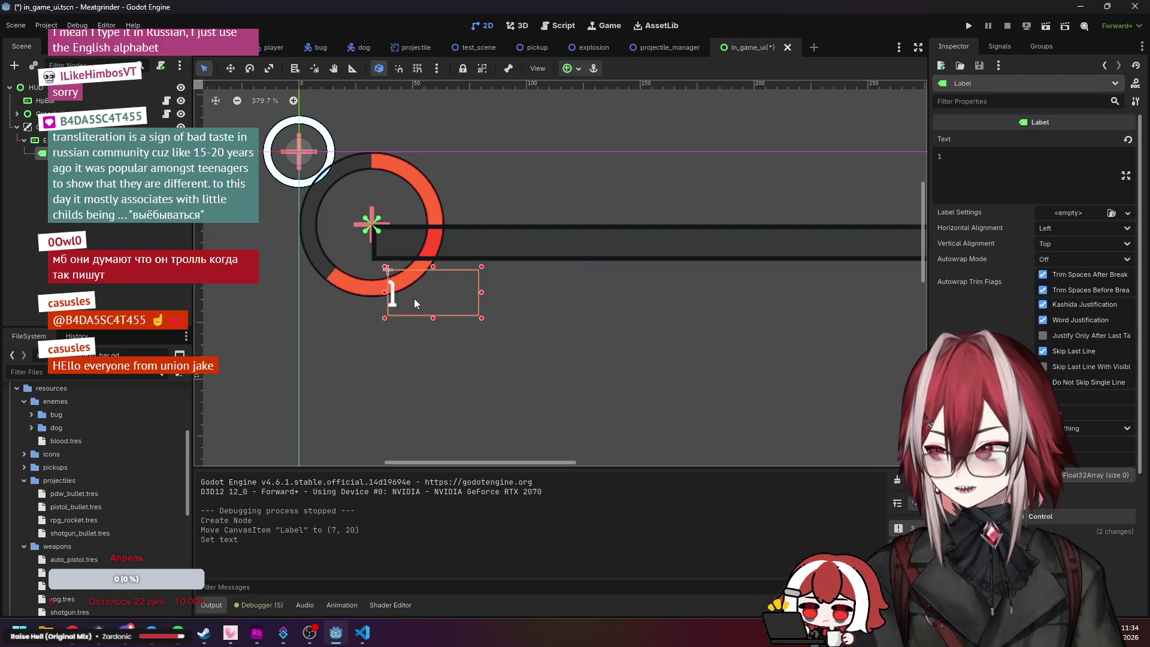
scroll(415, 298, "down", 3)
mouse_move(419, 301)
left_mouse_down()
mouse_move(597, 266)
mouse_move(598, 296)
left_mouse_up()
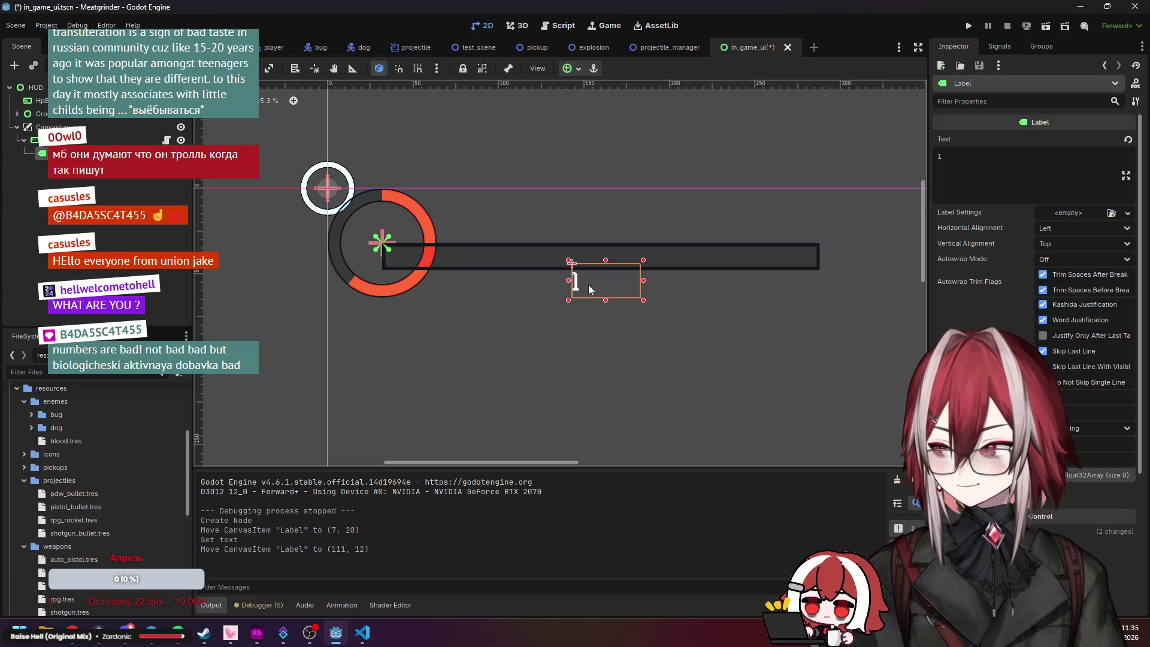
mouse_move(594, 290)
left_mouse_down()
mouse_move(599, 305)
mouse_move(628, 303)
mouse_move(623, 261)
mouse_move(572, 262)
left_mouse_up()
left_click(954, 192)
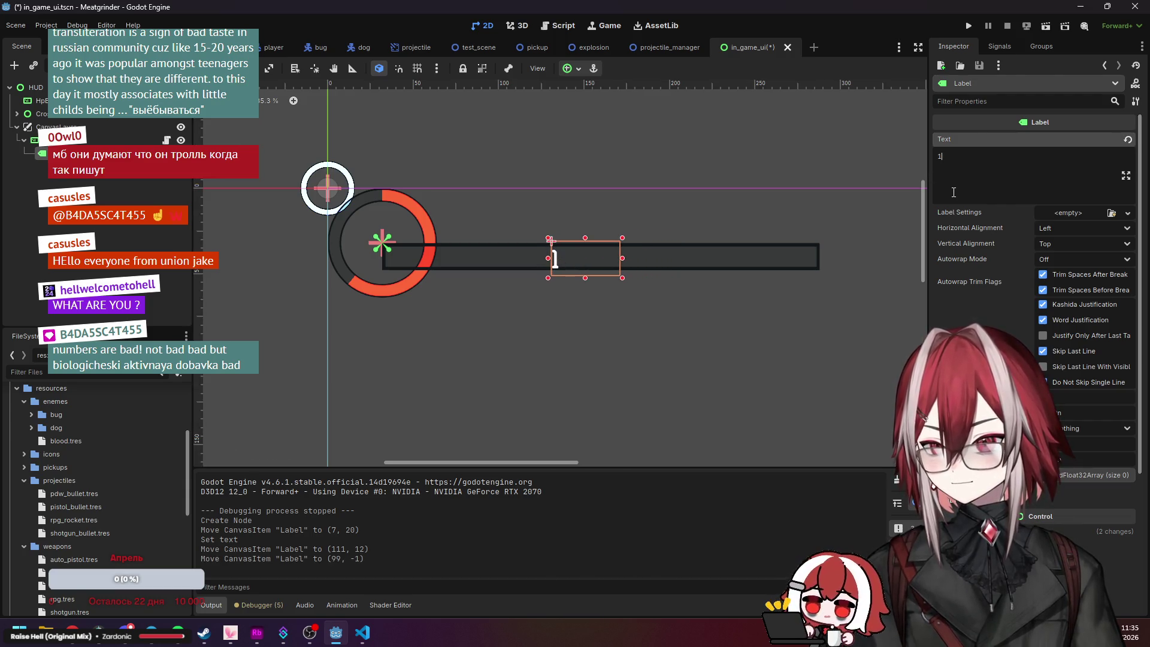
Change the Label's Text property to 'level: 1', briefly expanding the BiDi section
type("1")
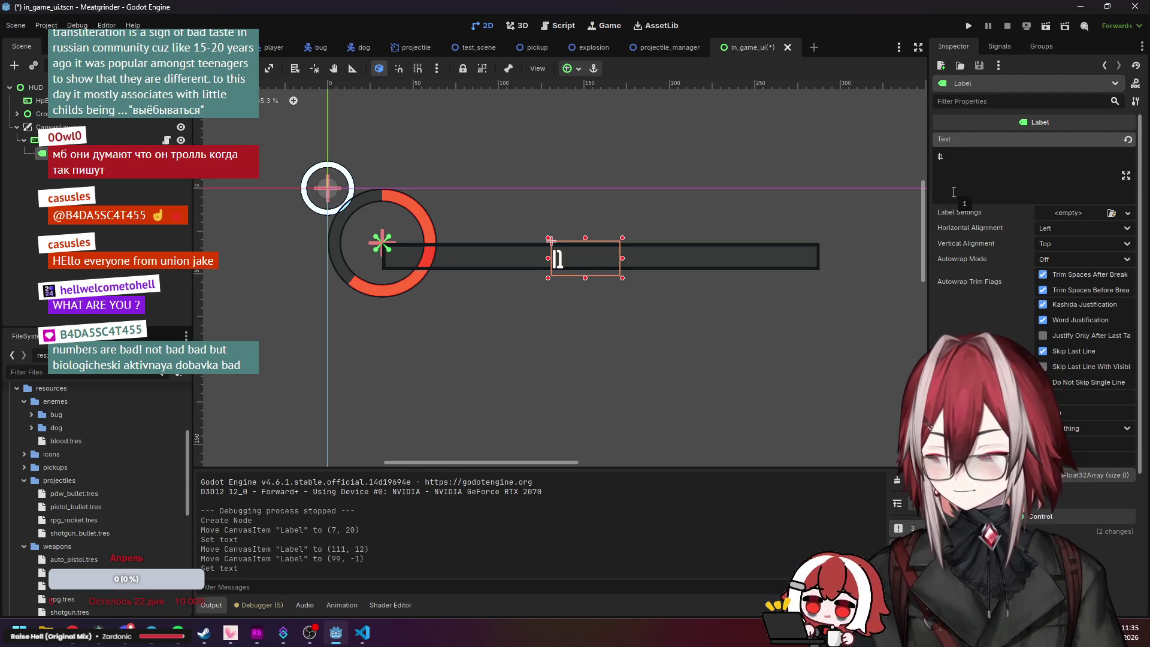
type("el")
type("vele")
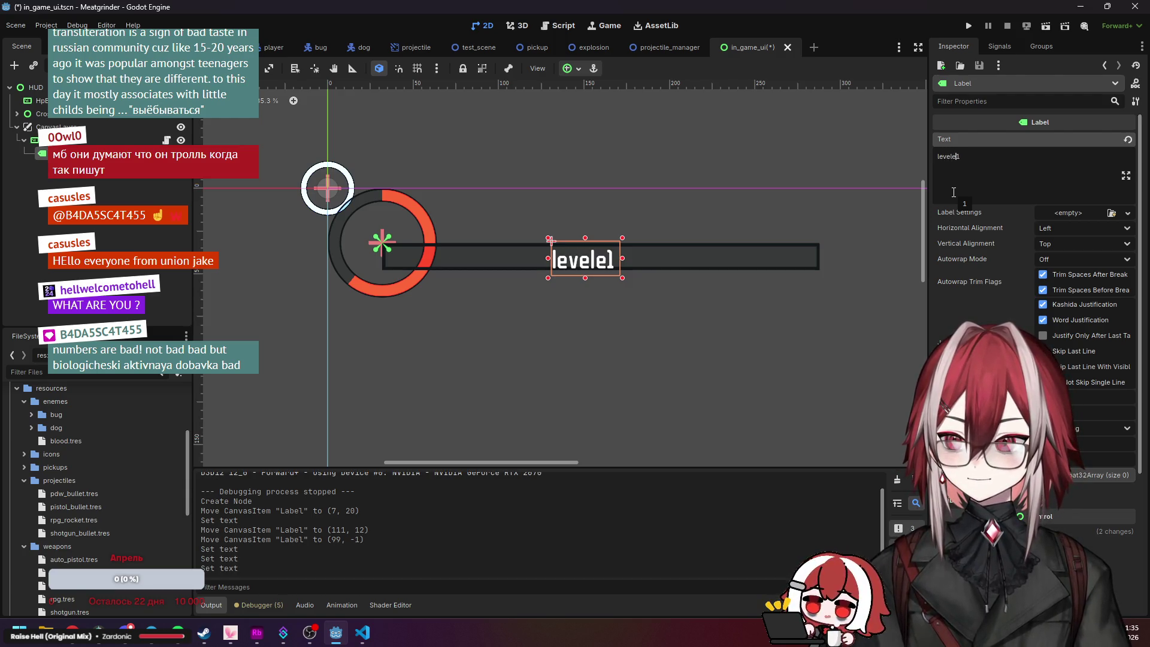
type(":")
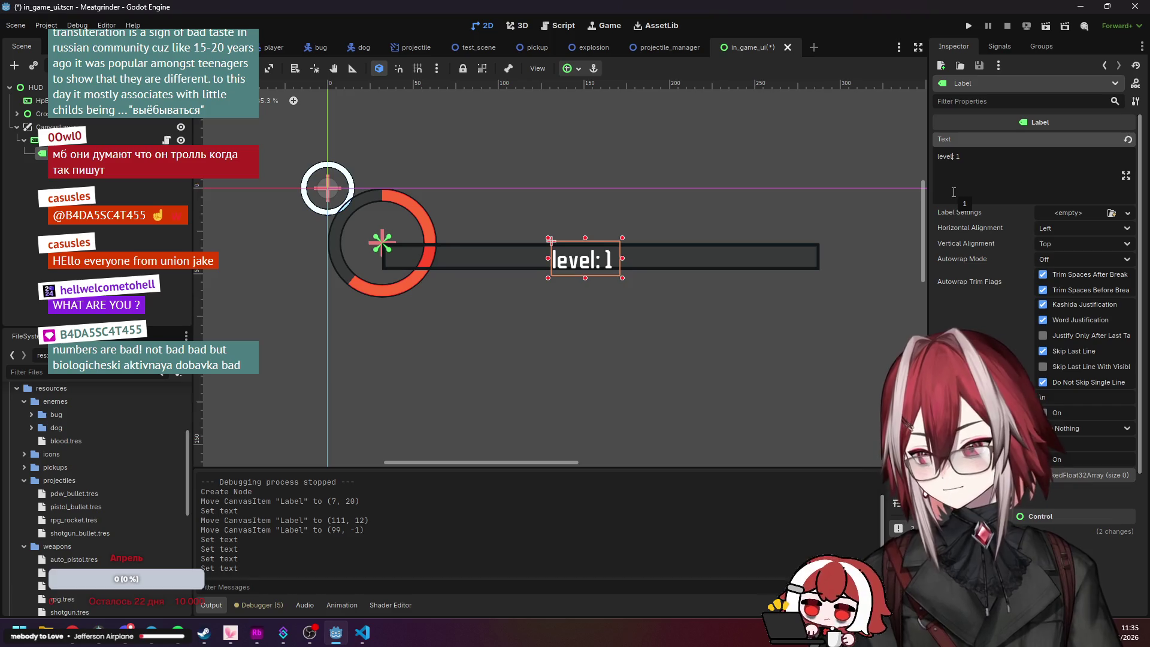
type(":")
left_click(983, 157)
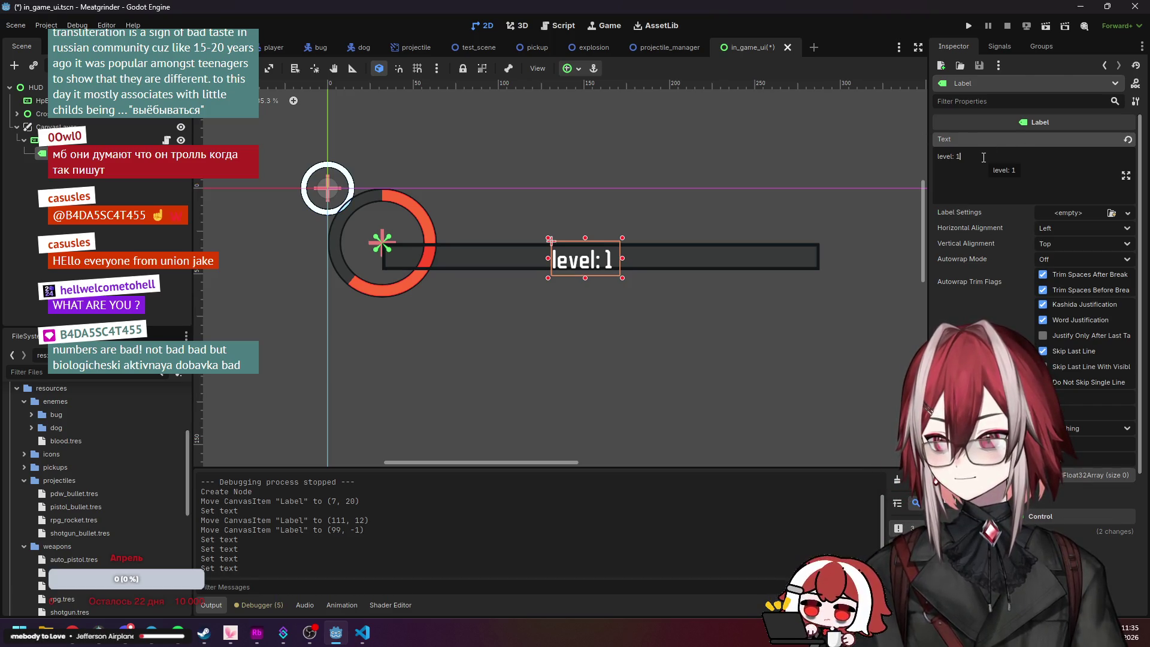
scroll(982, 157, "down", 4)
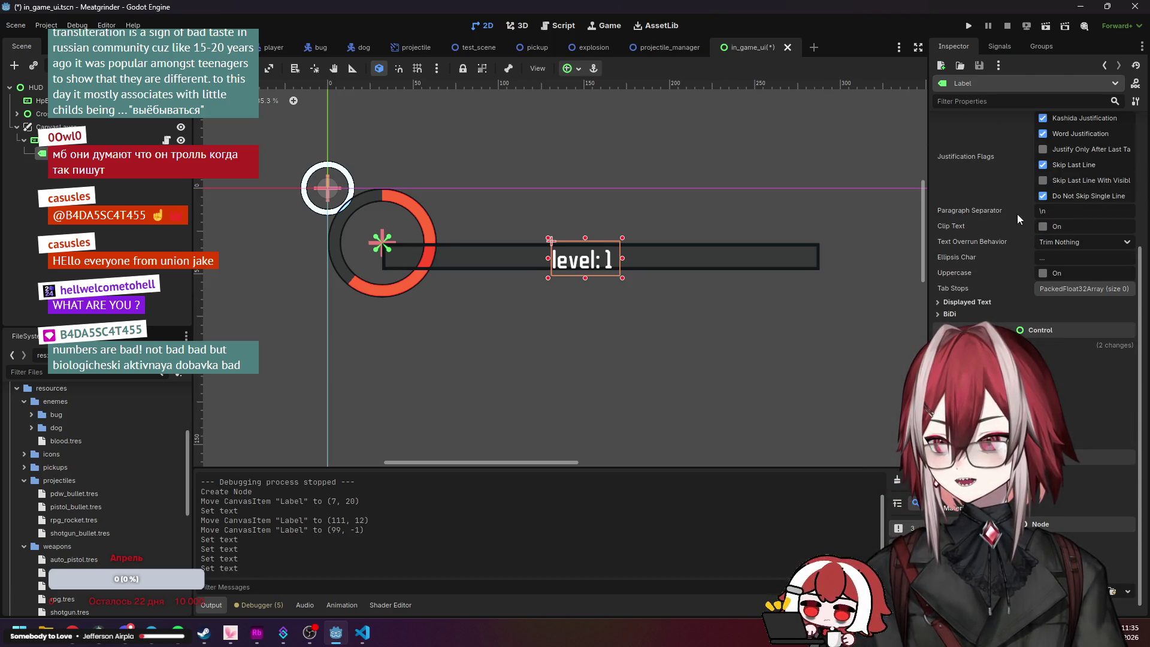
left_click(961, 314)
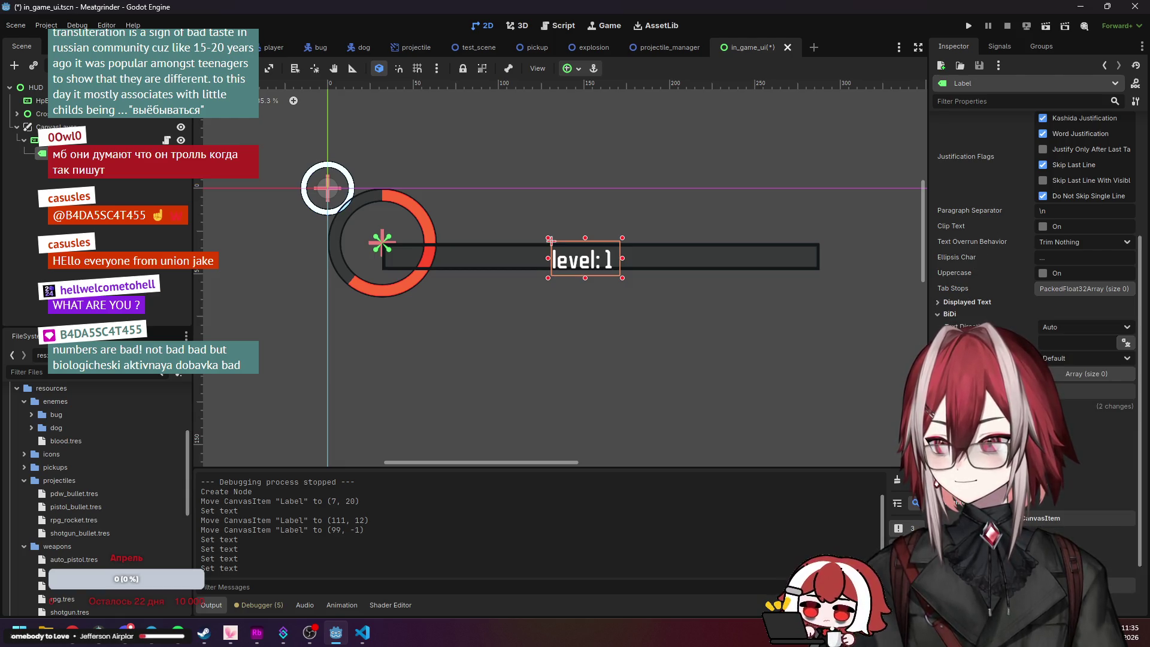
scroll(986, 283, "up", 4)
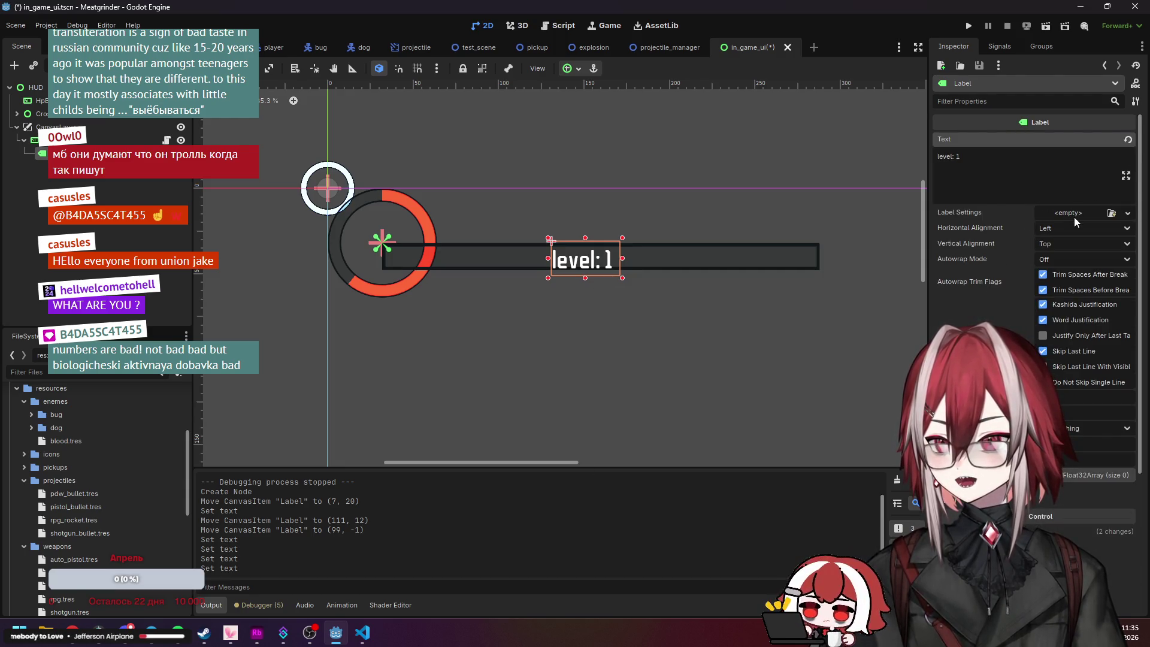
left_click(986, 173)
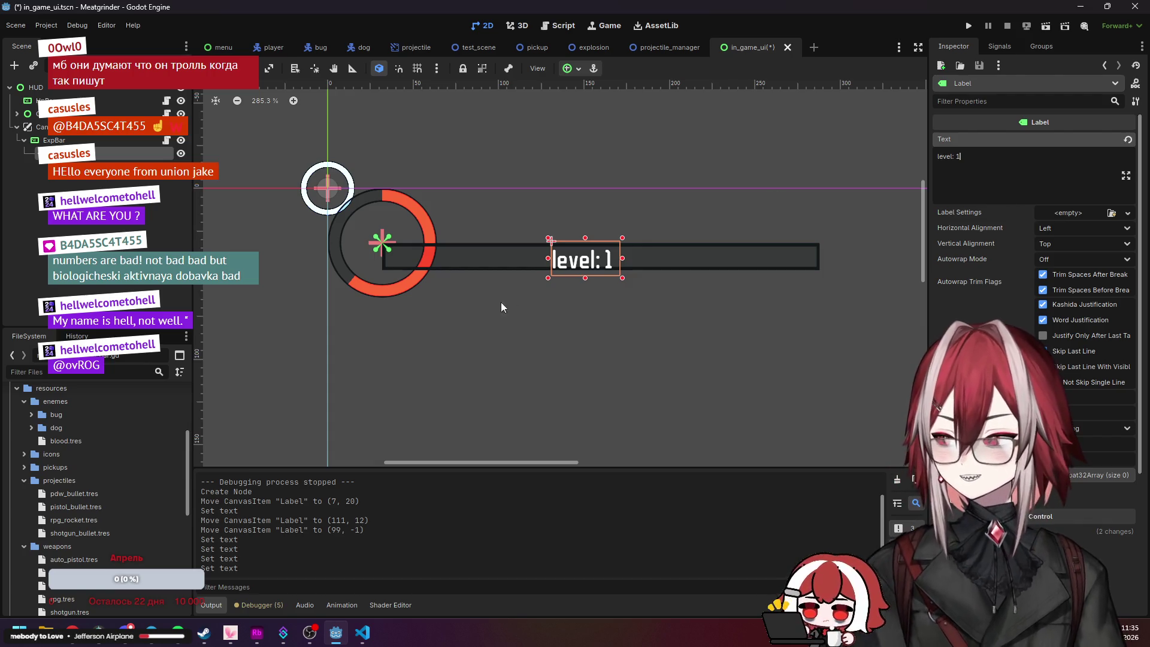
Pause the music in Spotify, then Google 'wellcome to hell' in a new browser window
key("alt+Tab")
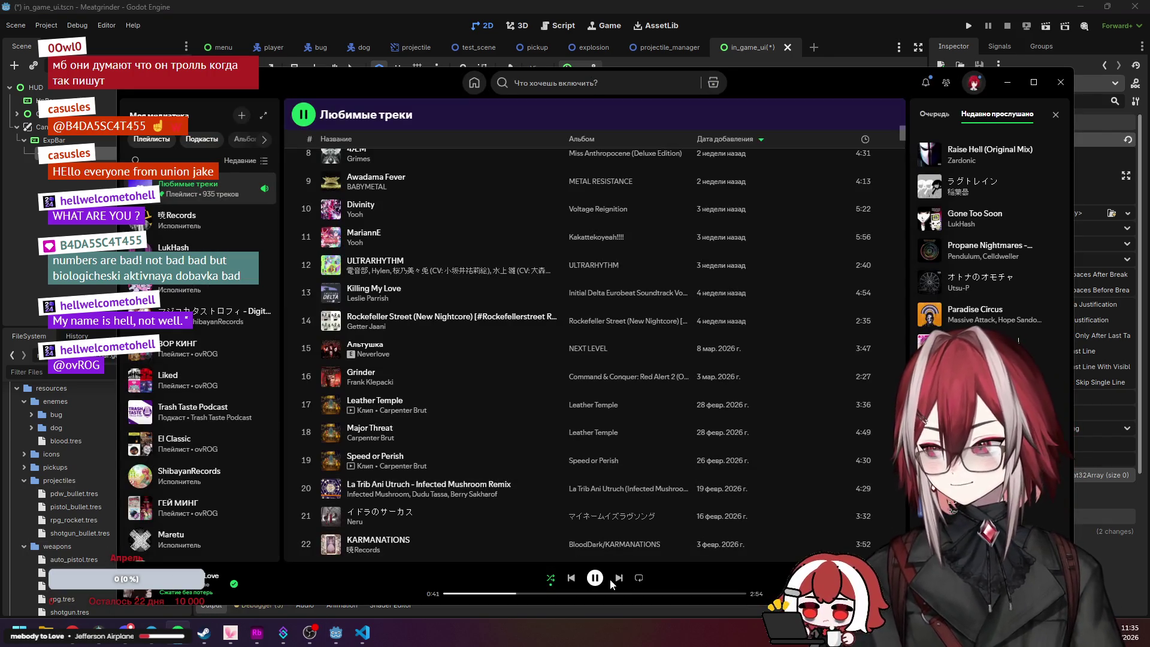
left_click(594, 578)
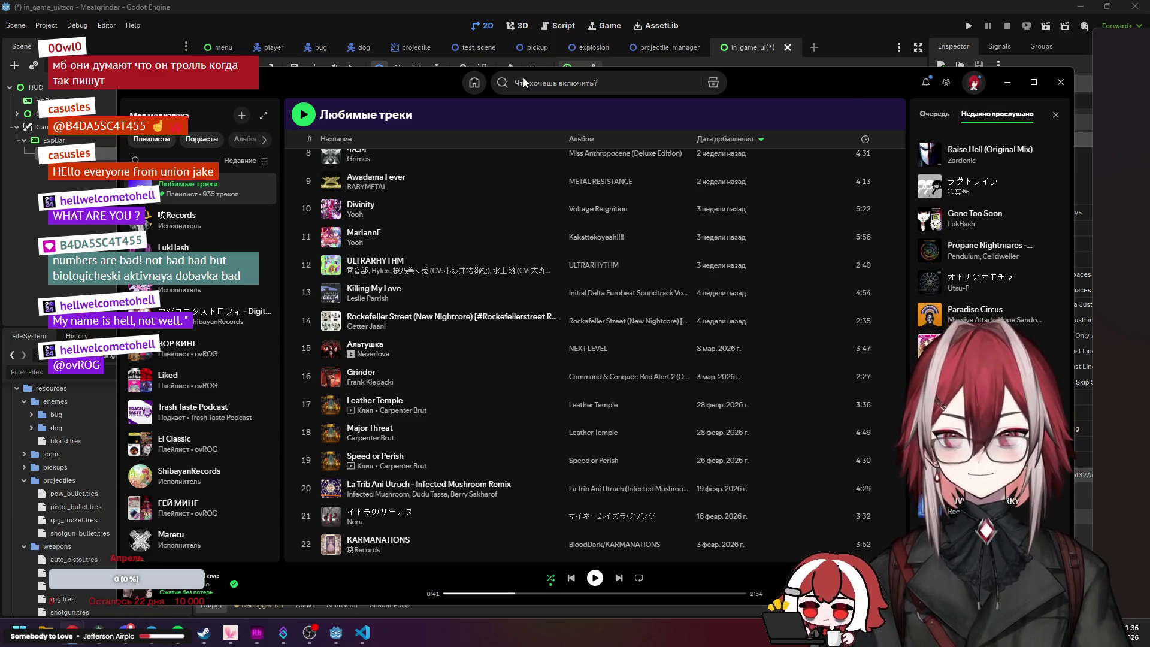
key("super+2")
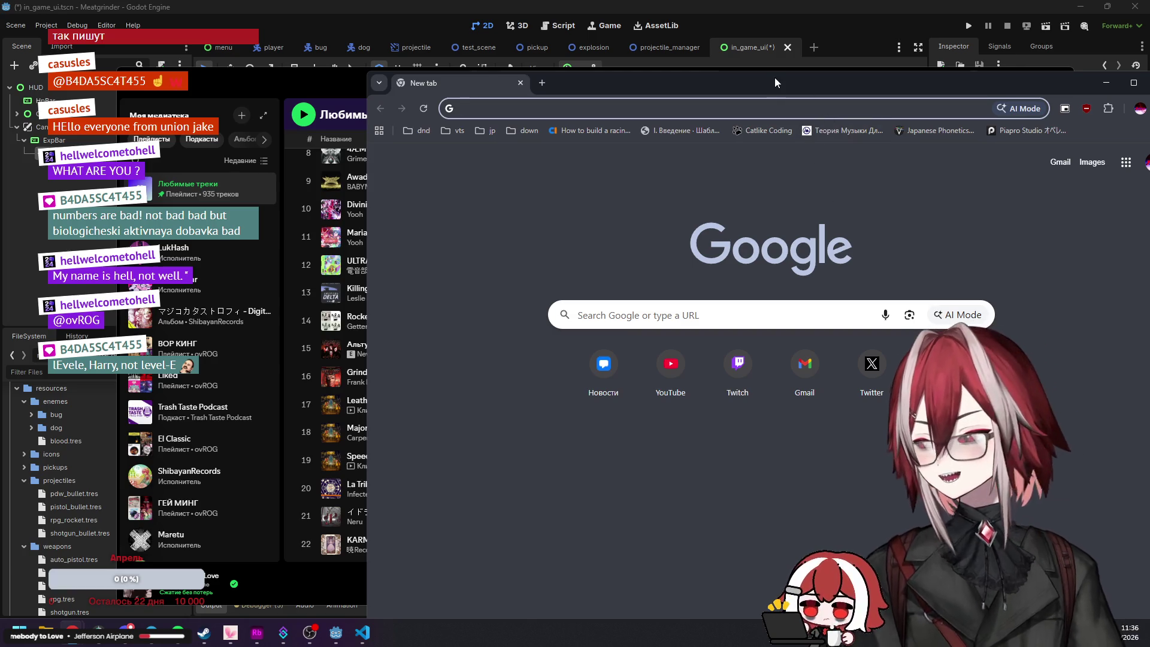
left_click_drag(774, 77, 652, 68)
left_click(526, 100)
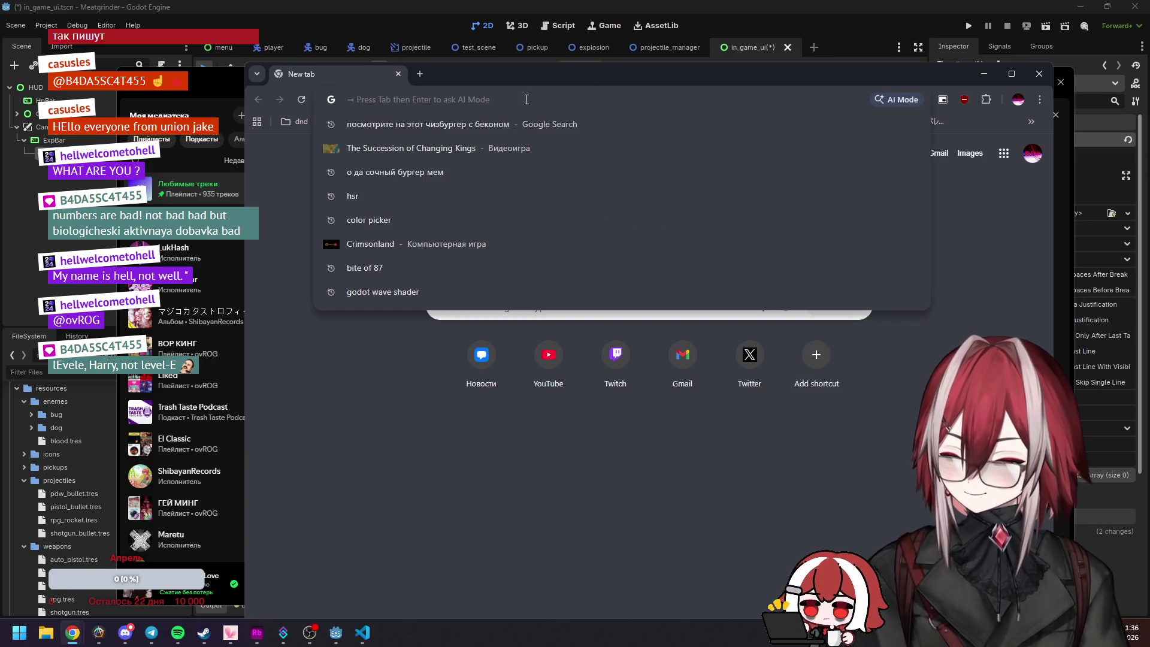
type("w")
key("Escape")
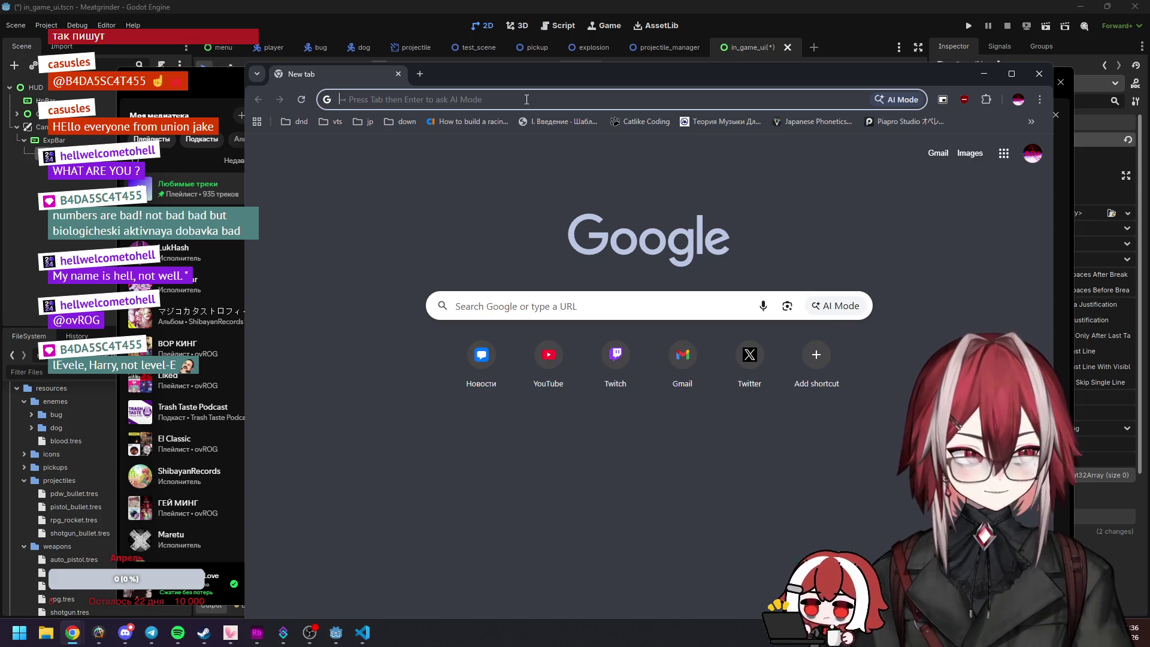
type("wellcome to")
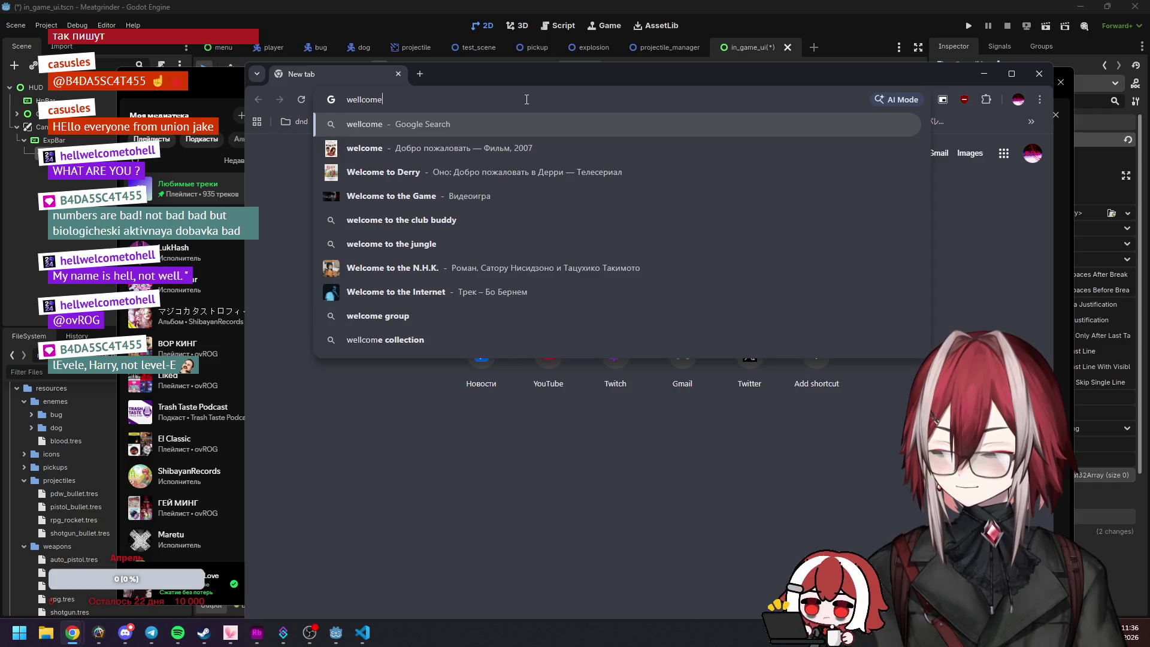
type(" hell")
key("Return")
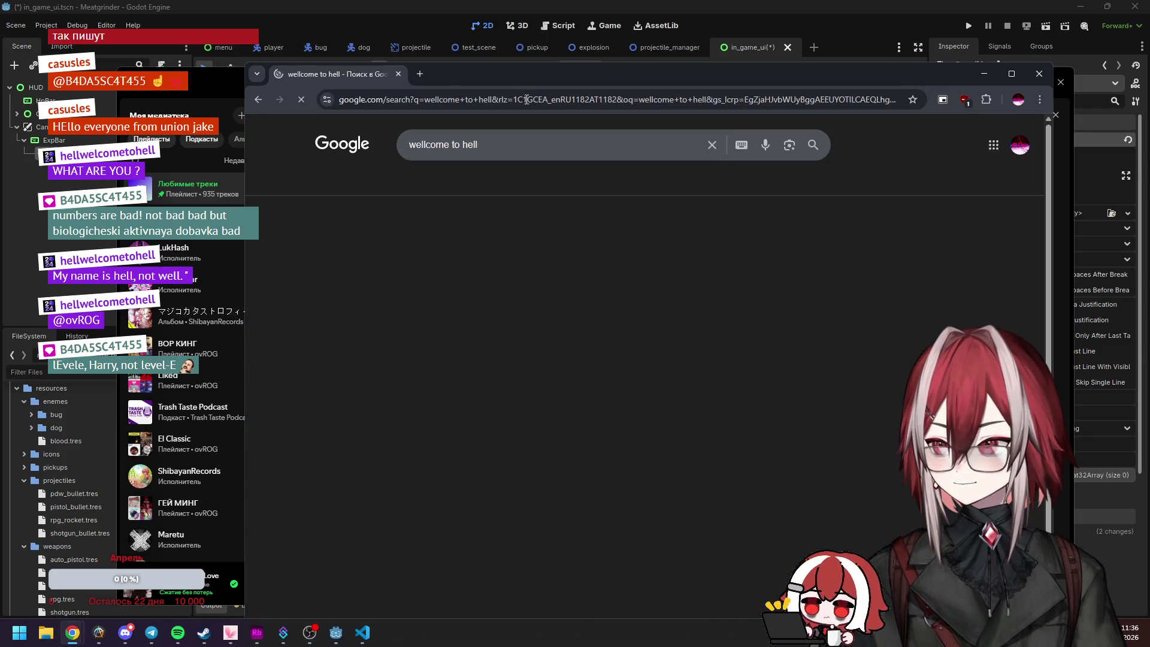
Search Google for 'hellohell' instead and open the second HELLOHELL video result
left_click(505, 141)
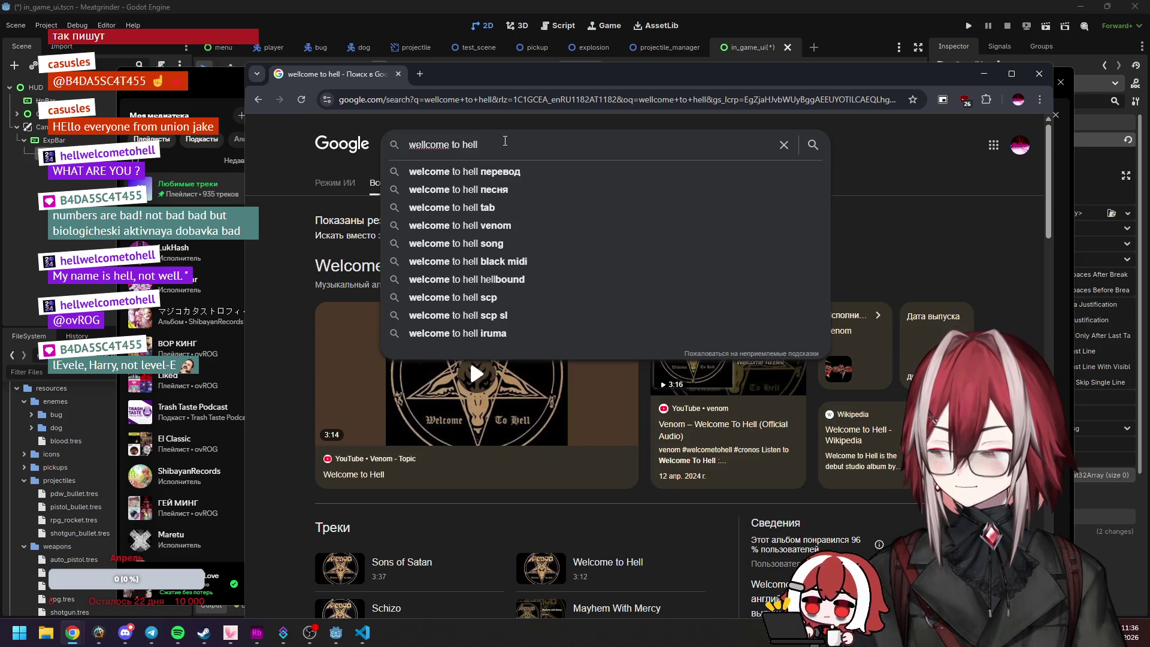
key("BackSpace")
key("BackSpace")
key("BackSpace")
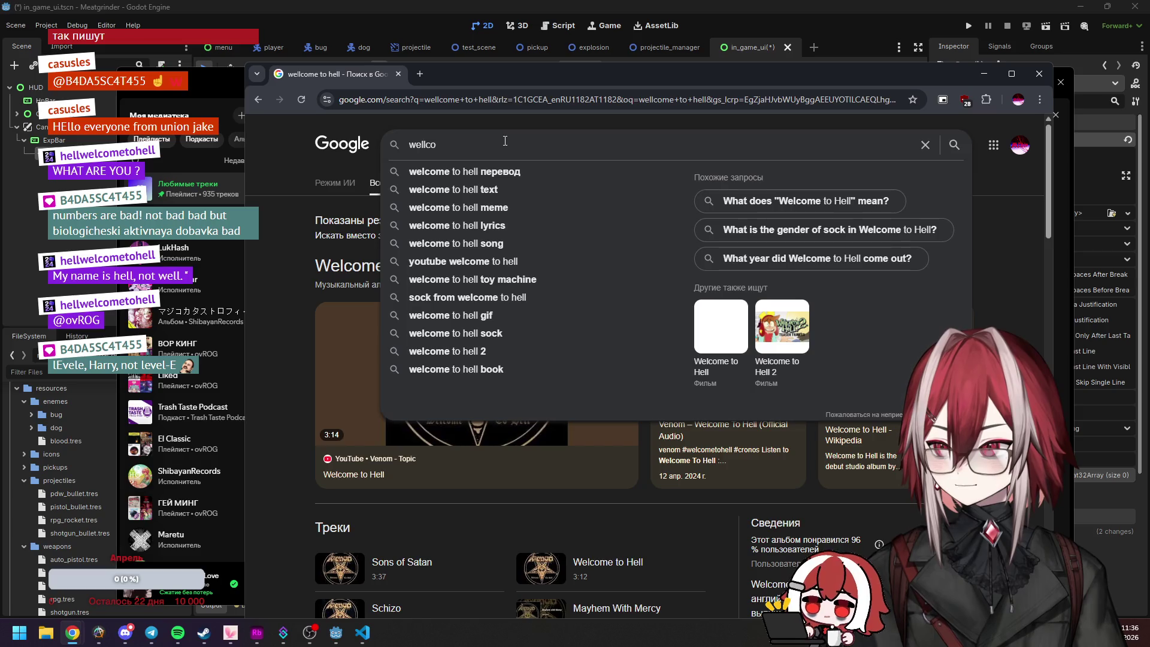
type("hellohell")
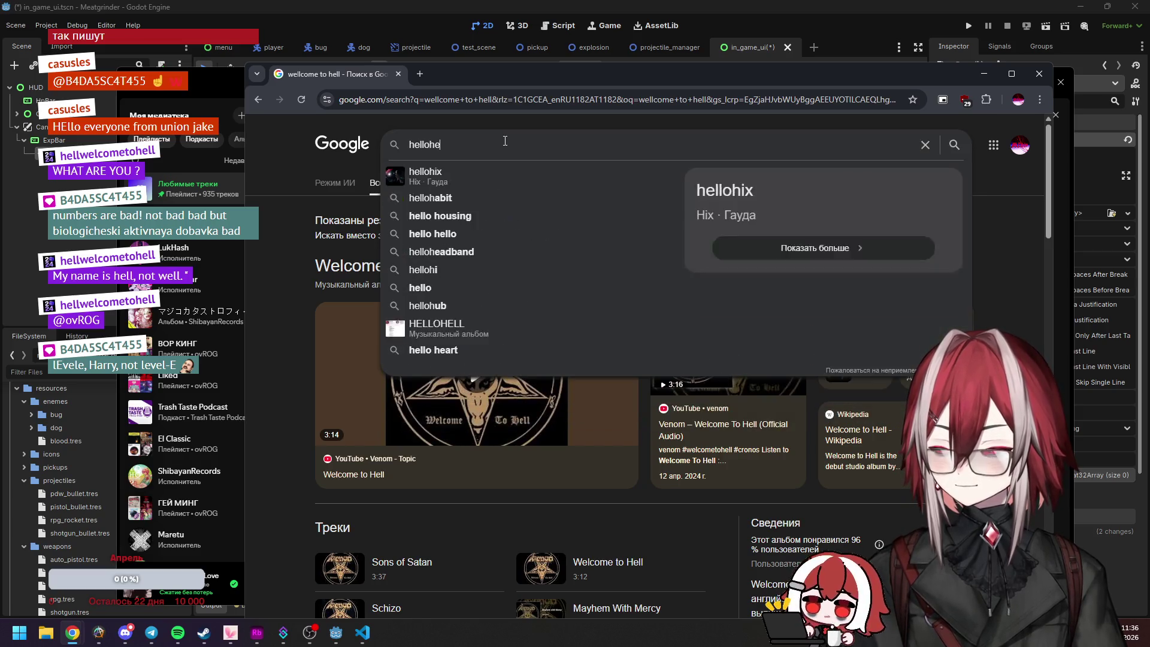
key("Return")
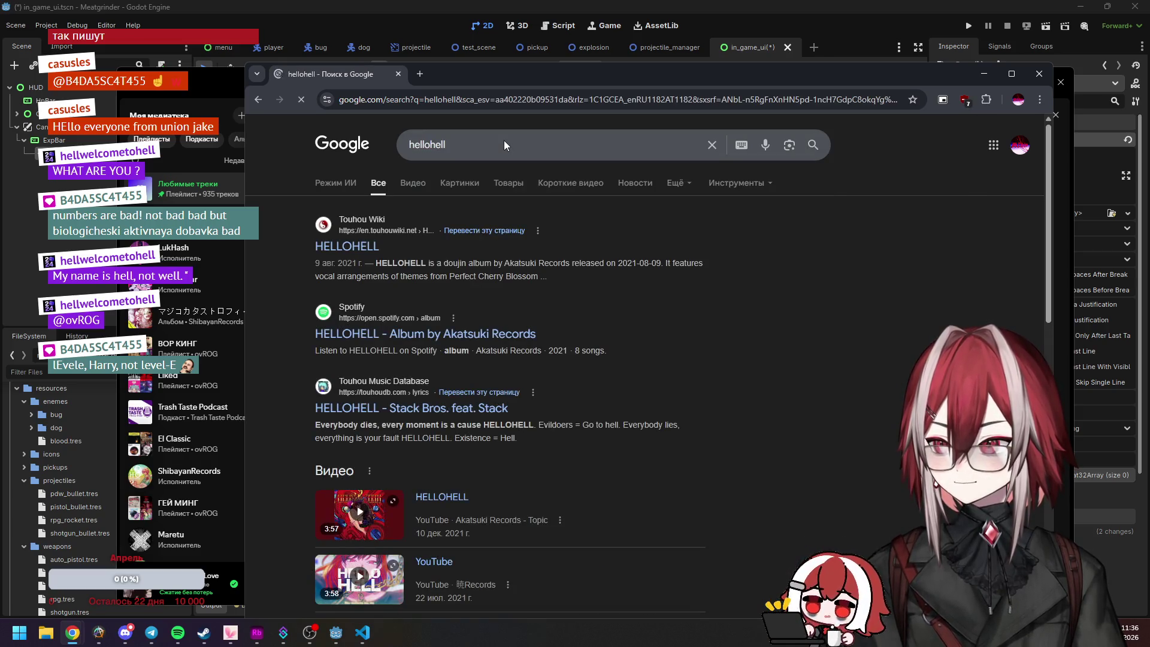
scroll(483, 470, "down", 3)
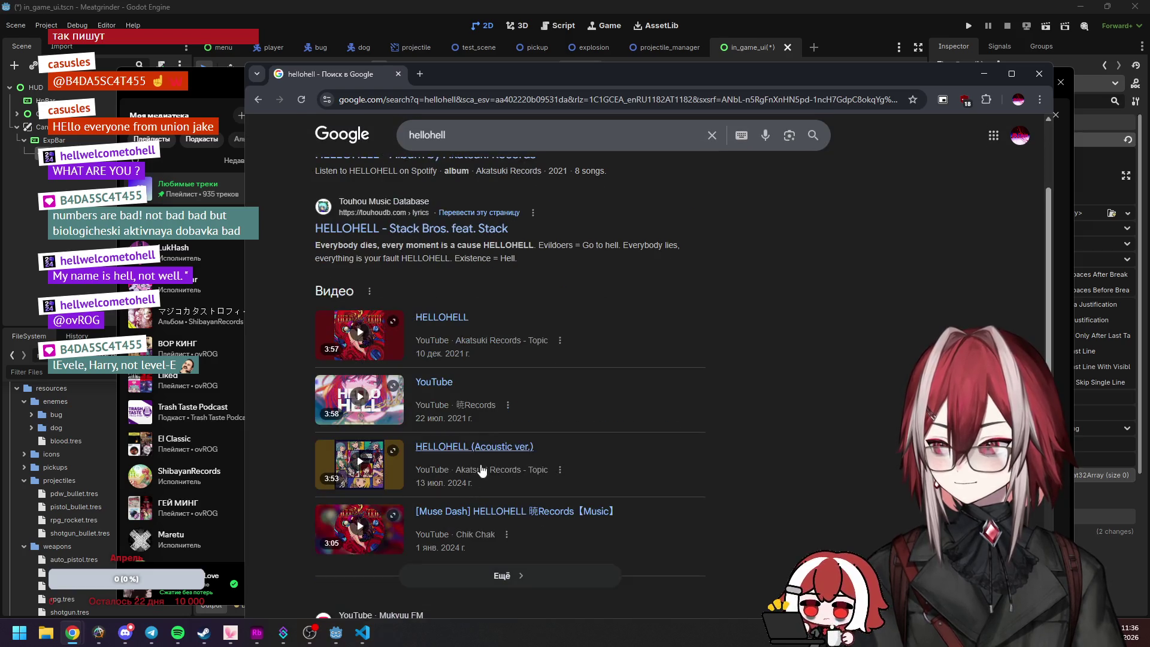
left_click(440, 384)
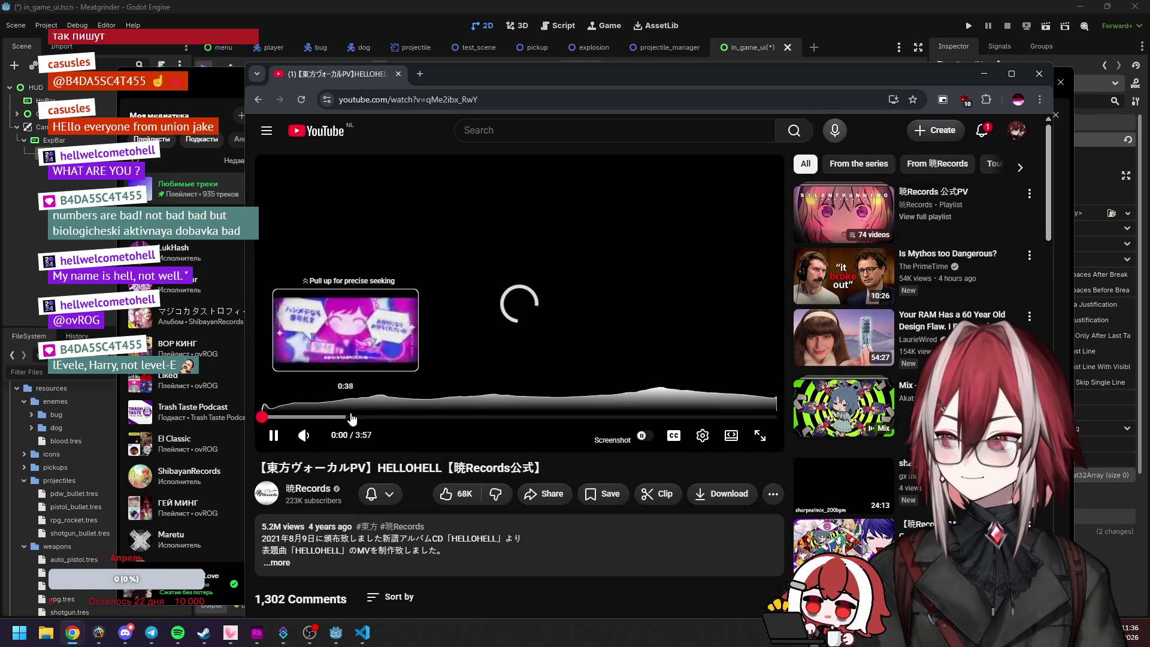
Seek the HELLOHELL video past 1:06, raise its volume, then resume music in Spotify
left_click(390, 416)
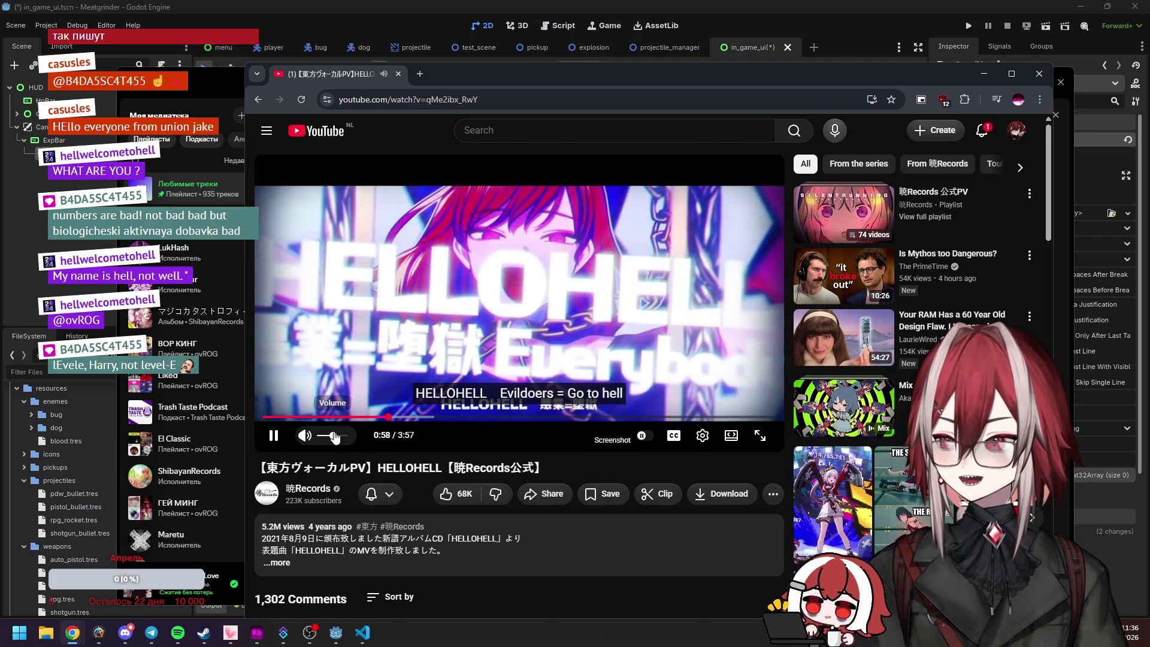
left_click_drag(407, 418, 500, 420)
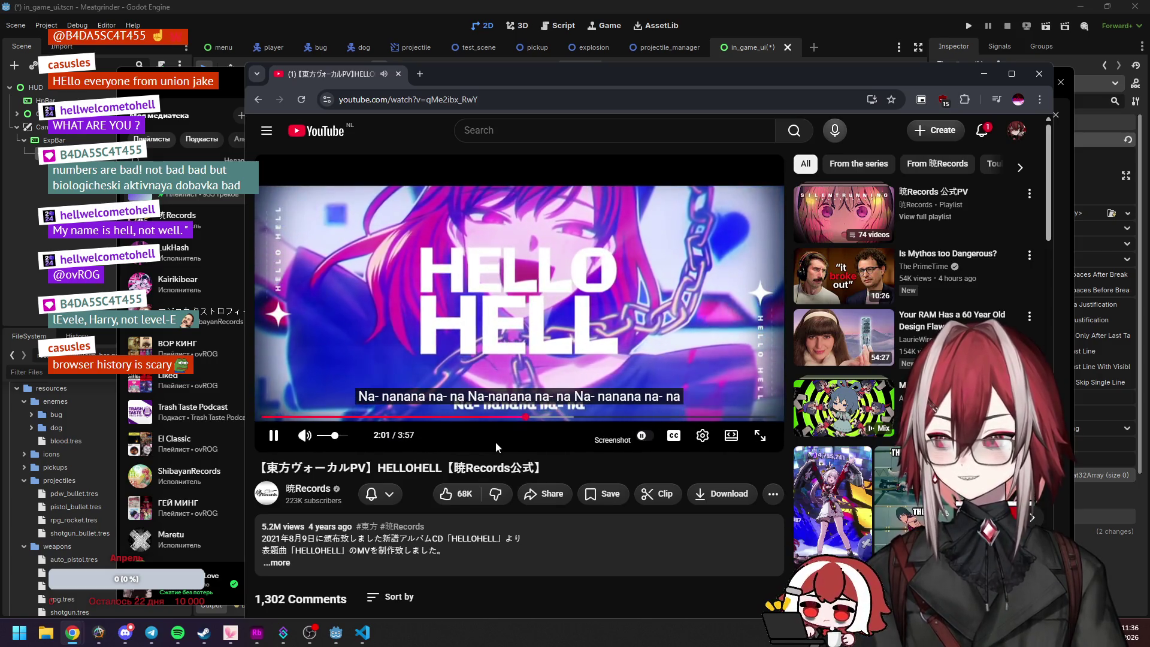
left_click(339, 437)
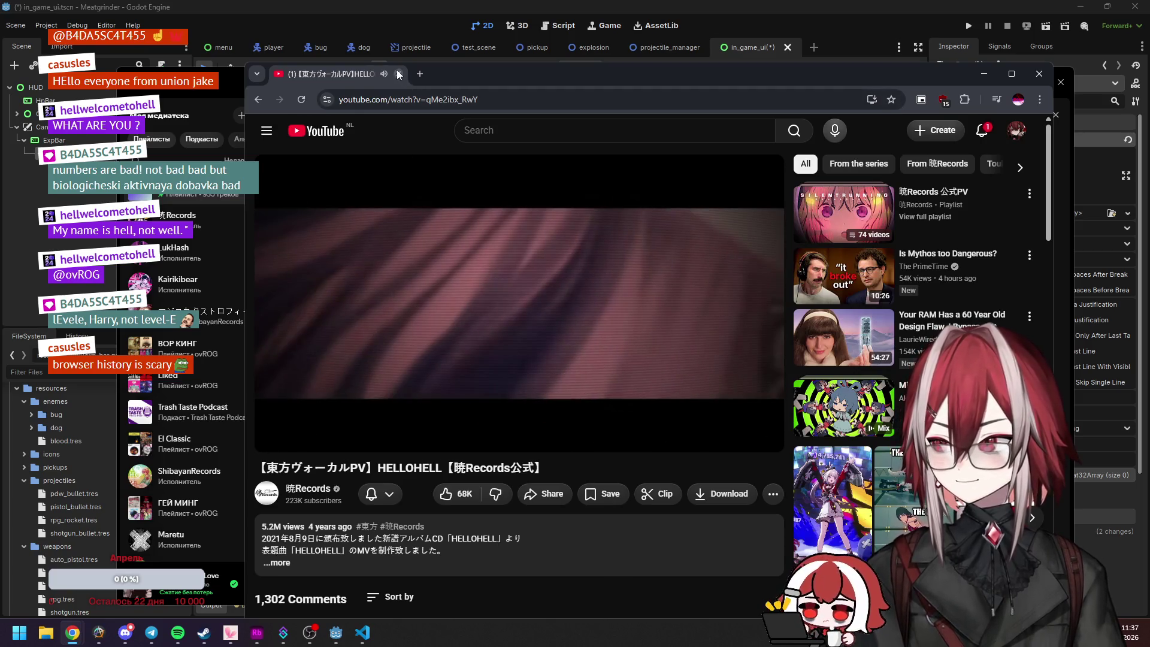
key("alt+Tab")
left_click(600, 584)
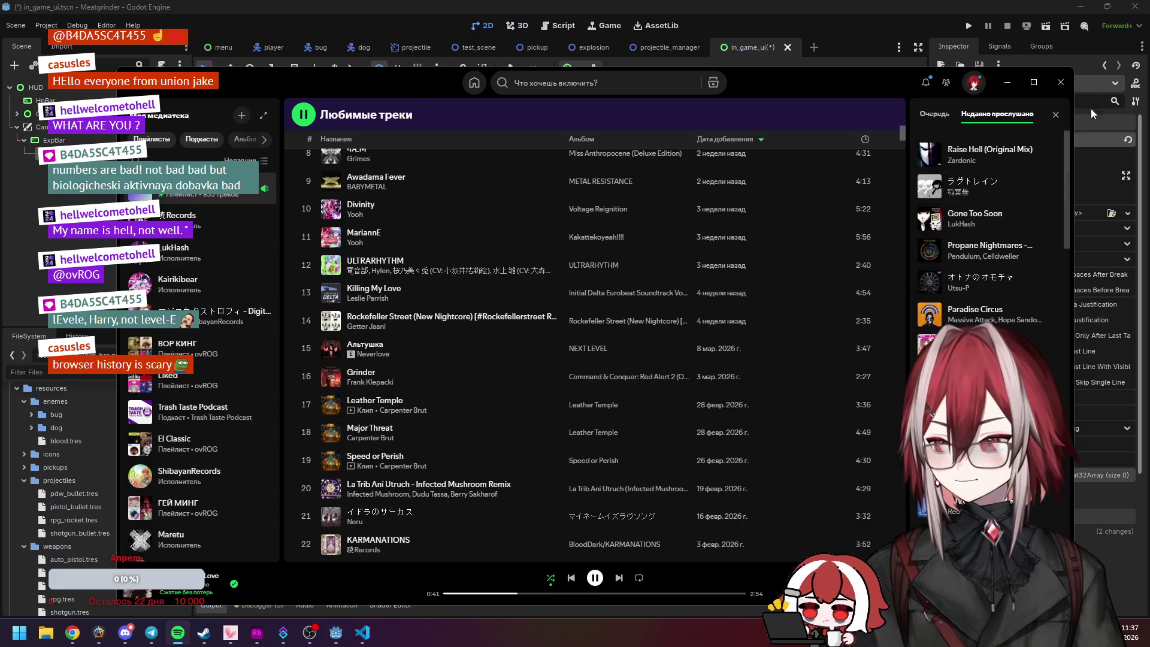
Minimize Spotify and frame the experience-bar label in Godot's canvas view
left_click(1006, 82)
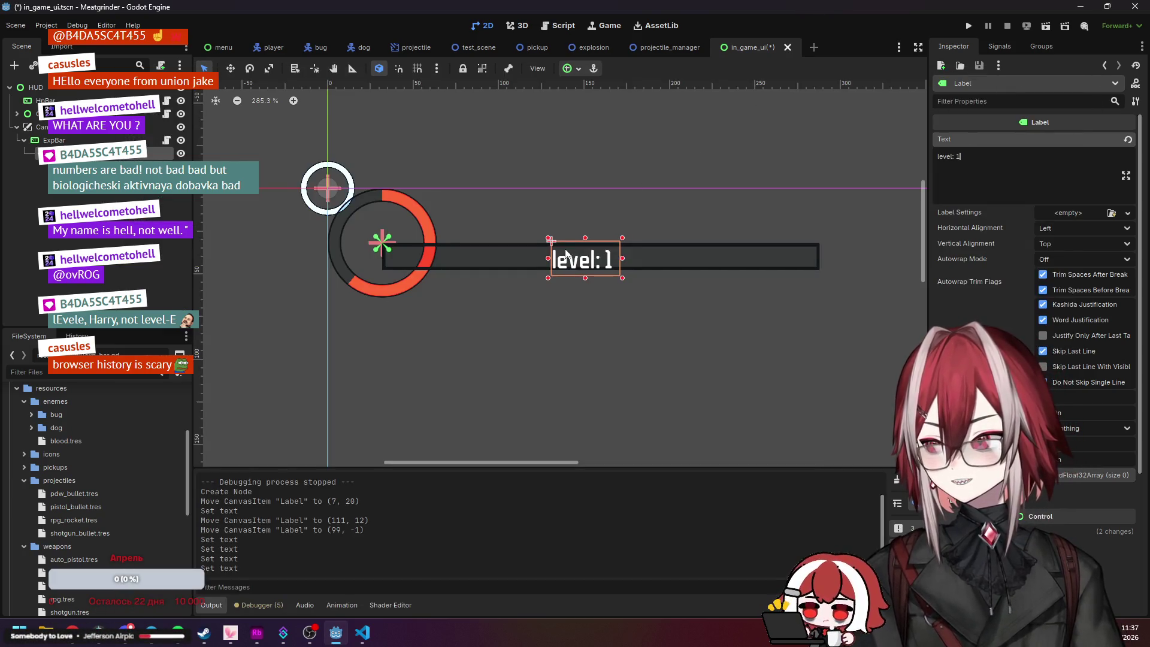
scroll(580, 251, "up", 4)
left_click_drag(647, 316, 673, 305)
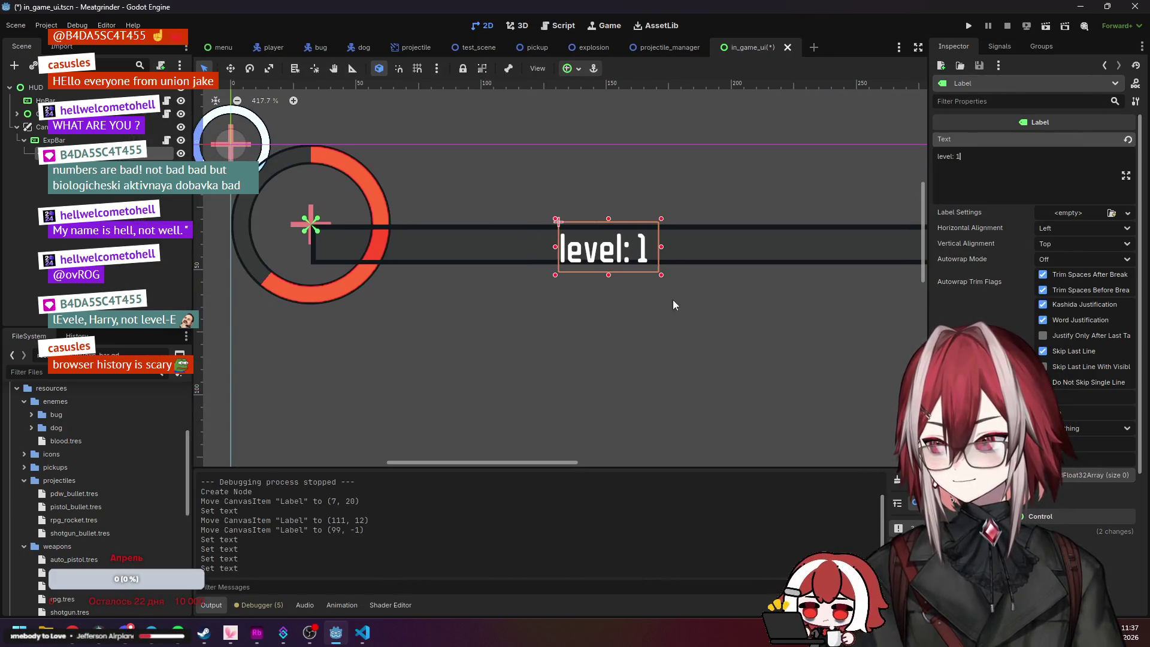
scroll(610, 262, "down", 1)
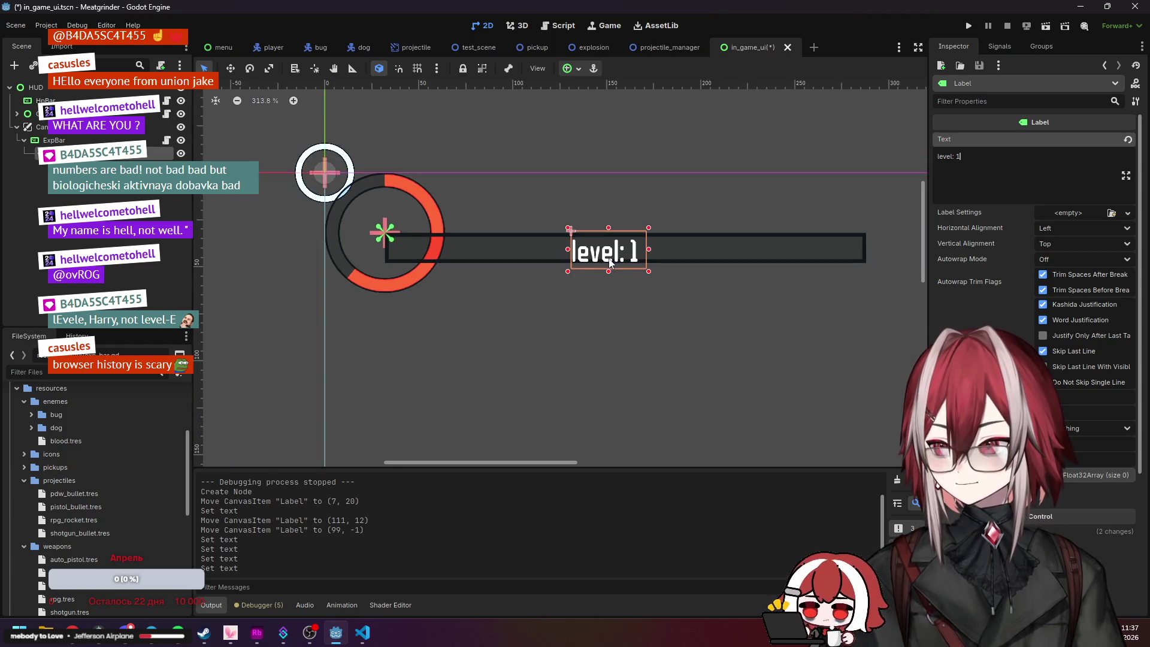
scroll(580, 300, "up", 1)
mouse_move(580, 300)
left_mouse_down()
mouse_move(602, 322)
mouse_move(570, 309)
mouse_move(625, 314)
mouse_move(550, 314)
left_mouse_up()
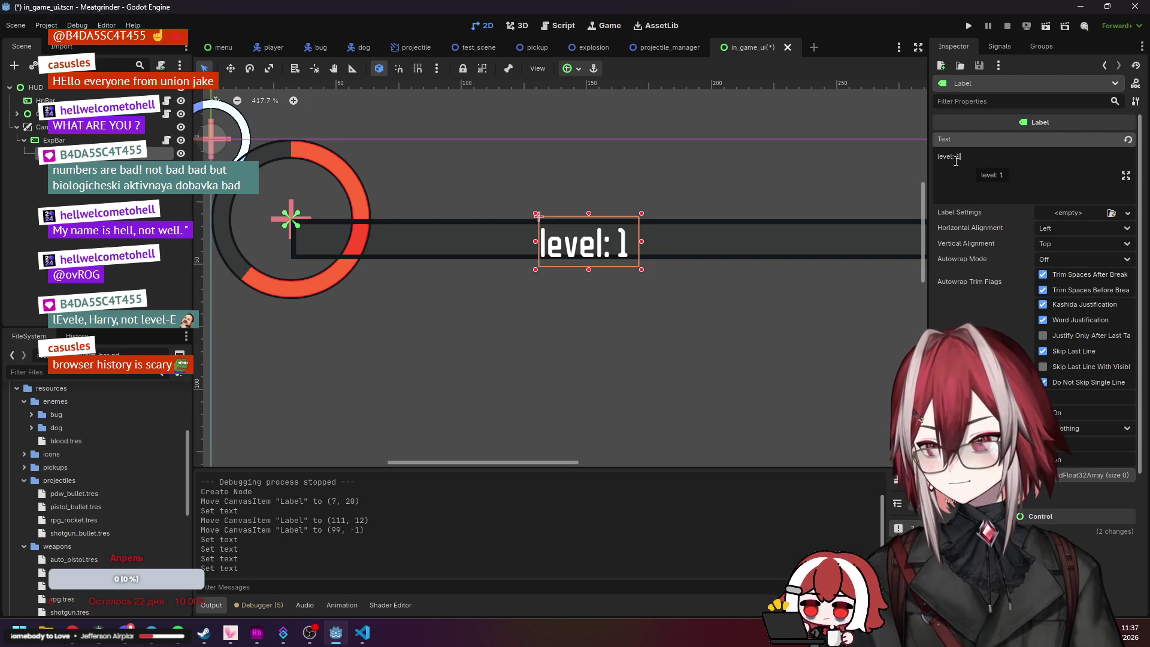
Delete the 'level:' prefix so the label shows only '1', then nudge it left and down
left_click_drag(956, 161, 926, 159)
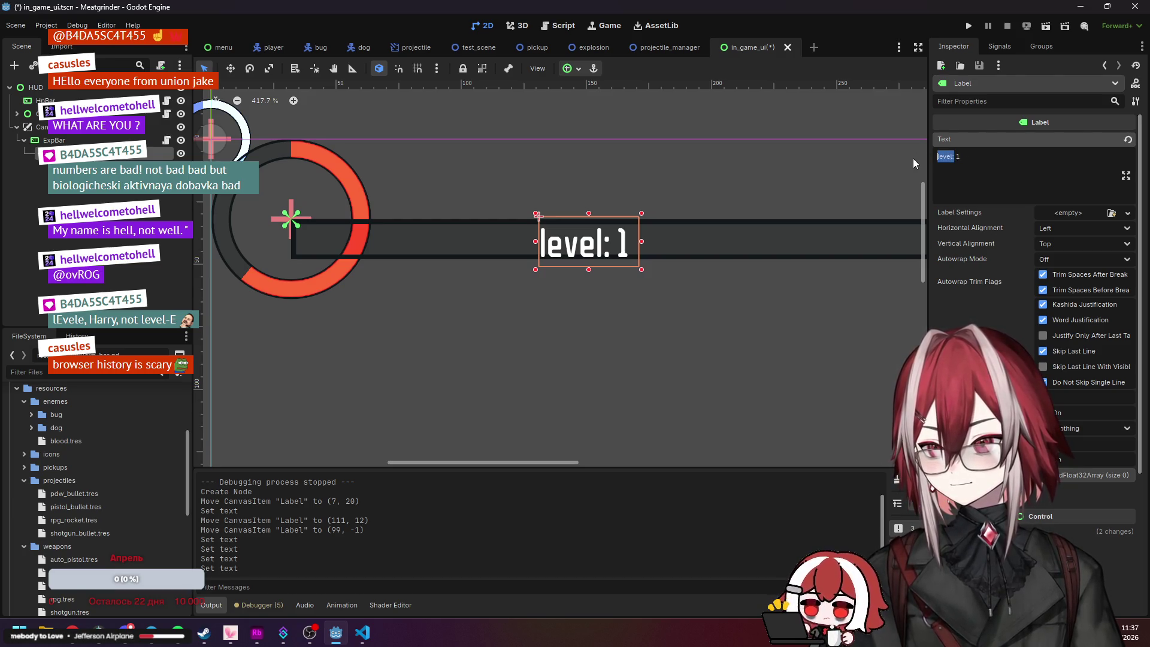
key("BackSpace")
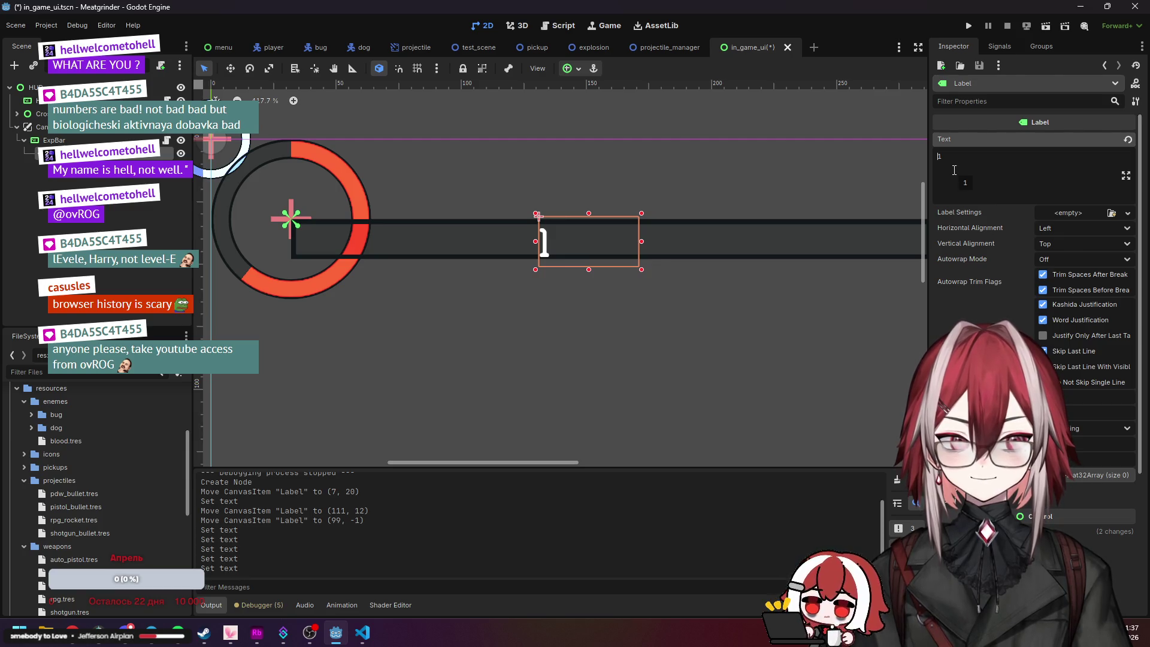
scroll(588, 245, "down", 2)
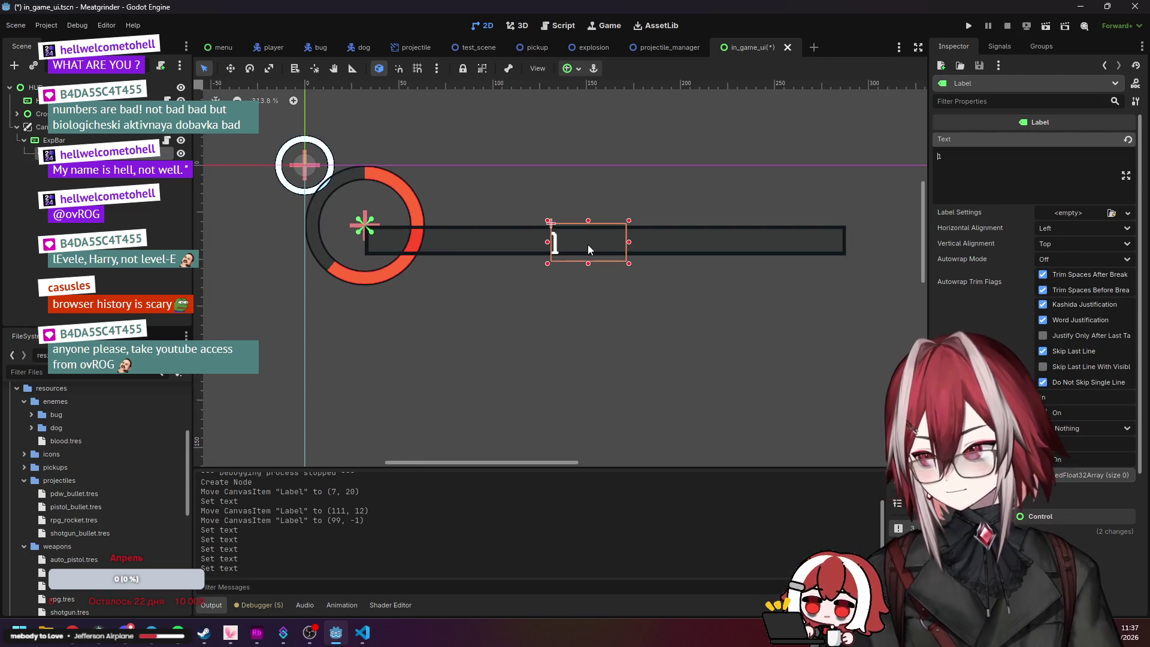
left_click_drag(584, 248, 572, 264)
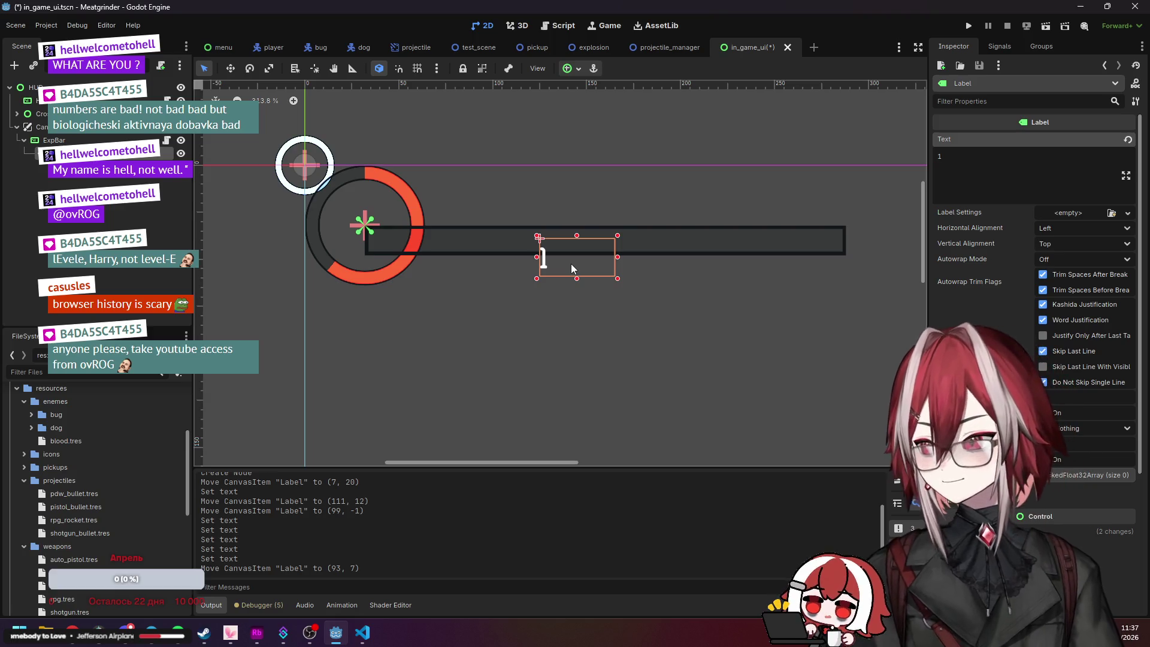
Check the '1' label at (93, 7), reselect it, then select the ExpBar node
scroll(570, 264, "up", 5)
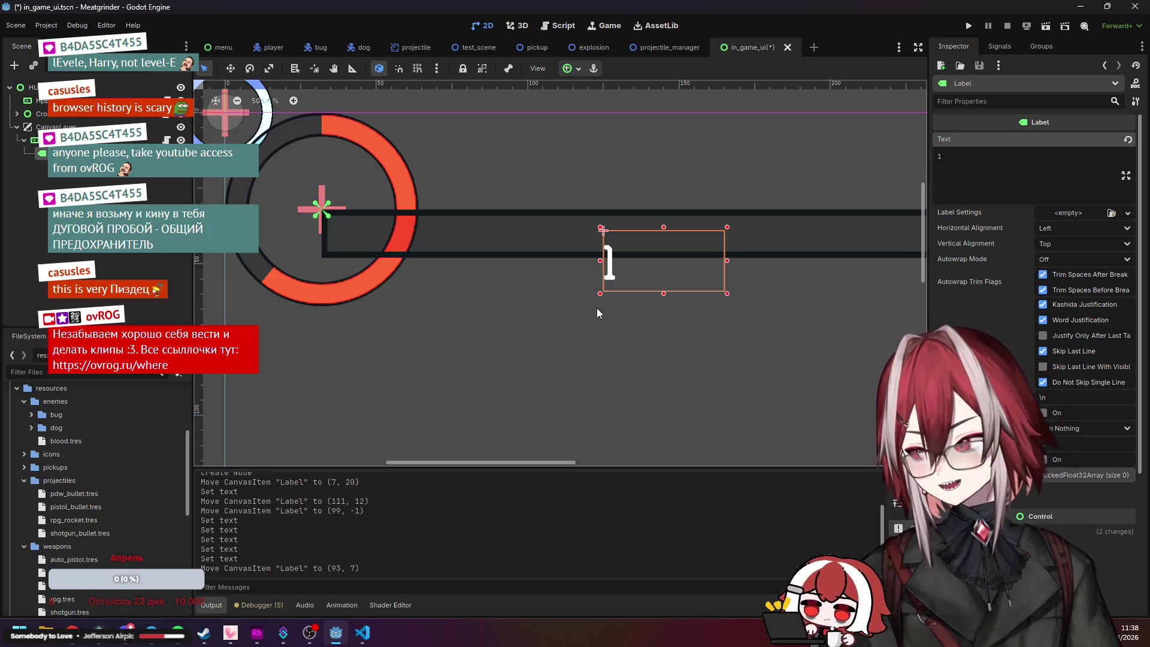
scroll(598, 307, "down", 5)
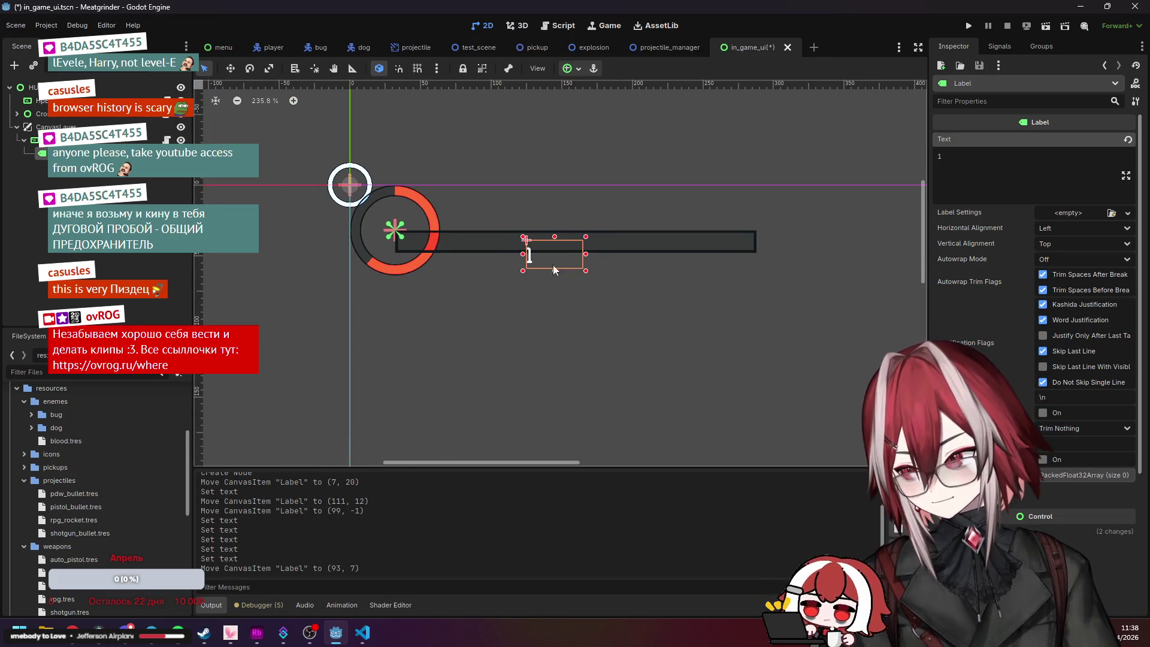
scroll(540, 265, "up", 1)
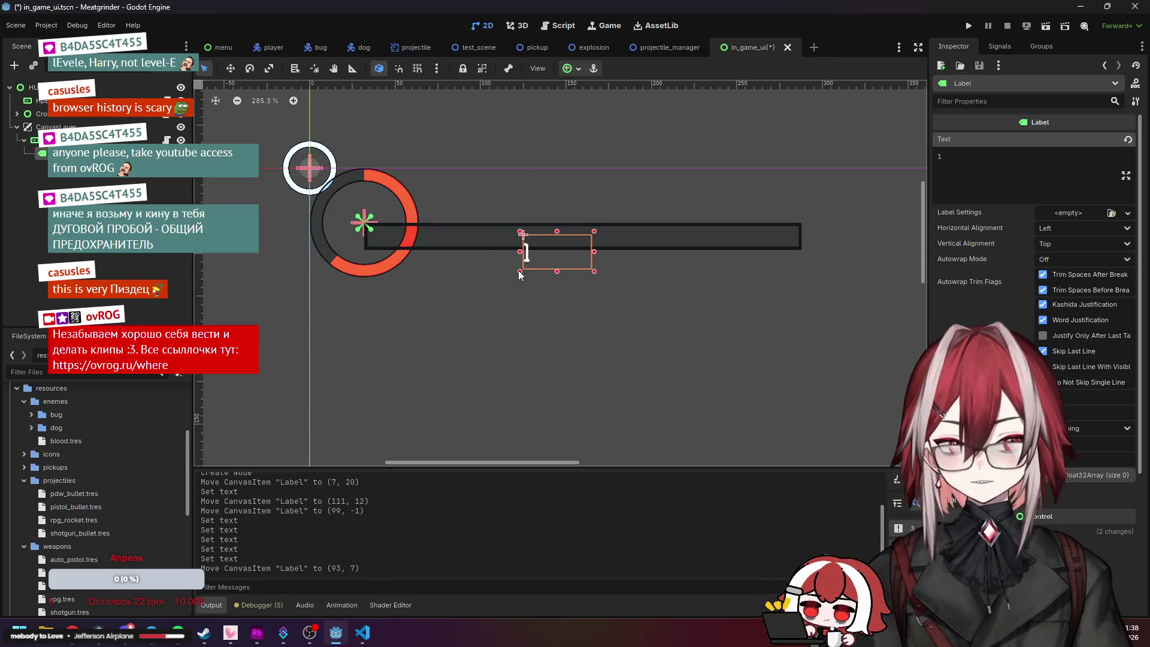
scroll(519, 275, "up", 1)
left_click(938, 169)
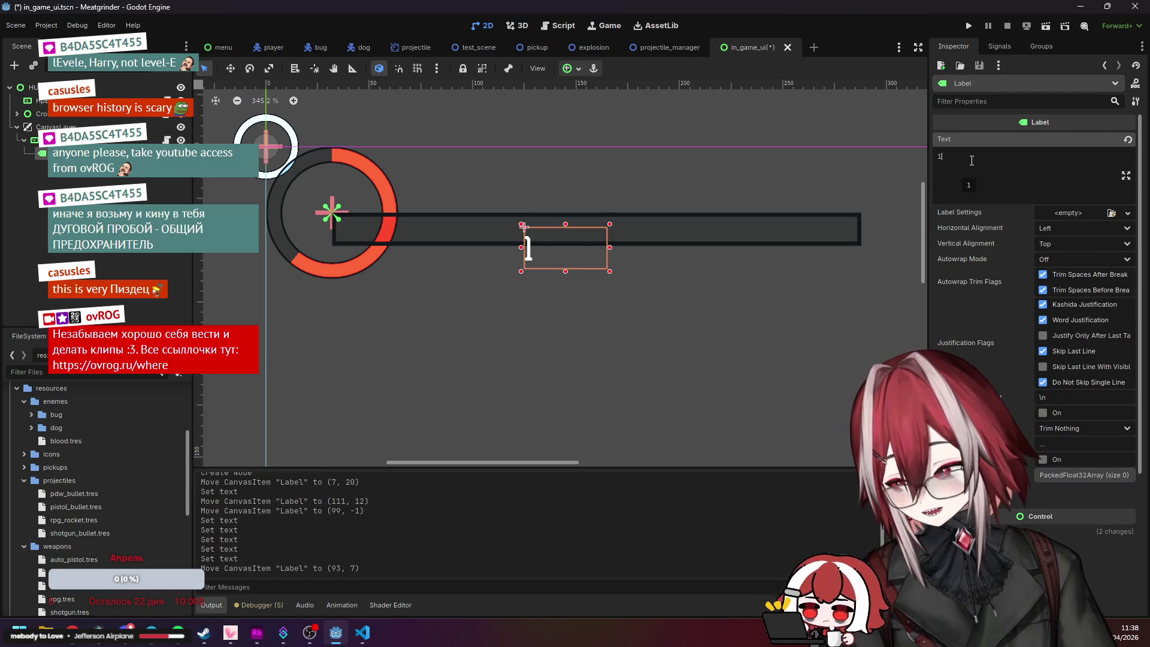
left_click(151, 254)
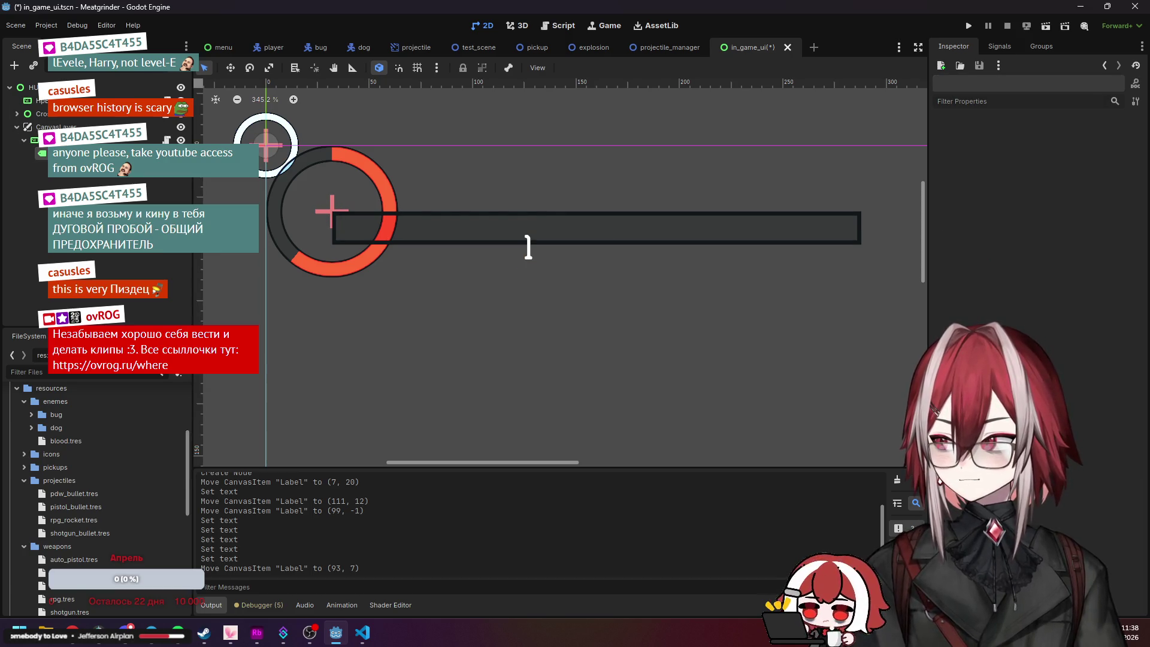
left_click(523, 226)
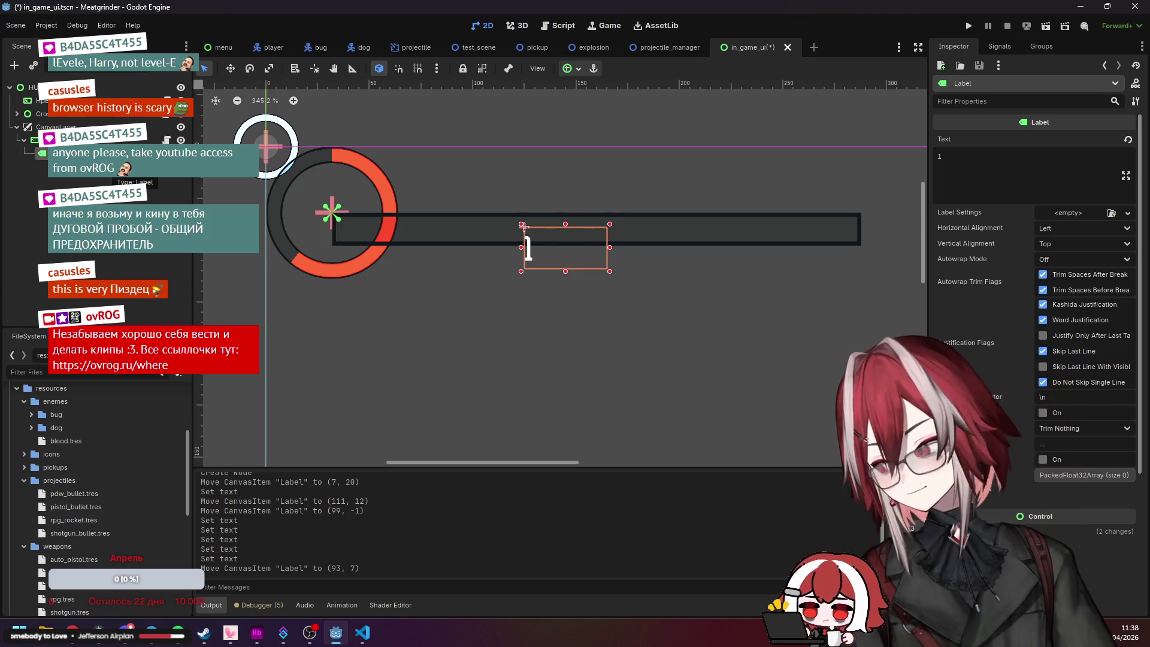
left_click(330, 212)
Add an HBoxContainer child to ExpBar, found under Container > BoxContainer
right_click(69, 178)
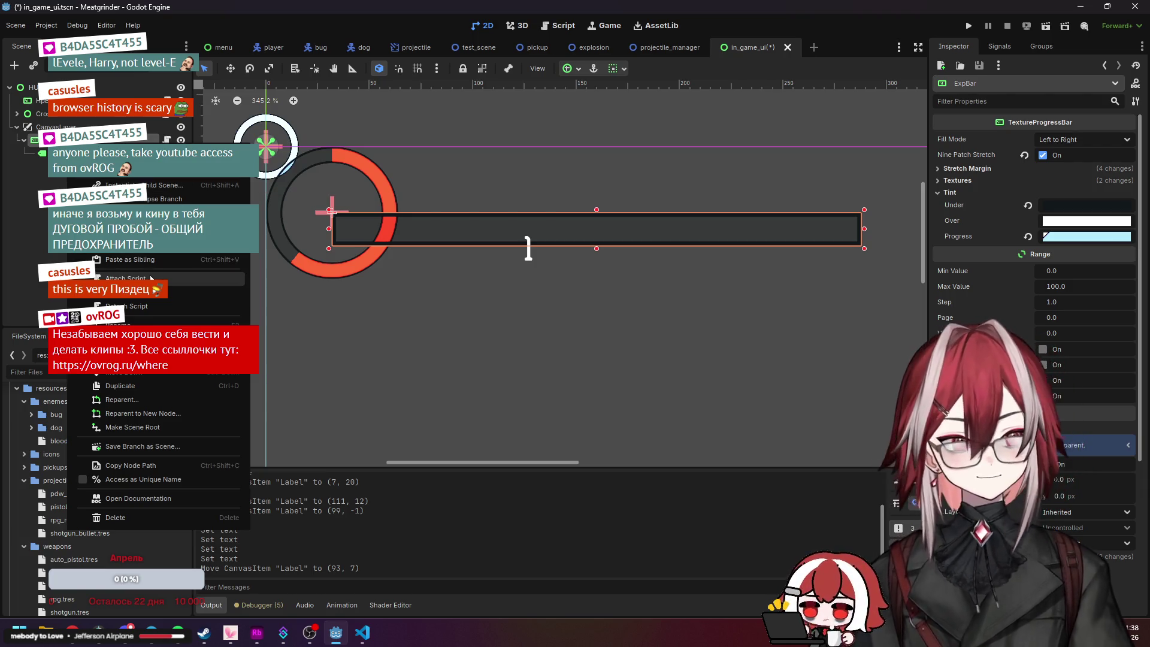
left_click(150, 178)
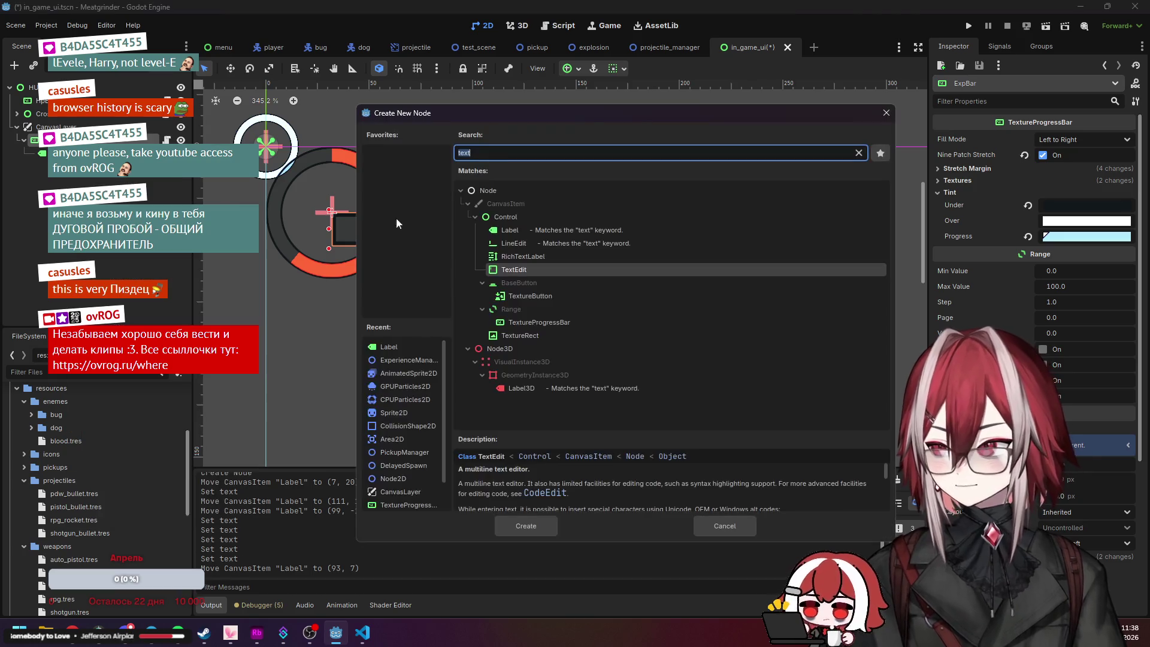
key("BackSpace")
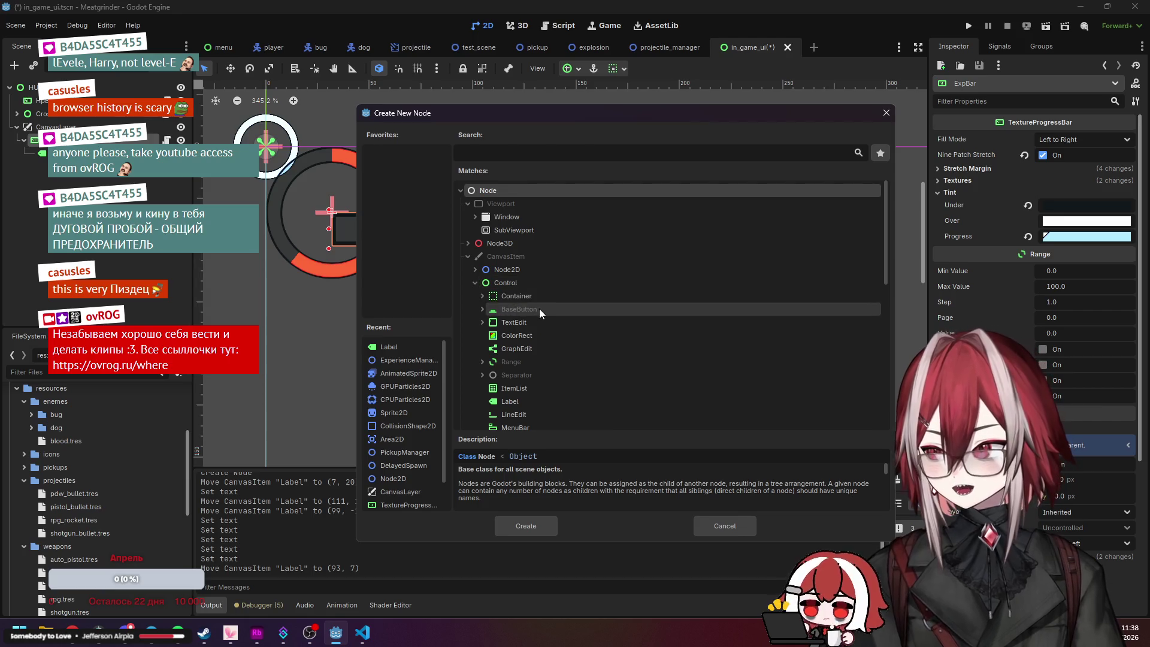
scroll(541, 307, "down", 2)
scroll(545, 305, "down", 2)
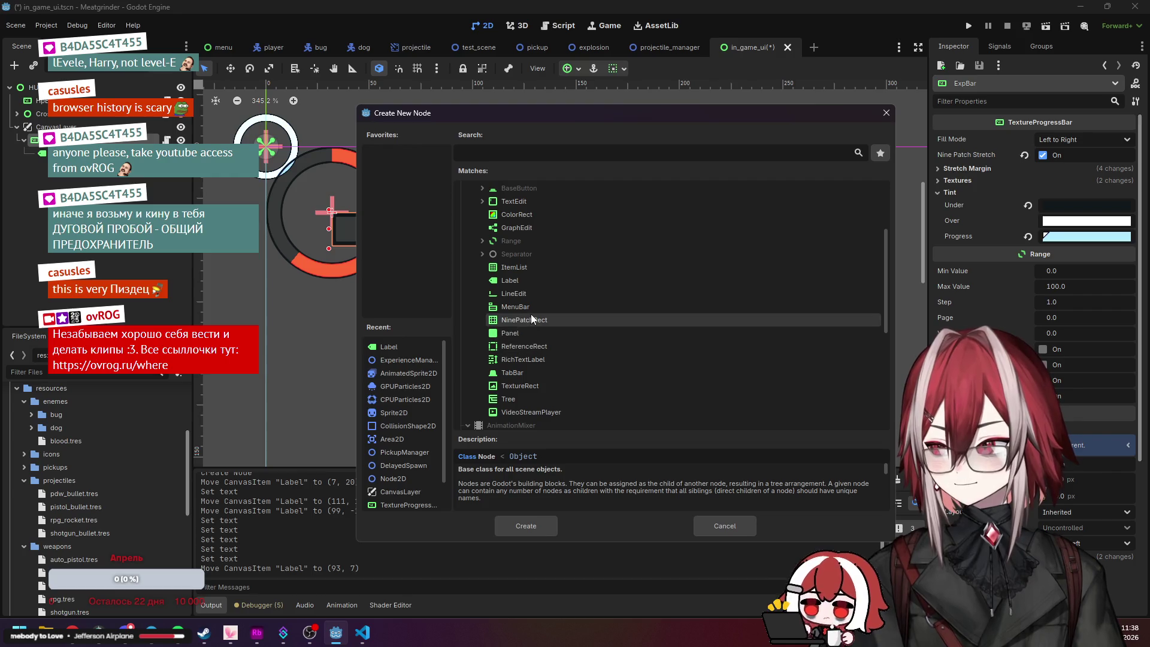
scroll(530, 295, "up", 1)
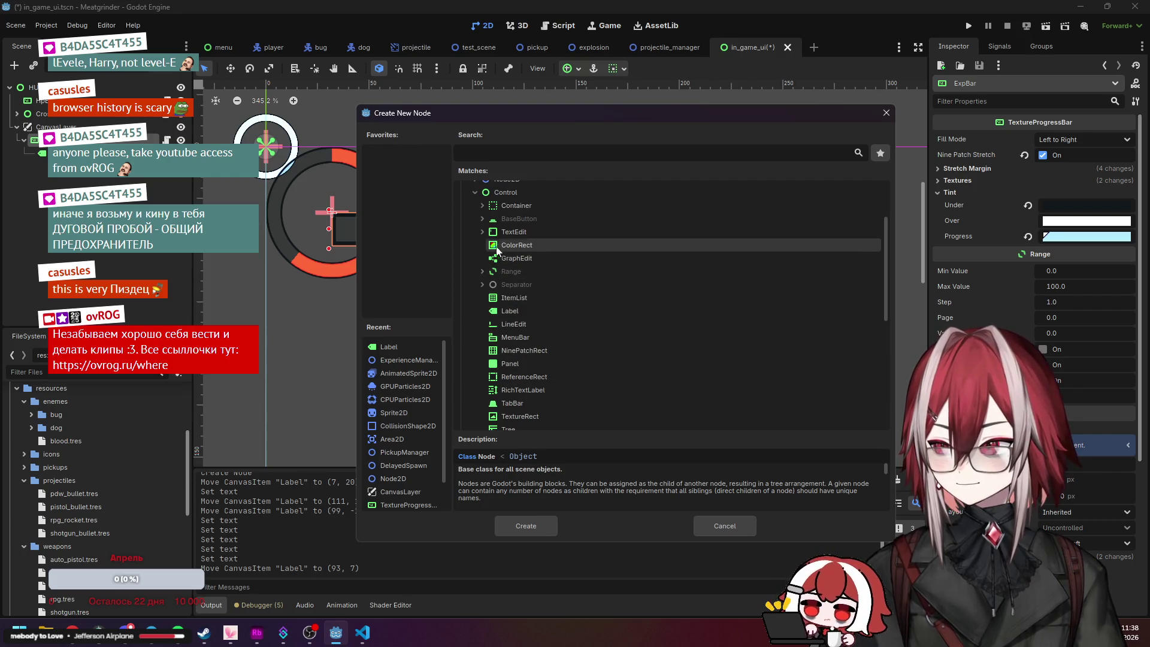
left_click(482, 205)
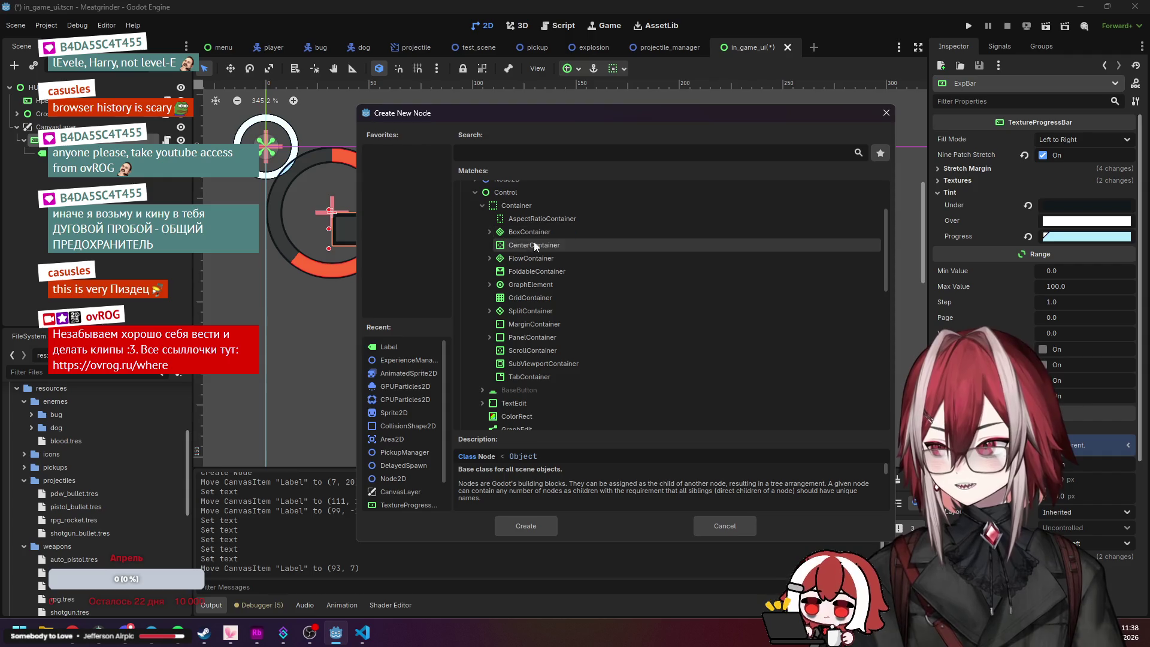
left_click(490, 231)
left_click(496, 258)
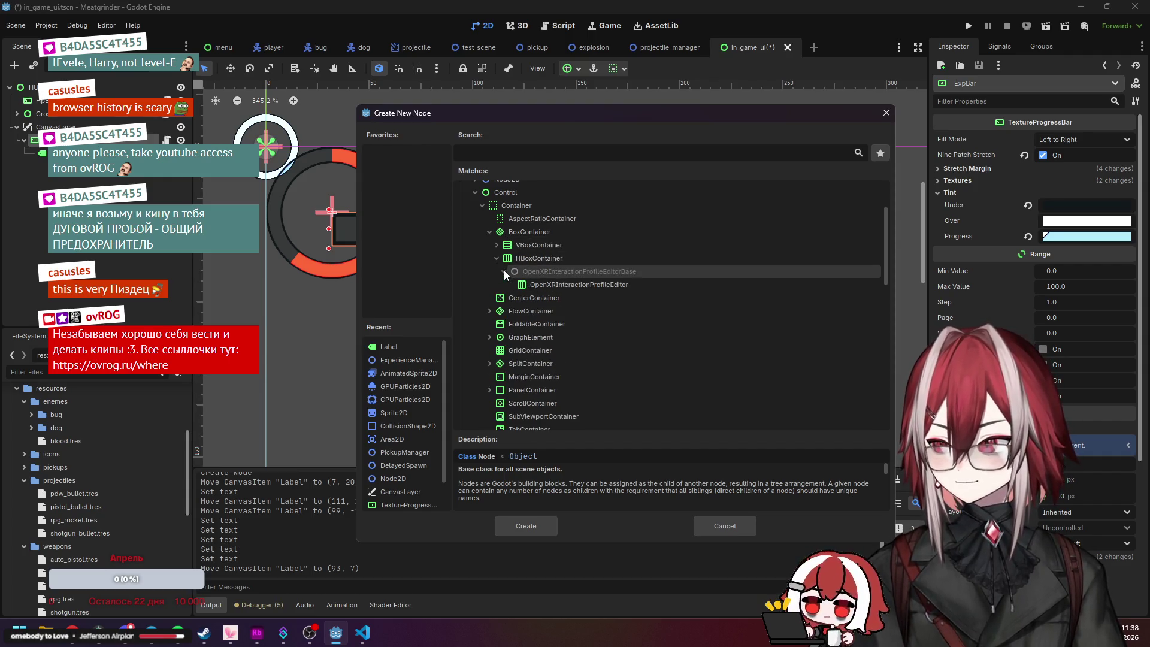
left_click(513, 258)
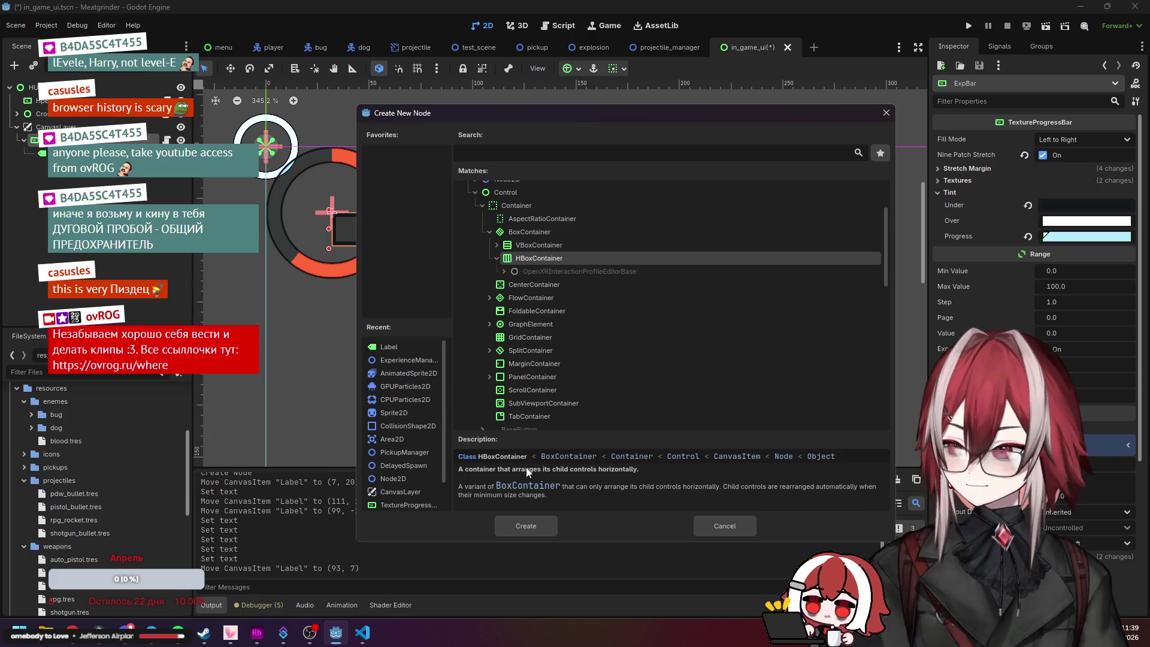
left_click(522, 533)
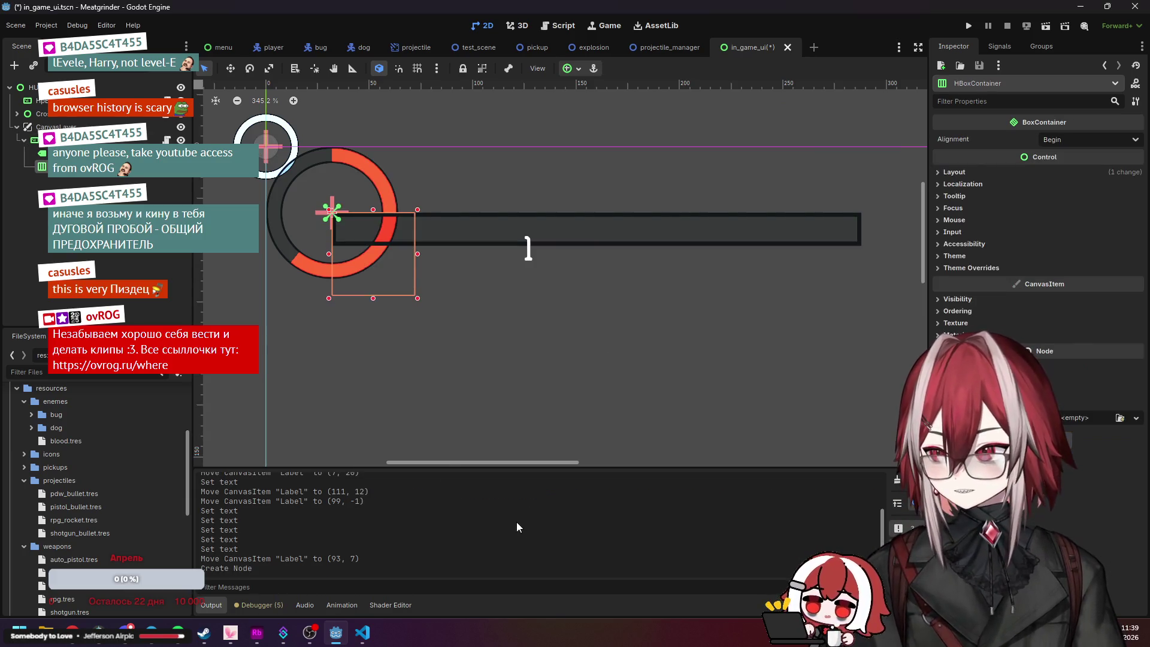
Reparent the Label under HBoxContainer and erase its '1' text
left_click(524, 227)
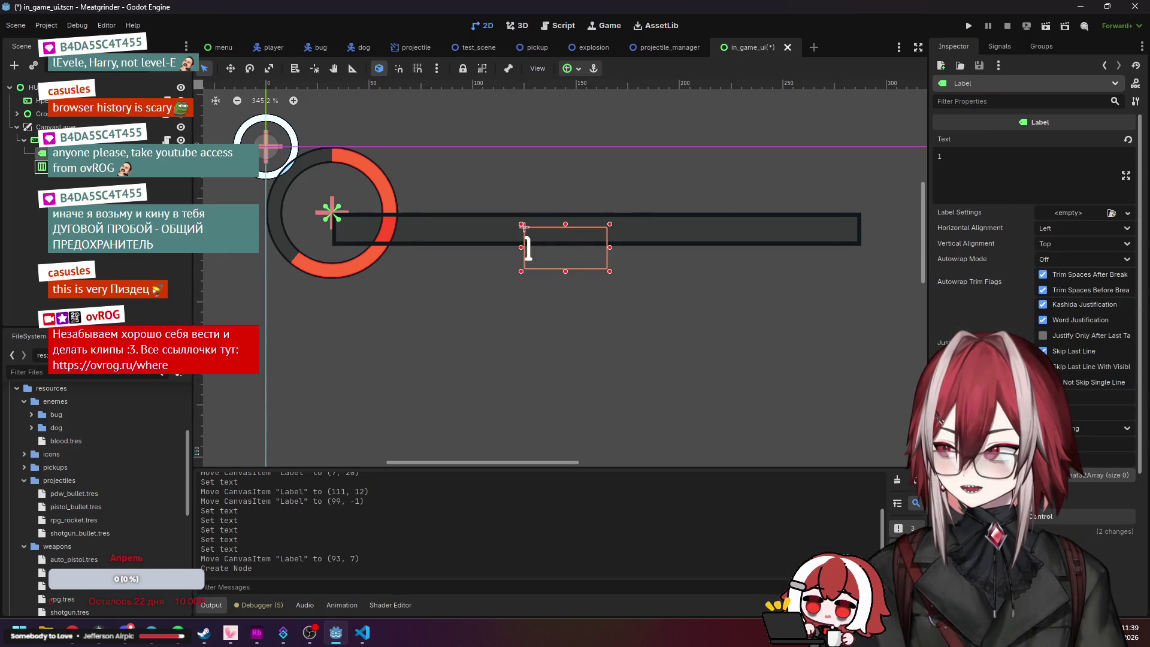
left_click_drag(66, 153, 66, 166)
left_click(66, 153)
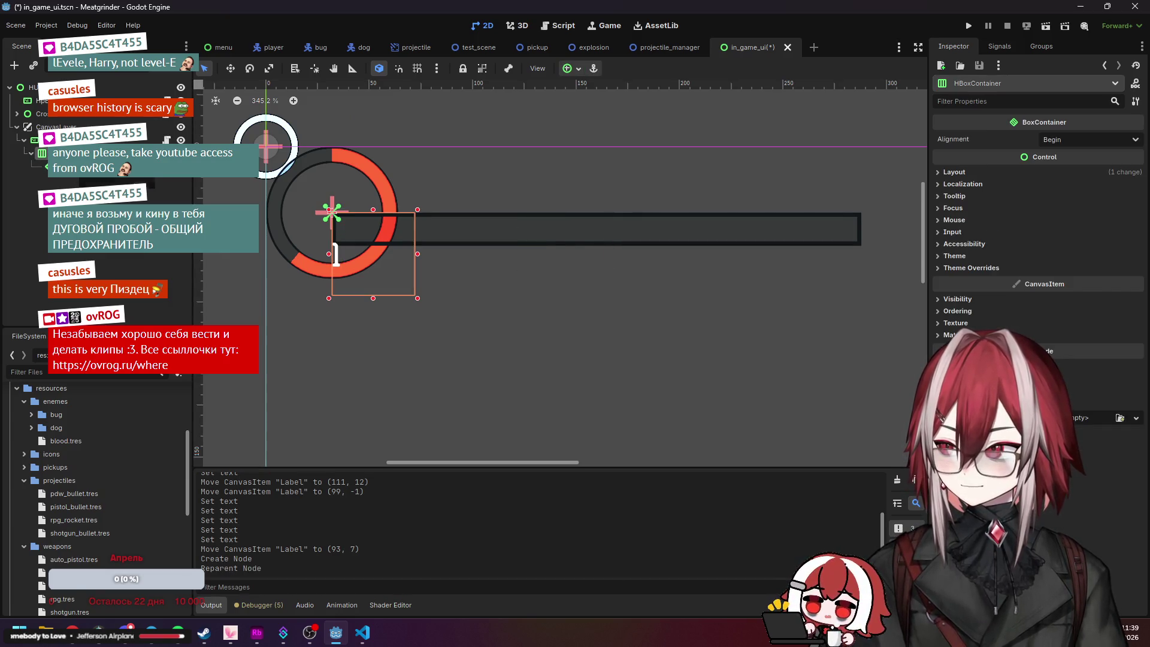
left_click(335, 254)
key("BackSpace")
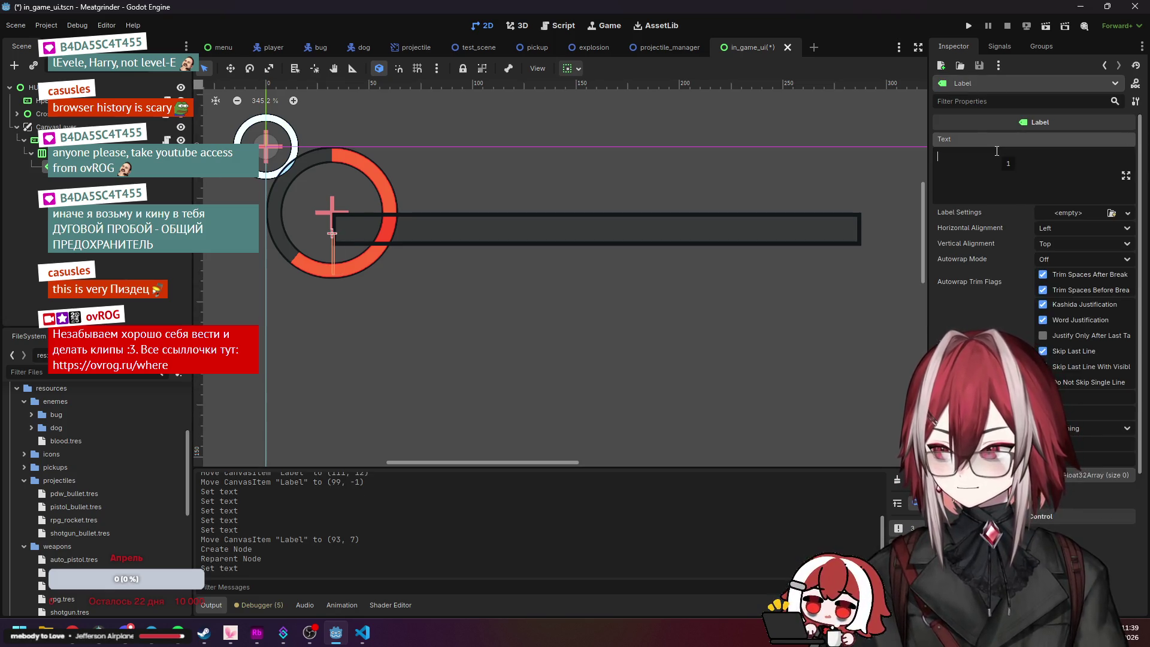
Collapse the scripts folder, expand locale and select locale.csv in the FileSystem dock
scroll(143, 421, "up", 5)
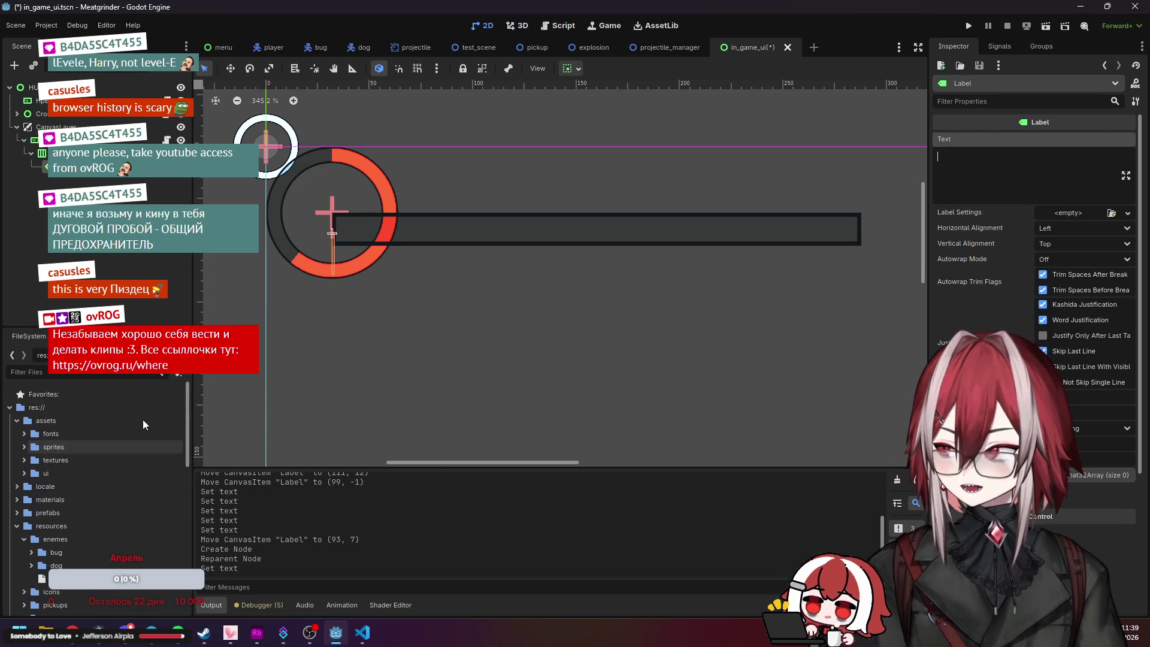
scroll(56, 460, "down", 5)
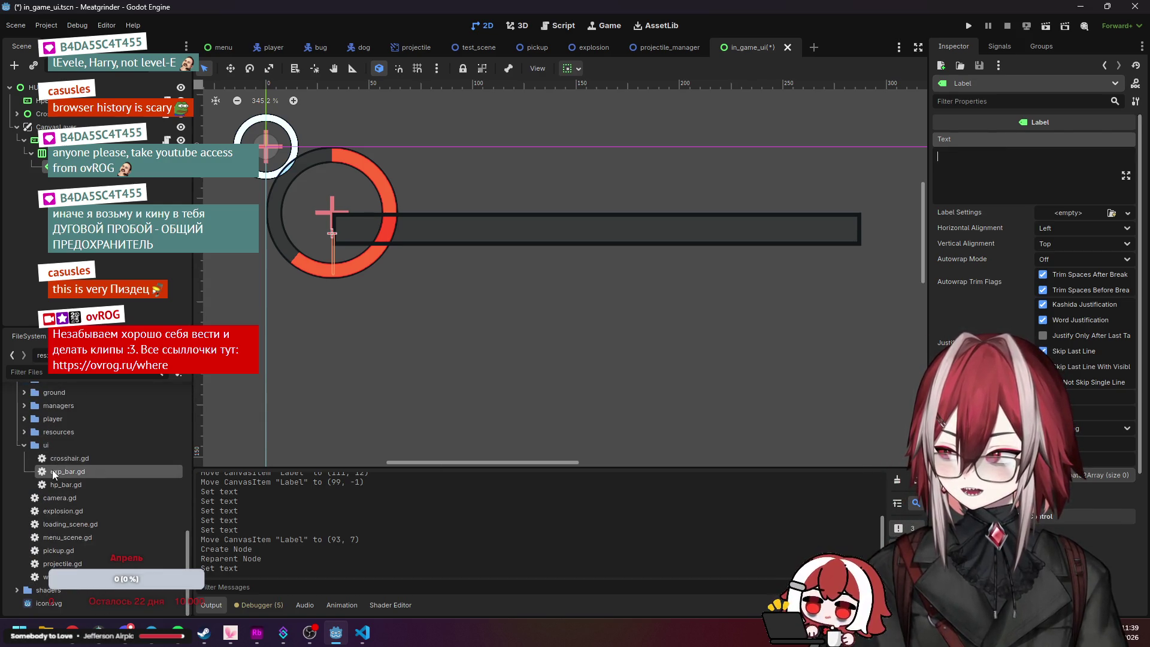
scroll(64, 512, "up", 5)
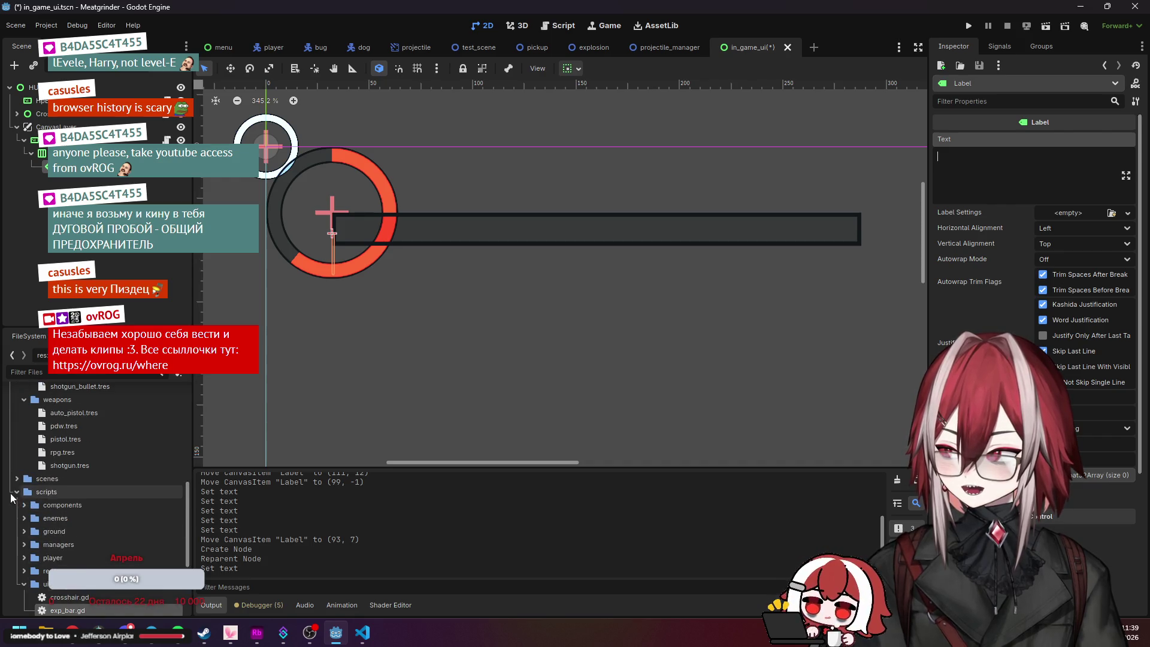
left_click(16, 492)
scroll(24, 488, "up", 5)
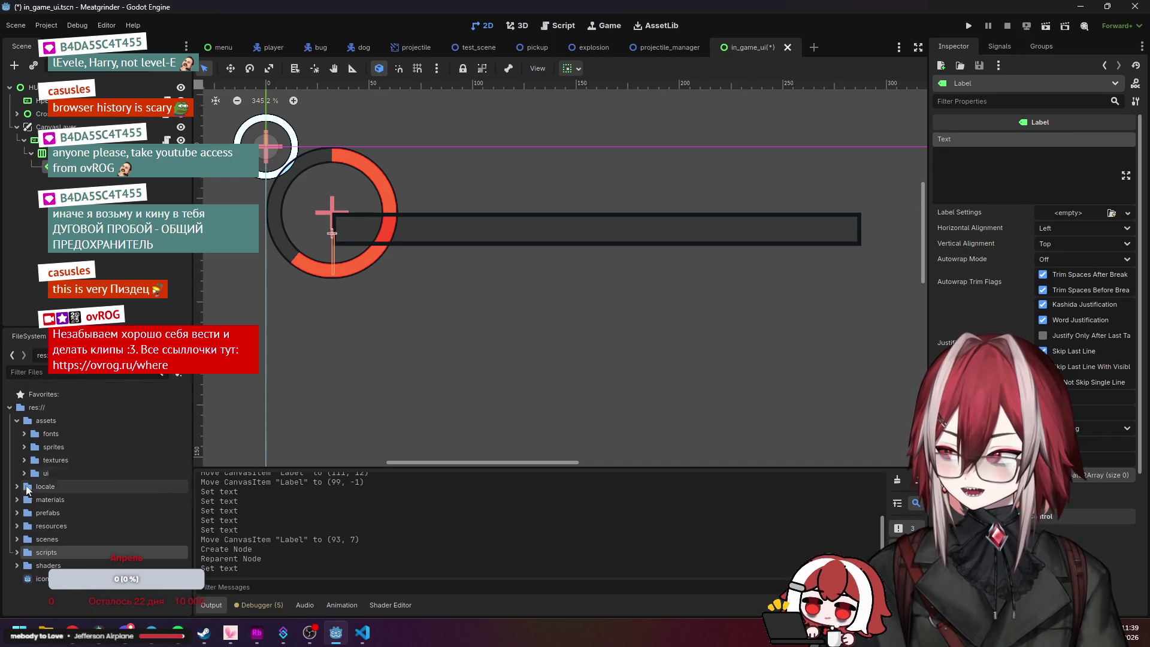
left_click(16, 486)
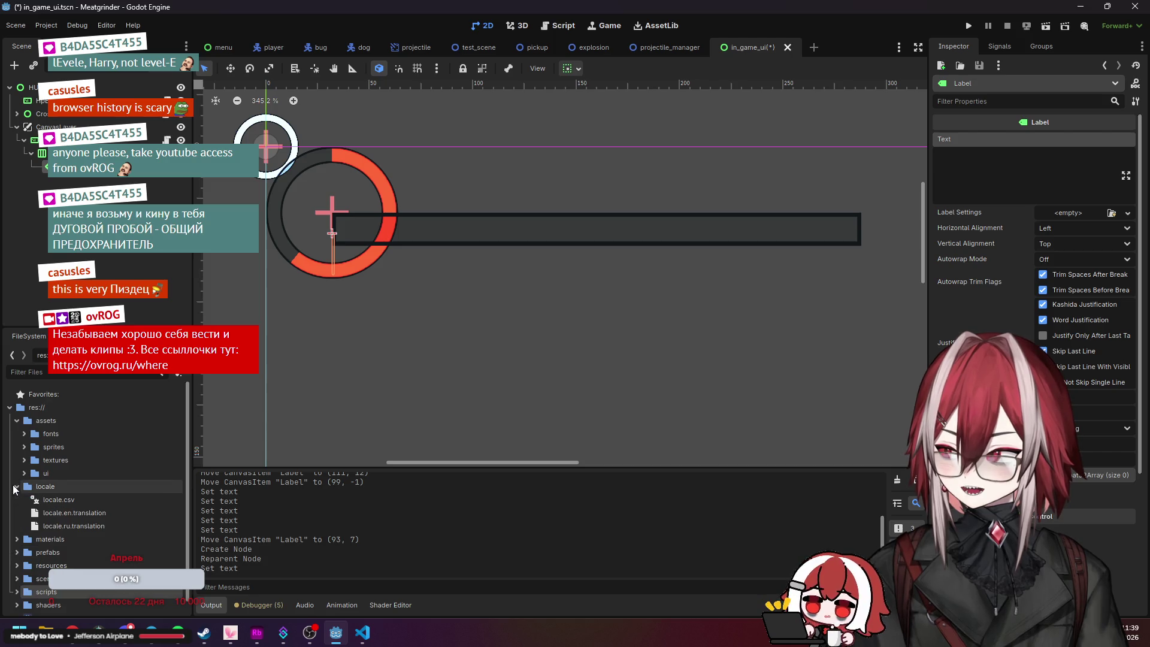
left_click(52, 503)
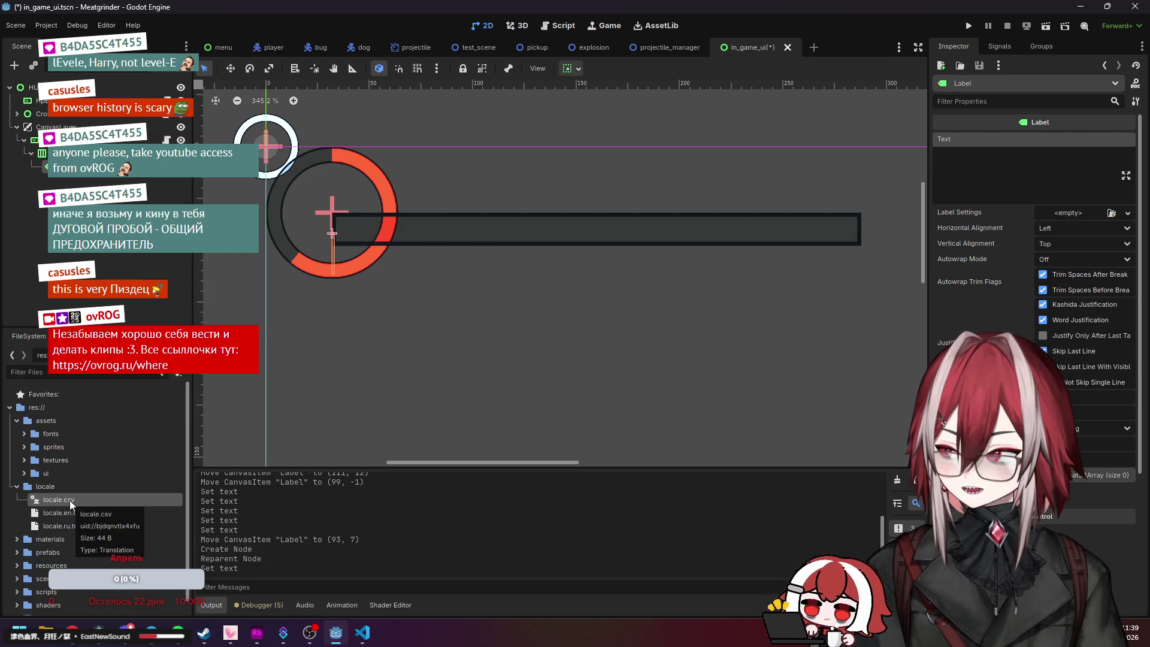
left_click(46, 25)
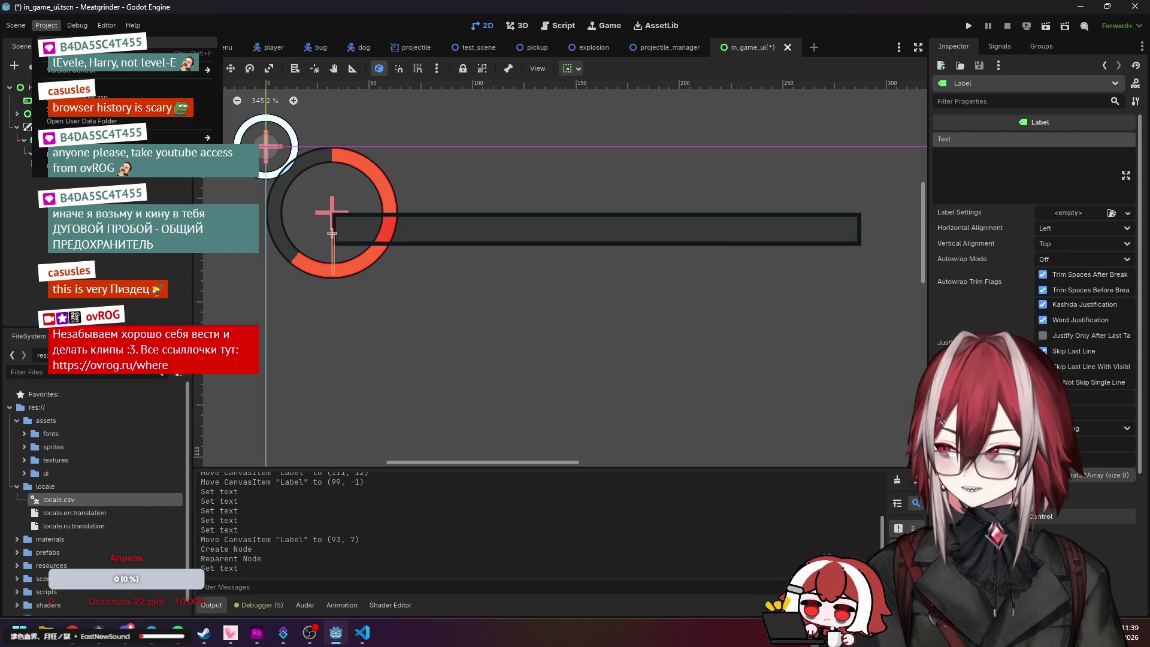
Review the Localization translations and remaps in Project Settings, then close it
left_click(66, 41)
left_click(403, 228)
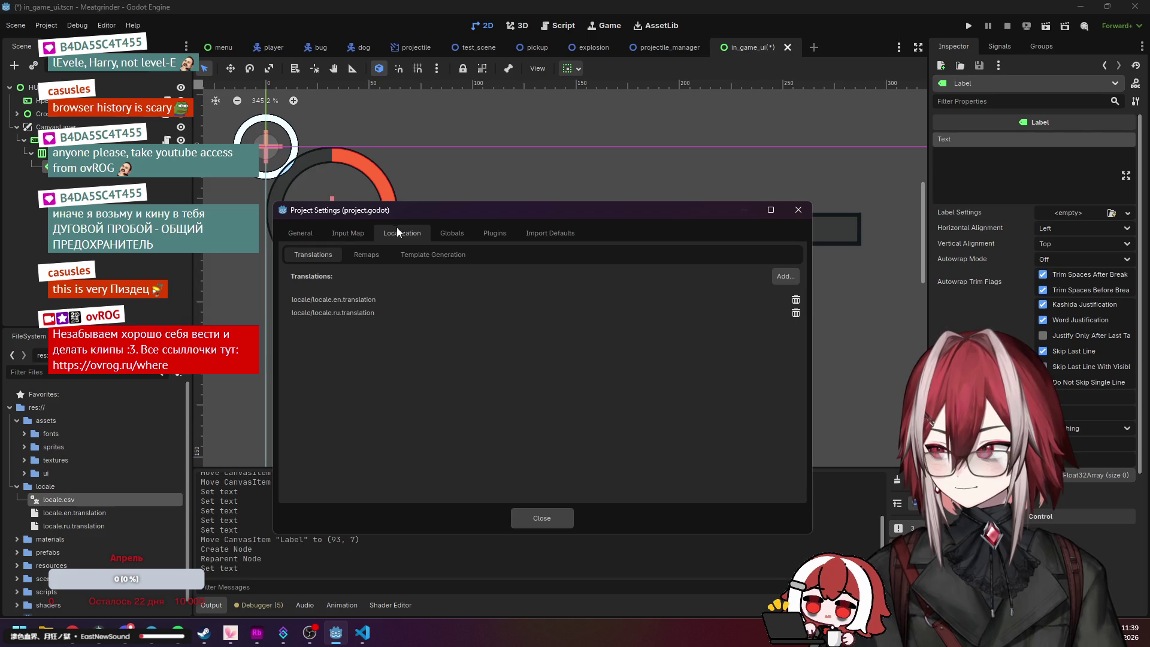
left_click(366, 254)
left_click(313, 254)
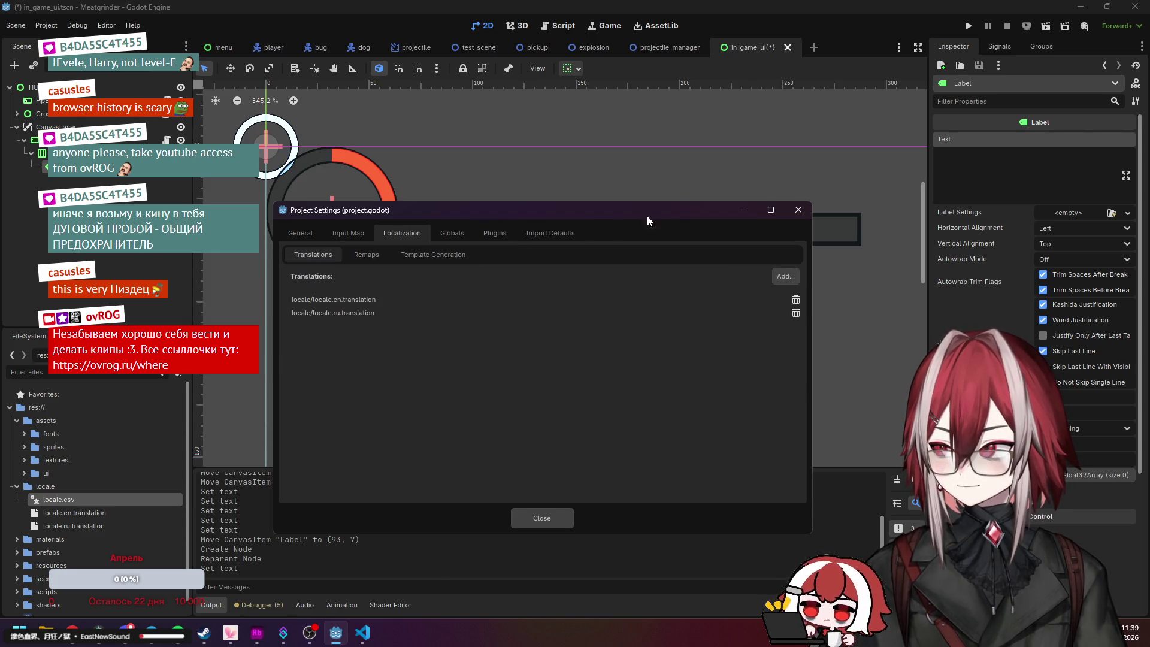
left_click(797, 208)
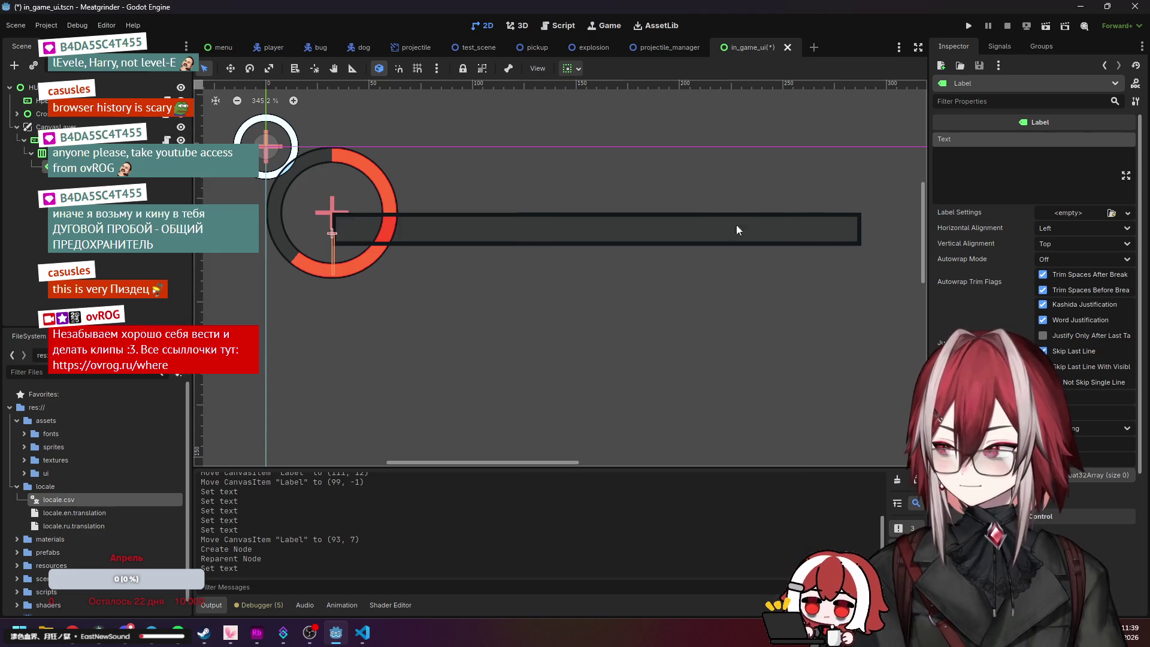
Open locale.csv in the text editor and add an empty line 3 after START_BTN_TXT
right_click(84, 497)
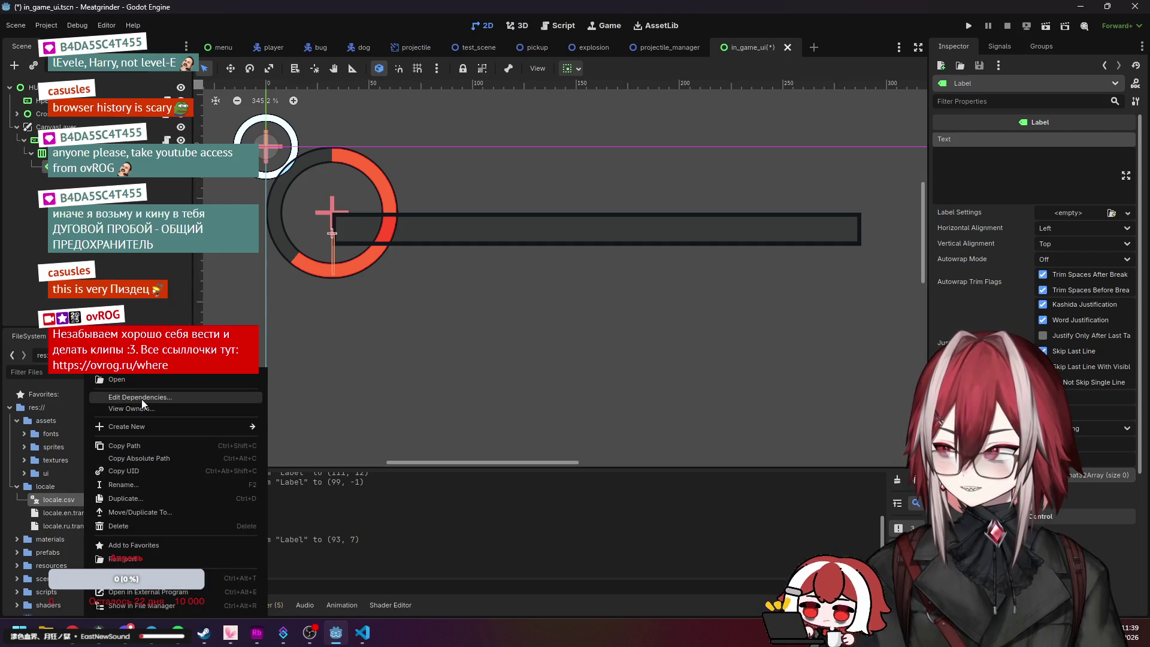
left_click(133, 380)
left_click(499, 309)
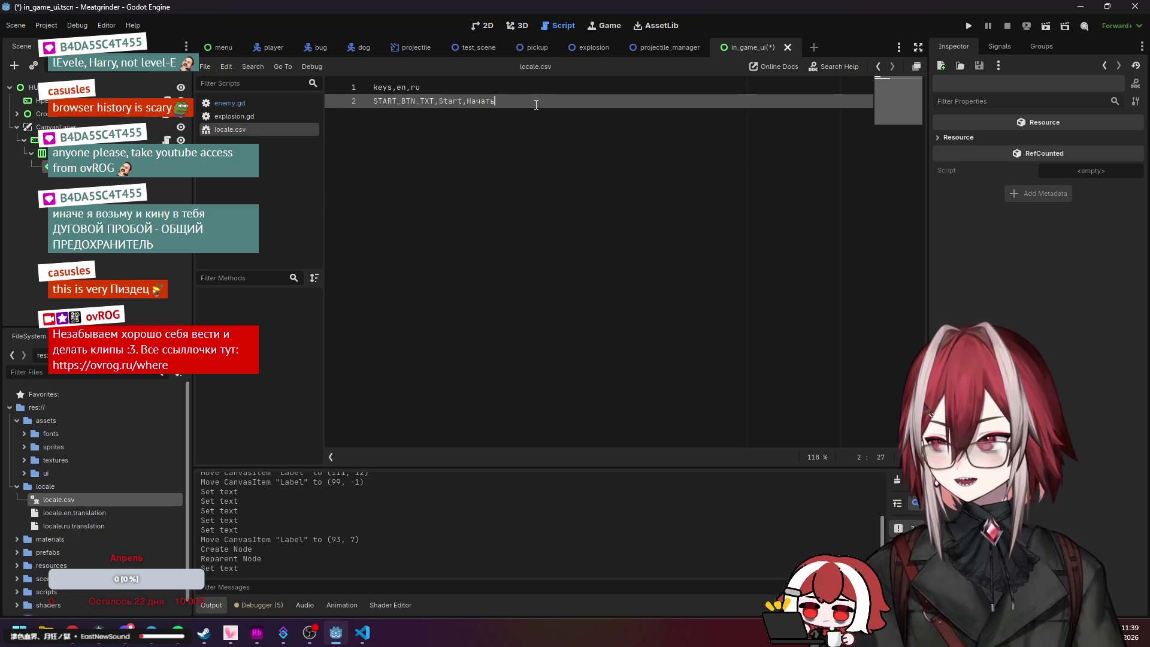
key("Return")
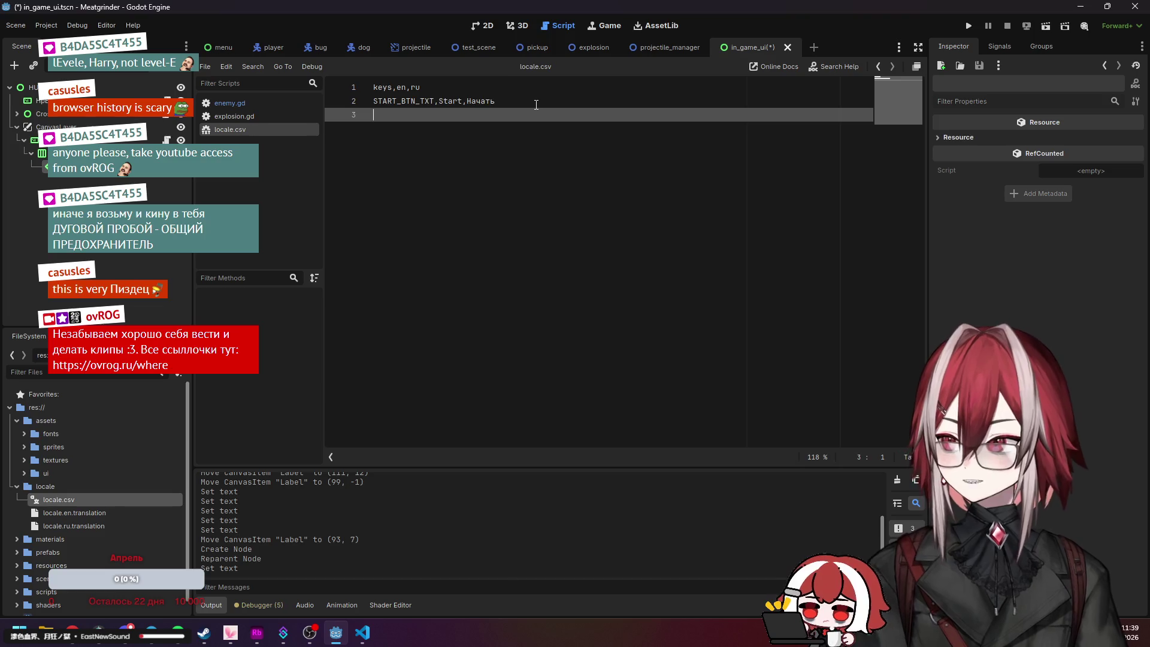
key("alt+Tab")
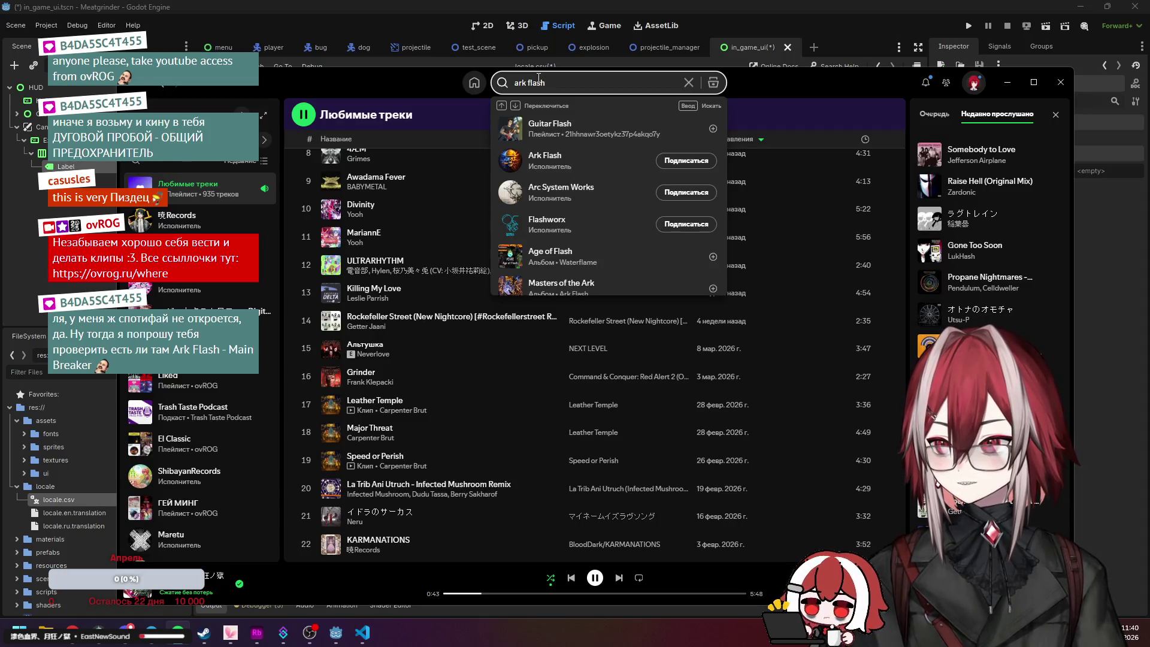
Search 'ark flash main', play Ark Flash's Main Breaker, and open its single page
type("main")
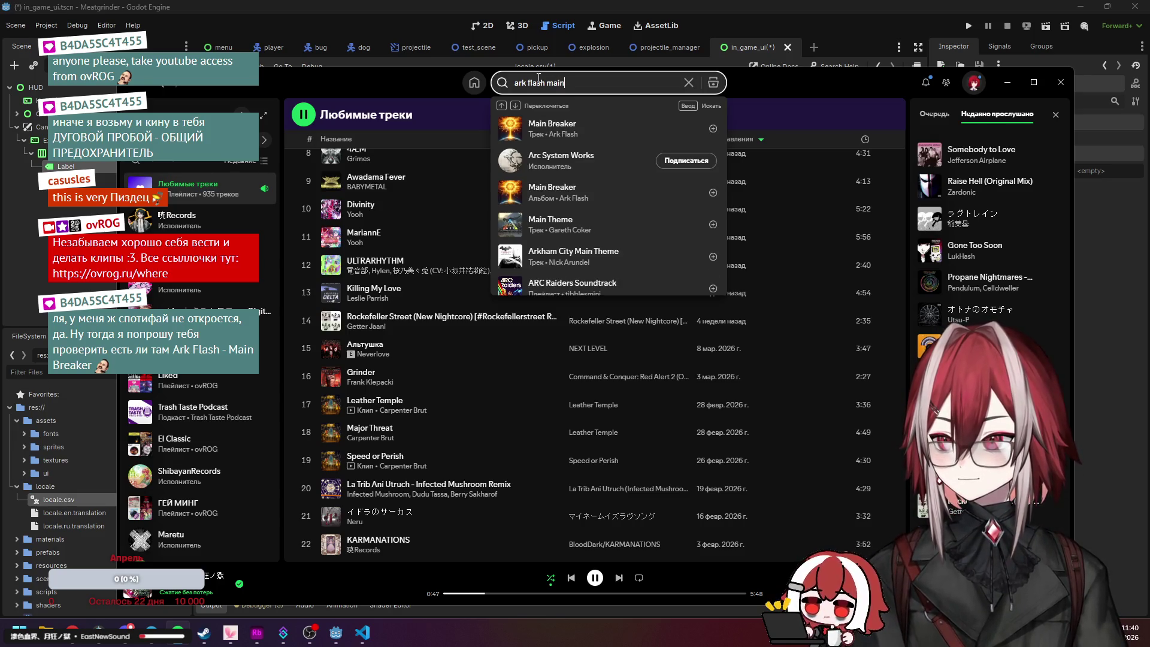
left_click(511, 129)
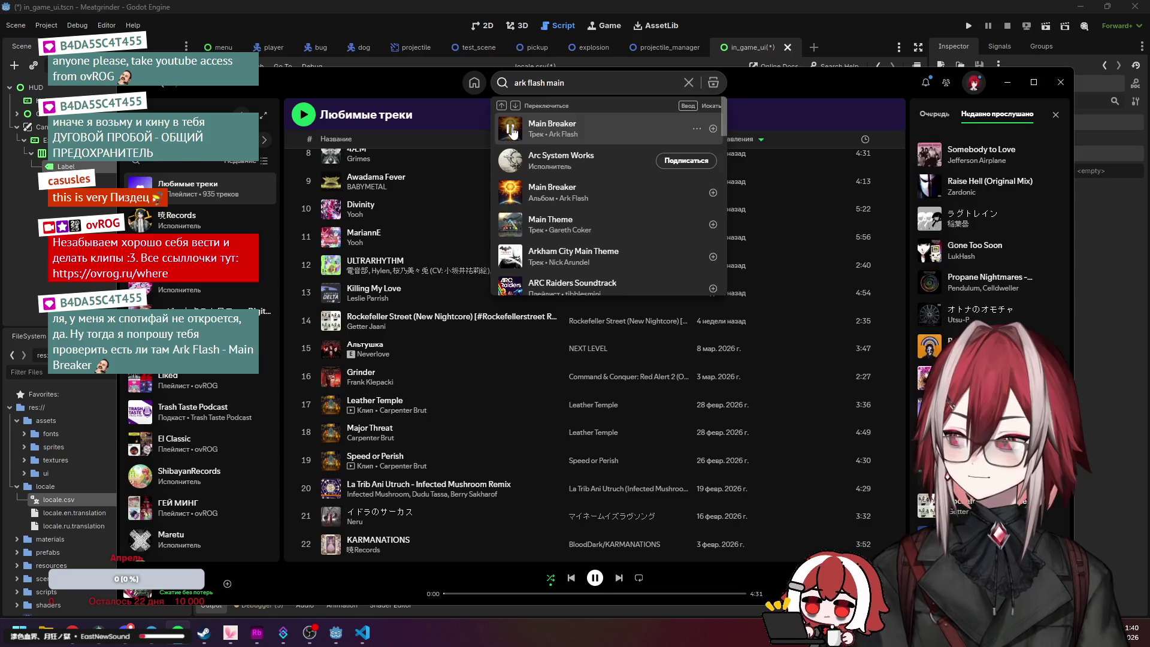
left_click(329, 573)
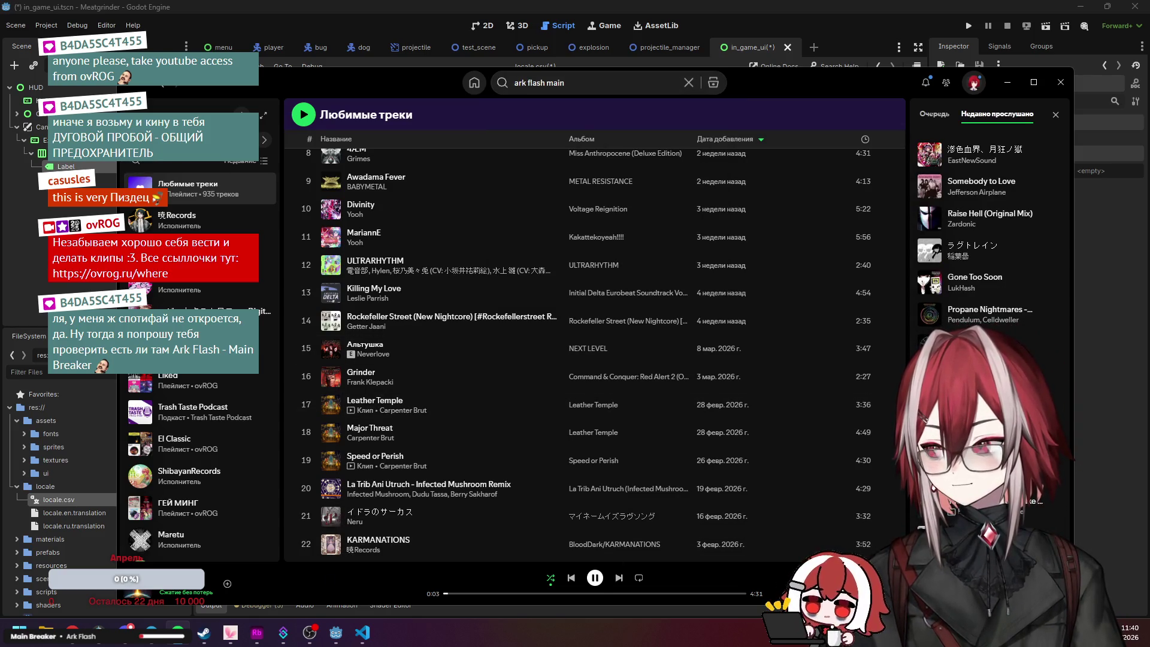
left_click(138, 573)
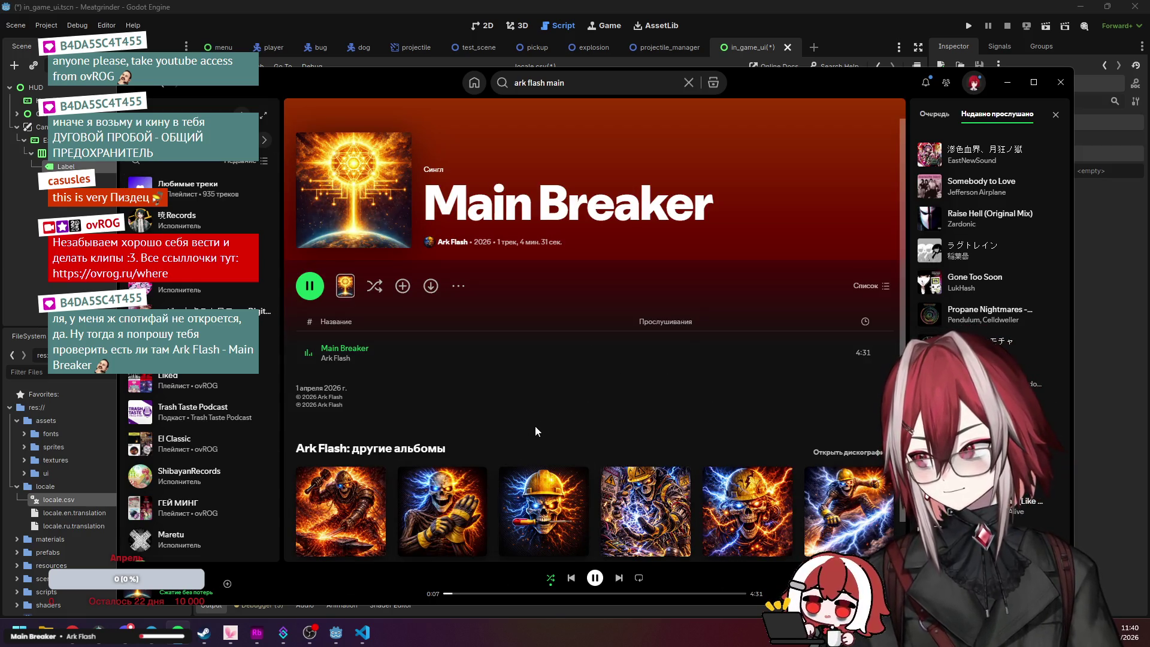
left_click(829, 10)
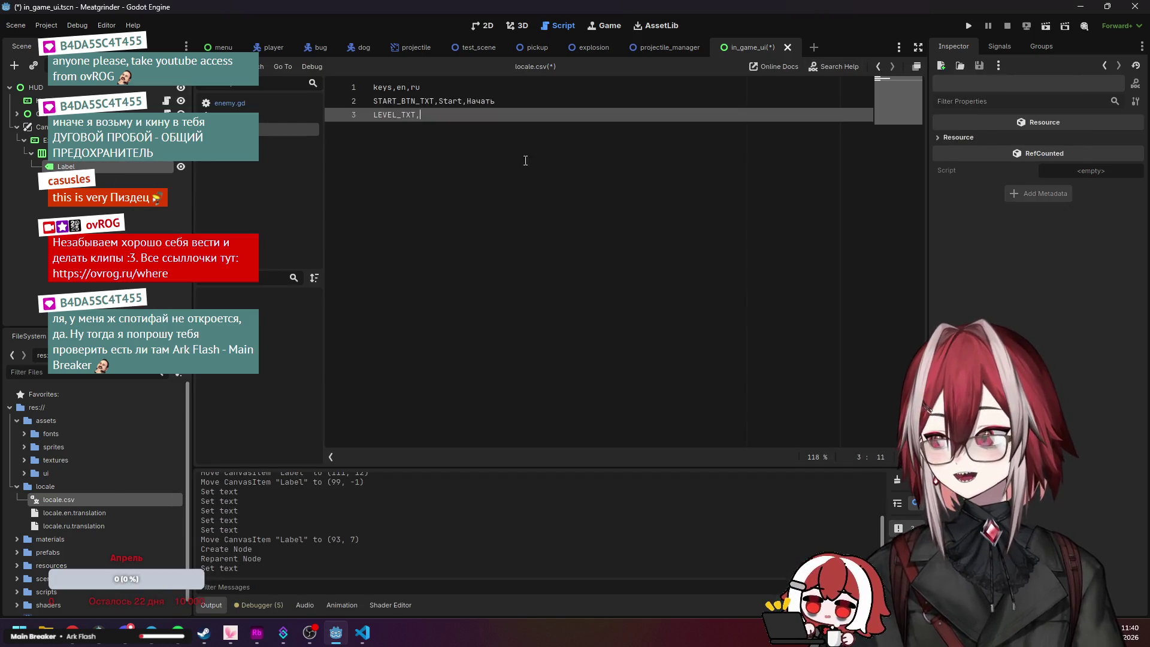
Write line 3 as 'LEVEL_TXT,Level,Уровень' in locale.csv and save
type("Level,У")
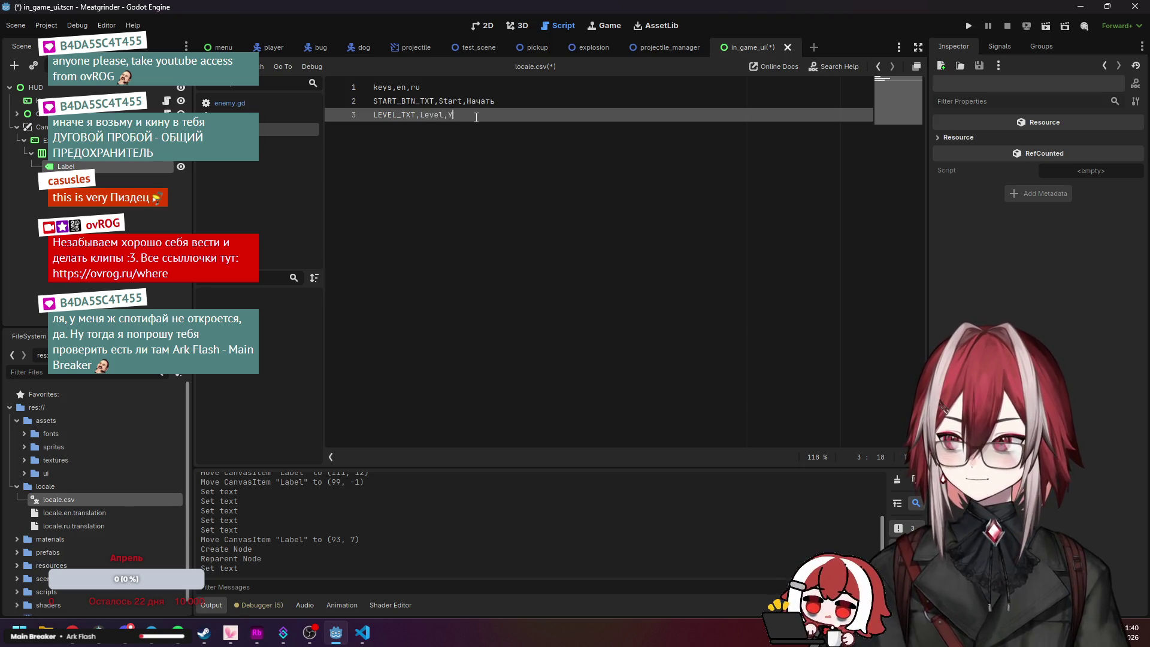
type("ень")
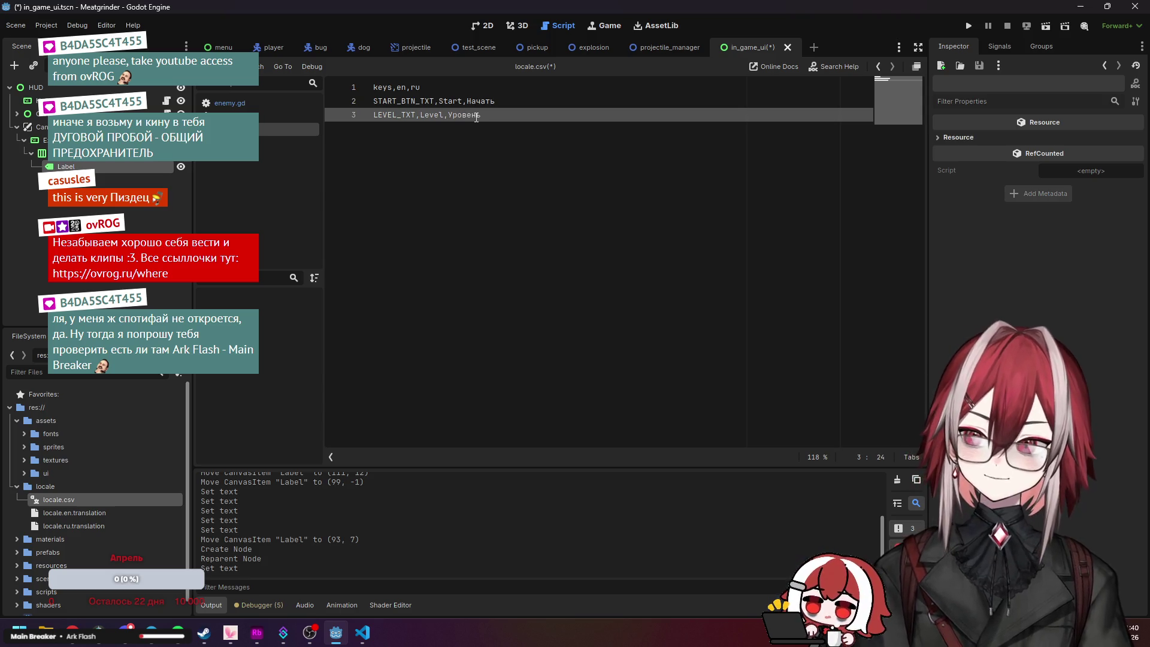
left_click(539, 105)
left_click(542, 114)
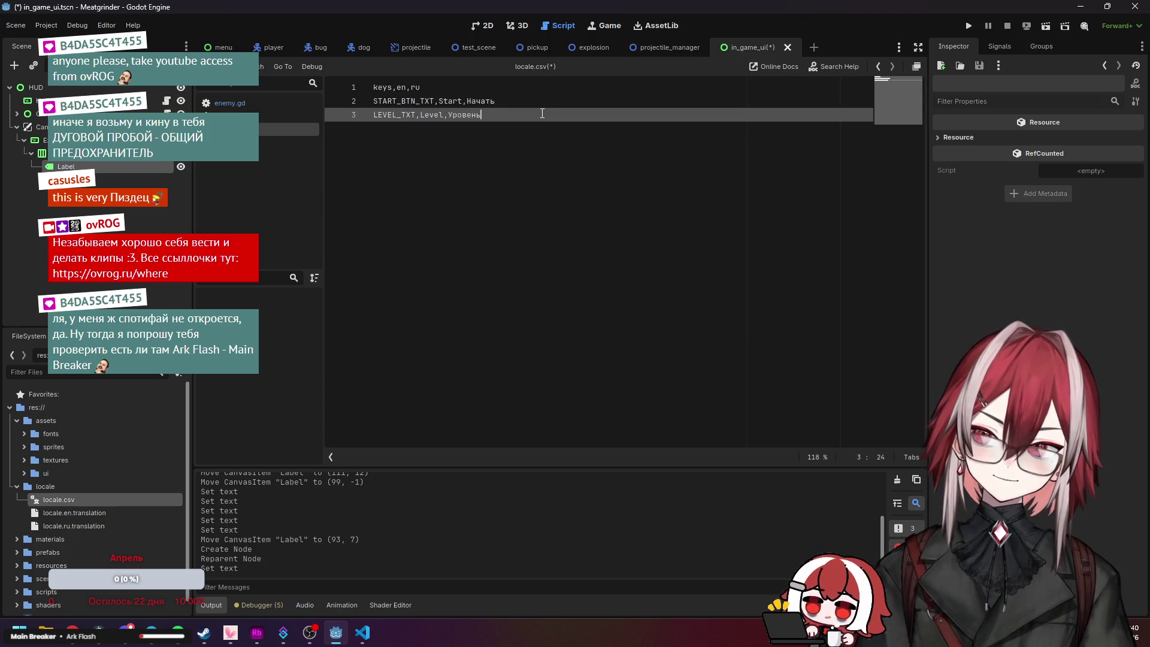
key("ctrl+s")
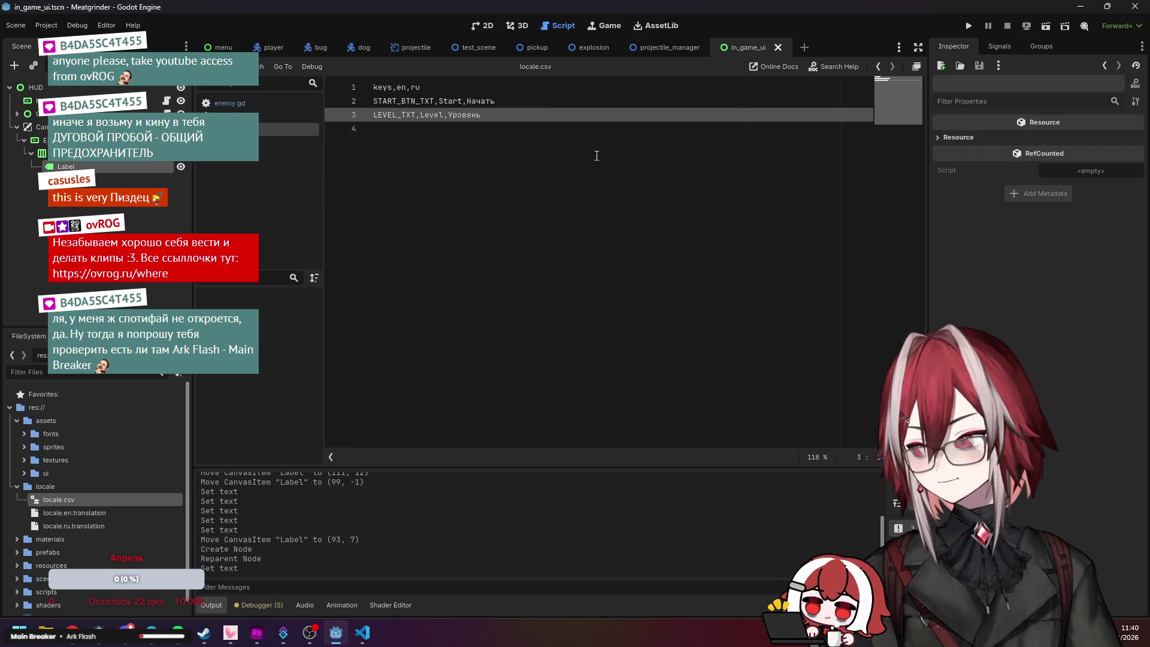
Close the in_game_ui scene and bring Spotify back to the front
left_click(360, 128)
left_click(778, 48)
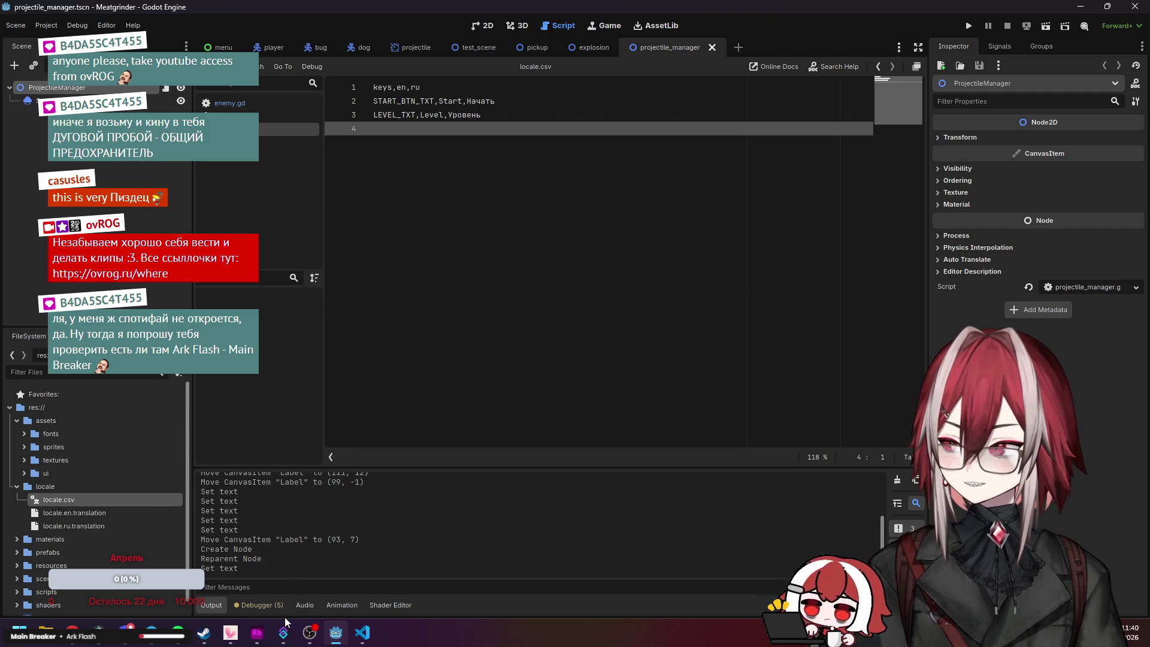
left_click(173, 630)
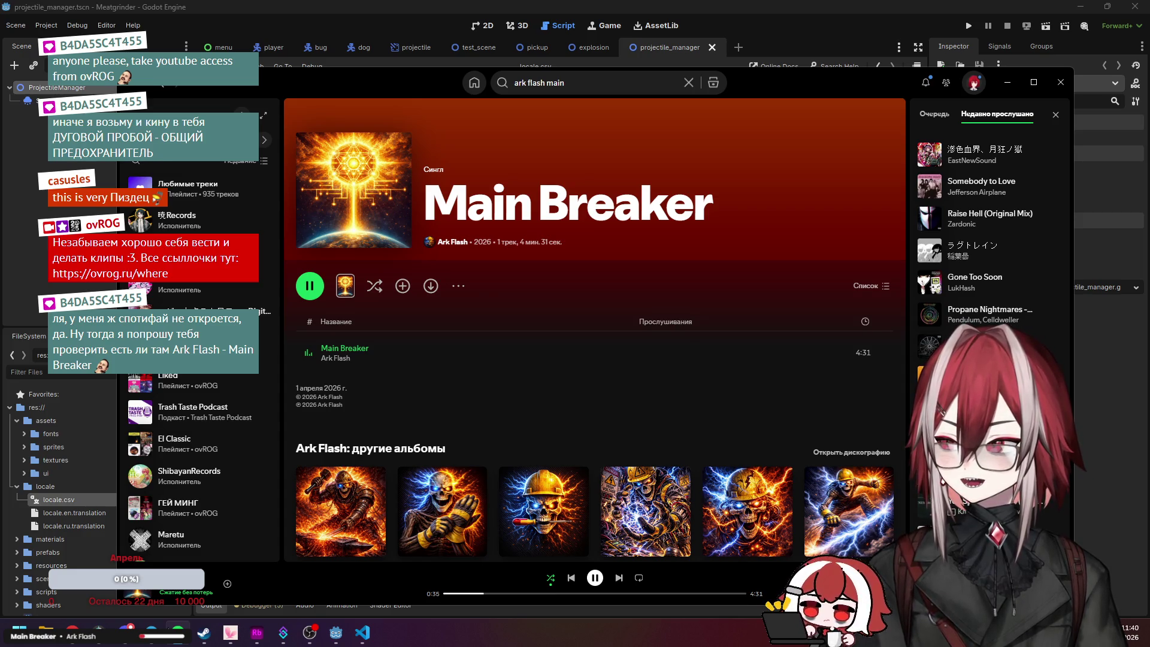
Open the Любимые треки playlist in Spotify, then return to Godot and collapse the locale folder
scroll(388, 429, "down", 1)
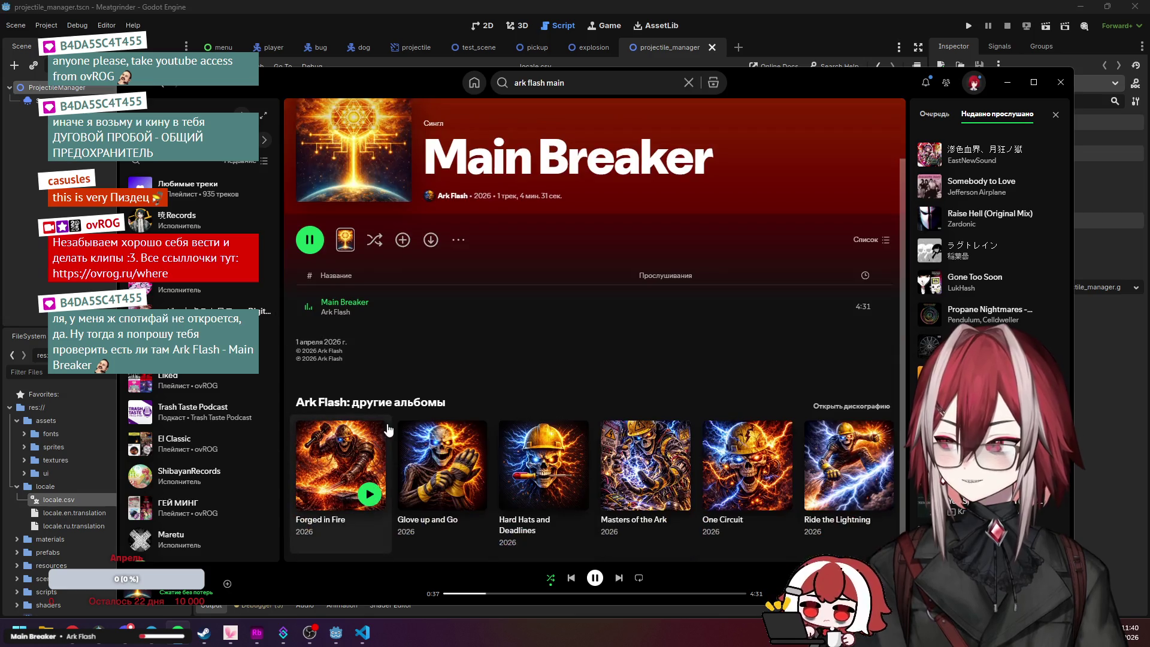
scroll(419, 406, "up", 1)
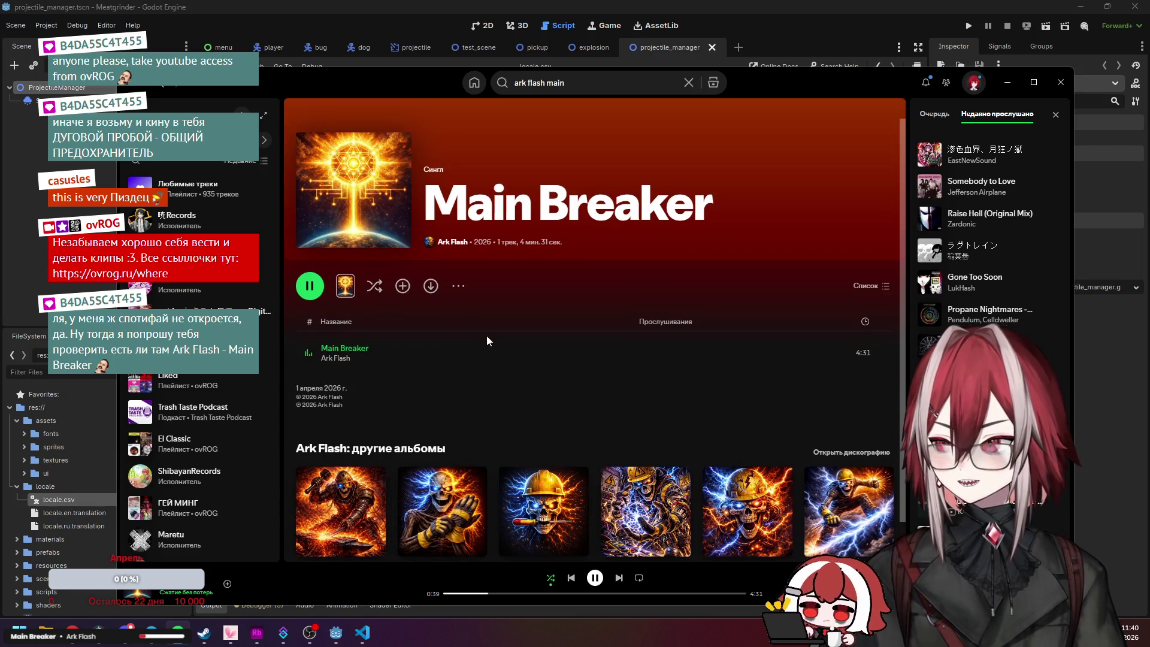
left_click(48, 205)
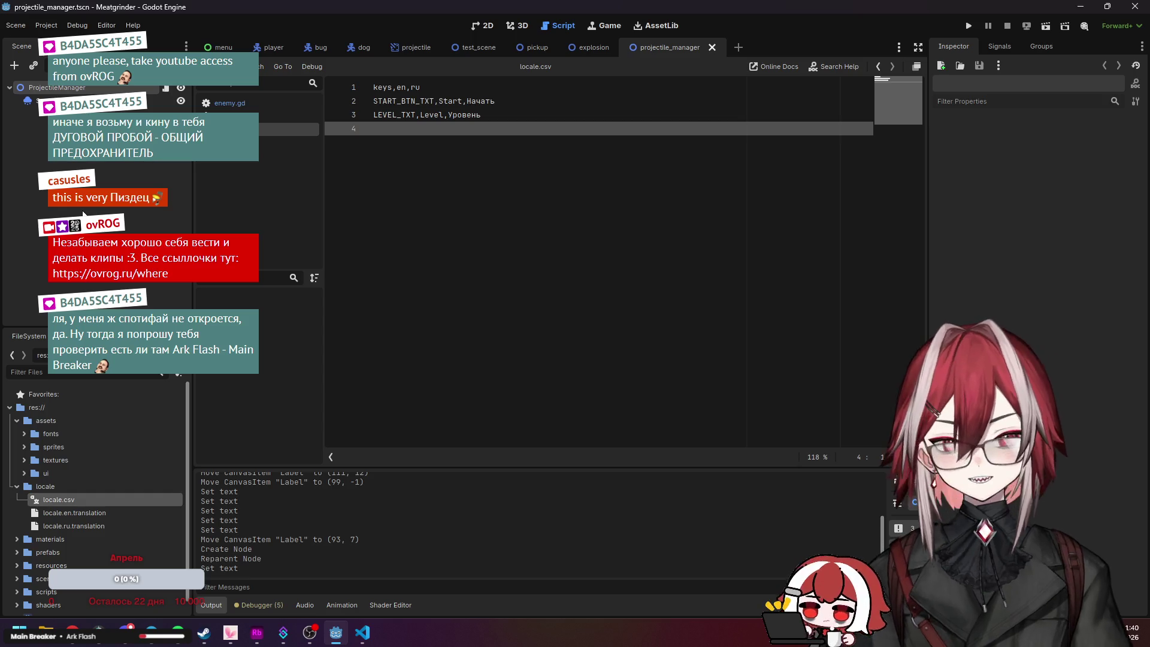
left_click(178, 632)
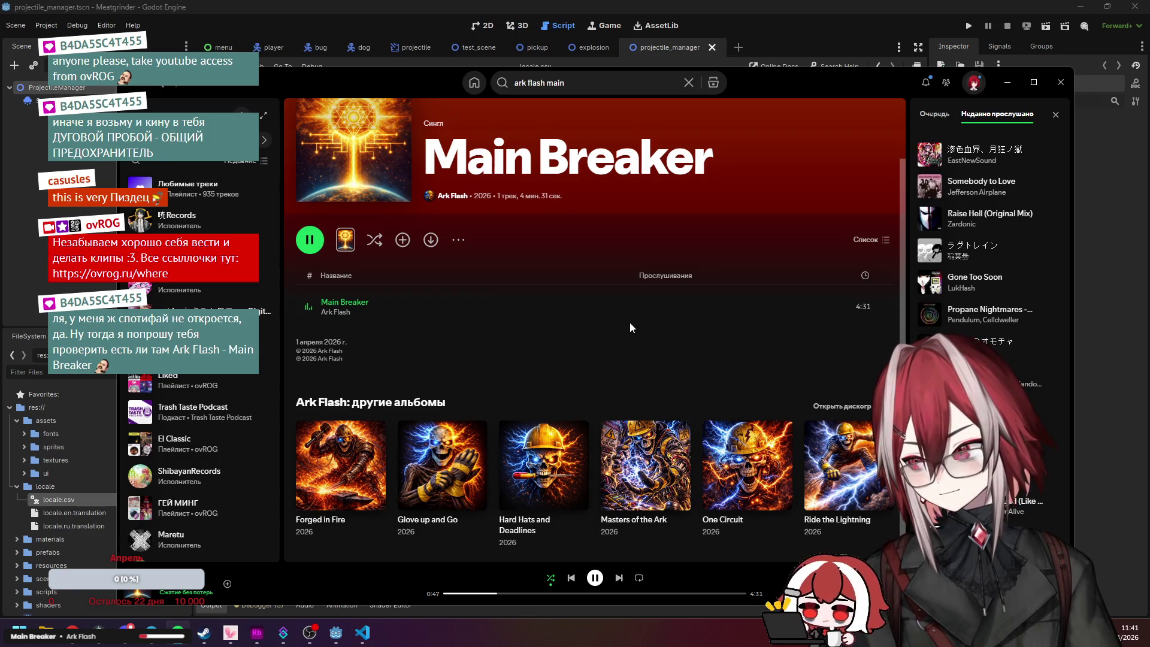
left_click(221, 198)
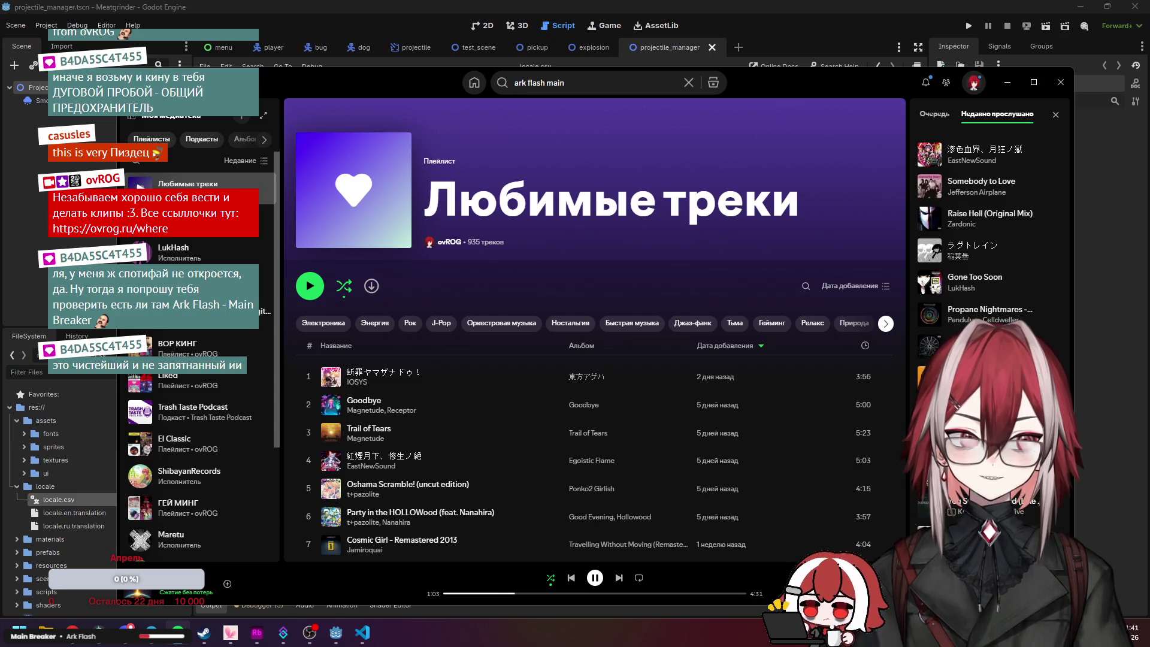
key("alt+Tab")
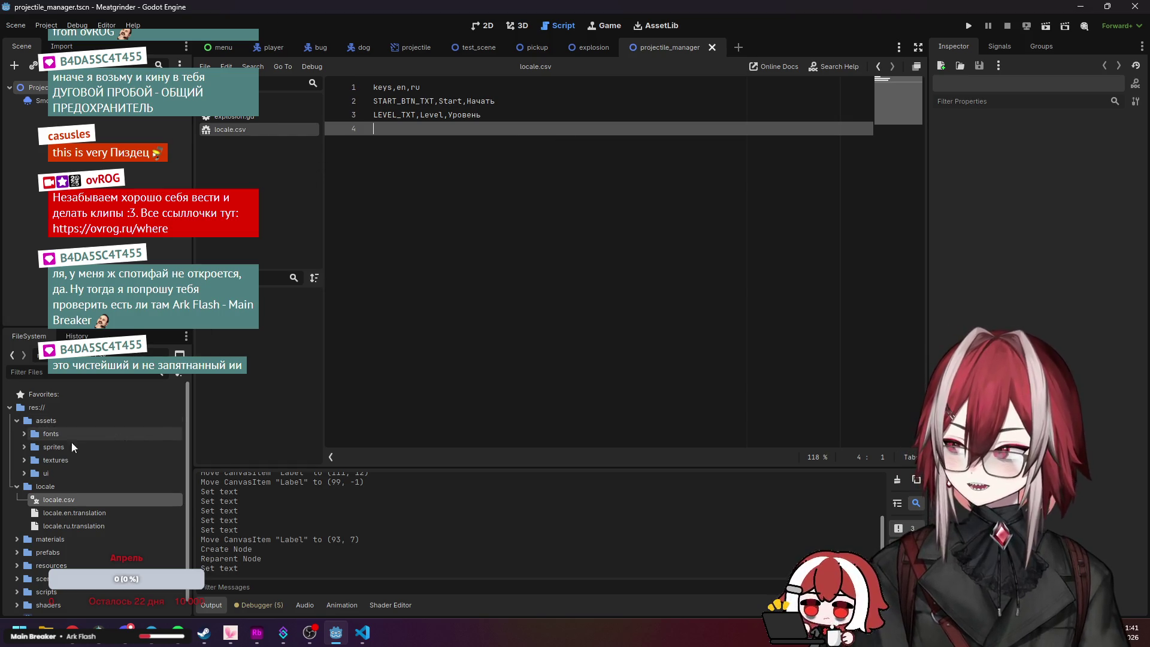
left_click(16, 486)
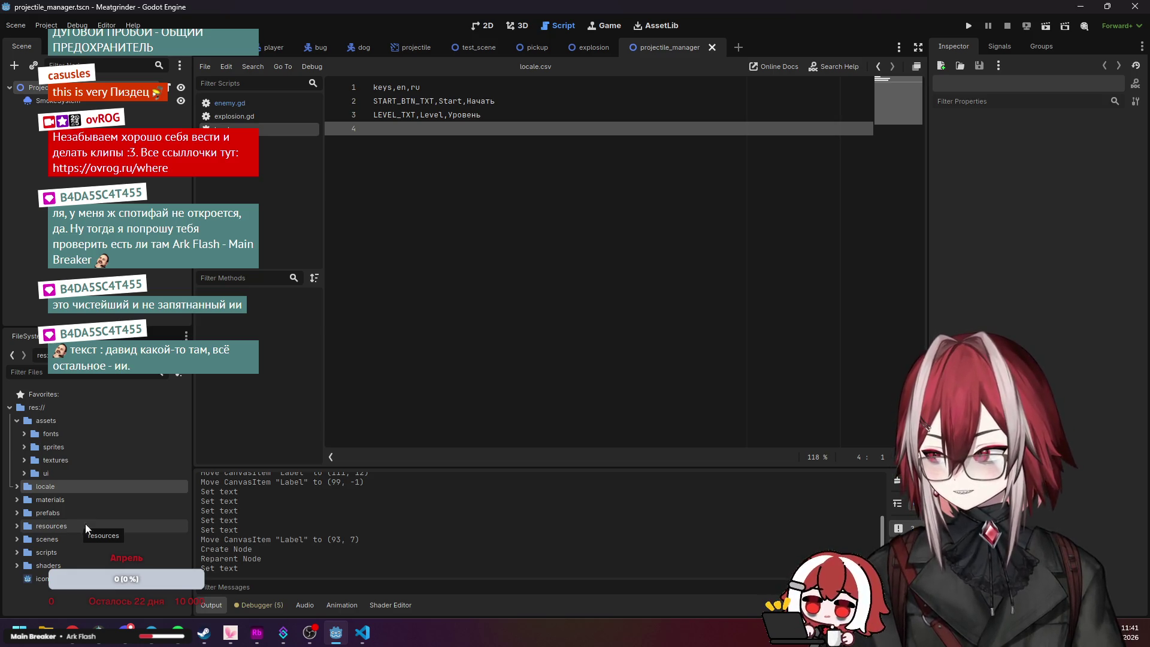
Play the Goodbye track in Spotify and return to Godot
key("alt+Tab")
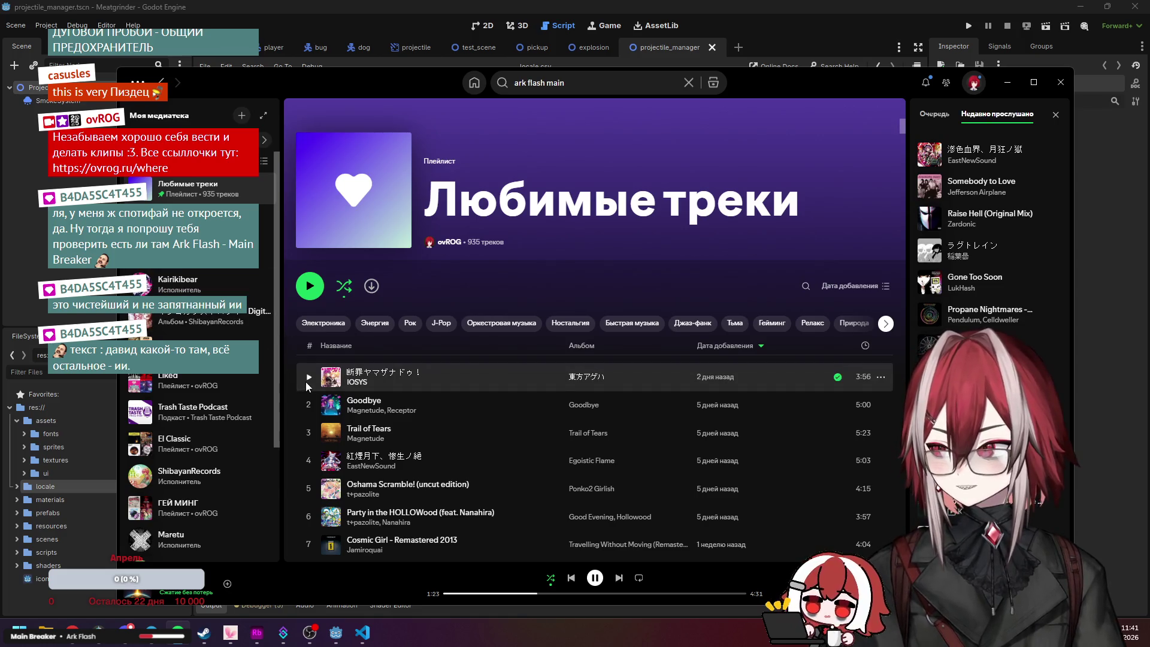
left_click(308, 401)
left_click(308, 404)
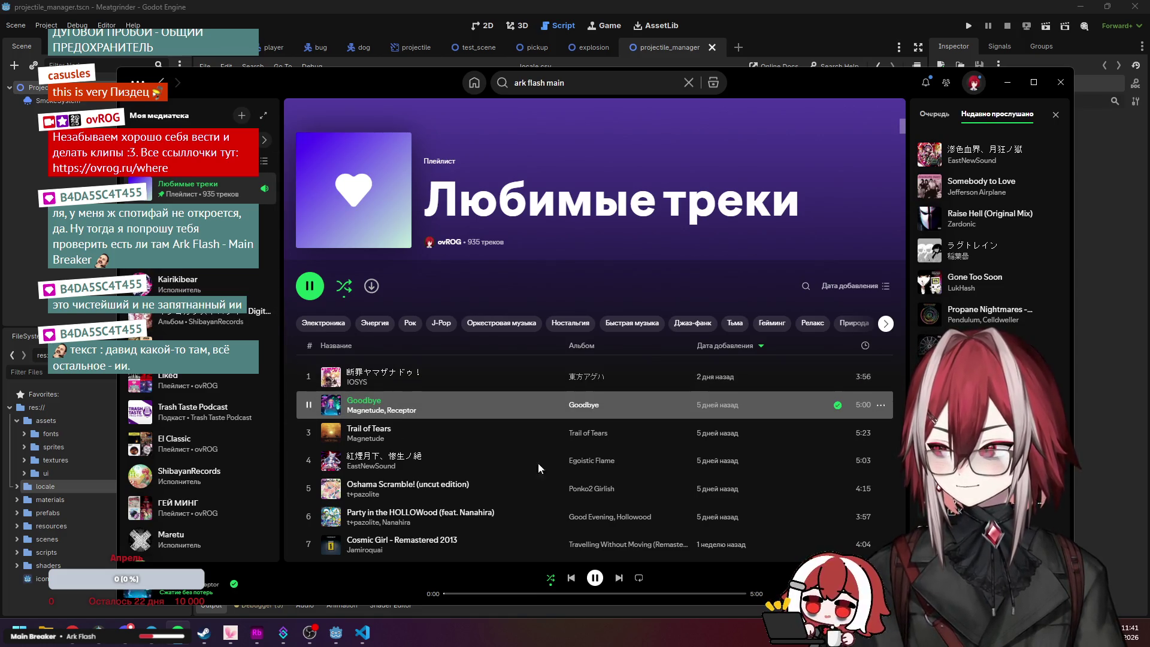
key("alt+Tab")
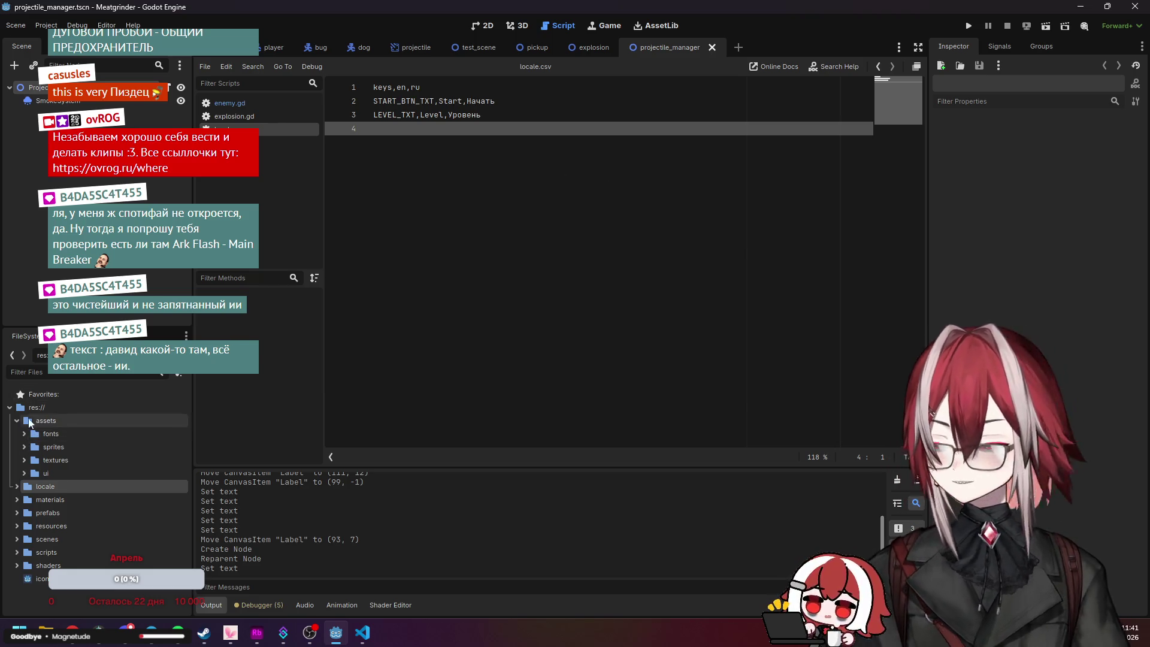
Browse the sprites, textures, ui and fonts folders in the FileSystem dock
left_click(24, 448)
left_click(25, 448)
left_click(24, 459)
left_click(24, 460)
left_click(24, 461)
left_click(24, 461)
left_click(24, 473)
left_click(24, 472)
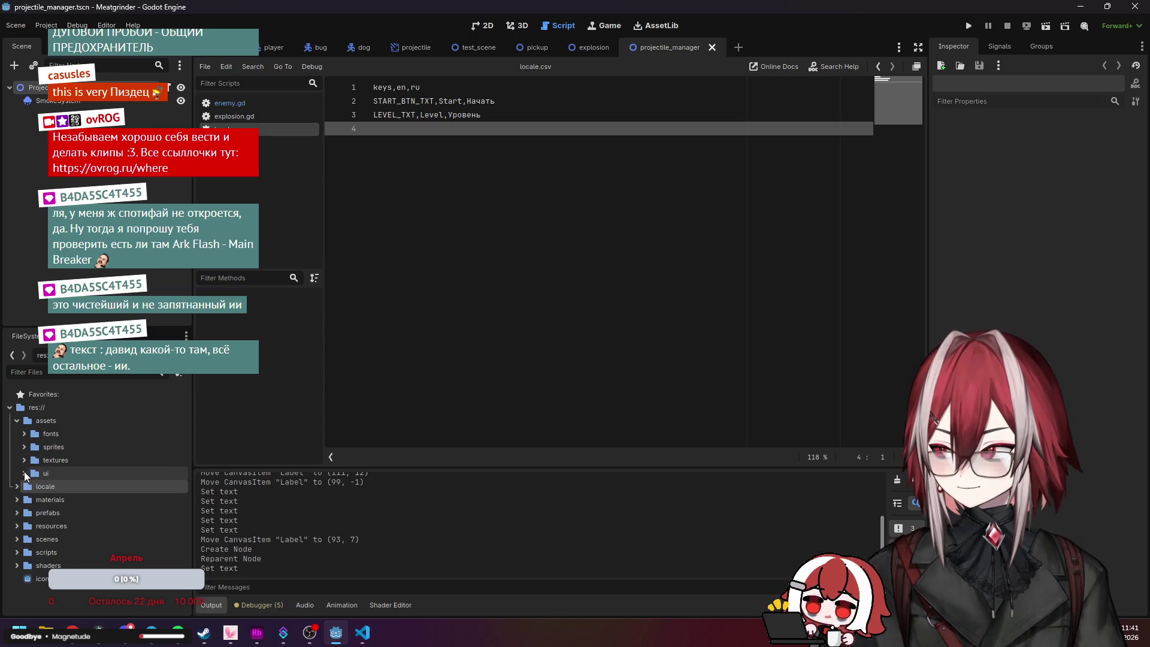
left_click(26, 448)
left_click(27, 447)
left_click(26, 436)
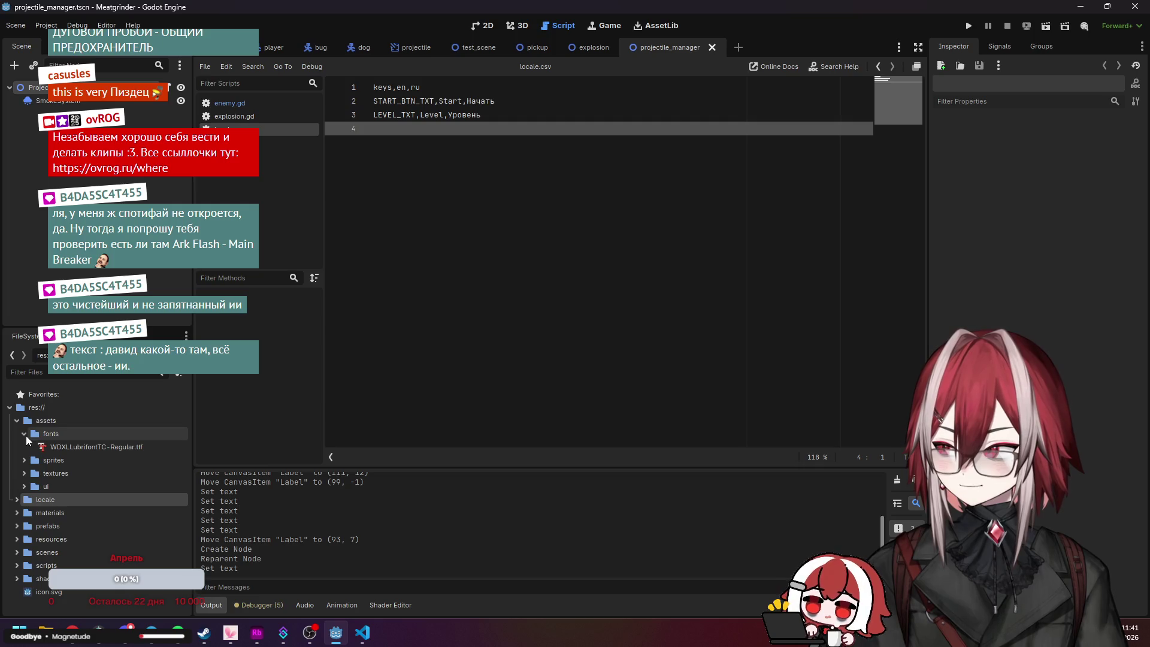
left_click(26, 436)
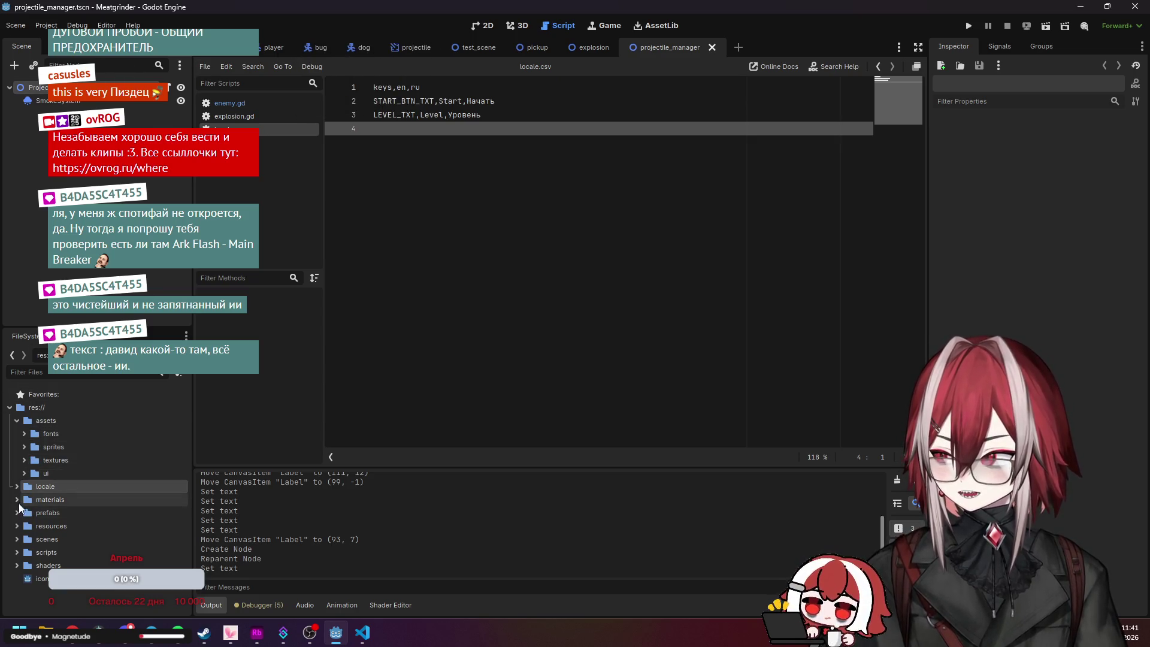
Open in_game_ui.tscn from prefabs > ui in the 2D workspace
left_click(18, 539)
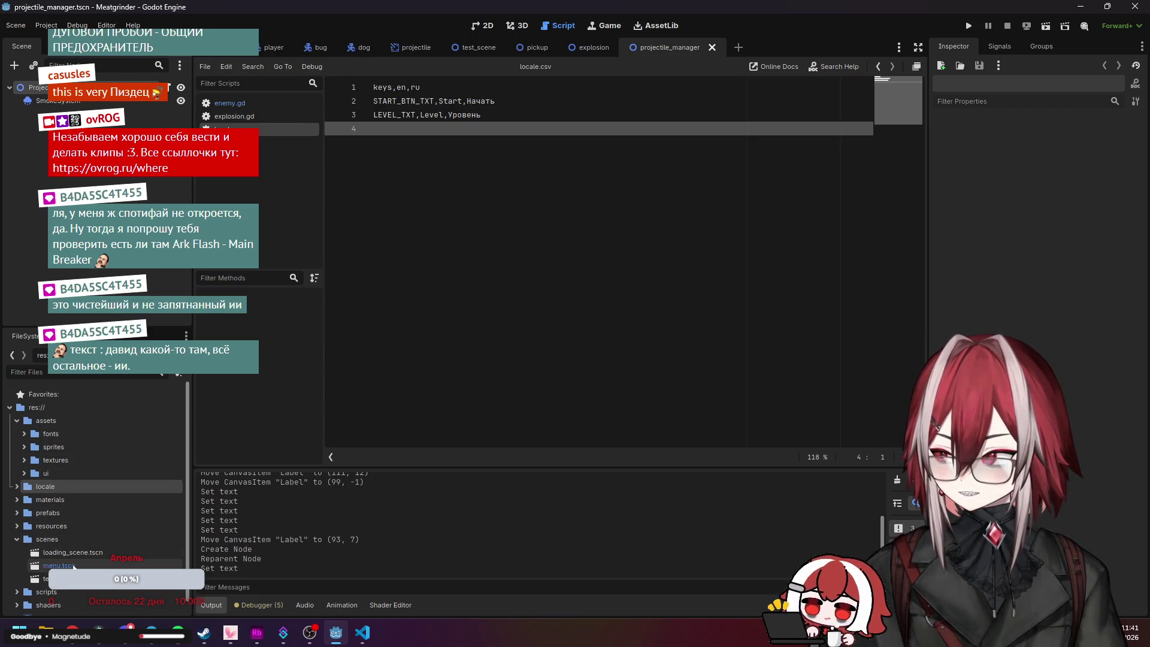
scroll(72, 527, "down", 1)
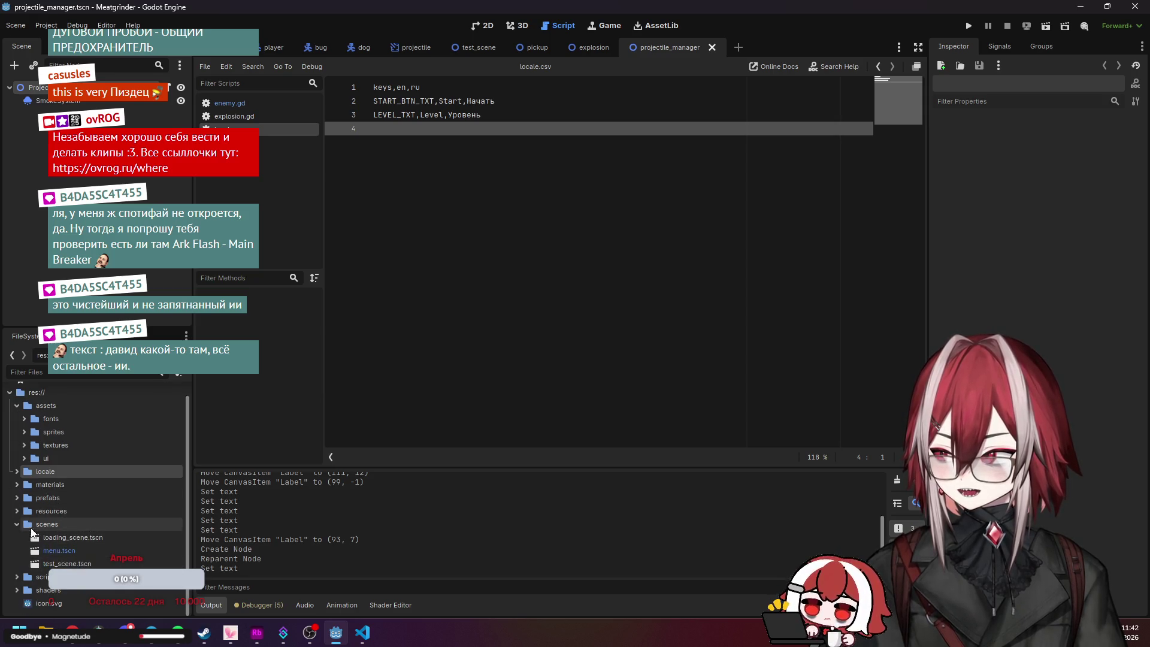
left_click(17, 523)
left_click(18, 512)
scroll(70, 525, "down", 2)
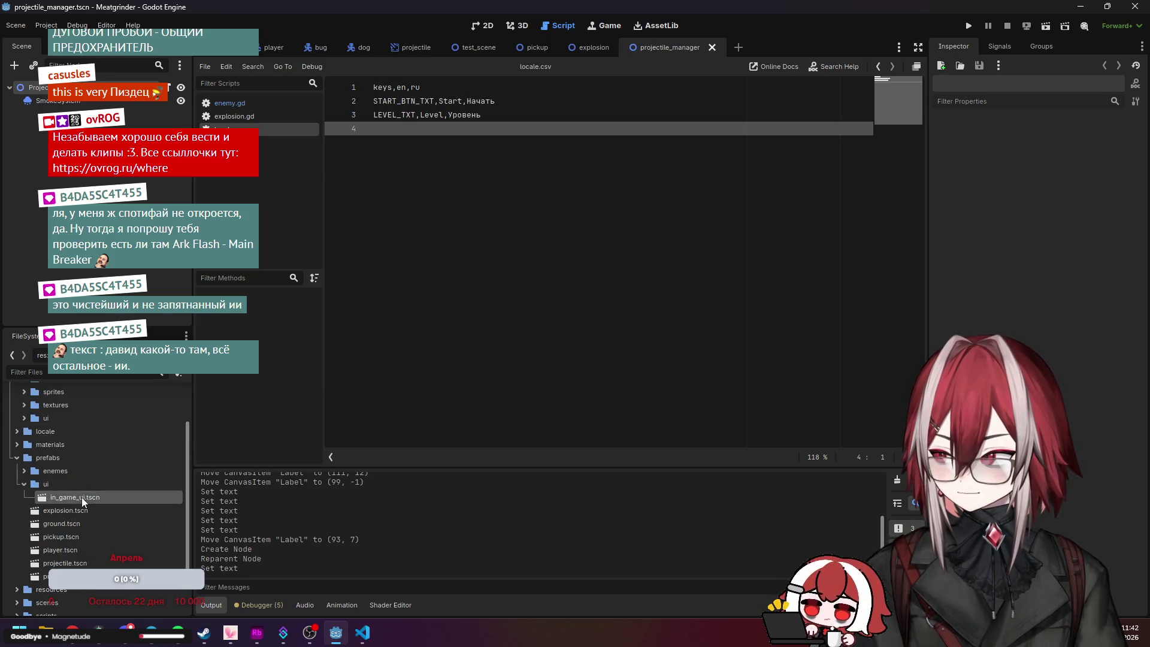
double_click(81, 497)
left_click(486, 27)
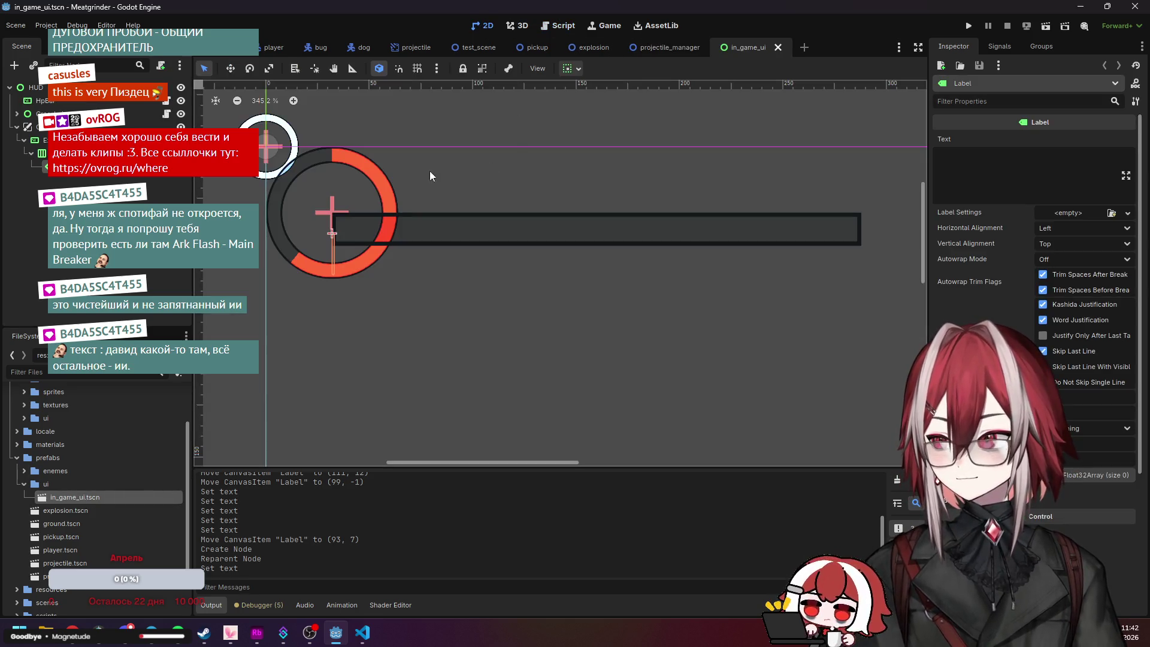
Set the empty label's Text property to LEVEL_TXT
left_click(972, 188)
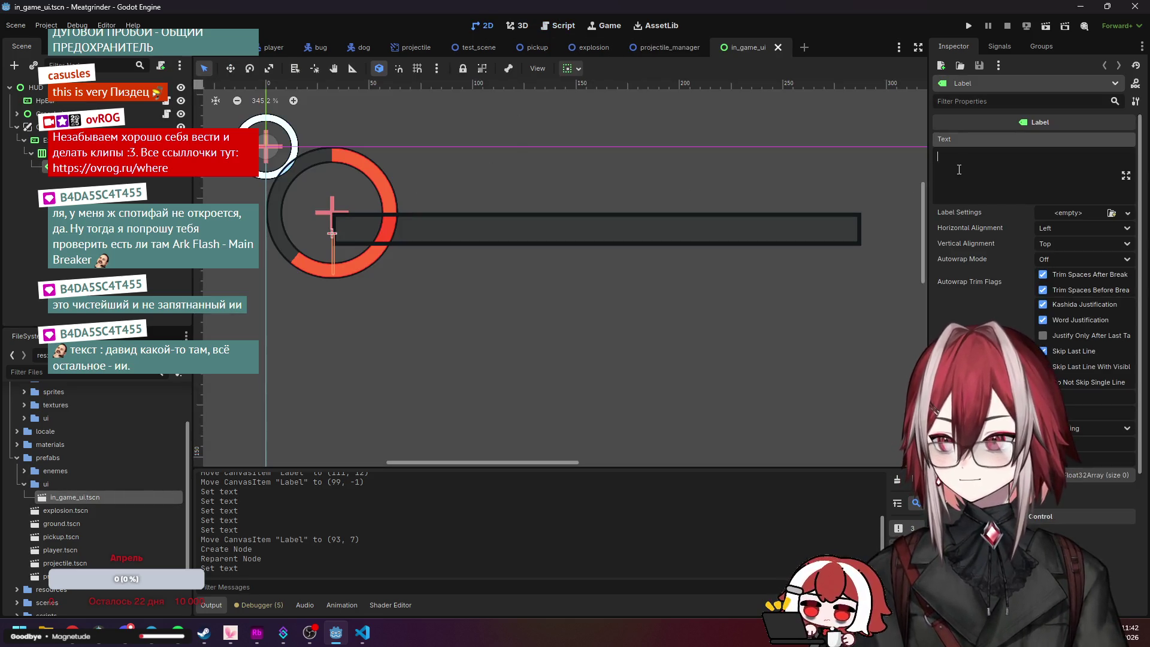
type("LEVEL_TXT")
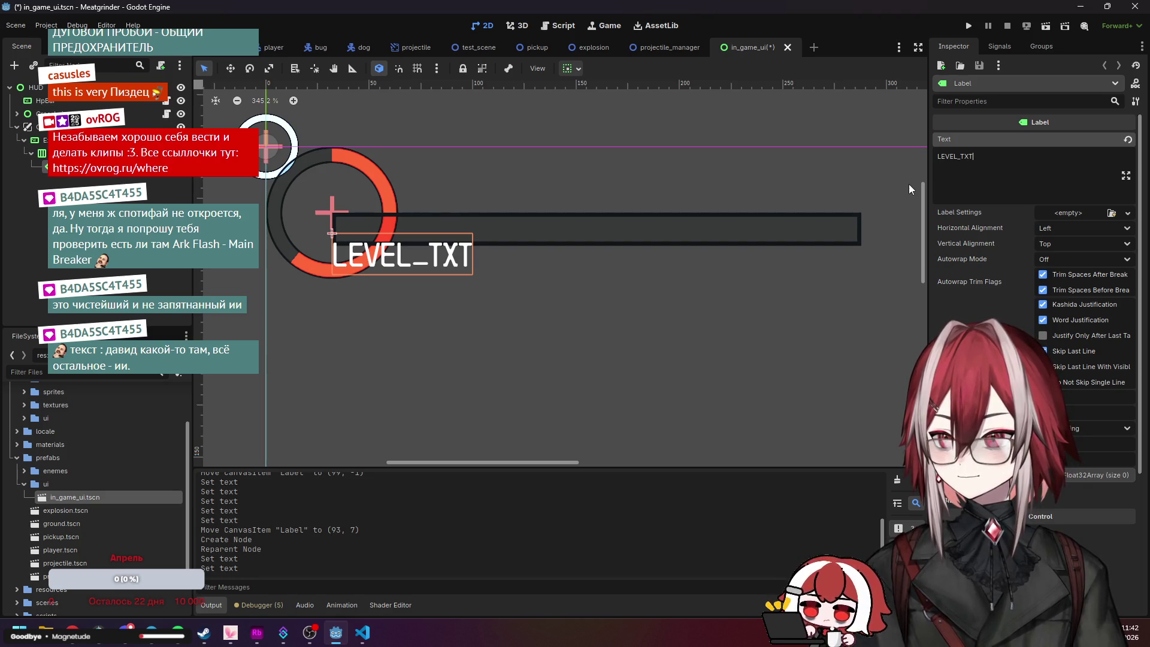
left_click(908, 185)
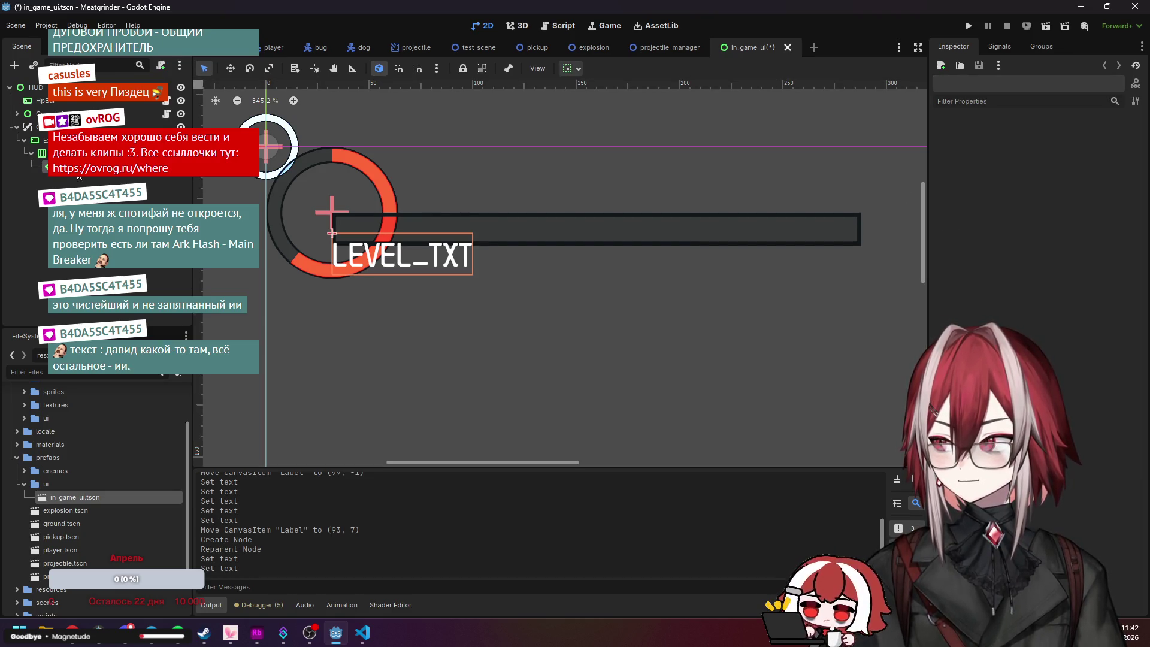
Reselect the label, review its Inspector property groups, then select its parent HBoxContainer
left_click(79, 174)
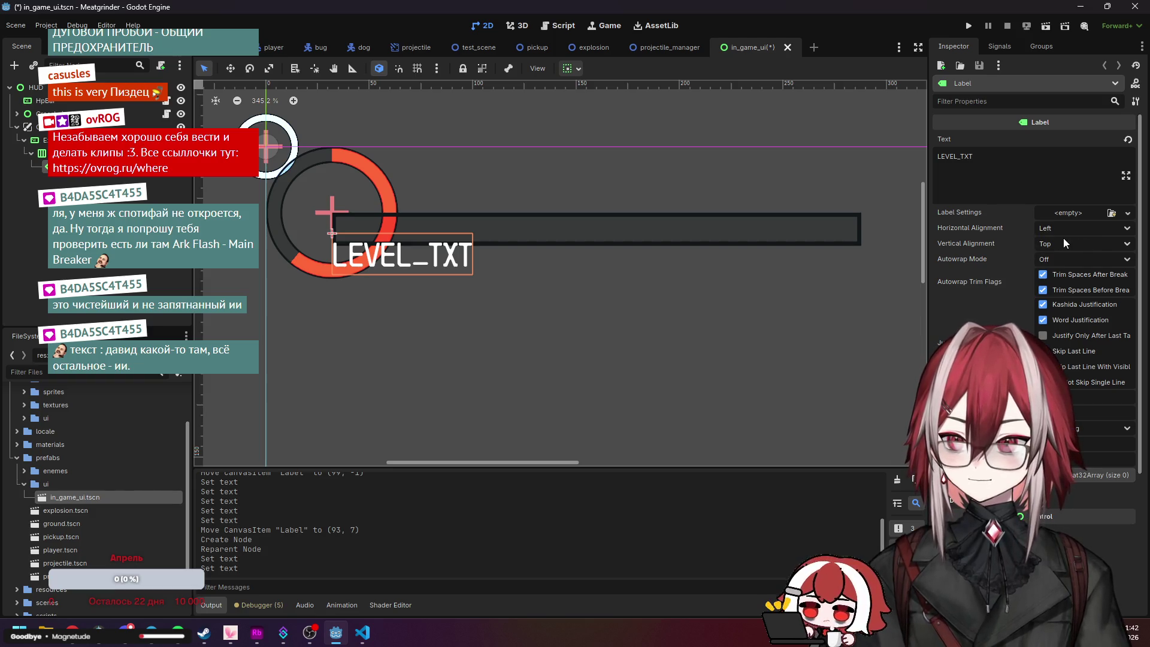
scroll(1055, 248, "down", 5)
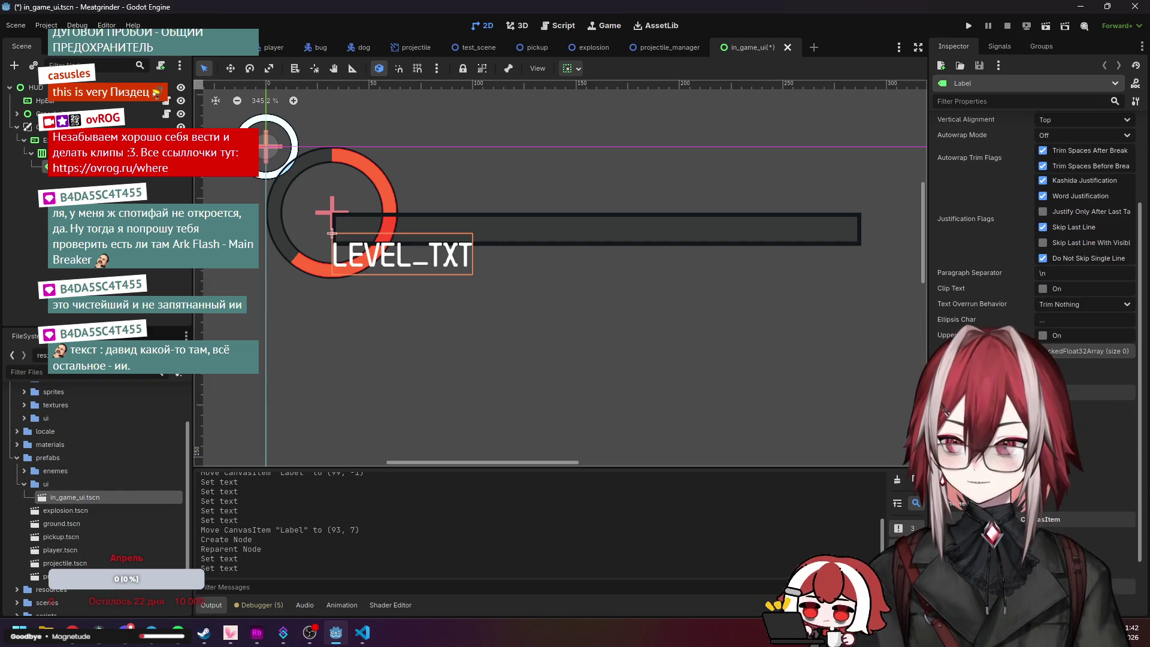
left_click(1018, 392)
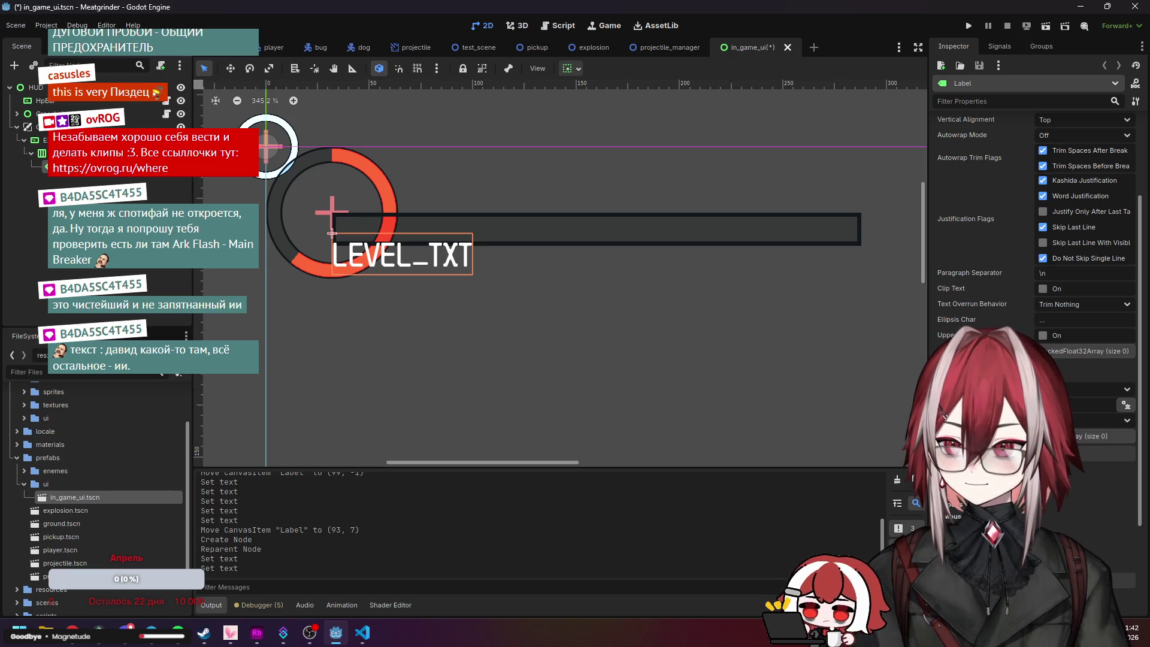
left_click(952, 376)
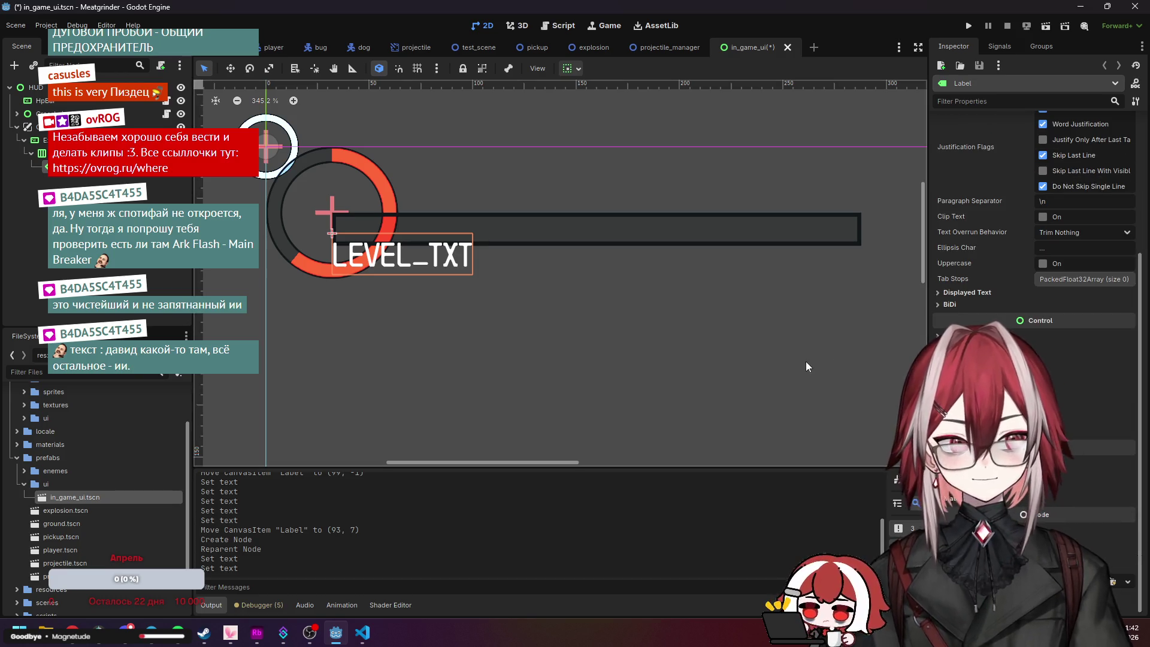
left_click(331, 233)
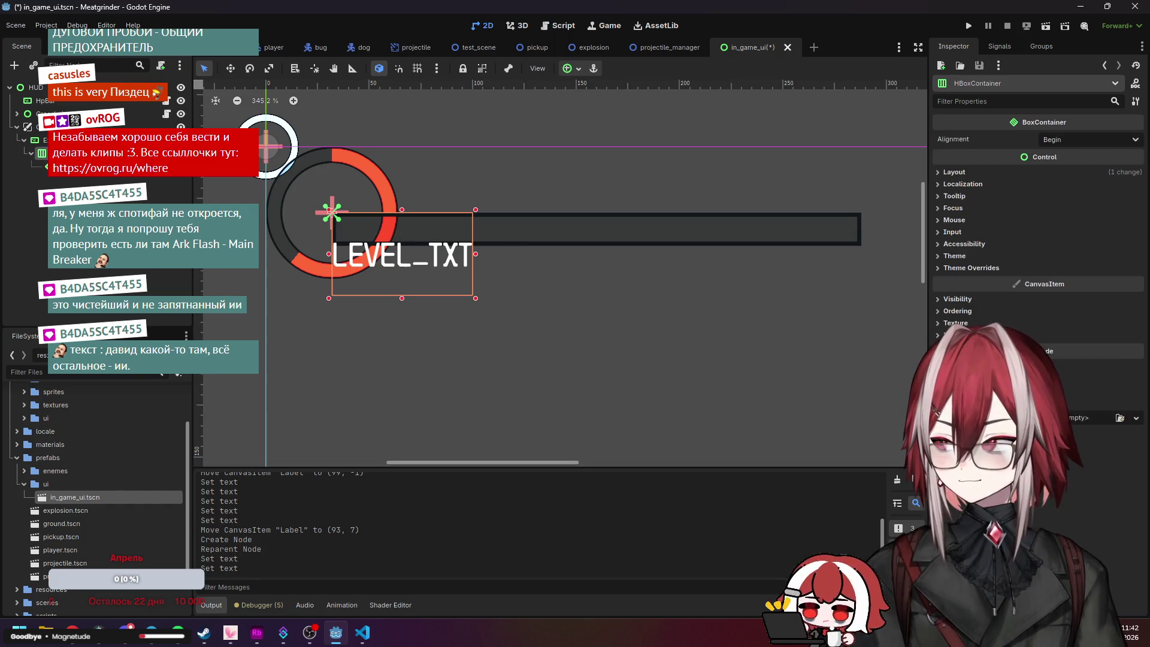
Resize the HBoxContainer to 256 by 24, stretched along under the XP bar
left_click(954, 172)
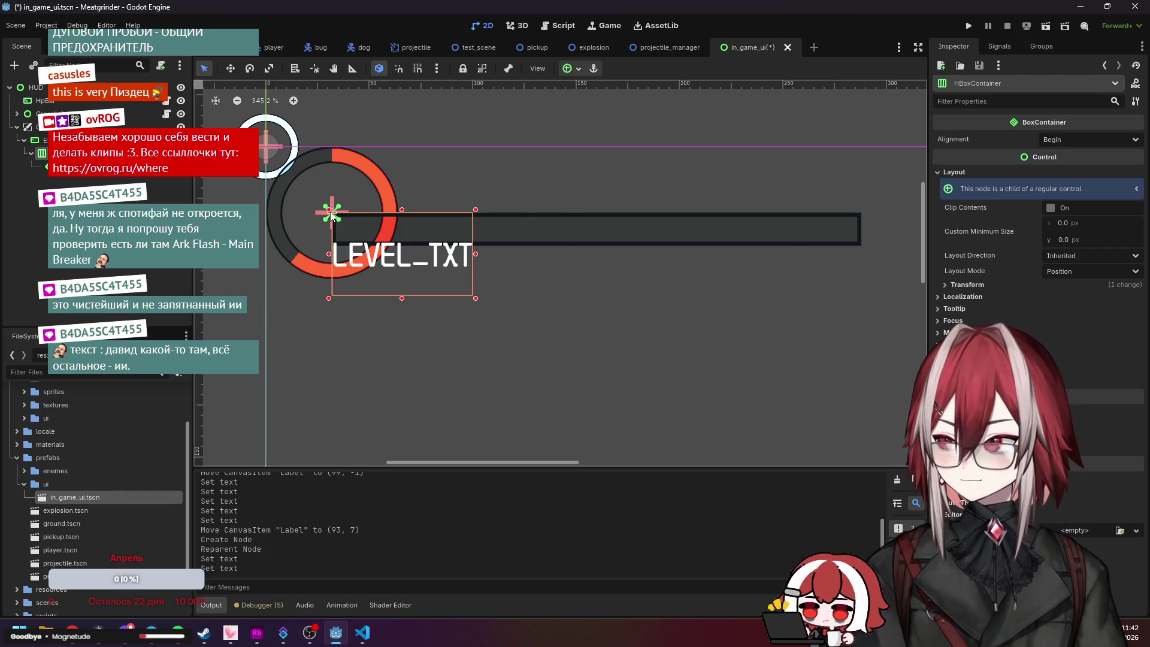
left_click_drag(329, 211, 333, 244)
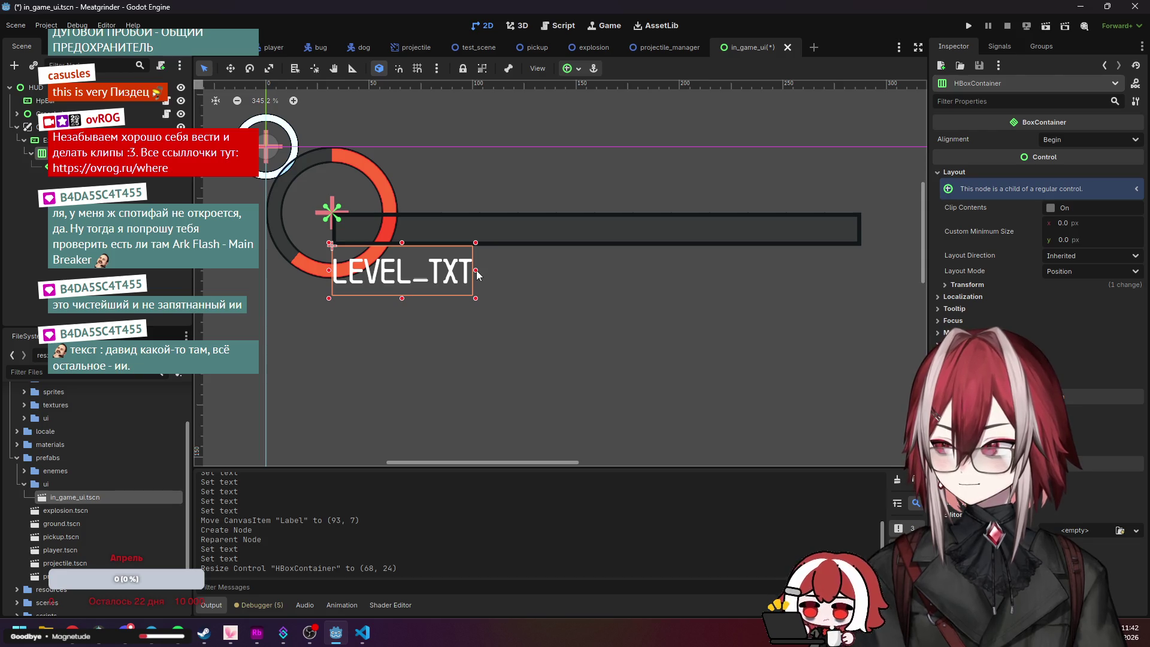
left_click_drag(518, 271, 863, 269)
scroll(357, 272, "up", 15)
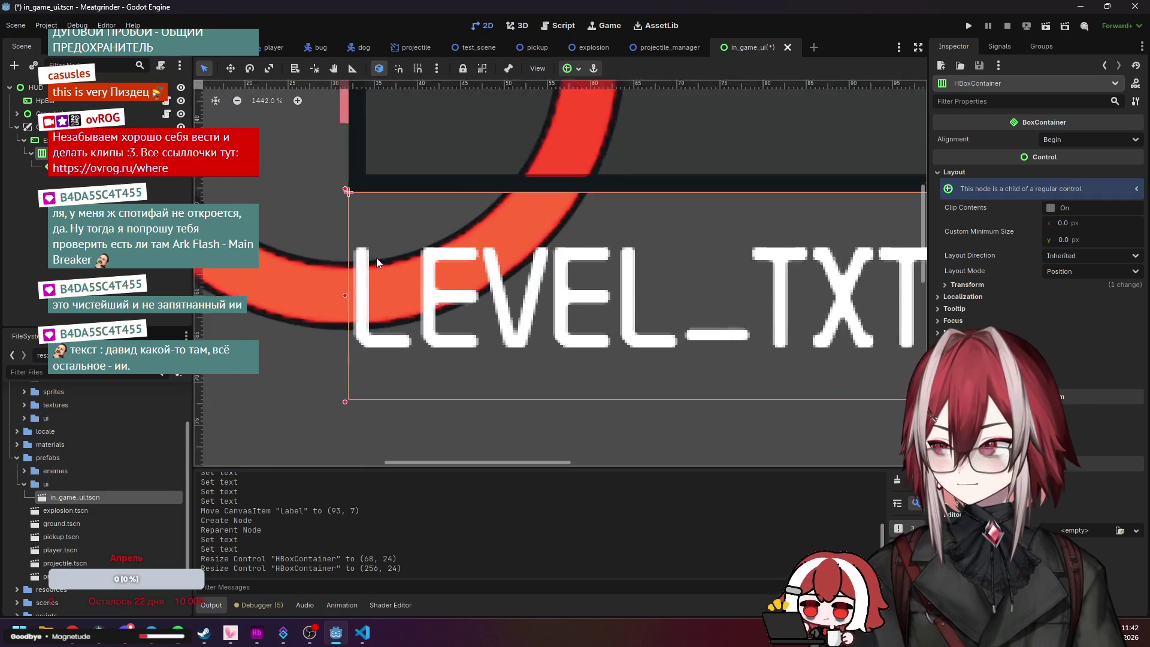
scroll(302, 263, "down", 15)
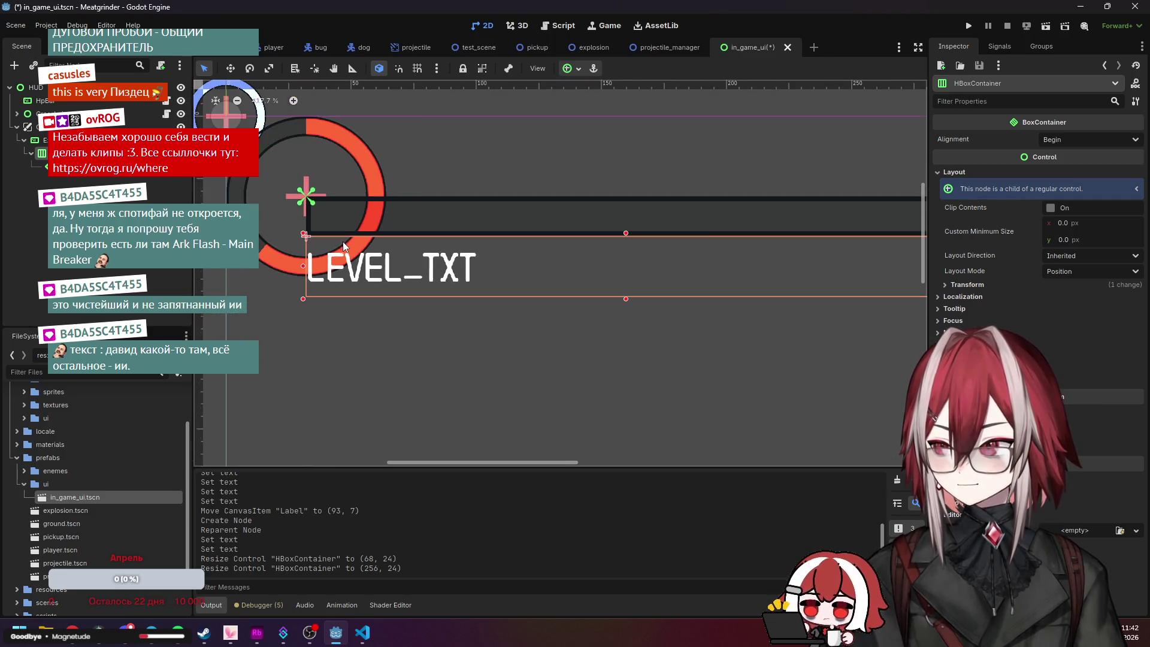
Rename the LEVEL_TXT label node to Level_txt
left_click(83, 167)
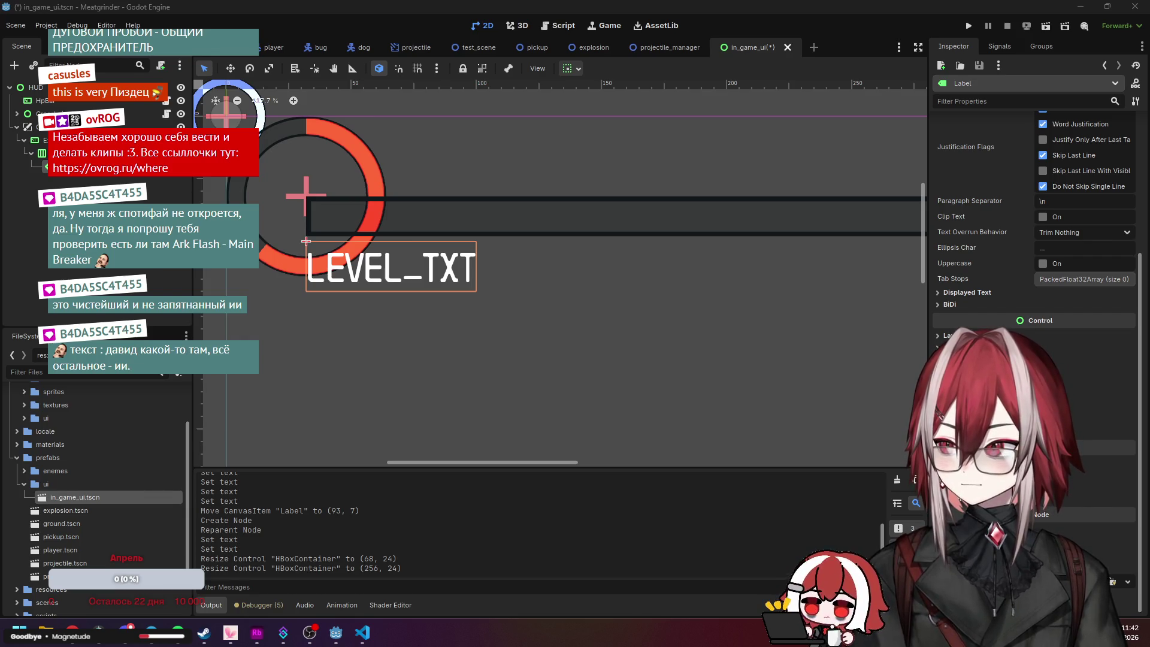
key("Return")
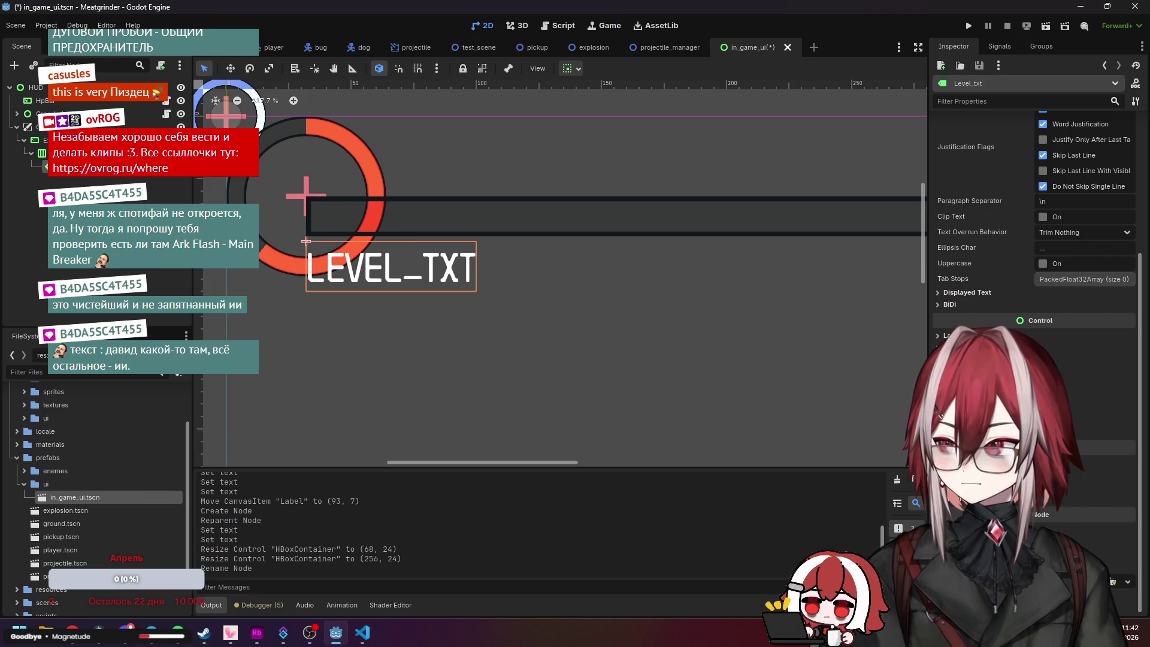
scroll(419, 211, "down", 3)
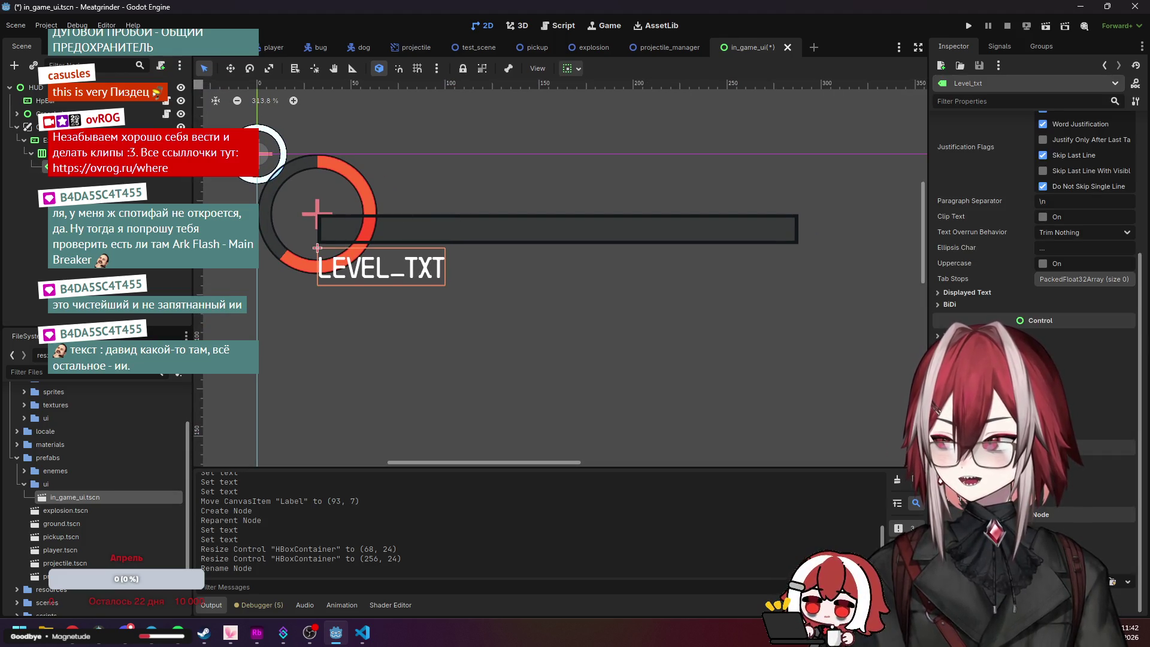
Add a new Label child node to the HBoxContainer
left_click(120, 153)
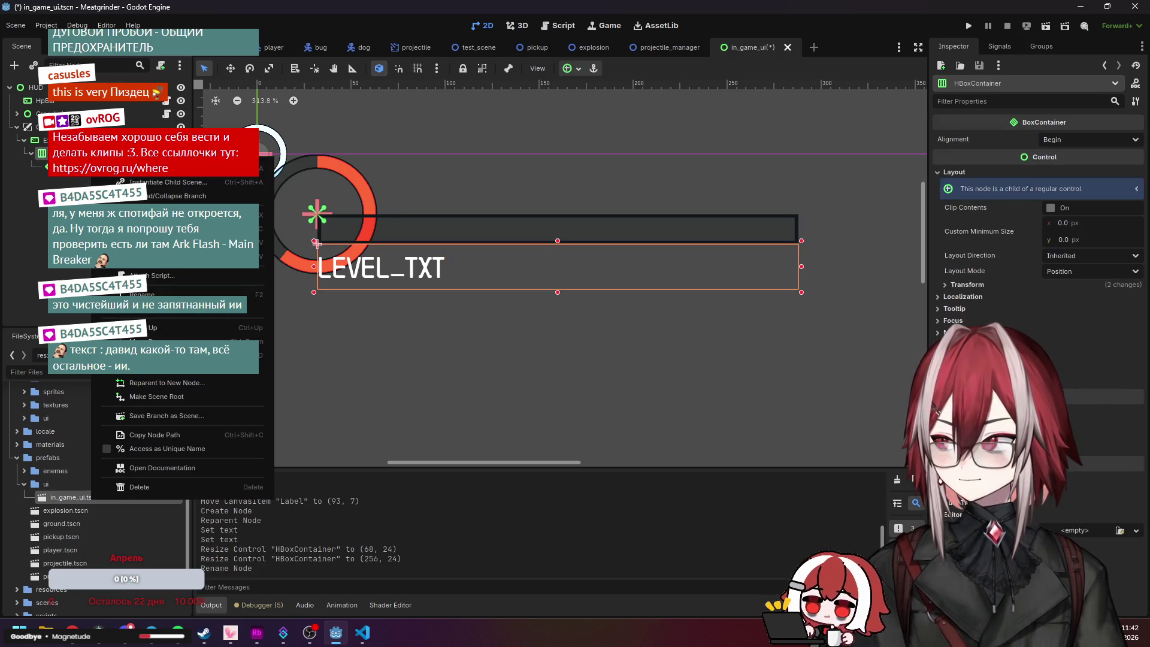
key("ctrl+a")
type("label")
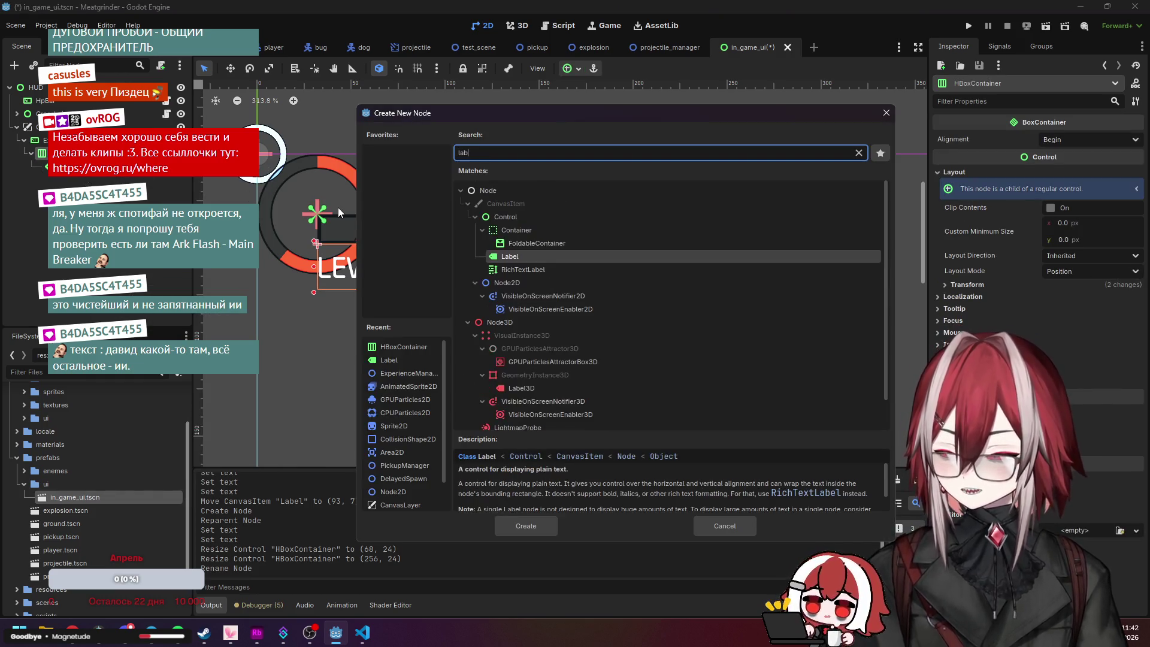
left_click(509, 229)
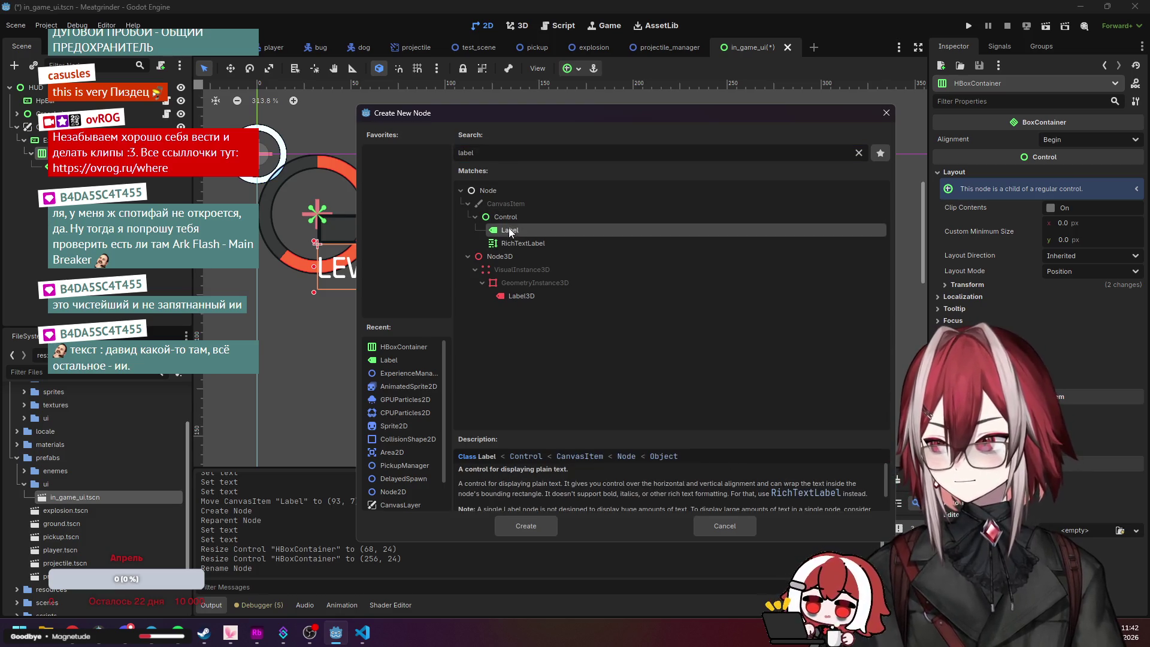
left_click(541, 524)
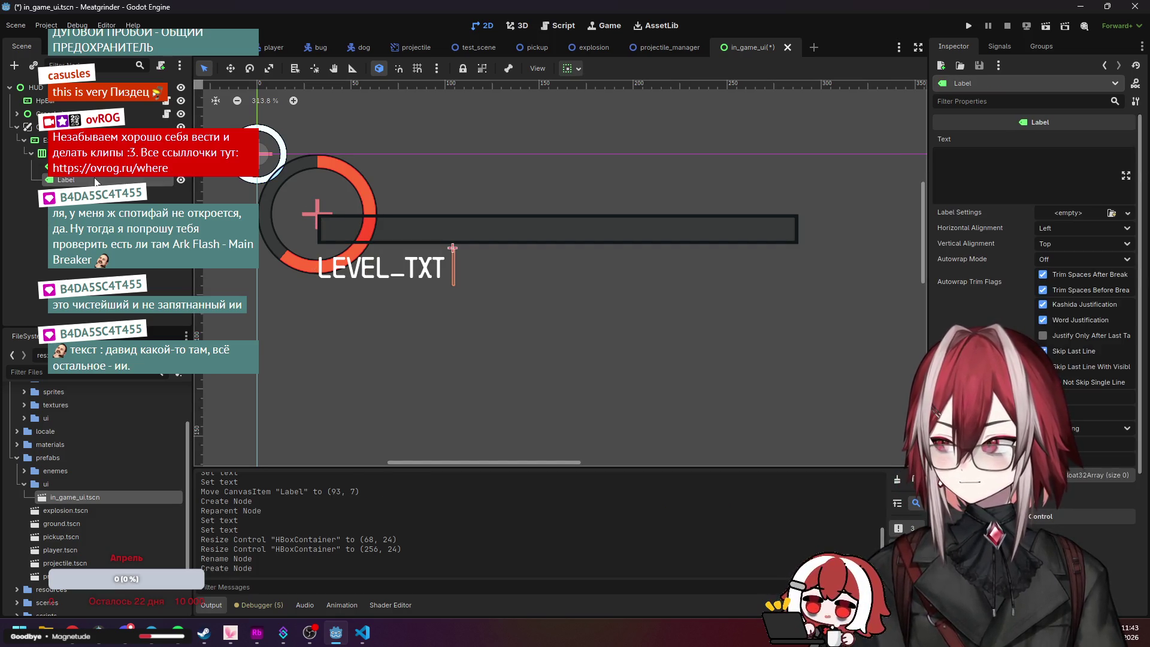
Rename the new label Level_val and set its text to 1
double_click(108, 180)
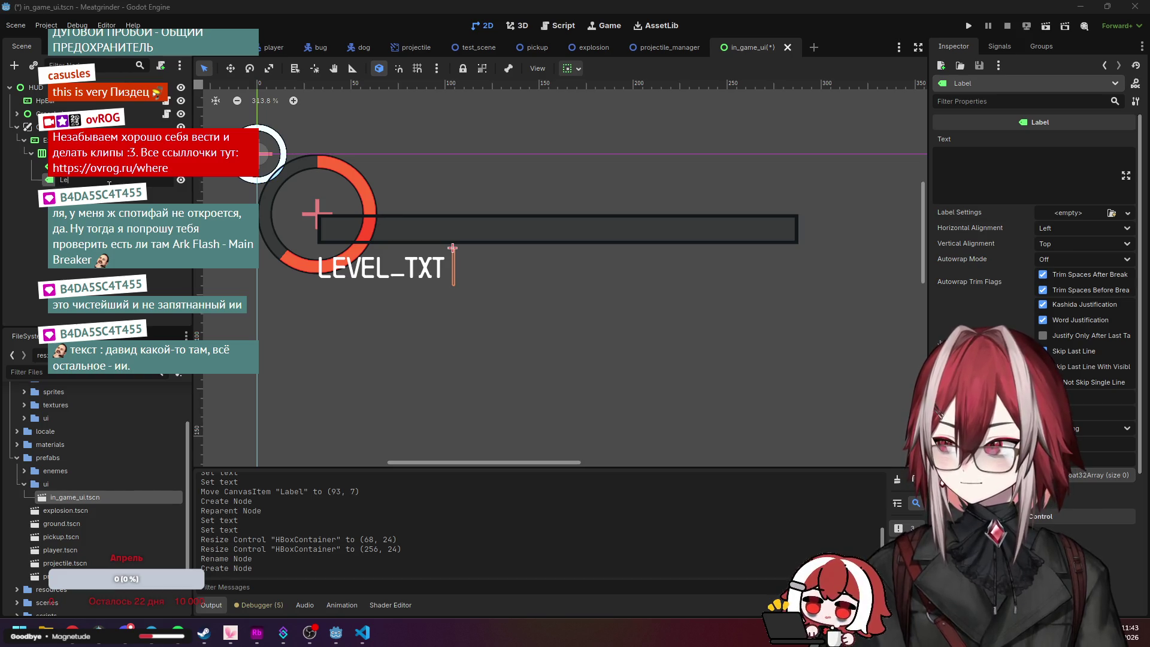
type("al")
key("Return")
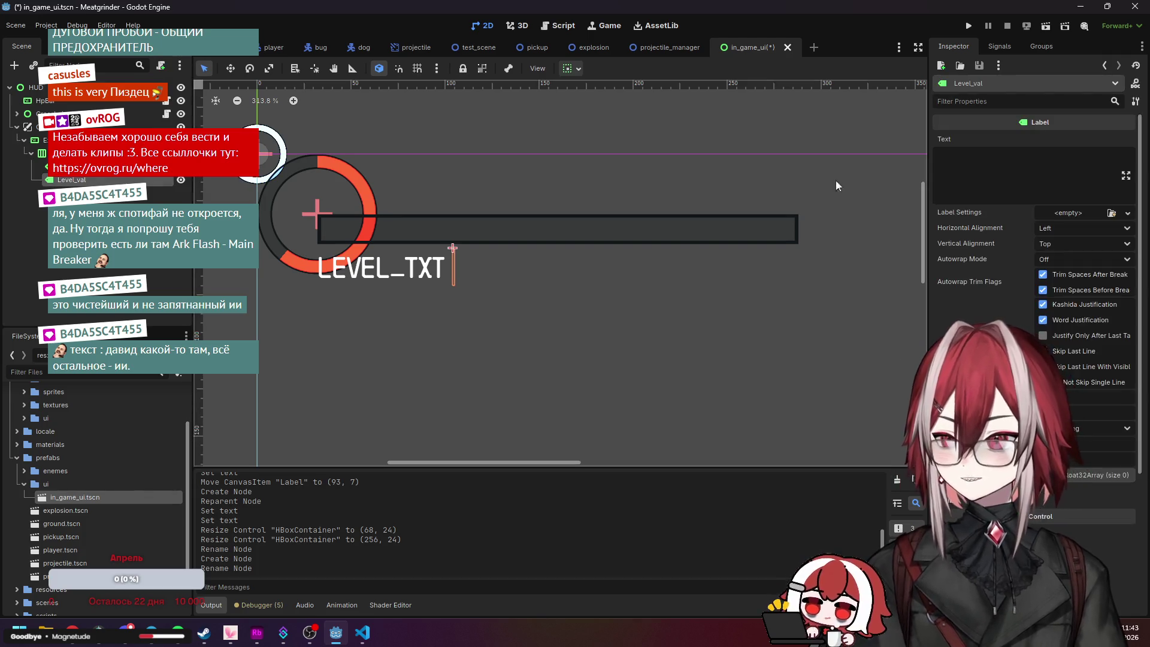
left_click(972, 173)
type("1")
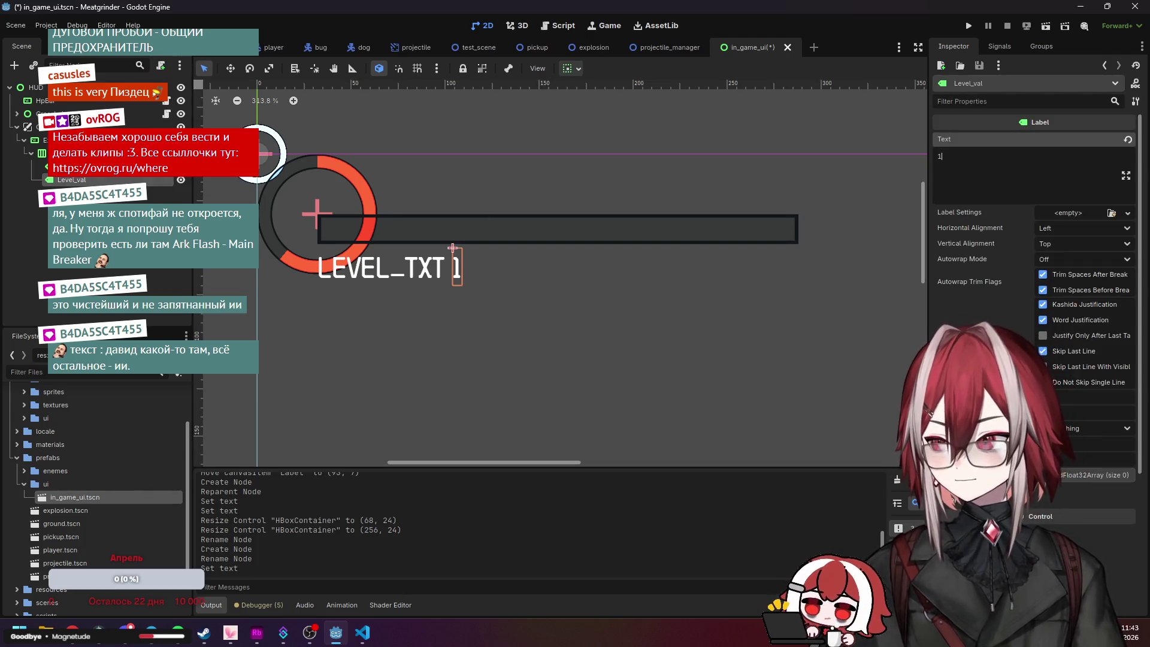
left_click(318, 247)
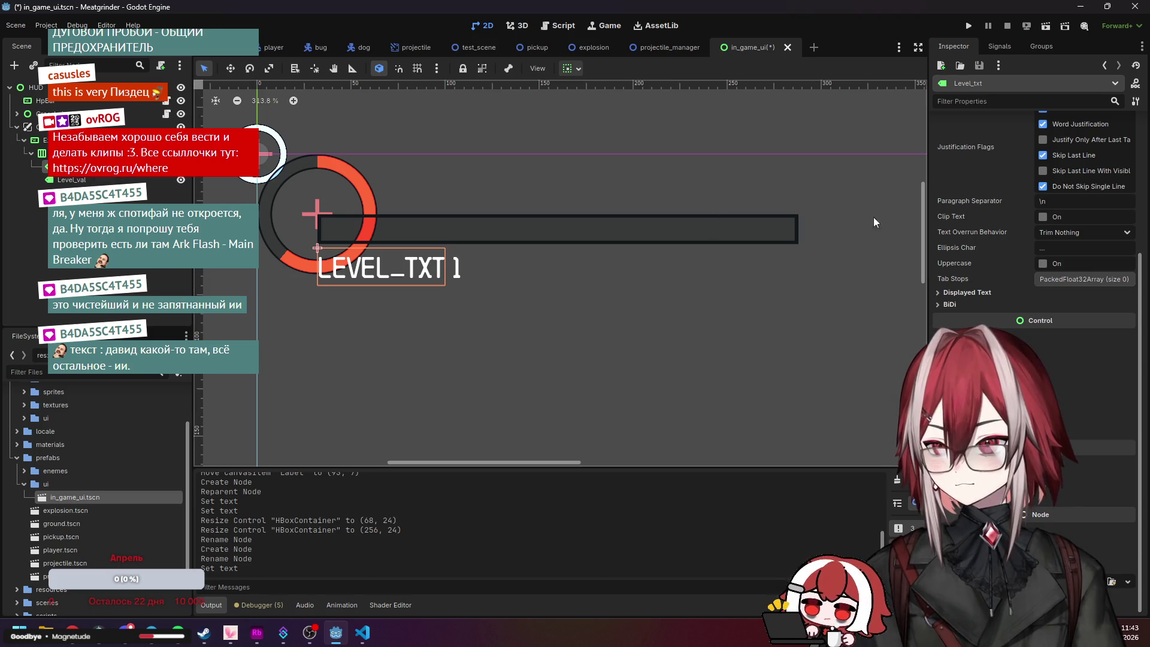
scroll(1007, 180, "up", 5)
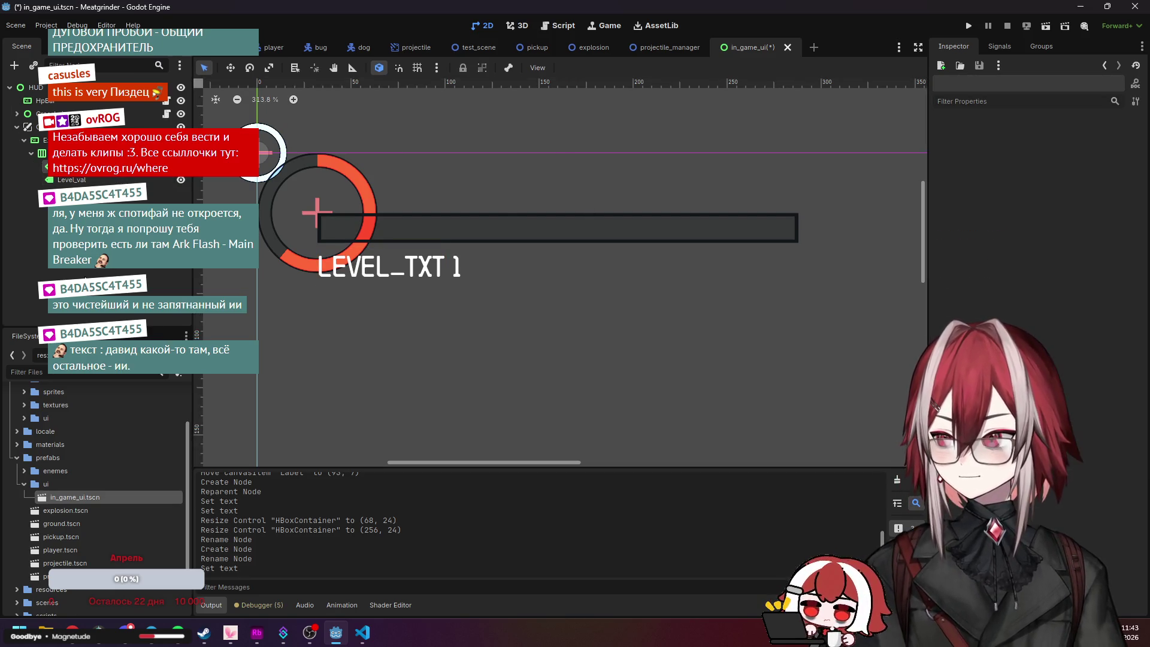
Run the game briefly to test the HUD, then close its window
left_click(971, 27)
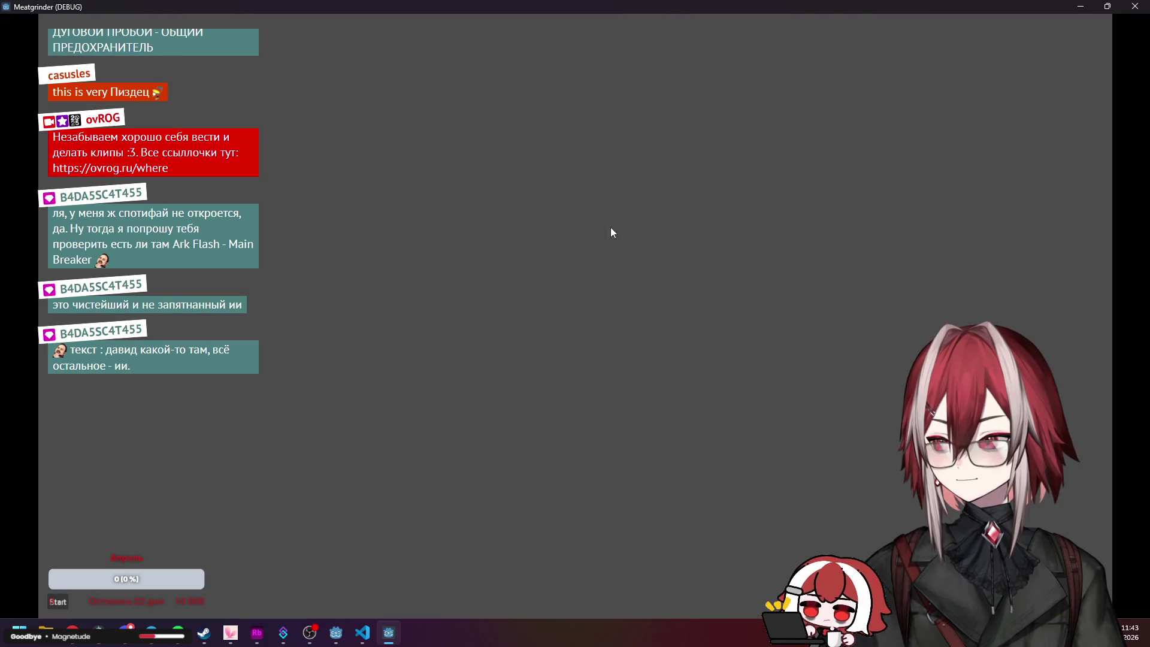
left_click(58, 602)
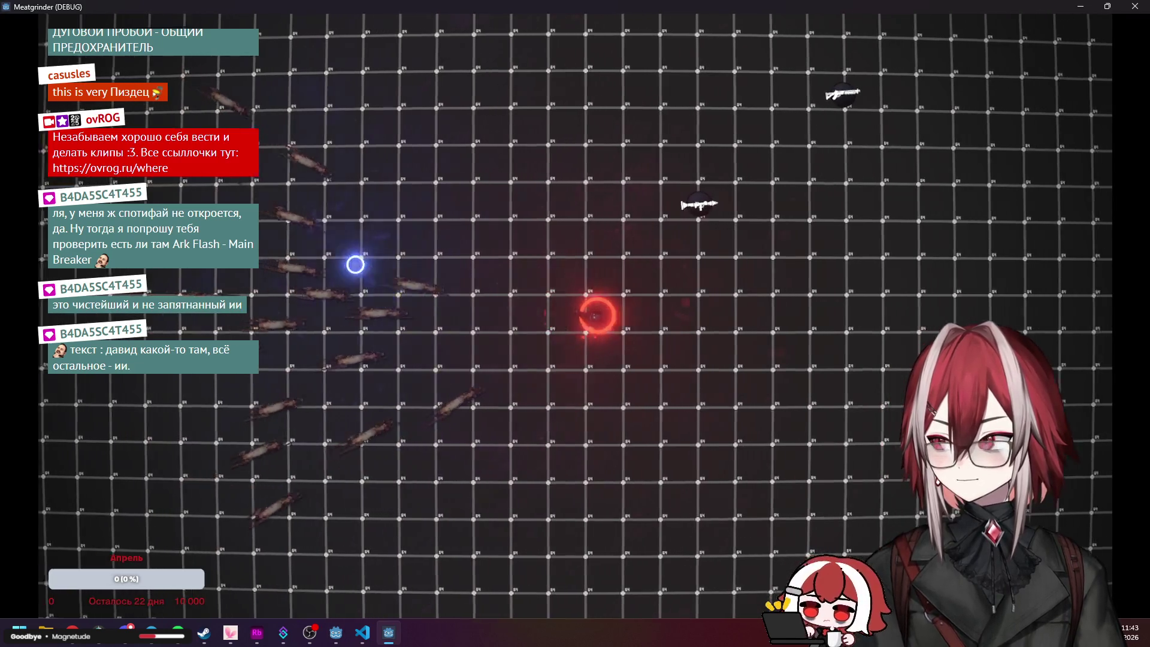
key("alt+F4")
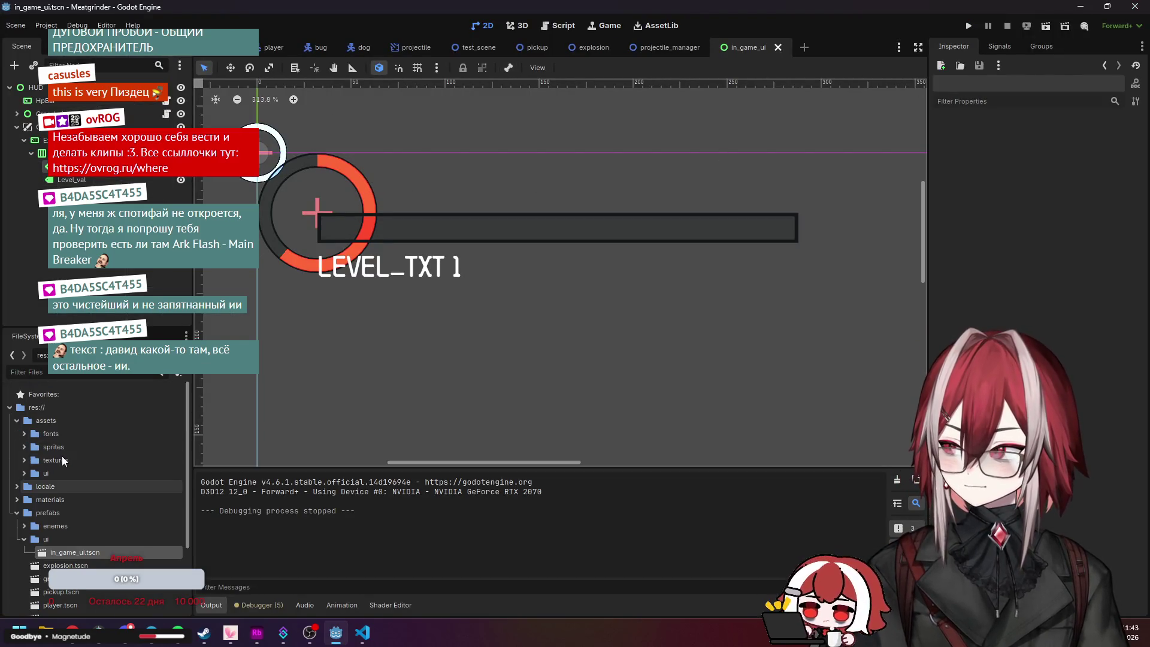
Open locale.csv from the locale folder as text
scroll(23, 510, "up", 2)
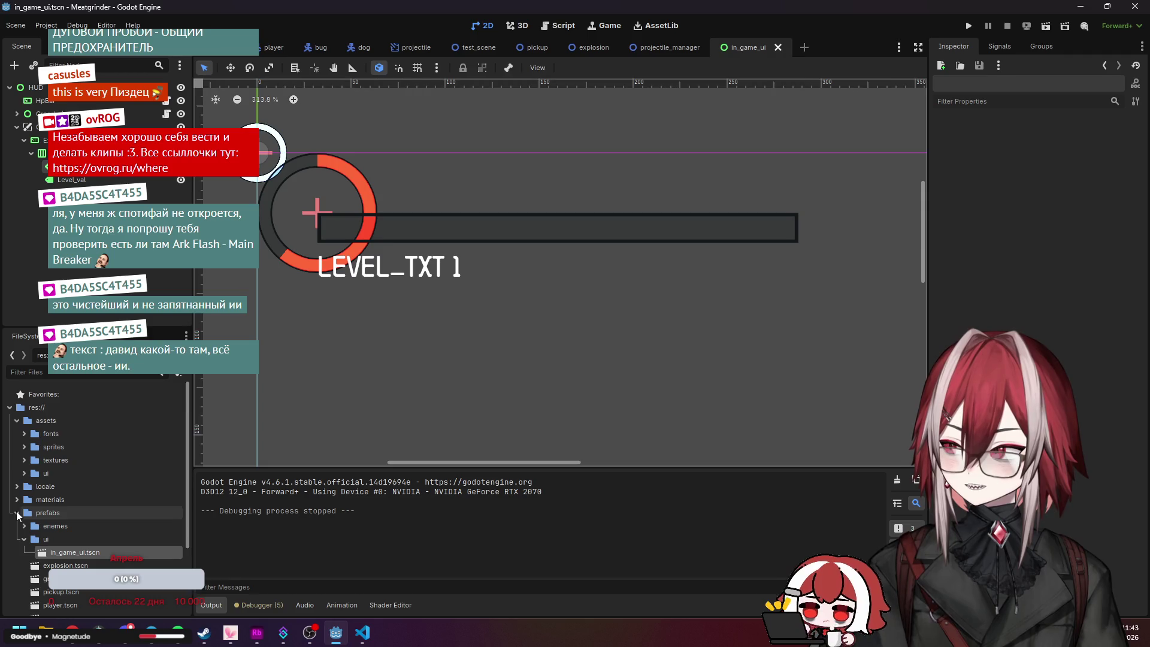
left_click(17, 486)
left_click(63, 501)
double_click(63, 500)
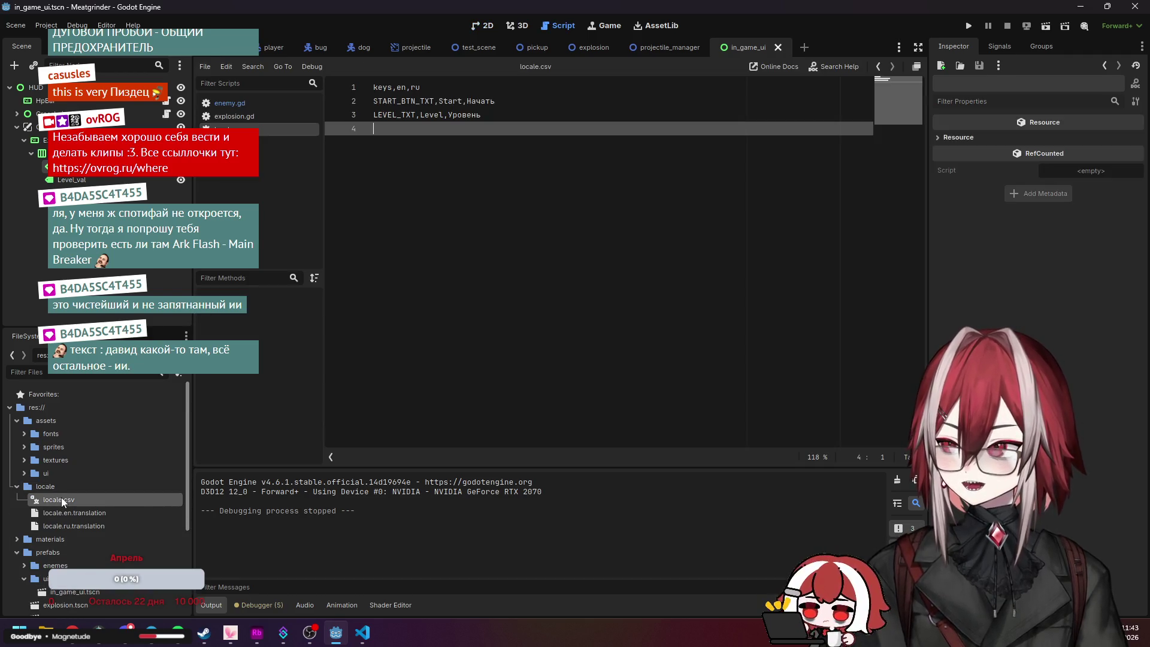
Check the registered en and ru translations in Project Settings > Localization
left_click(46, 25)
left_click(66, 48)
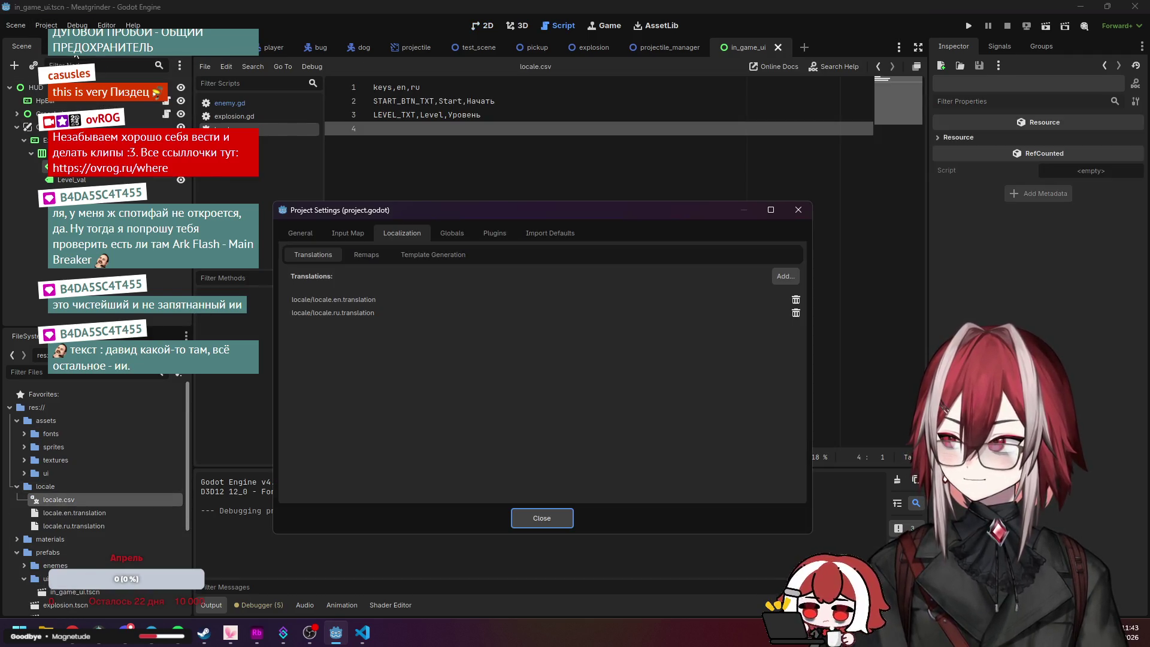
left_click(367, 255)
left_click(430, 252)
left_click(317, 256)
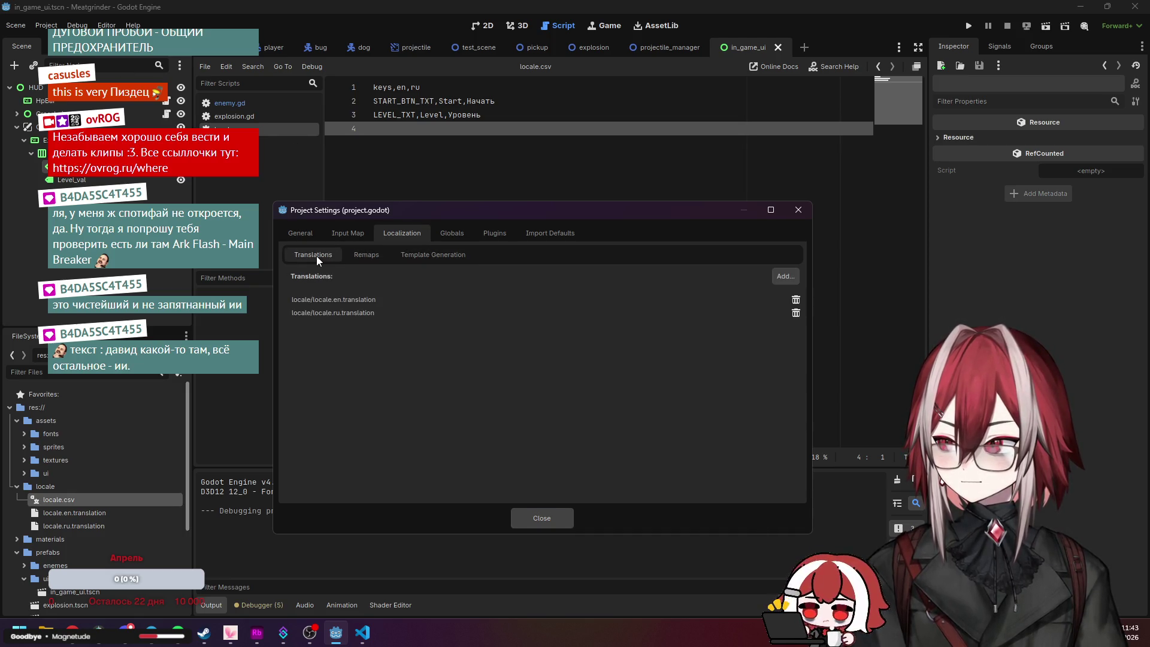
left_click(798, 209)
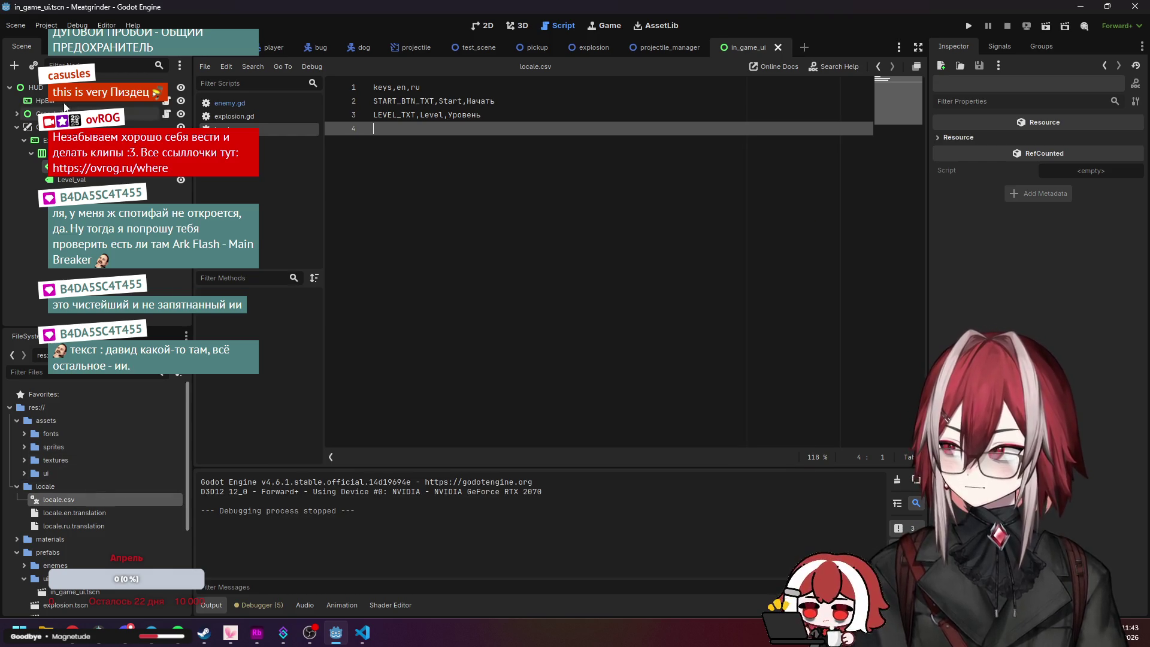
View locale.csv's import options, then return to the in_game_ui scene in 2D view
left_click(67, 54)
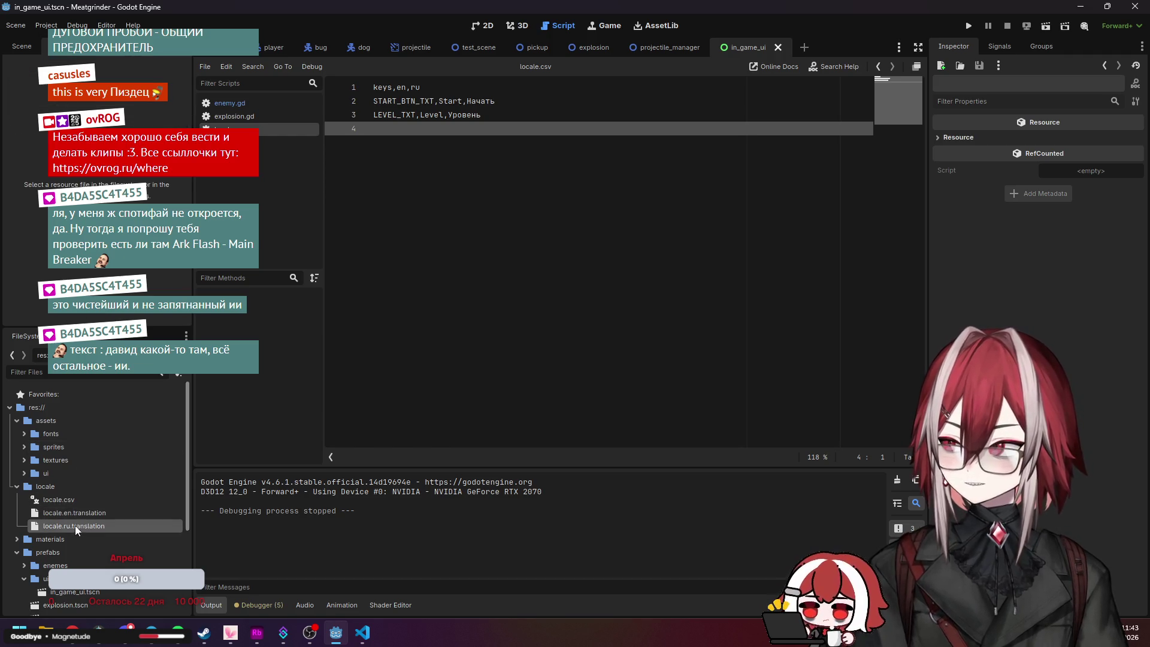
left_click(22, 46)
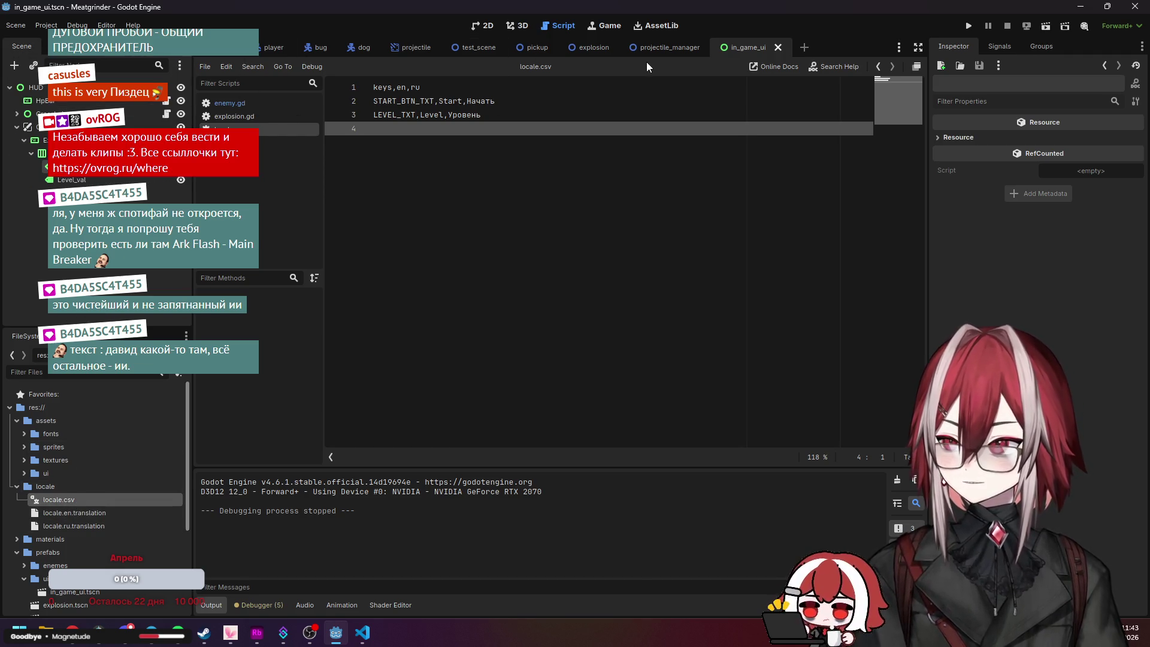
left_click(486, 25)
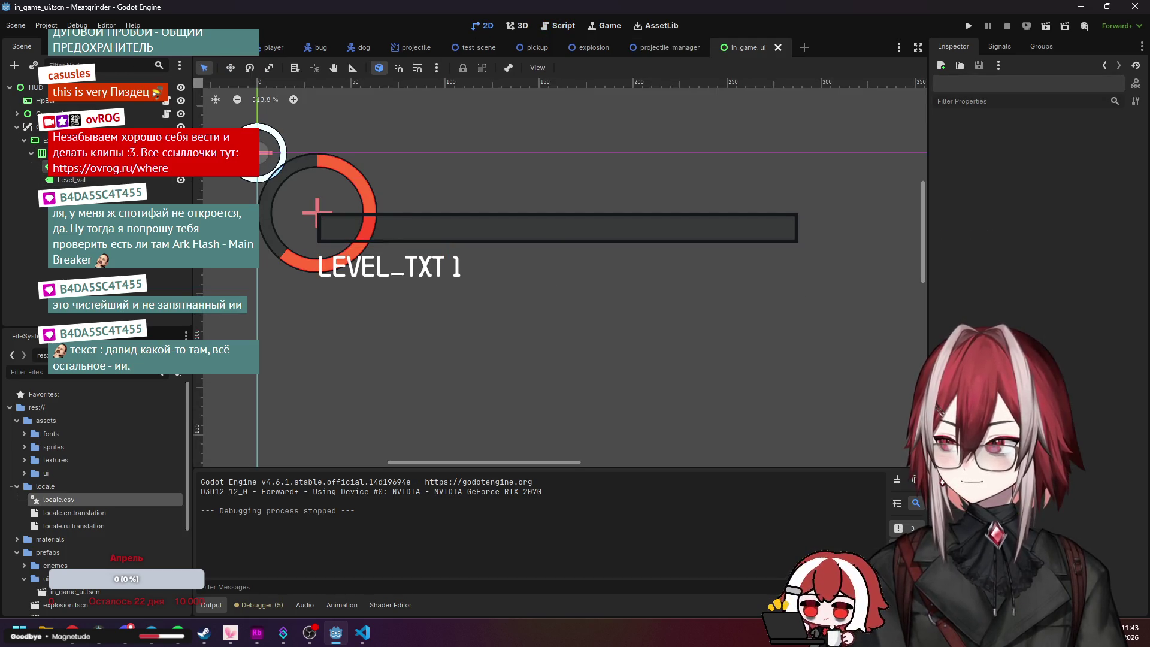
left_click(648, 54)
left_click(743, 47)
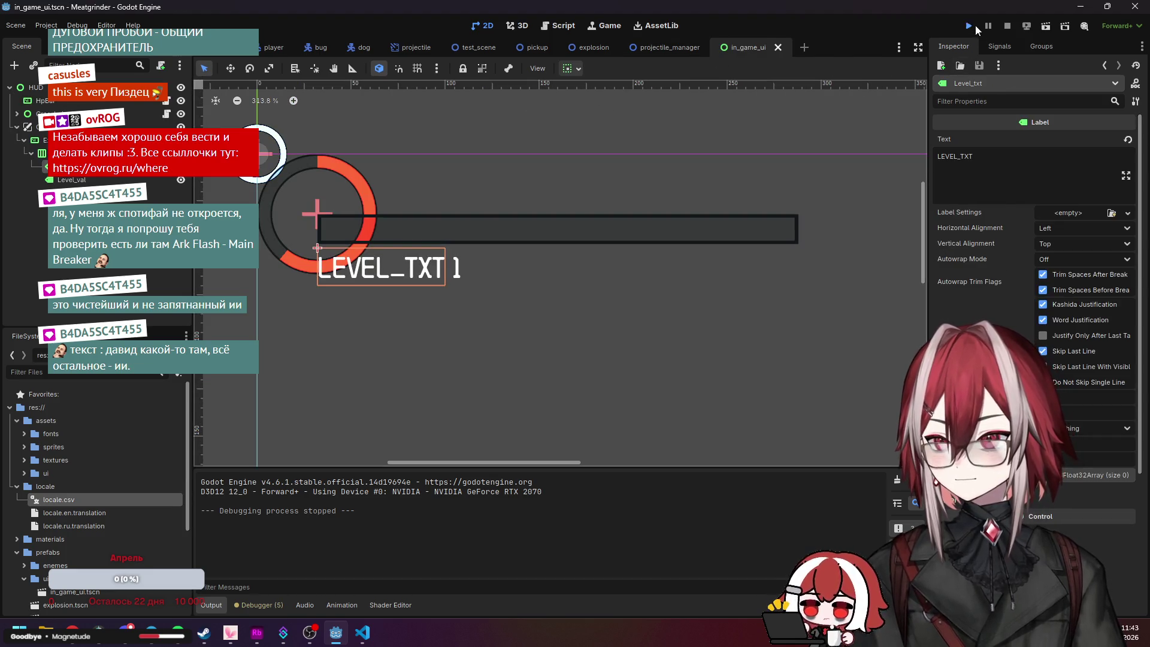
left_click(975, 26)
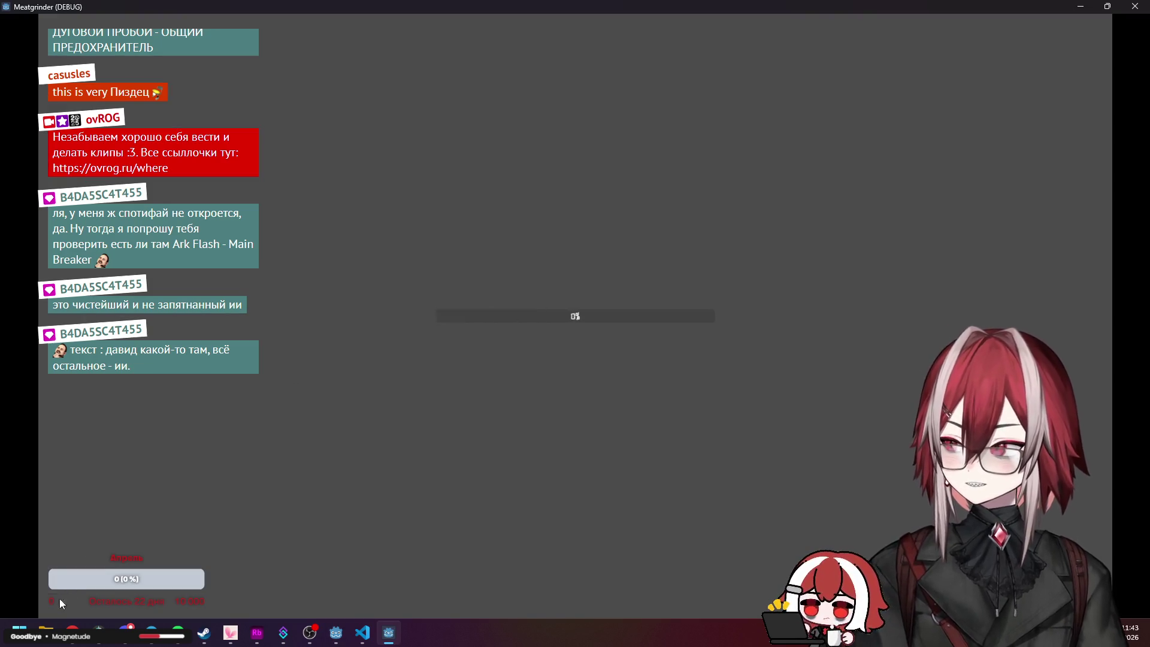
left_click(58, 601)
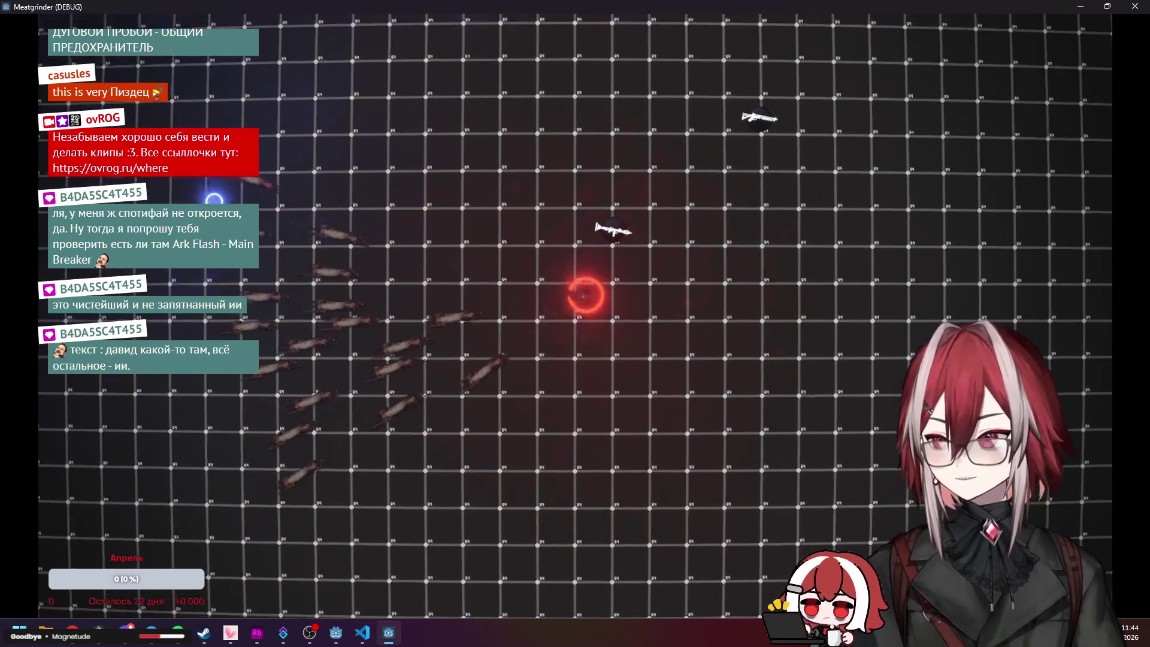
left_click(608, 295)
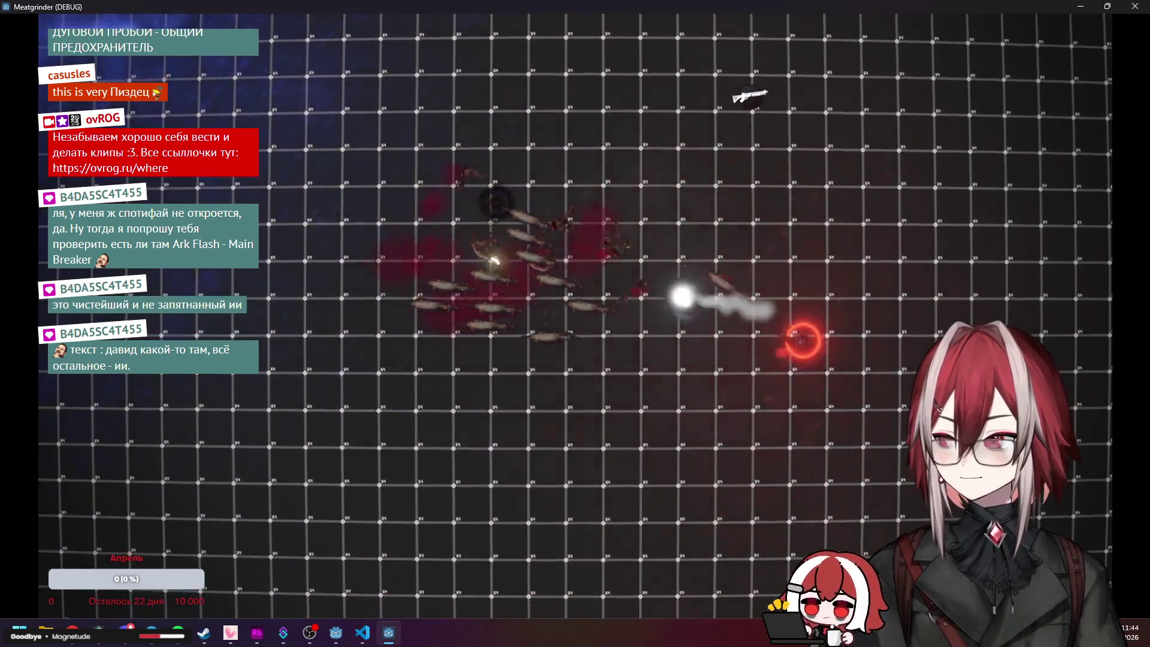
key("s")
key("d")
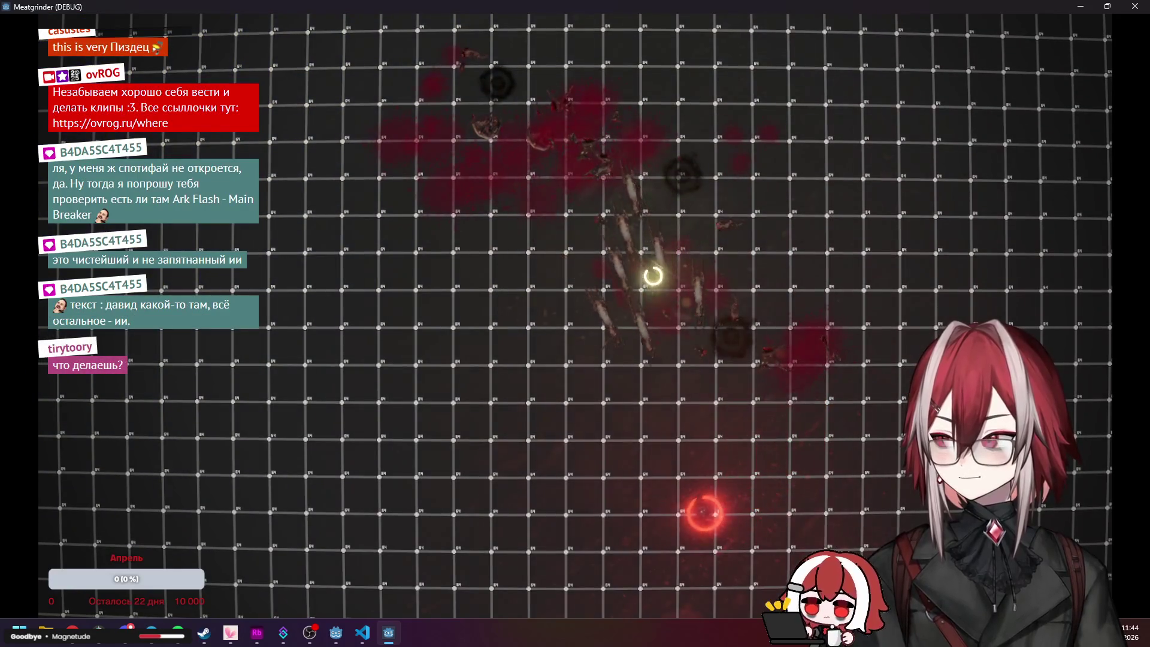
key("s")
key("a")
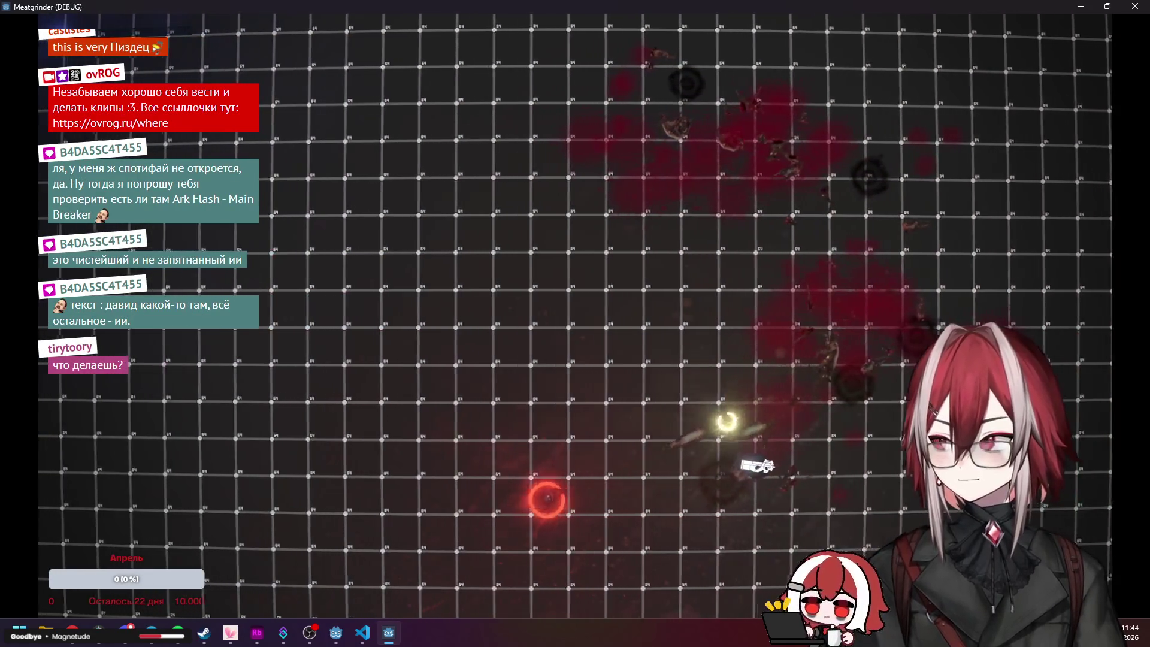
key("a")
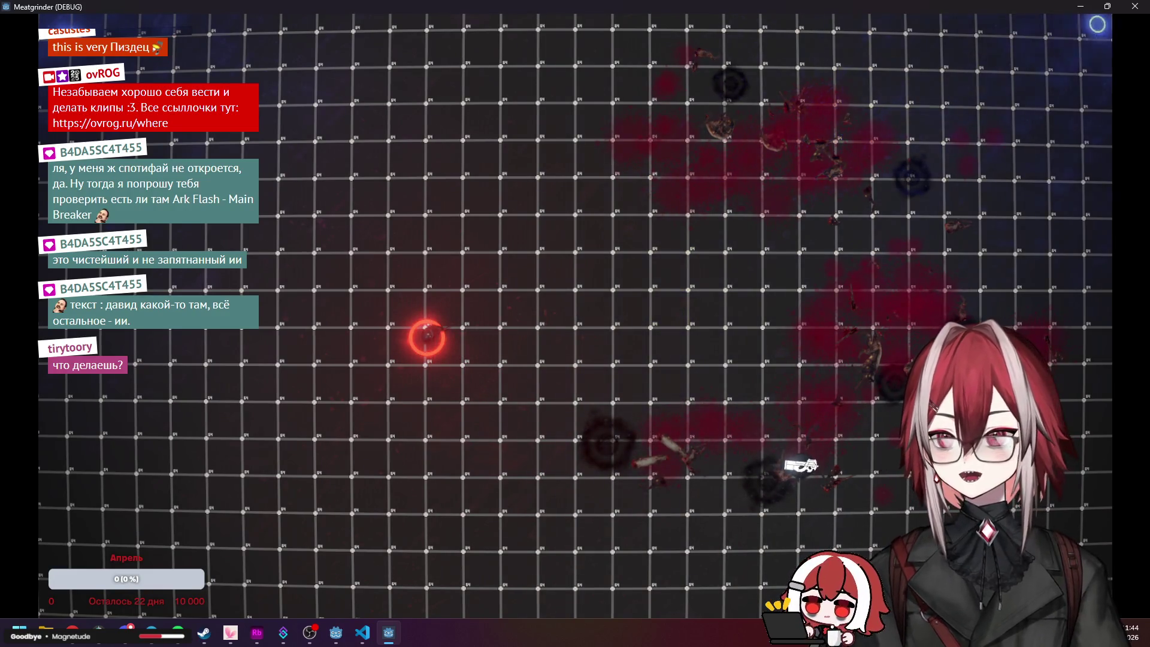
left_click(1135, 6)
scroll(539, 239, "down", 1)
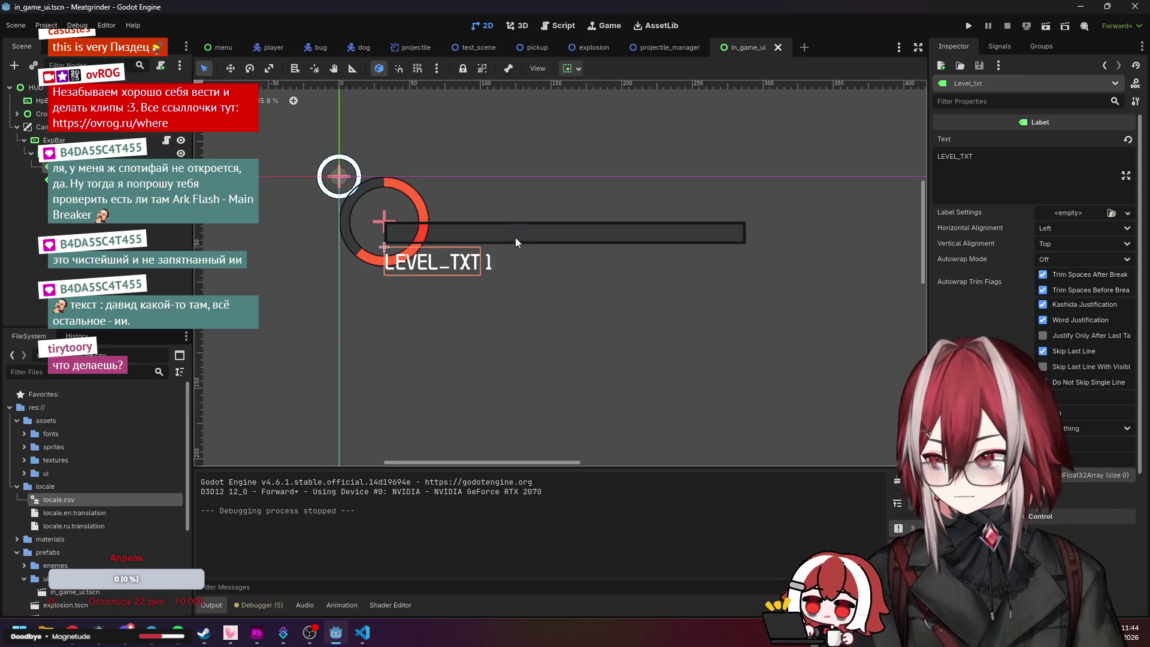
Reselect the Level_txt label and look for an existing saved LabelSettings resource
scroll(515, 237, "up", 3)
left_click_drag(578, 269, 598, 274)
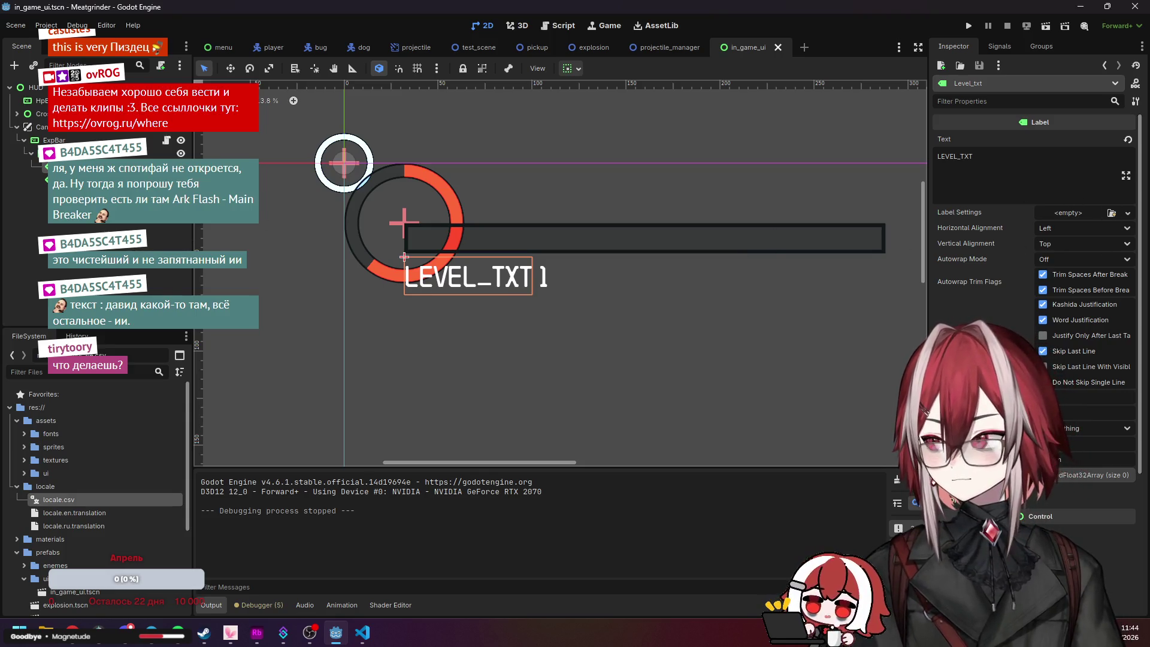
left_click(540, 257)
left_click(1104, 65)
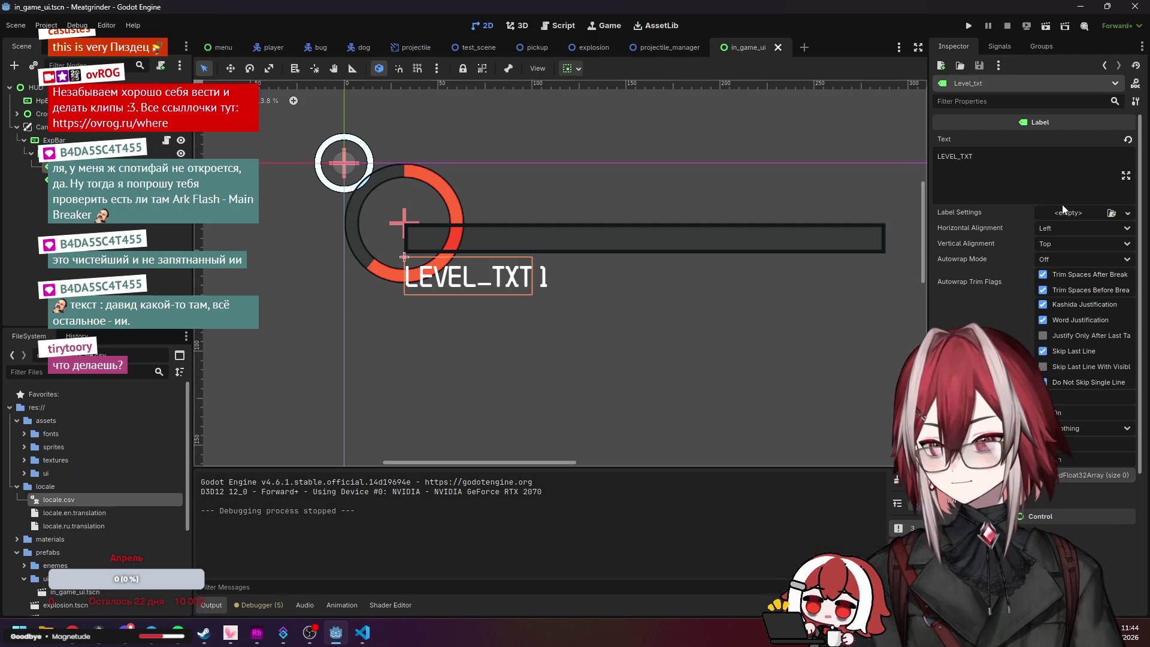
scroll(997, 236, "down", 3)
scroll(996, 236, "up", 3)
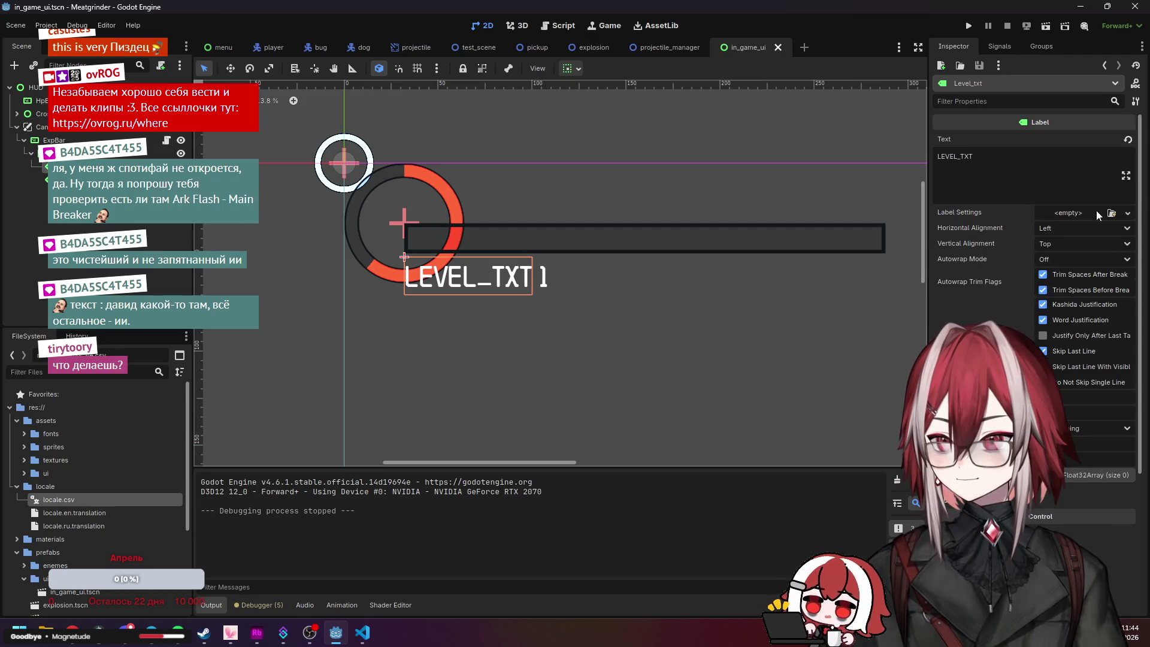
left_click(1118, 215)
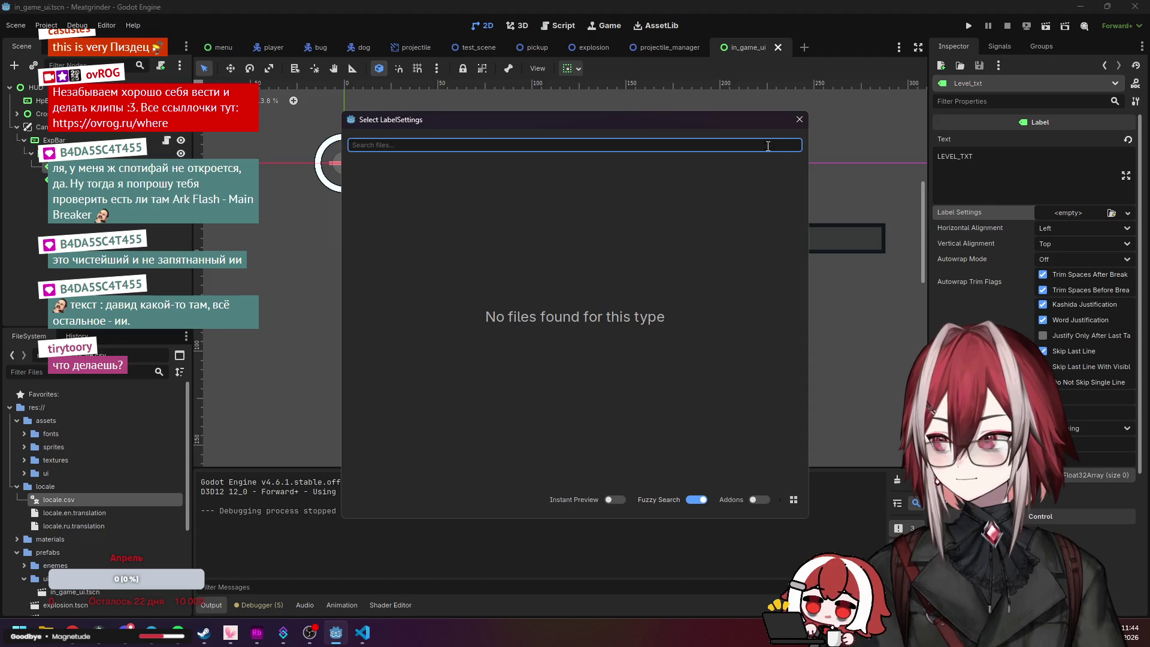
left_click(799, 127)
Assign a new LabelSettings resource to Level_txt and expand it
left_click(1127, 212)
left_click(1106, 237)
left_click(1085, 215)
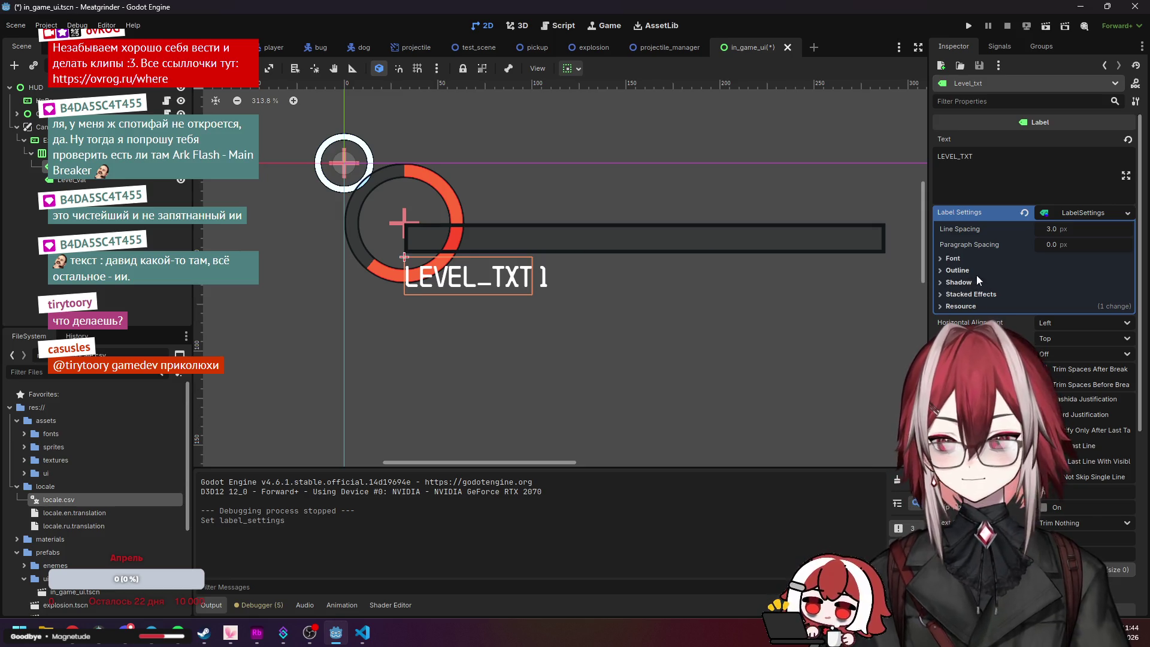
left_click(952, 259)
left_click(953, 259)
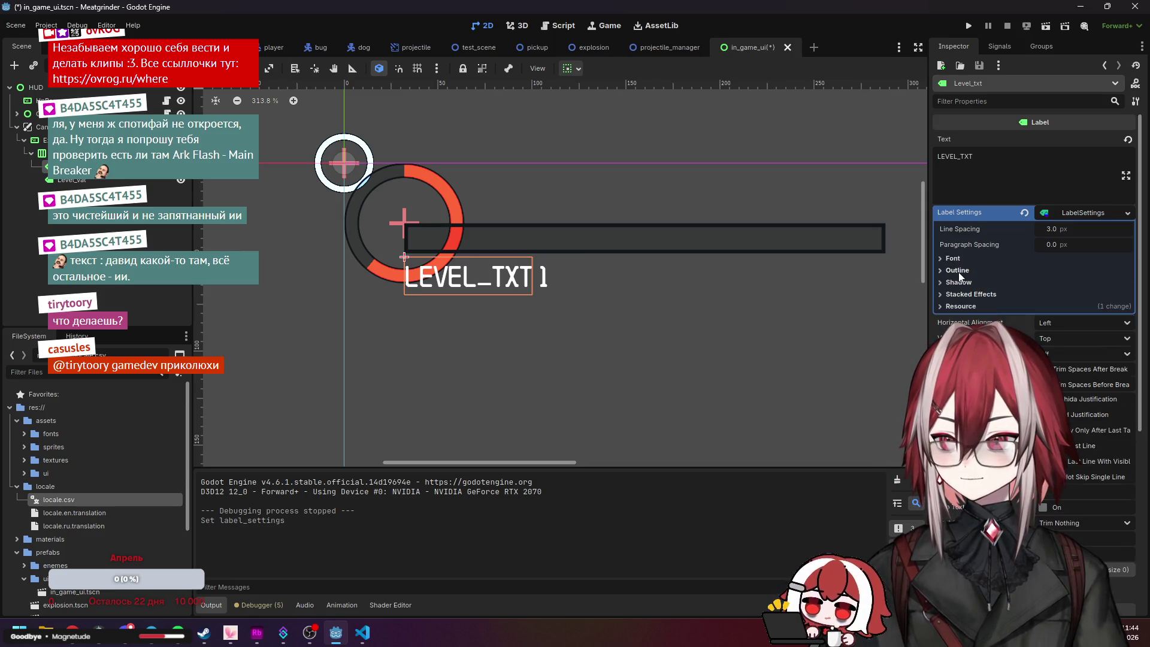
Browse the LabelSettings effect groups, then open Font to edit the 16 px size
left_click(962, 295)
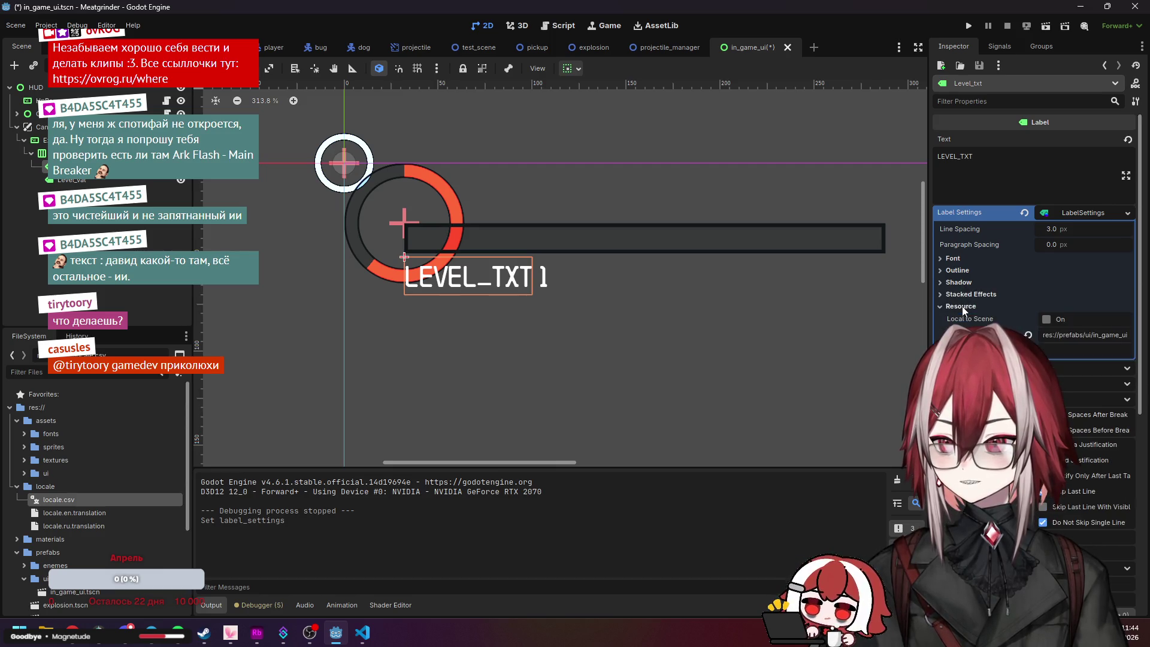
left_click(982, 305)
left_click(982, 306)
left_click(982, 307)
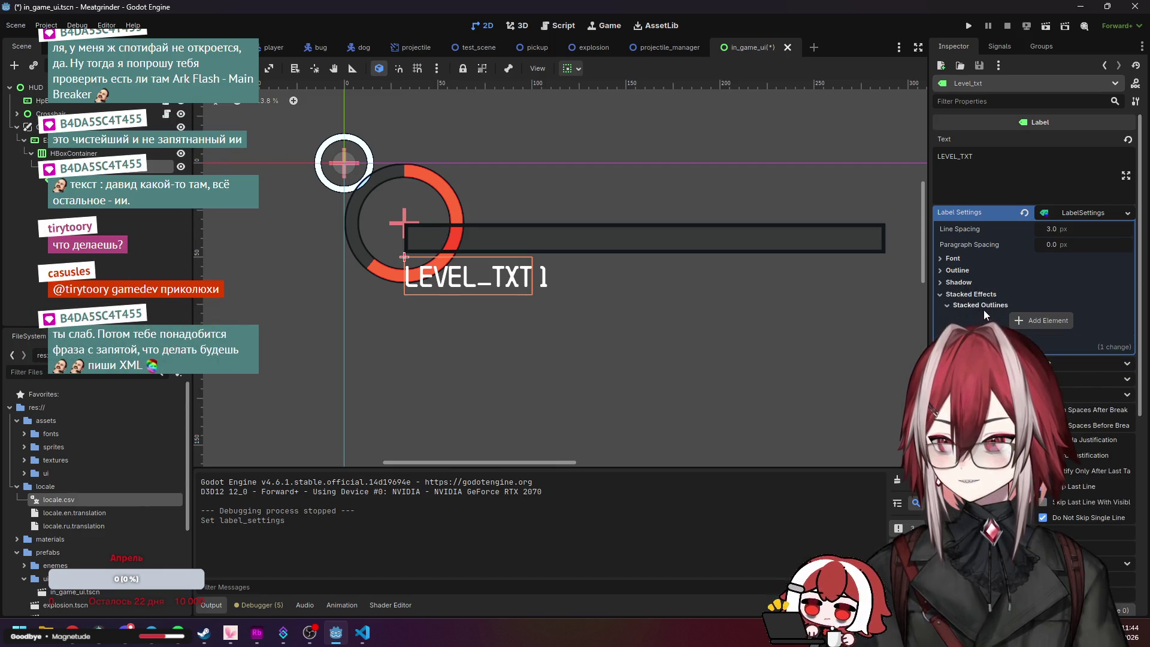
left_click(983, 306)
left_click(965, 294)
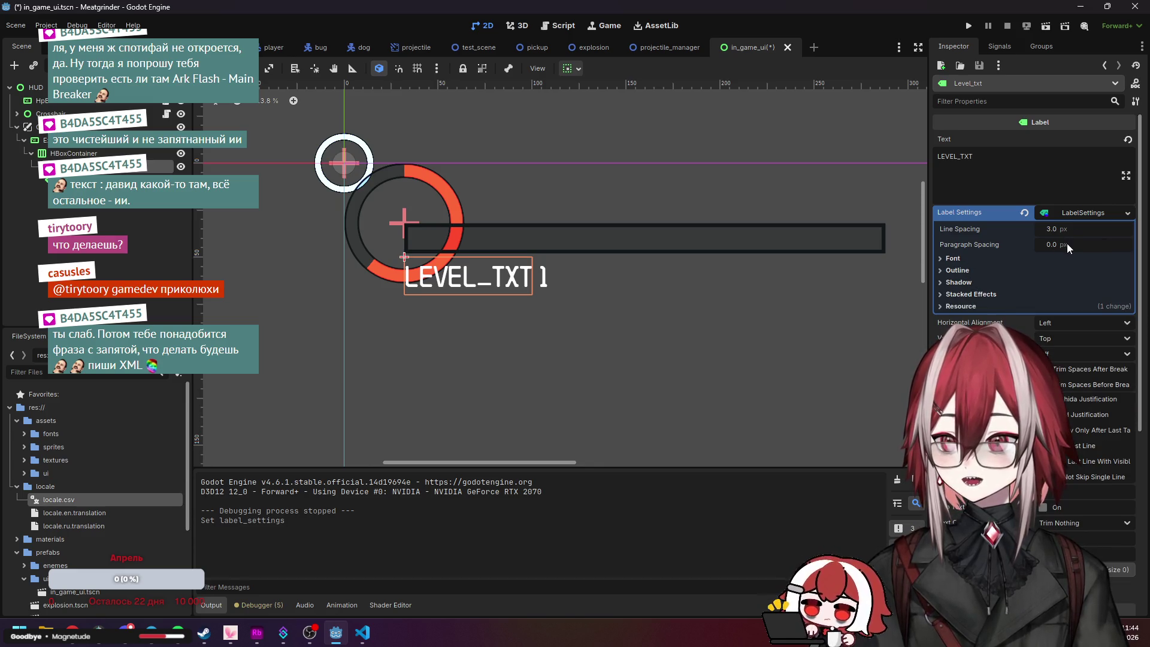
left_click(961, 260)
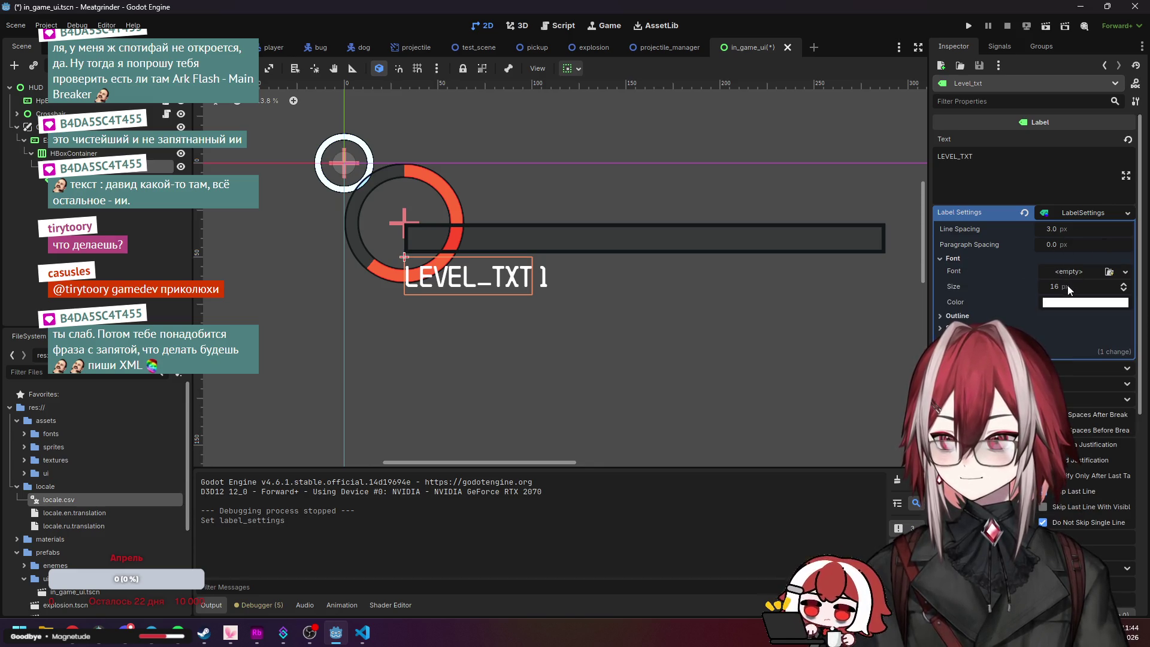
left_click(1068, 286)
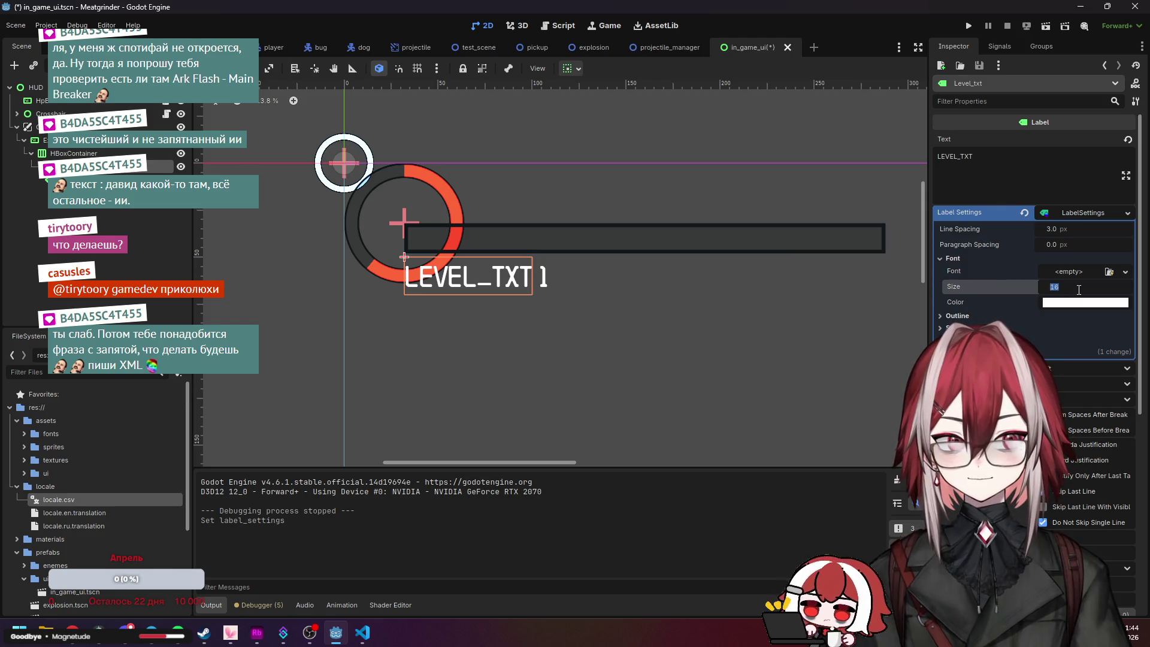
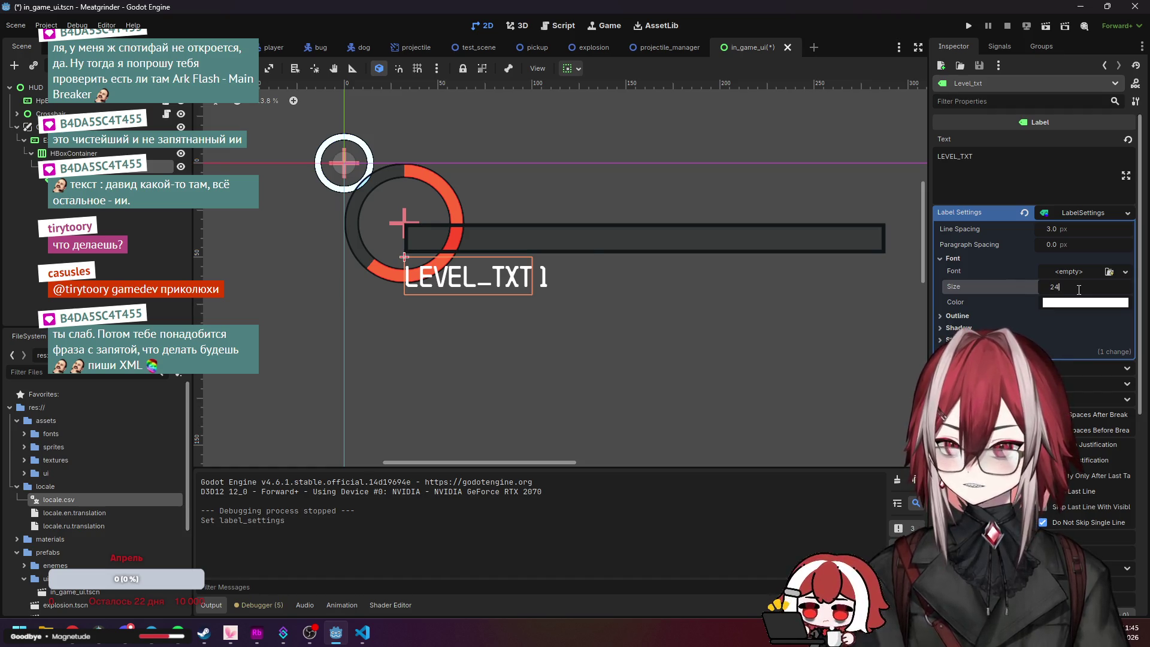
Confirm LEVEL_TXT's 24 px font size and create new LabelSettings for the level number
type("24")
key("Return")
left_click(606, 280)
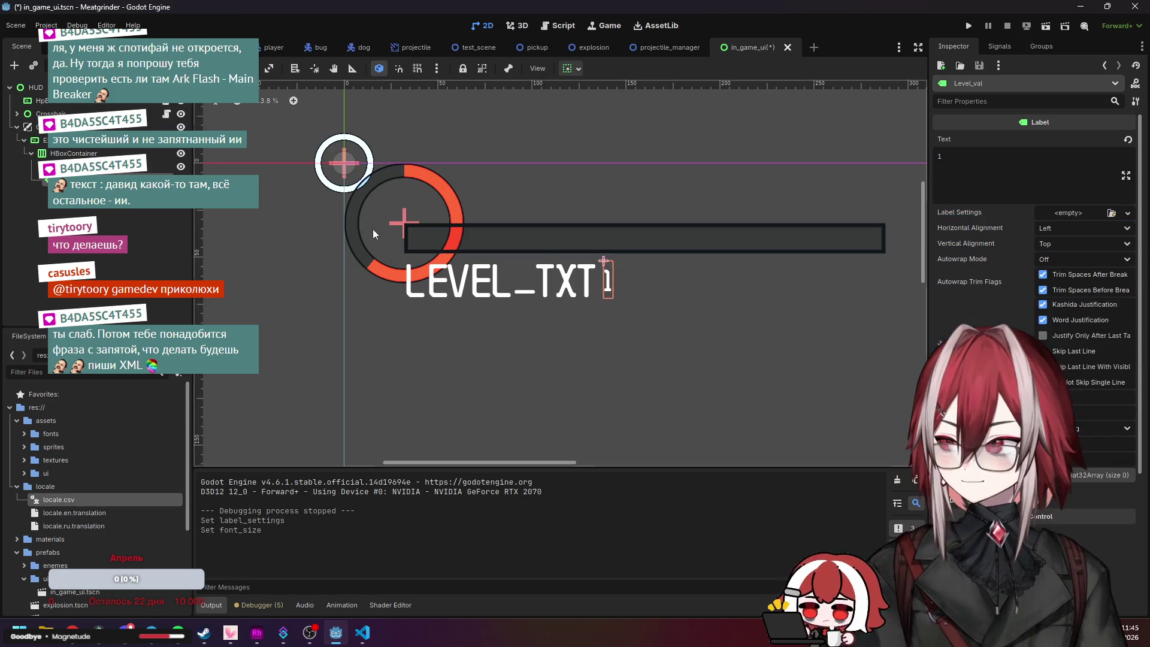
left_click(1127, 212)
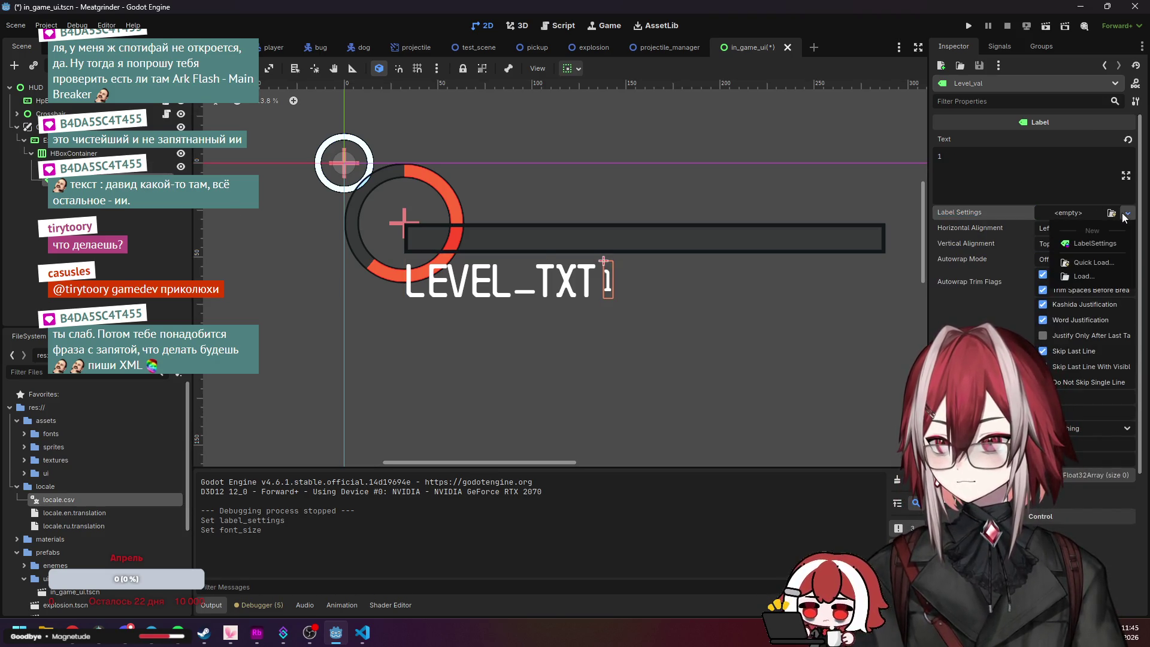
left_click(1072, 235)
Set the level number's LabelSettings font size to 24 and run the game with F5
left_click(1069, 216)
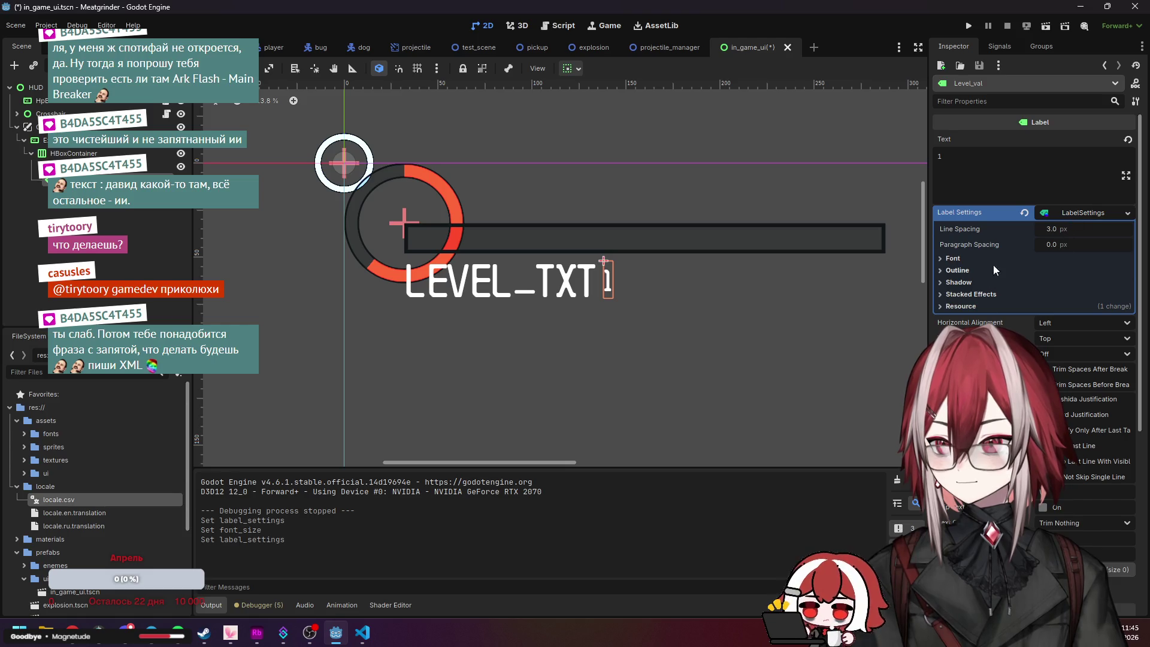
left_click(1055, 287)
type("24")
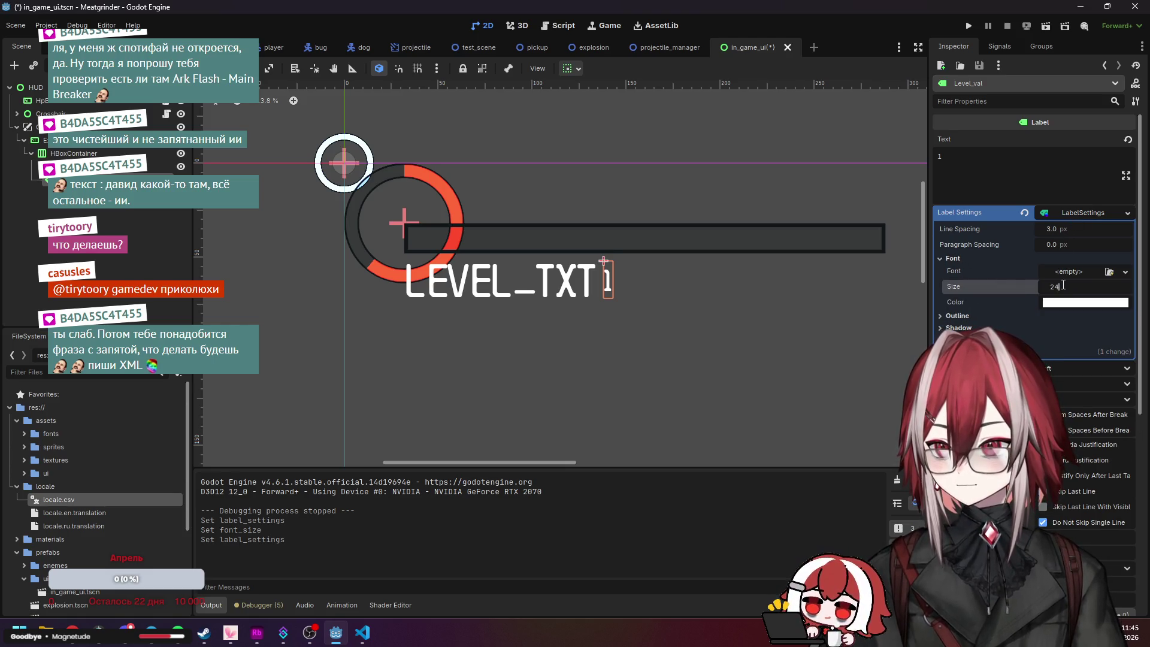
key("Return")
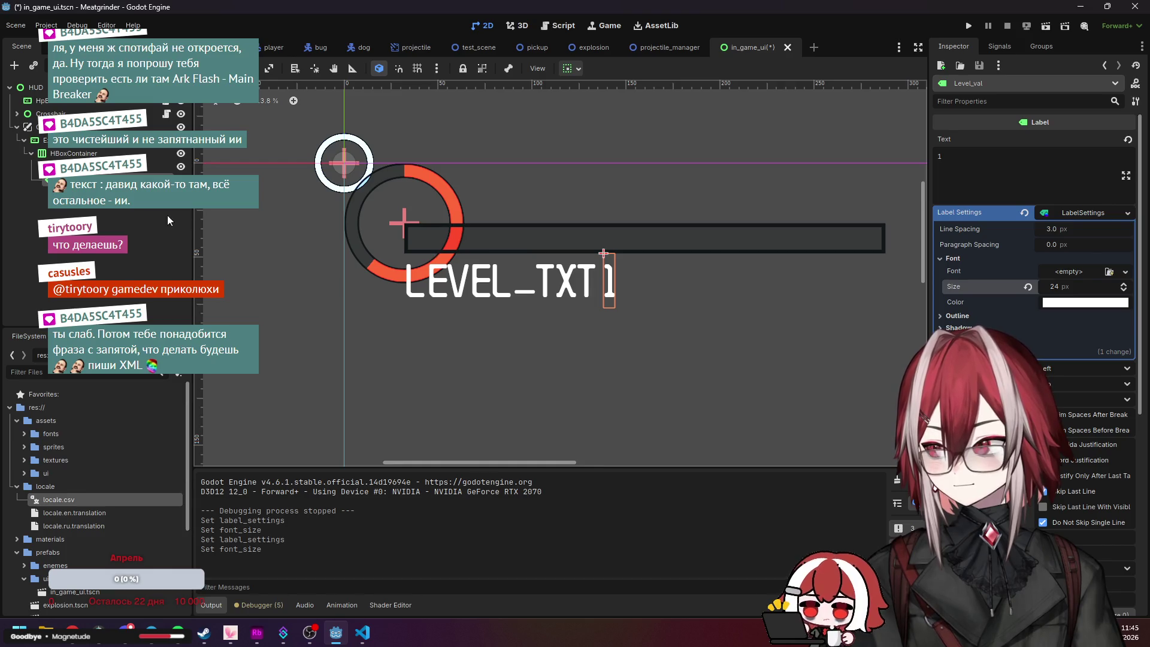
left_click(403, 253)
key("F5")
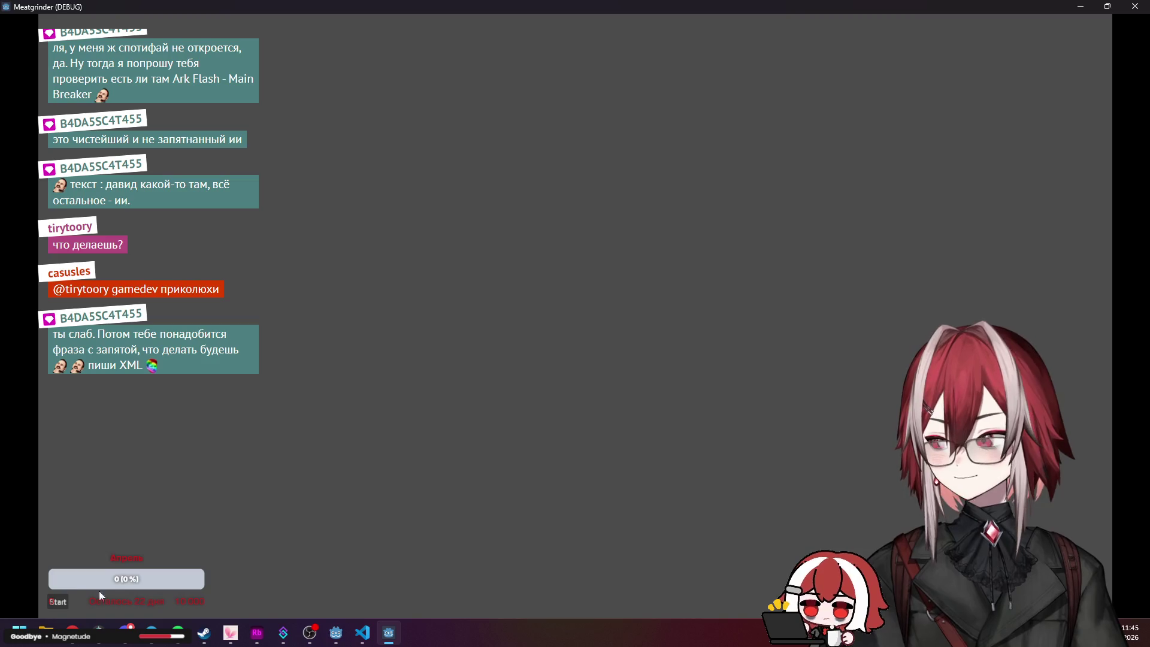
Move around the arena with WASD, shoot at the rats, then close the game with Alt+F4
key("d")
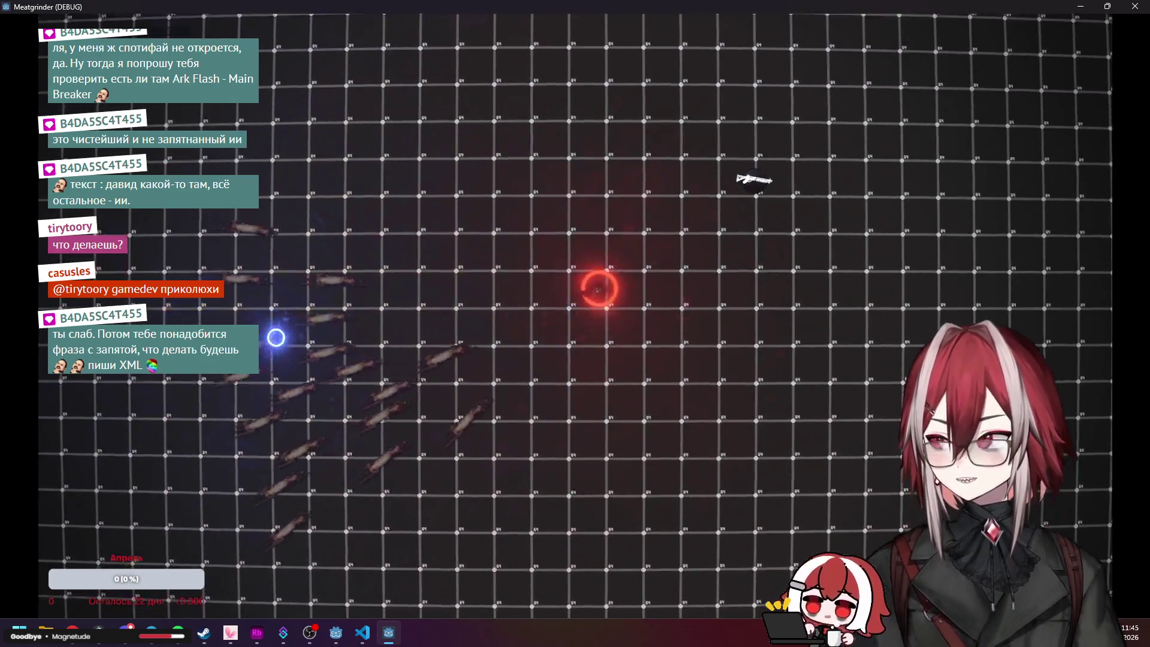
left_click(311, 383)
key("d")
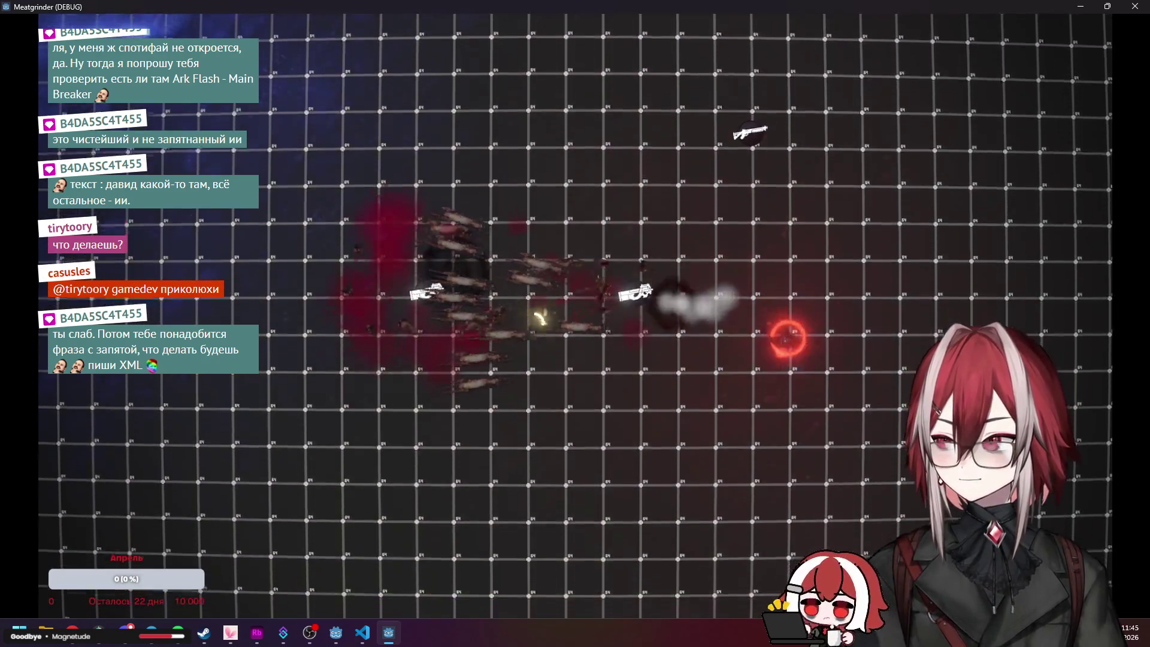
left_click(629, 223)
key("s")
key("a")
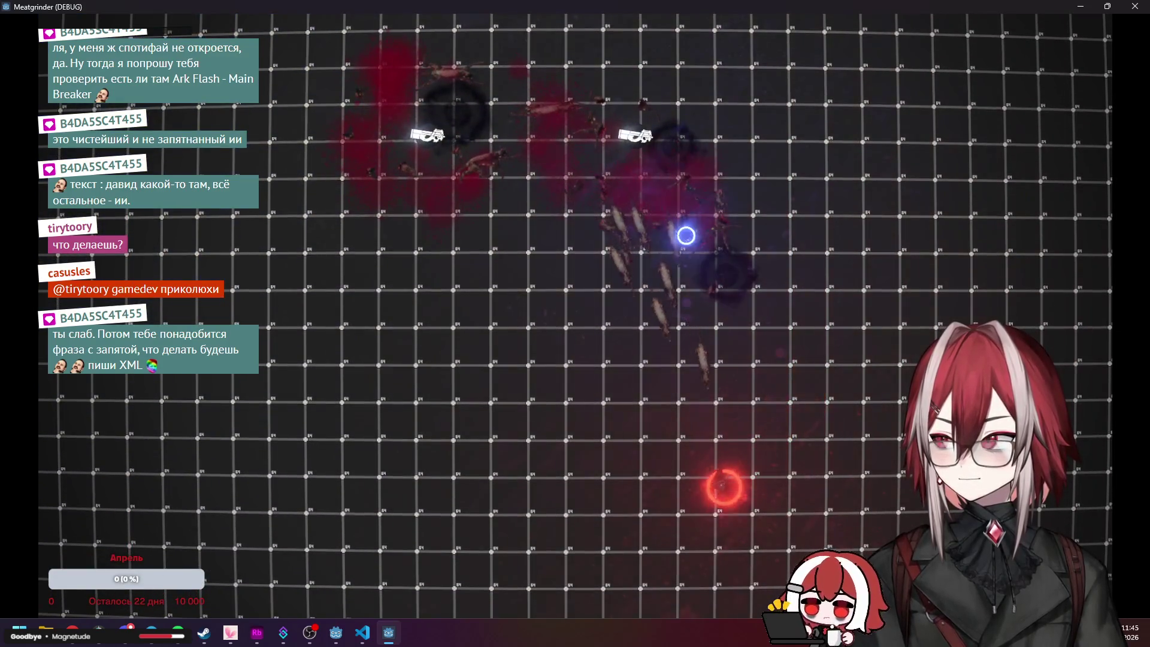
key("a")
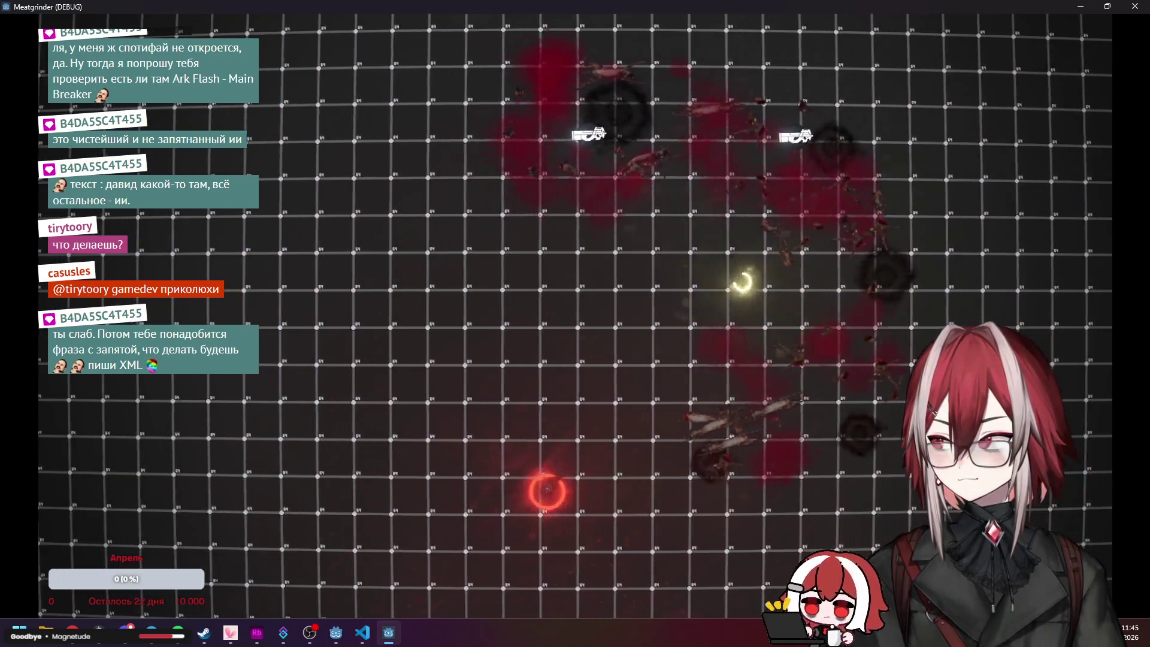
key("w")
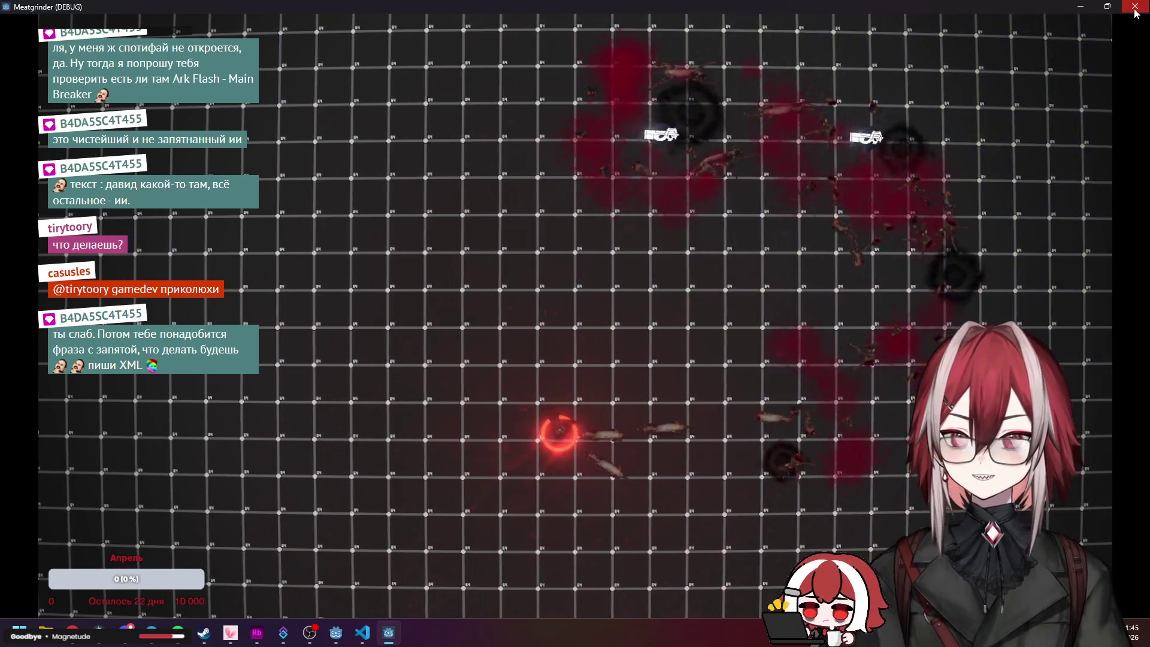
key("alt+F4")
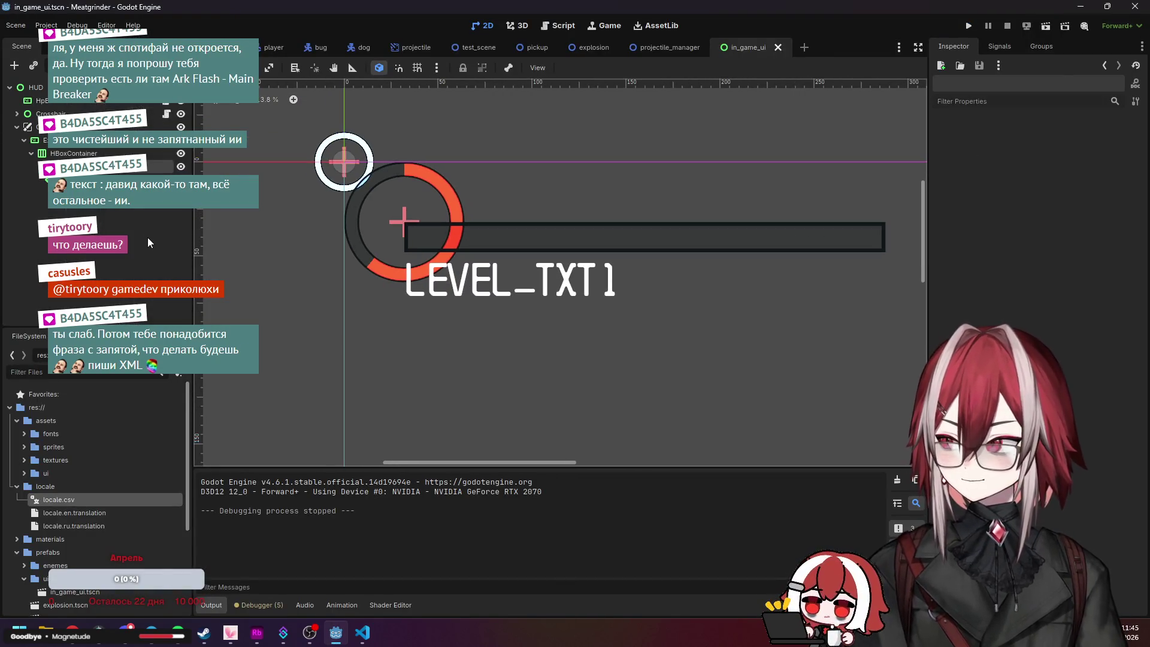
Set the ExpBar's progress tint to light blue
left_click(162, 167)
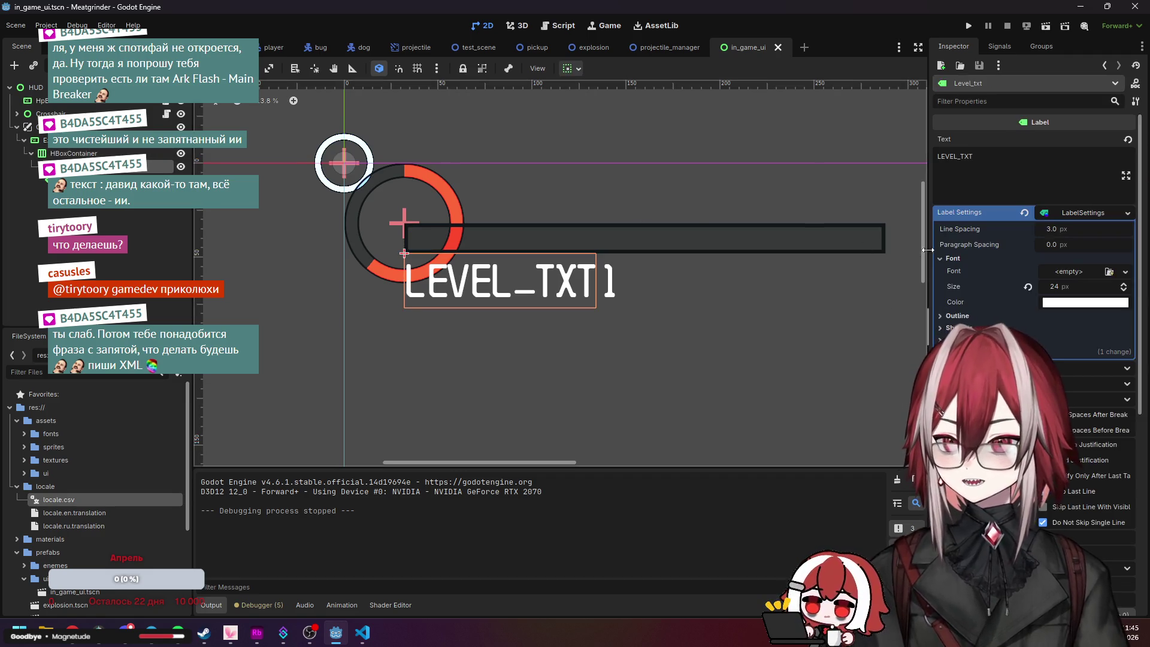
left_click(1085, 302)
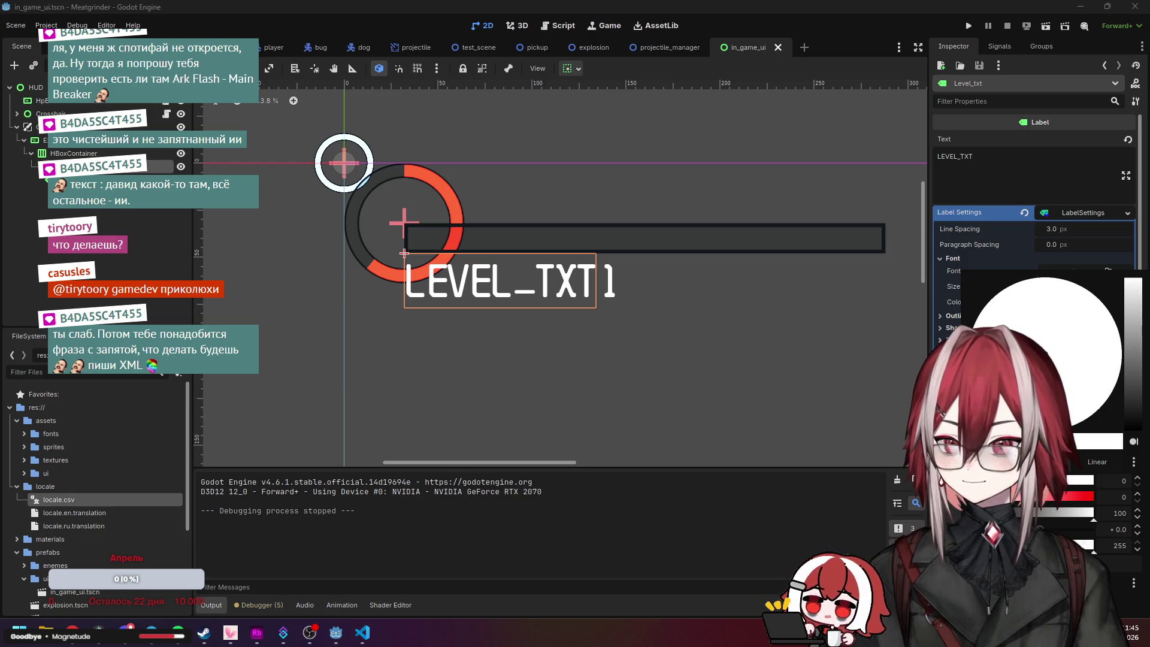
left_click(965, 300)
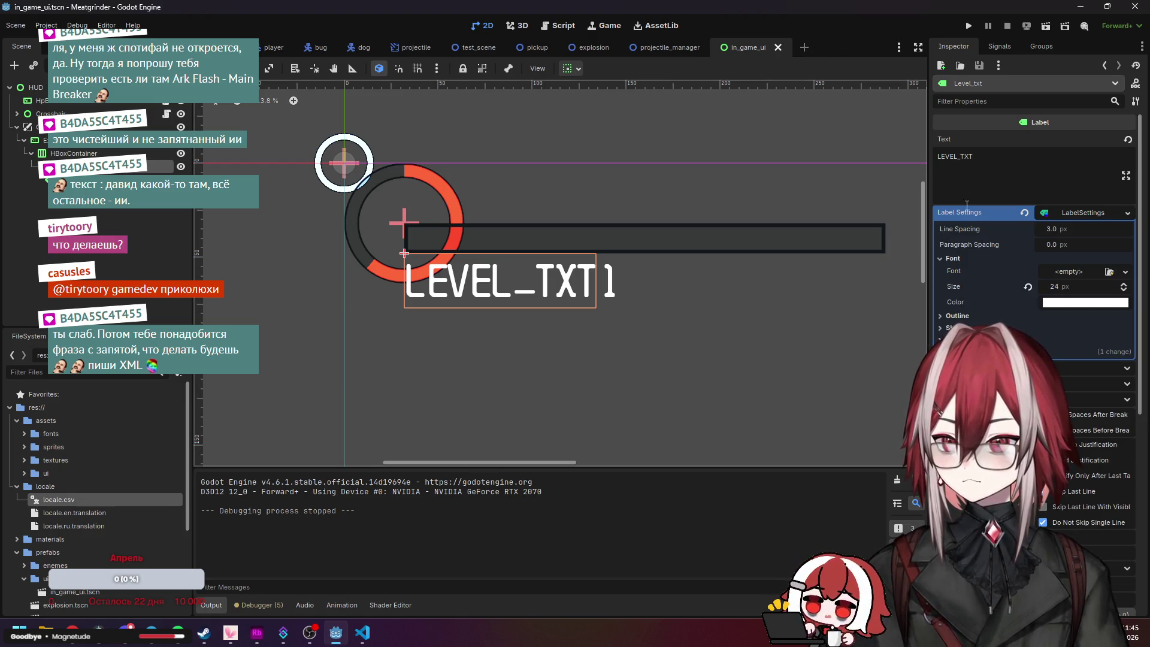
left_click(74, 154)
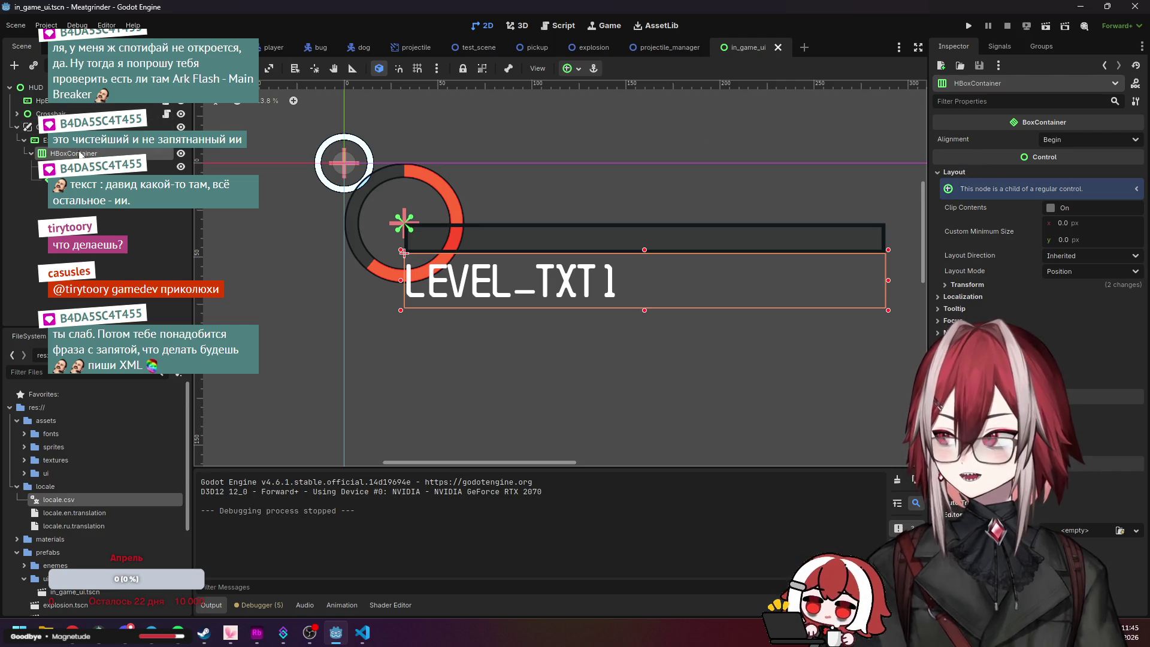
left_click(880, 239)
left_click(1062, 240)
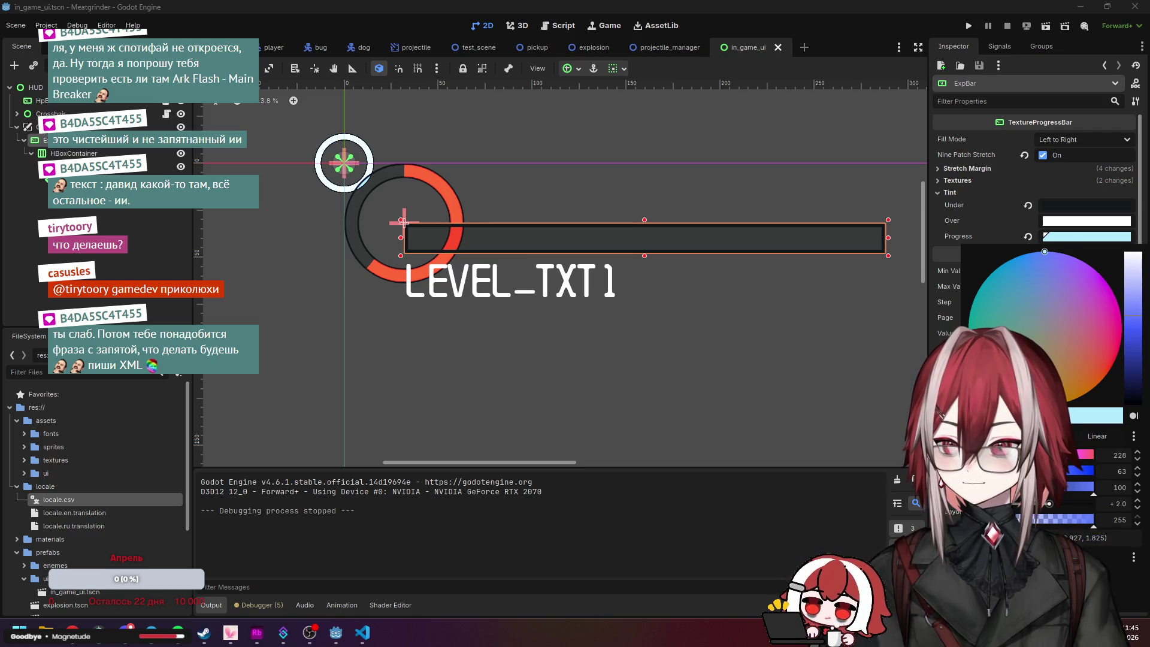
left_click(403, 222)
Make LEVEL_TXT and the level number font colours the same light blue, then run the project
left_click(405, 253)
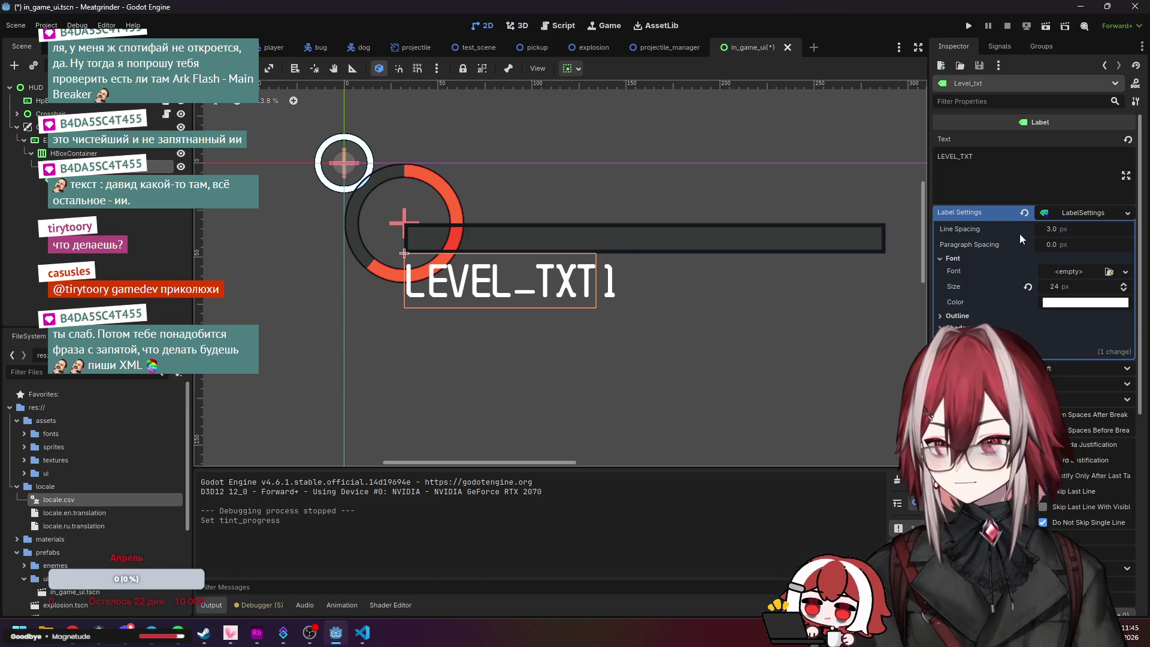
left_click(1059, 303)
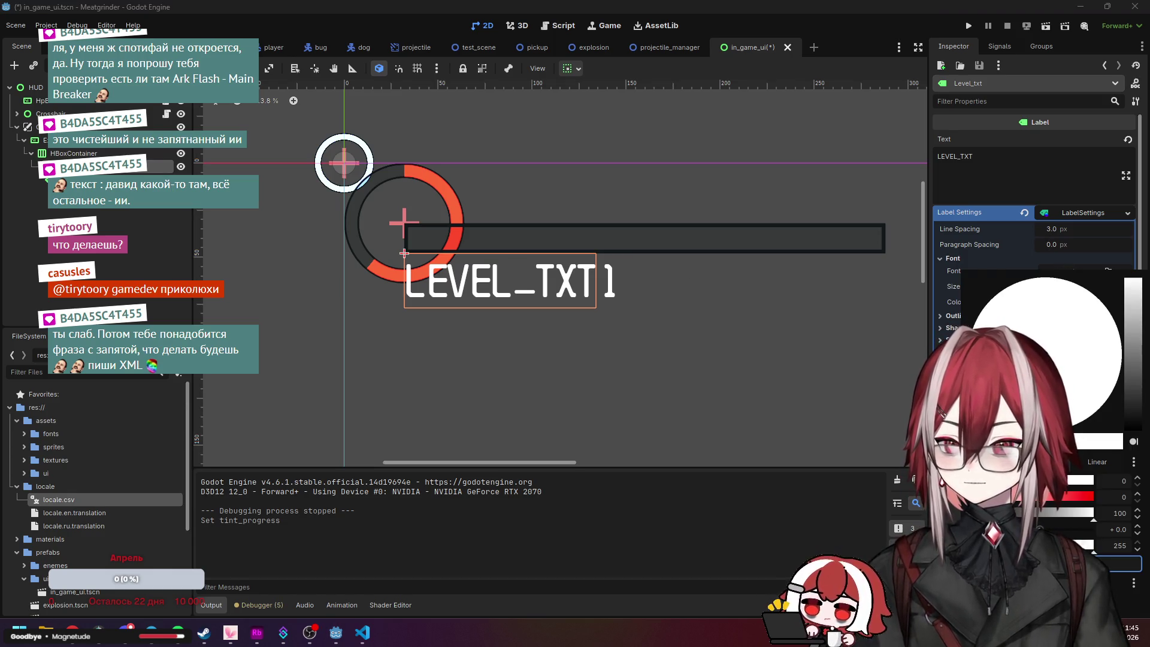
left_click(1044, 277)
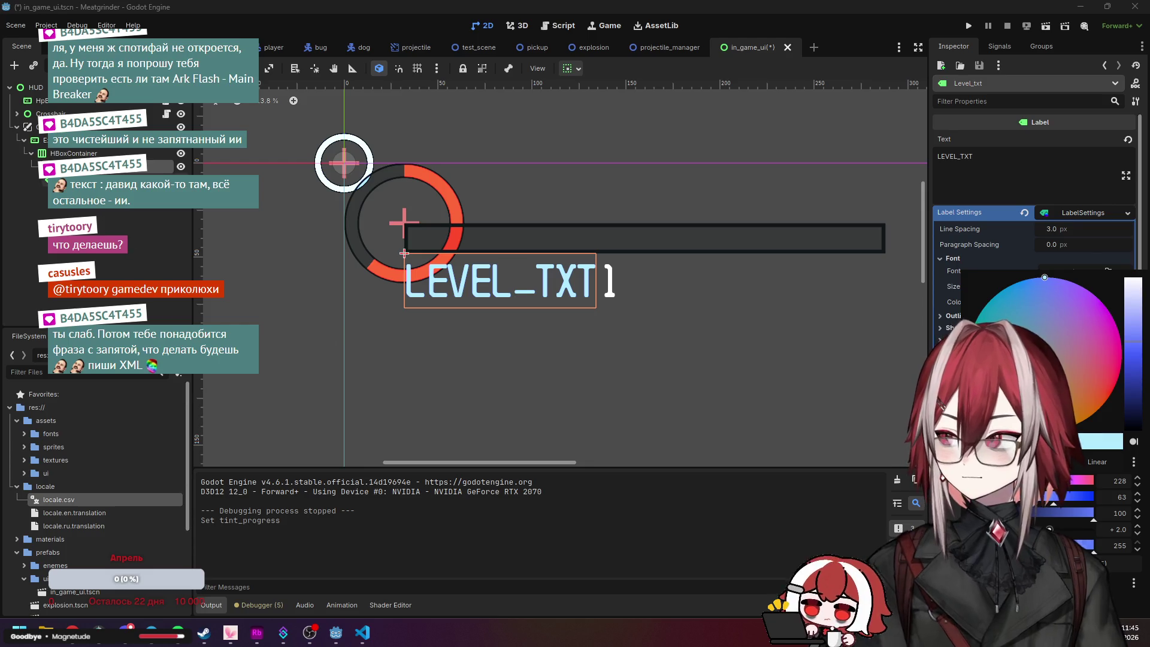
left_click(603, 252)
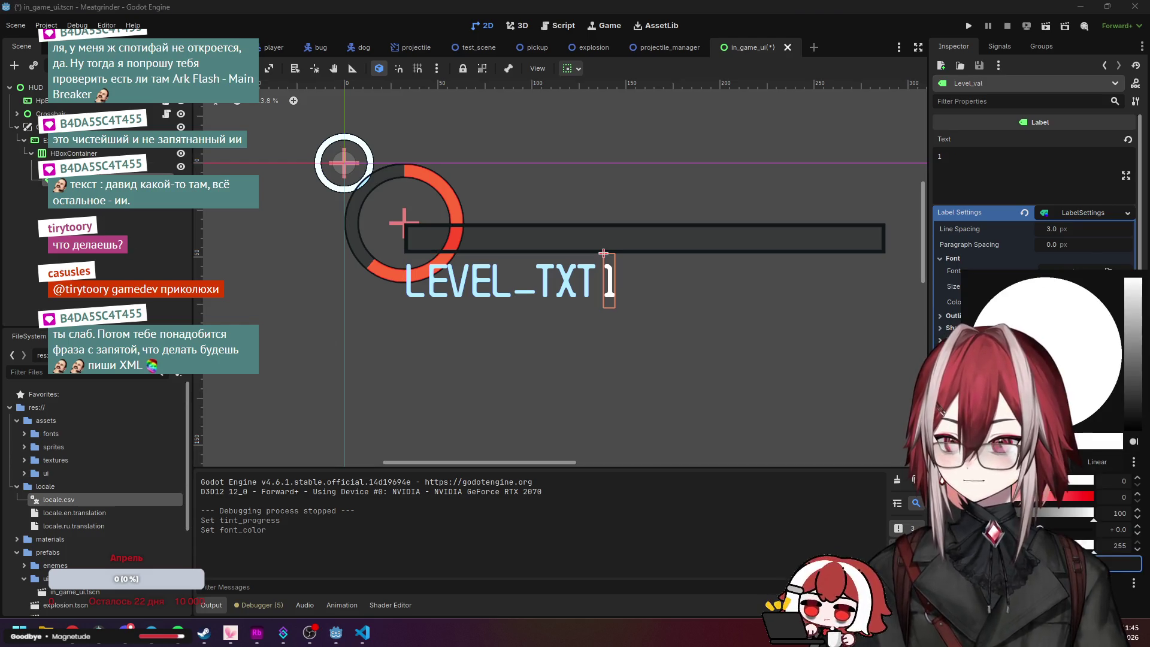
left_click(1054, 599)
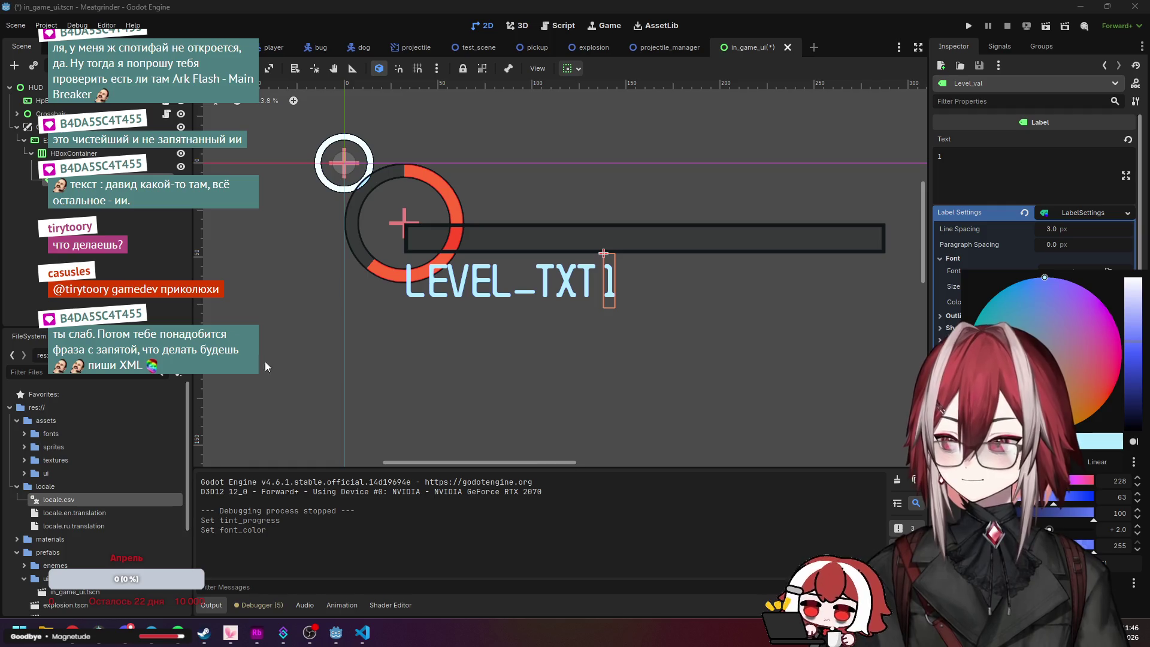
left_click(275, 362)
left_click(969, 22)
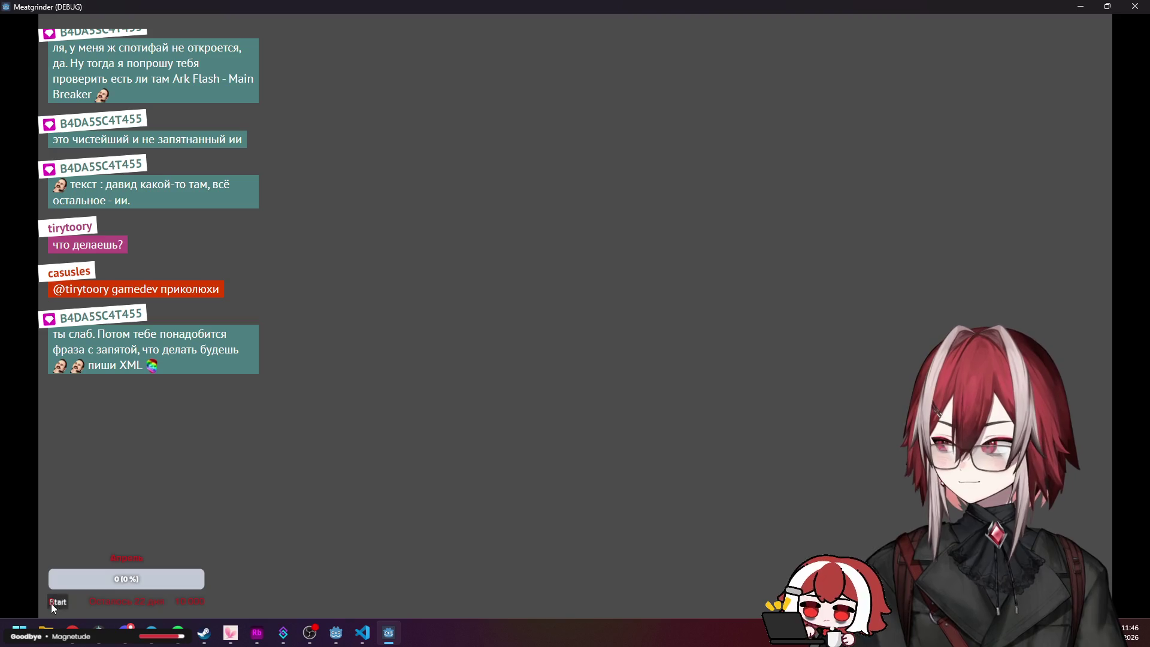
Start the game and move the player around the arena with WASD
left_click(54, 602)
key("d")
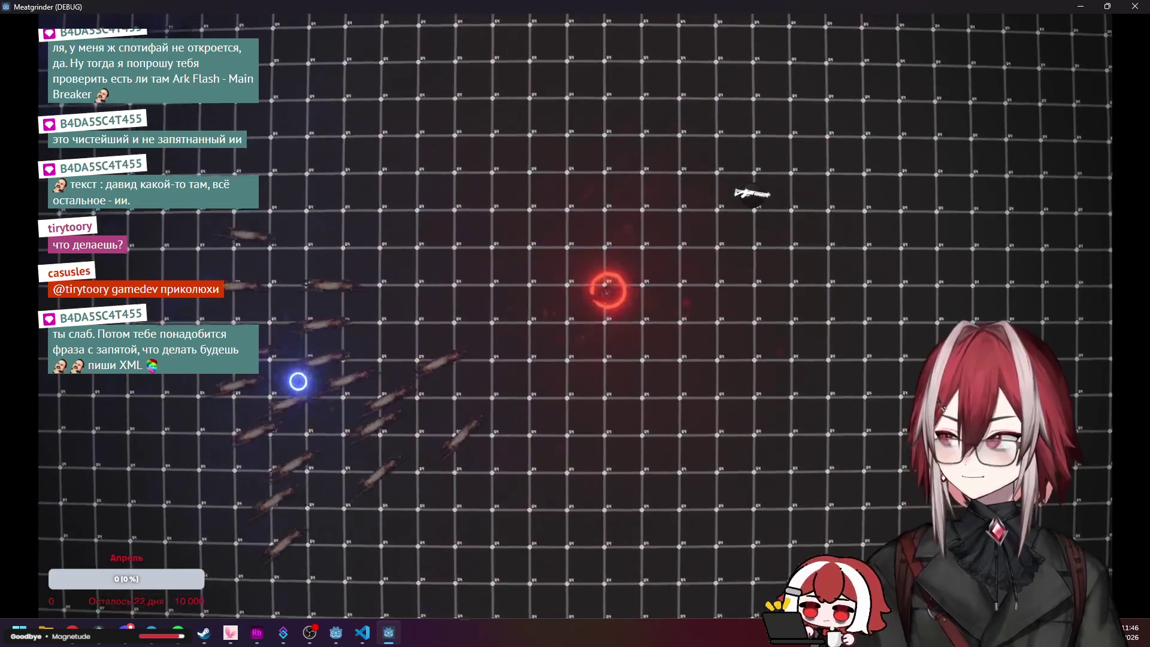
key("w")
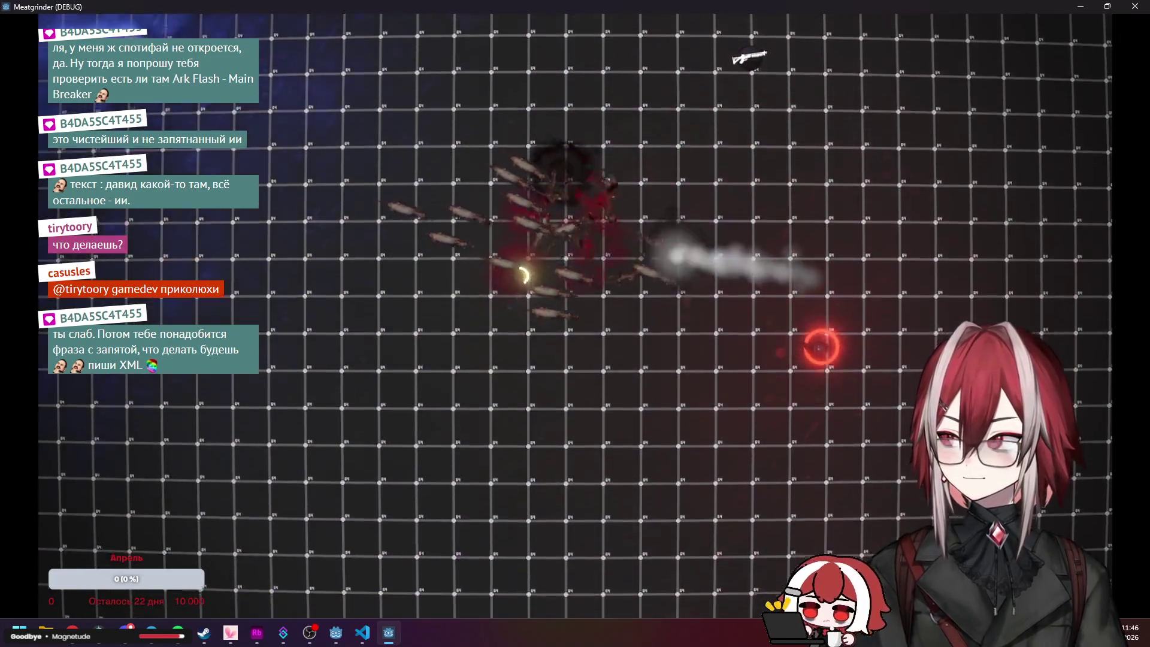
key("s")
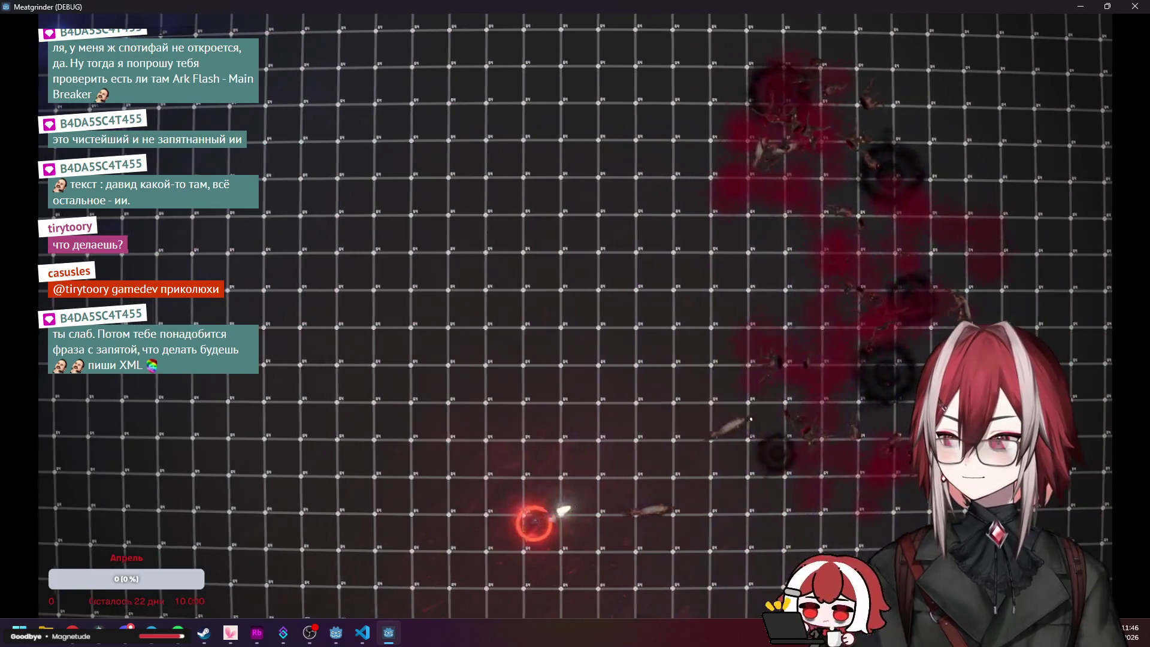
key("a")
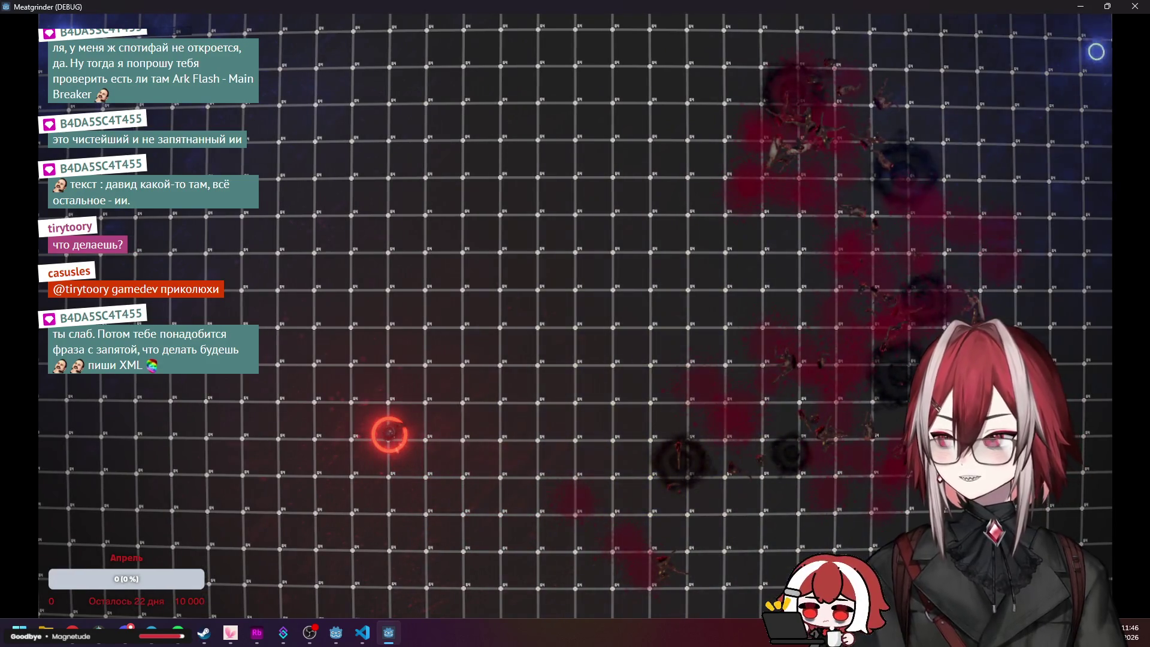
Close the game and set the level number's font colour back to white
left_click(1134, 6)
left_click(1085, 301)
left_click_drag(1012, 372, 1041, 335)
Raise LEVEL_TXT's font colour intensity to +3.0 for a bright glowing white
left_click(627, 382)
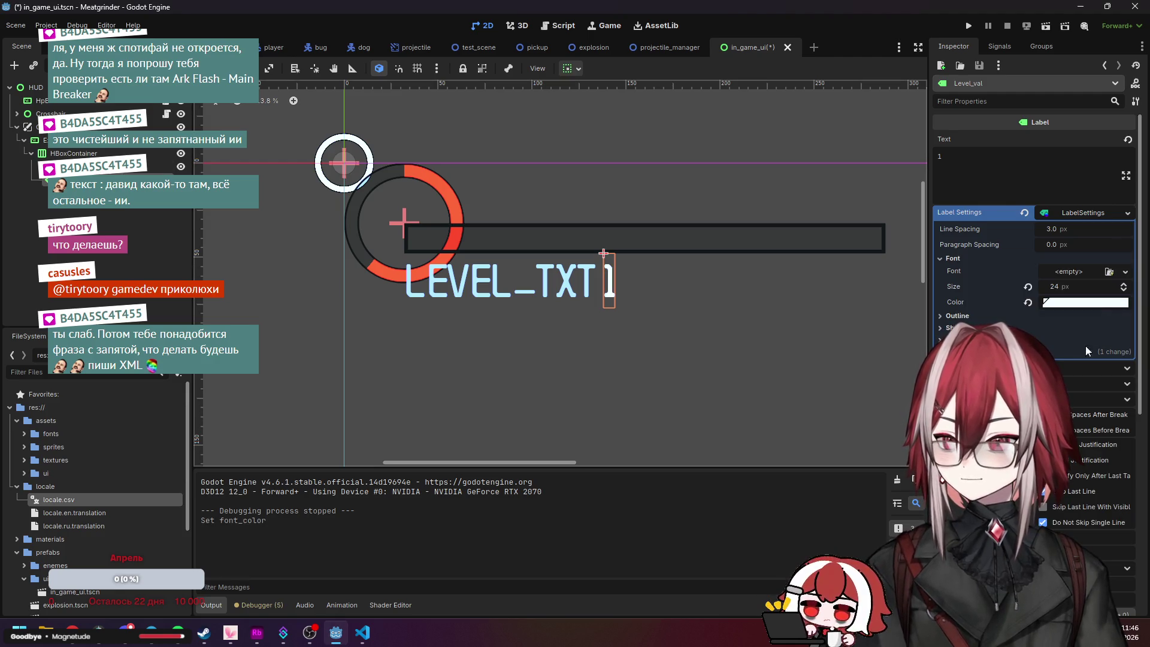
left_click(1085, 302)
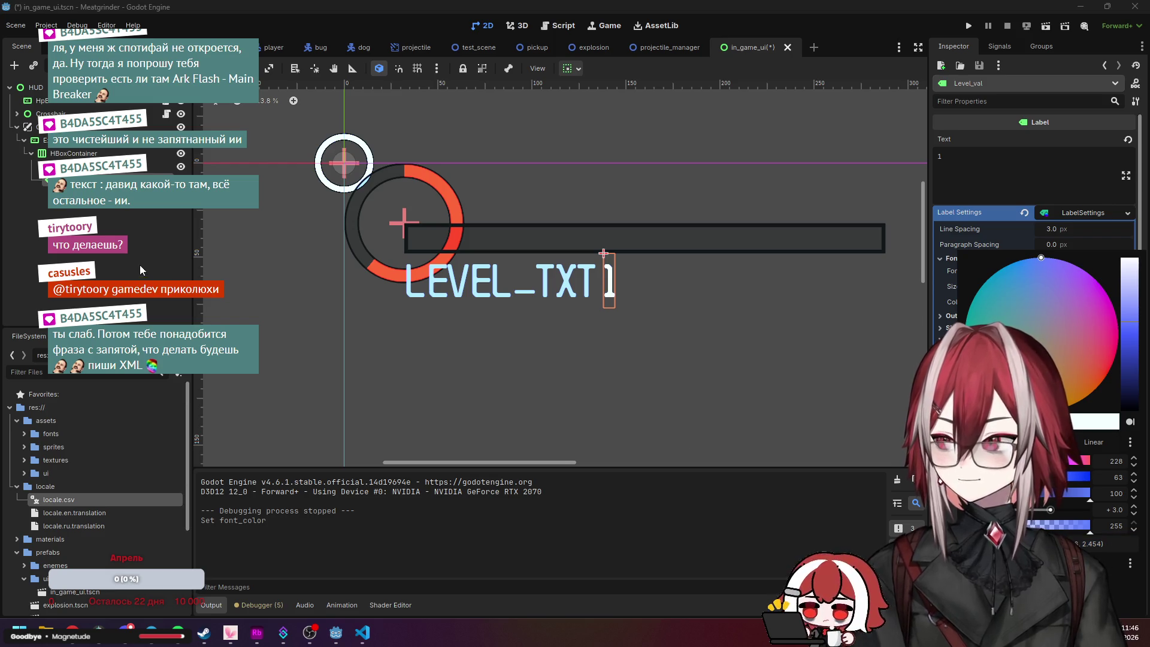
left_click(404, 252)
left_click(403, 252)
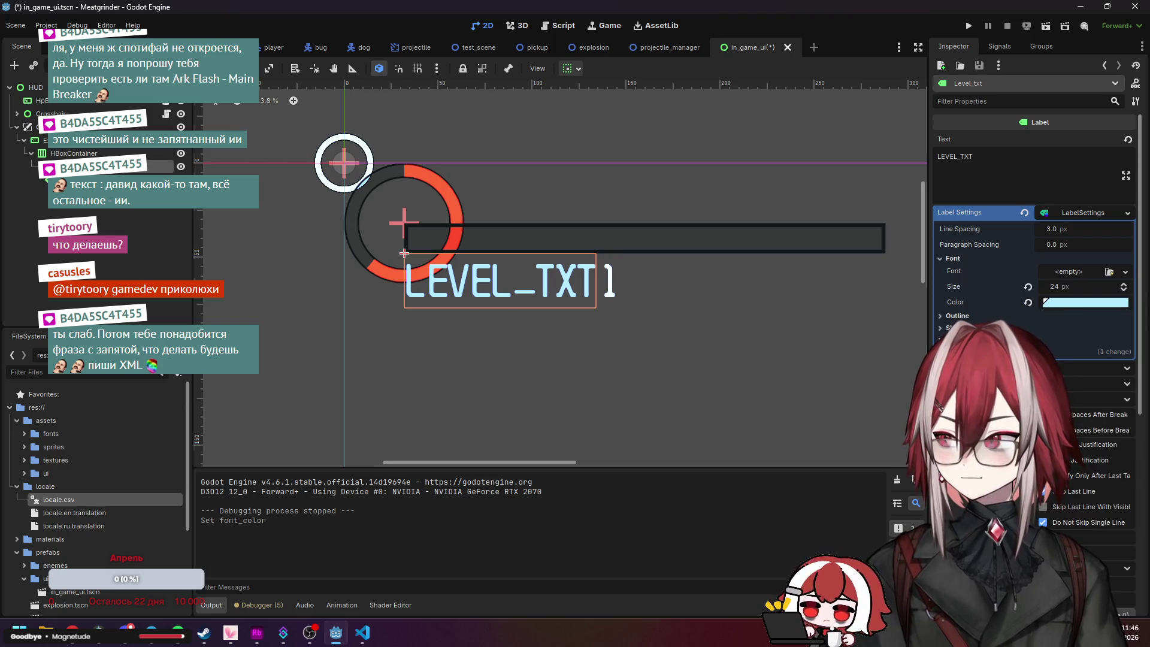
left_click(1085, 302)
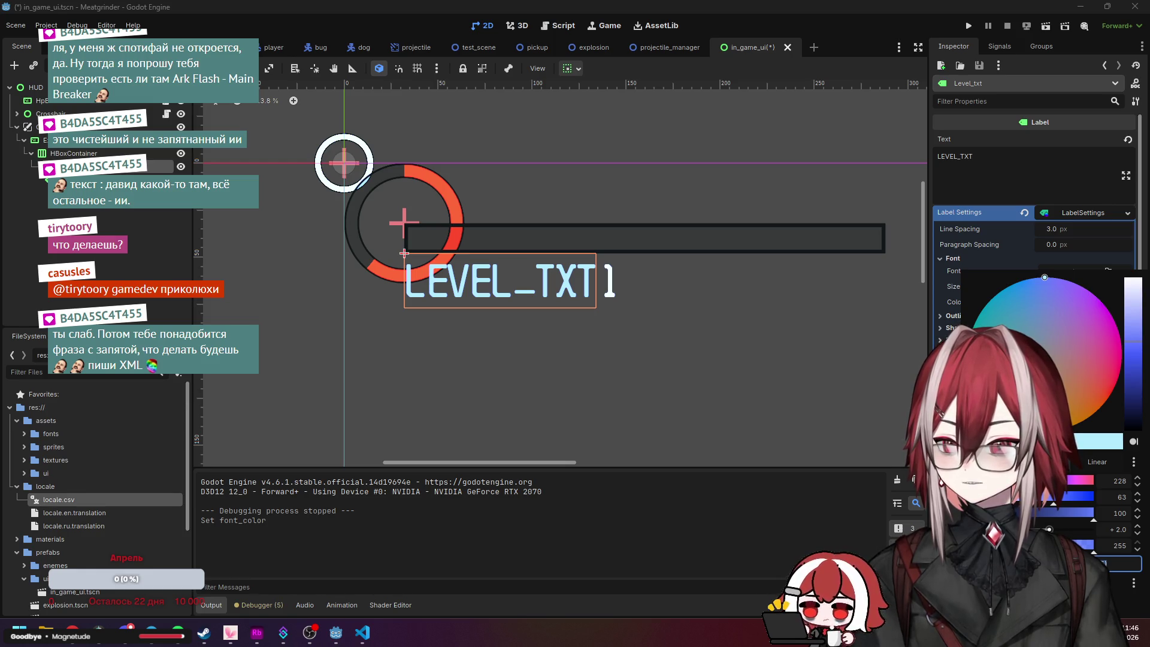
left_click_drag(1048, 529, 1054, 529)
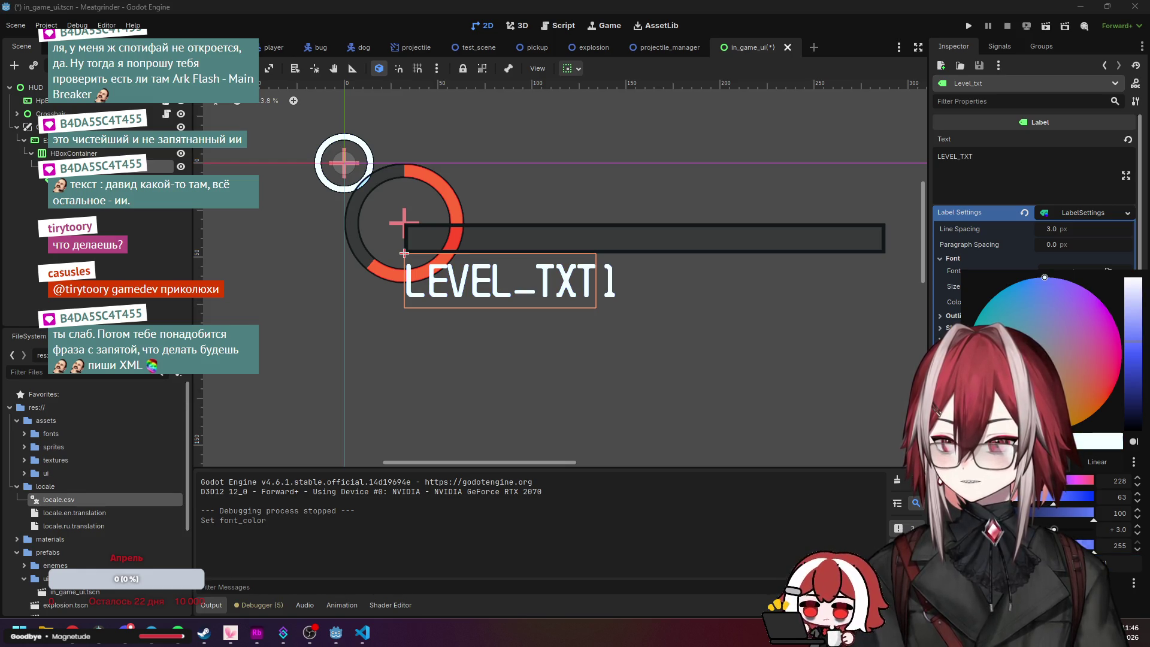
key("Escape")
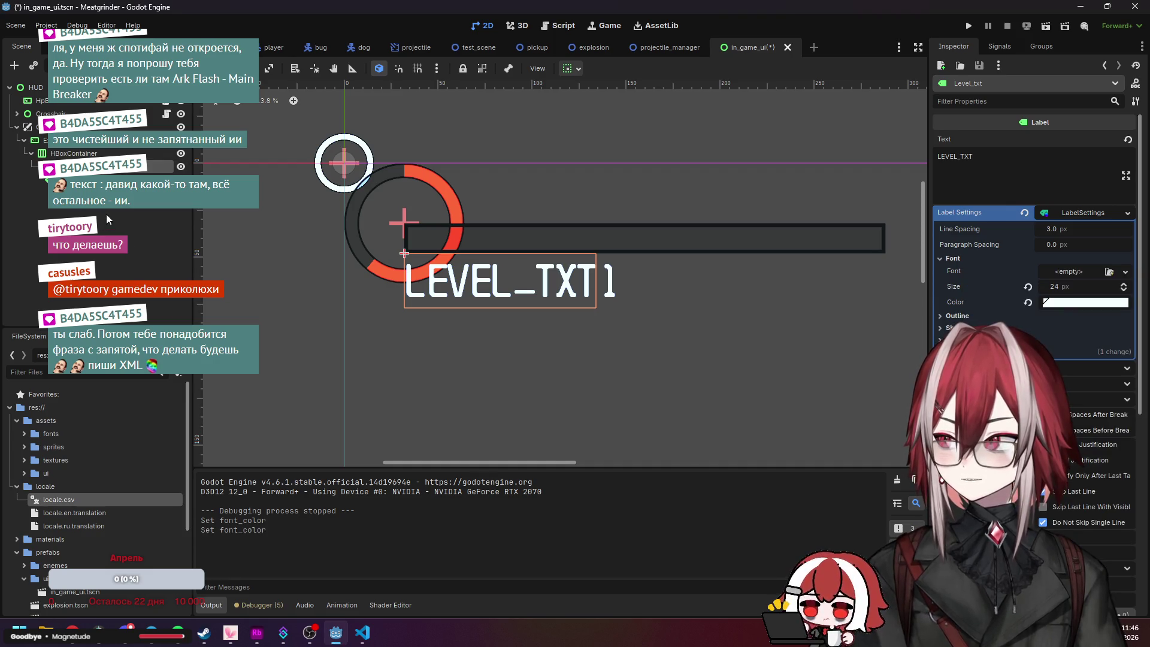
Inspect the HpBar and Crosshair's Reticles nodes, then switch to the exp_bar.gd window in VS Code
left_click(342, 161)
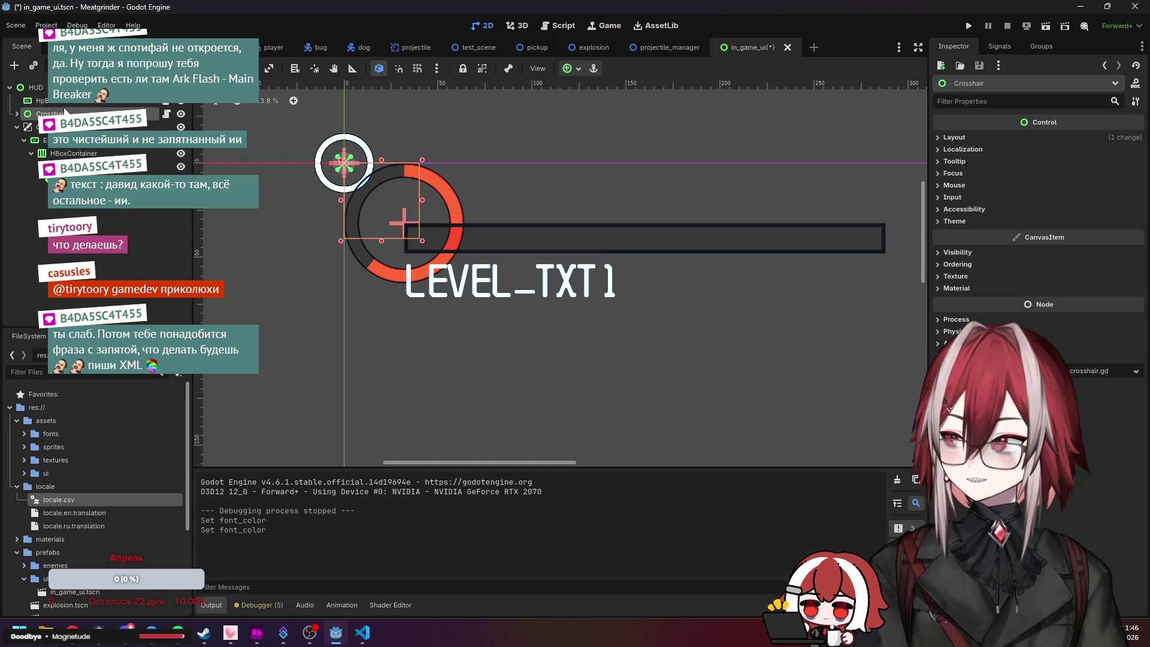
left_click(64, 101)
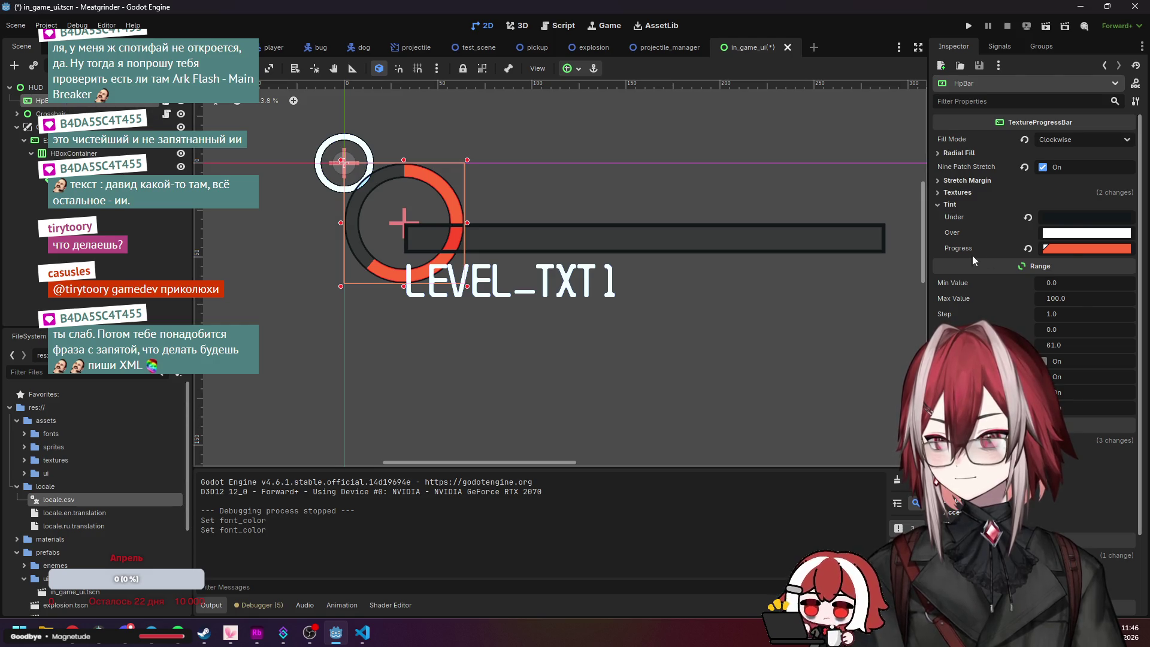
mouse_move(369, 636)
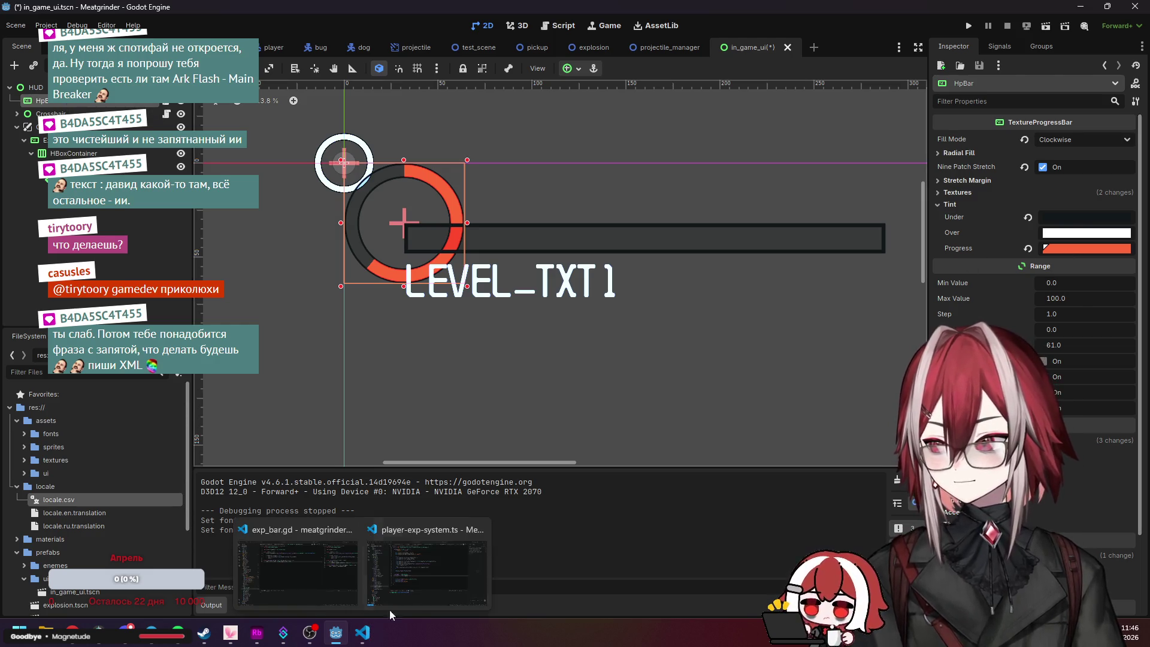
left_click(54, 114)
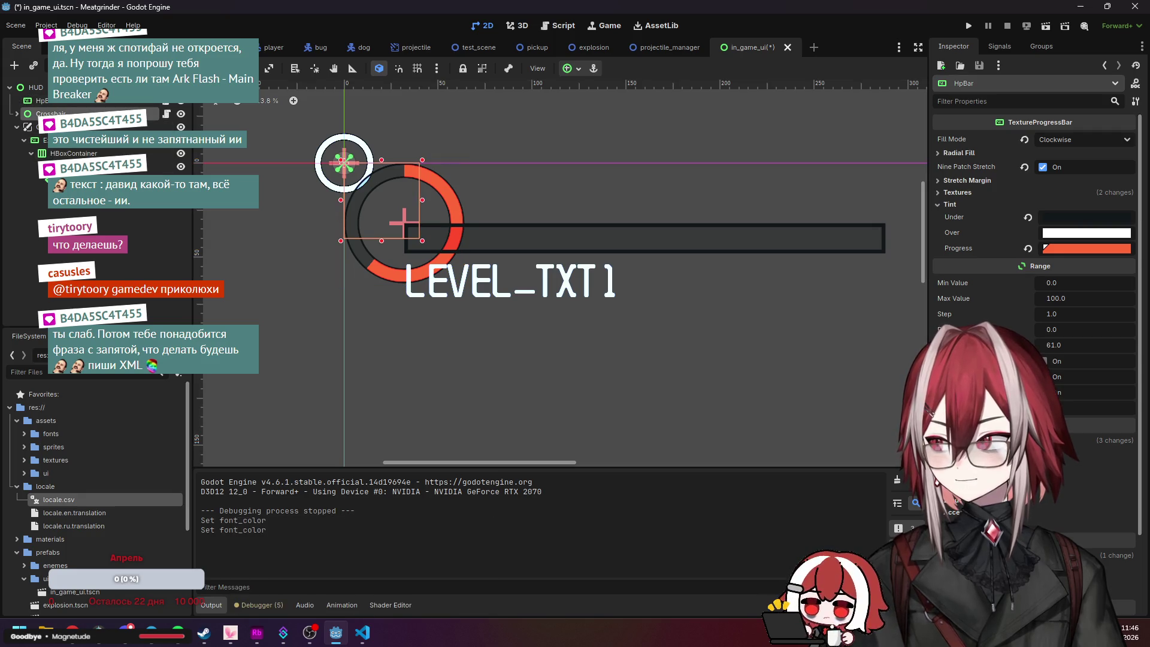
left_click(17, 114)
left_click(36, 127)
left_click(43, 140)
left_click(17, 114)
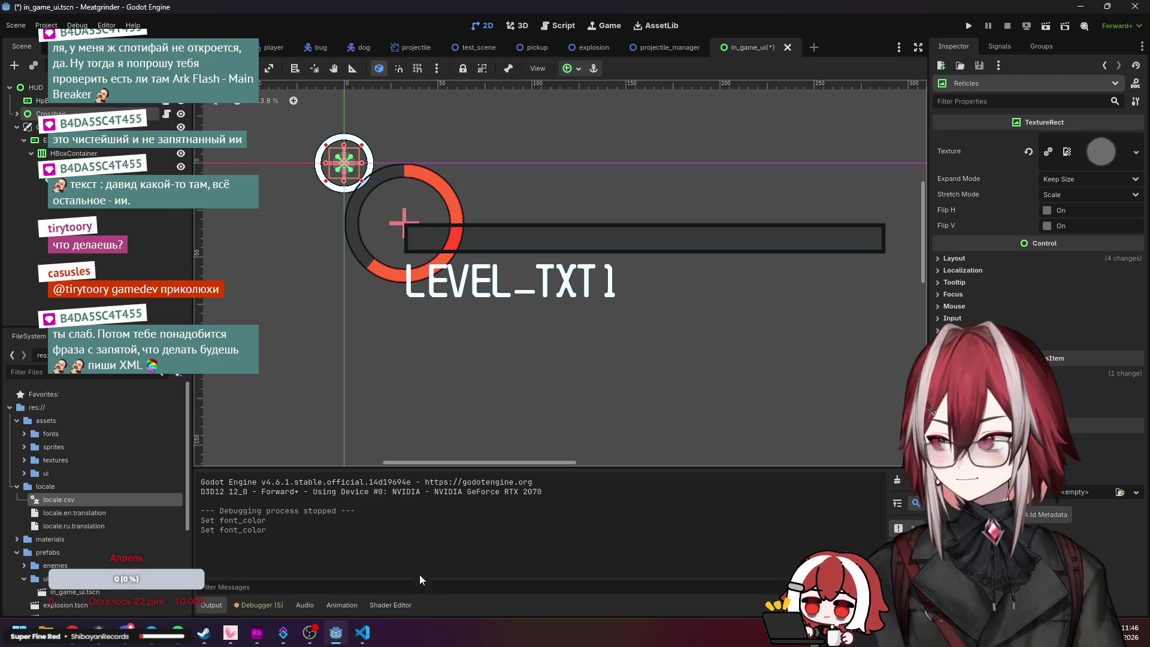
left_click(375, 637)
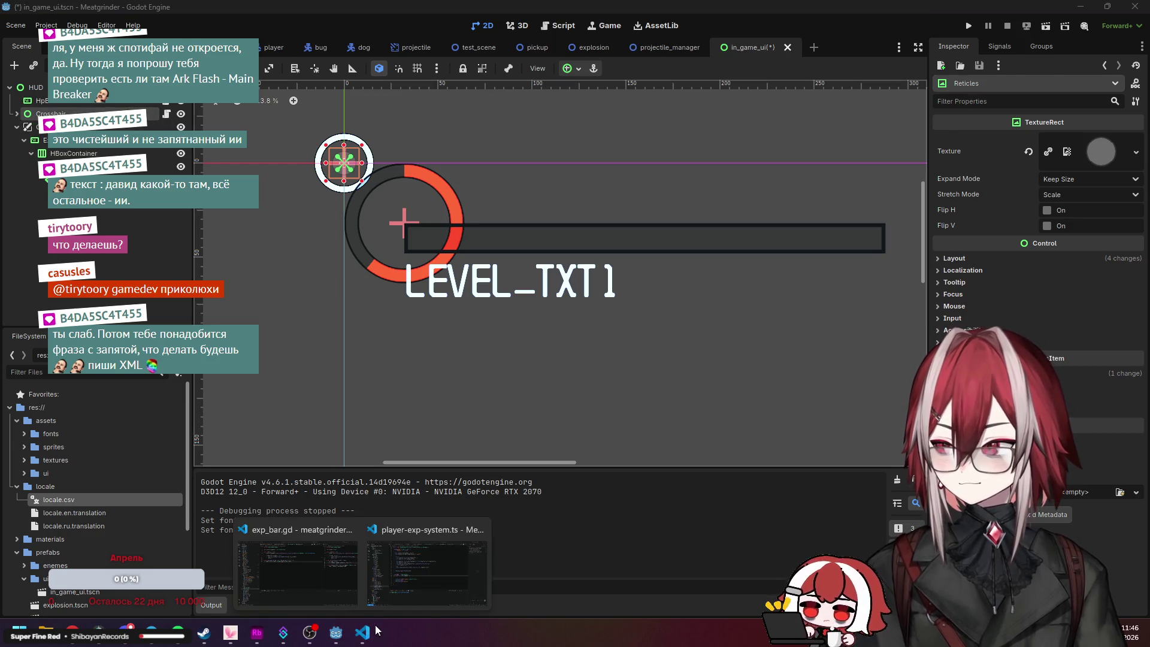
left_click(308, 558)
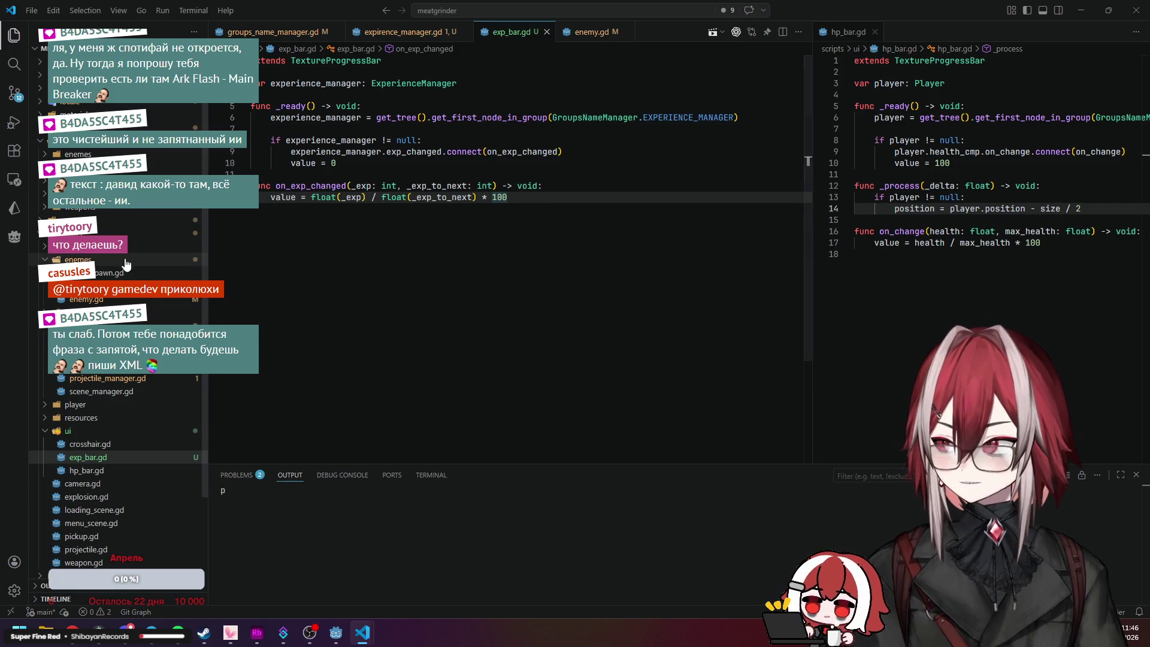
In crosshair.gd, select the on_reloading tint Color() values on line 34, then return to Godot
left_click(119, 444)
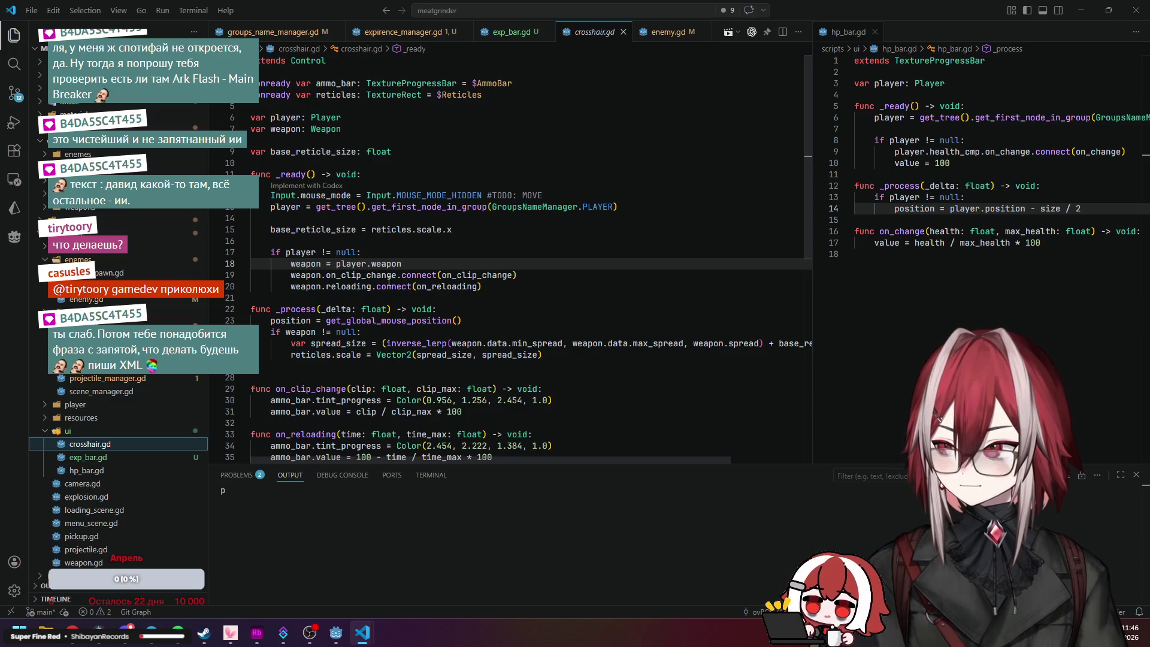
scroll(380, 278, "down", 4)
left_click(373, 325)
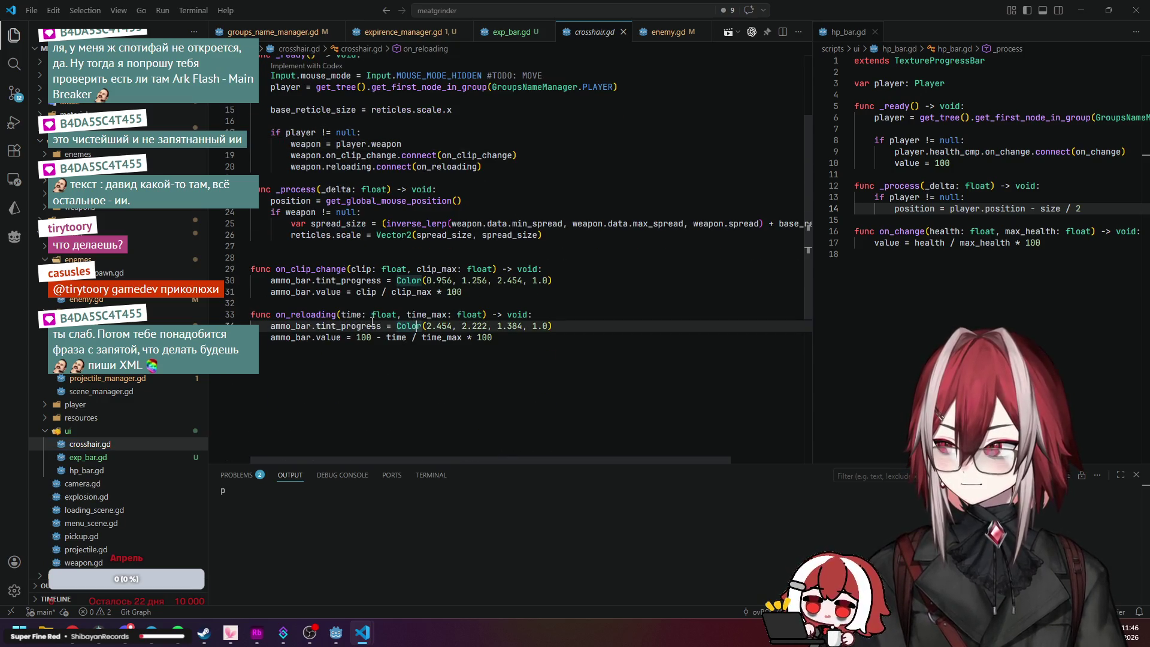
left_click(356, 281)
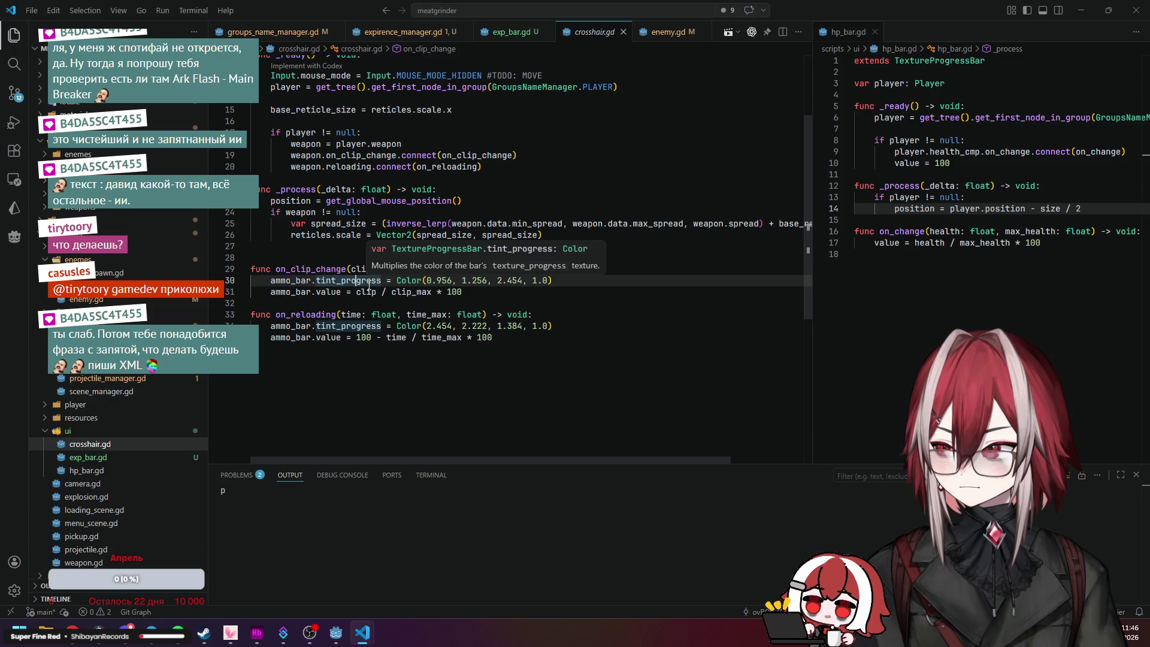
left_click(322, 270)
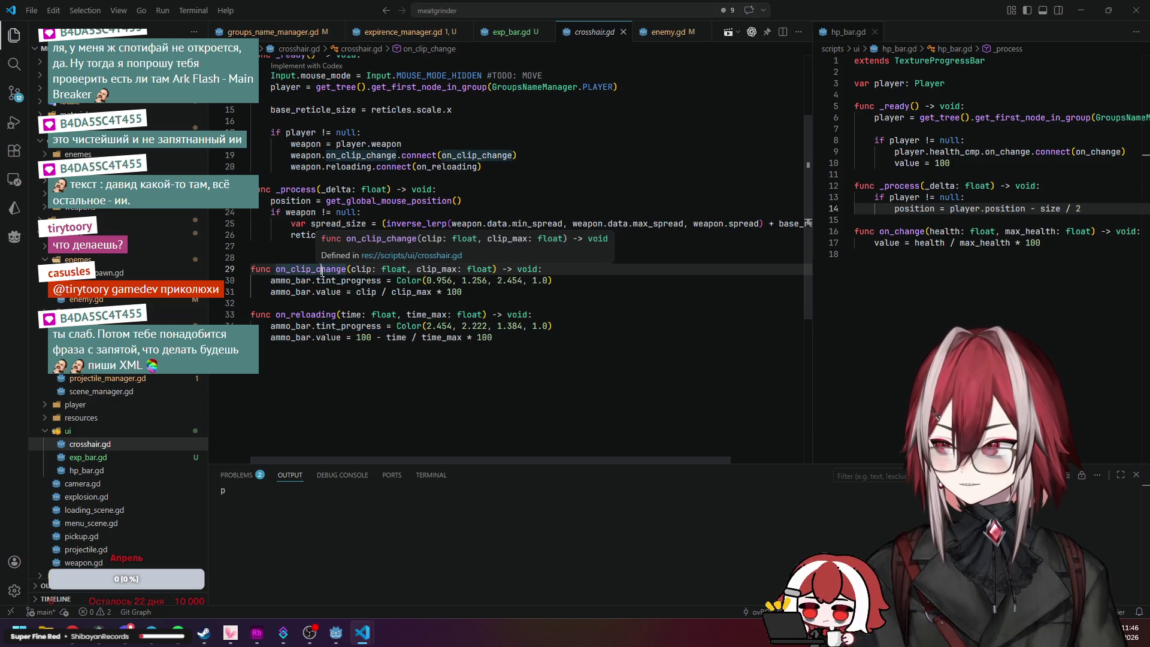
left_click(354, 325)
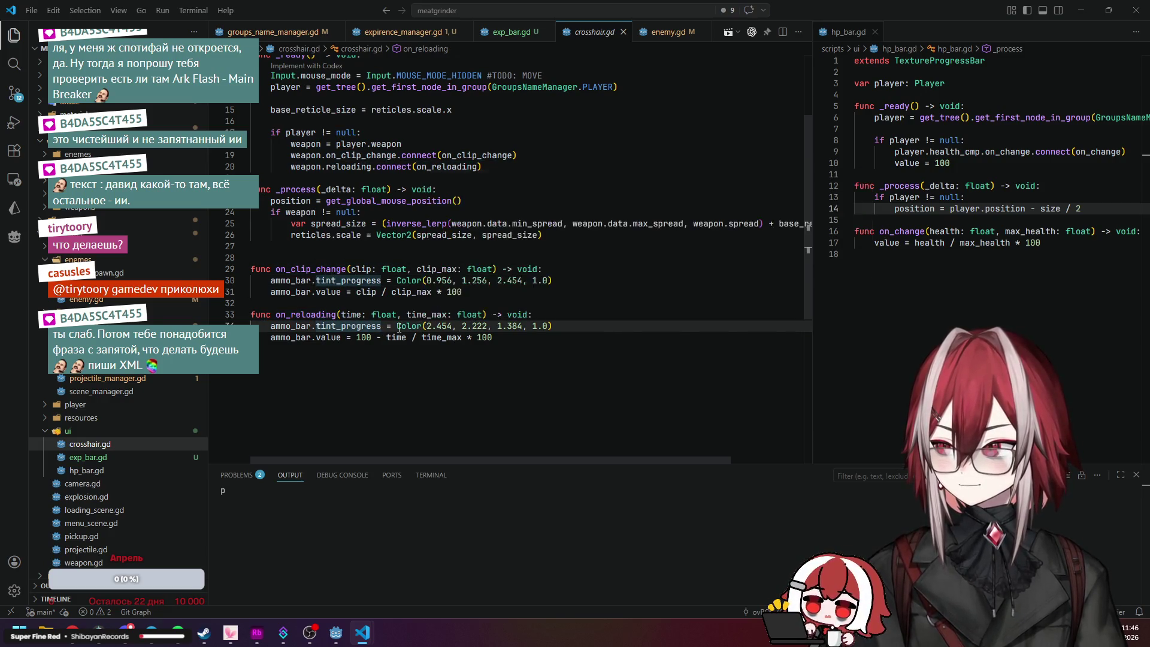
left_click_drag(426, 327, 524, 328)
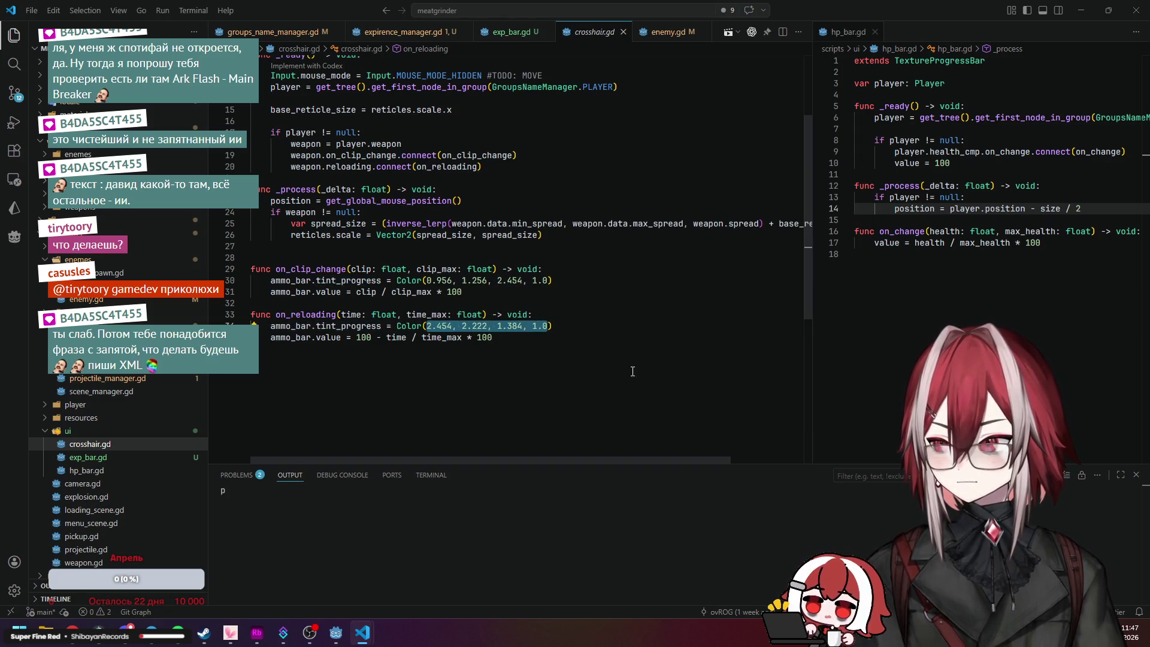
key("alt+Tab")
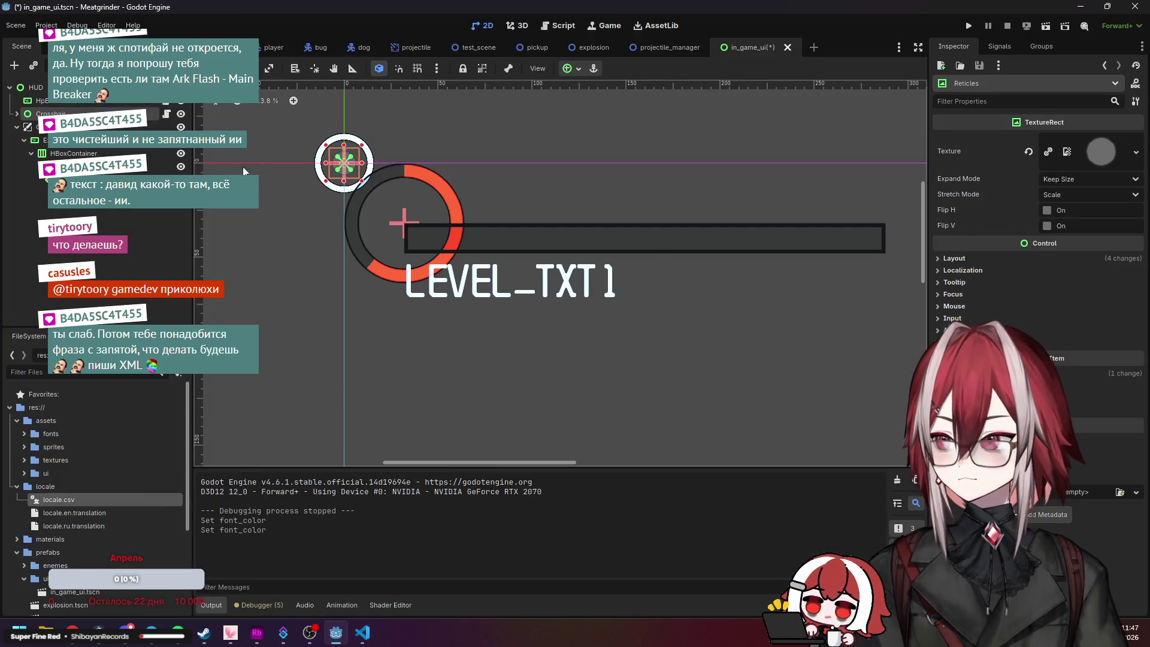
Adjust the LEVEL_TXT label's font colour in its colour picker
left_click(497, 282)
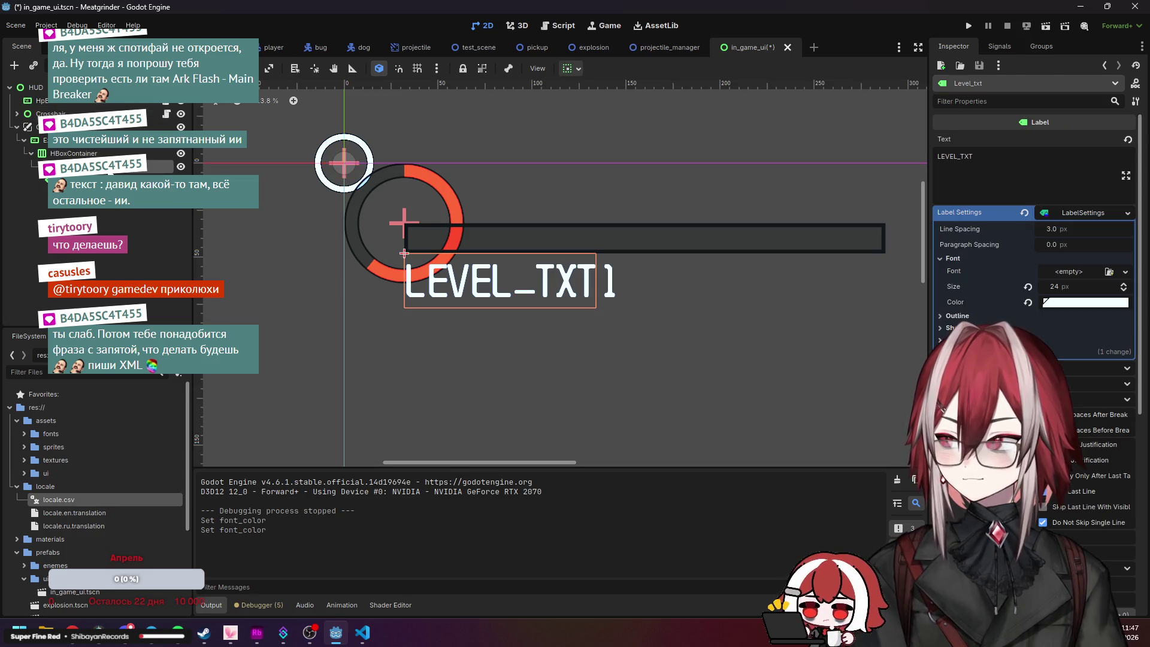
left_click(1081, 302)
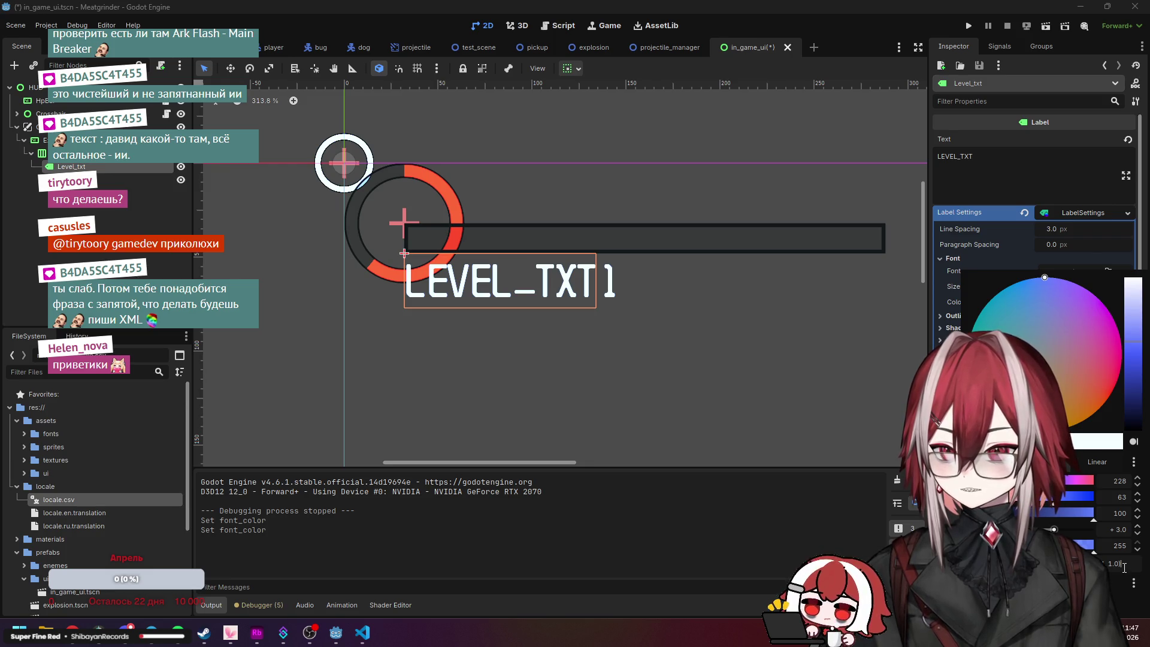
key("Return")
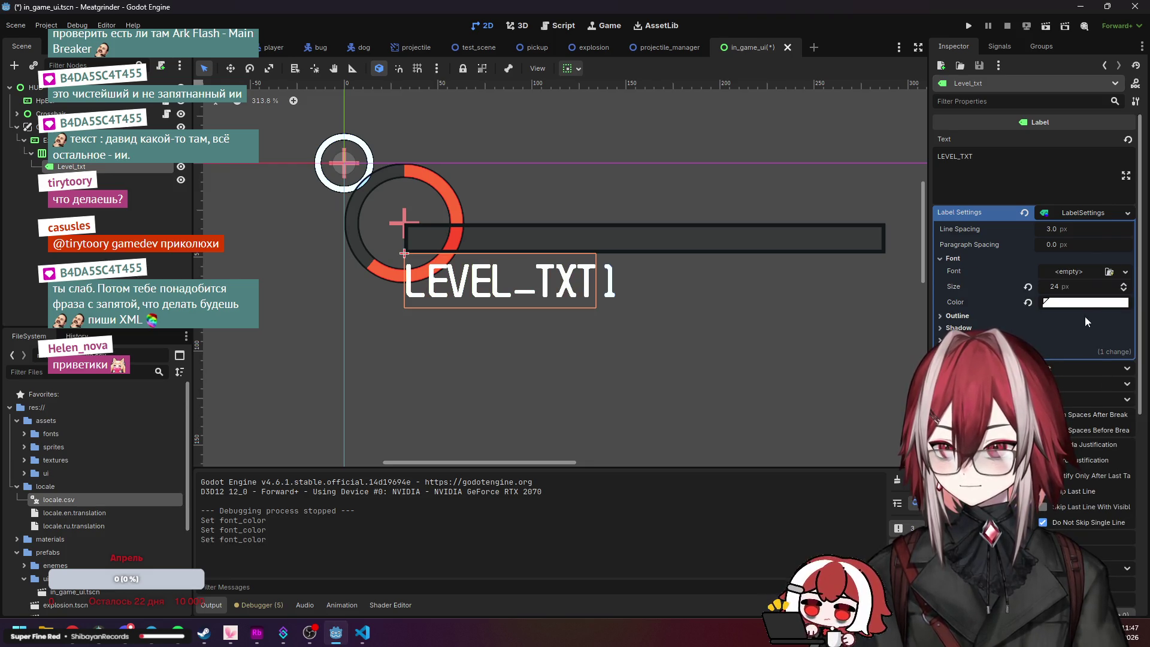
left_click(1088, 304)
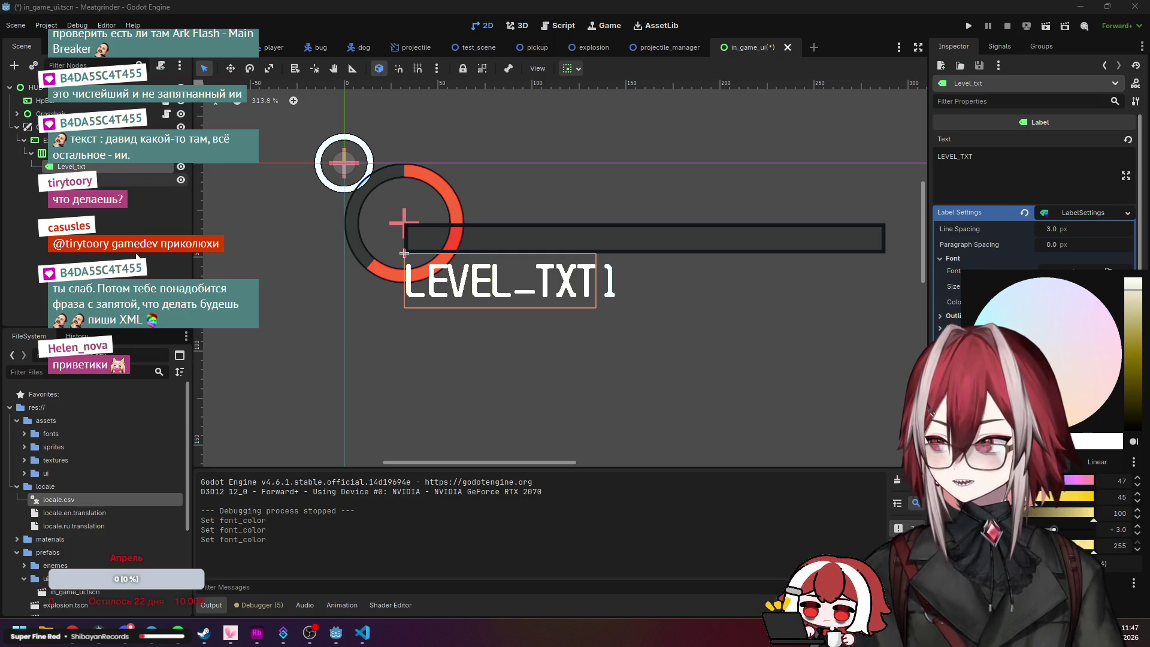
left_click(120, 179)
Give the level number the same +3.0 glowing font colour and run the game
left_click(120, 180)
left_click(1078, 305)
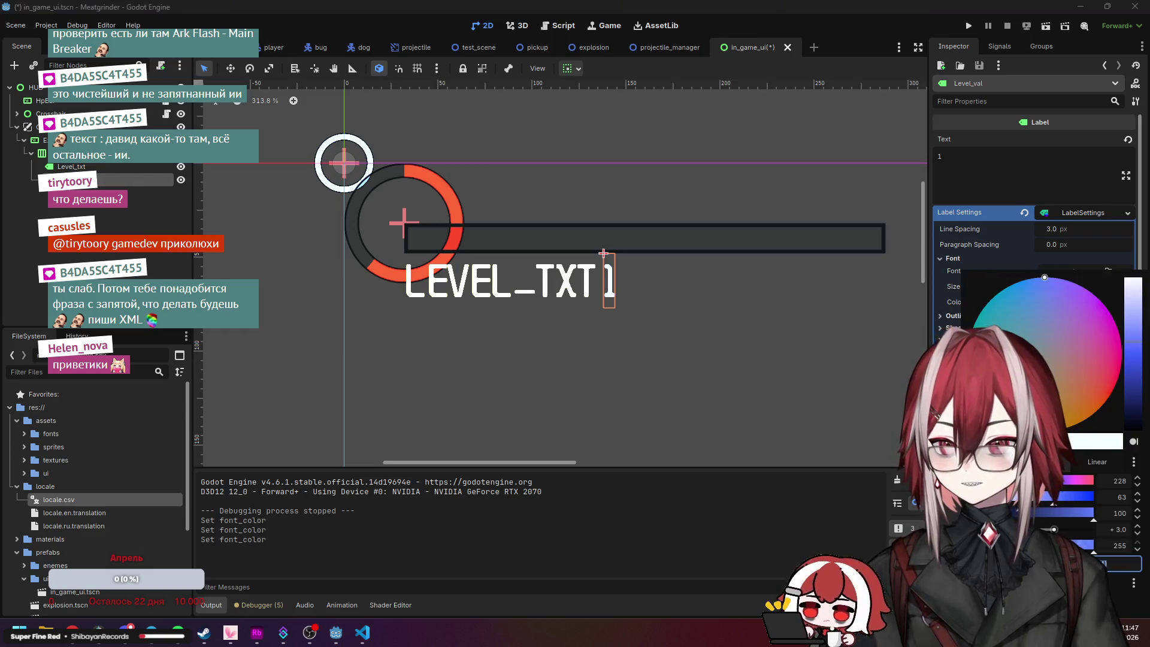
left_click(1031, 353)
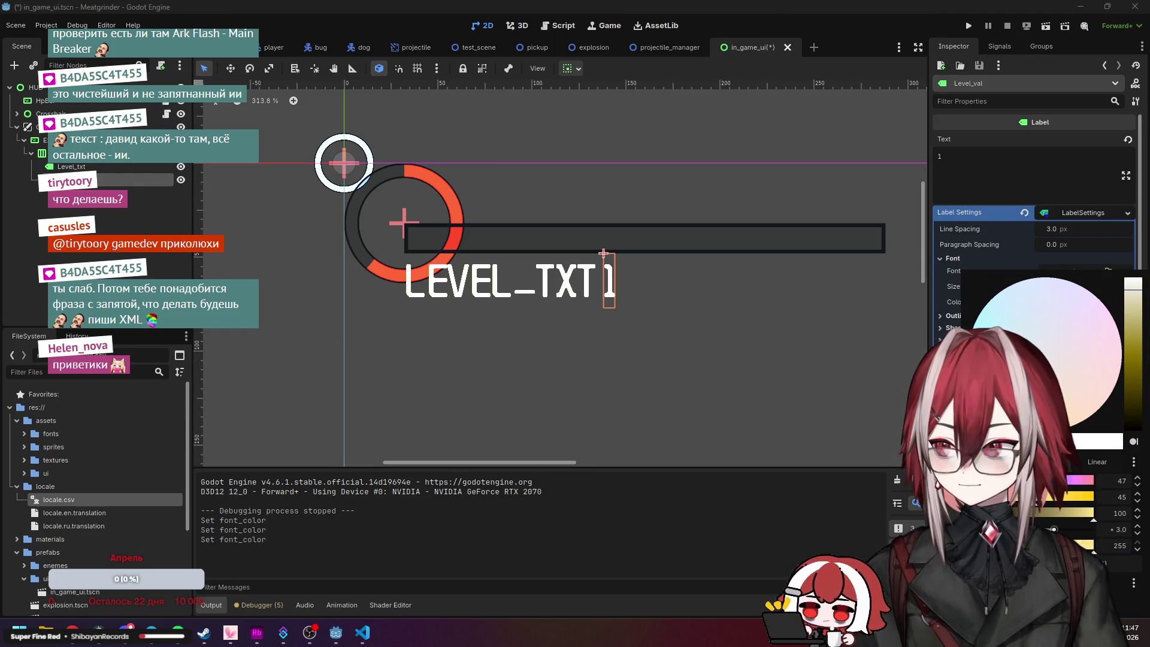
left_click(987, 31)
left_click(974, 25)
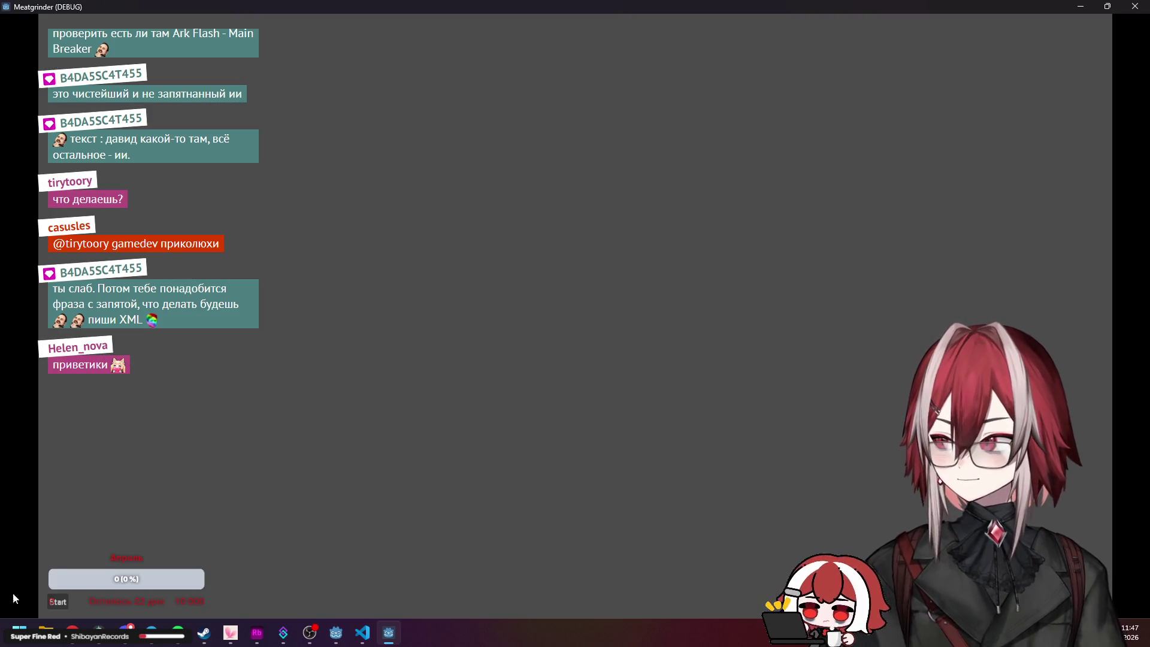
left_click(57, 601)
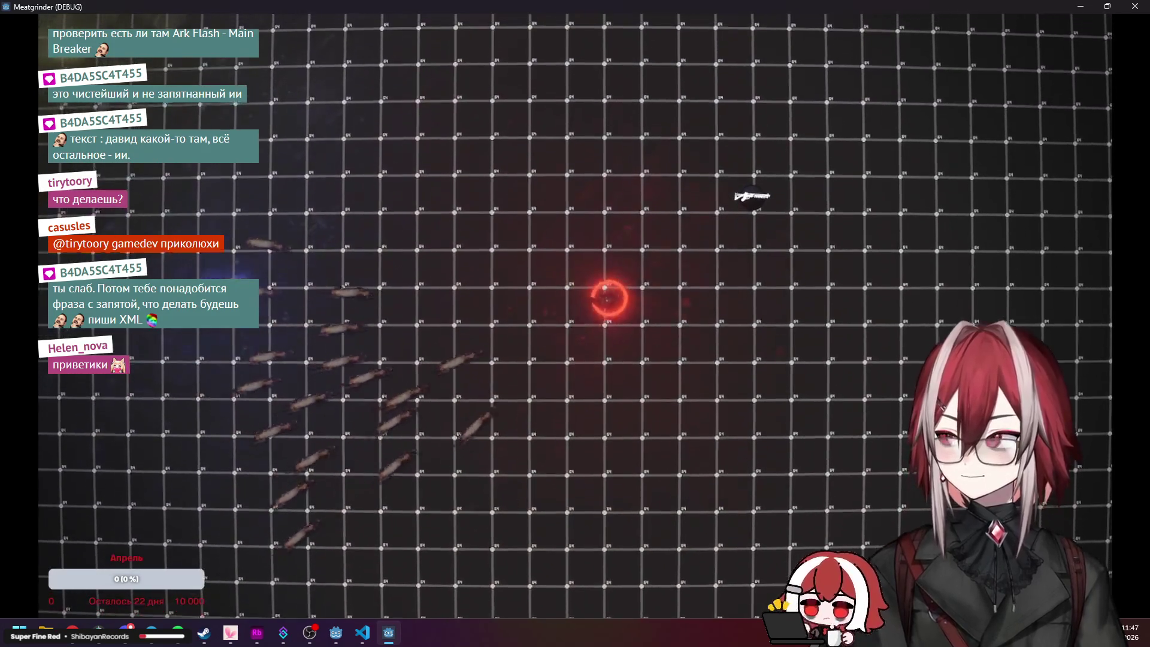
key("d")
left_click(399, 306)
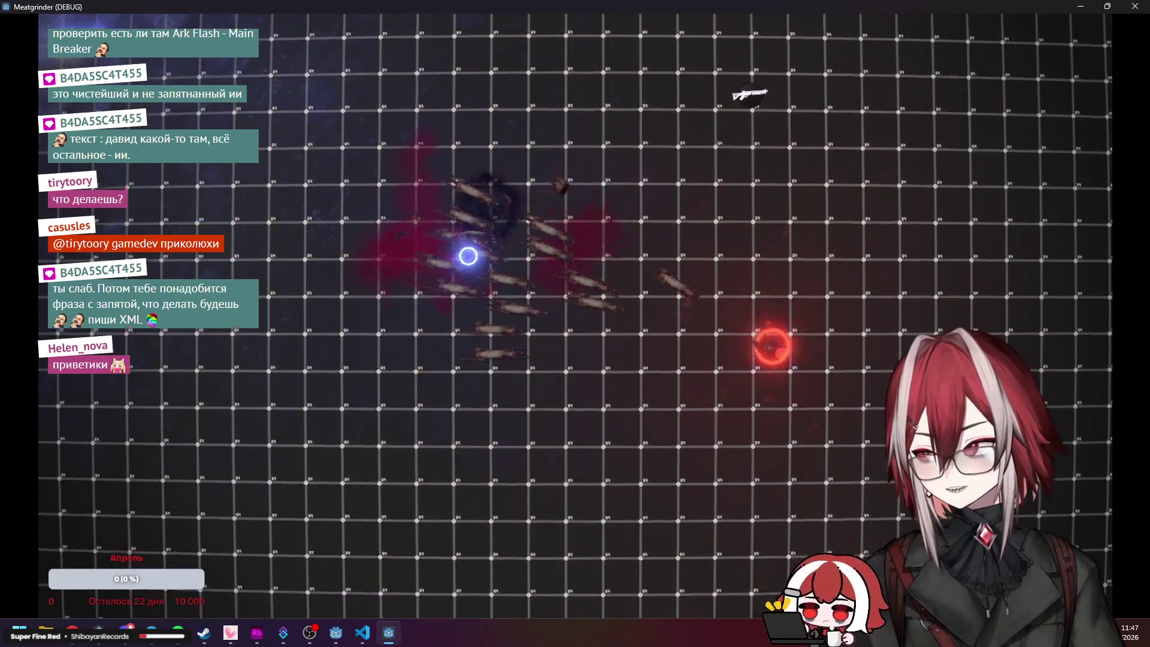
left_click(534, 192)
key("a")
key("s")
key("a")
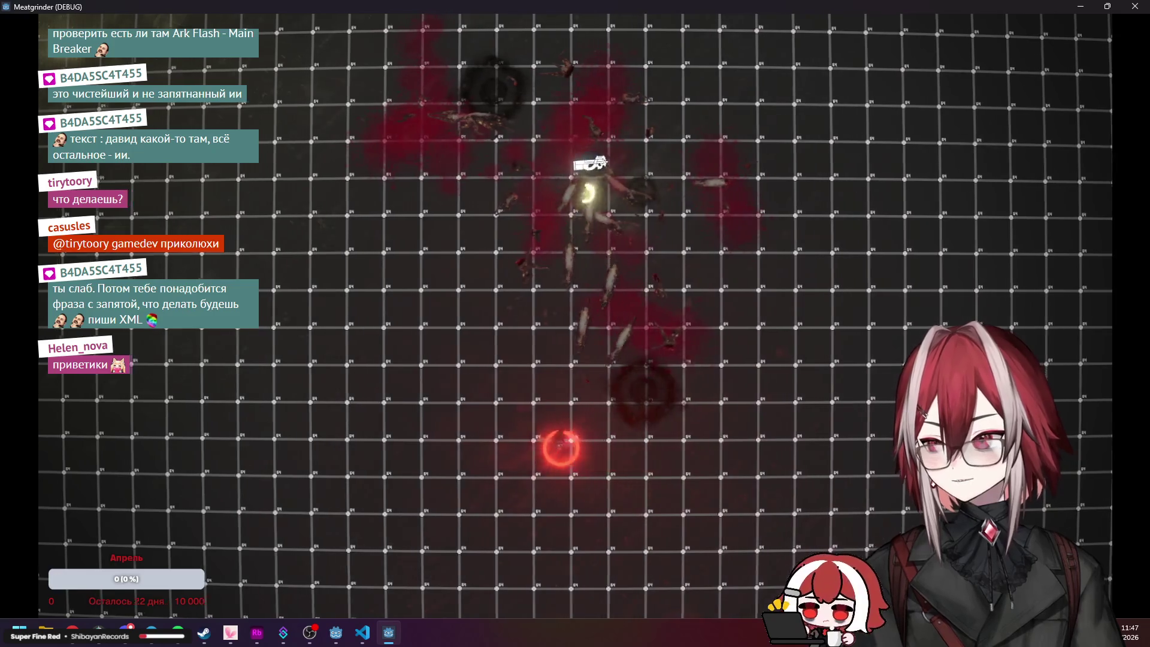
left_click(706, 277)
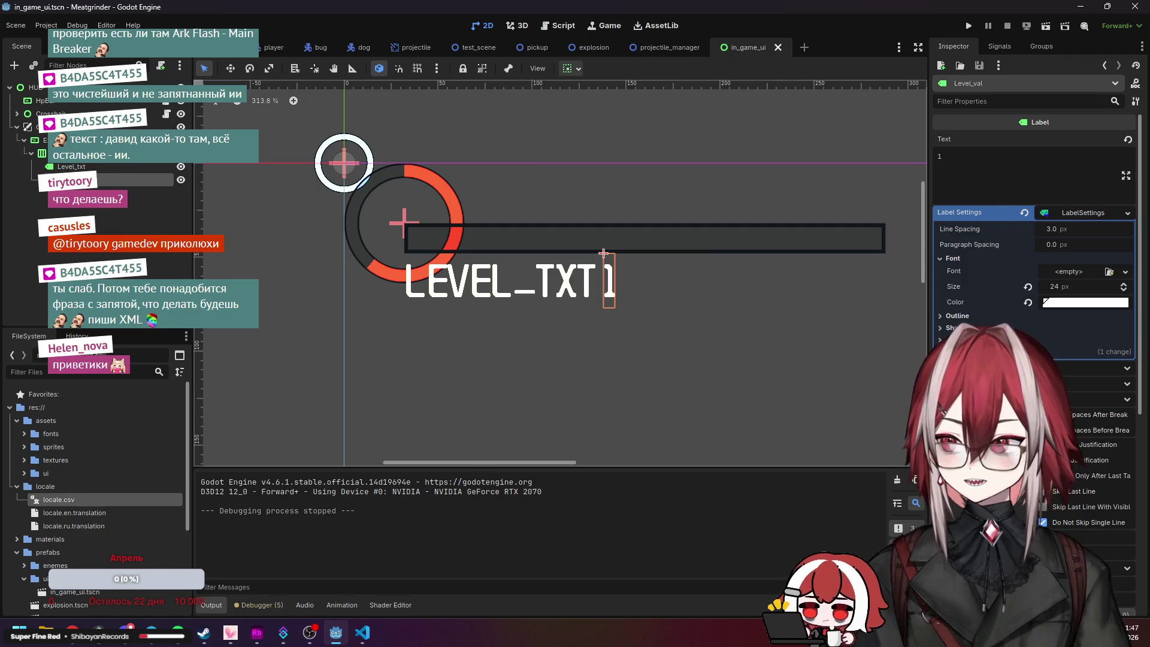
Set the LEVEL_TXT and level number LabelSettings font colours to pale yellow, then run with F5
left_click(72, 166)
left_click(1072, 303)
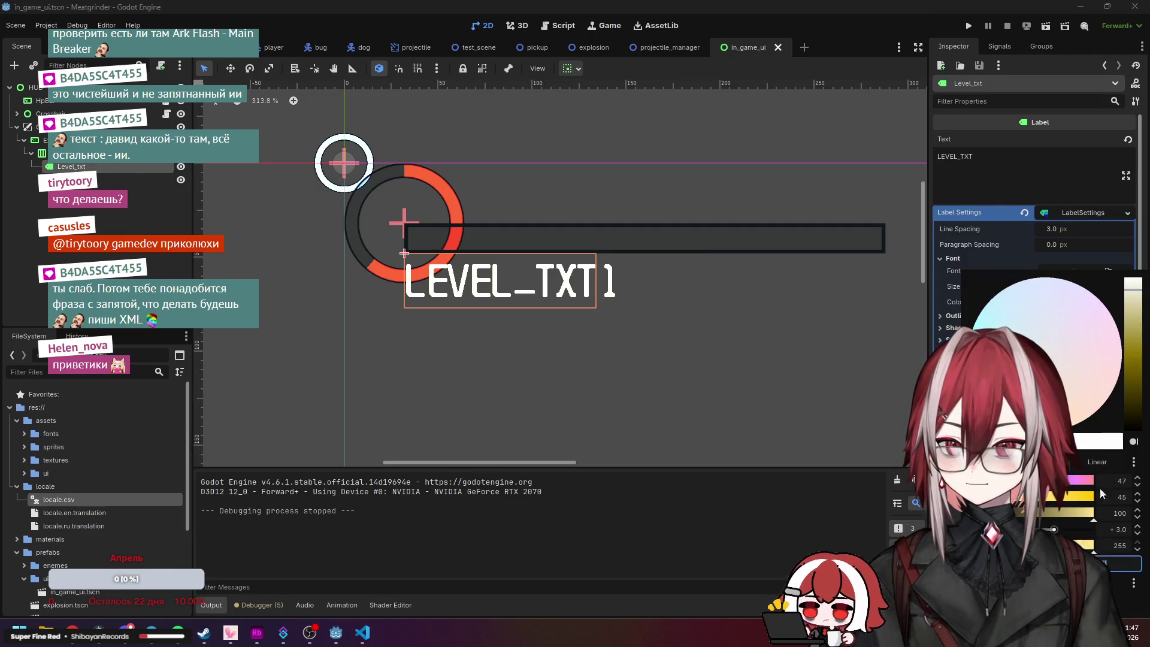
left_click(1149, 557)
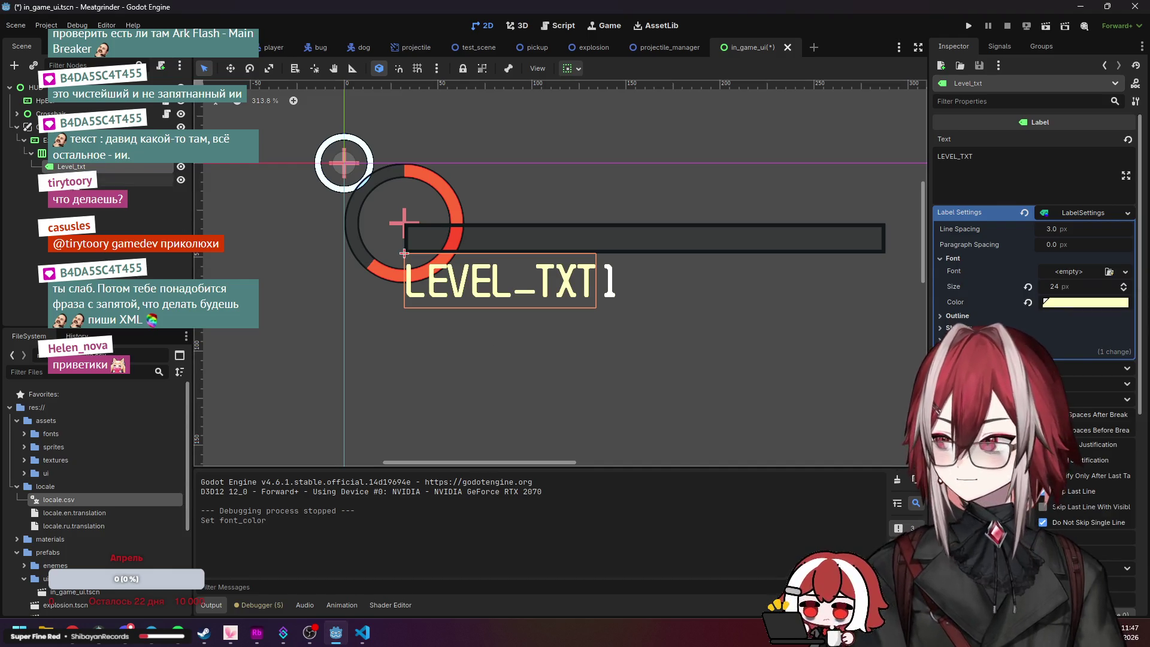
left_click(609, 280)
left_click(1085, 302)
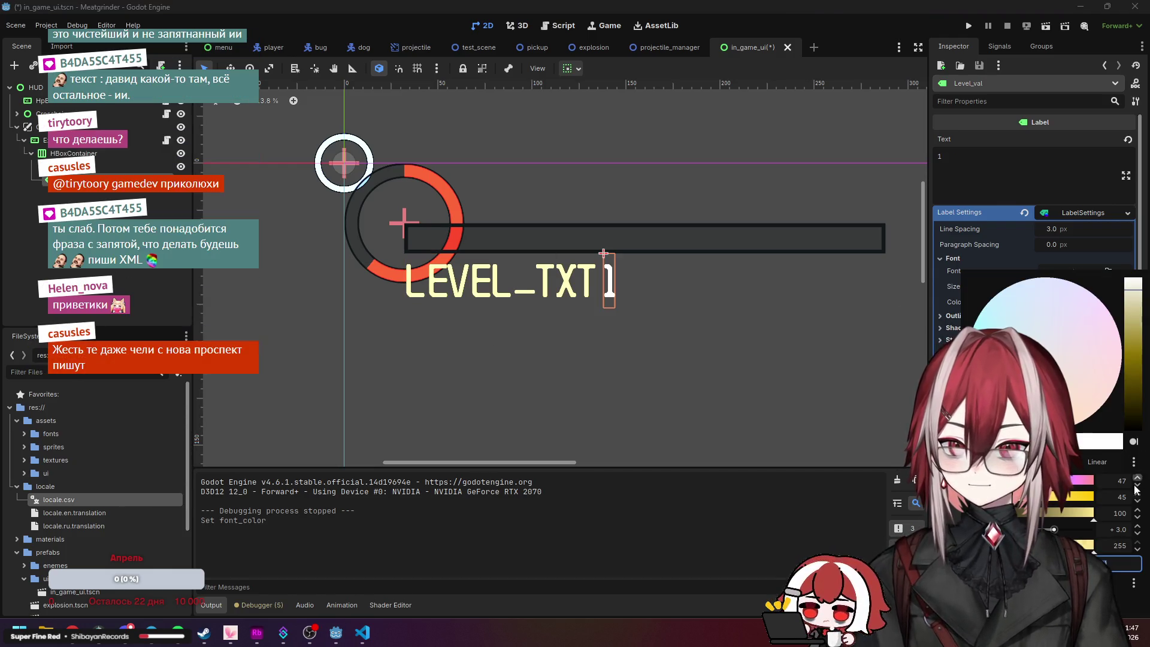
left_click(1121, 532)
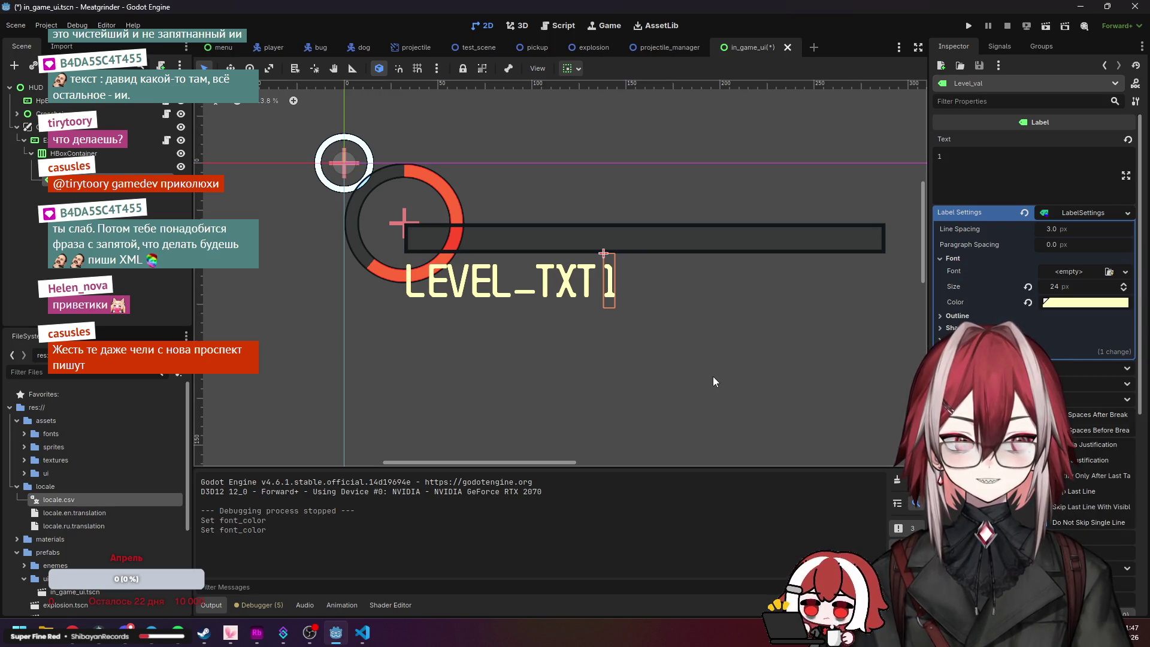
key("F5")
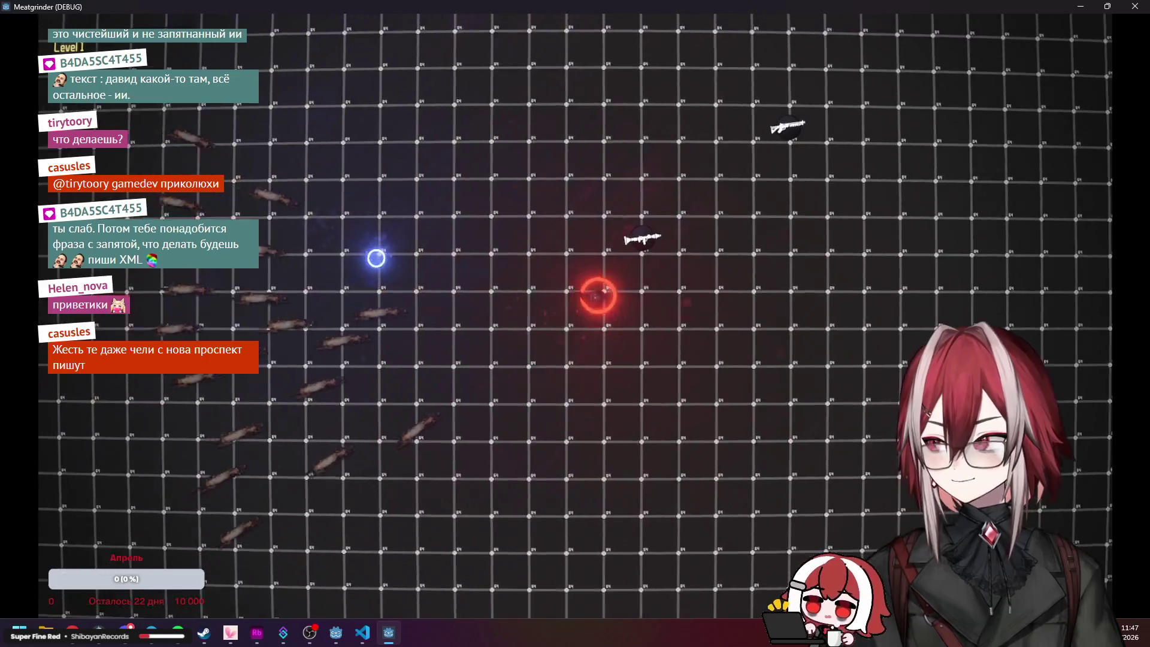
Fight the enemy swarm by moving with WASD and shooting, then stop the game with F8
key("d")
left_click(329, 339)
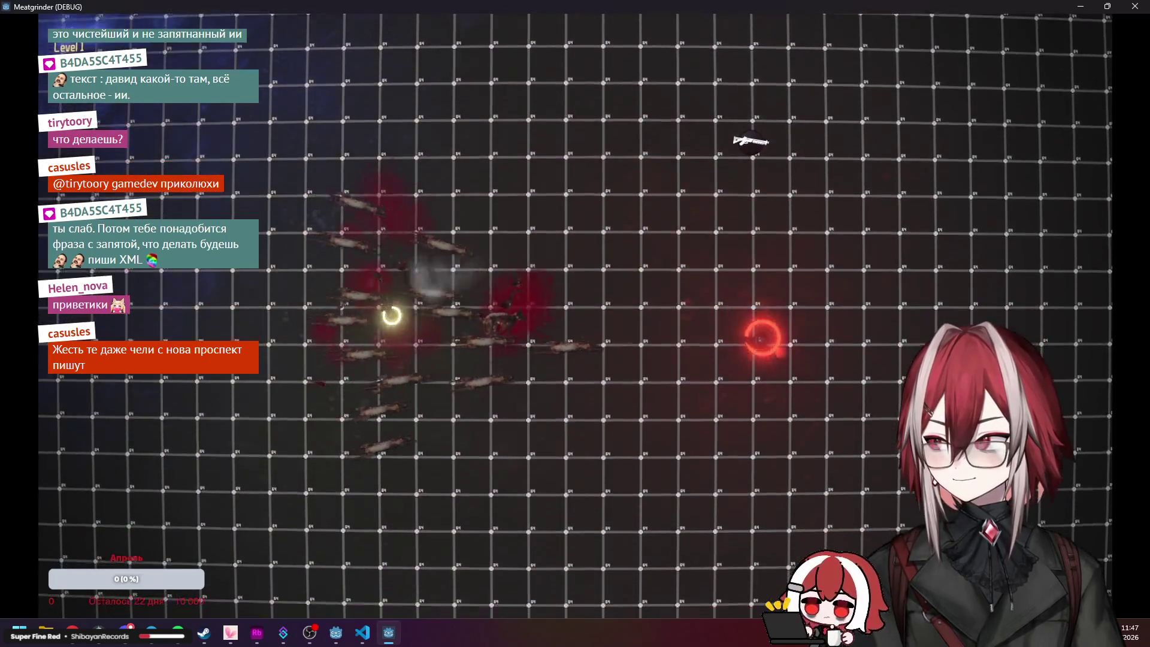
key("s")
key("a")
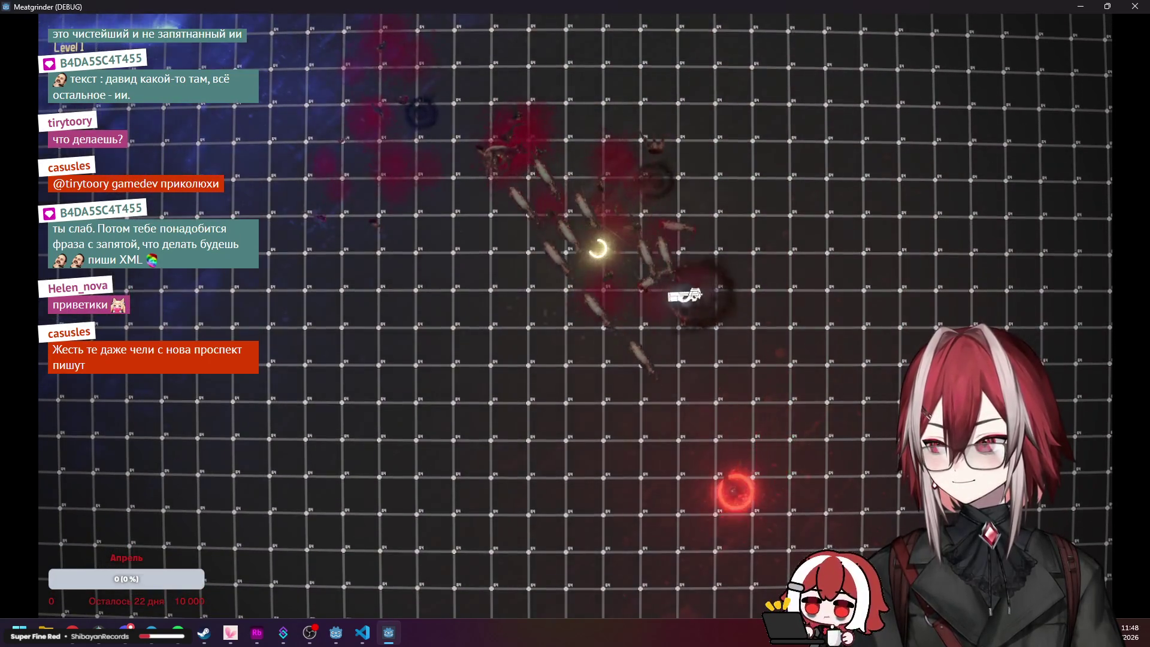
left_click(598, 252)
key("a")
left_click(598, 251)
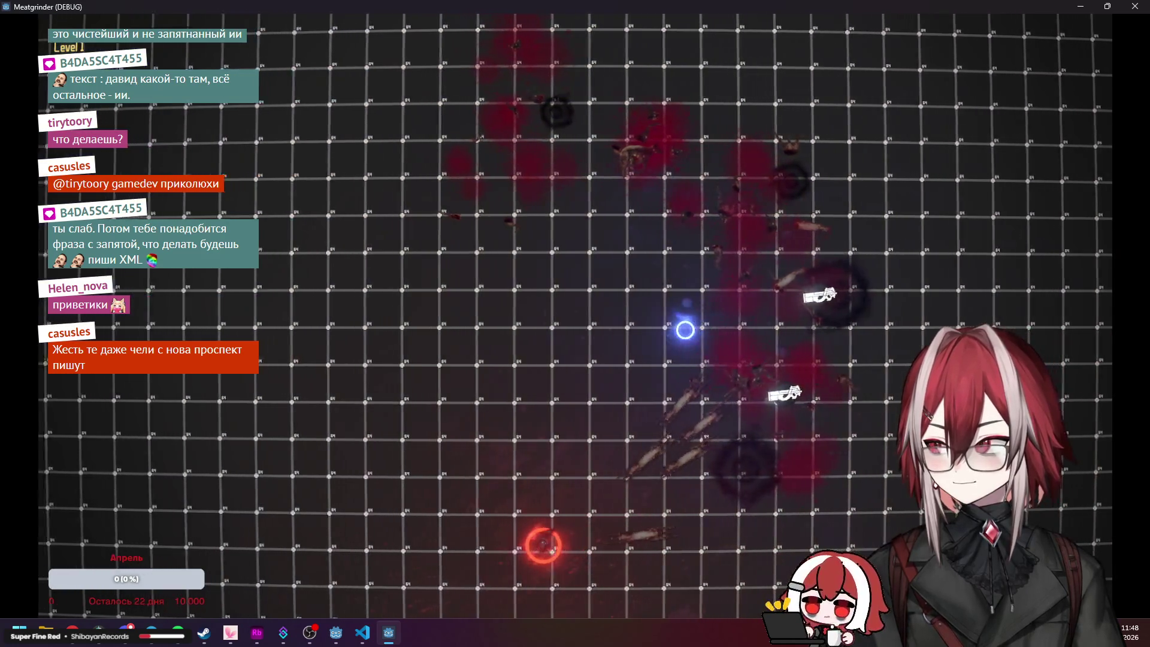
key("w")
key("a")
left_click(531, 477)
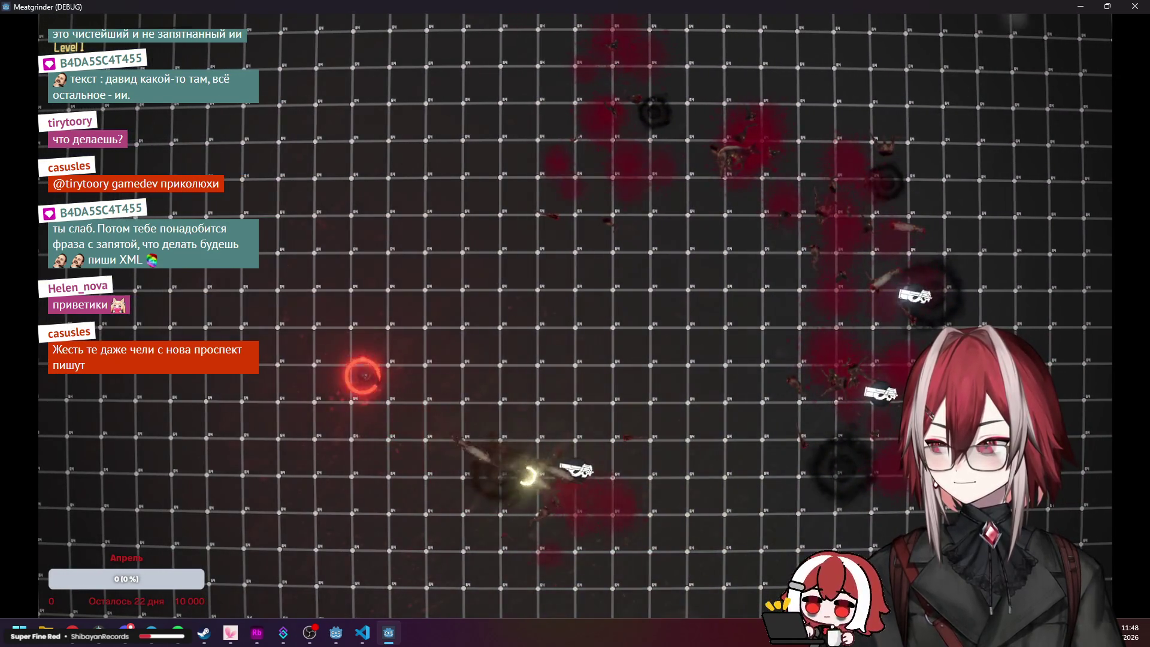
key("w")
key("d")
left_click(454, 360)
key("d")
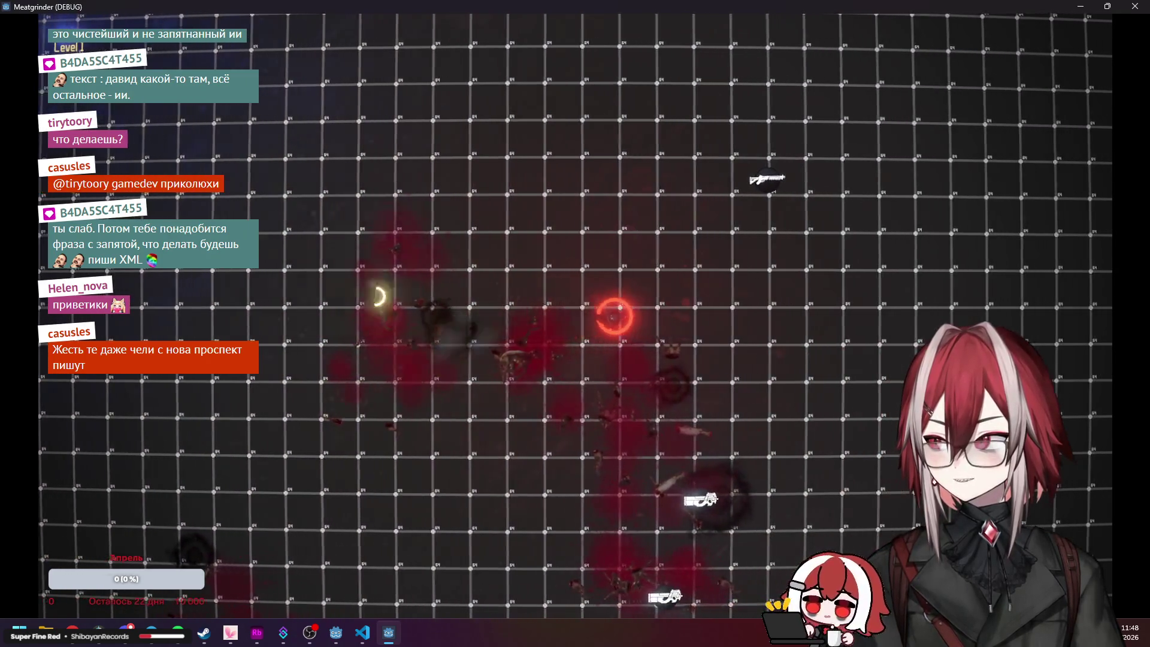
key("F8")
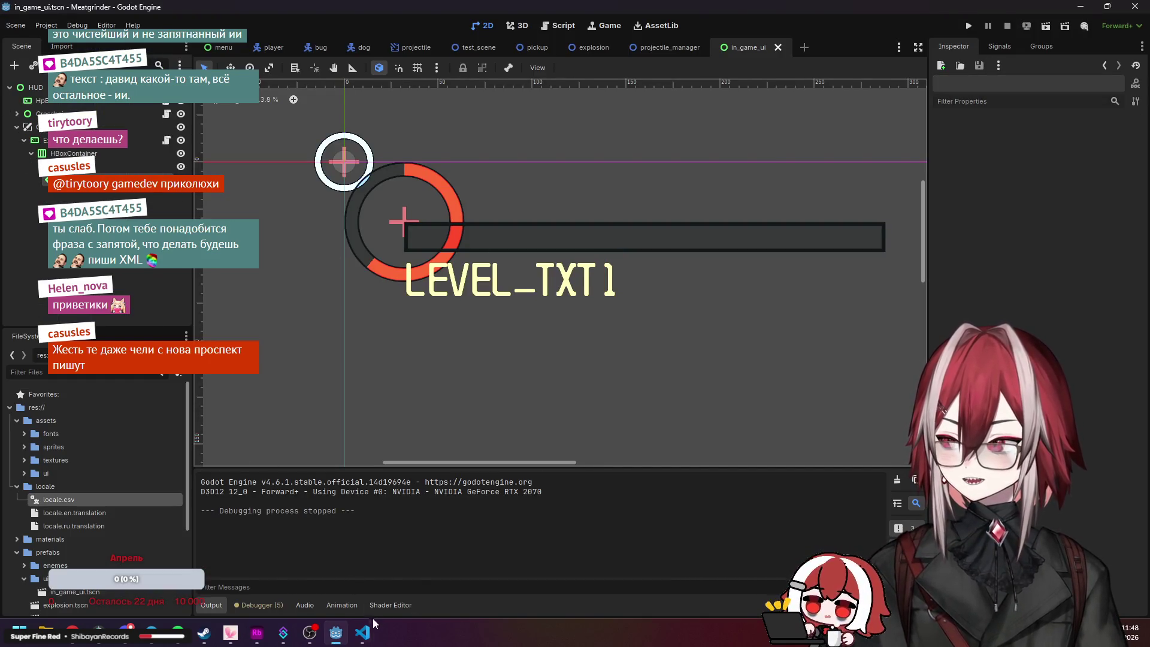
Open exp_bar.gd in VS Code and add a blank line below the extends line
mouse_move(363, 629)
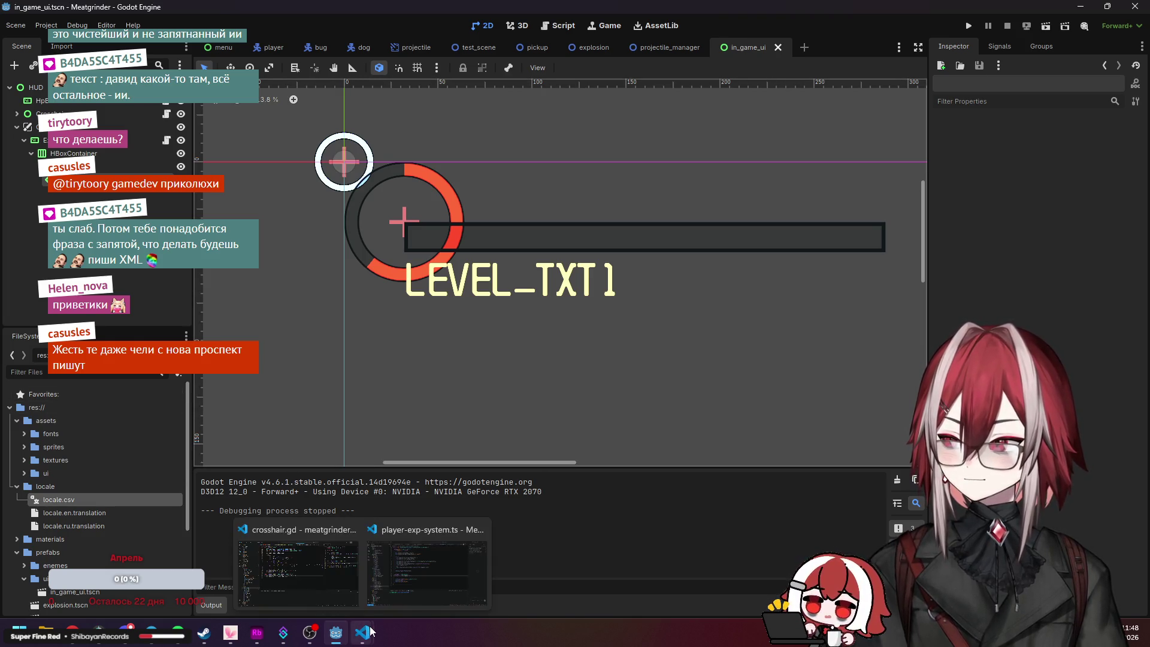
left_click(334, 576)
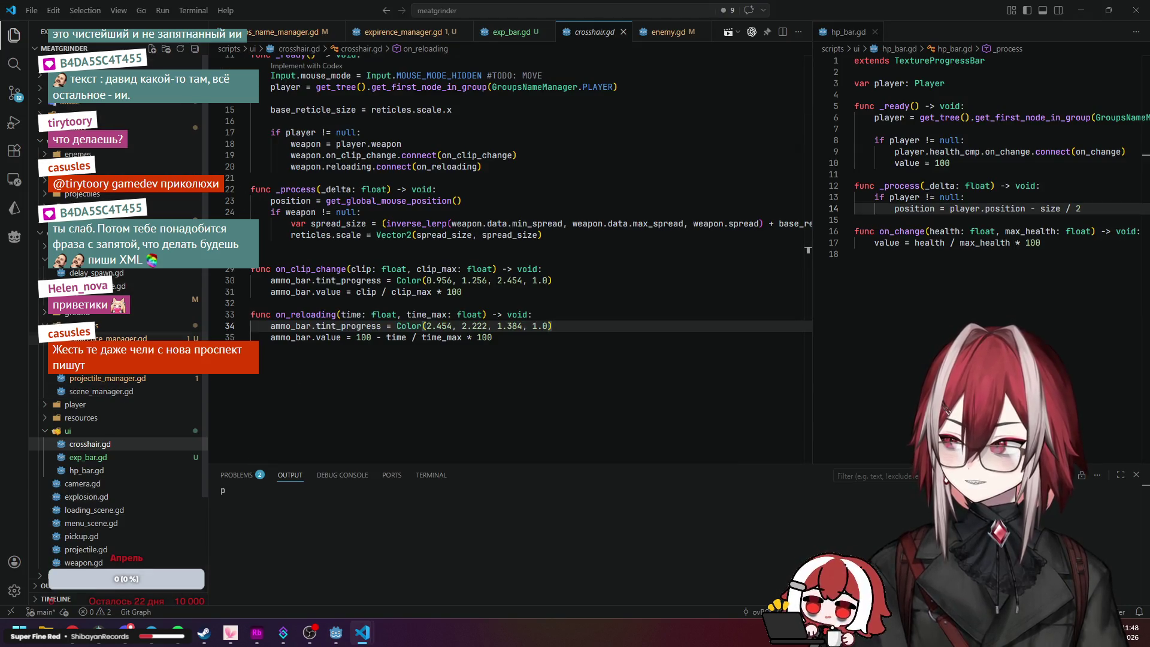
left_click(107, 457)
left_click(378, 255)
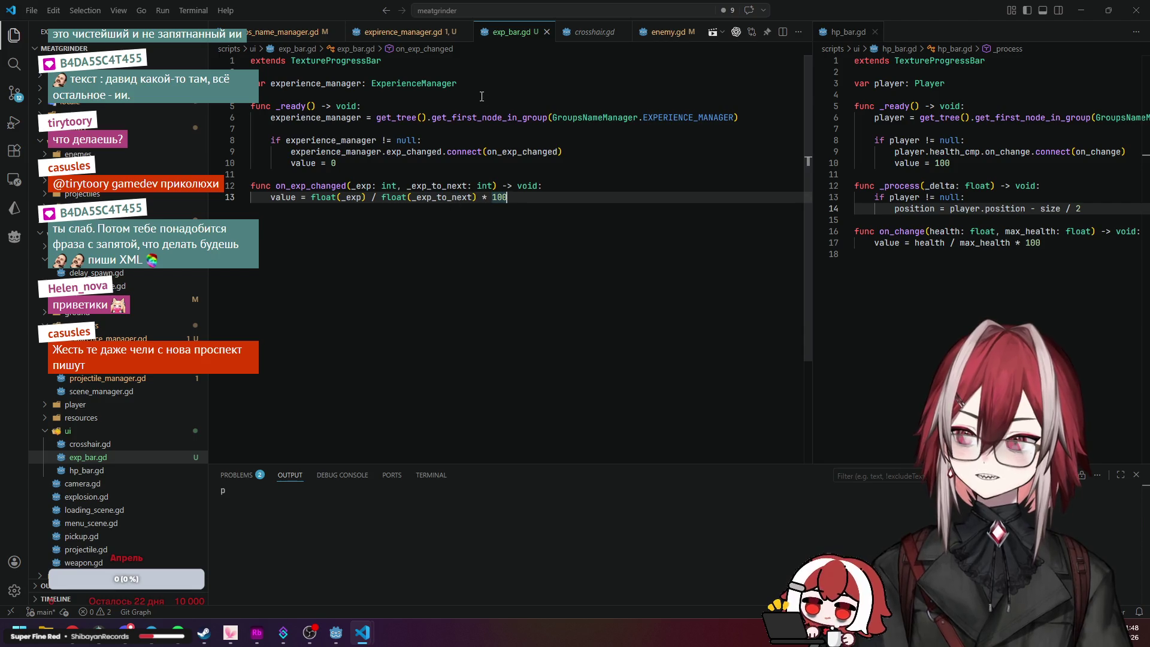
left_click(520, 96)
key("Return")
key("BackSpace")
left_click(413, 71)
key("Return")
key("Return")
key("Up")
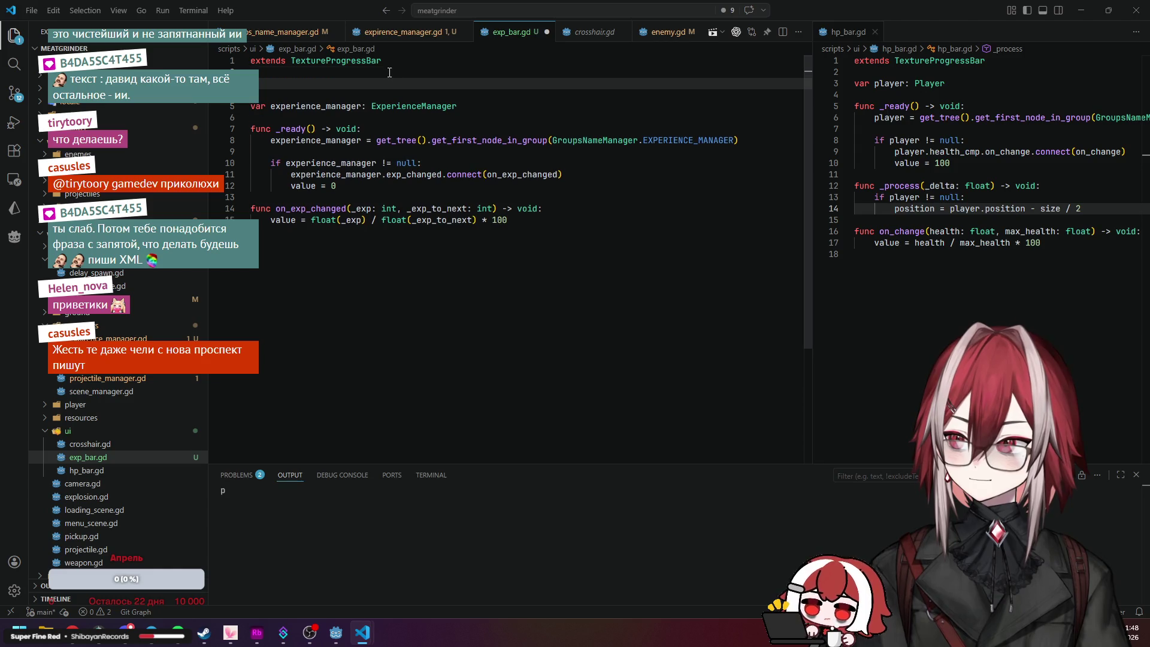
type("@onready l")
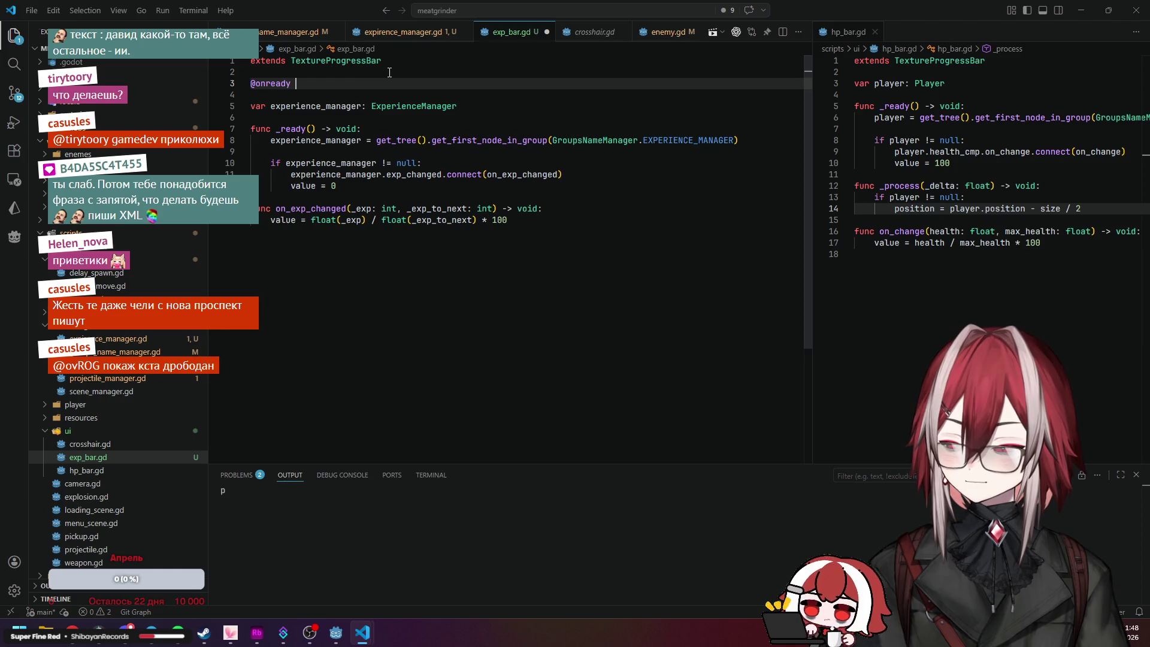
type("evel_label: Label = $LevelLabel")
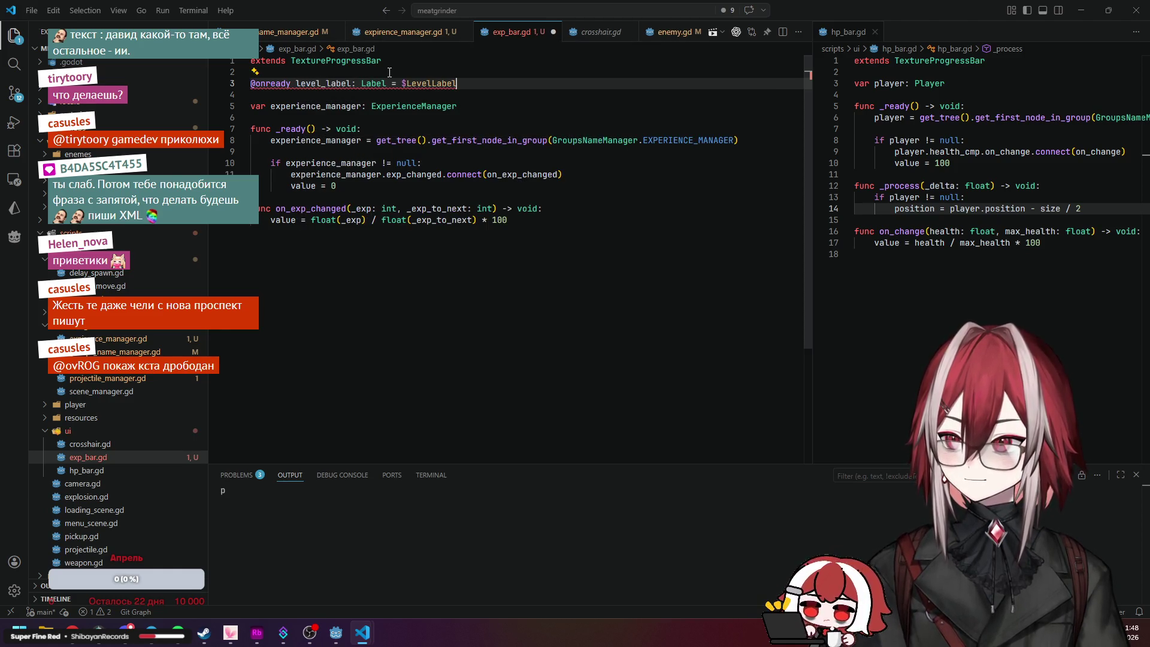
double_click(409, 84)
key("BackSpace")
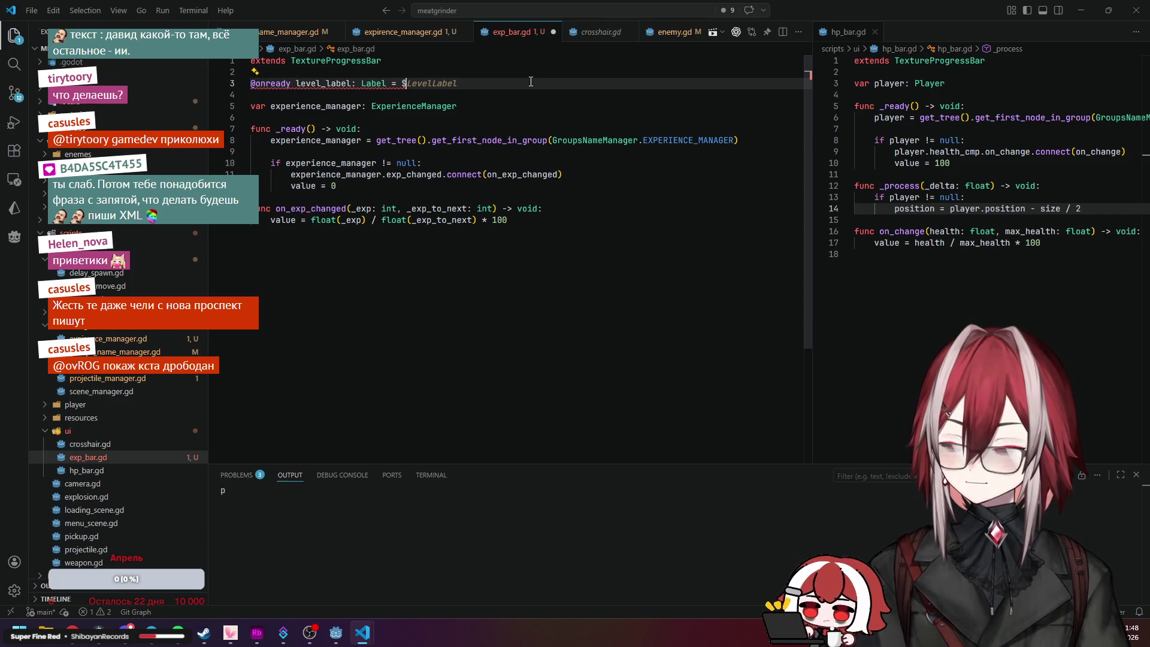
type("Le")
key("alt+Tab")
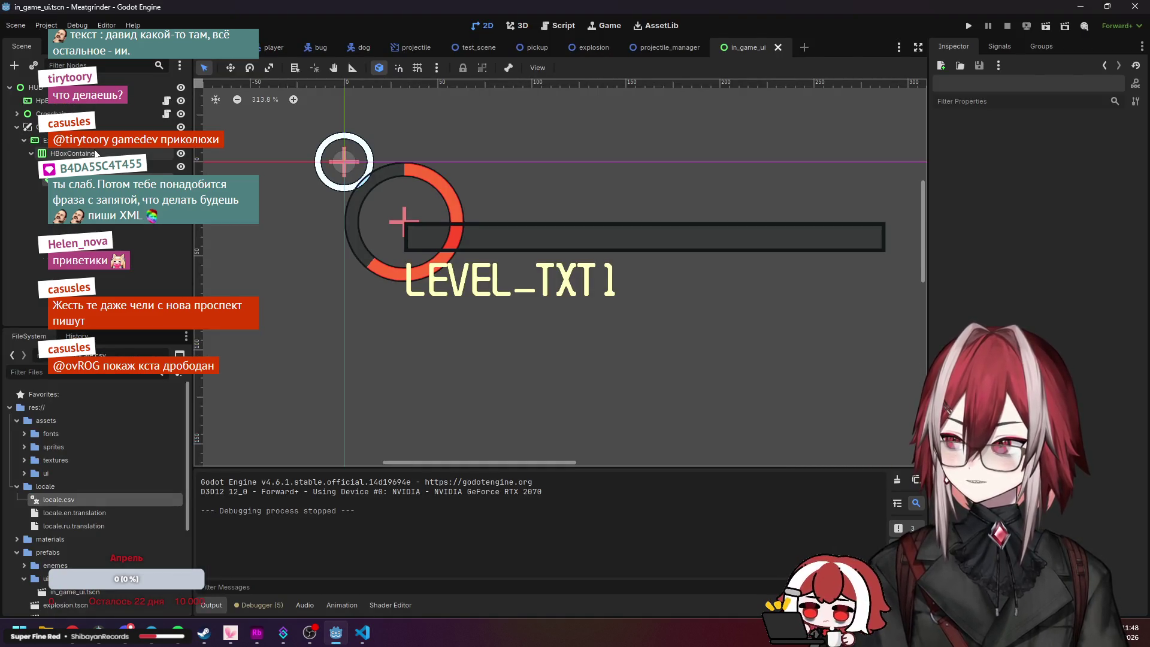
key("alt+Tab")
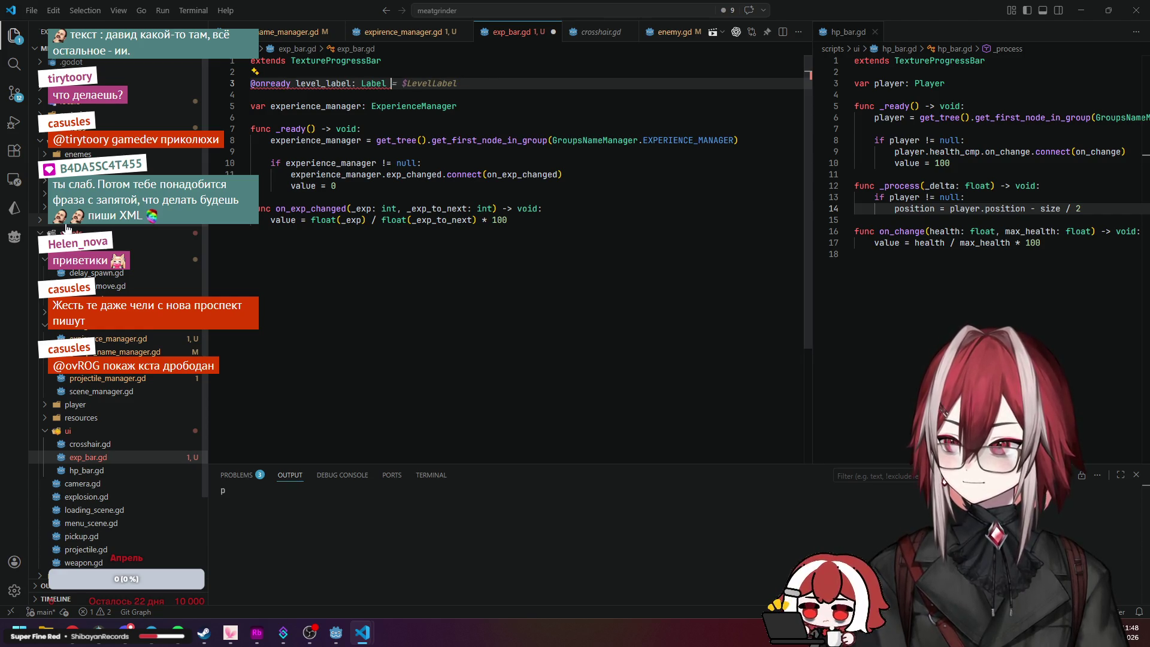
left_click(452, 83)
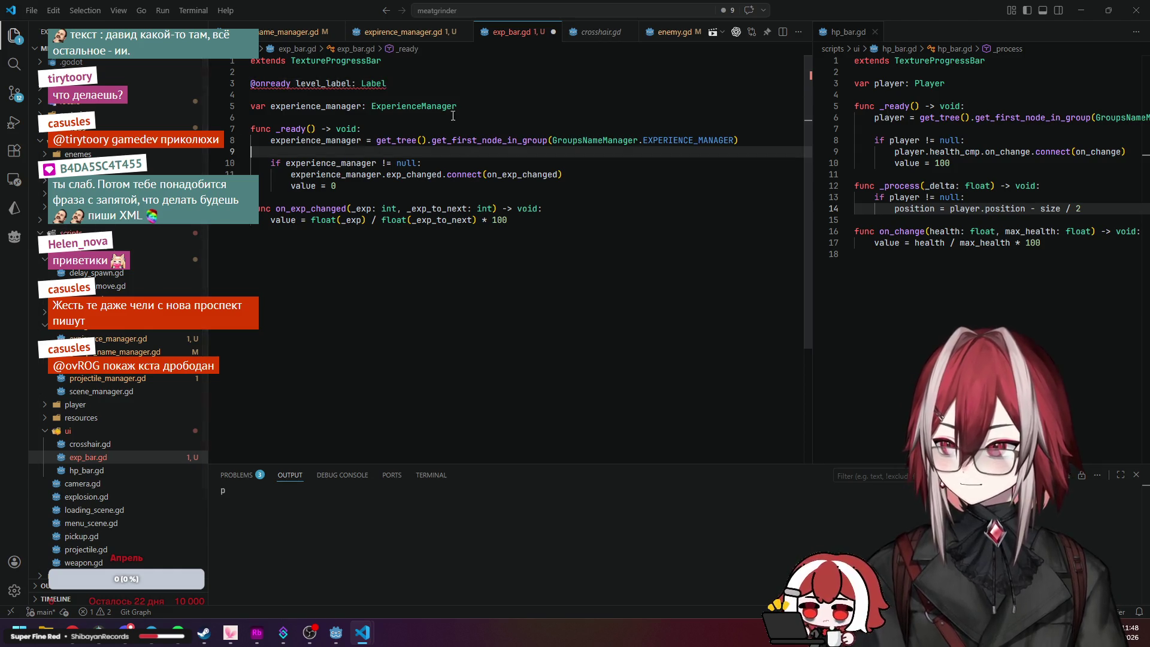
key("ctrl+BackSpace")
key("ctrl+BackSpace")
key("ctrl+BackSpace")
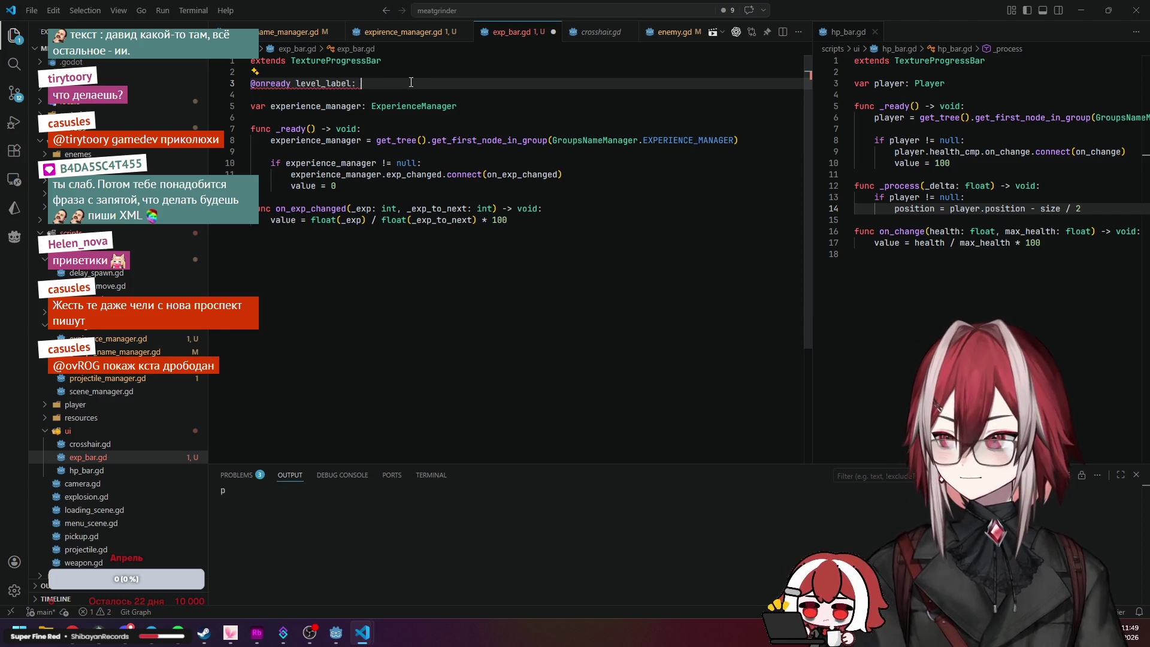
Connect level_changed to on_level_changed below the exp_changed connect line, and save
left_click(474, 106)
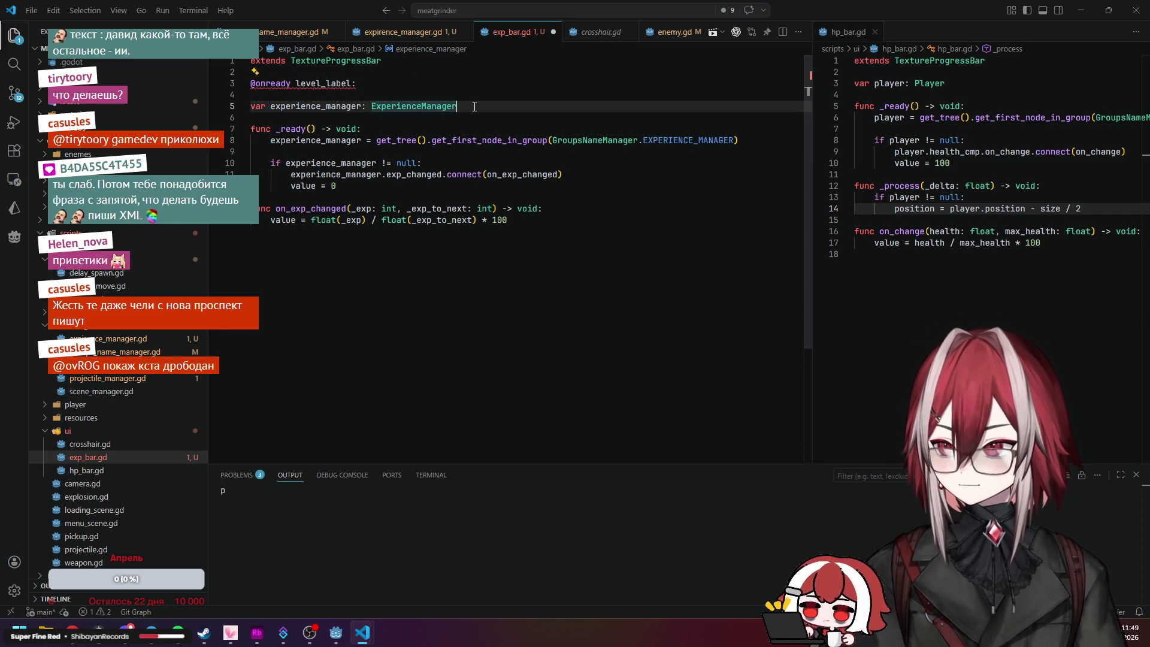
left_click(472, 180)
key("Tab")
key("ctrl+s")
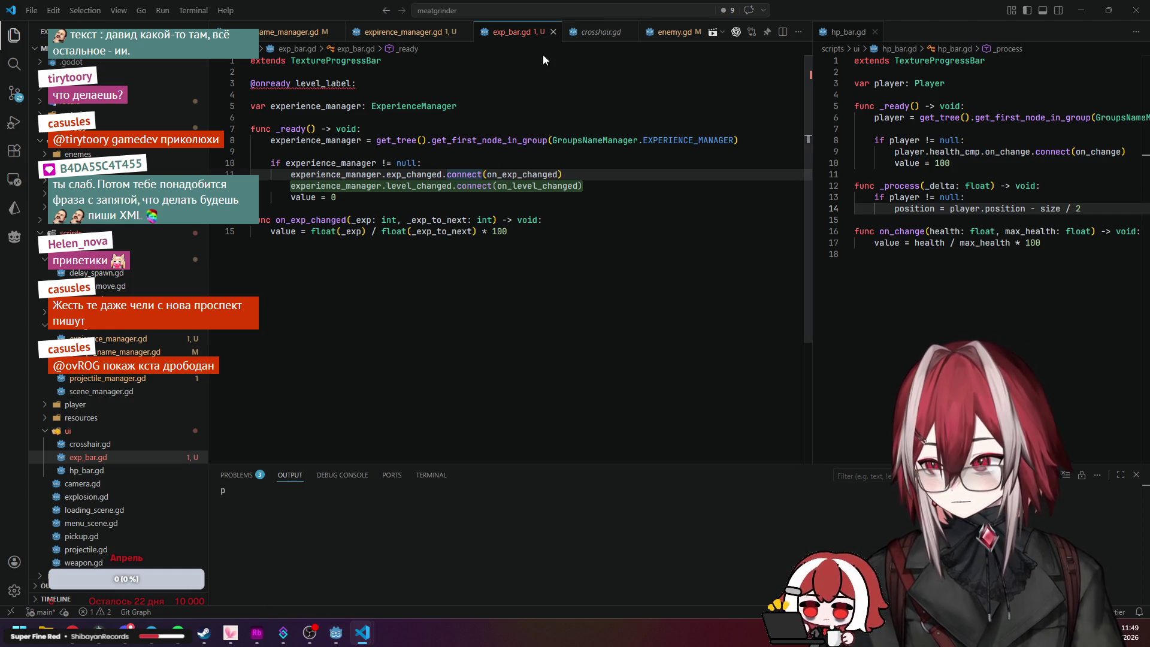
left_click(337, 632)
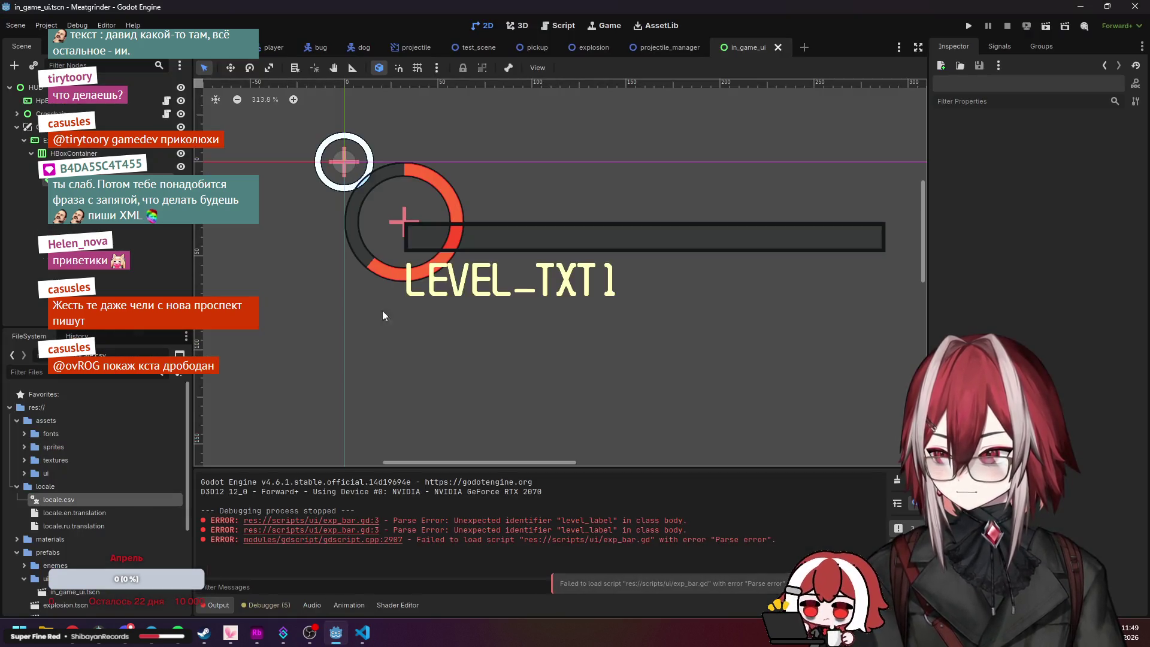
Open exp_bar.gd from the scripts folder in the script editor
left_click(561, 26)
scroll(74, 495, "down", 5)
double_click(43, 577)
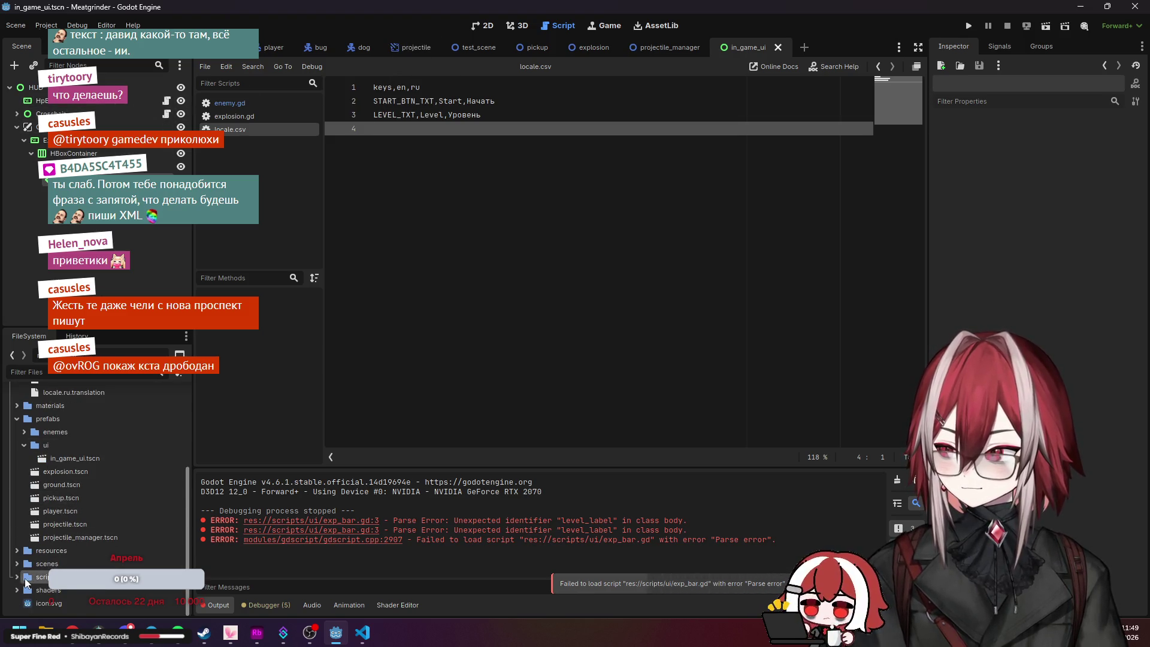
scroll(43, 539, "down", 3)
scroll(78, 527, "down", 3)
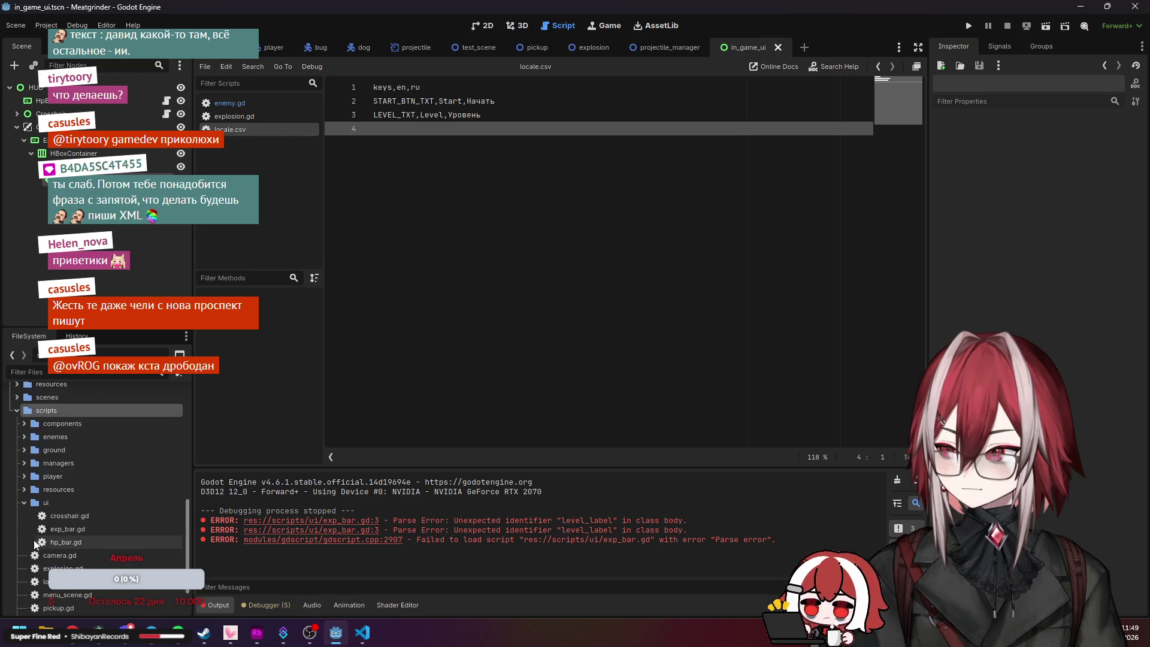
left_click(78, 542)
left_click(81, 533)
double_click(81, 533)
Append 'level' to line 3 and save, then delete the broken level_label declaration
left_click(523, 112)
type("l")
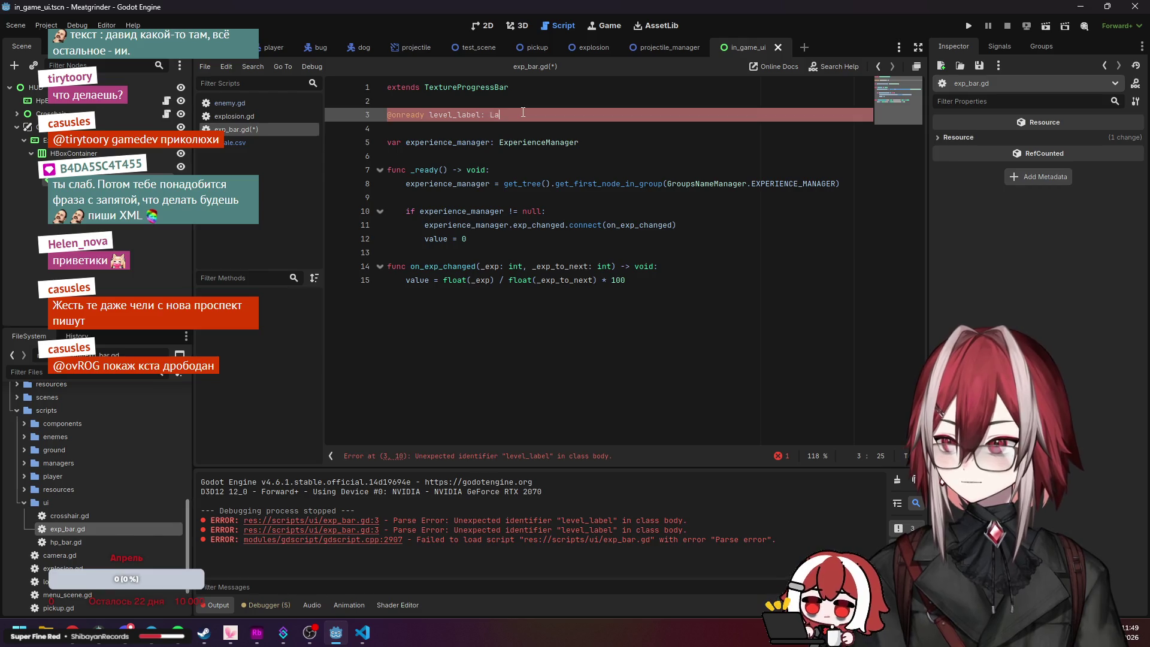
type("evel")
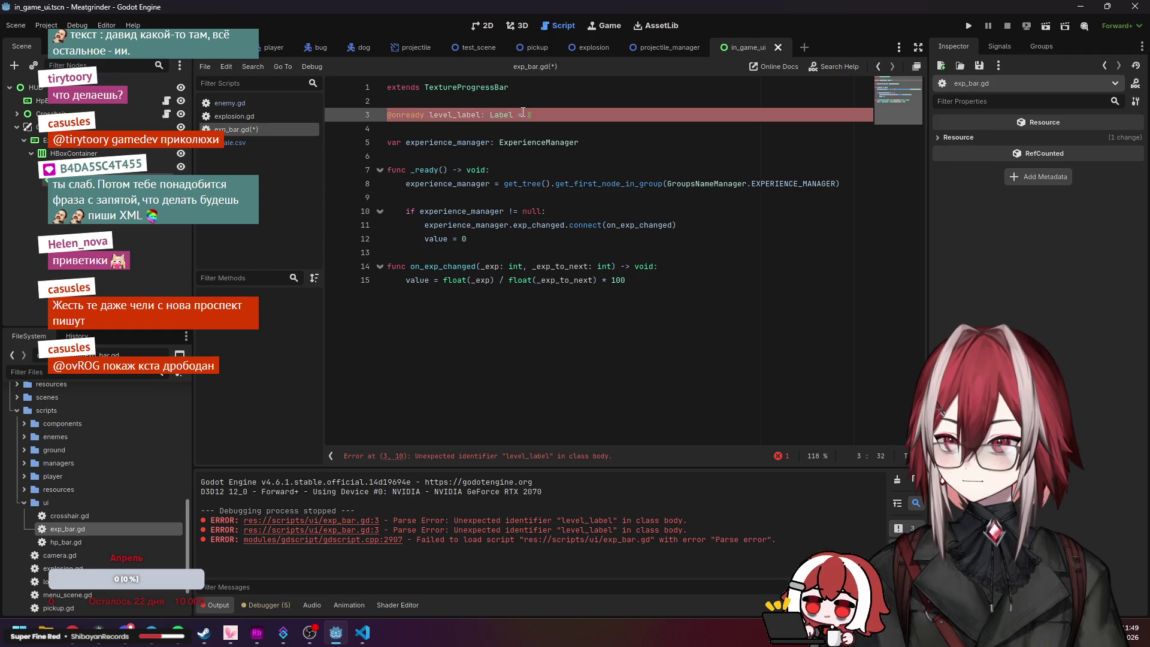
key("ctrl+s")
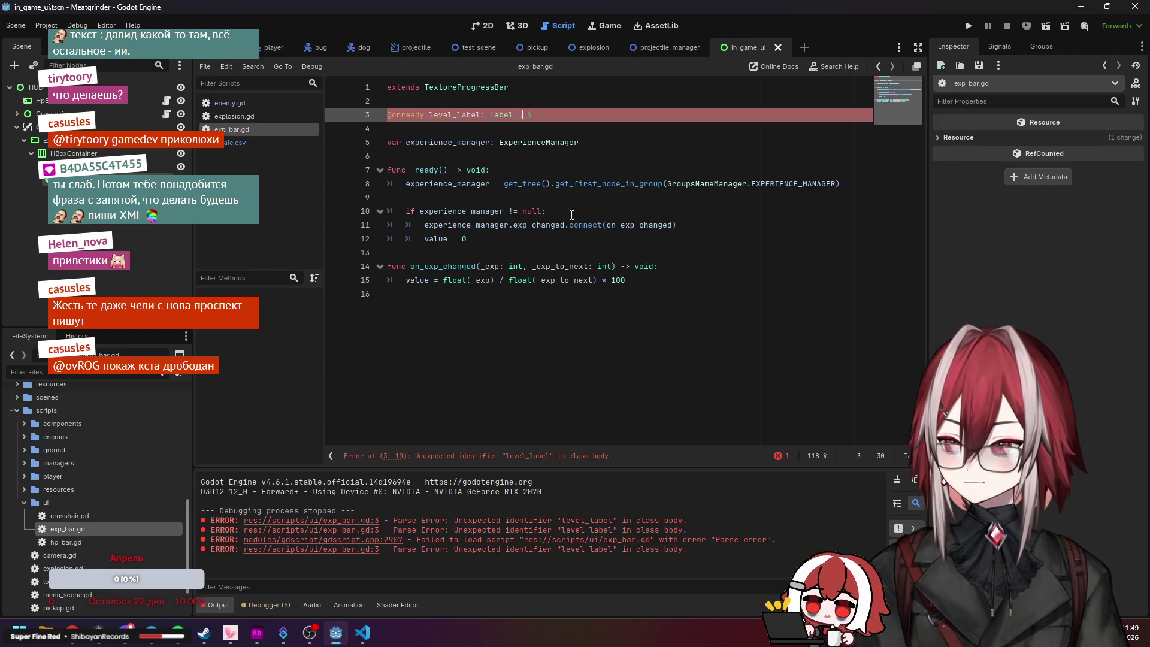
left_click(570, 212)
left_click(557, 169)
left_click(546, 129)
left_click_drag(542, 114, 375, 118)
key("BackSpace")
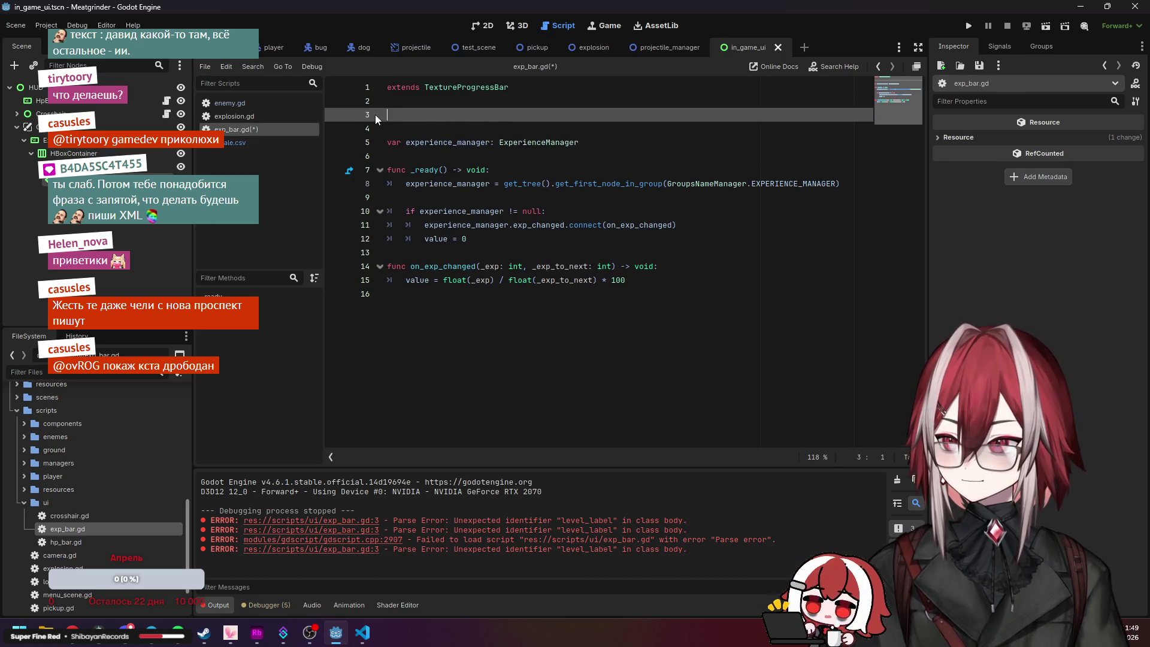
type("@onre")
key("Return")
type("var ")
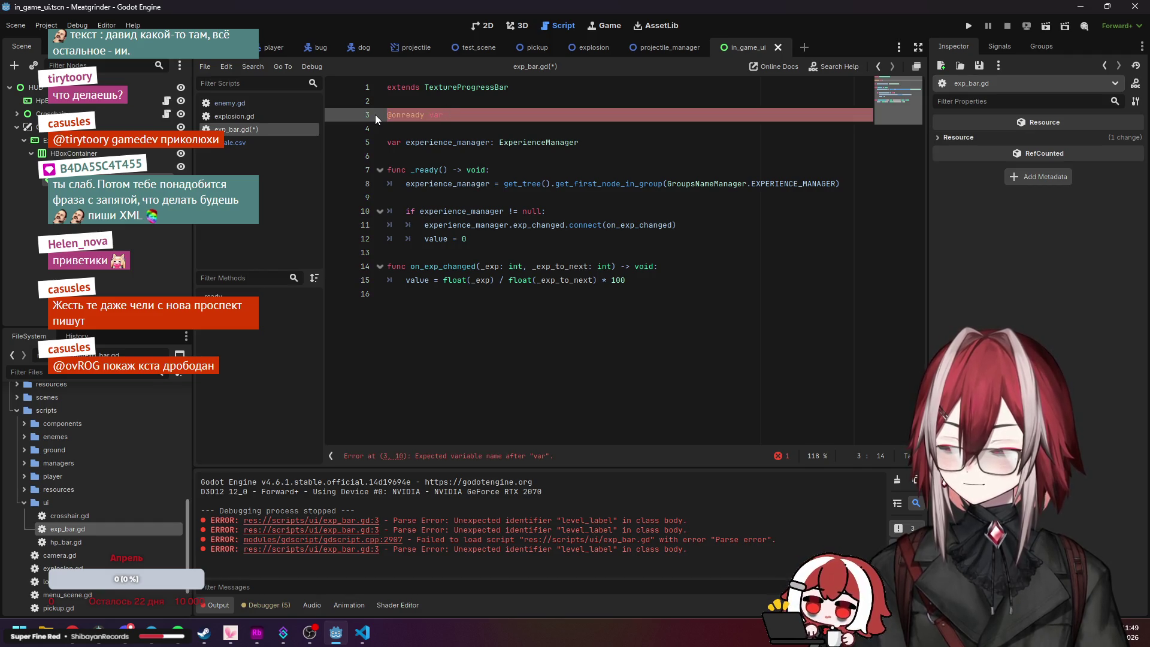
type("level_label:")
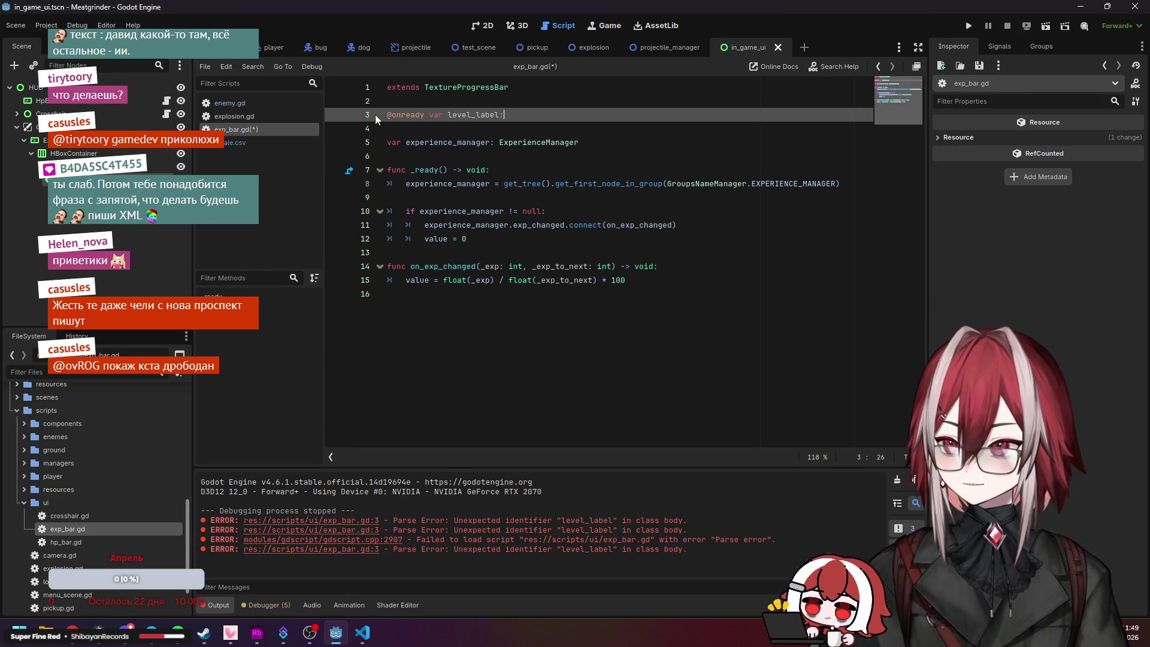
key("BackSpace")
type("= ")
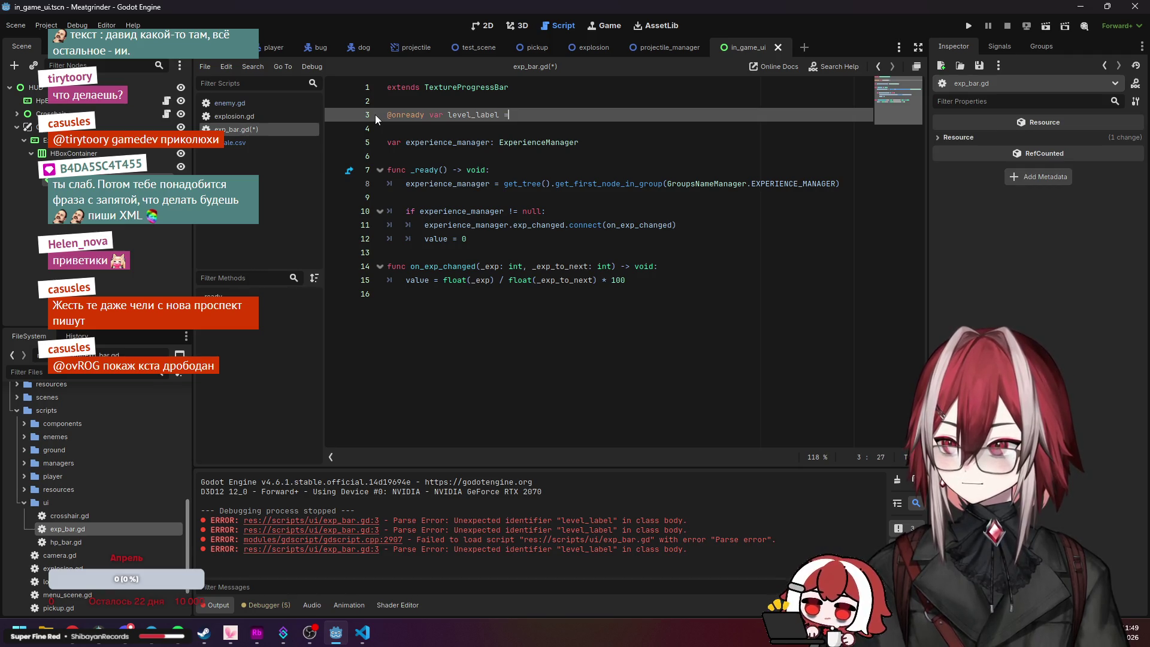
type("$")
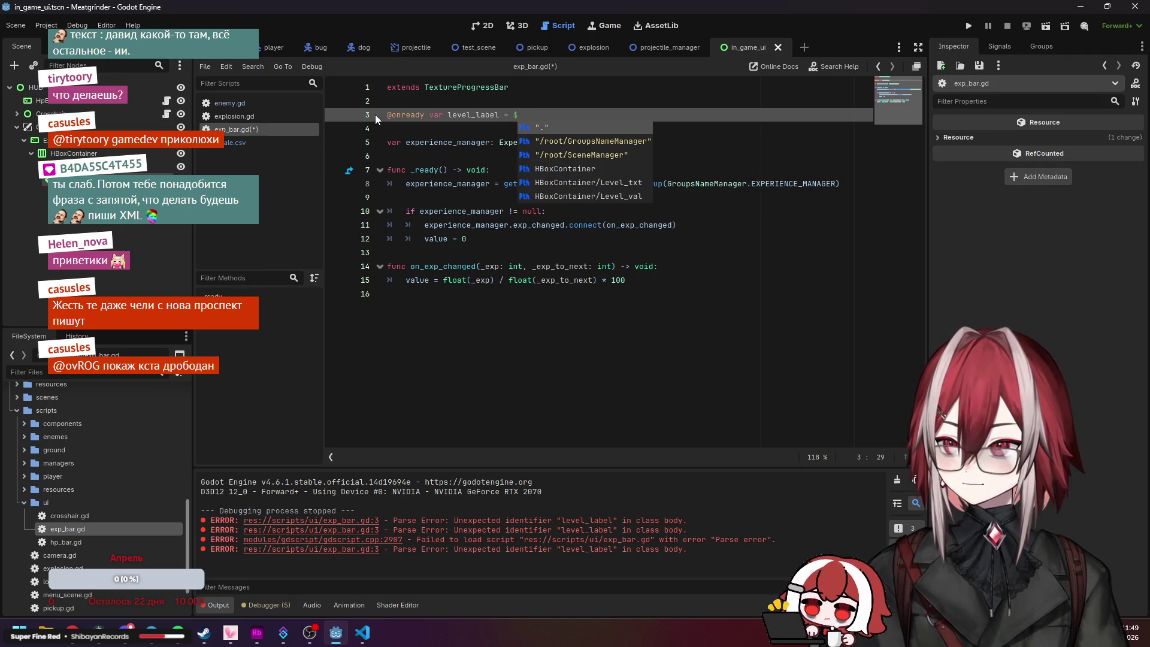
key("Down")
key("Down")
key("Down")
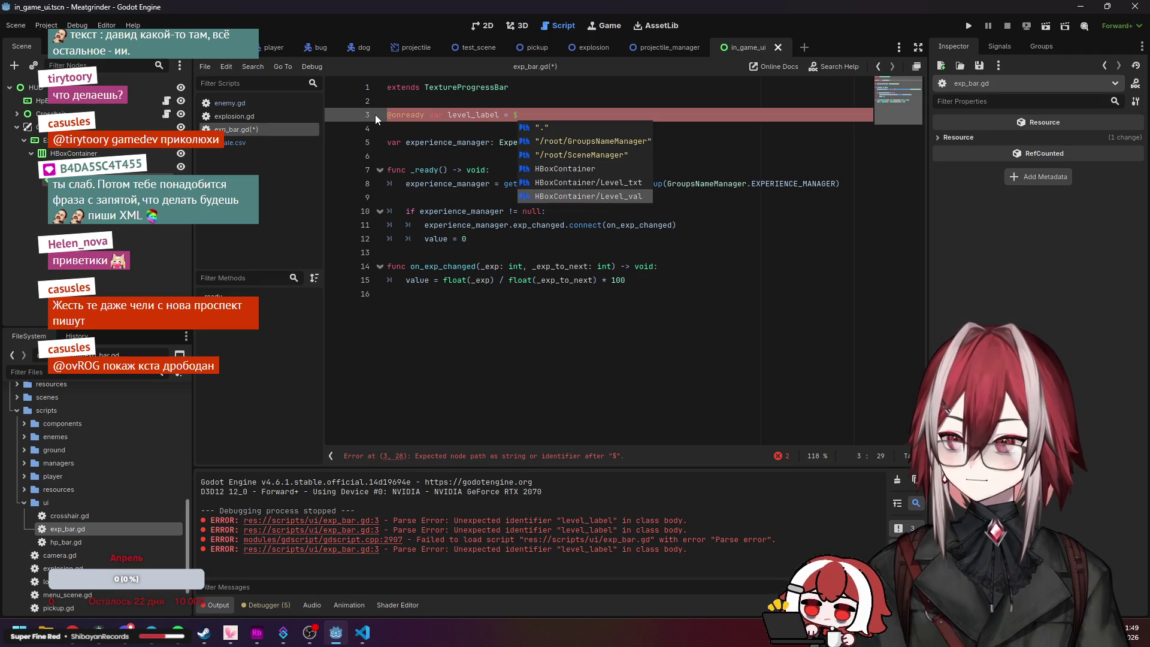
key("Return")
Review the level_label declaration, then move to the exp_changed connect line
left_click(532, 183)
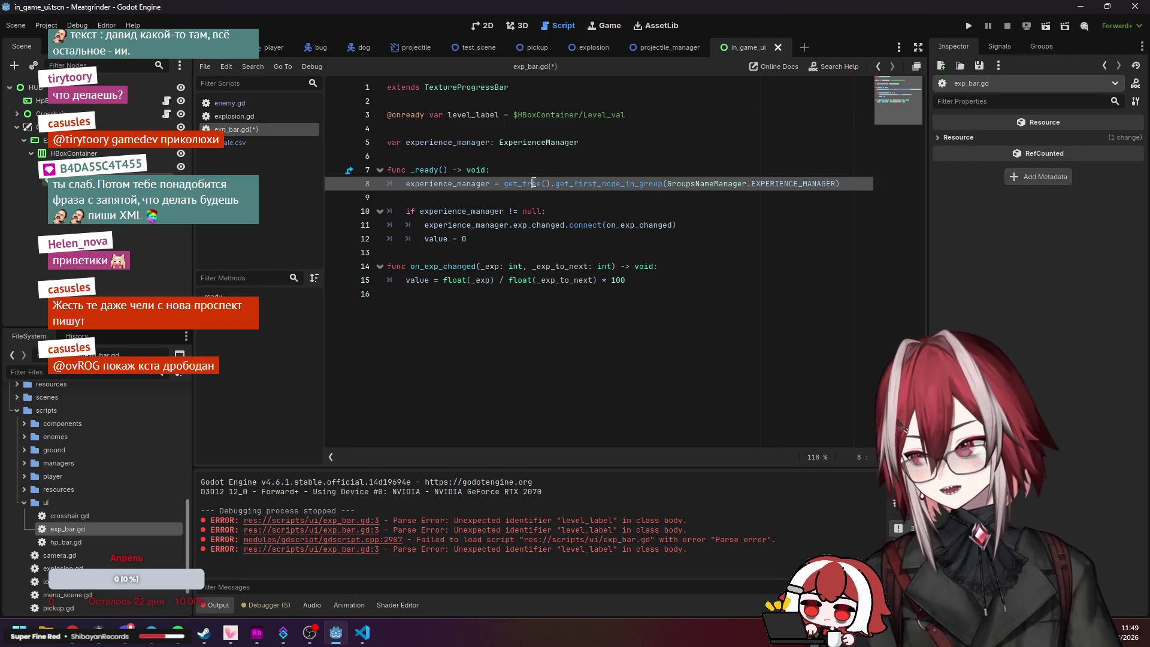
left_click(449, 116)
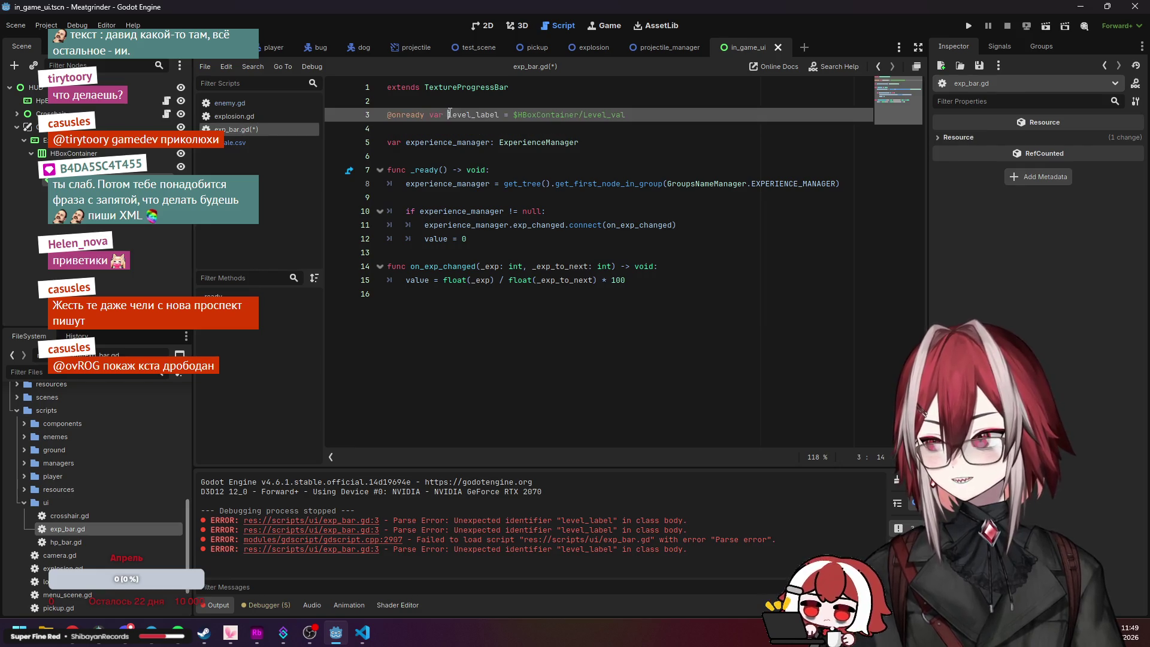
left_click_drag(448, 116, 499, 115)
left_click(503, 213)
key("Up")
left_click(488, 226)
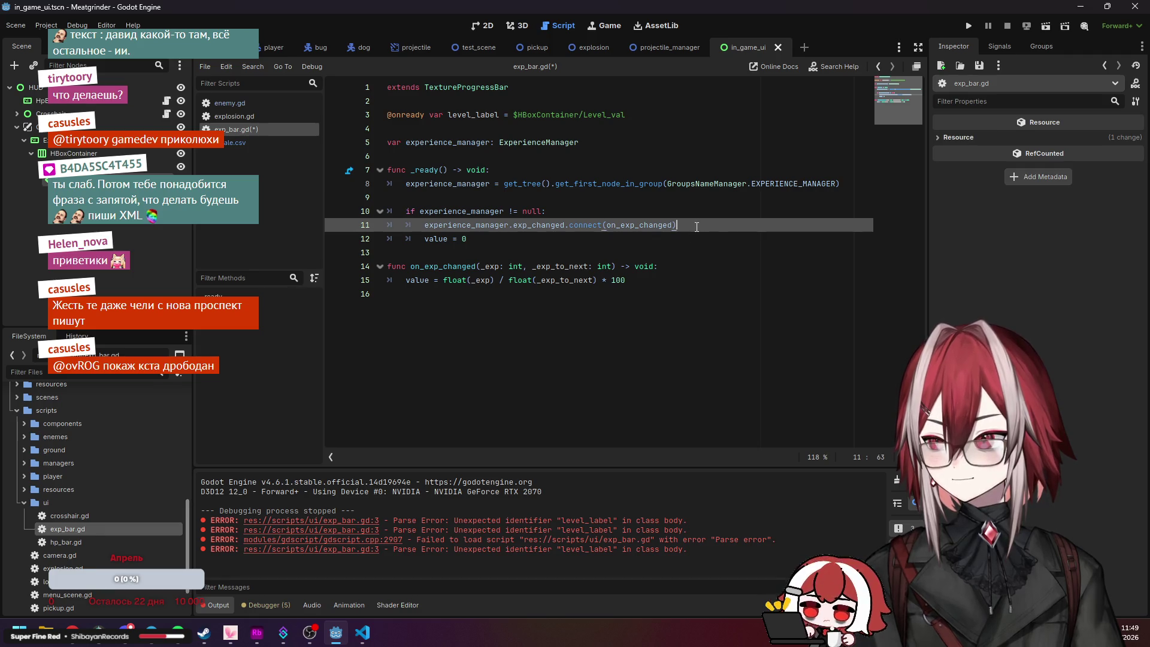
Add experience_manager.level_changed.connect() on a new line below the exp_changed connection
key("Return")
key("Return")
type("xp_changed.c")
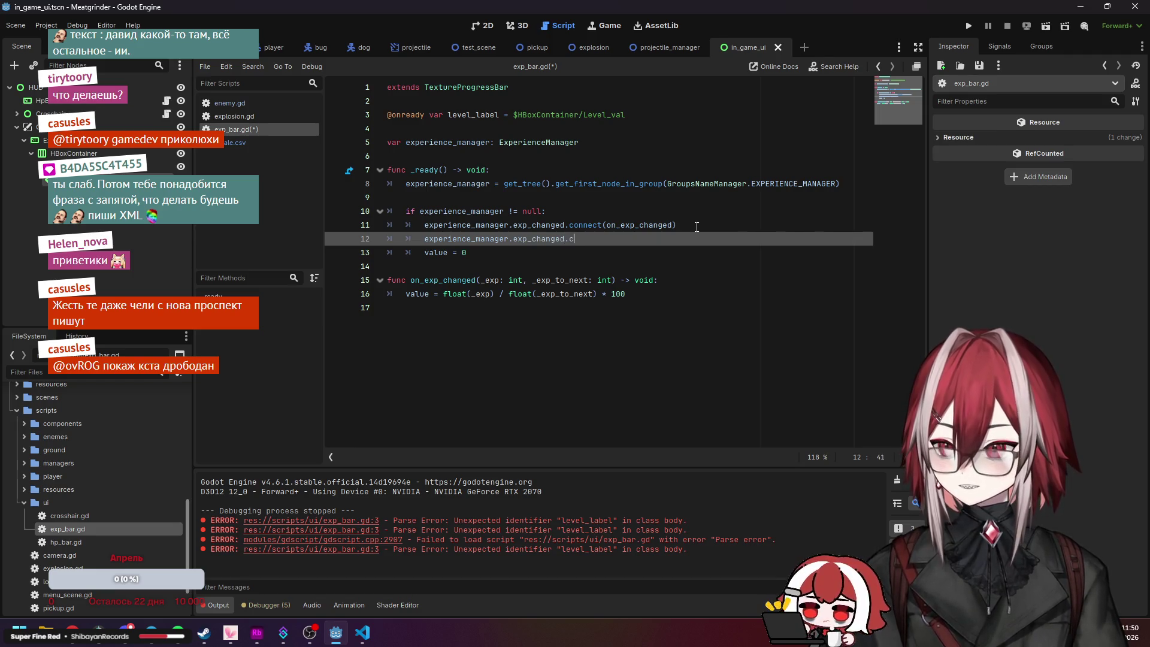
key("BackSpace")
key("BackSpace")
key("BackSpace")
key("BackSpace")
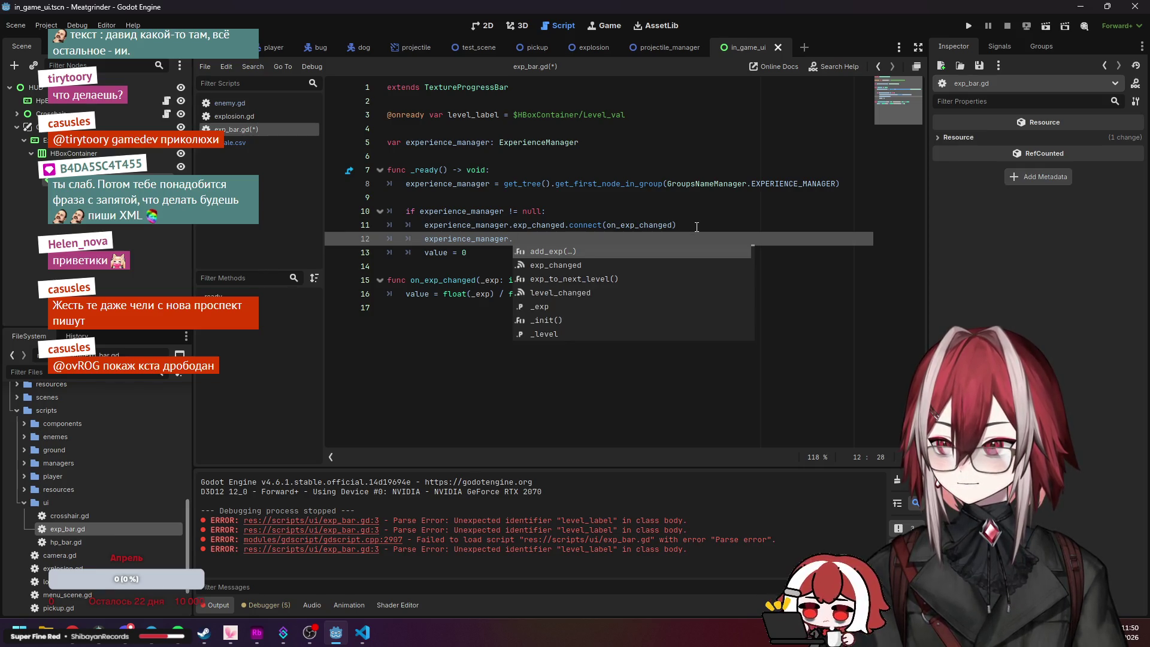
type("l")
key("Return")
type(".c")
key("Return")
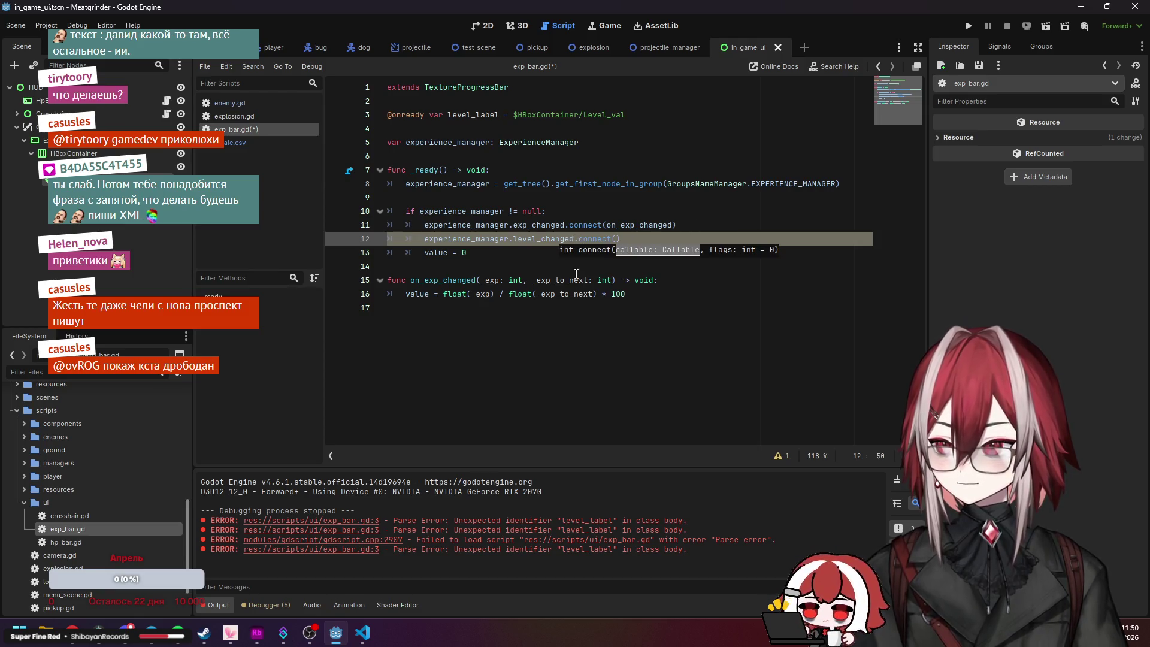
Start a func on_level_changed() stub at the end of the script
left_click(464, 326)
key("Return")
type("unc ")
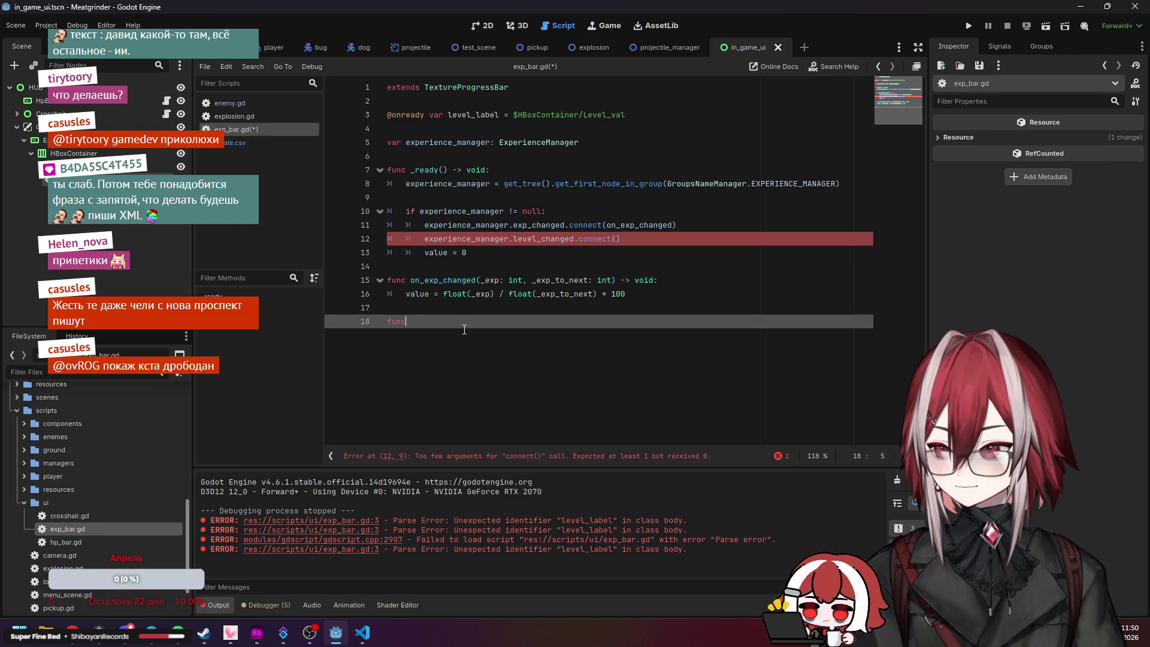
type("on_level_")
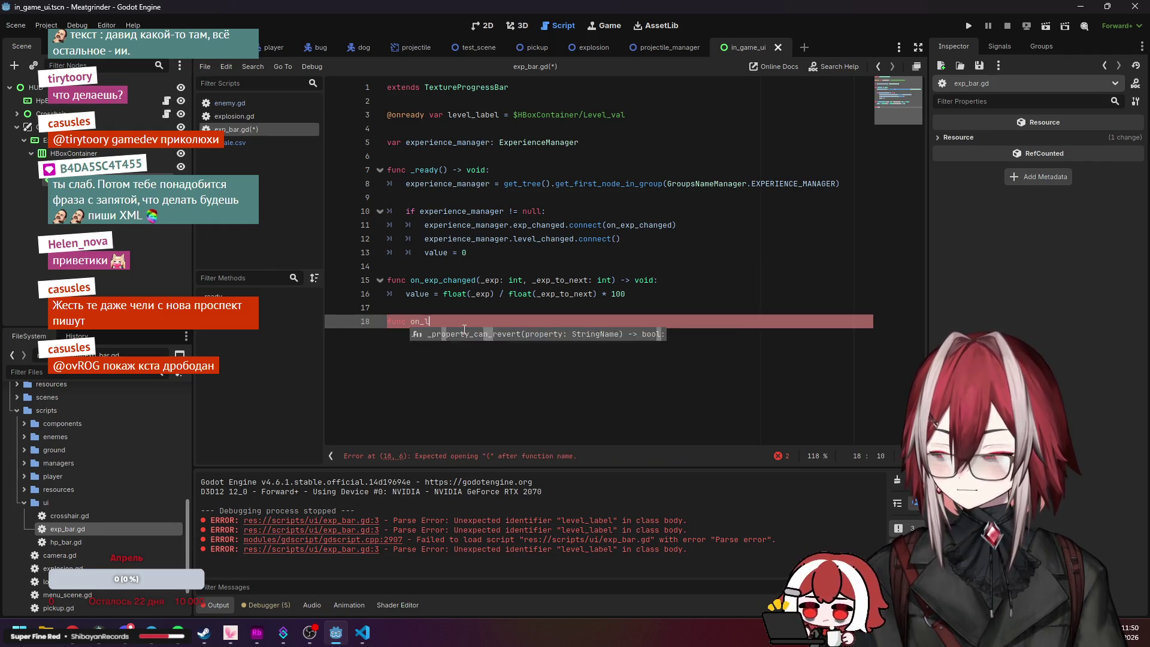
type("changed(")
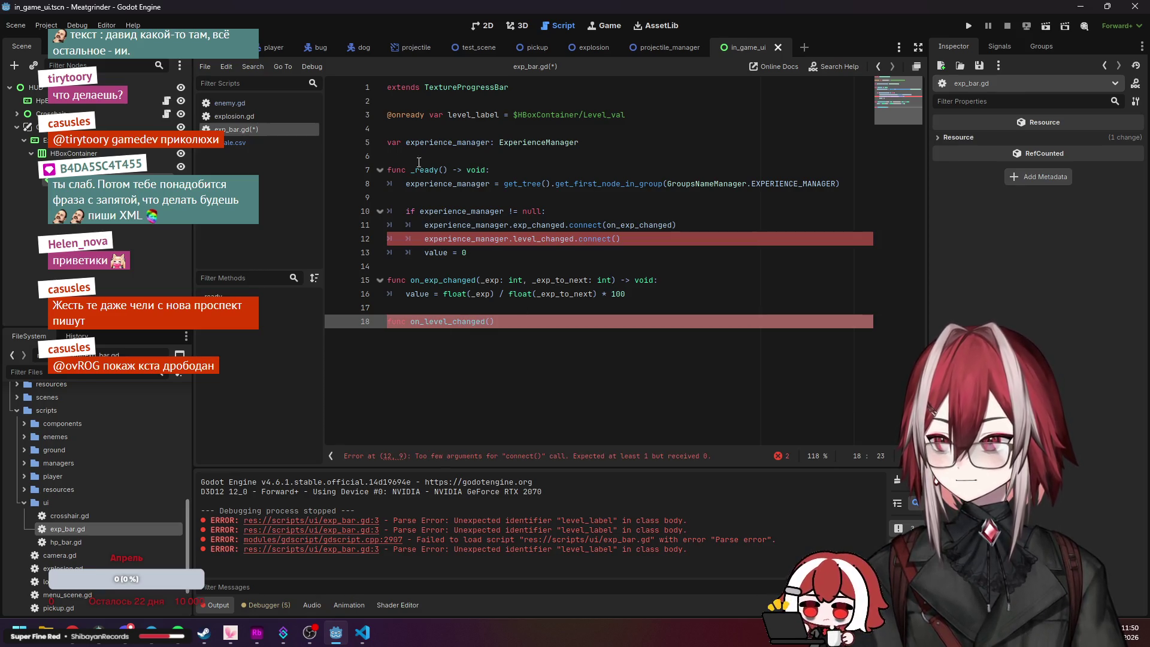
left_click(361, 632)
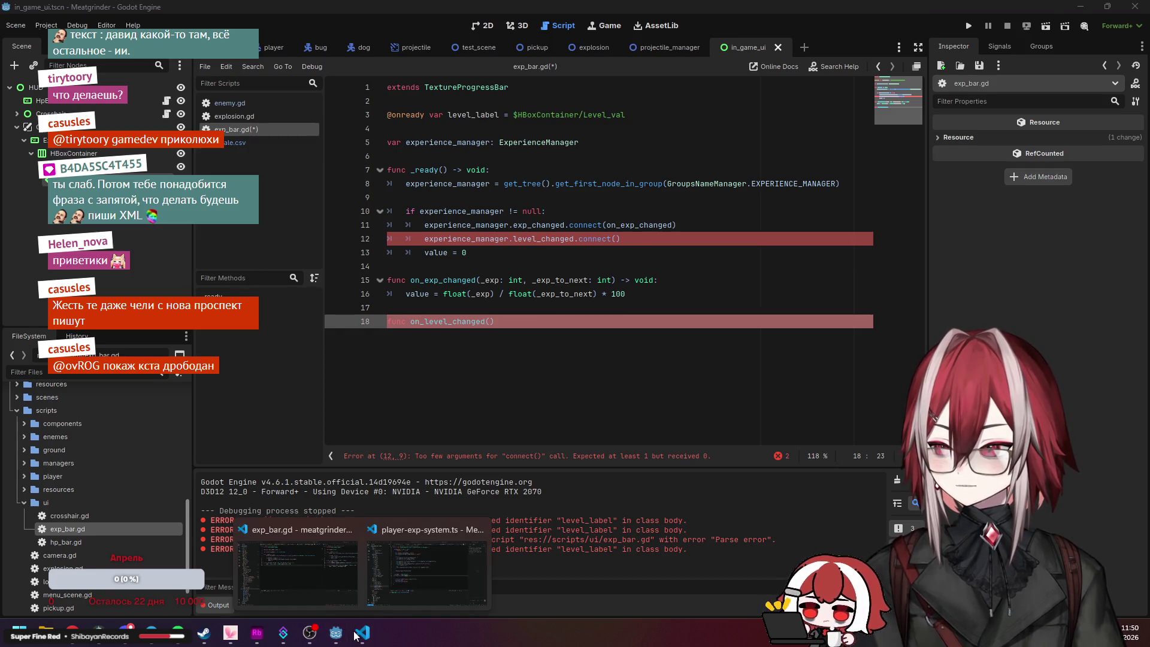
left_click(566, 294)
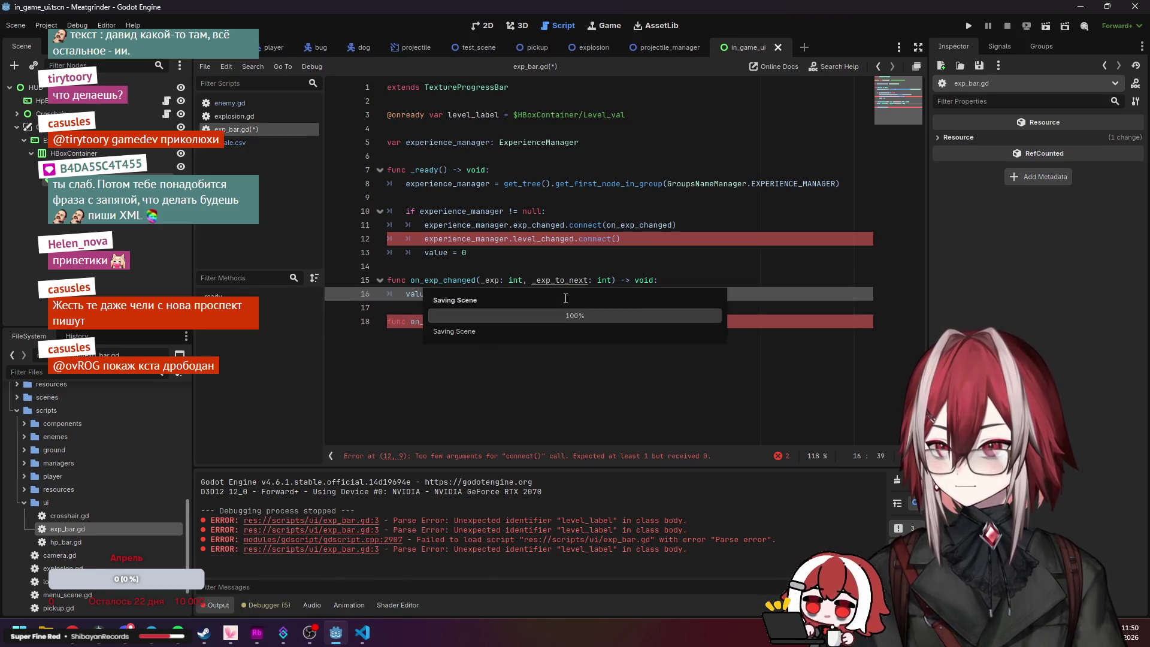
Bring up exp_bar.gd in VS Code and check the level_changed signal in expirence_manager.gd
left_click(362, 632)
left_click(297, 557)
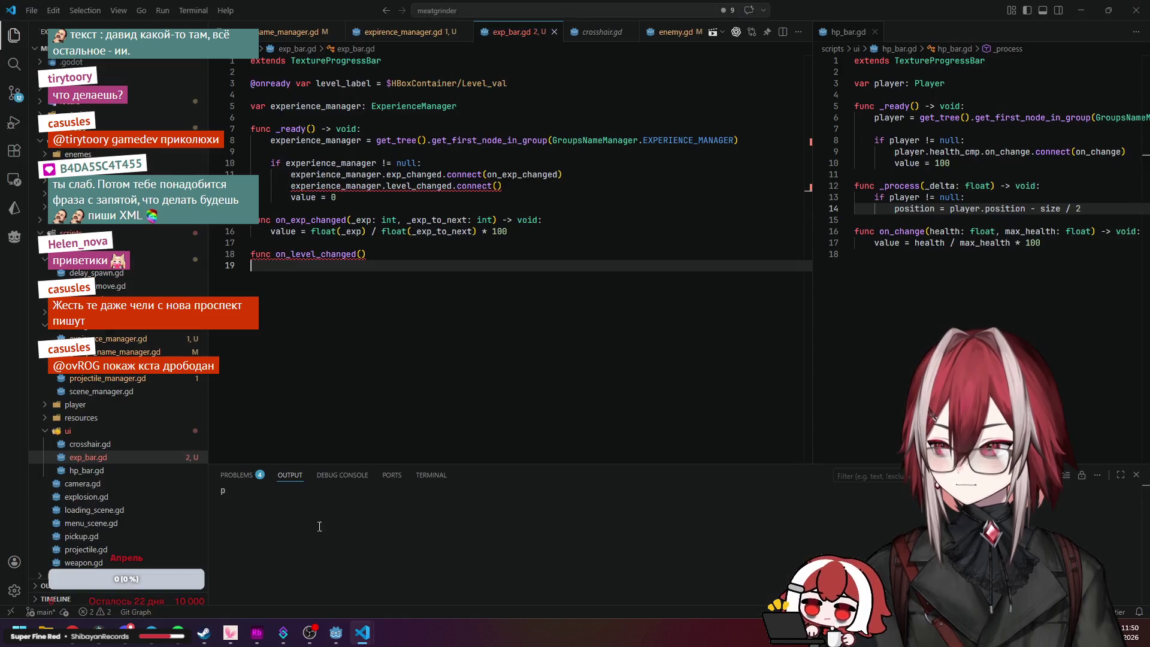
left_click(366, 255)
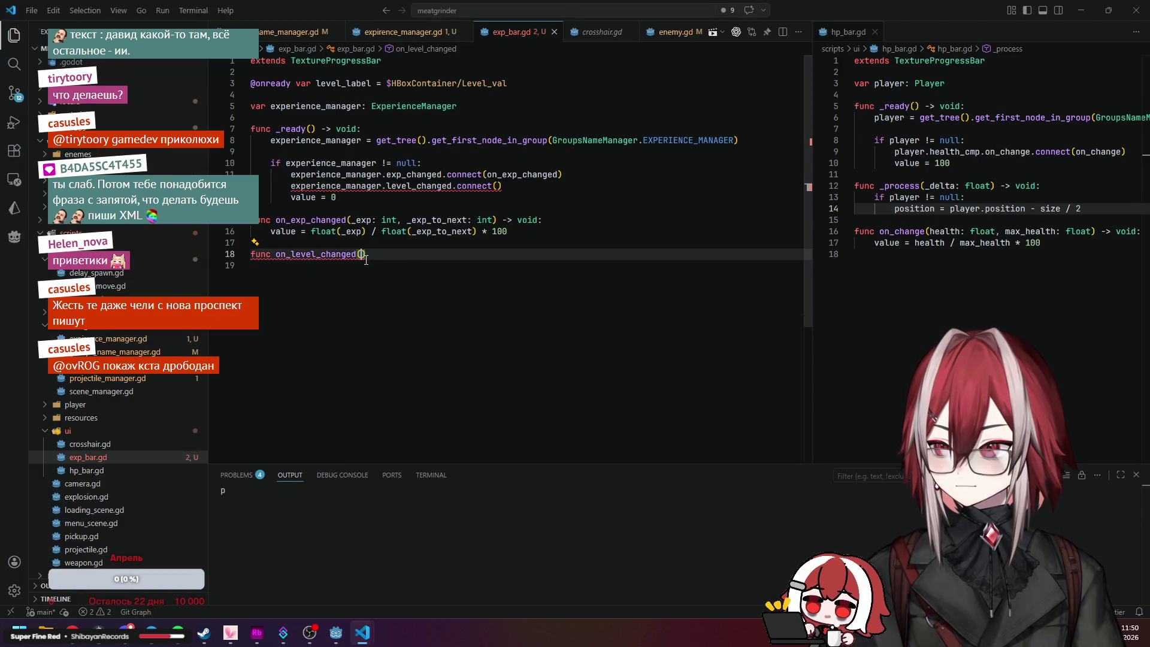
left_click(371, 33)
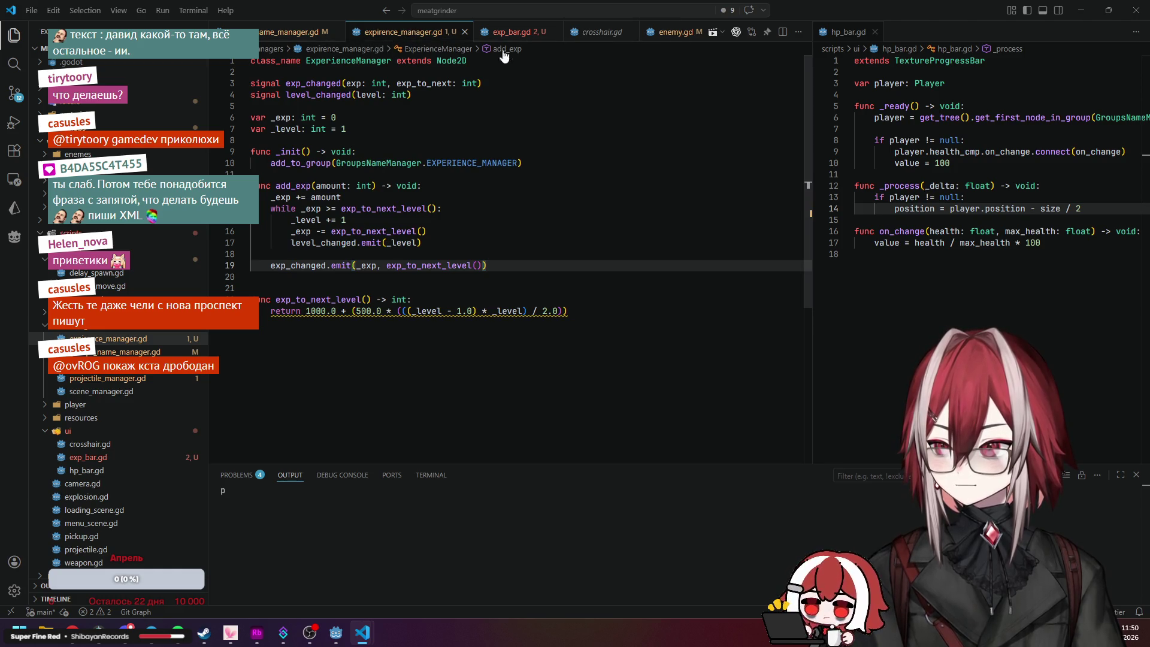
left_click(512, 32)
Complete on_level_changed(_level: int) to set level_label.text to str(_level)
type("_l")
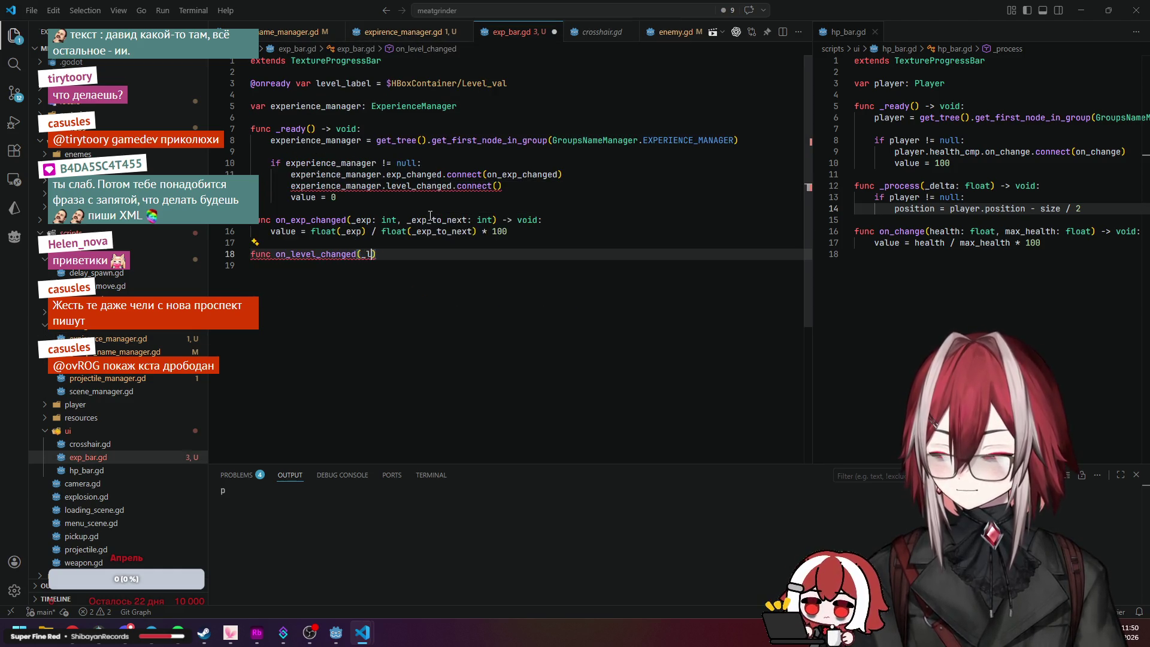
type("ev")
key("Tab")
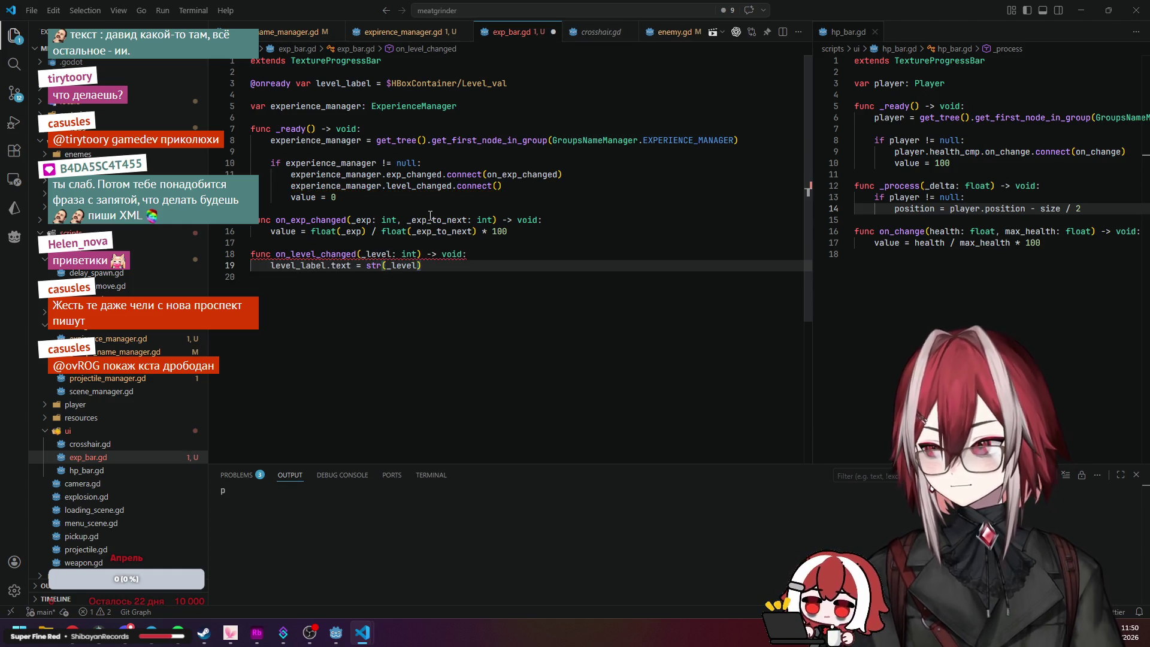
left_click(419, 197)
mouse_move(337, 253)
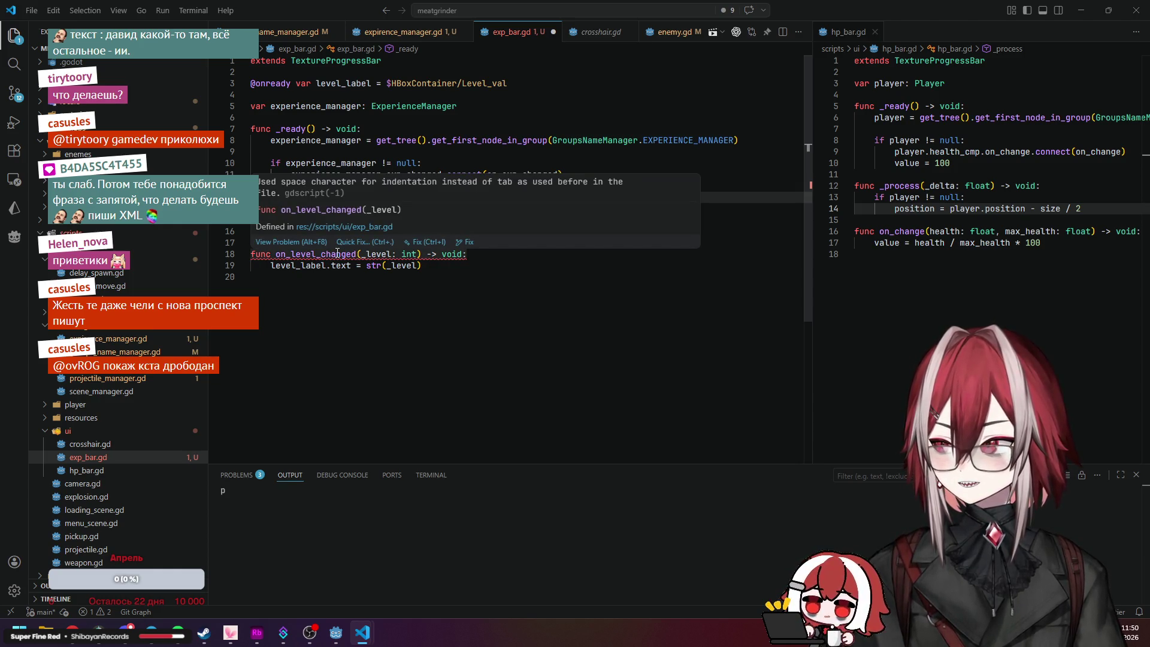
left_click(337, 253)
left_click(272, 254)
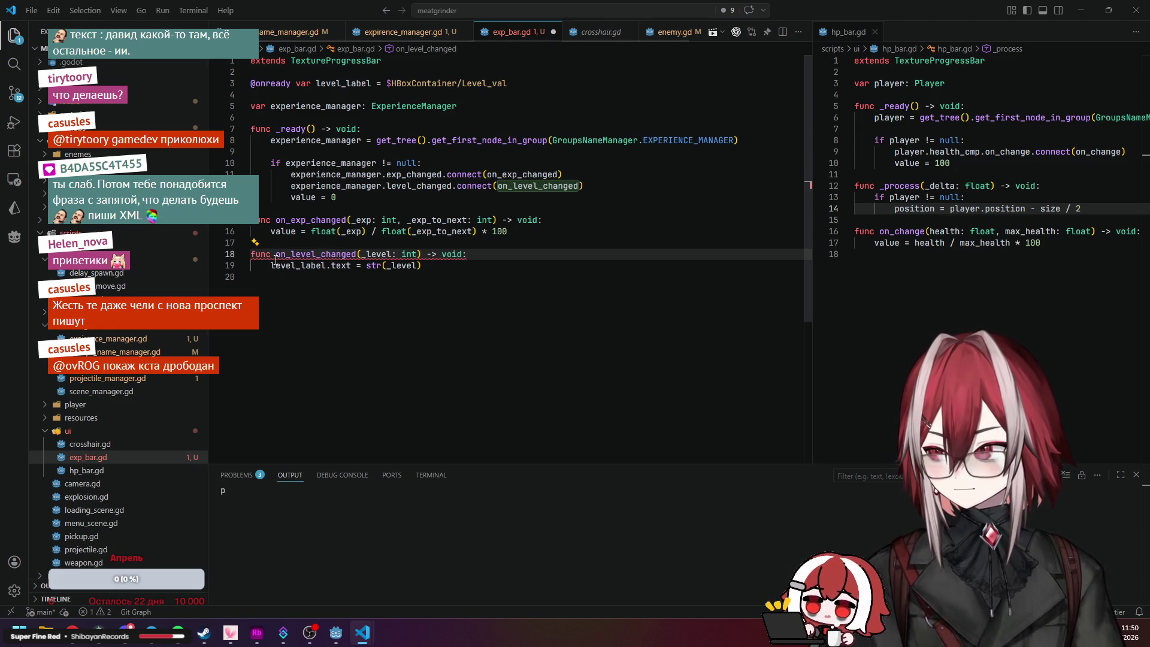
key("ctrl+z")
key("ctrl+z")
key("ctrl+y")
key("ctrl+y")
key("ctrl+y")
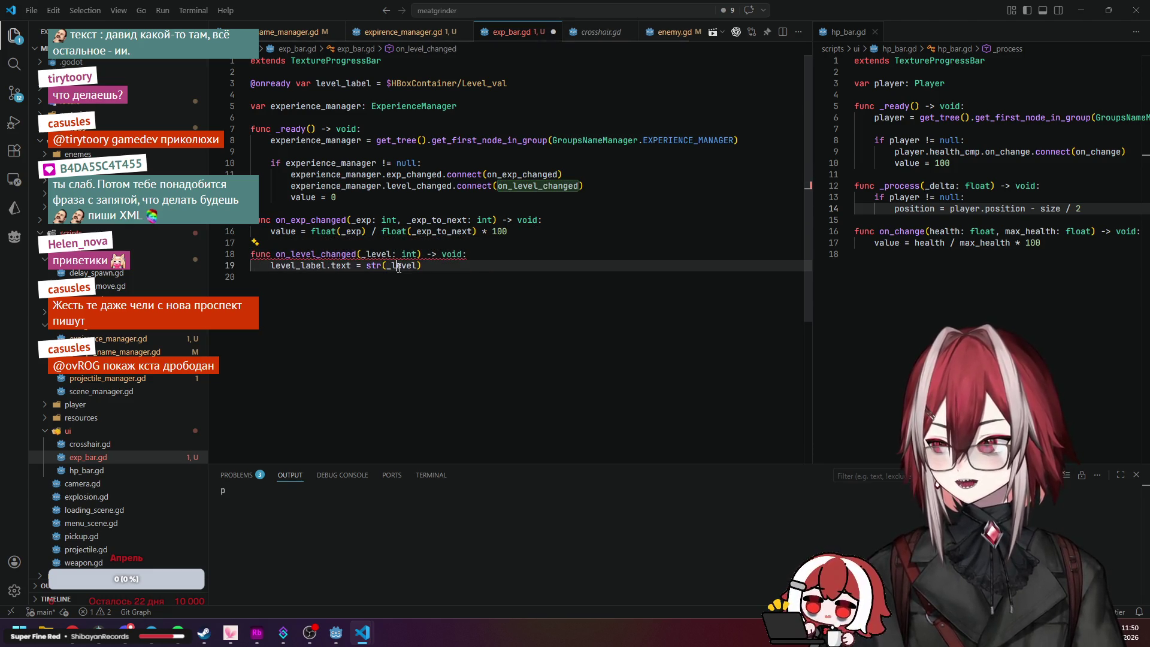
Review the edited lines around on_level_changed and save exp_bar.gd
key("Up")
key("Up")
key("Up")
key("End")
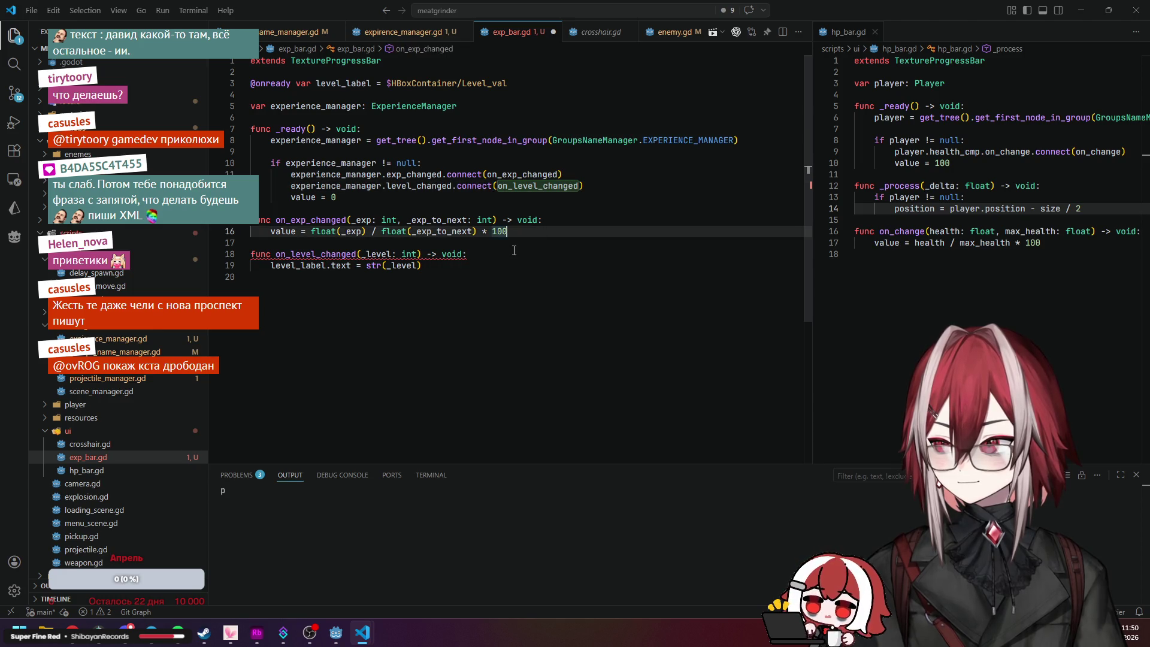
left_click(513, 250)
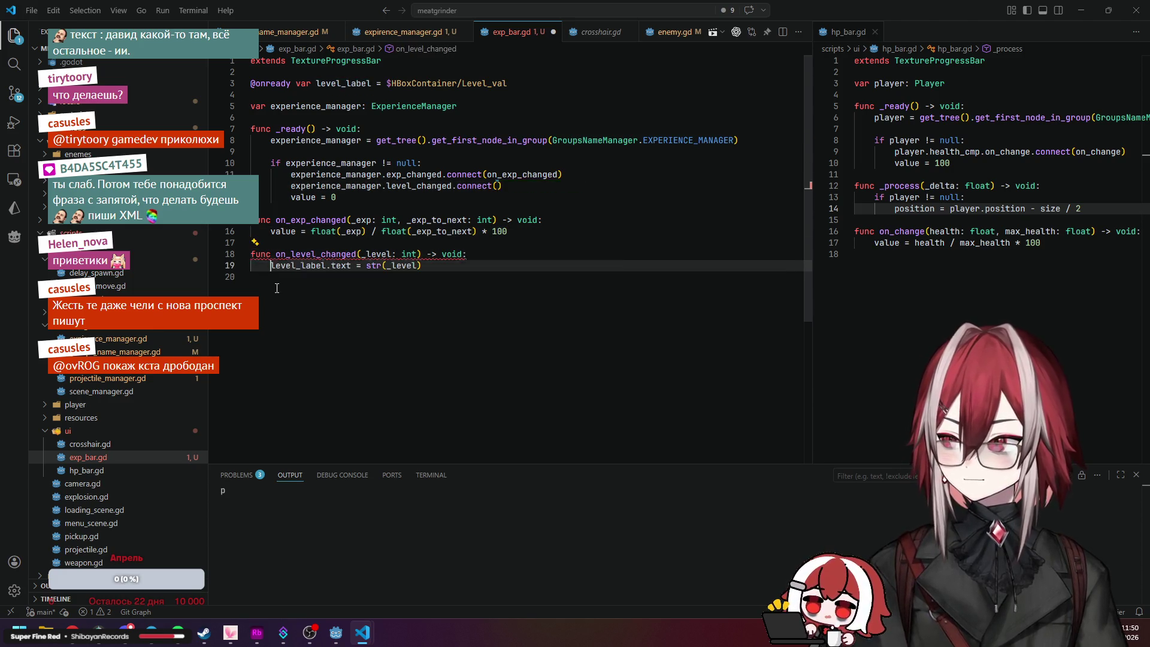
left_click(493, 233)
left_click(504, 243)
key("ctrl+s")
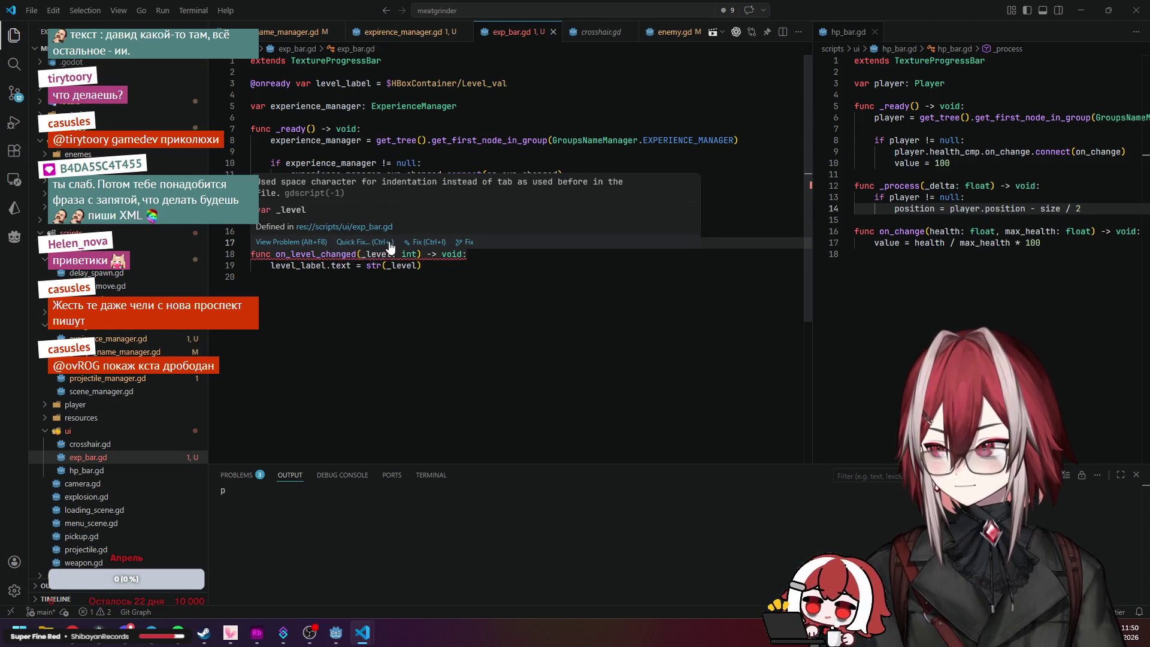
triple_click(374, 255)
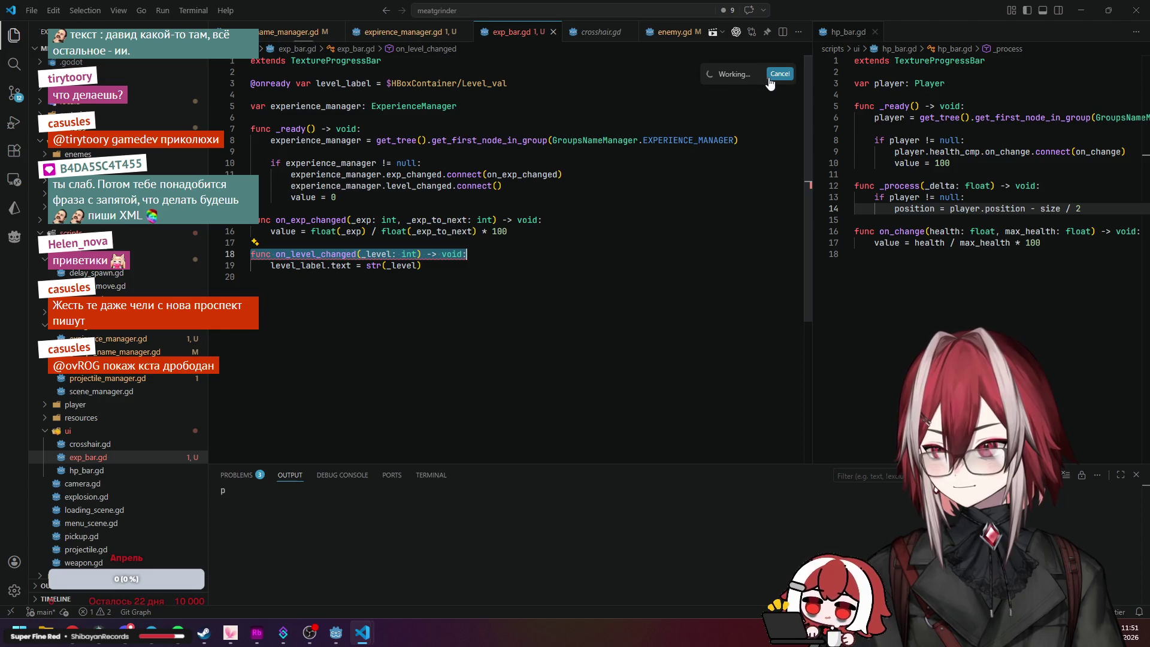
left_click(600, 197)
Replace line 19's mixed space indentation with a tab in Godot
left_click(336, 632)
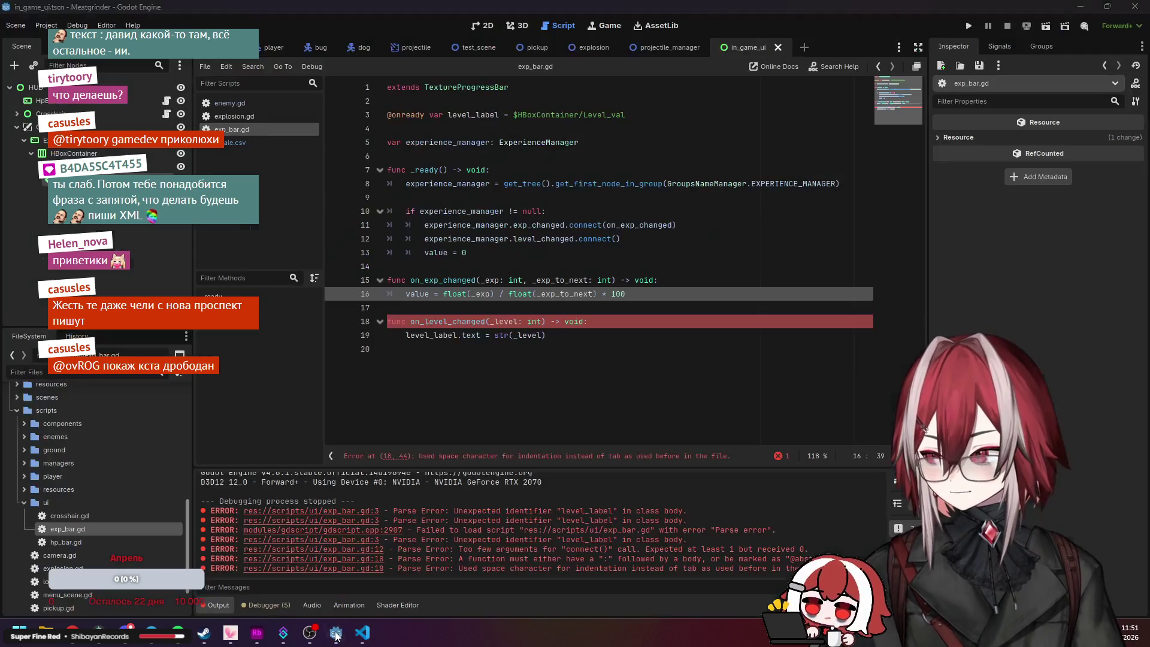
left_click(406, 338)
key("BackSpace")
key("BackSpace")
key("BackSpace")
key("Tab")
key("Up")
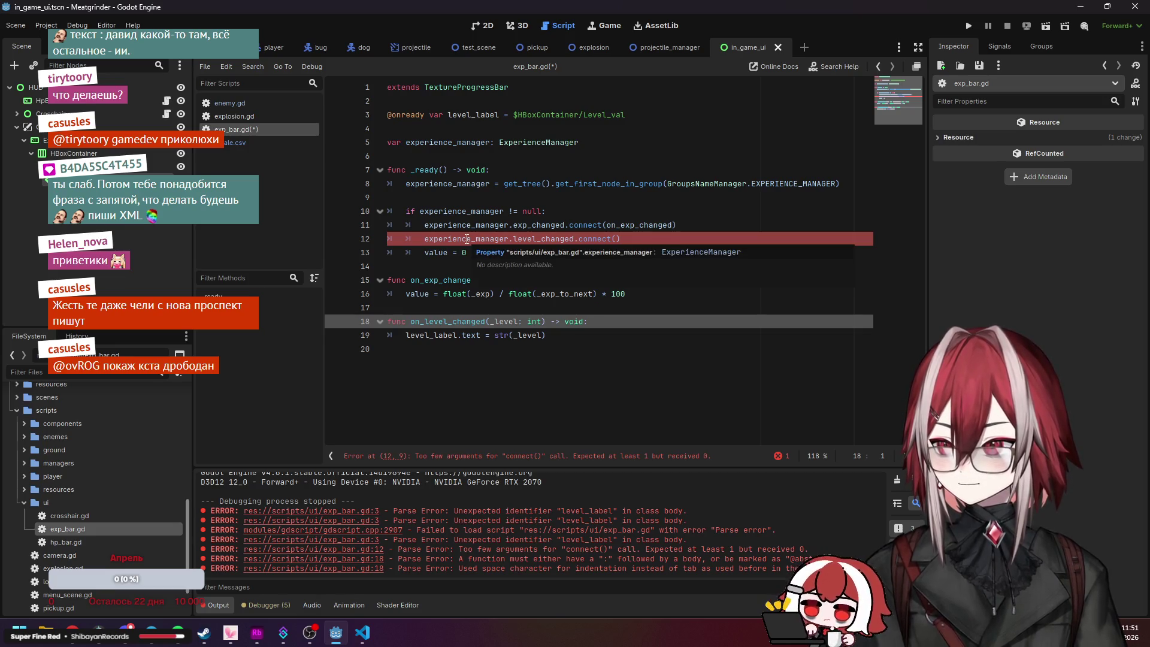
Make line 12 read level_changed.connect(on_level_changed) and run the project
left_click(423, 238)
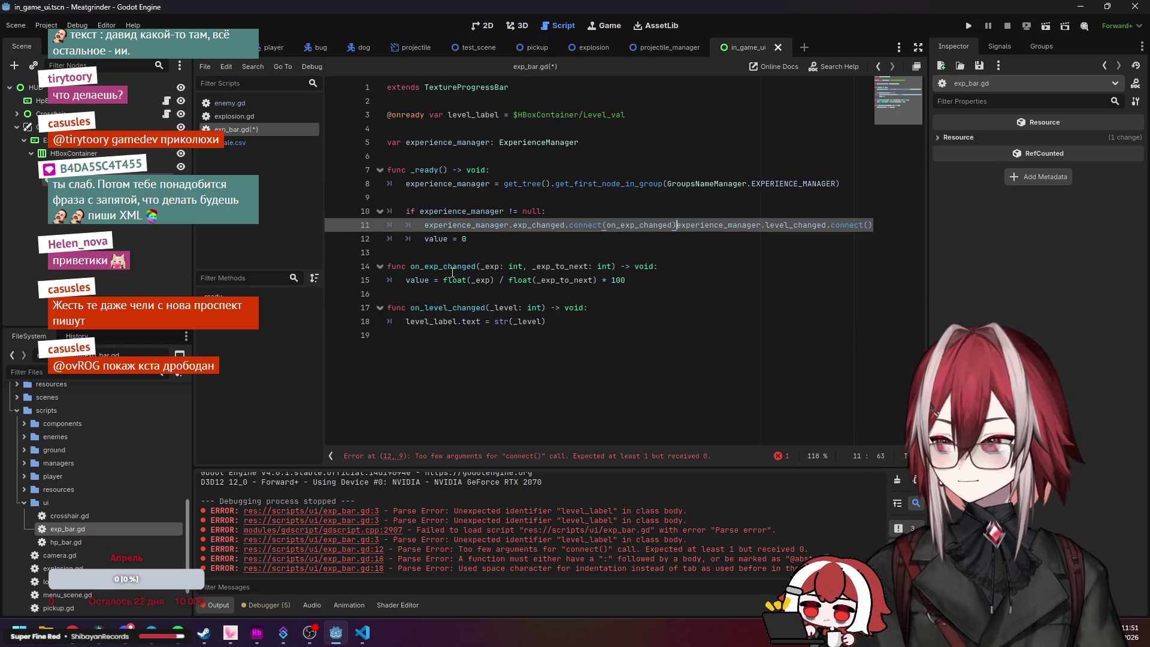
left_click(616, 240)
type("on")
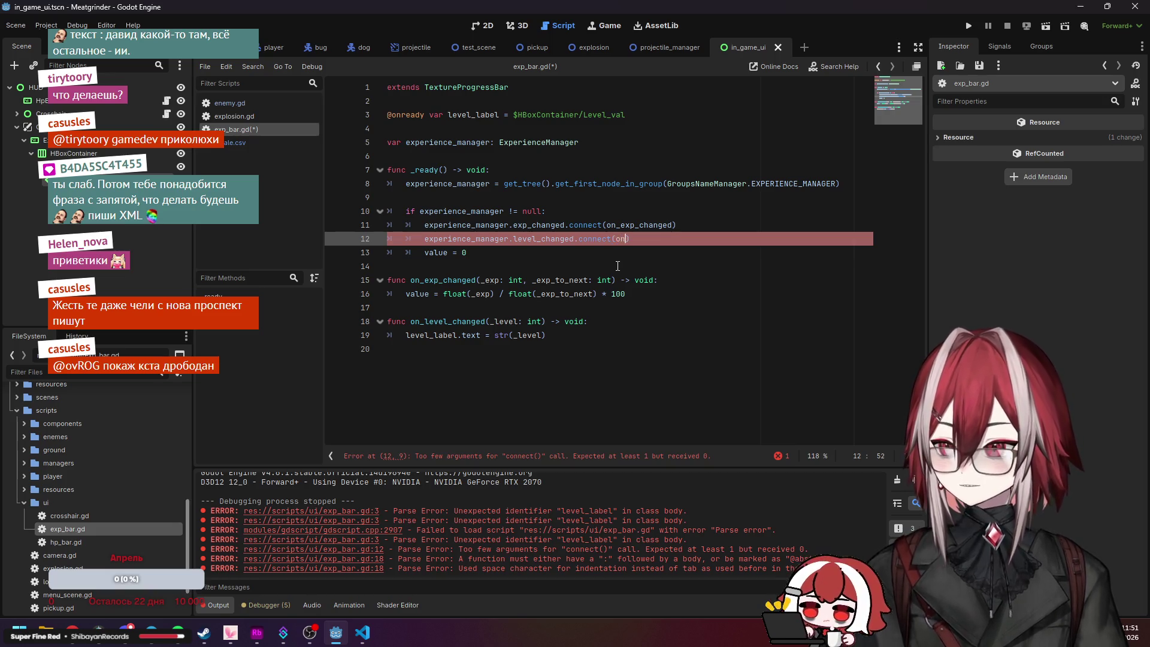
left_click(623, 265)
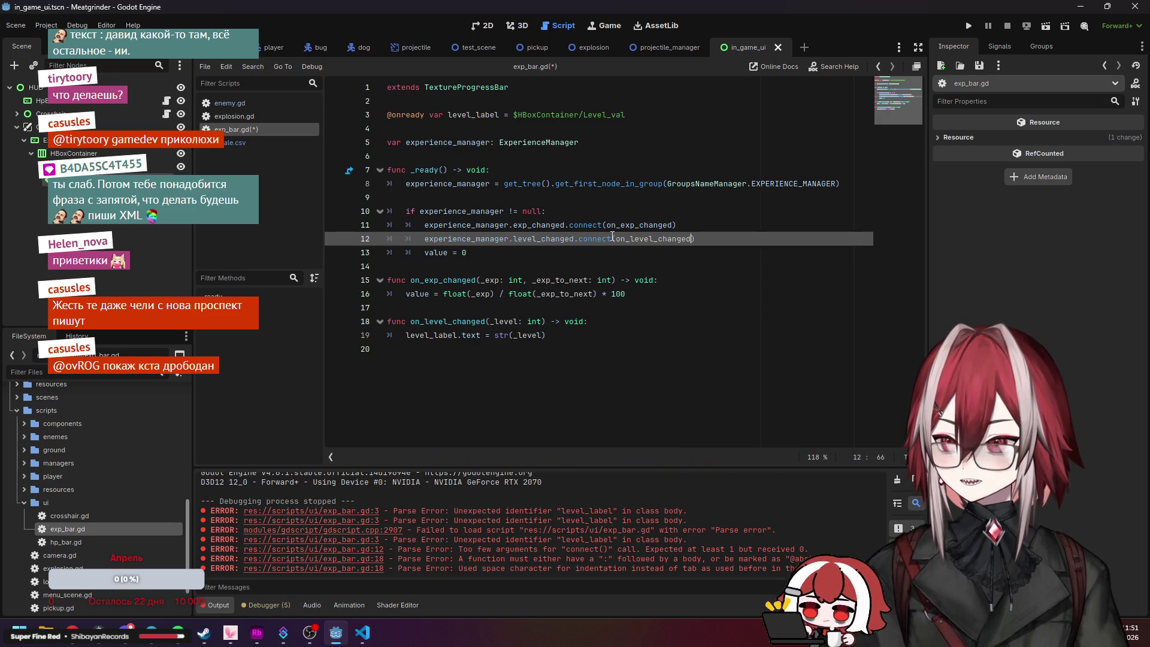
left_click(619, 266)
left_click(673, 198)
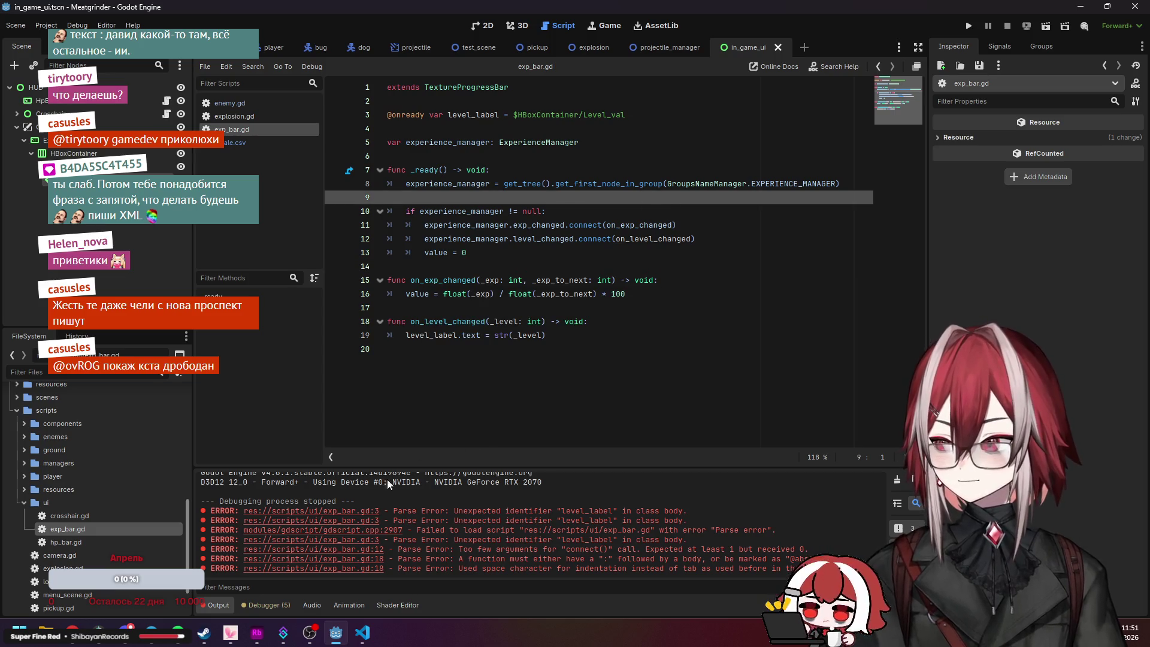
left_click(969, 26)
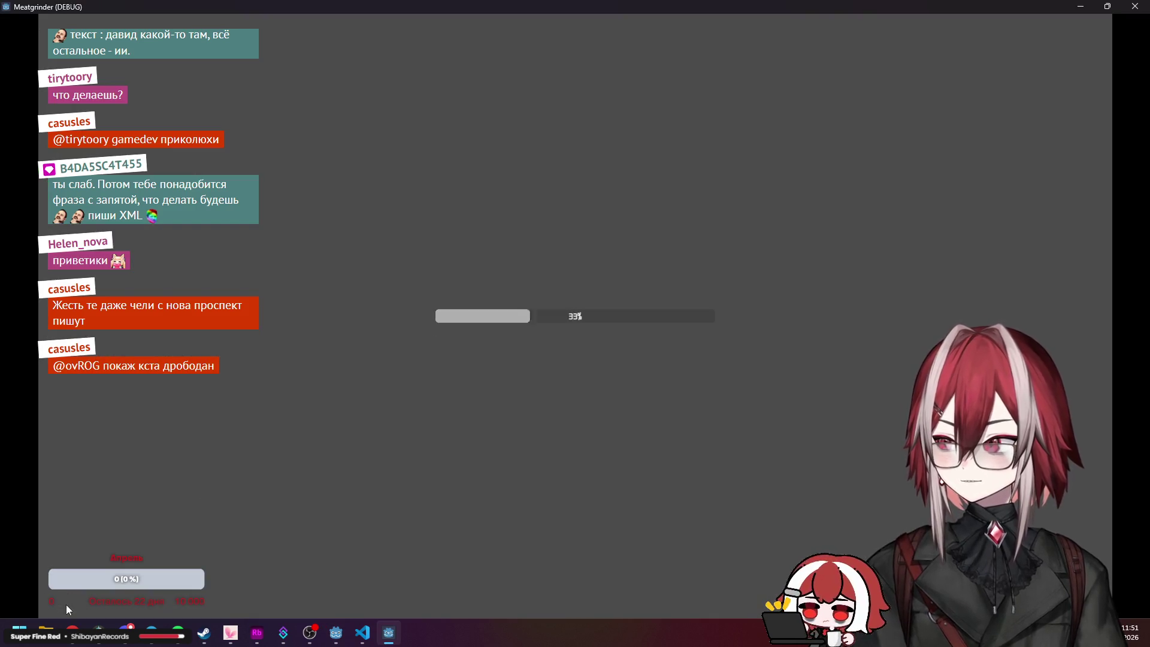
Play a Meatgrinder round with WASD movement and mouse shots, then close the game
key("d")
key("w")
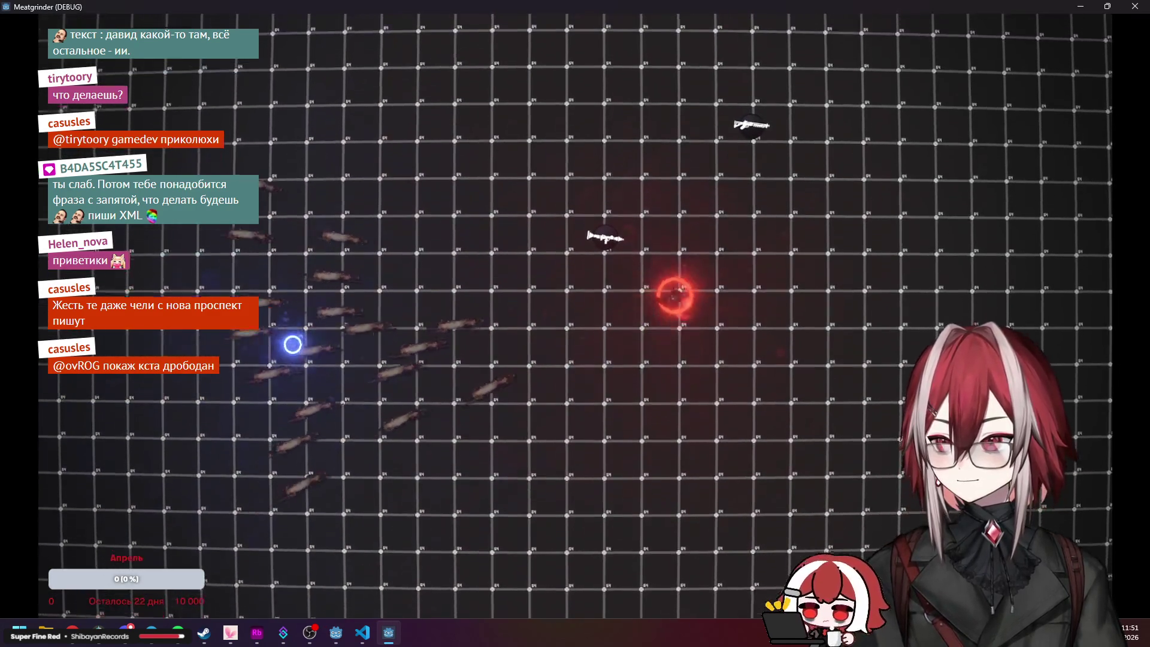
left_click(282, 416)
key("s")
key("a")
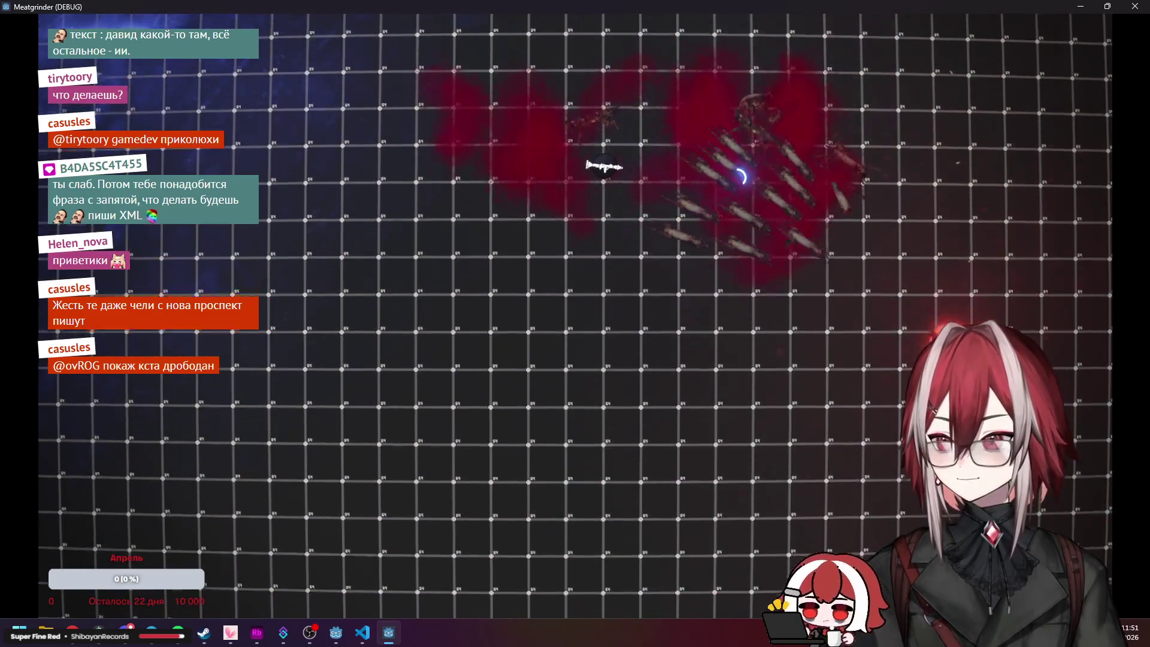
key("s")
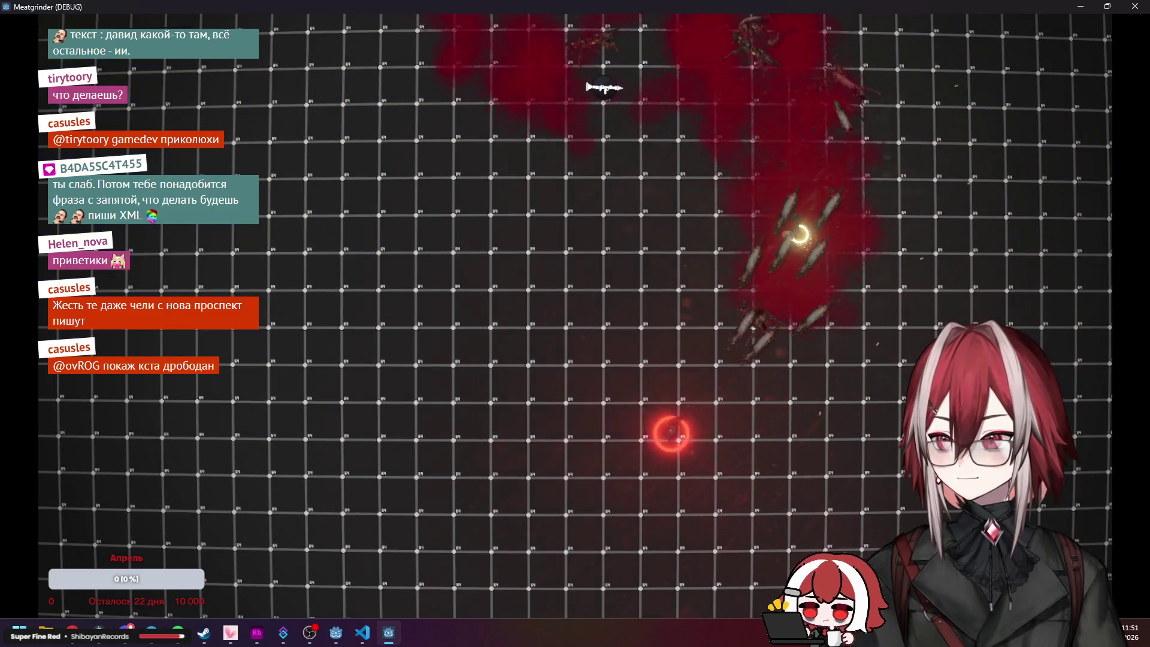
key("a")
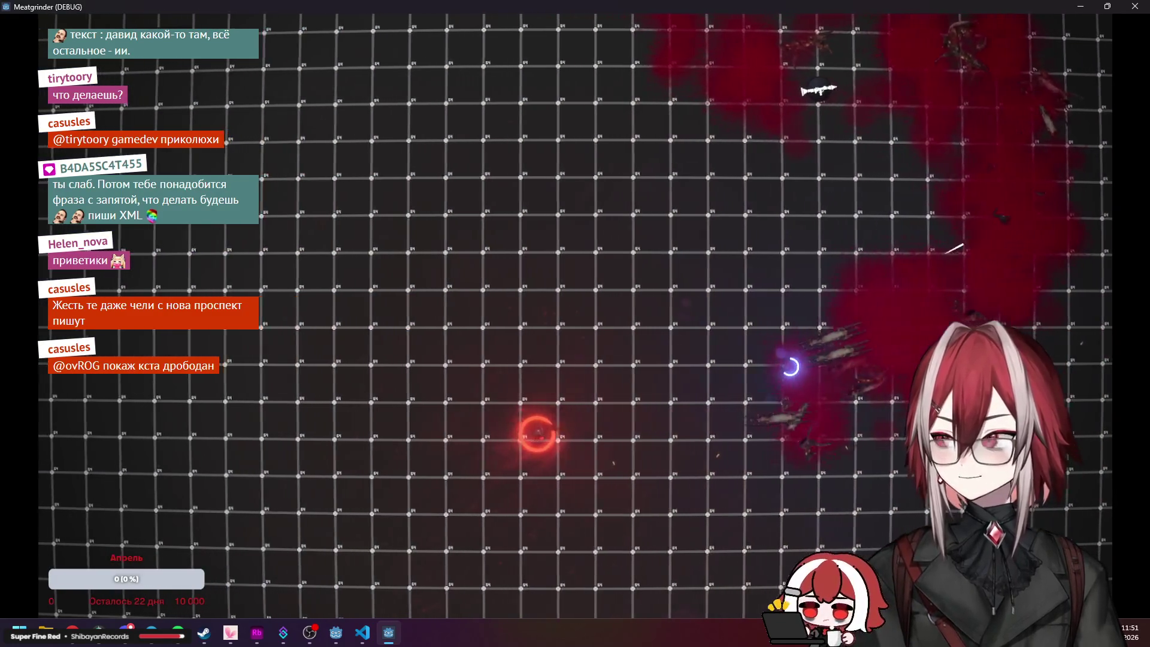
key("w")
key("a")
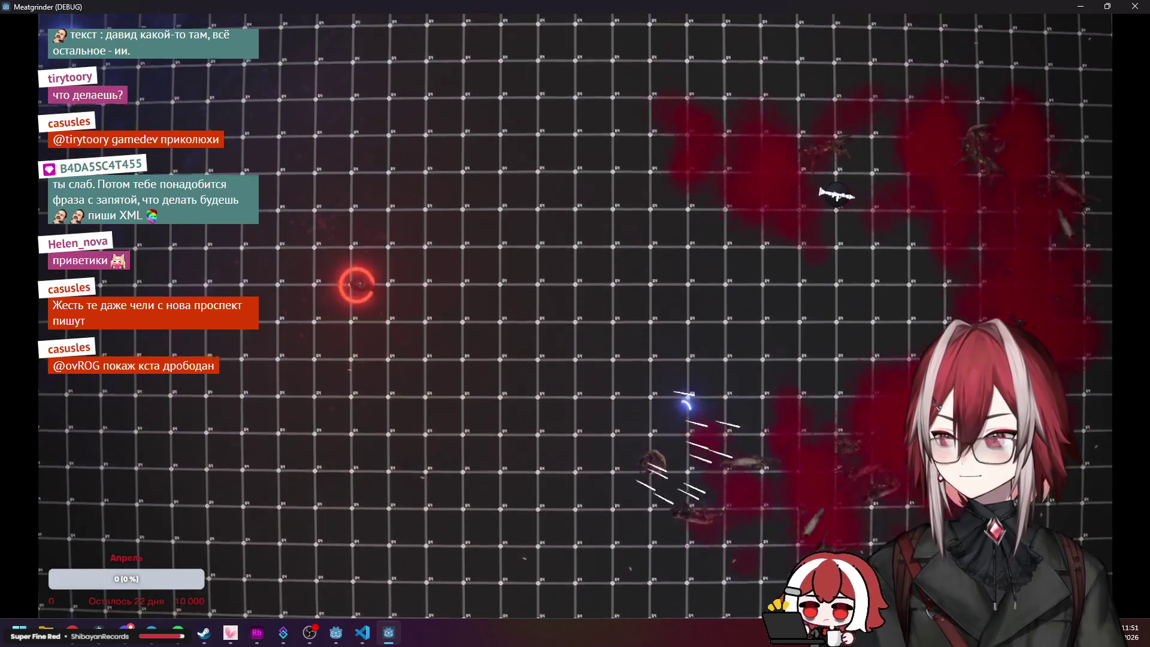
key("s")
left_click(681, 195)
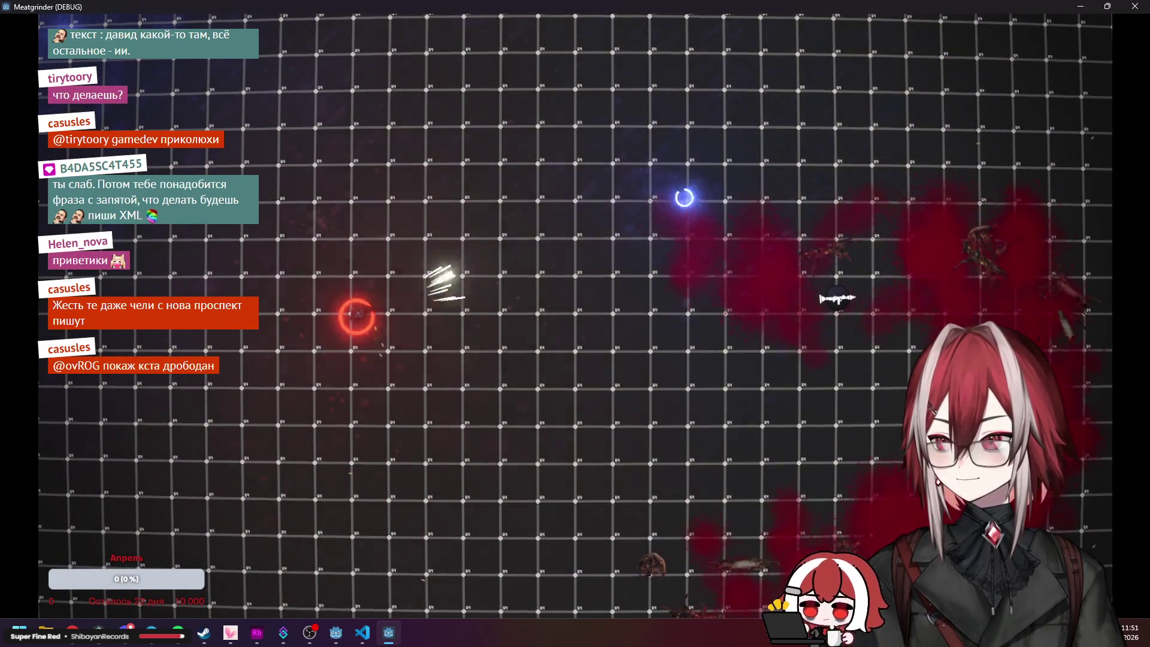
key("d")
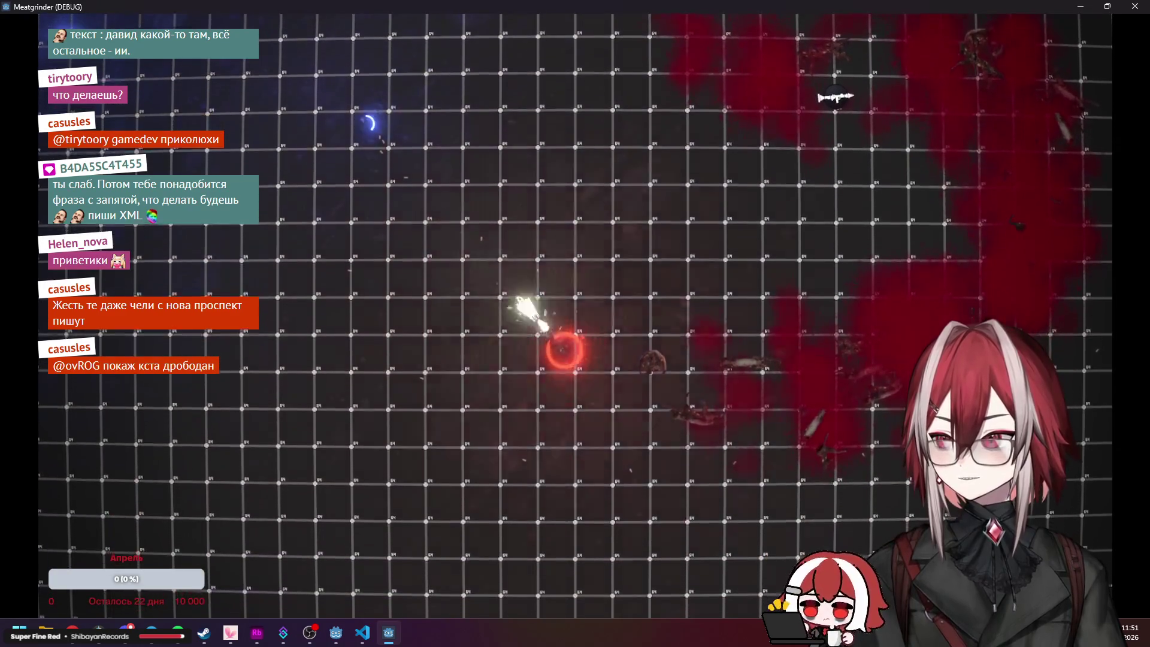
key("d")
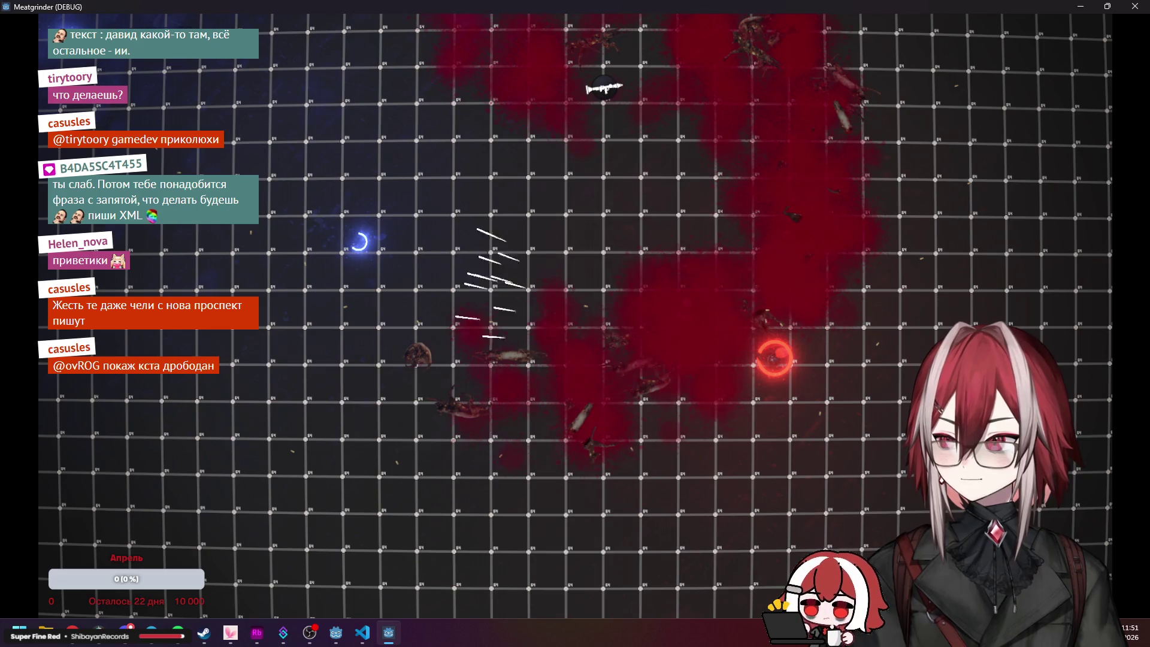
key("a")
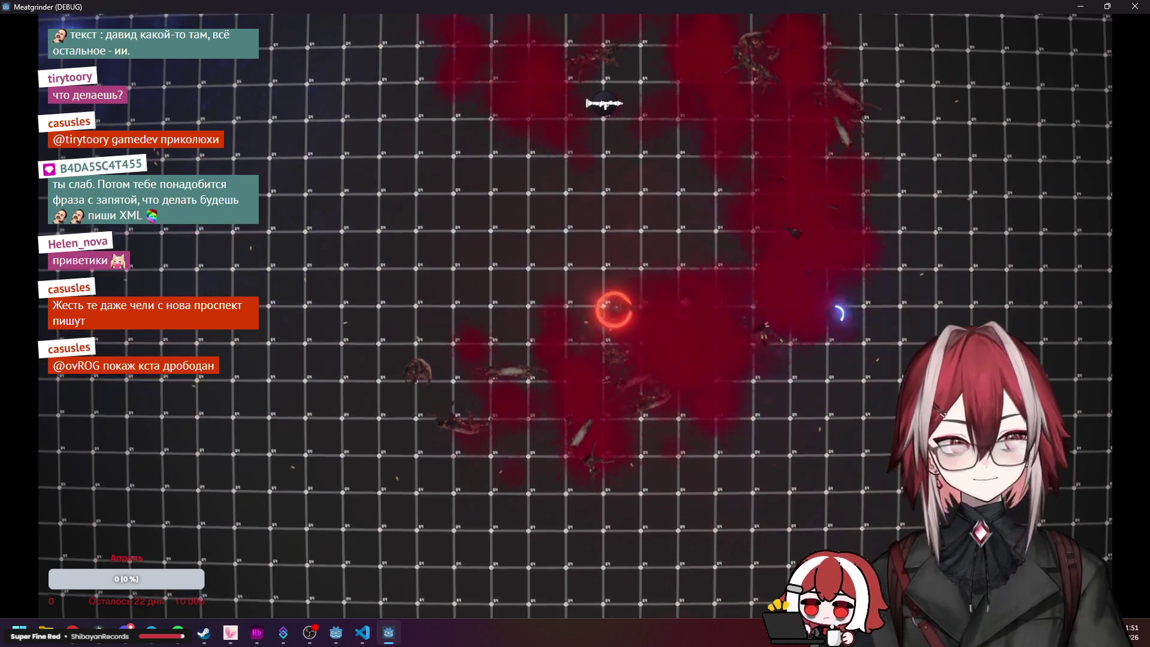
left_click(950, 230)
key("w")
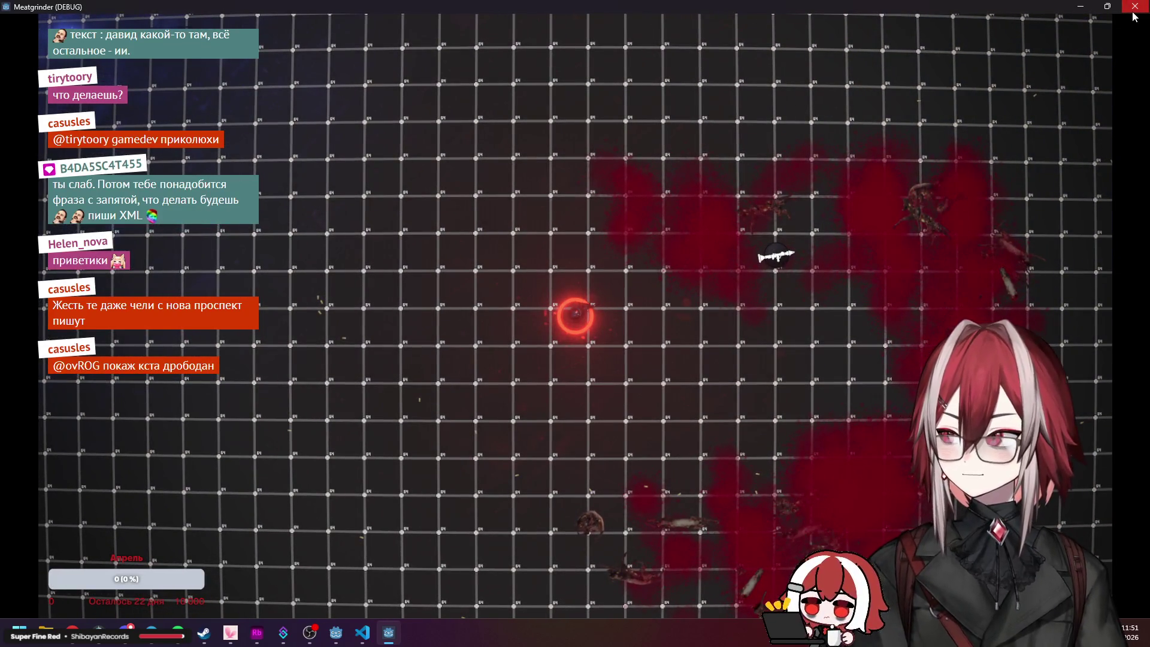
left_click(1134, 7)
left_click(579, 238)
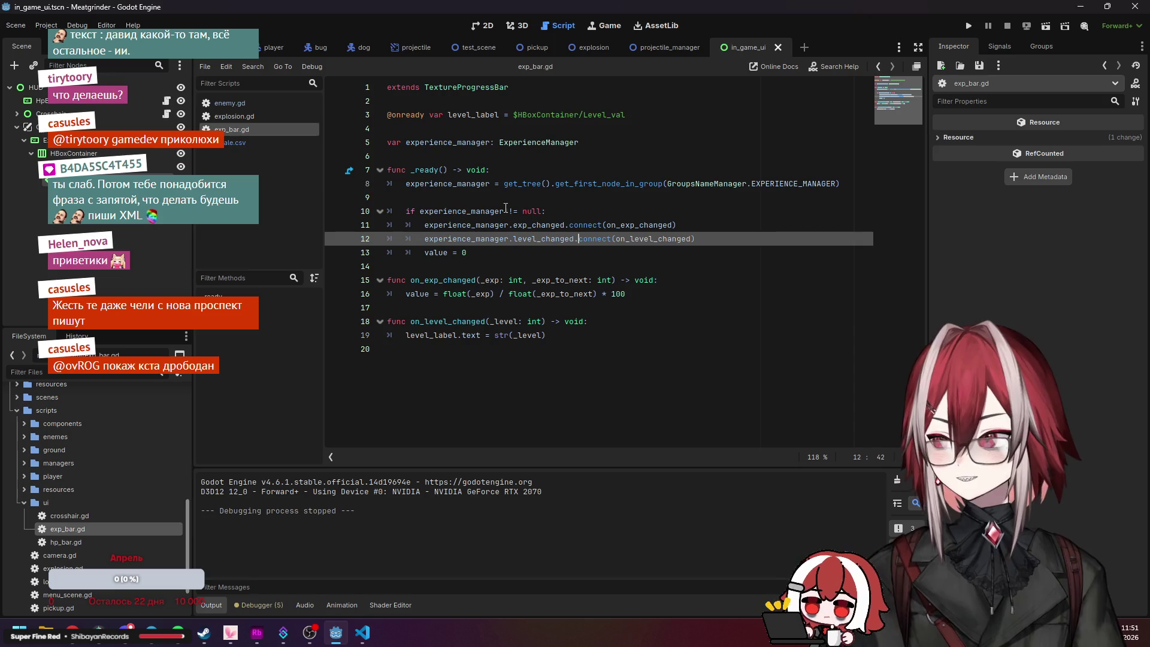
Briefly check exp_bar.gd in Visual Studio Code
left_click(367, 634)
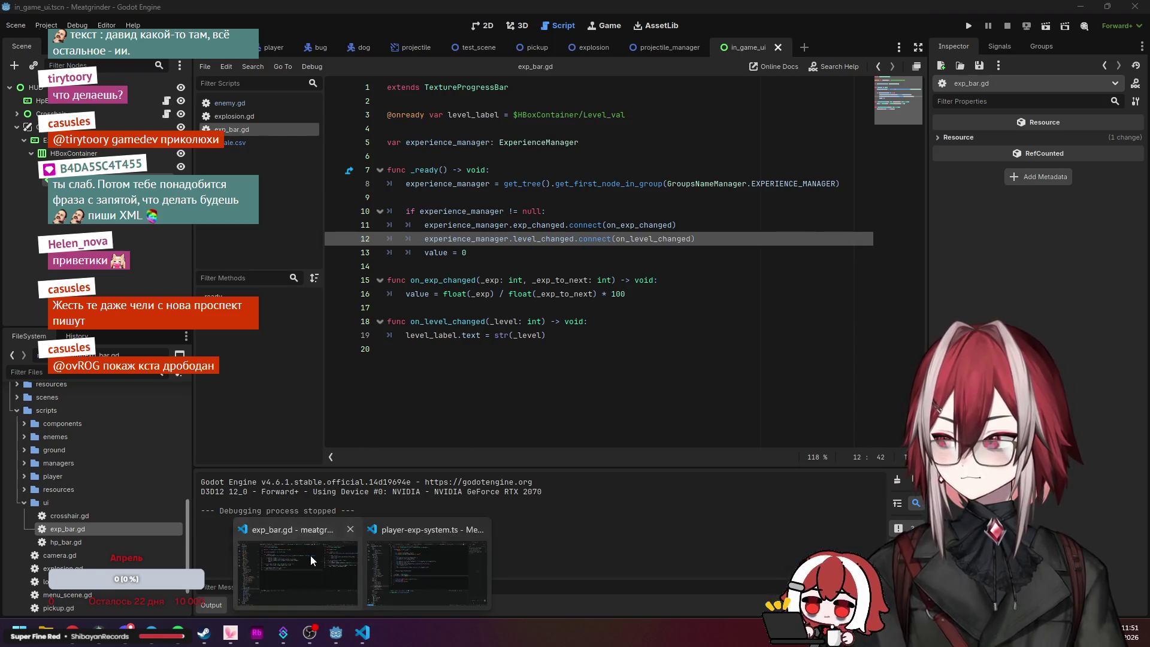
left_click(310, 555)
left_click(501, 256)
left_click(523, 273)
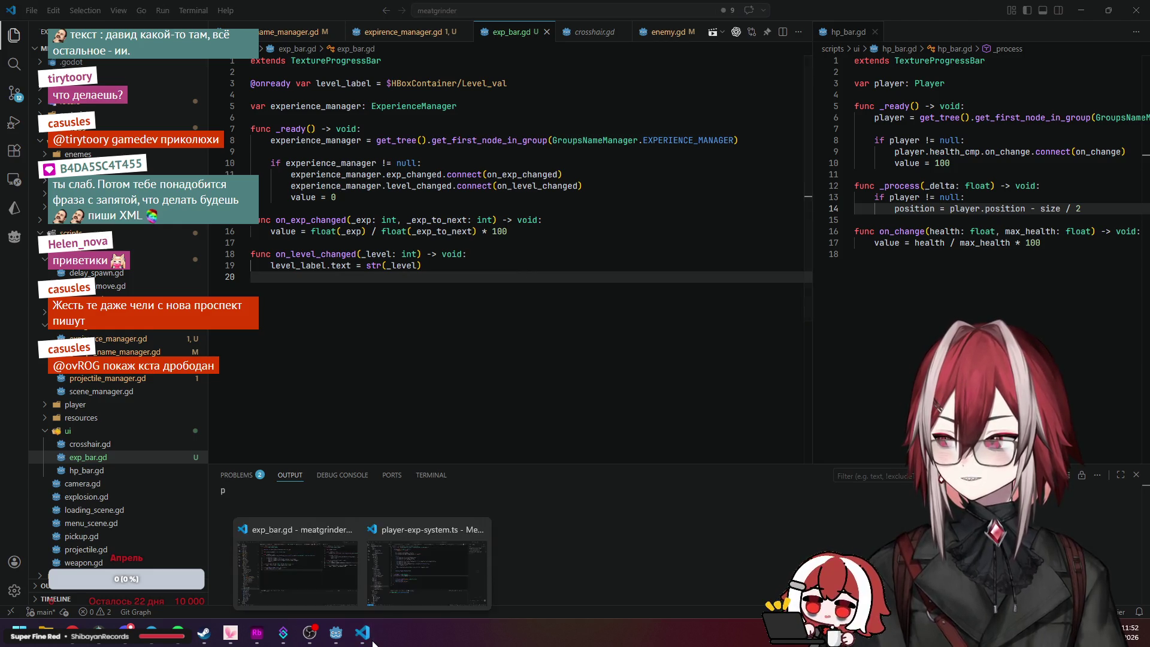
Inspect the exp bar in the in_game_ui 2D canvas, then return to VS Code's exp_bar.gd
left_click(335, 634)
left_click(500, 28)
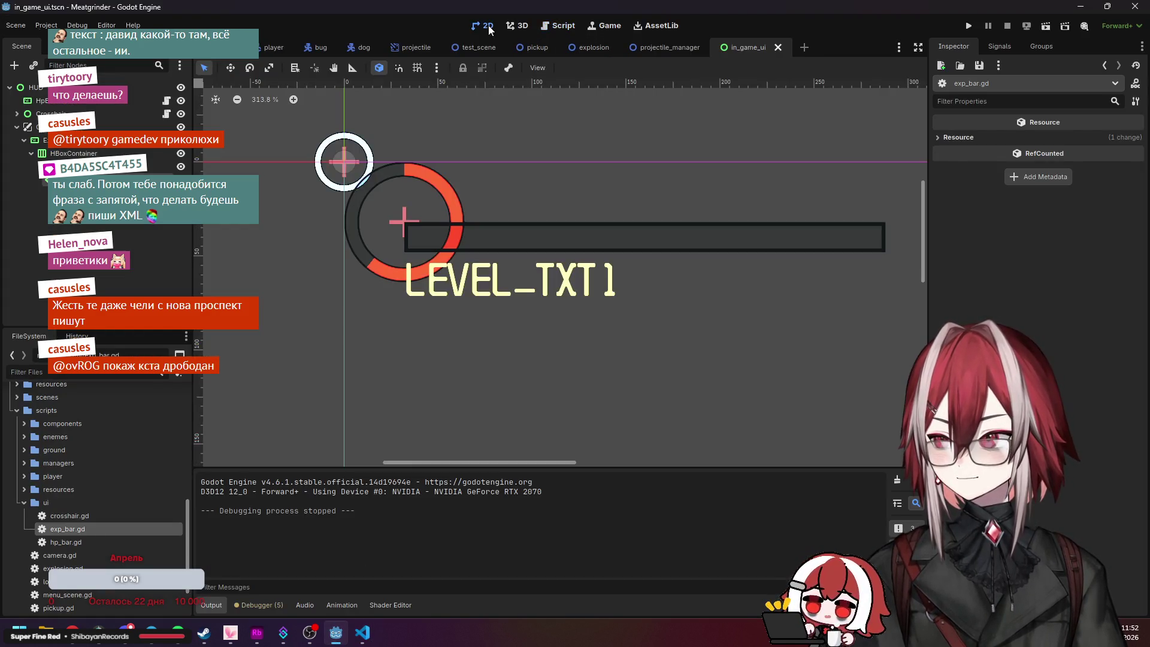
scroll(583, 297, "down", 3)
left_click_drag(577, 309, 511, 288)
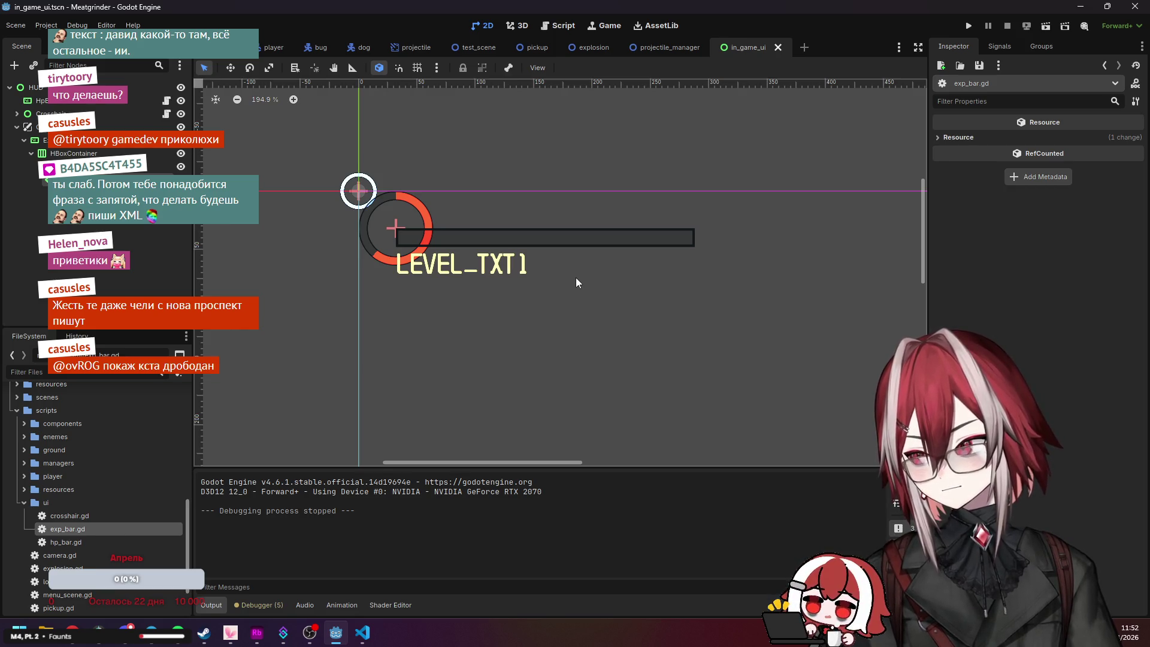
mouse_move(363, 634)
left_click(318, 573)
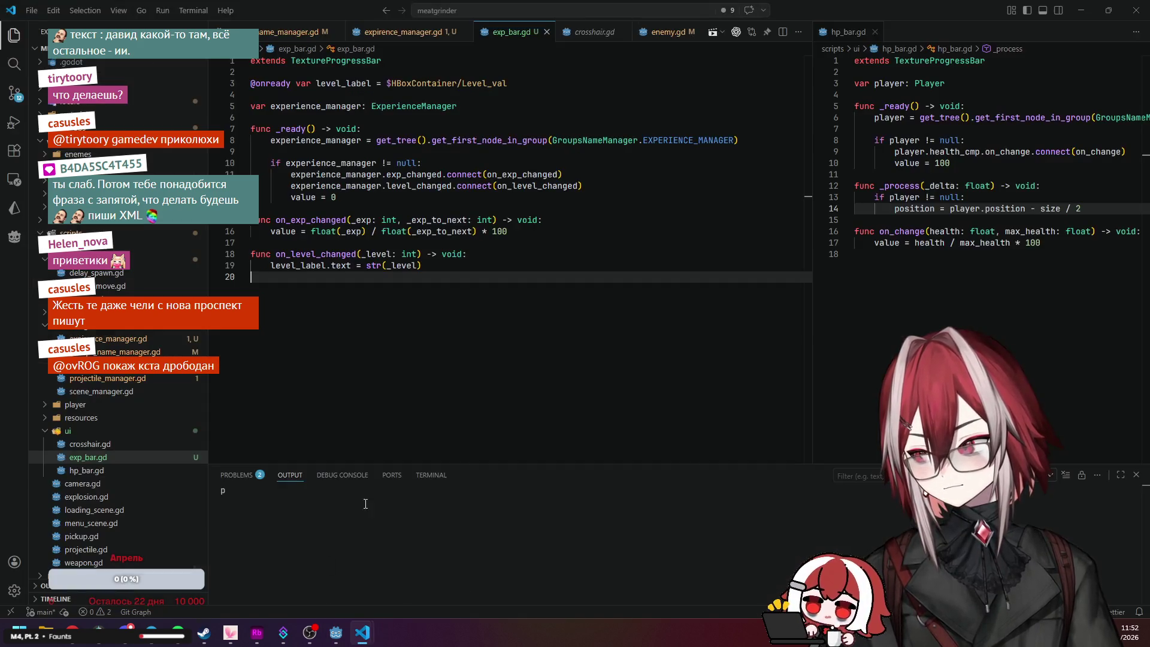
Review lines 16–17 and the _exp_to_next uses in exp_bar.gd, then return to Godot
left_click(531, 243)
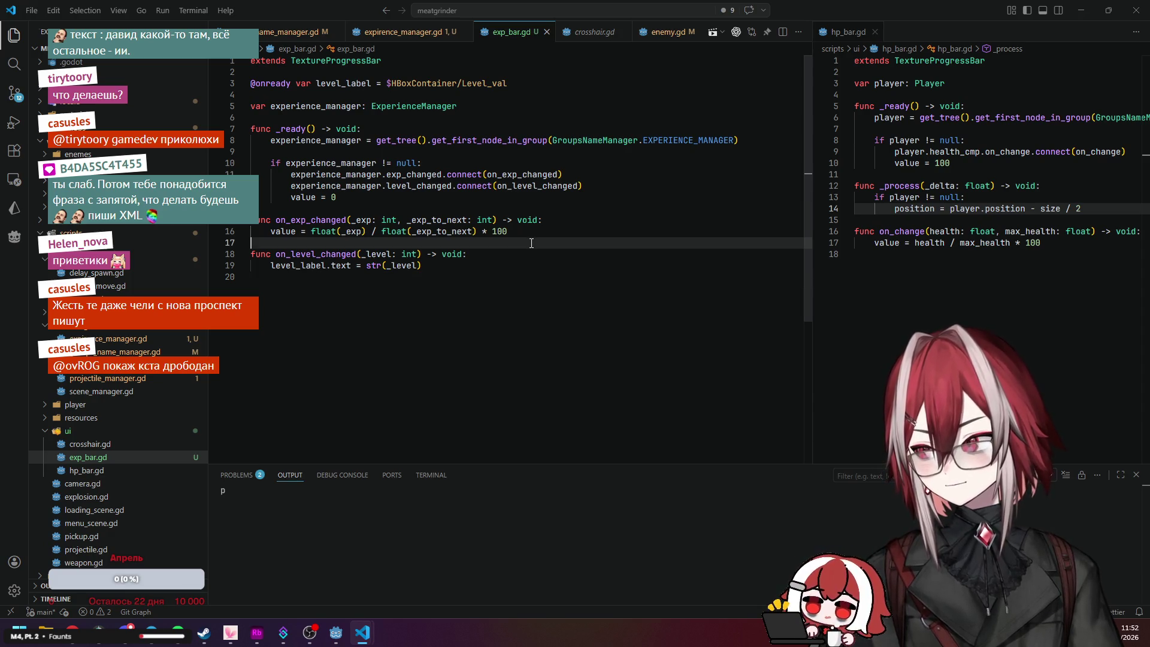
left_click(333, 231)
left_click(507, 231)
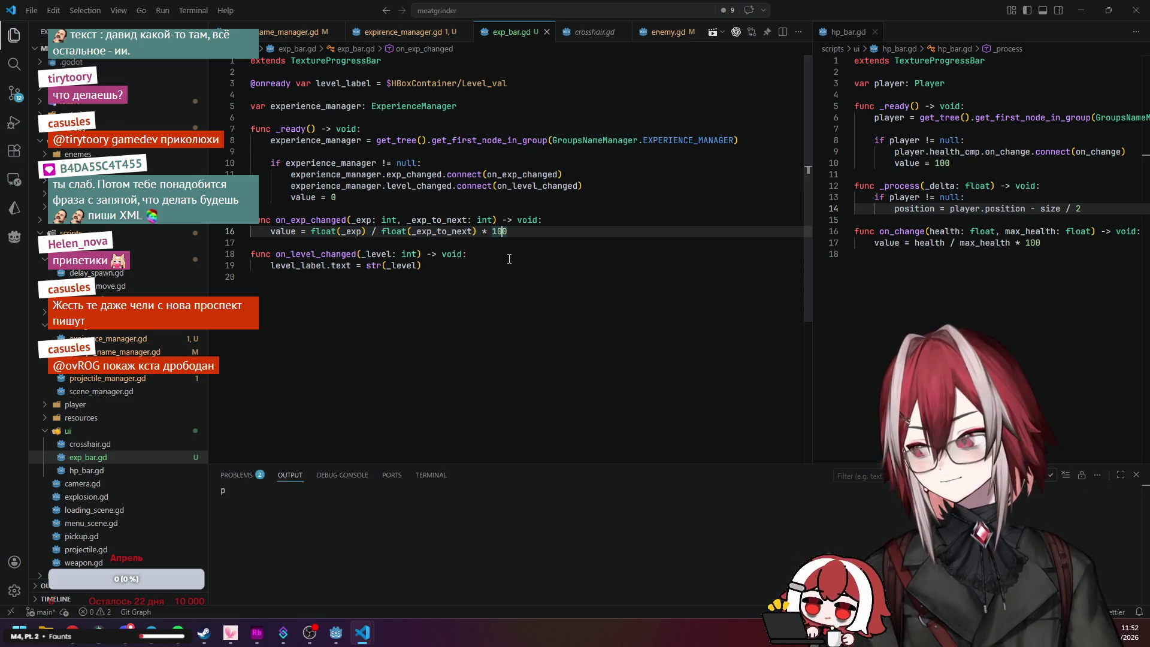
left_click(446, 220)
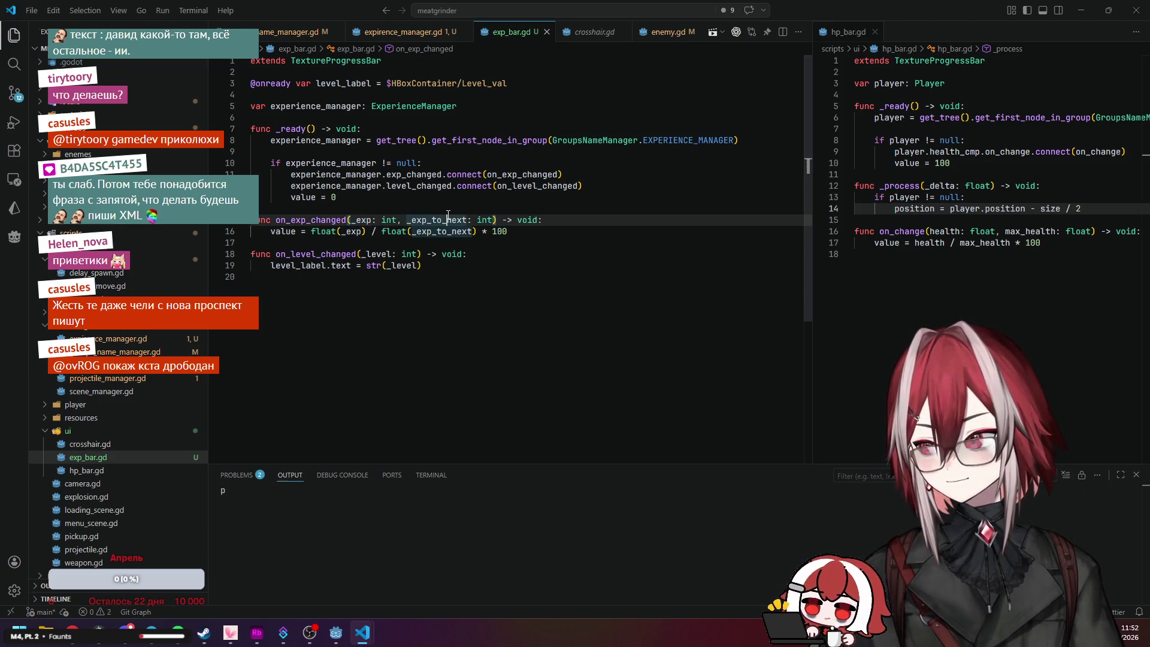
mouse_move(362, 632)
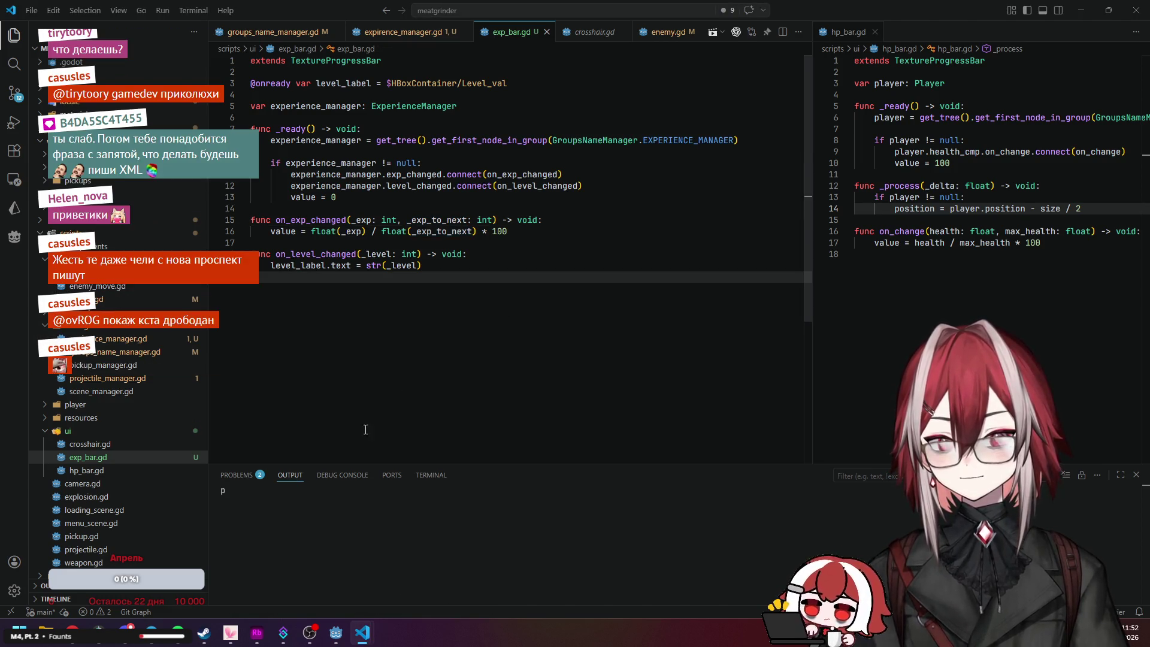
left_click(335, 633)
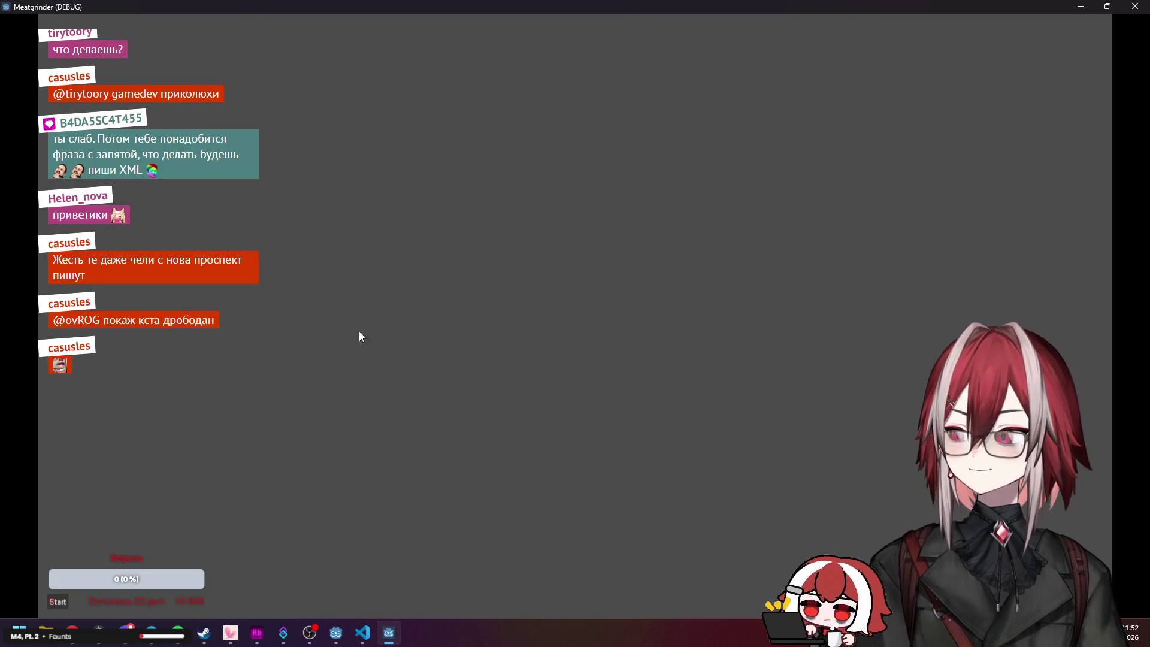
Start a round, move around with WASD, close the game and relaunch it with F5
left_click(54, 598)
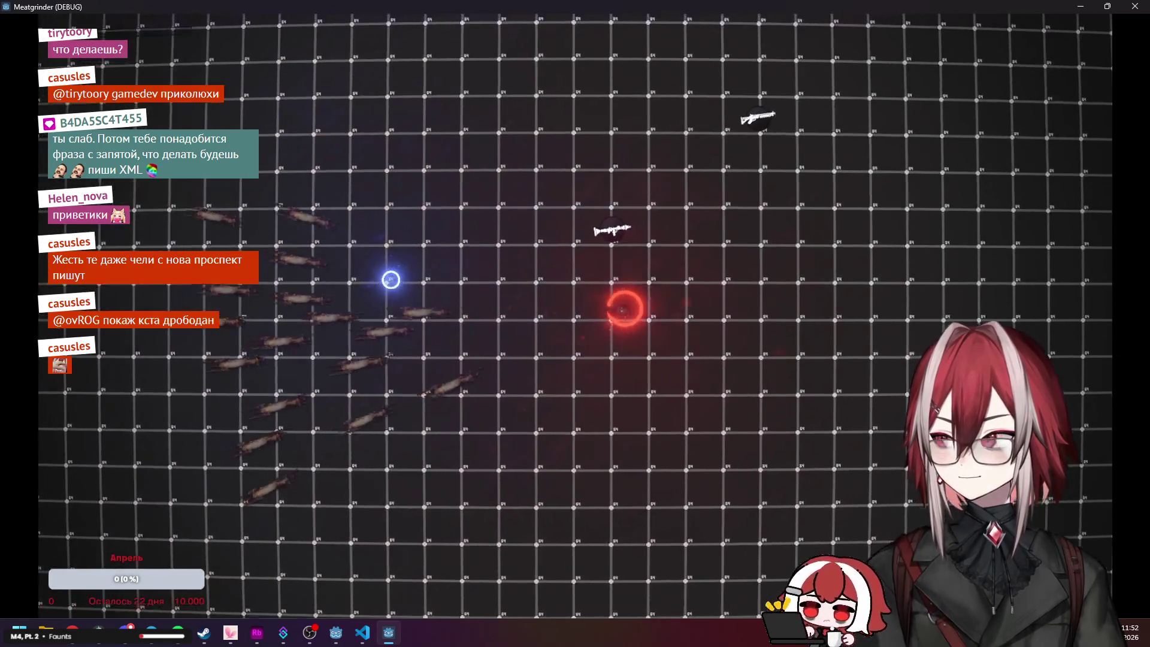
key("s")
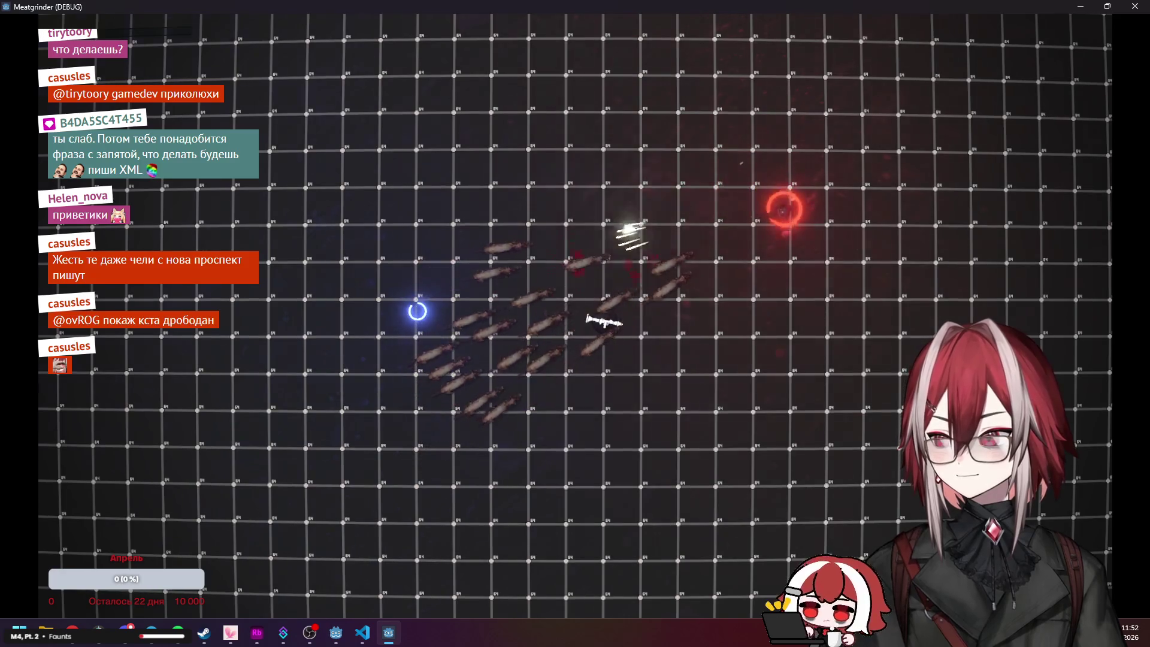
key("d")
key("w")
key("s")
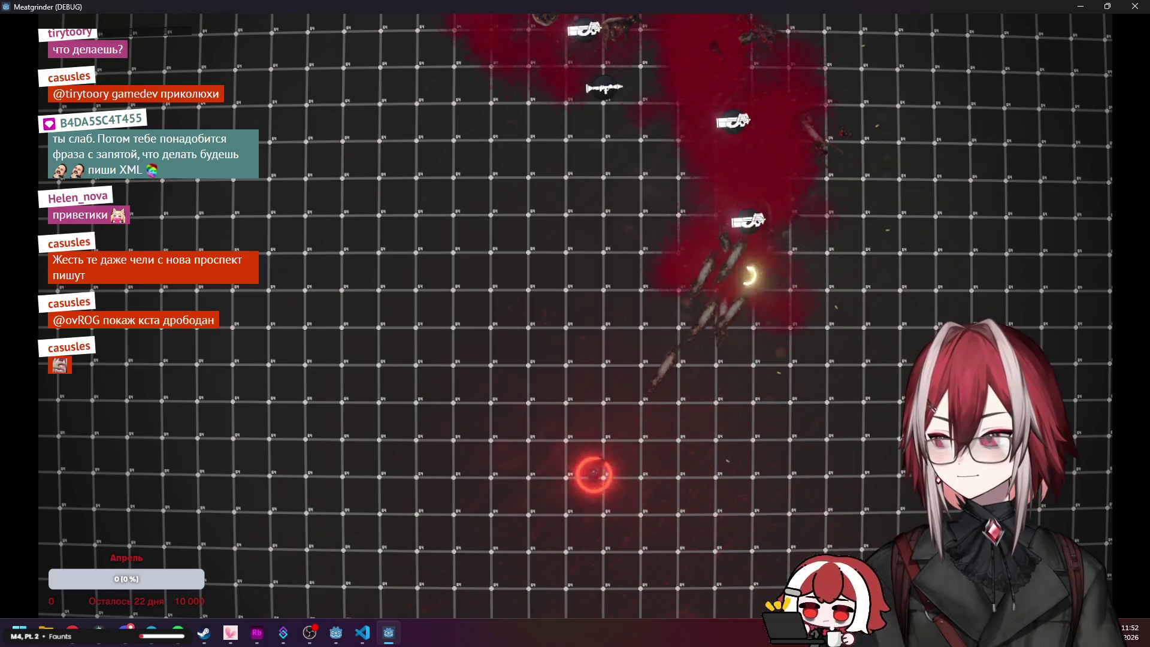
key("a")
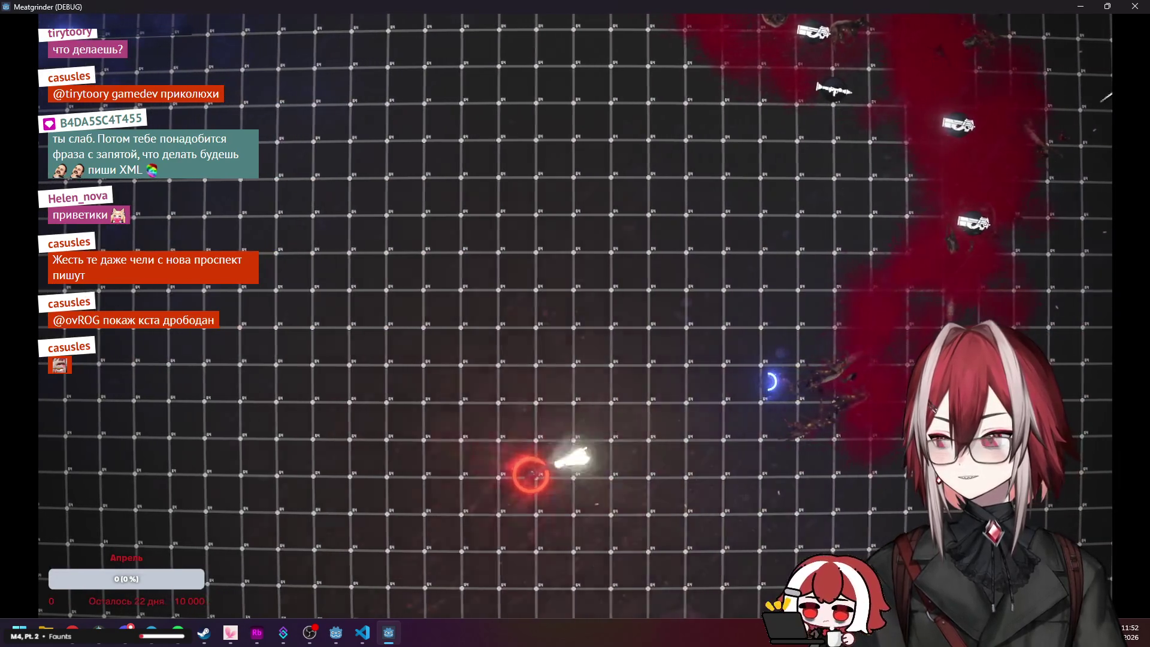
key("d")
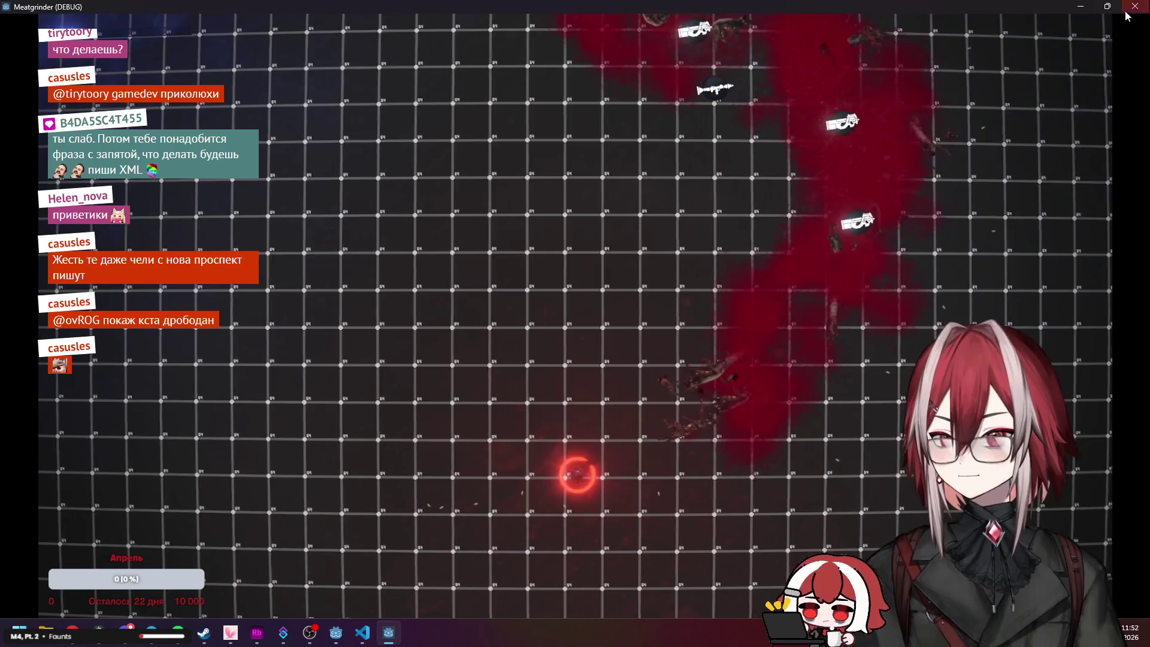
left_click(1126, 12)
key("F5")
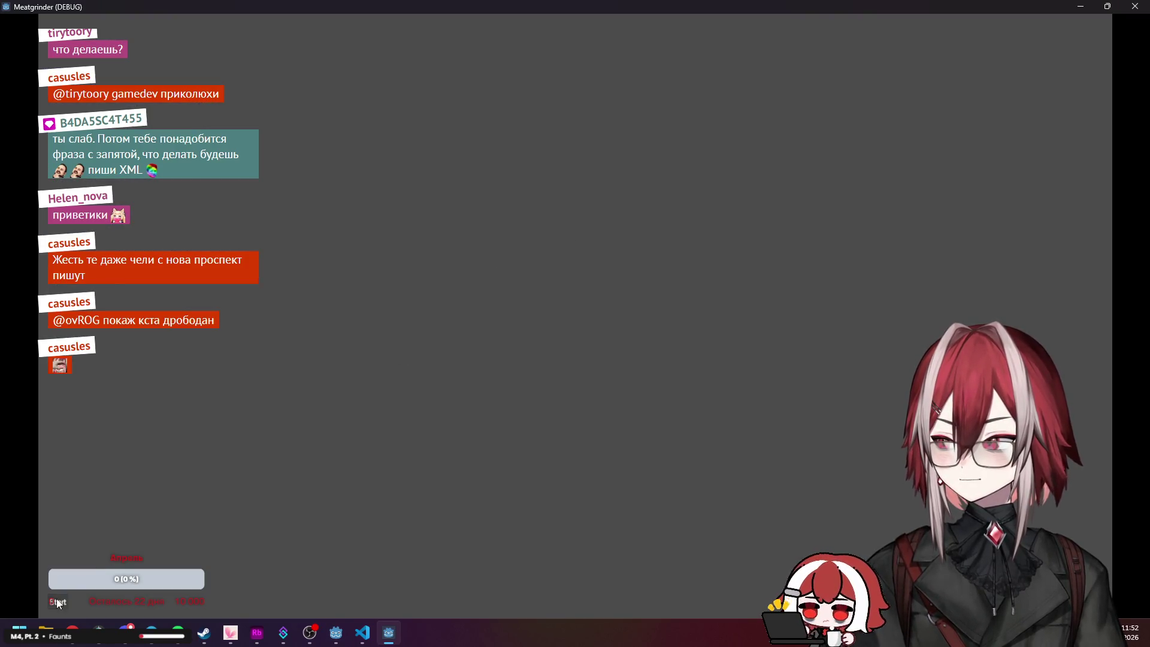
Start a round, then move with WASD and shoot enemies until the label reads Level 2
left_click(58, 602)
key("w")
key("d")
key("s")
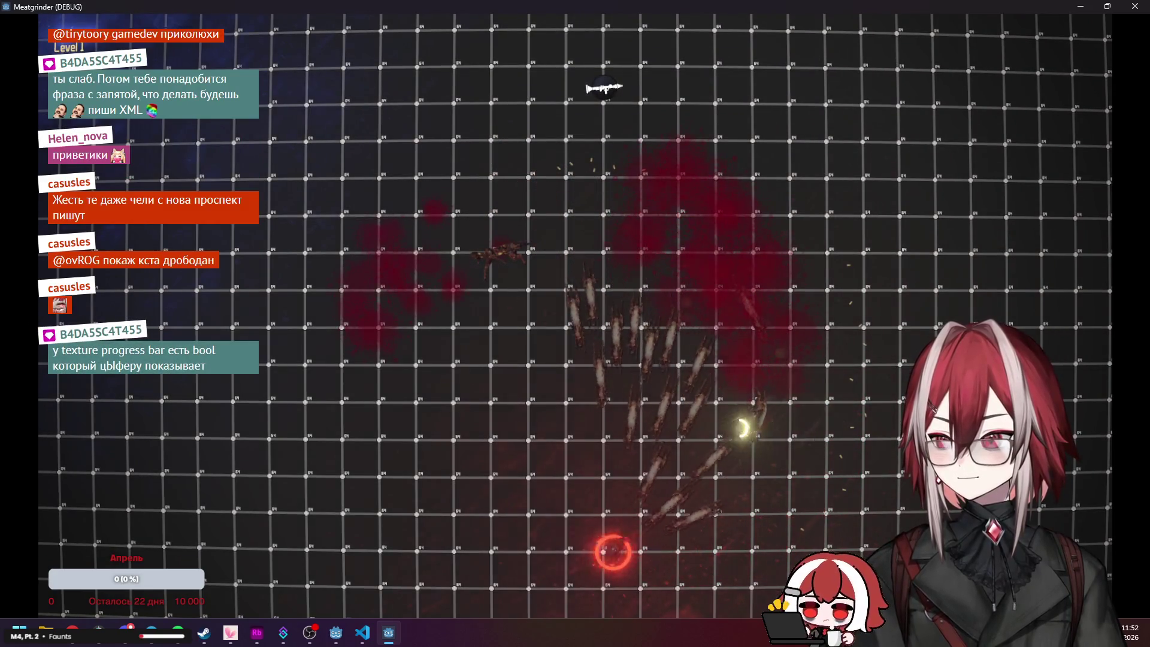
key("a")
key("s")
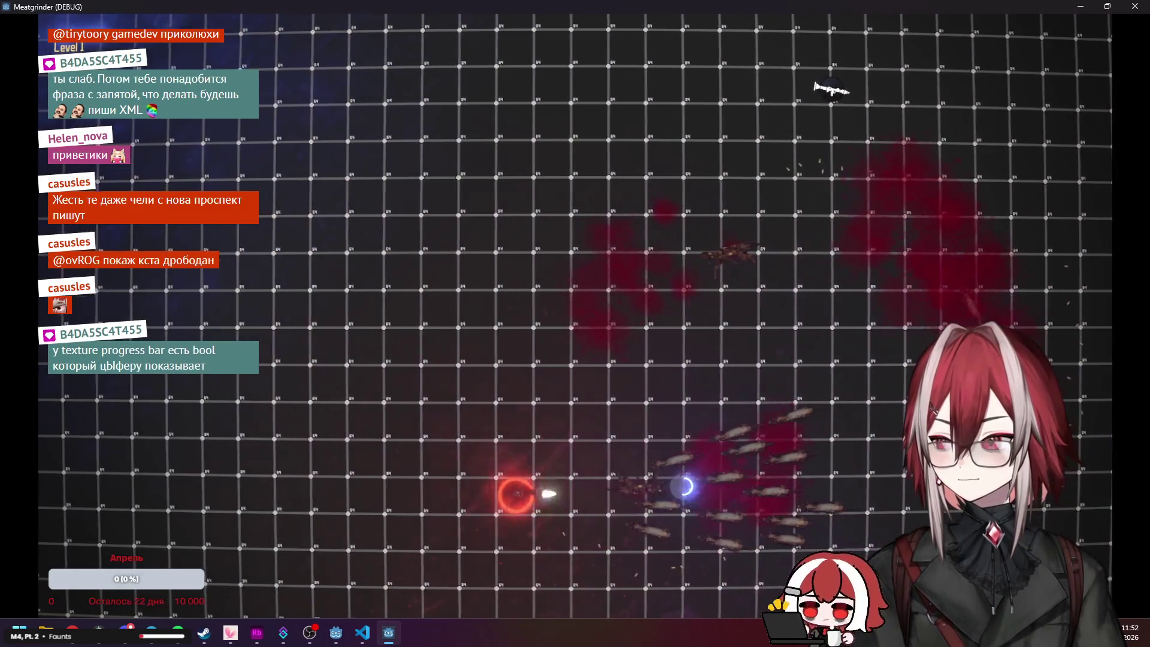
key("a")
key("w")
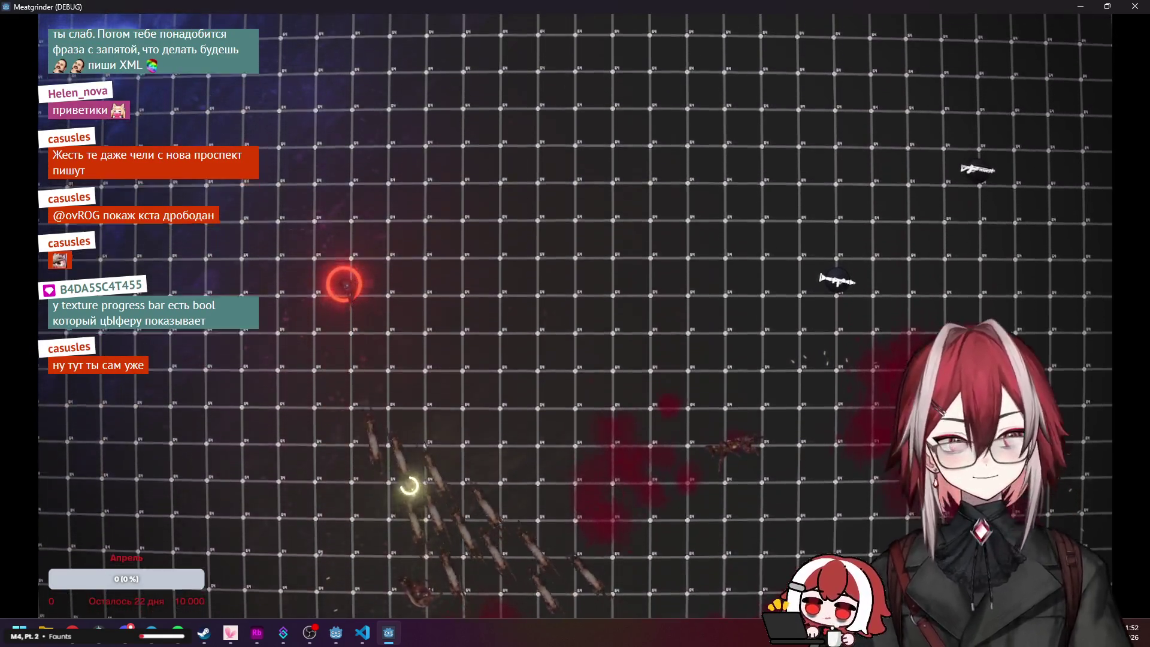
key("w")
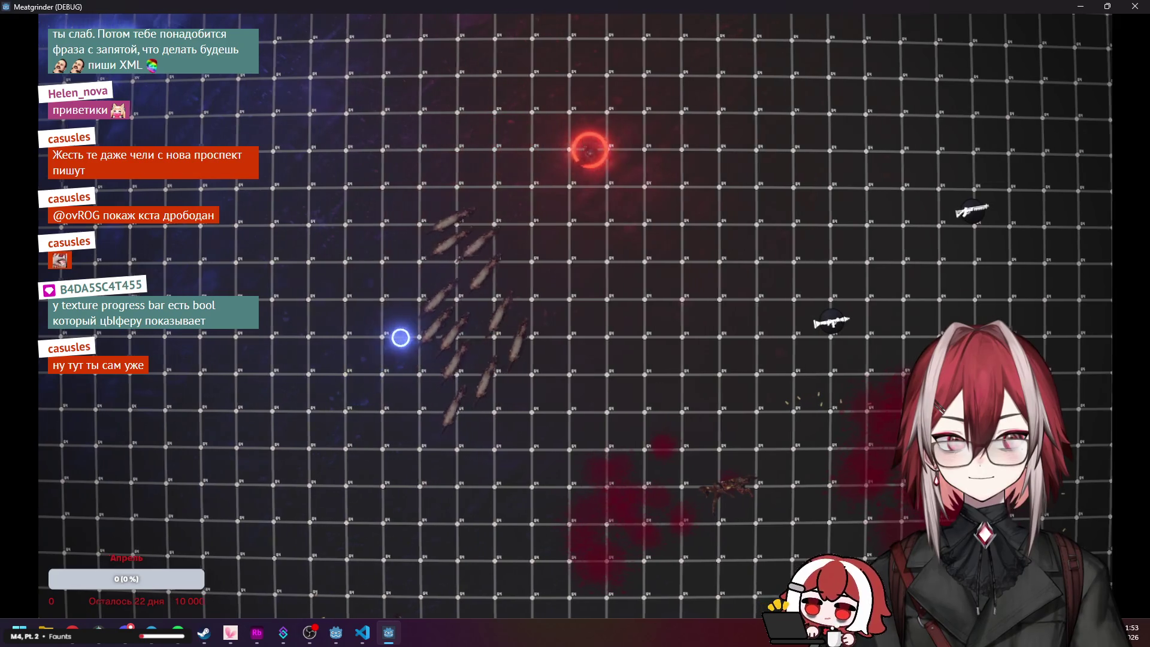
key("d")
key("w")
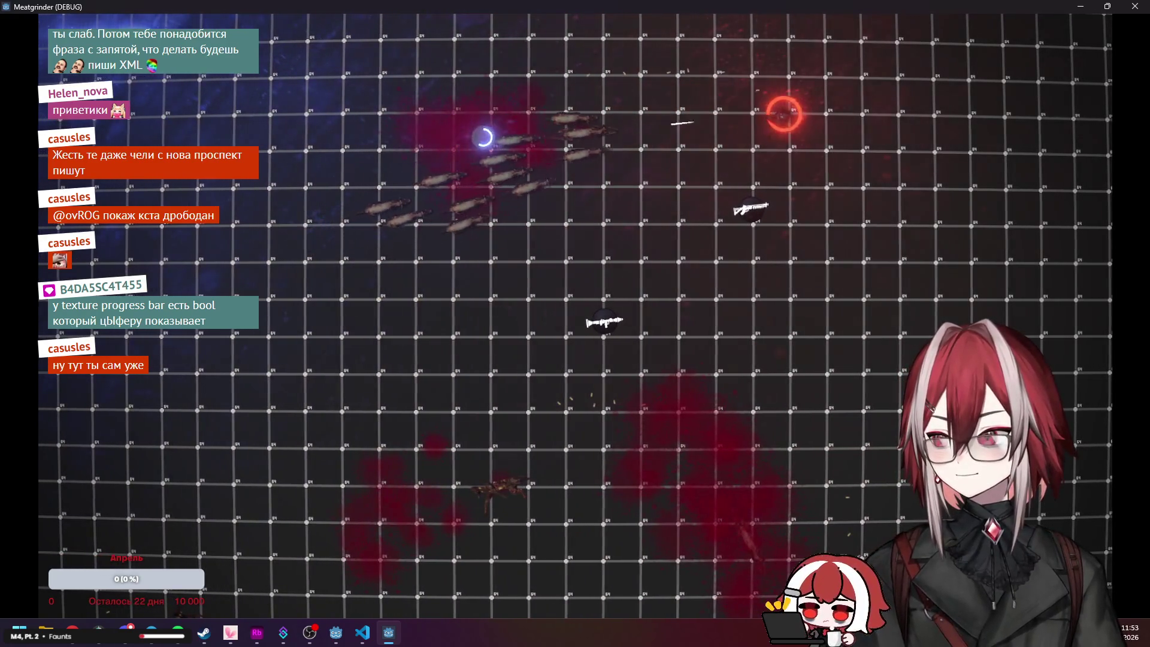
key("d")
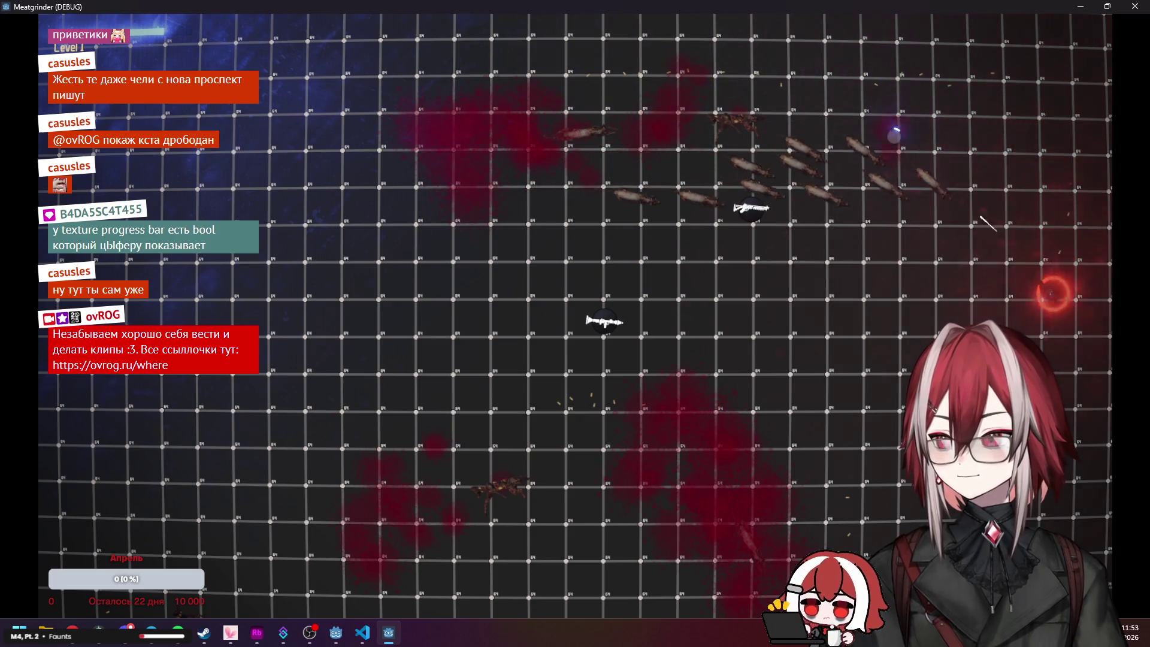
key("s")
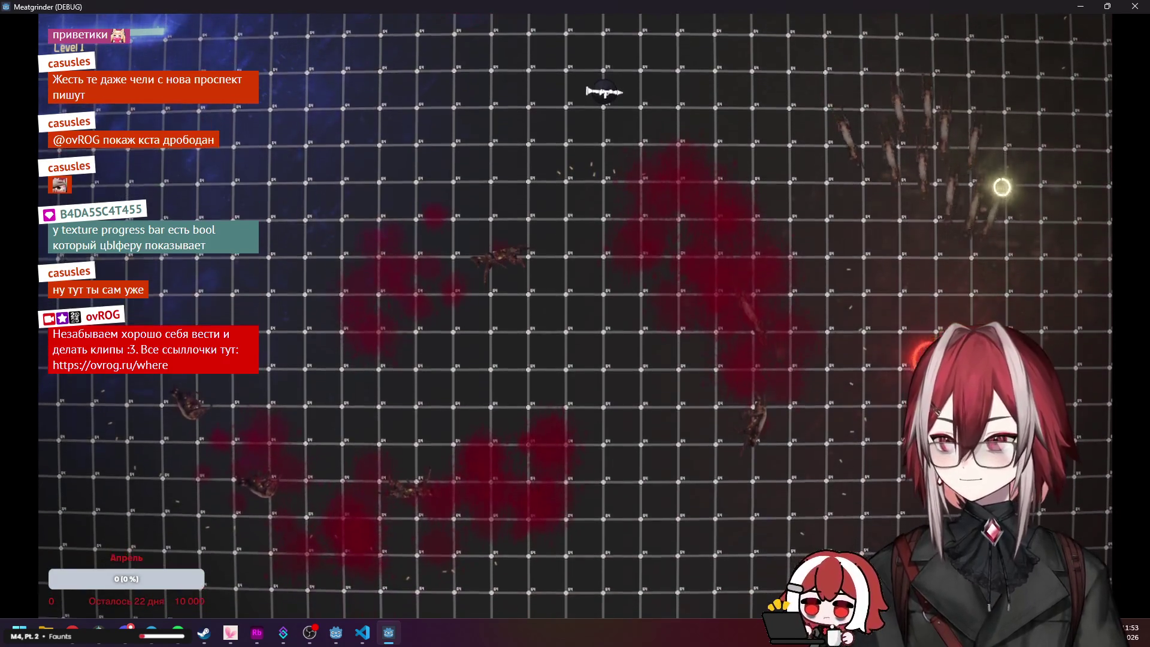
key("a")
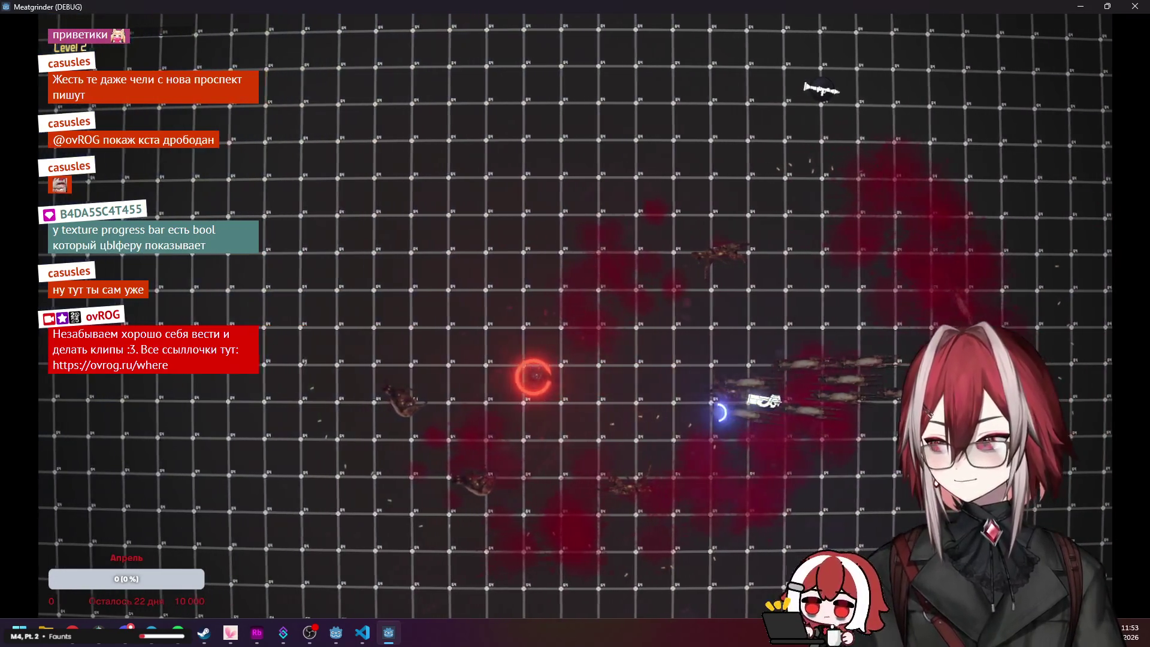
key("w")
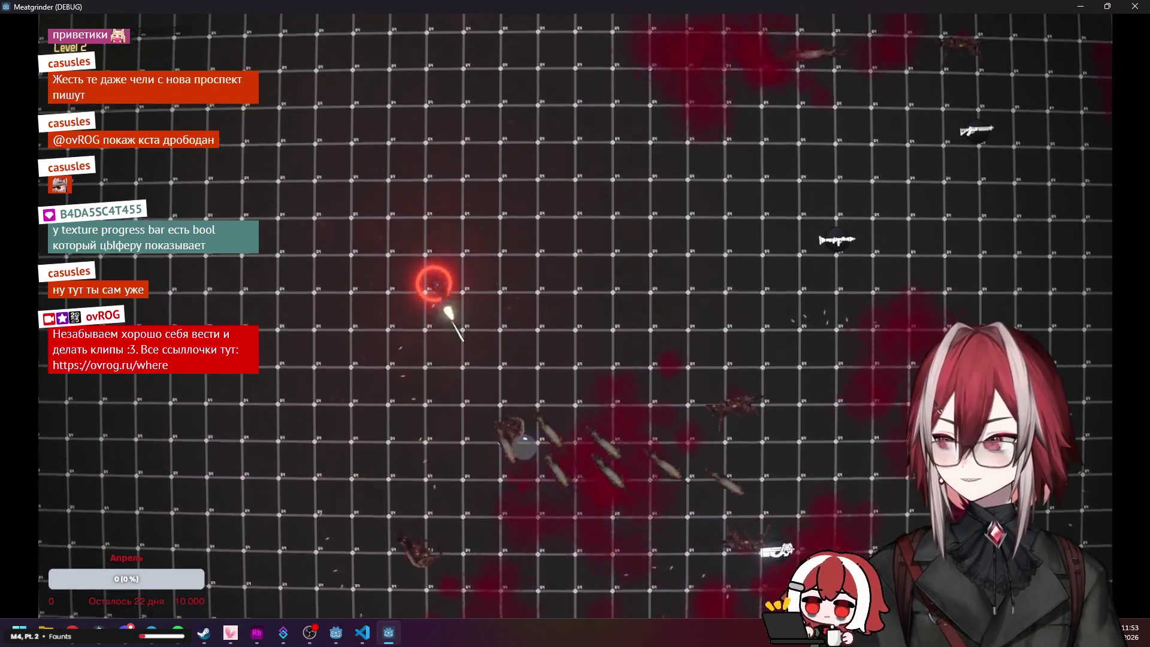
key("w")
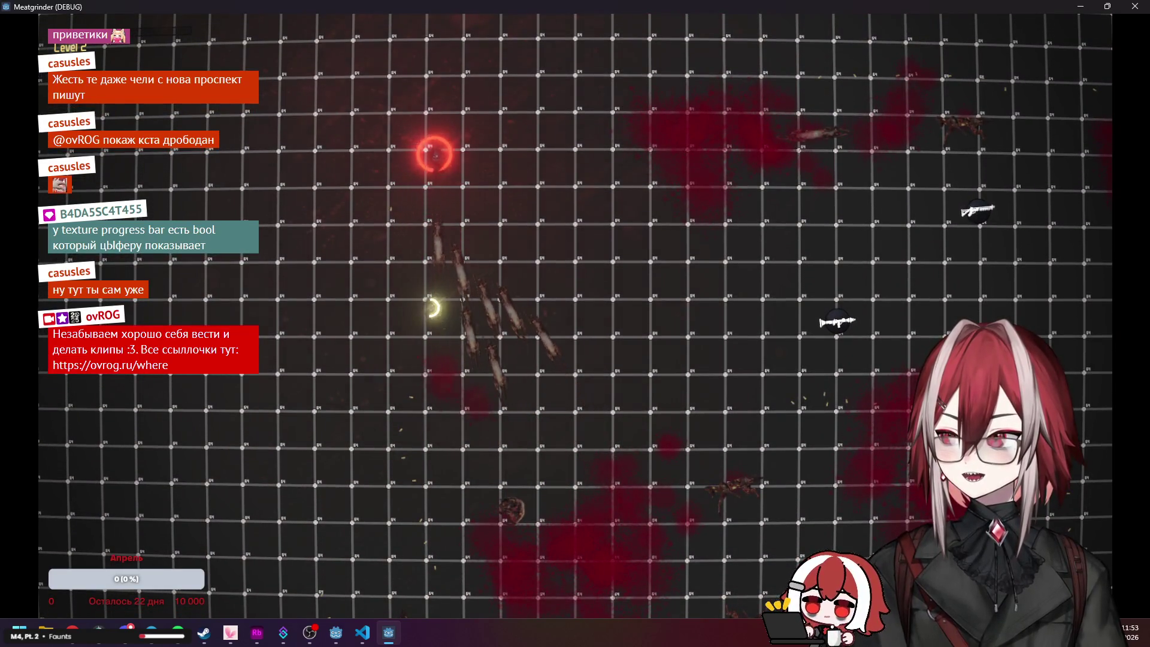
key("a")
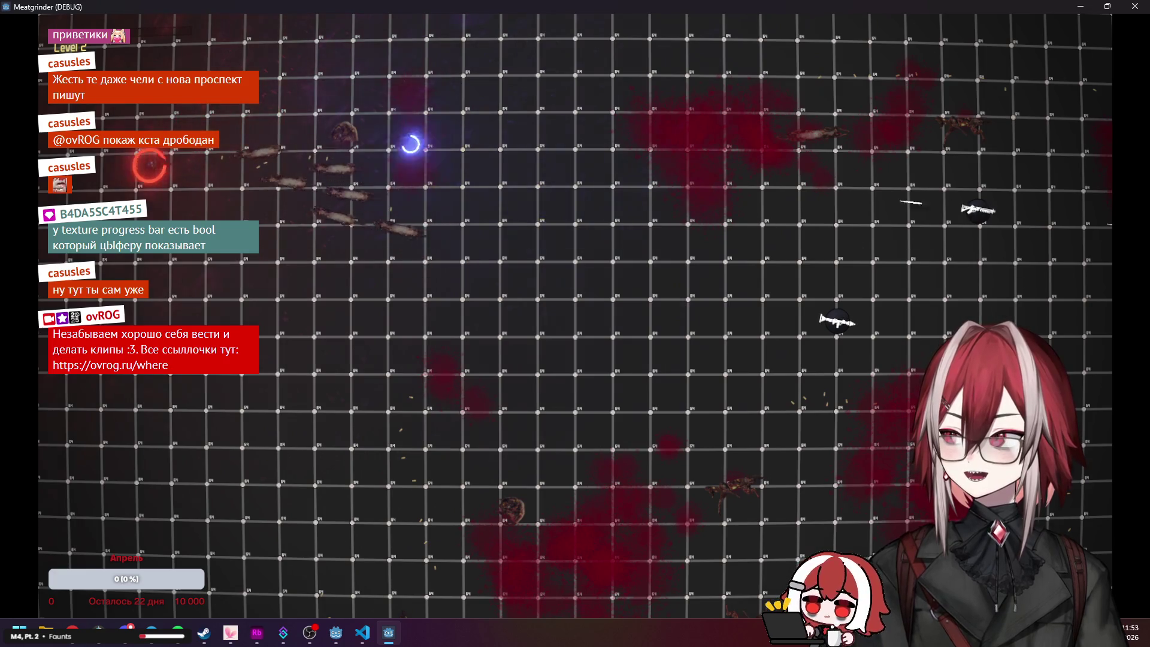
key("s")
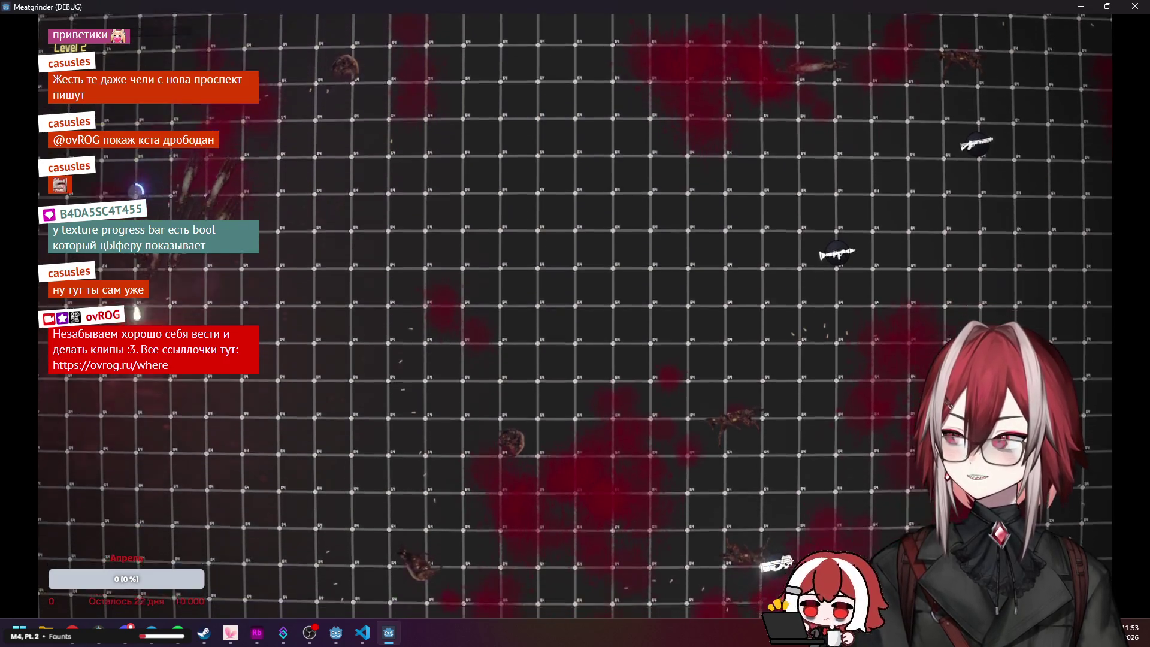
key("s")
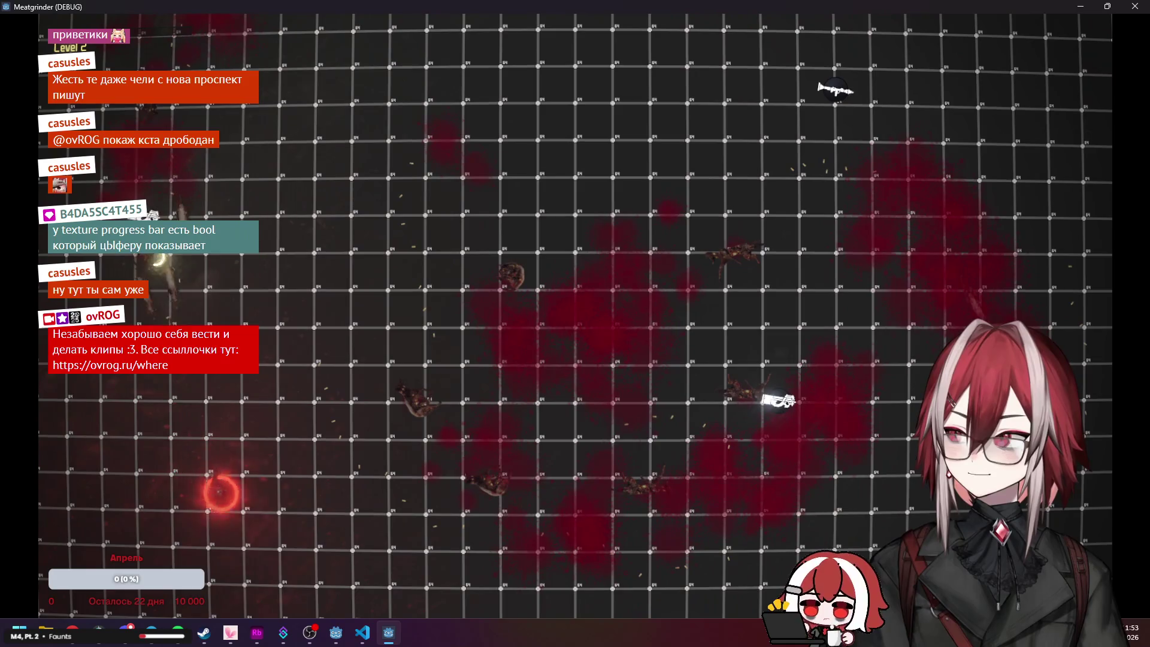
key("s")
key("d")
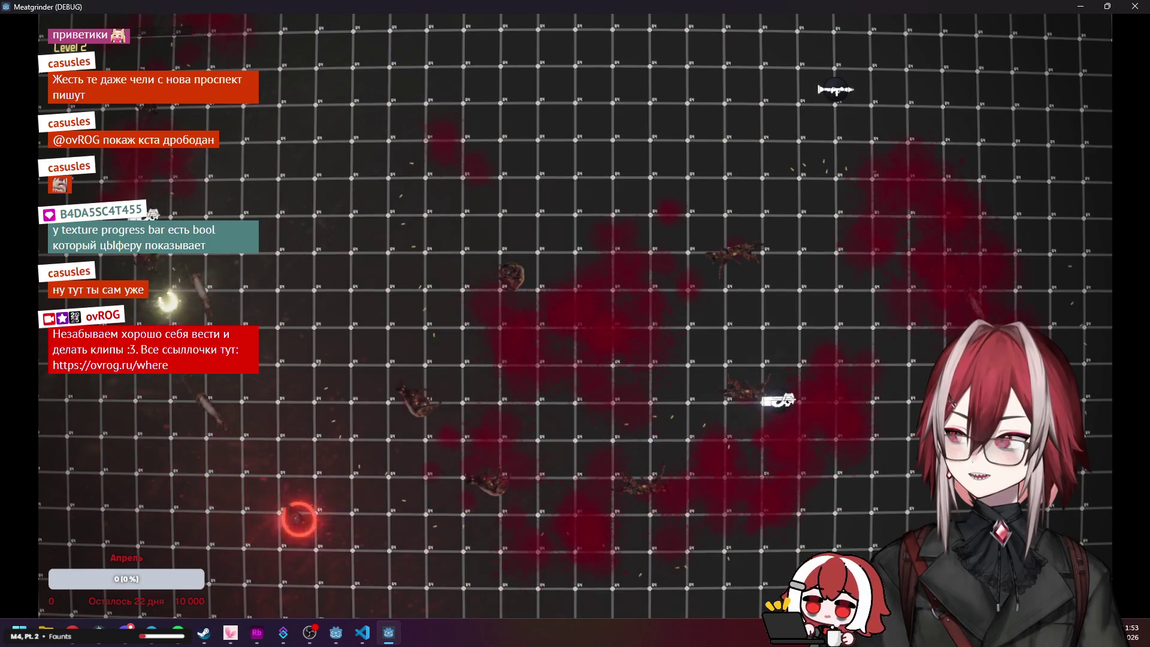
key("d")
key("s")
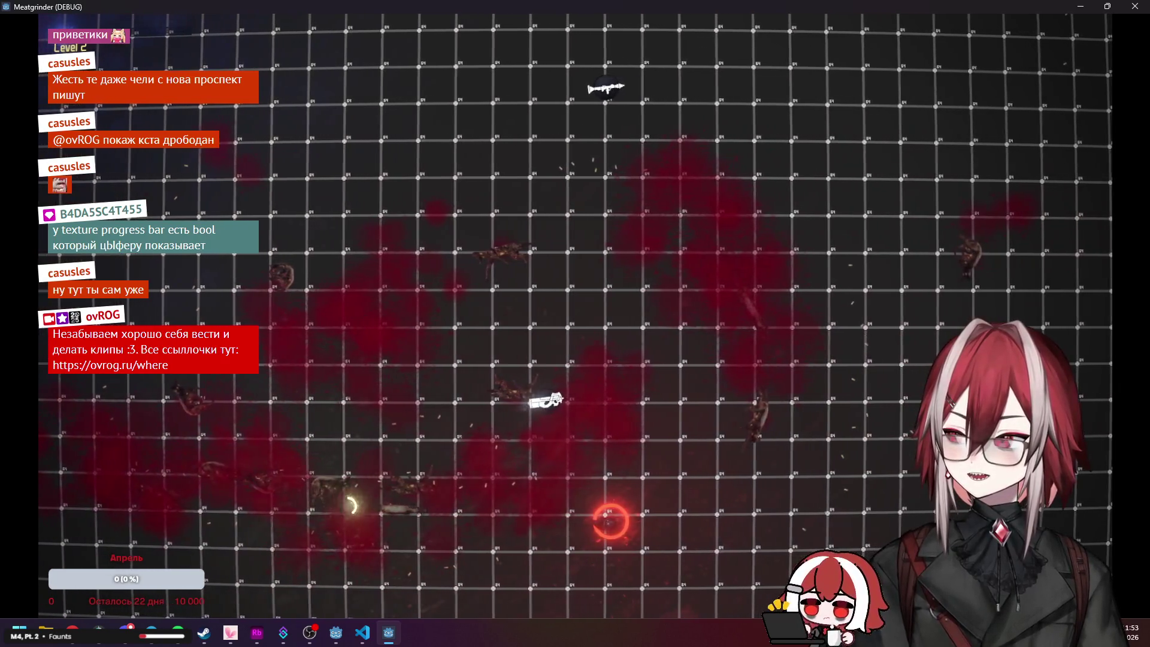
key("d")
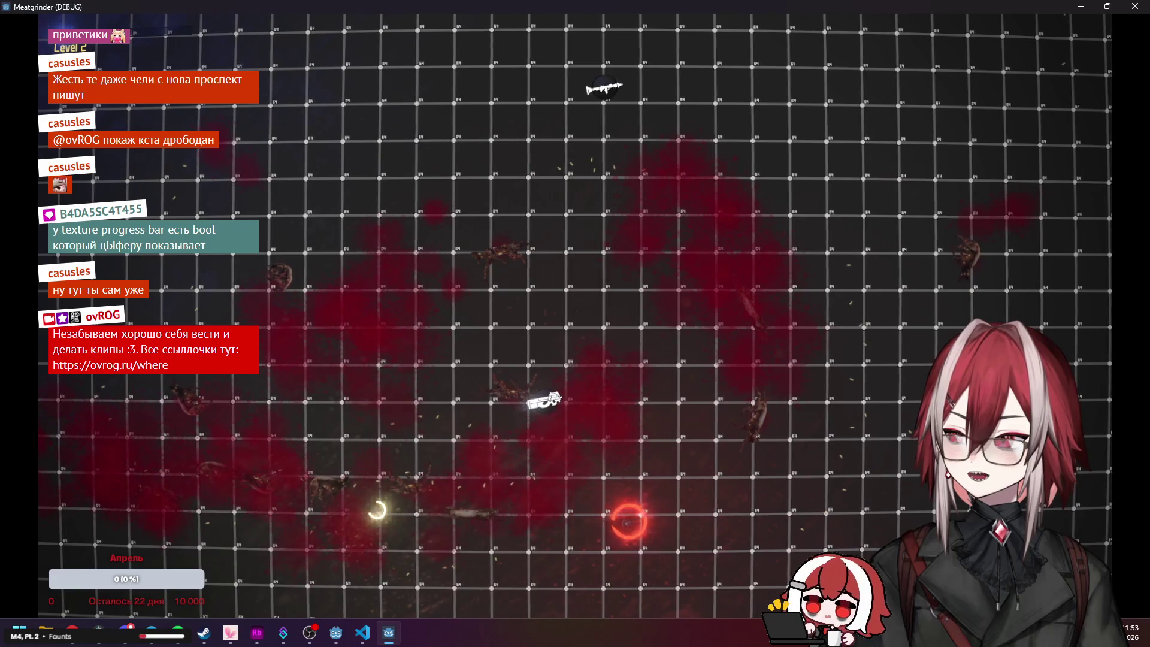
left_click(641, 521)
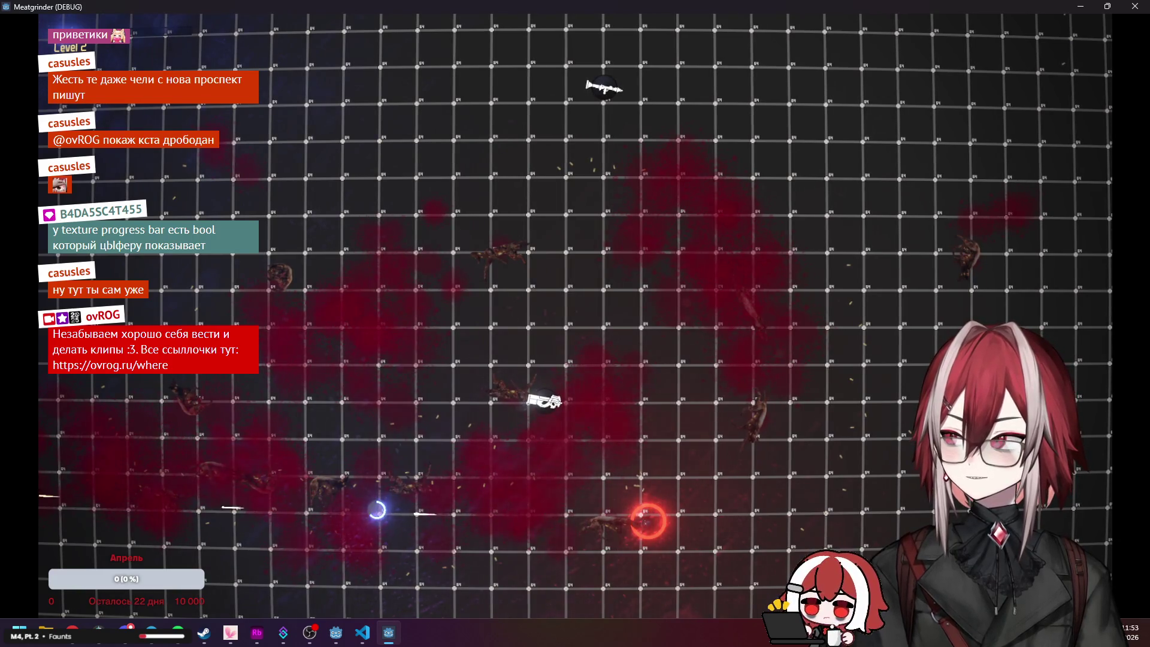
key("w")
key("d")
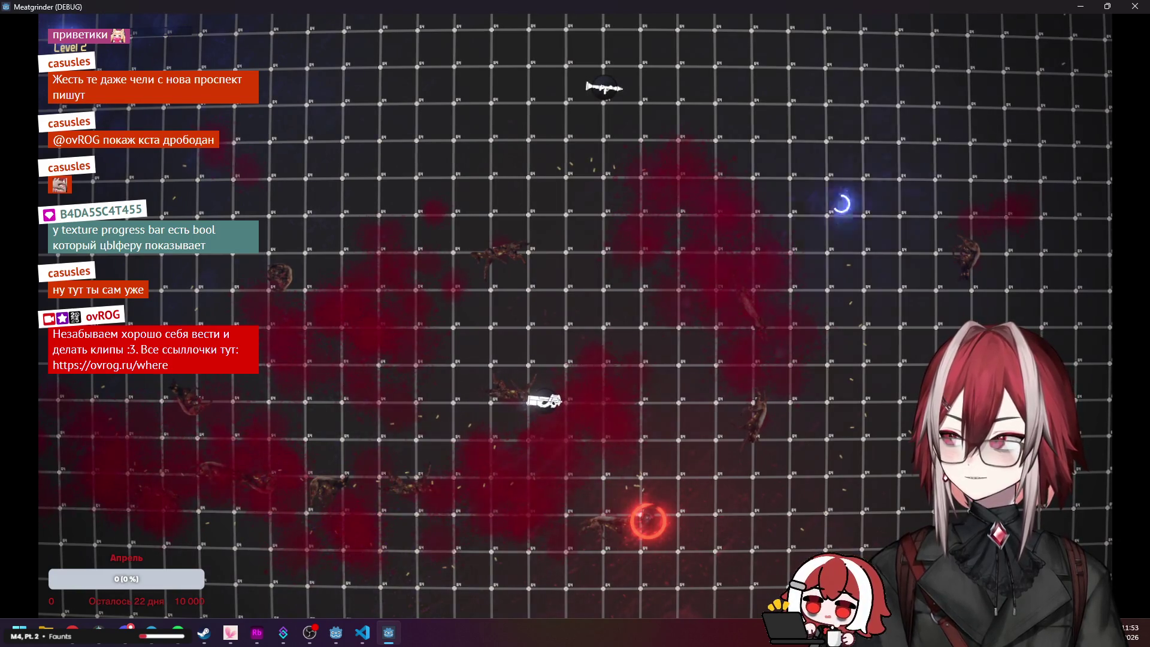
Close the Meatgrinder (DEBUG) window and bring VS Code with exp_bar.gd forward
left_click(1132, 9)
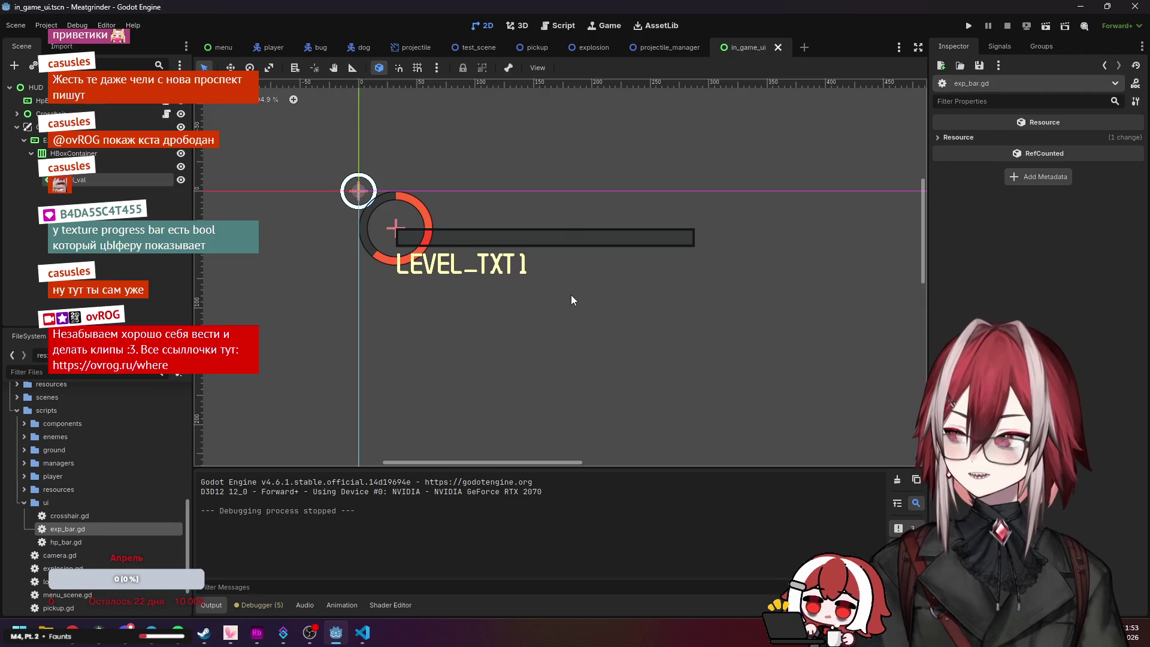
mouse_move(369, 638)
left_click(330, 577)
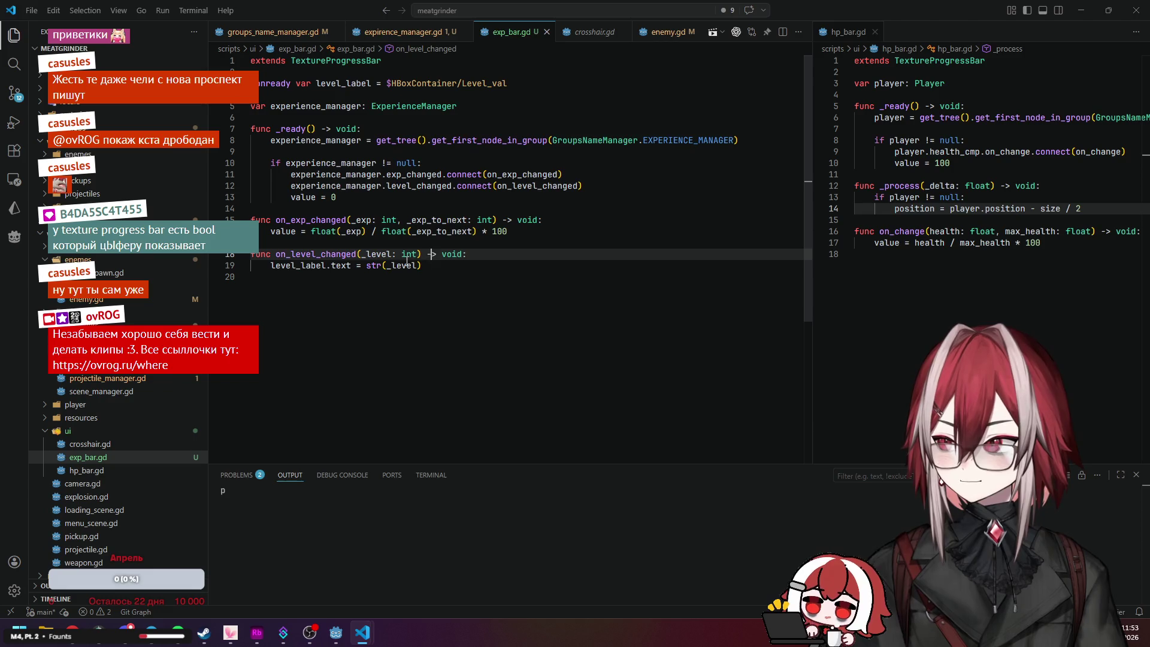
Review the experience_manager assignment and signal connections in exp_bar.gd's _ready
left_click(345, 141)
left_click(320, 183)
left_click(327, 197)
left_click(339, 164)
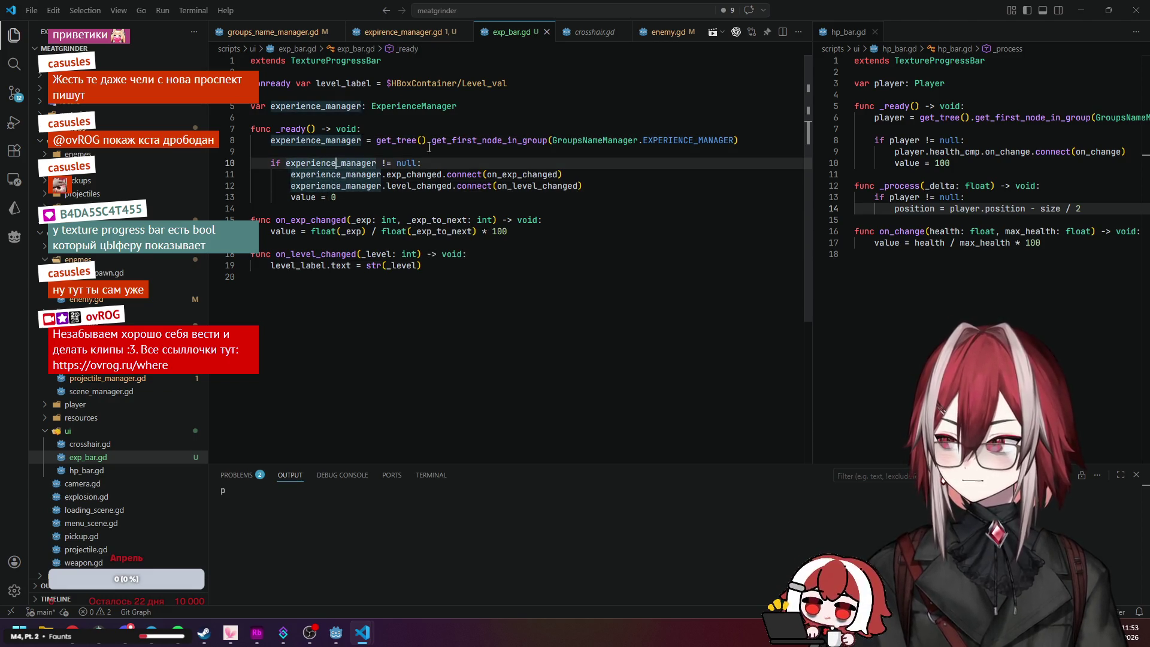
In expirence_manager.gd, add a blank line after level_changed.emit(_level) in add_exp
left_click(402, 32)
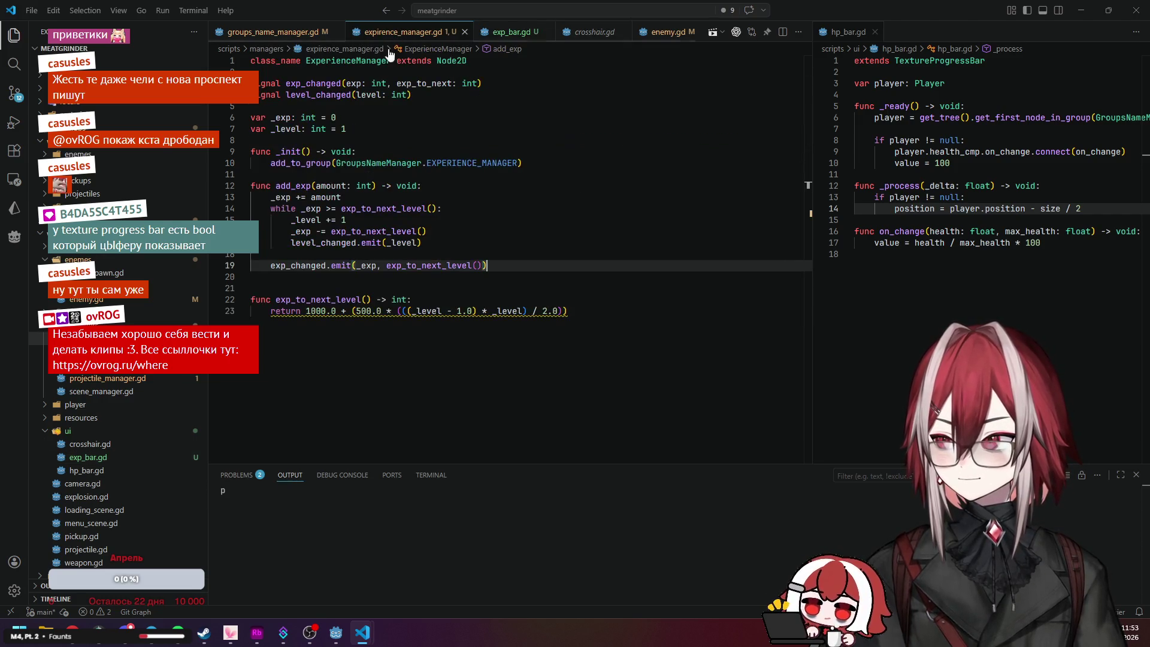
left_click(307, 209)
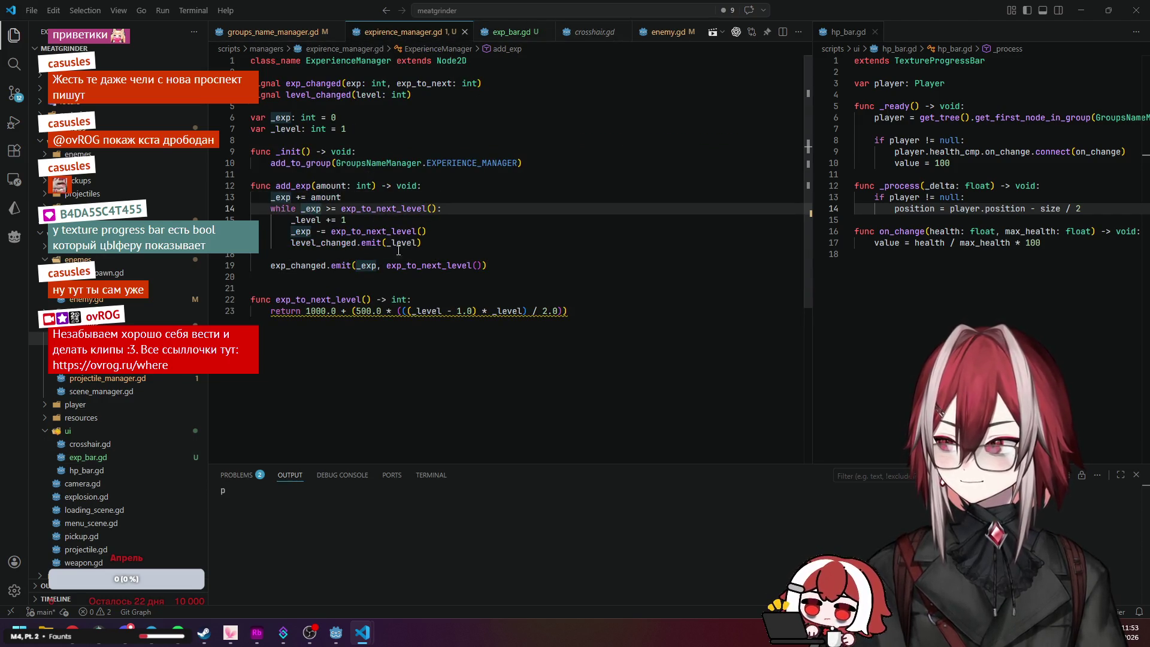
left_click(387, 199)
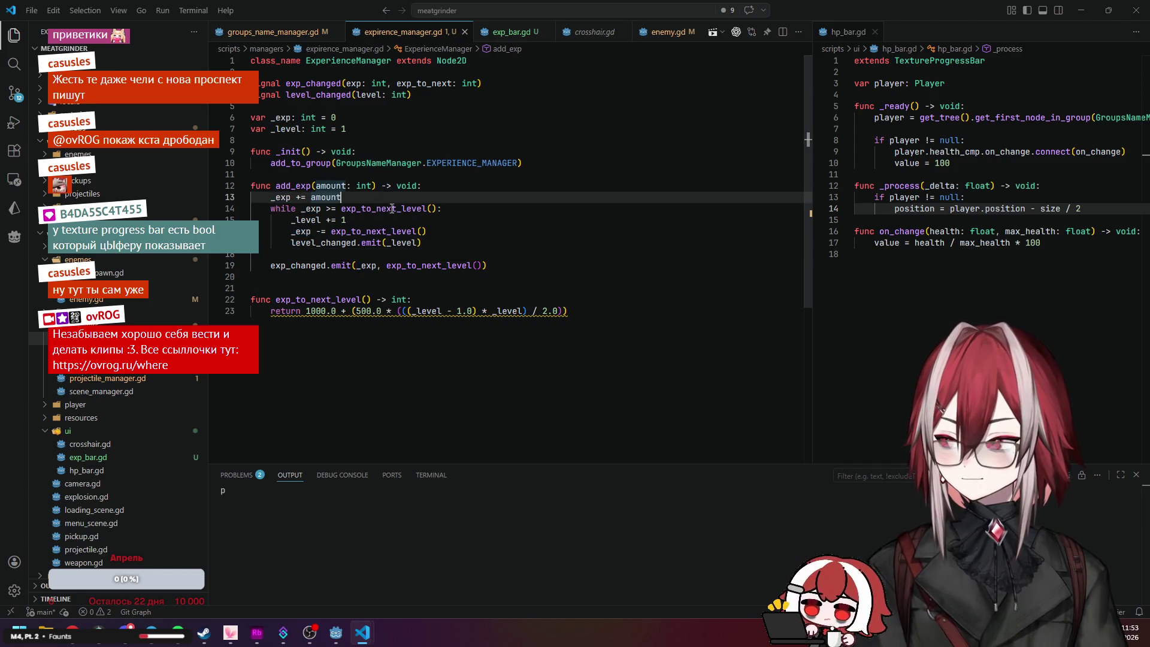
left_click(330, 220)
left_click(438, 244)
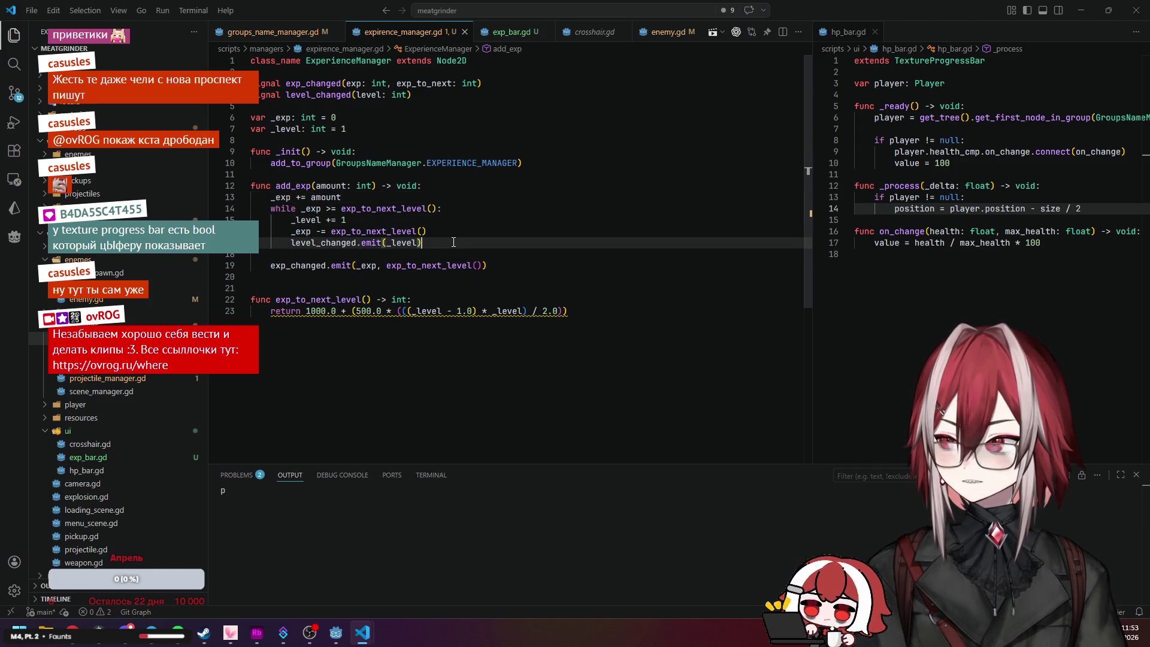
key("Return")
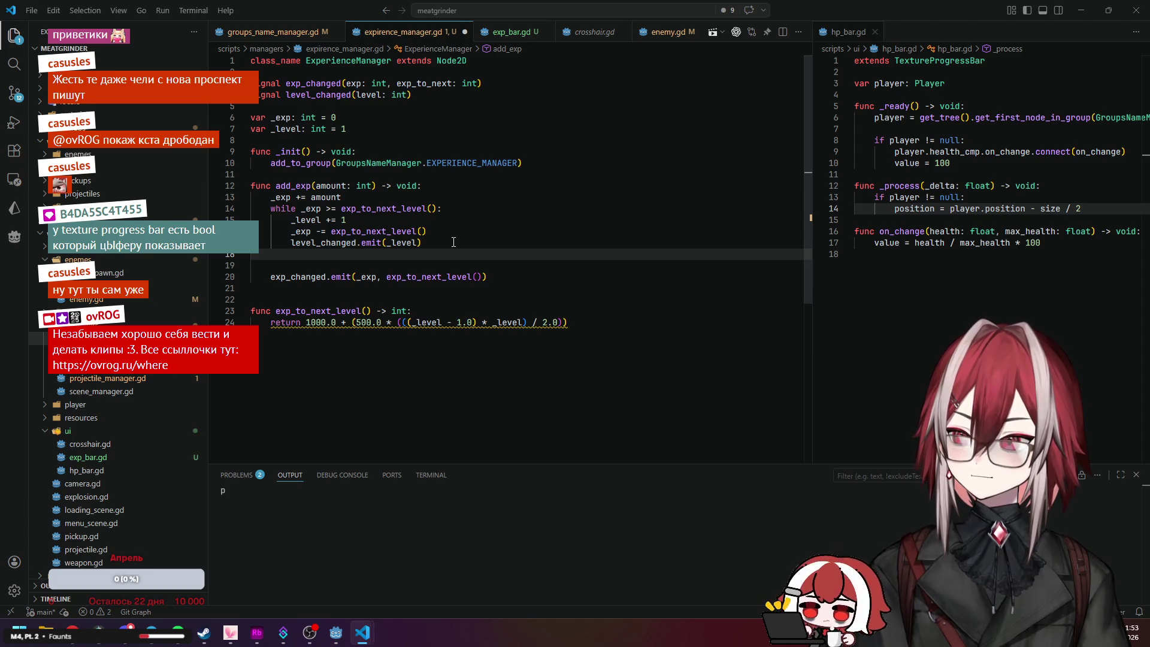
Write print(_exp, " ", _level) on the new line, undoing a wrong autocomplete and removing an extra space
type("print(\"Level up! Current level: \",")
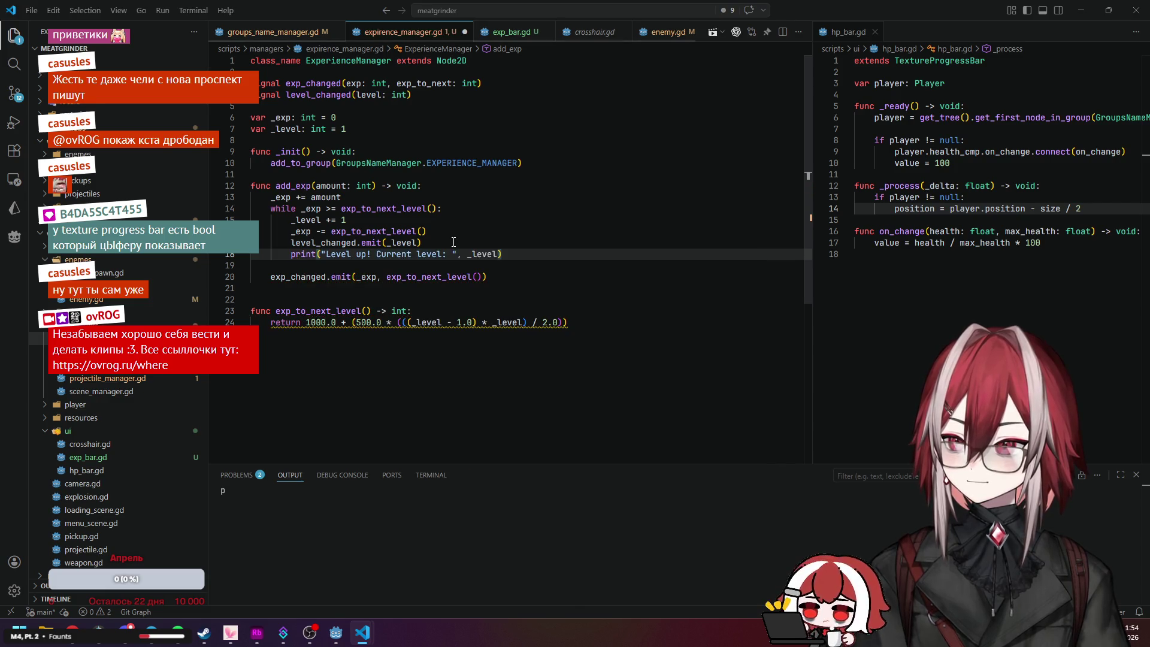
key("ctrl+z")
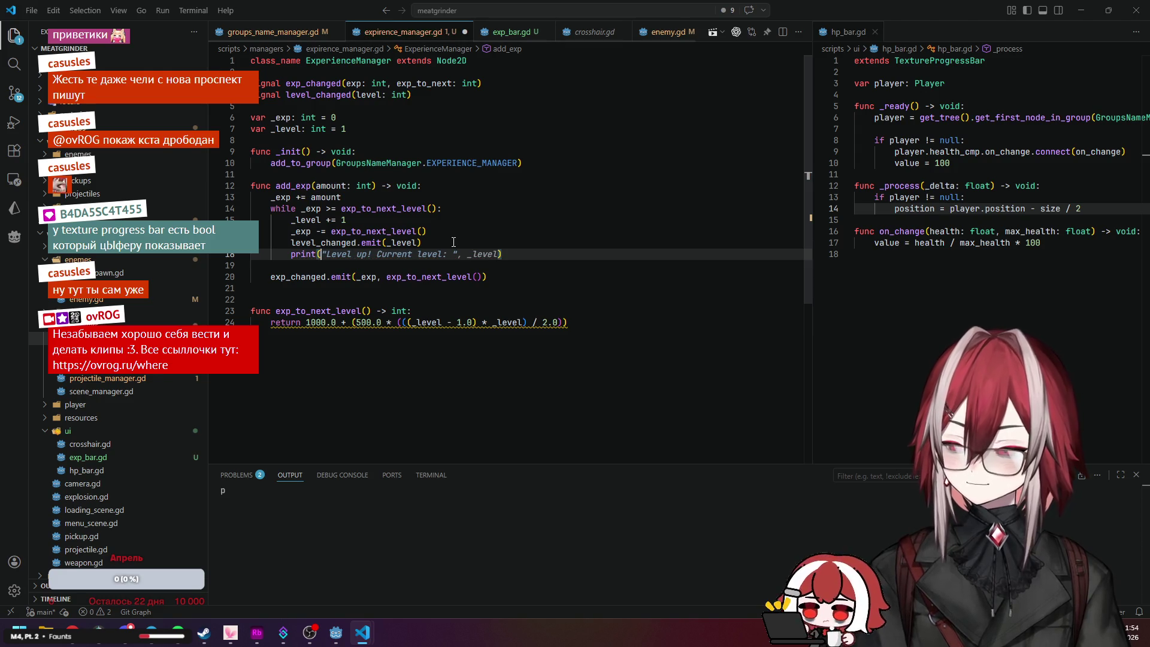
type("_exp, _level")
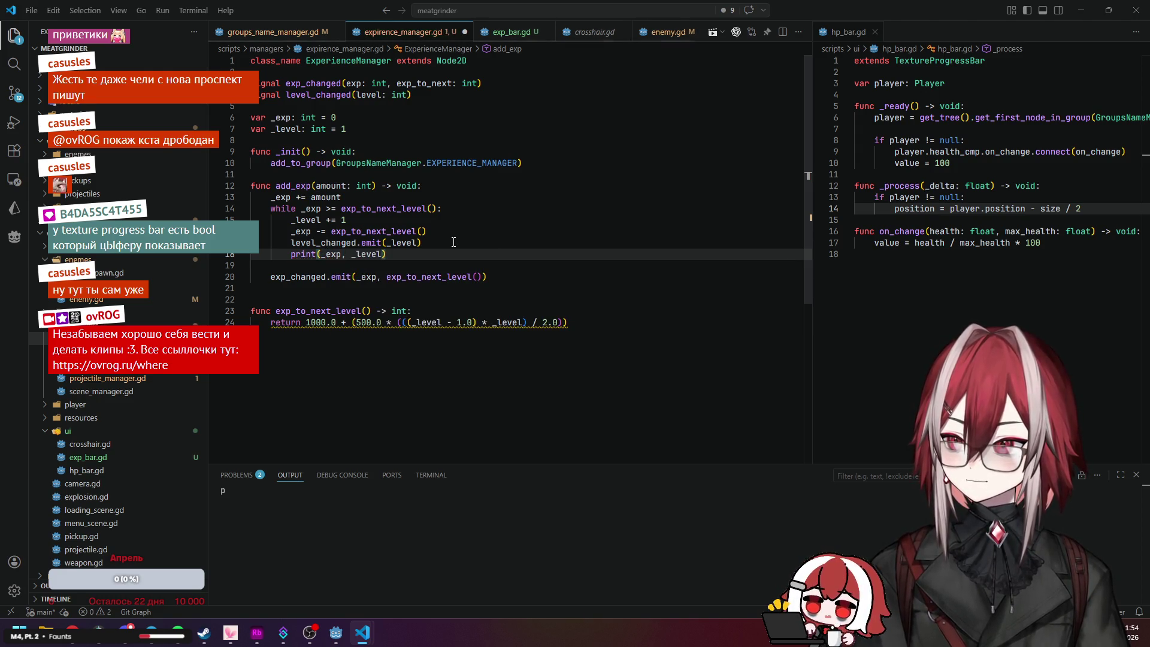
left_click(466, 239)
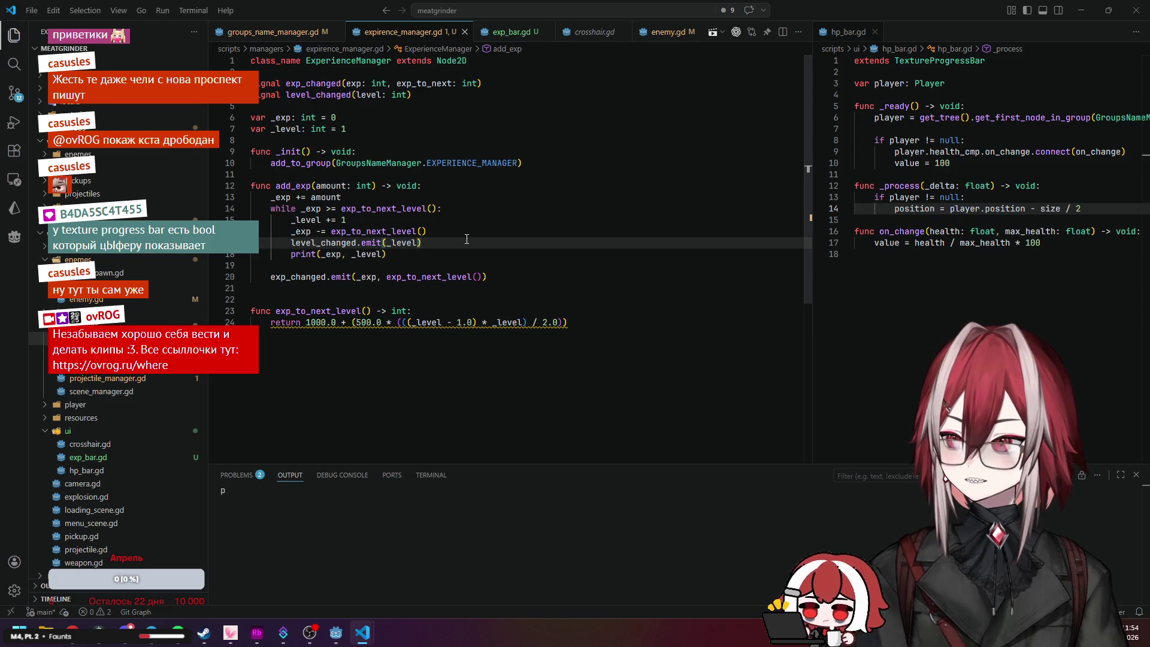
left_click(343, 254)
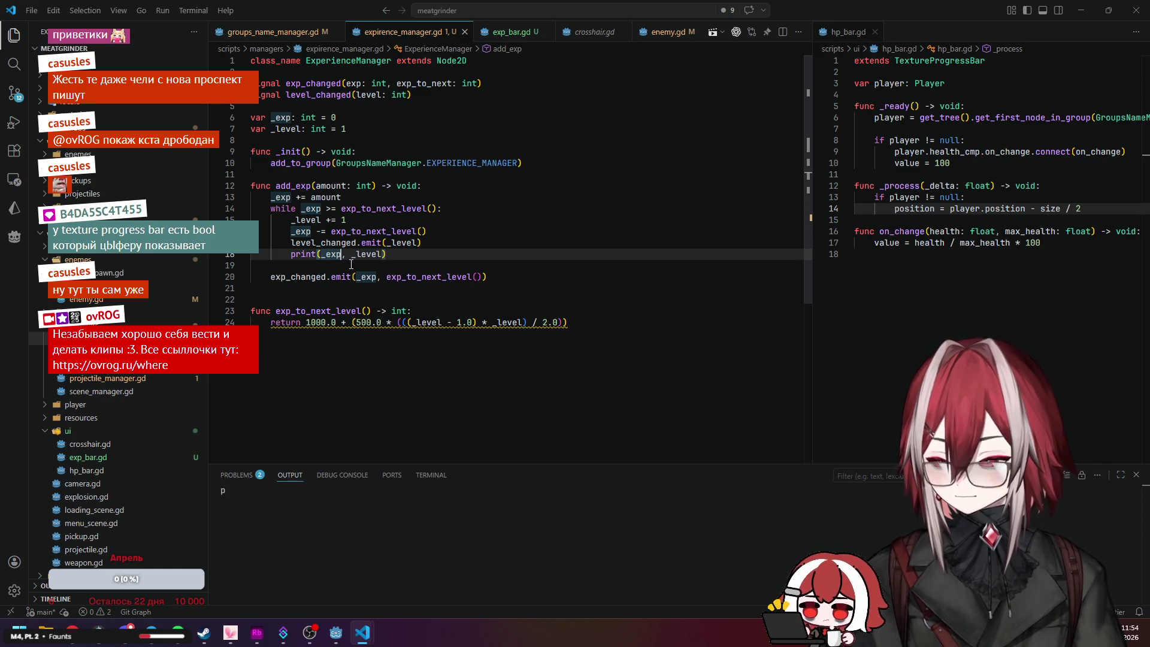
type(", \"")
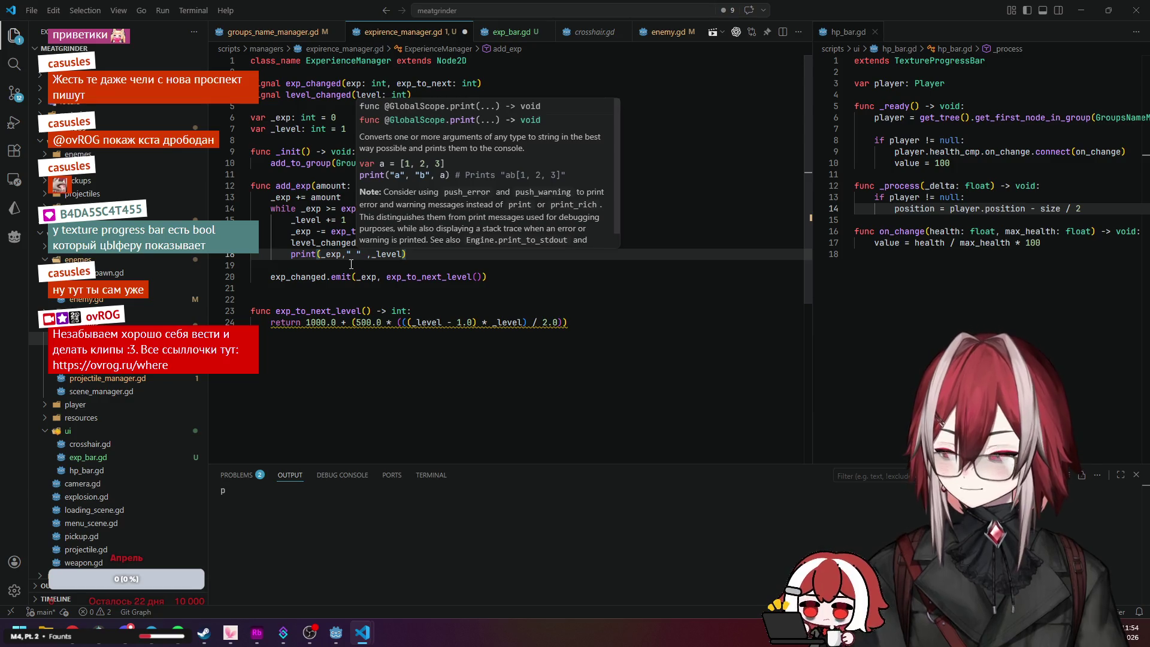
key("Delete")
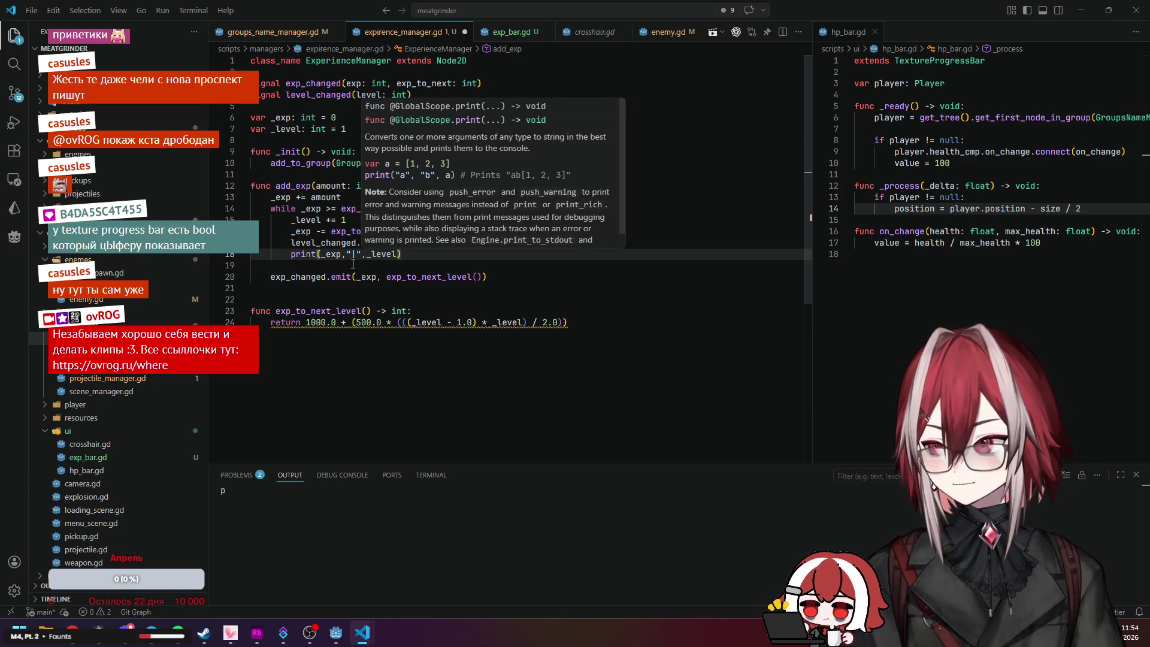
left_click(478, 252)
left_click(336, 639)
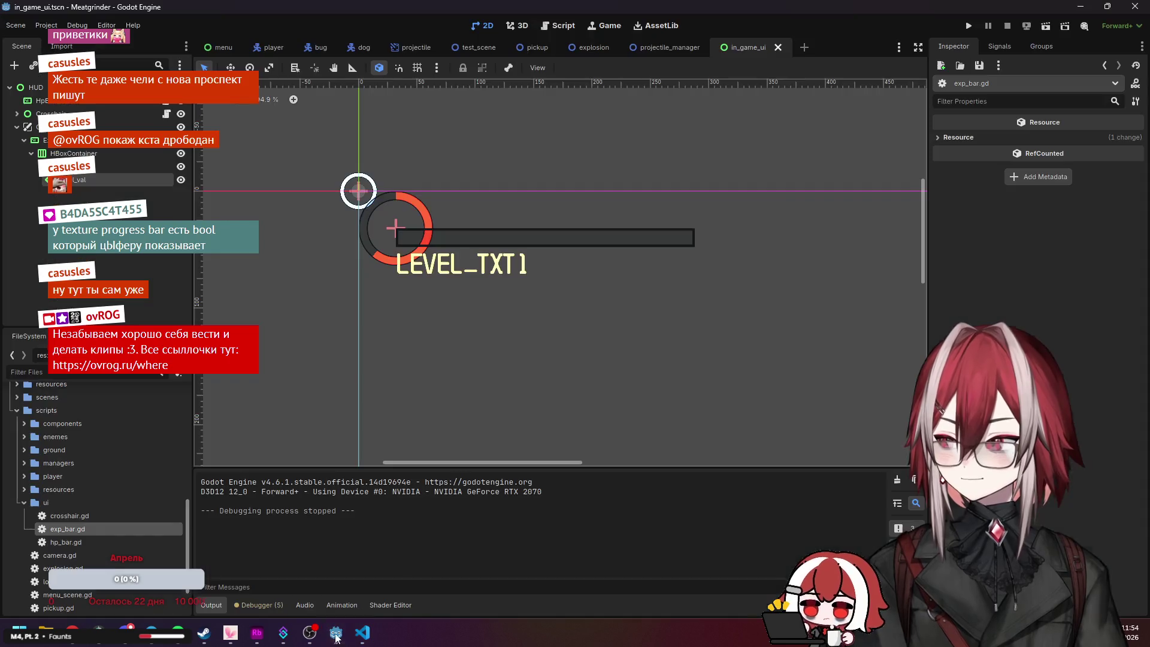
left_click(976, 25)
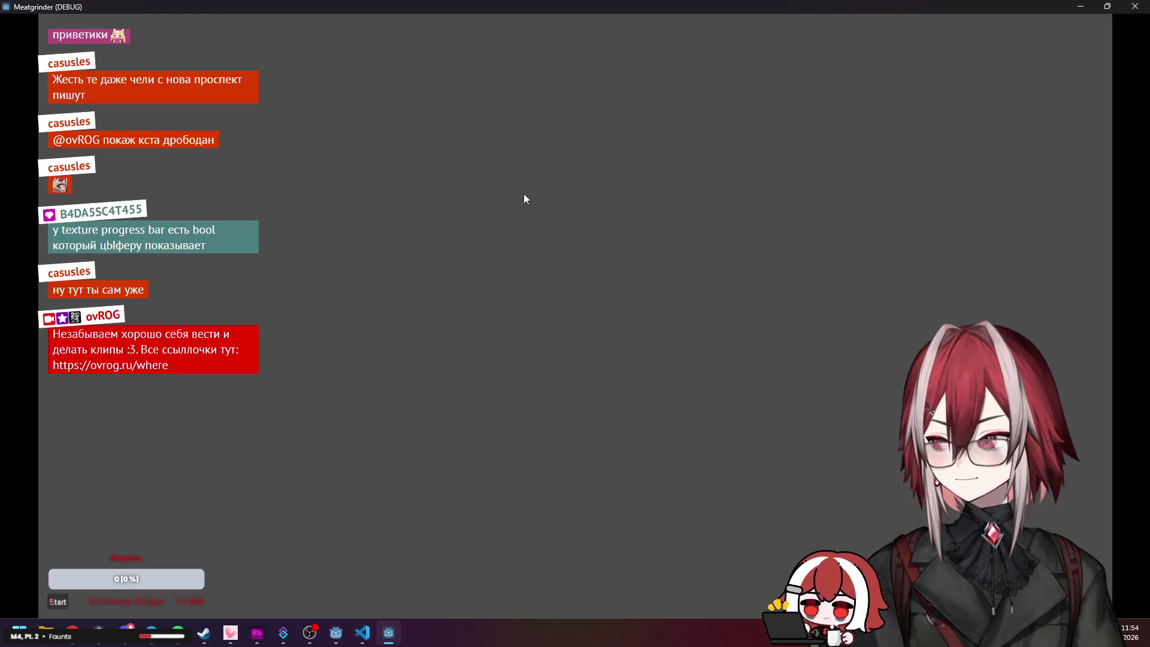
left_click(60, 600)
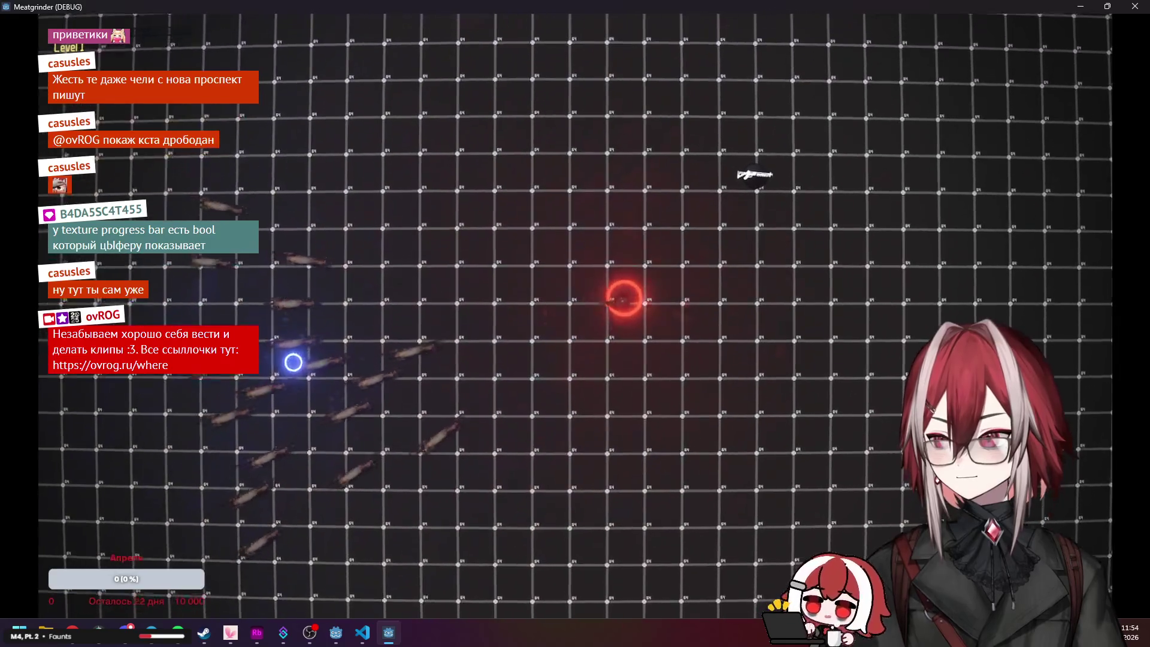
key("d")
mouse_move(293, 362)
left_mouse_down()
mouse_move(329, 431)
mouse_move(475, 275)
mouse_move(564, 212)
mouse_move(621, 329)
left_mouse_up()
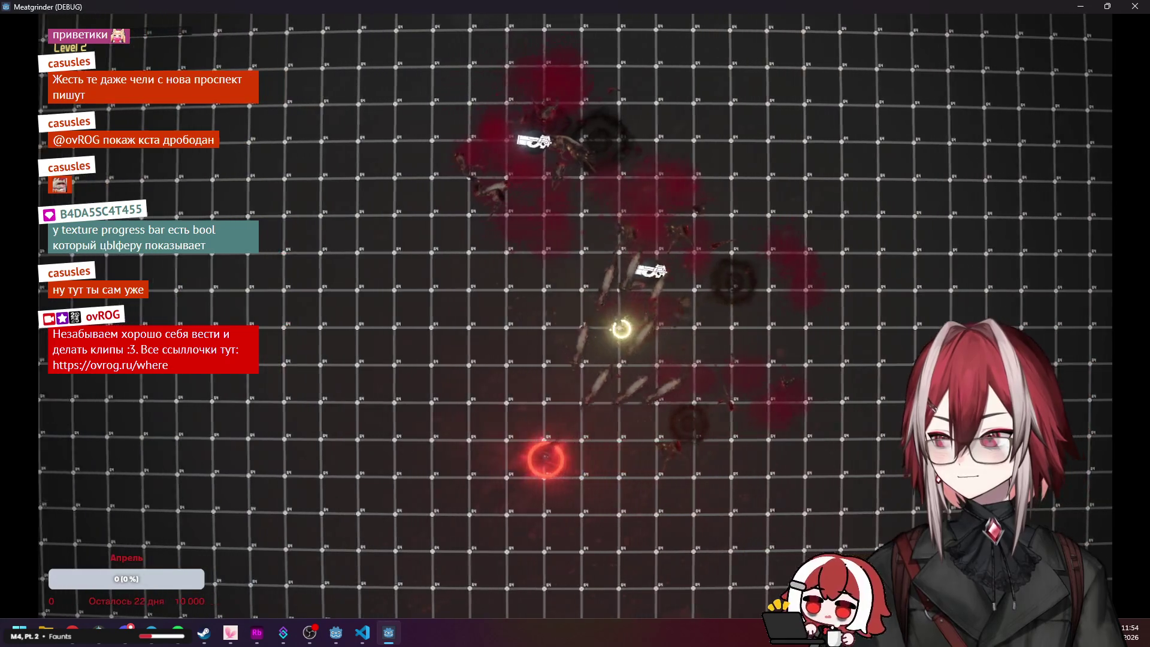
key("w")
key("a")
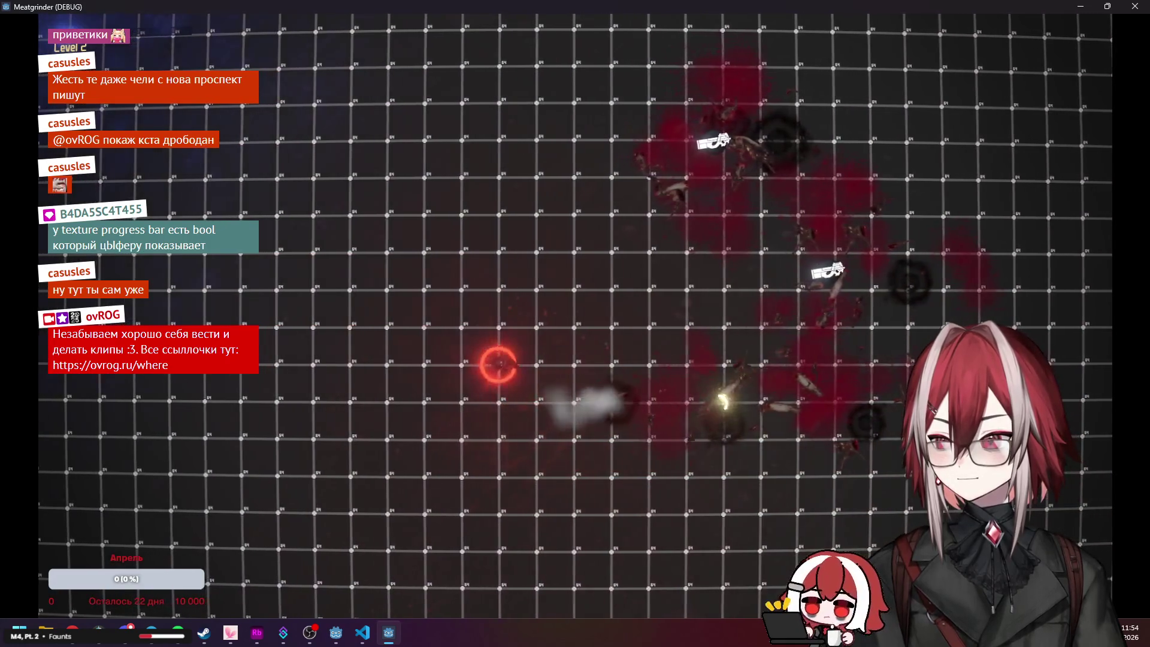
key("F8")
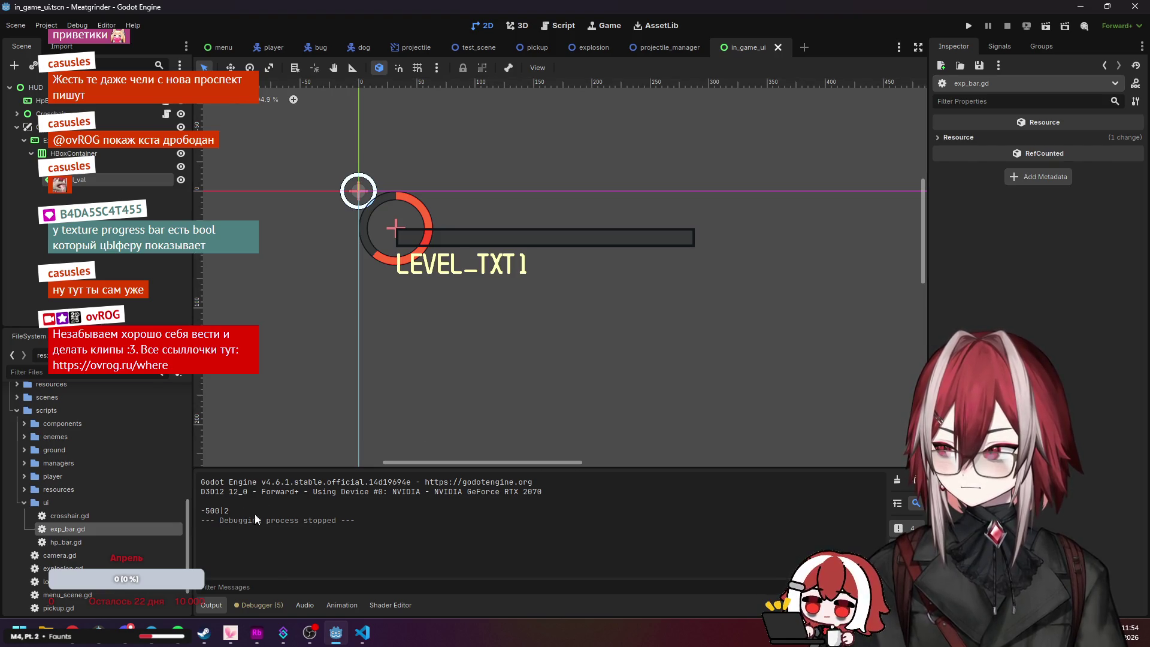
mouse_move(365, 640)
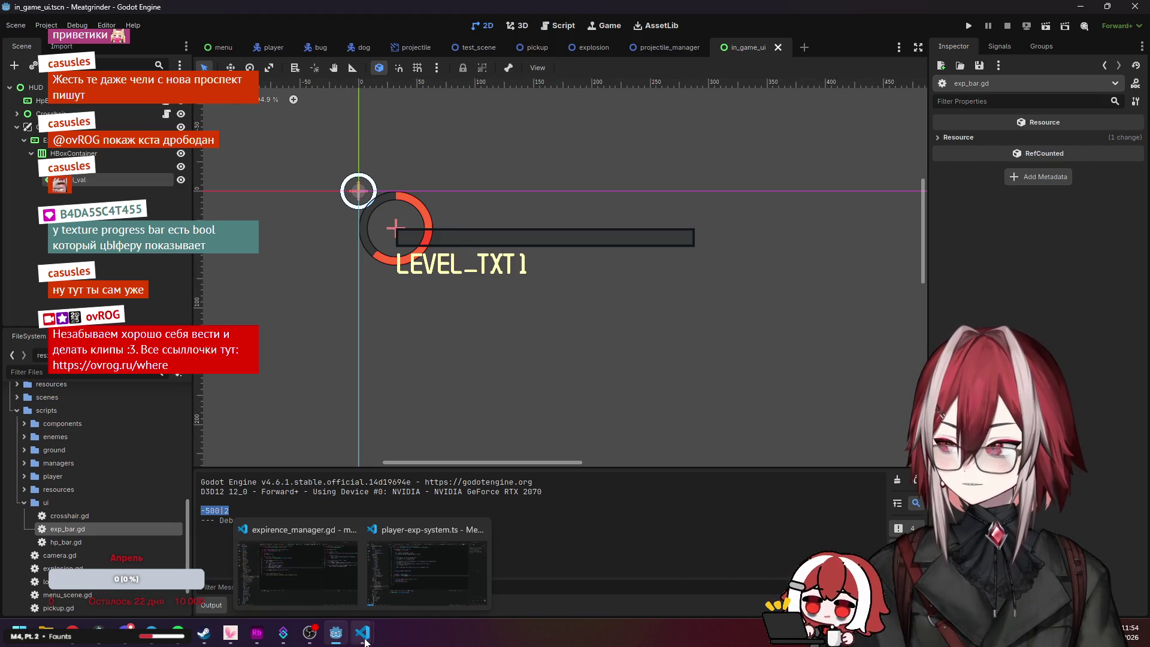
Move the '_exp -= exp_to_next_level()' line above '_level += 1' in add_exp's loop
left_click(342, 576)
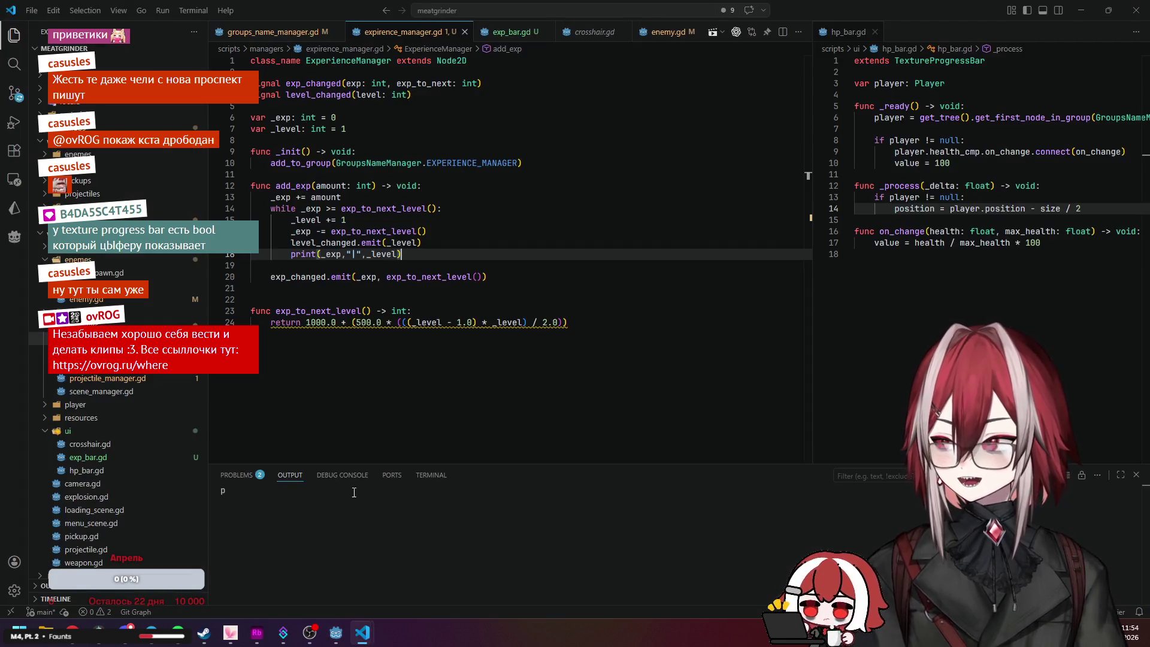
left_click(398, 208)
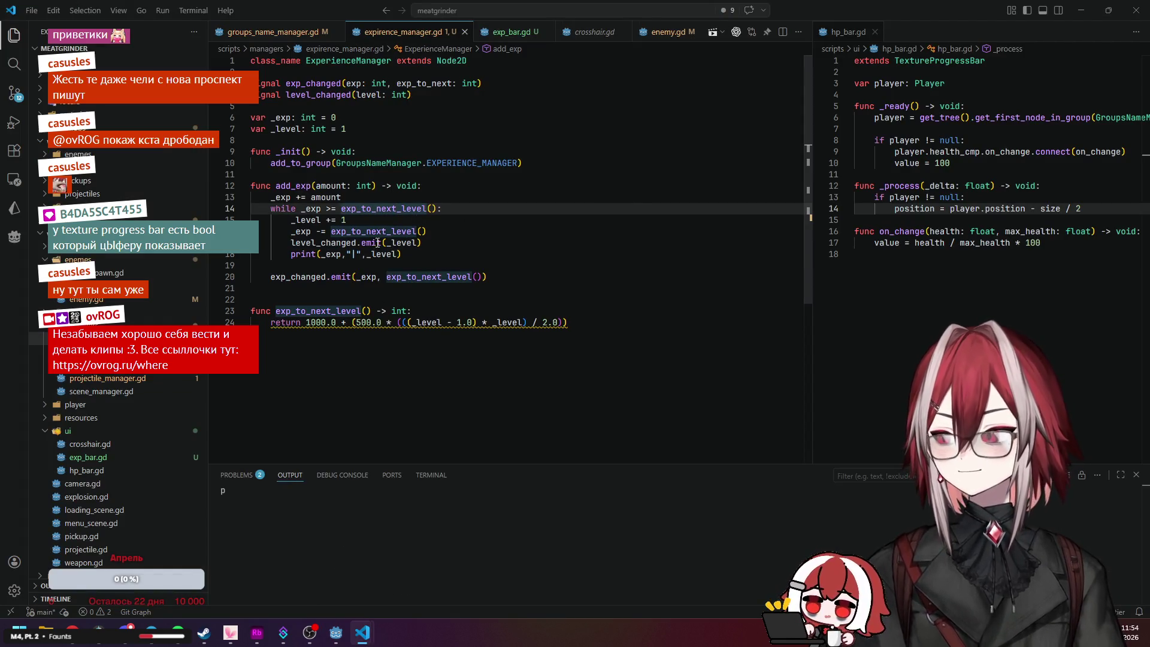
left_click(331, 255)
left_click(346, 232)
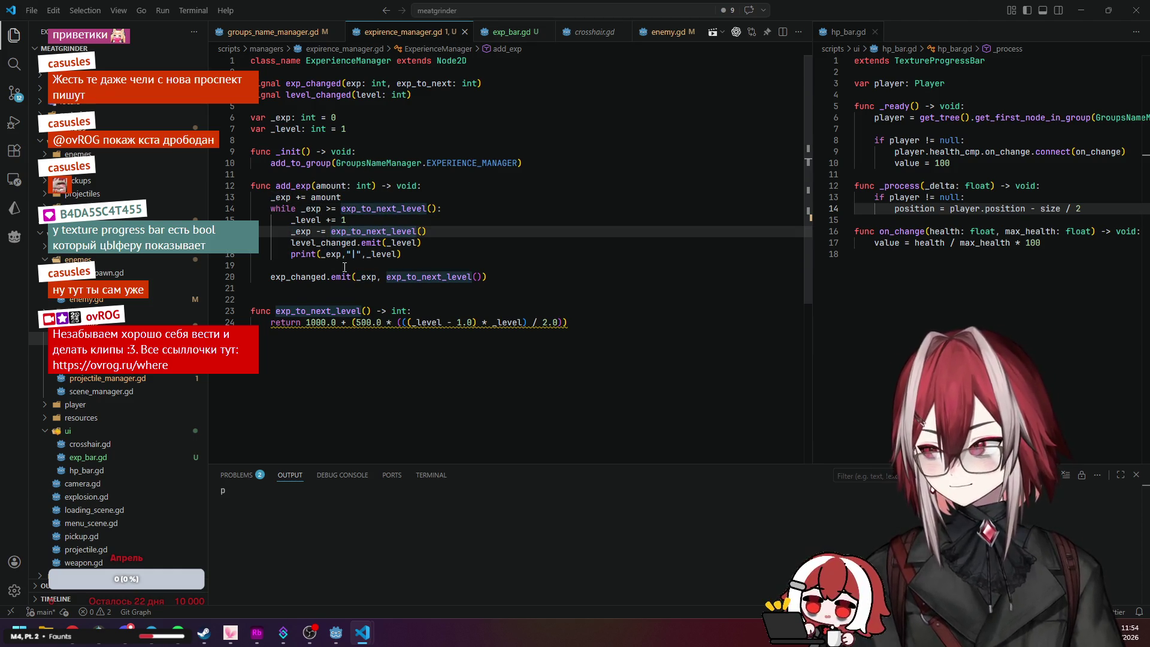
left_click(316, 220)
left_click_drag(450, 230, 251, 231)
key("Tab")
key("alt+Up")
key("Tab")
left_click(468, 220)
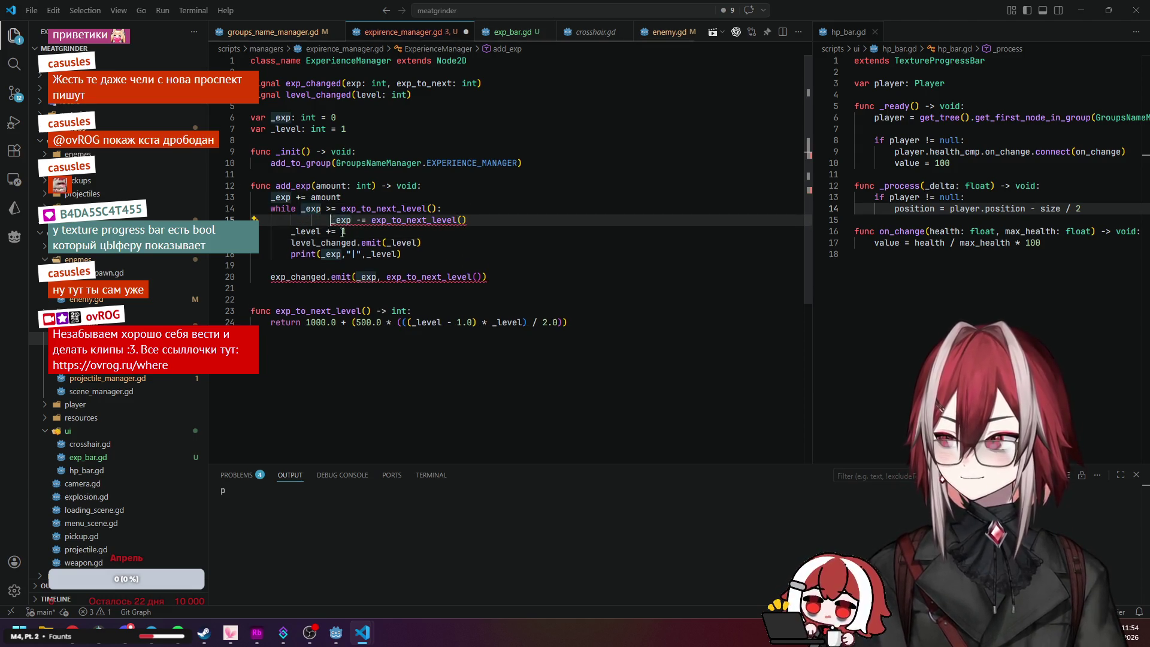
left_click(470, 251)
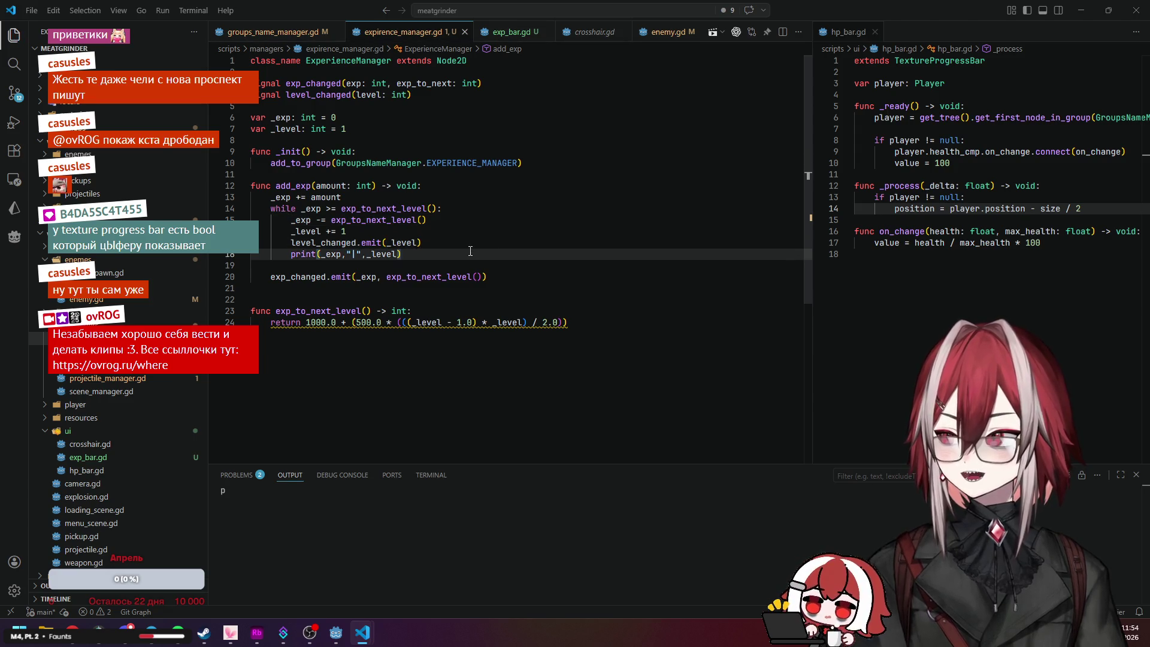
left_click(335, 634)
Launch the project, quit it with Alt+F4, rerun with F5 and start a new round
left_click(968, 26)
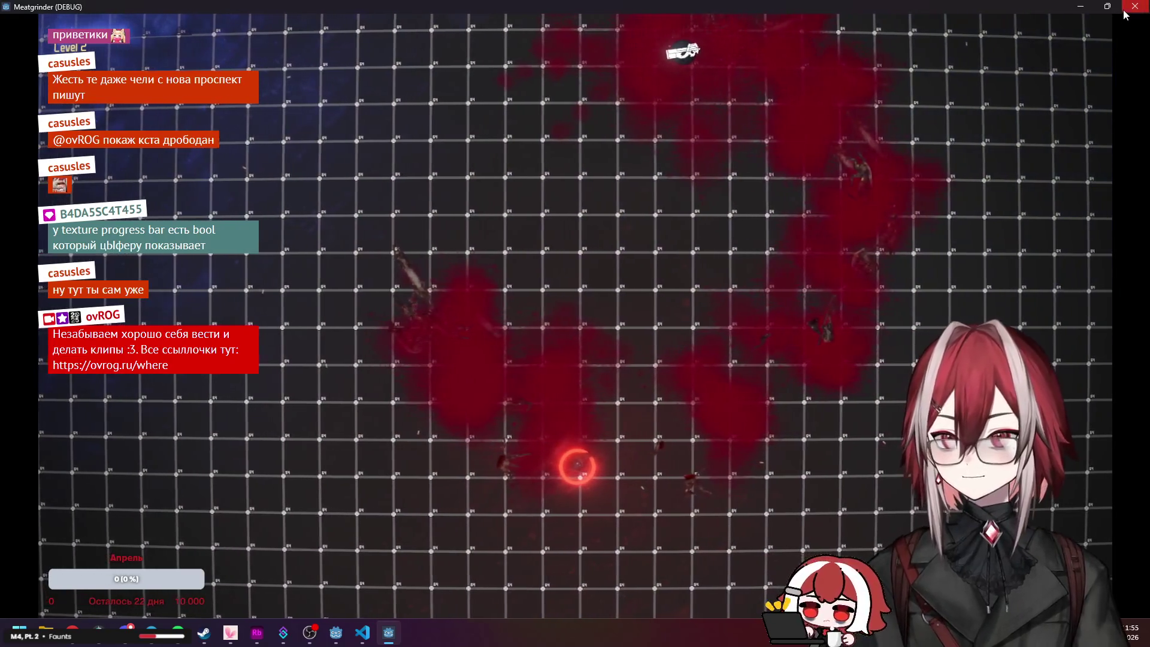
key("alt+F4")
key("F5")
left_click(58, 602)
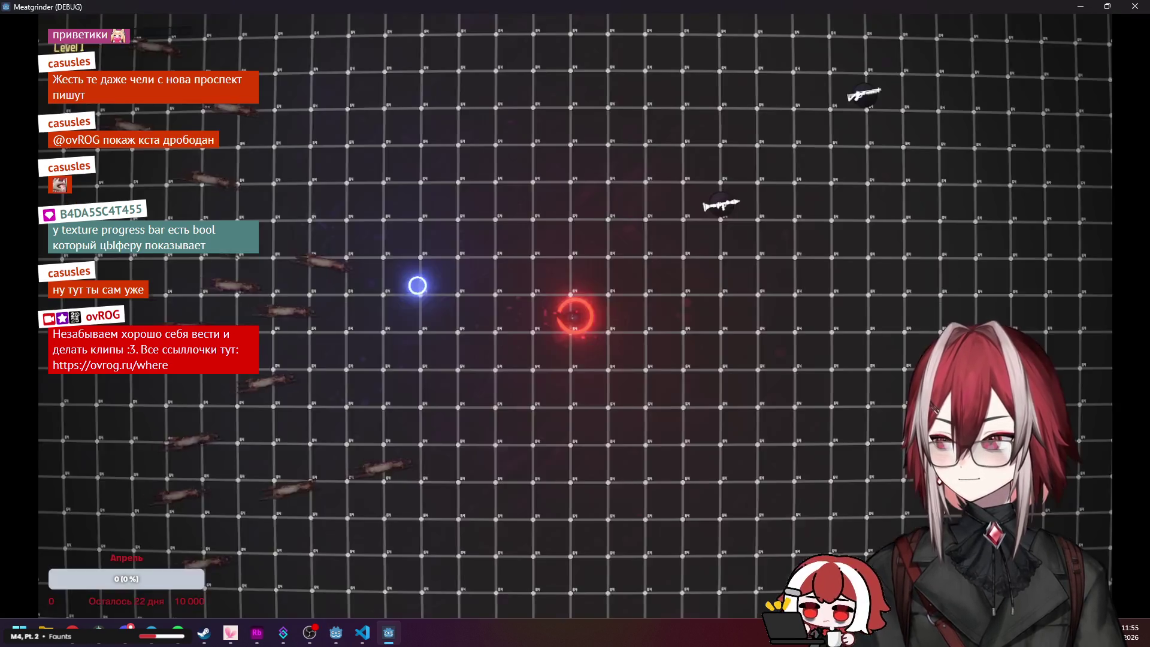
Move around the arena with WASD until the label shows Level 2, then close the game
key("d")
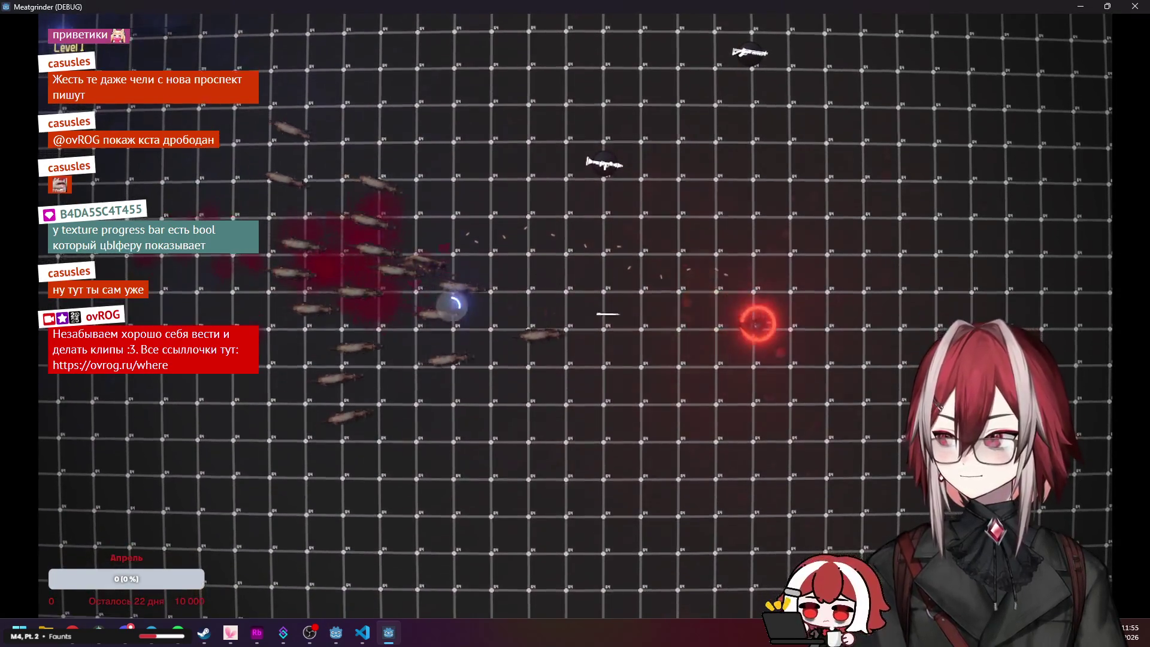
key("s")
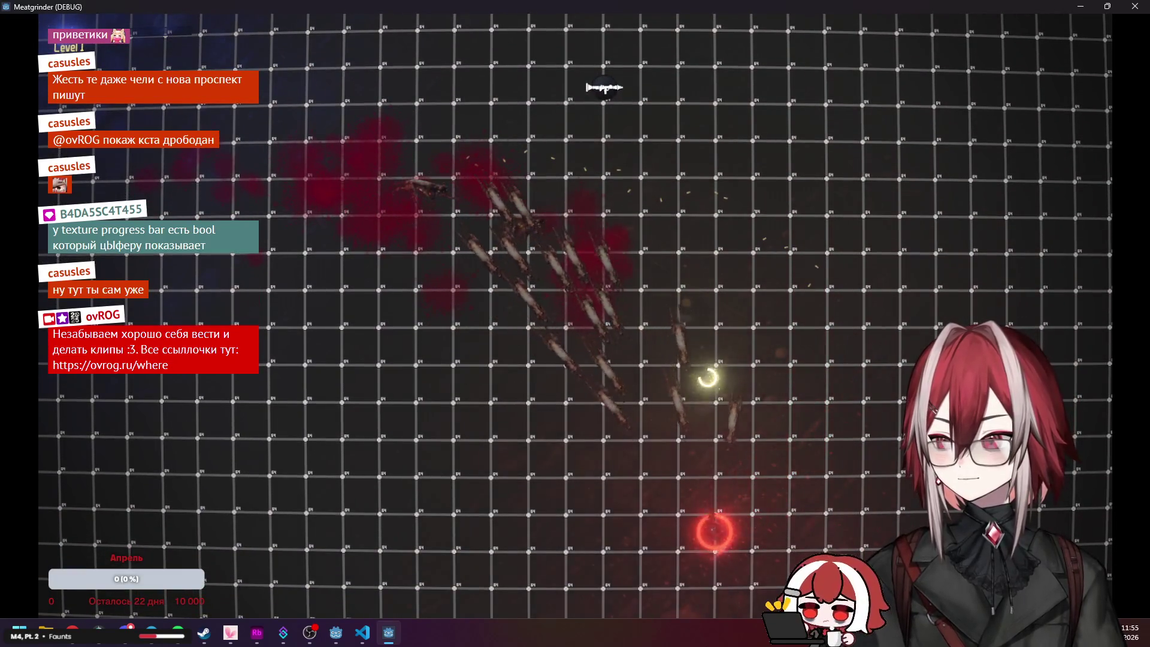
key("a")
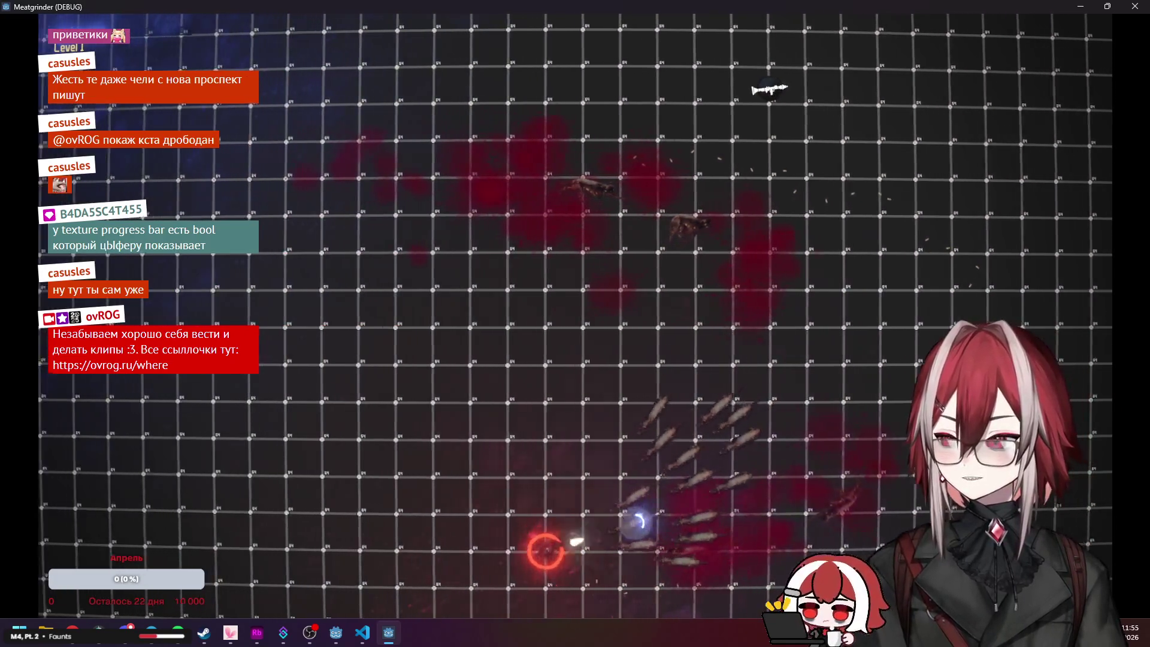
key("w")
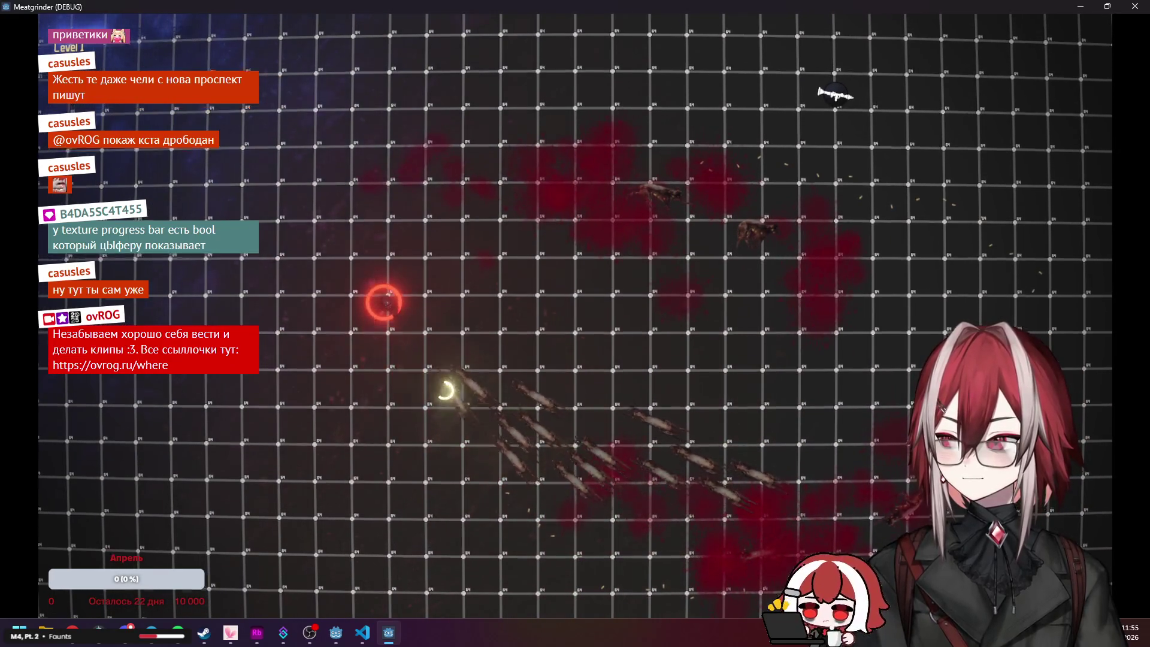
key("w")
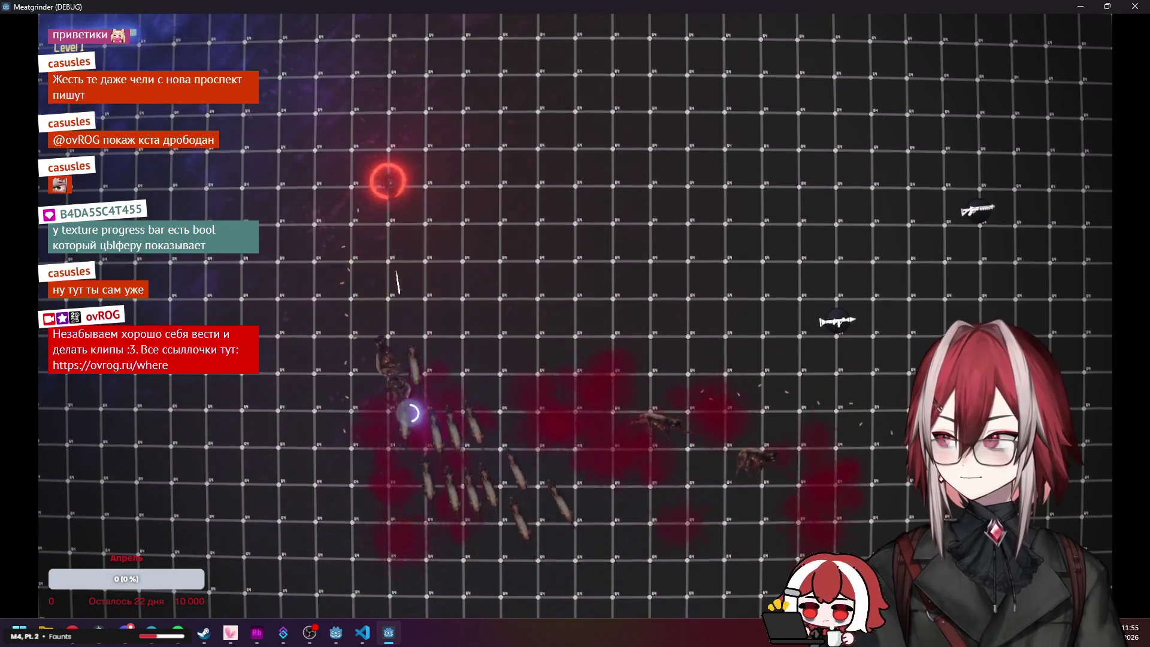
key("d")
key("d")
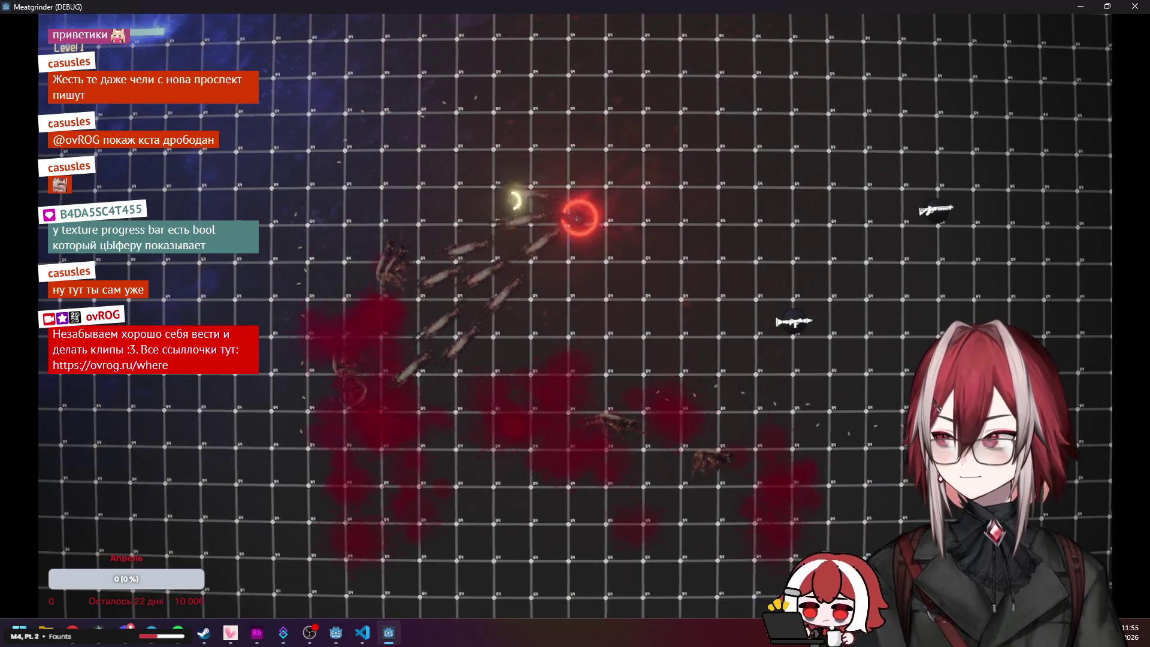
key("s")
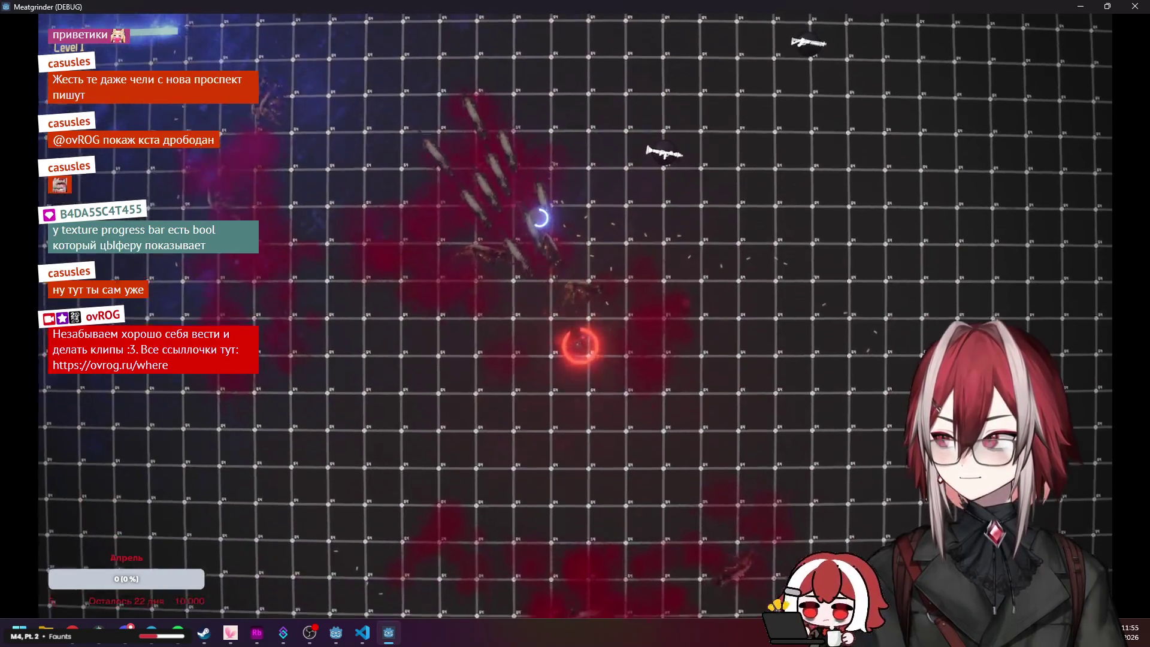
key("s")
key("a")
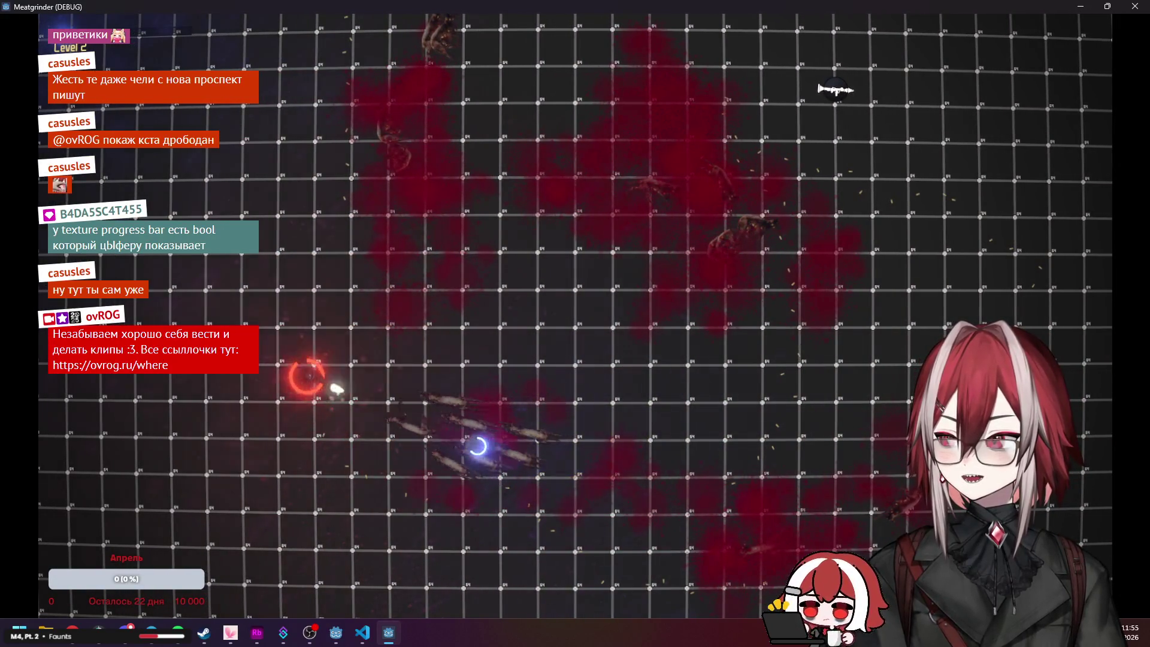
key("w")
key("a")
key("w")
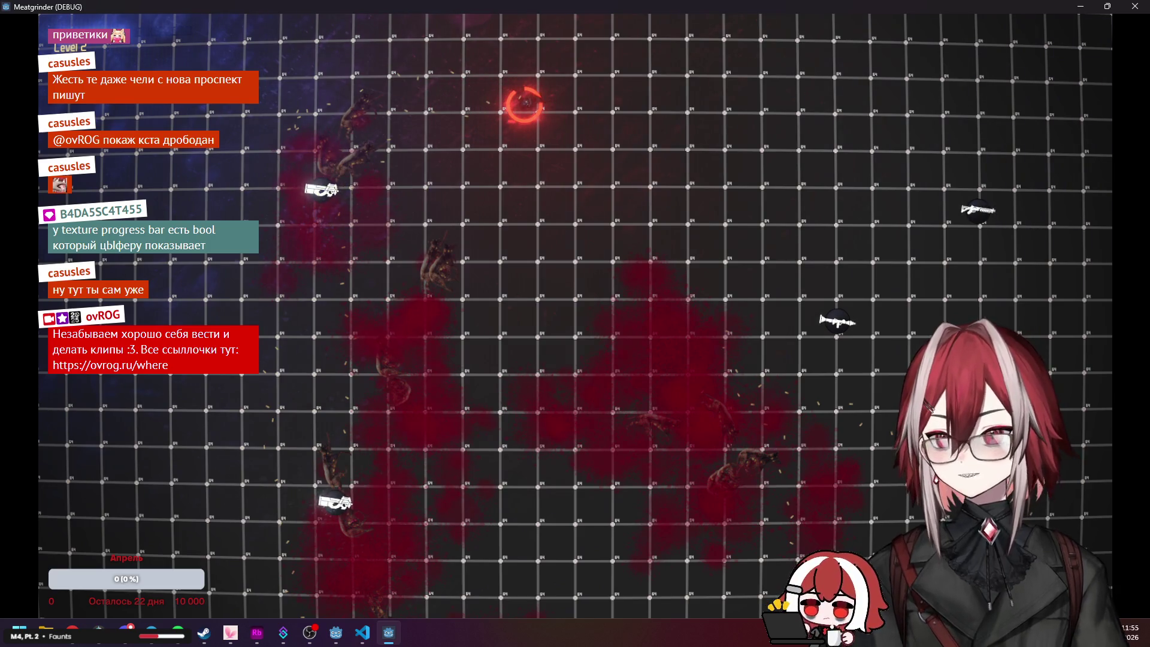
left_click(1133, 5)
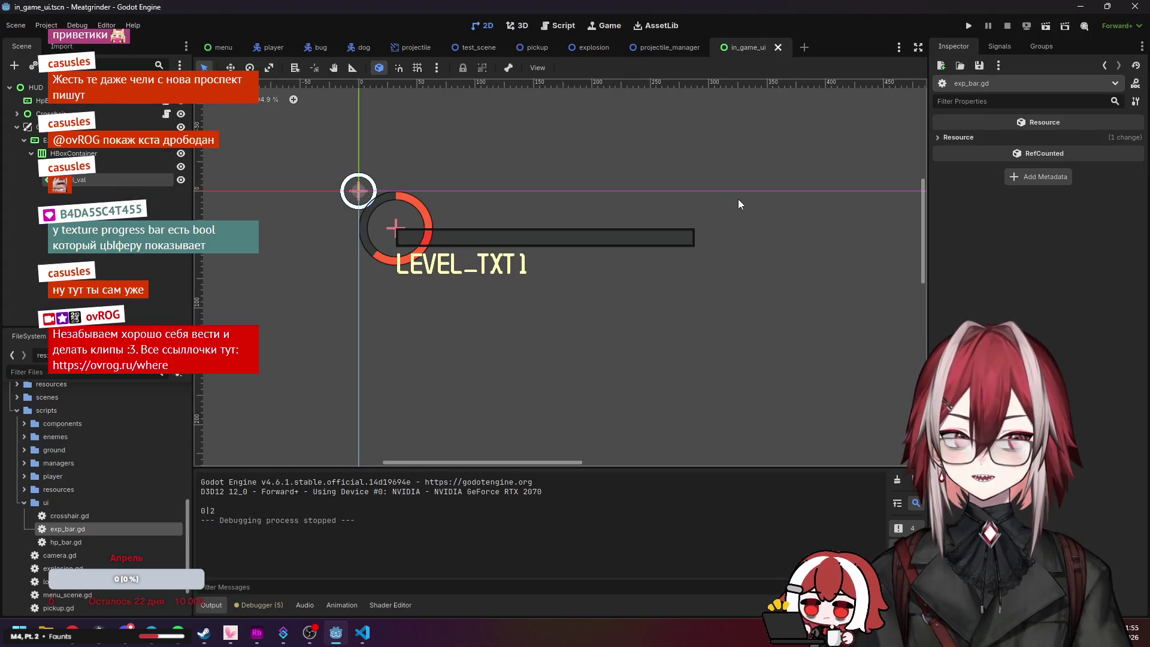
Select ExpBar and inspect its Textures and Stretch Margin sections in the Inspector
left_click(72, 140)
double_click(963, 181)
left_click(970, 170)
left_click(969, 171)
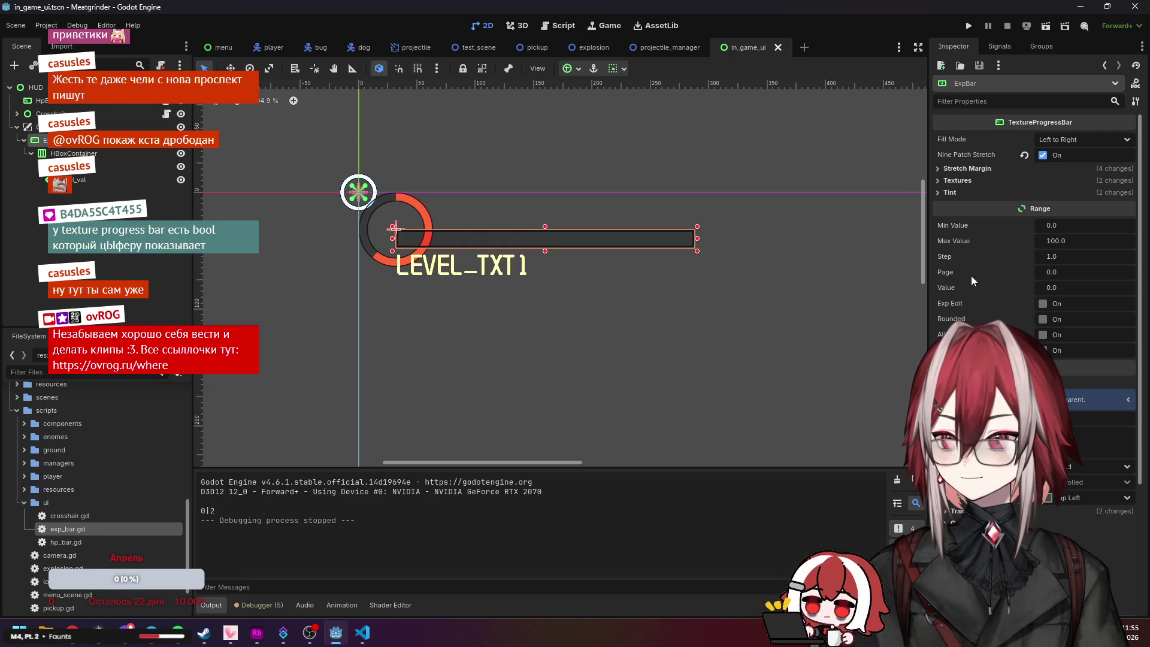
scroll(964, 287, "down", 4)
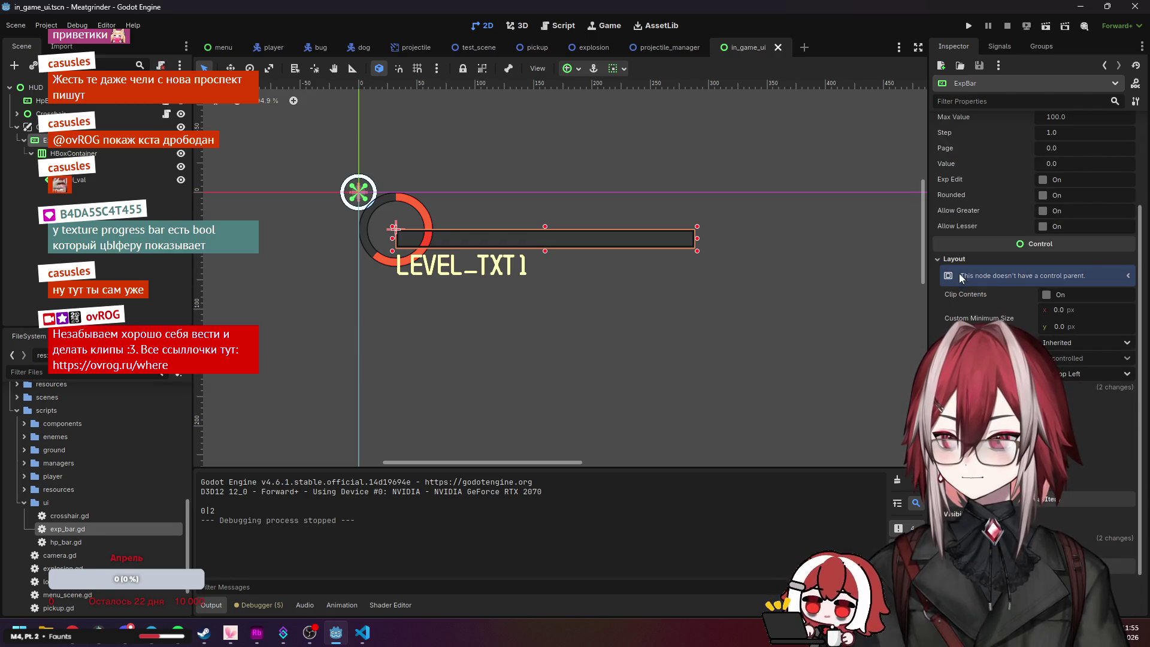
scroll(959, 267, "up", 4)
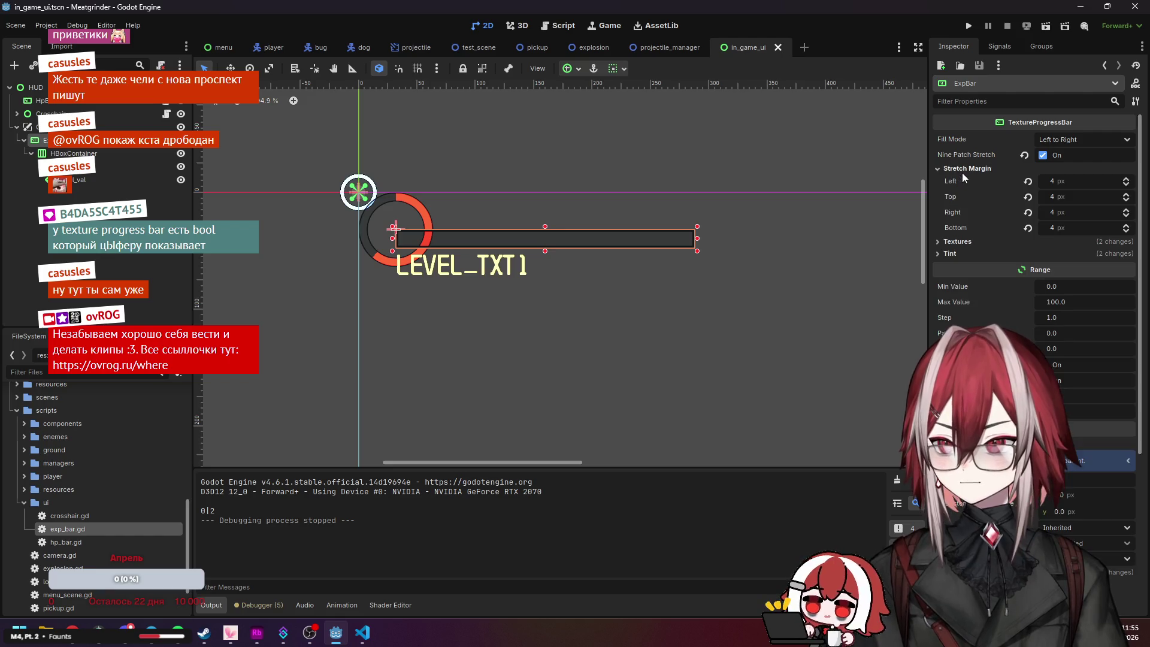
left_click(957, 180)
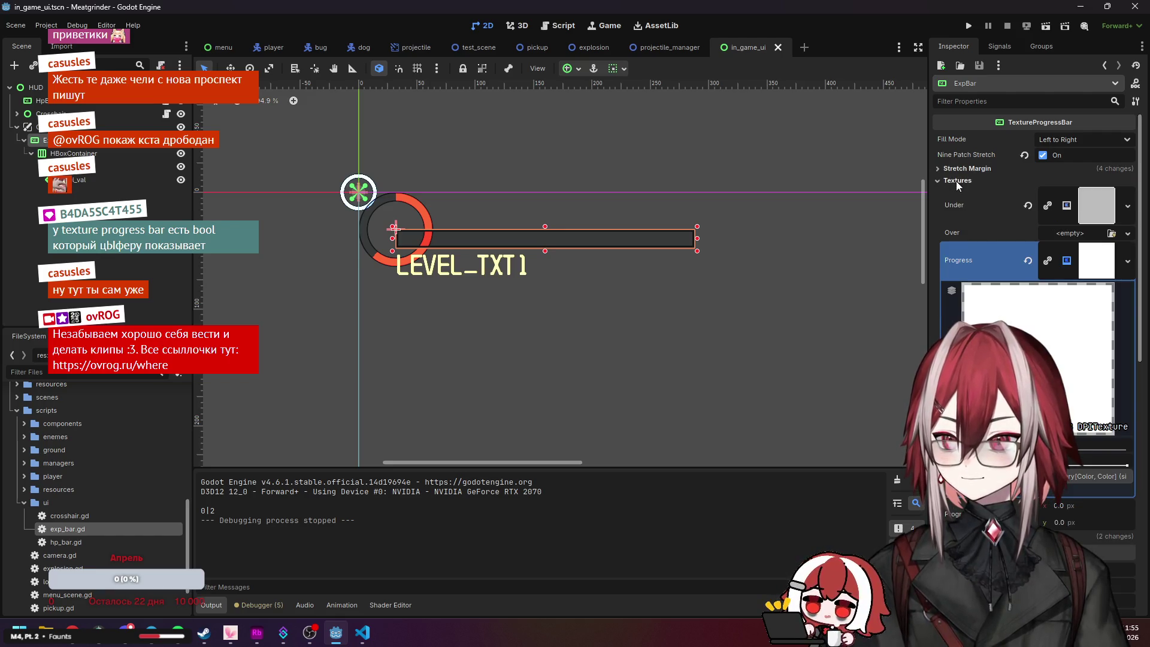
left_click(956, 181)
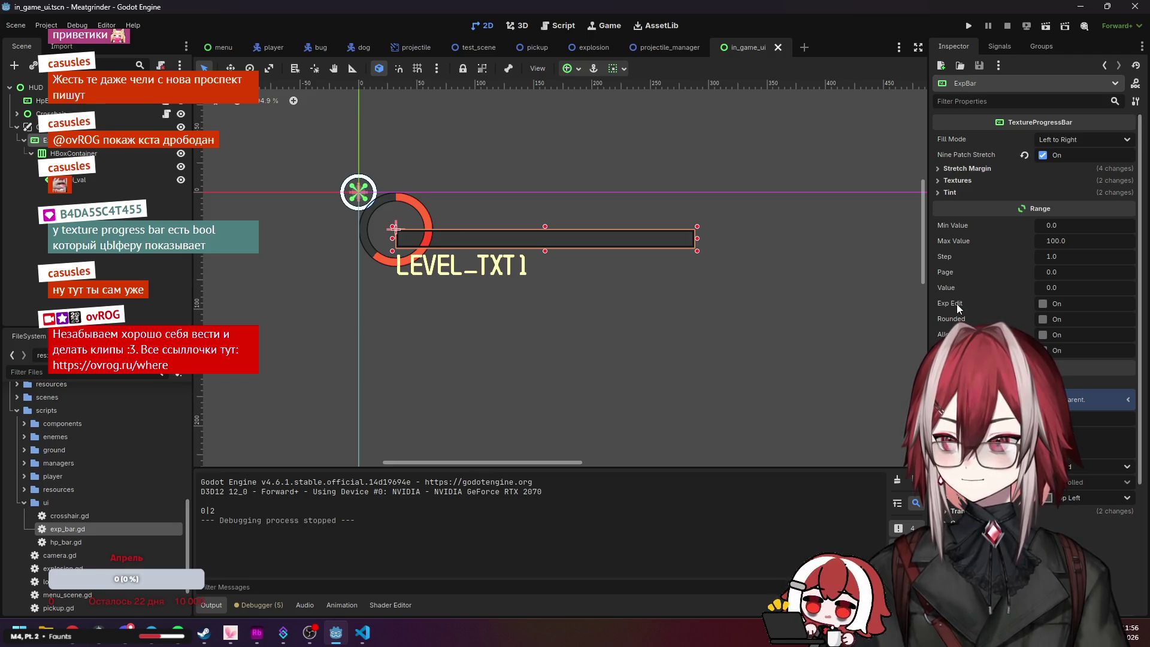
Check ExpBar's fill and expand sizing options further down the Inspector
mouse_move(957, 304)
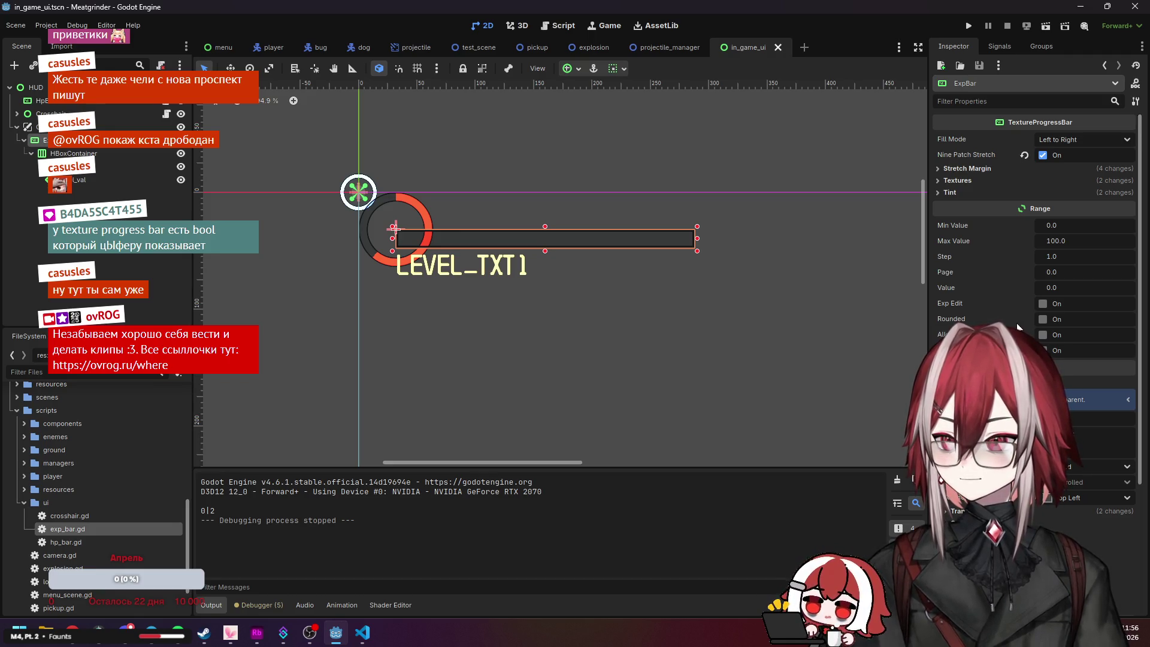
scroll(966, 289, "down", 2)
scroll(965, 289, "down", 4)
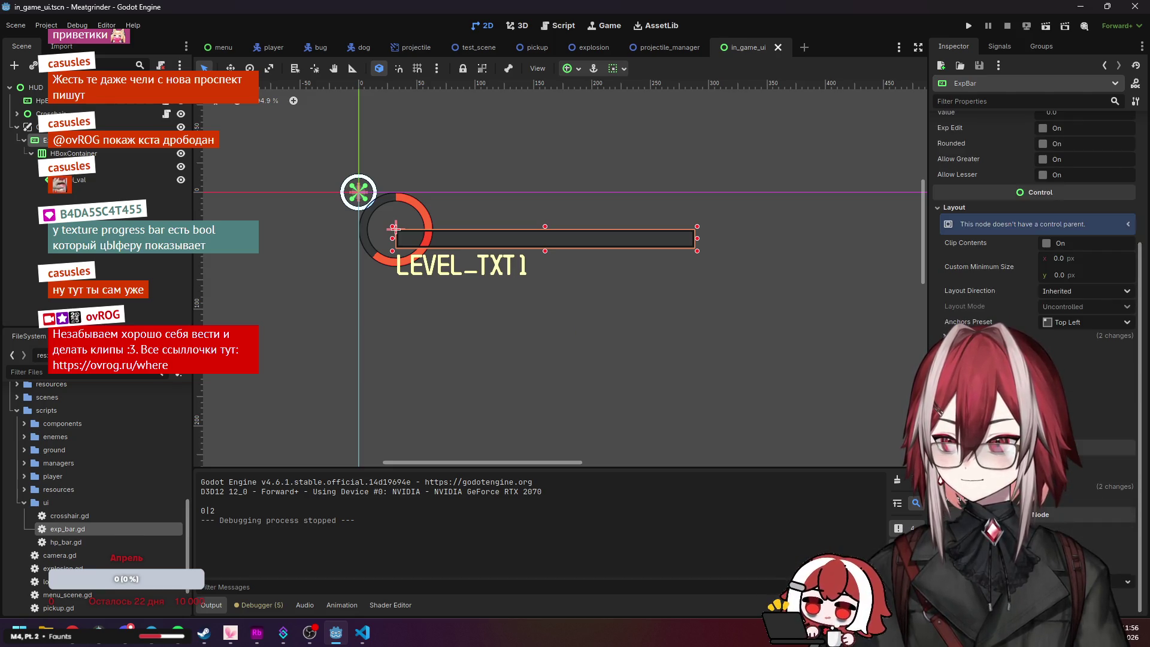
left_click(971, 335)
left_click(970, 335)
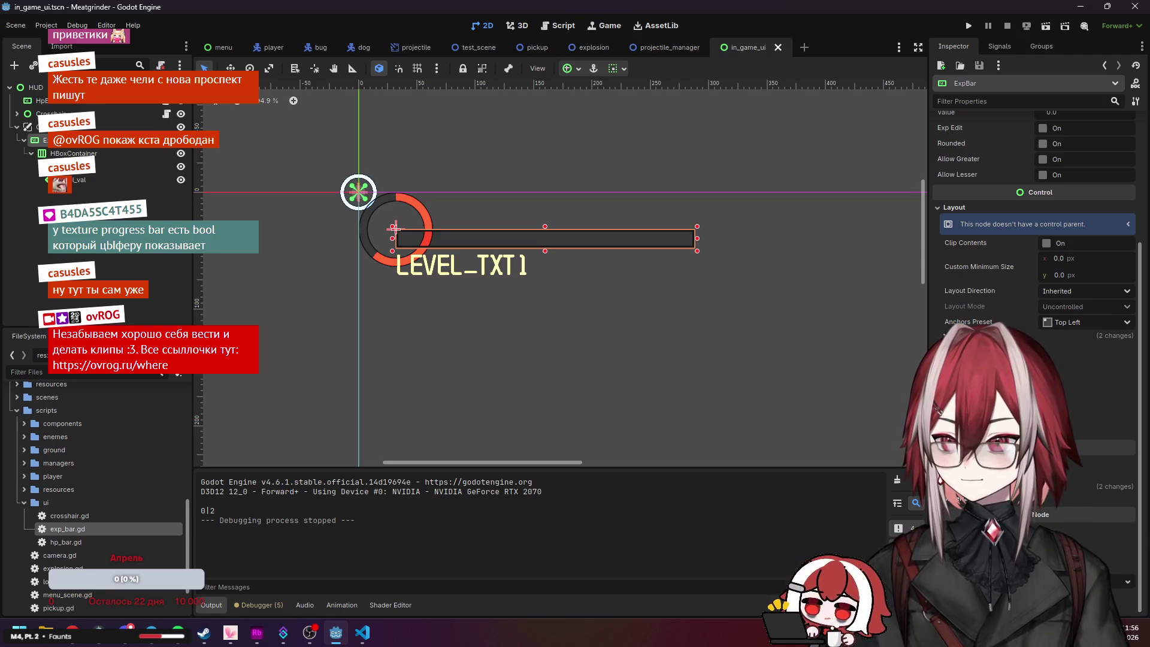
scroll(970, 336, "up", 5)
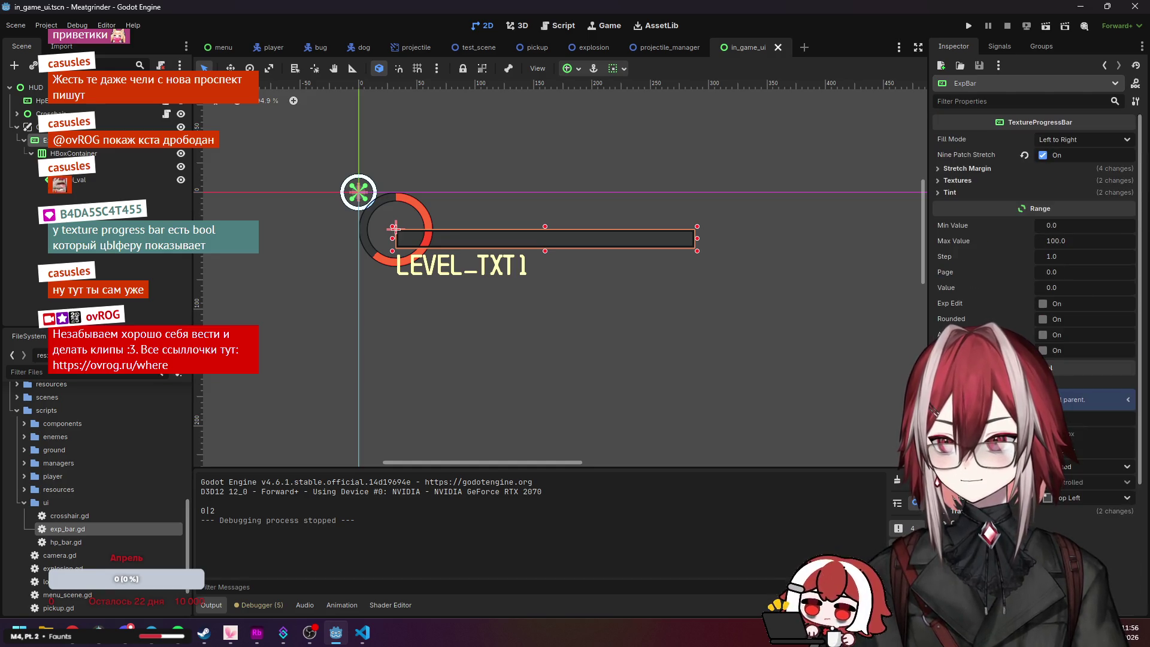
Review ExpBar's fill mode options, Stretch Margin values and Under, Over and Progress texture slots
left_click(1051, 139)
left_click(1051, 139)
left_click(949, 170)
left_click(960, 168)
left_click(954, 181)
left_click(953, 184)
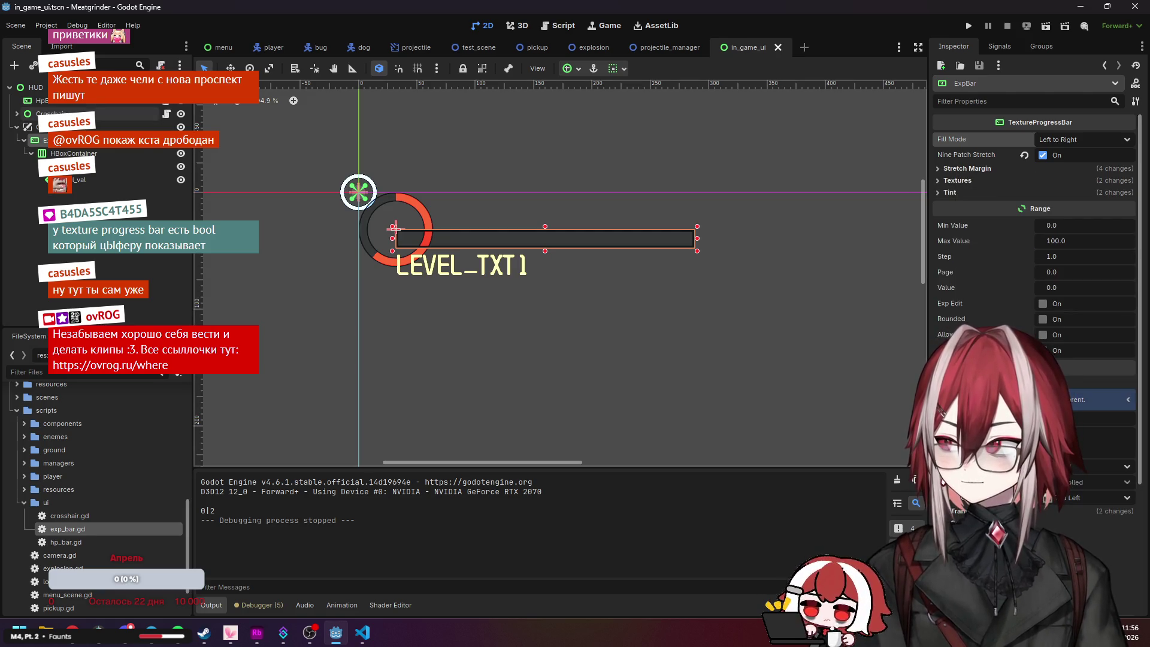
Compare with the HpBar node, then recheck ExpBar's tint colours and texture slots
left_click(120, 101)
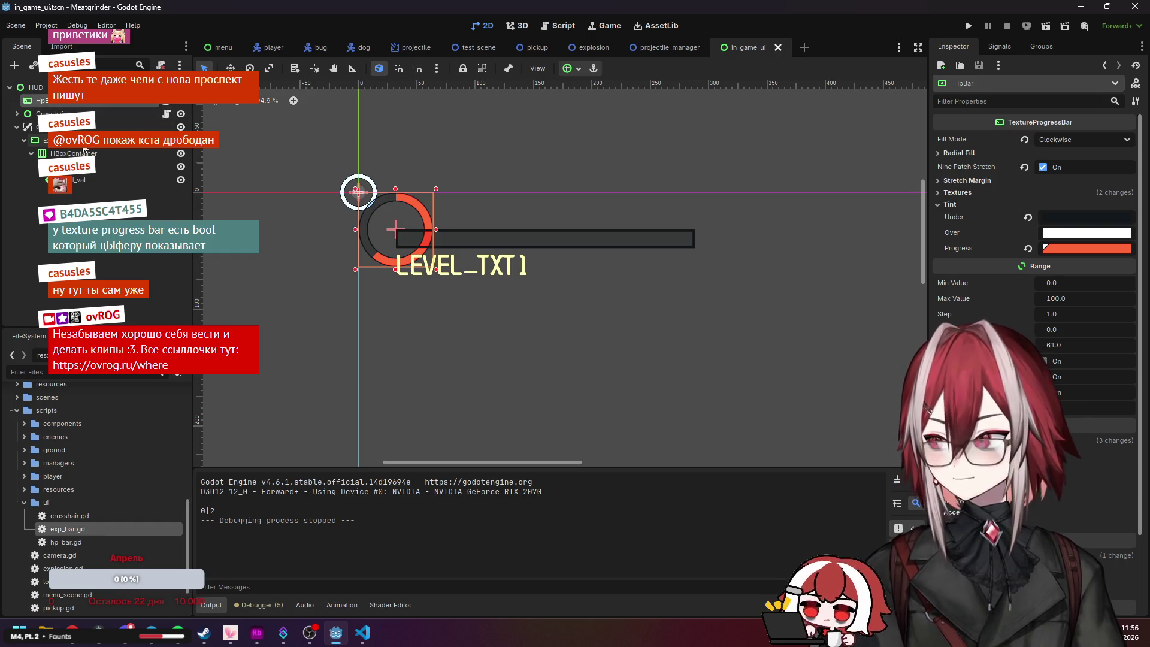
left_click(90, 139)
left_click(948, 193)
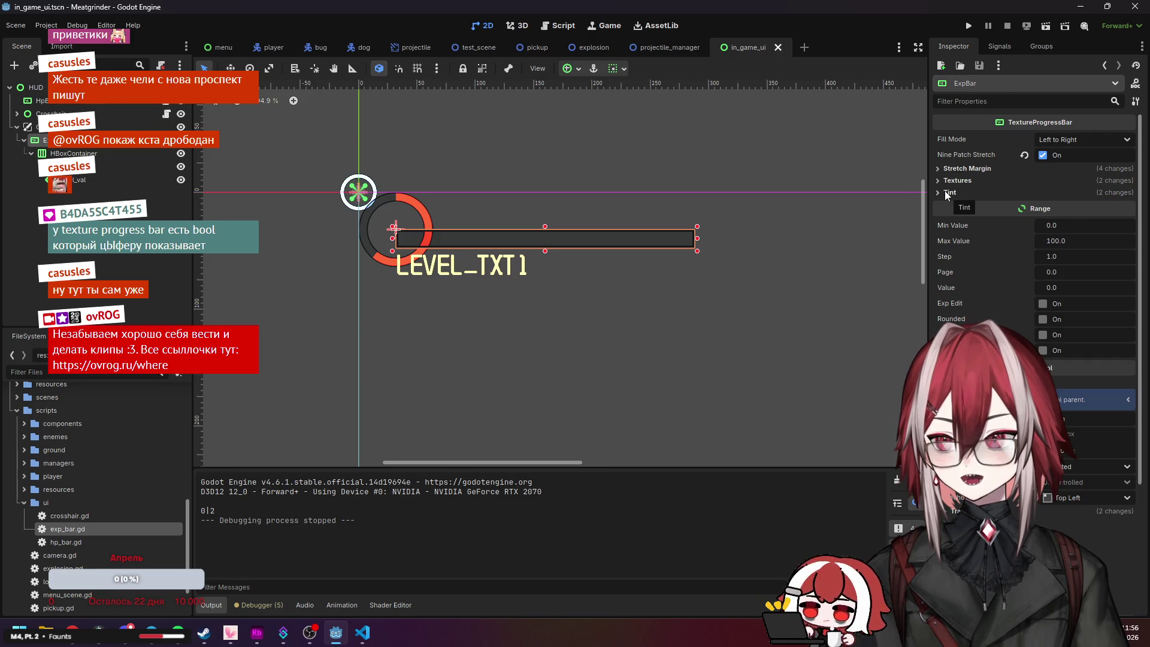
left_click(944, 190)
left_click(944, 190)
left_click(952, 178)
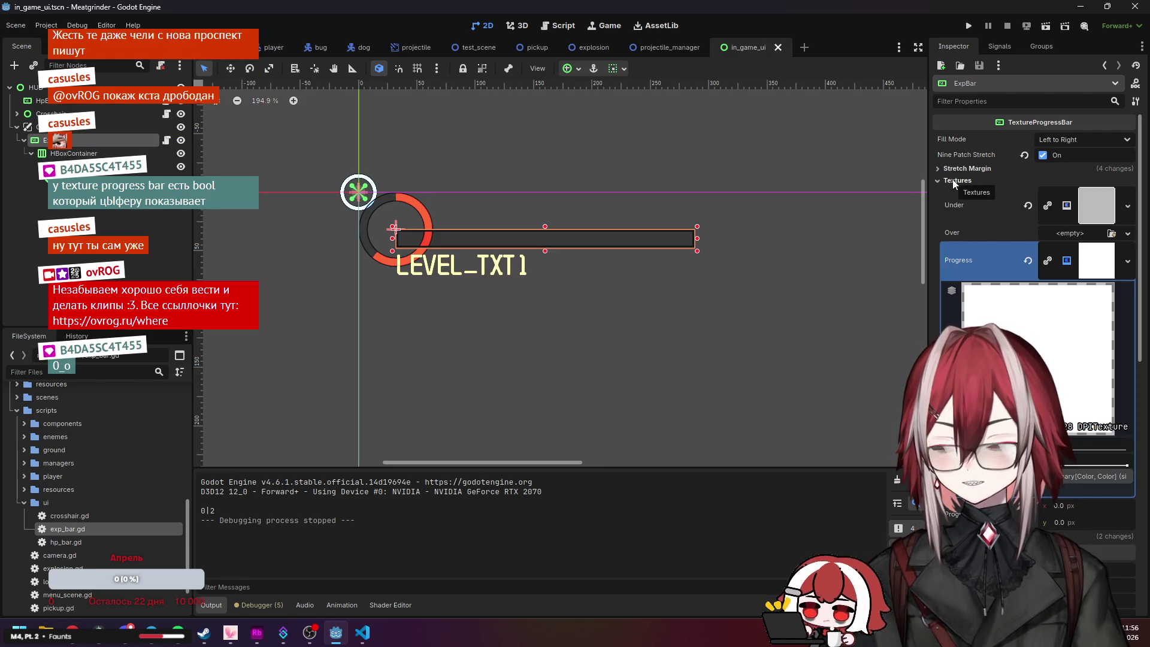
left_click(952, 179)
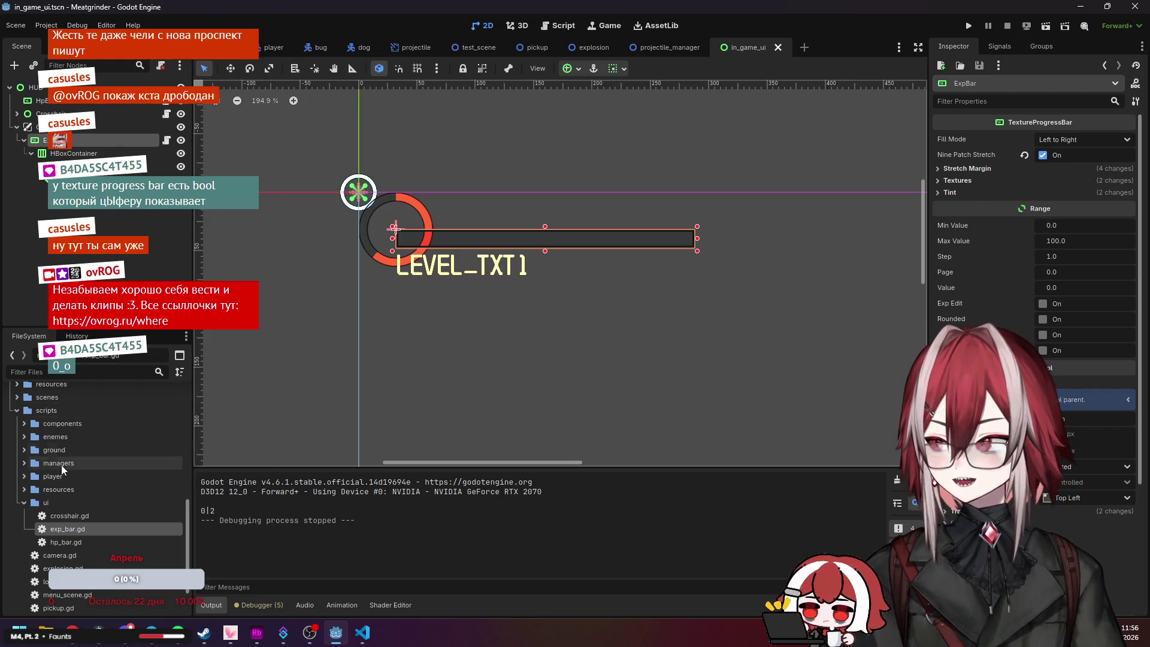
scroll(63, 454, "up", 10)
scroll(39, 436, "down", 10)
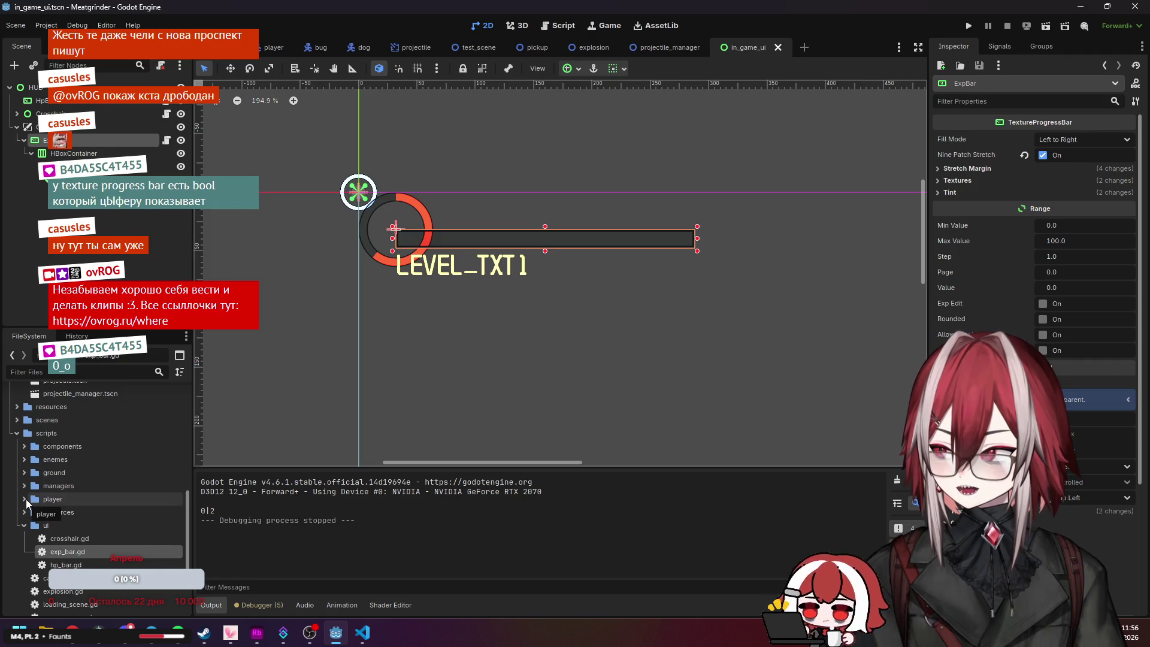
scroll(26, 501, "down", 3)
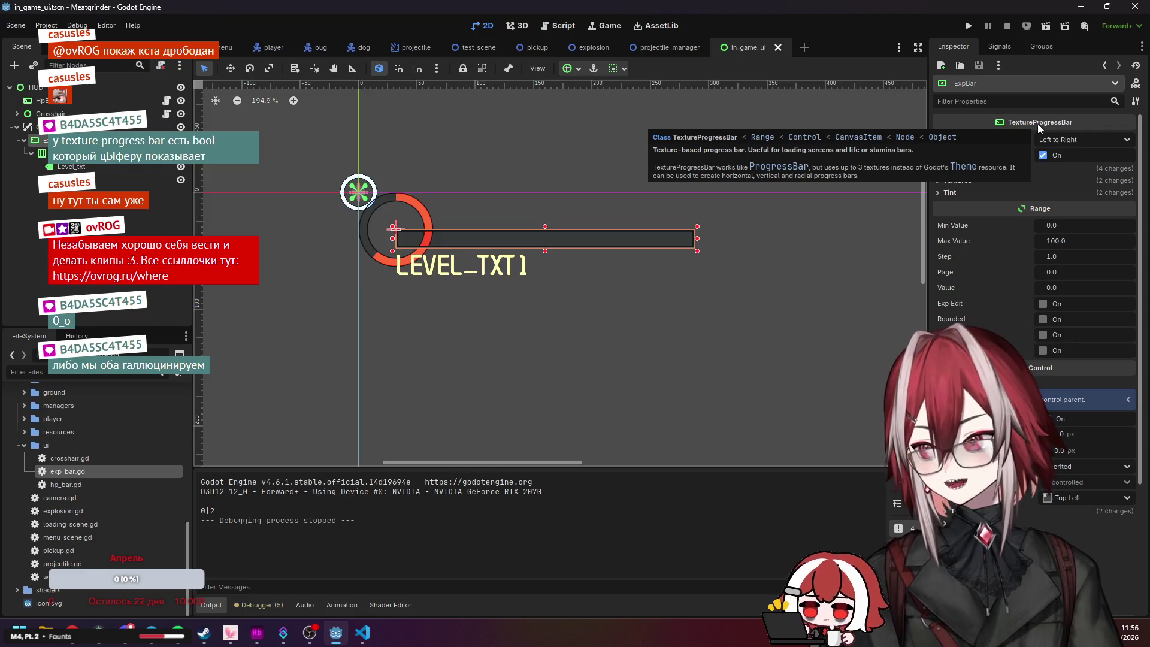
scroll(74, 487, "up", 1)
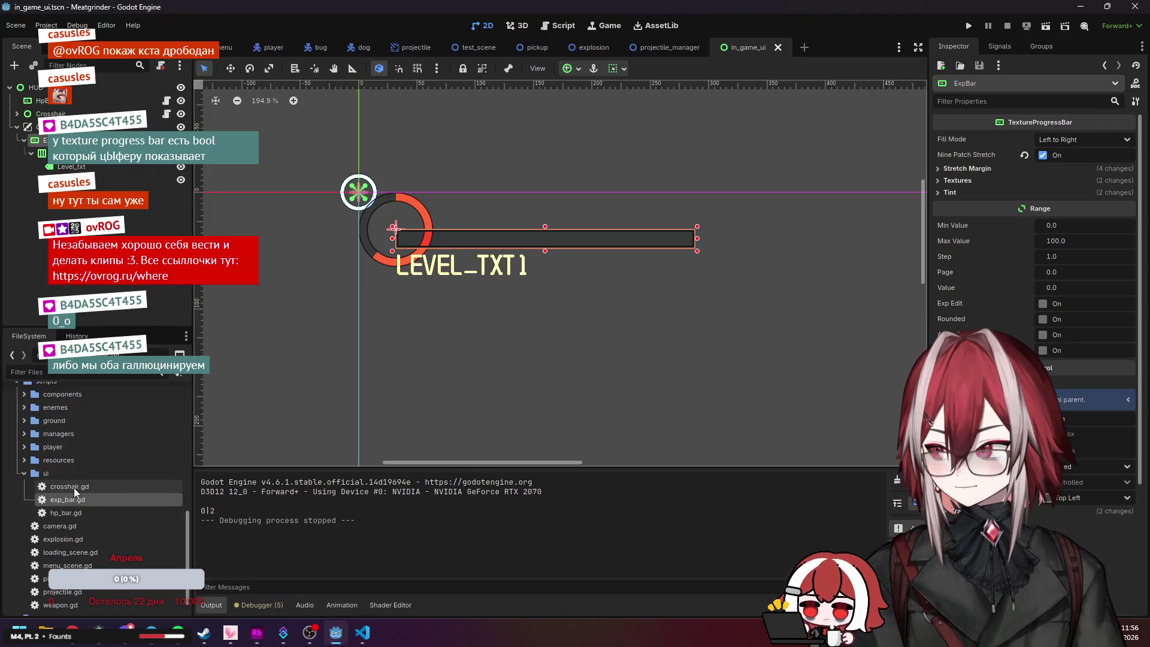
scroll(77, 479, "up", 1)
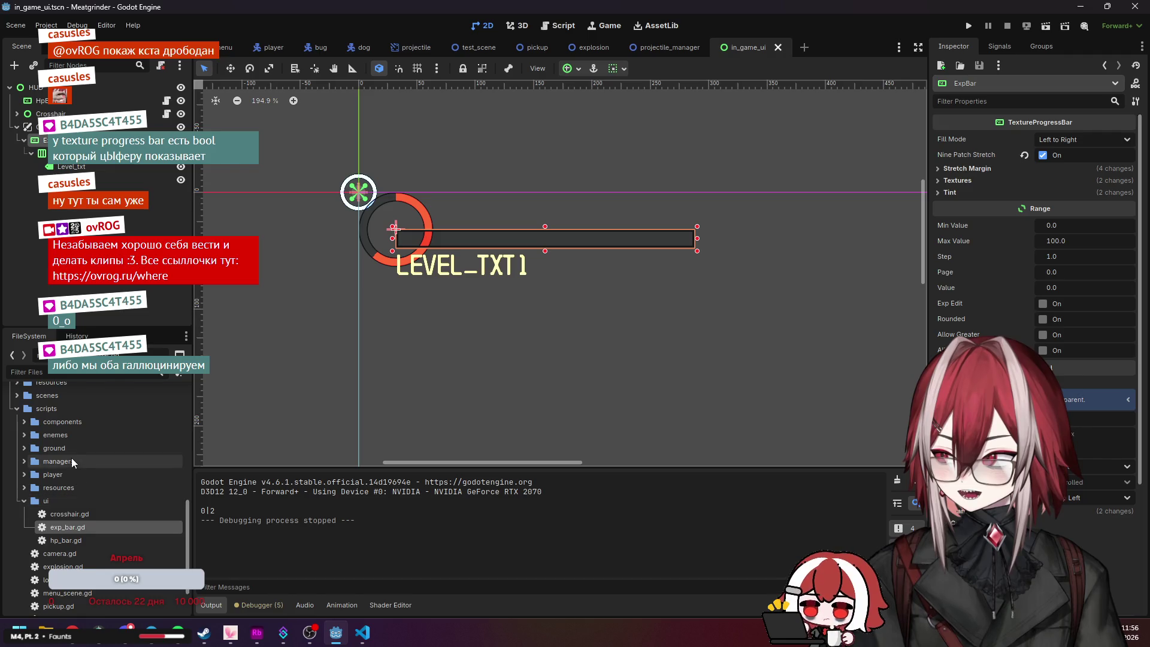
scroll(57, 443, "up", 5)
scroll(56, 455, "up", 6)
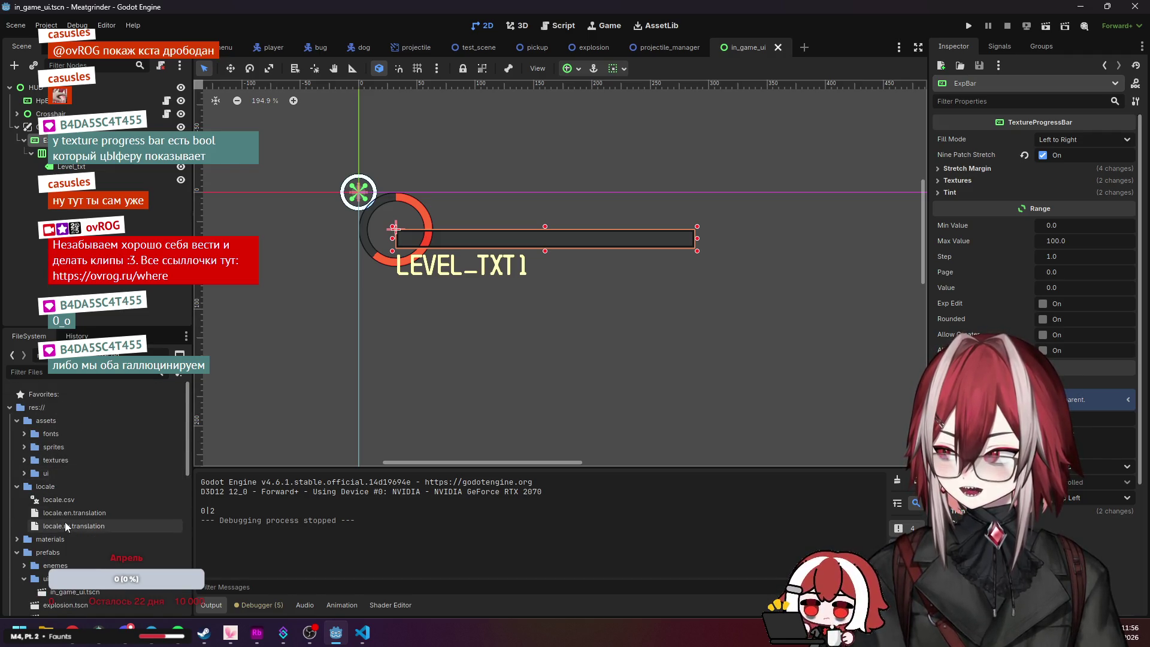
scroll(65, 522, "down", 5)
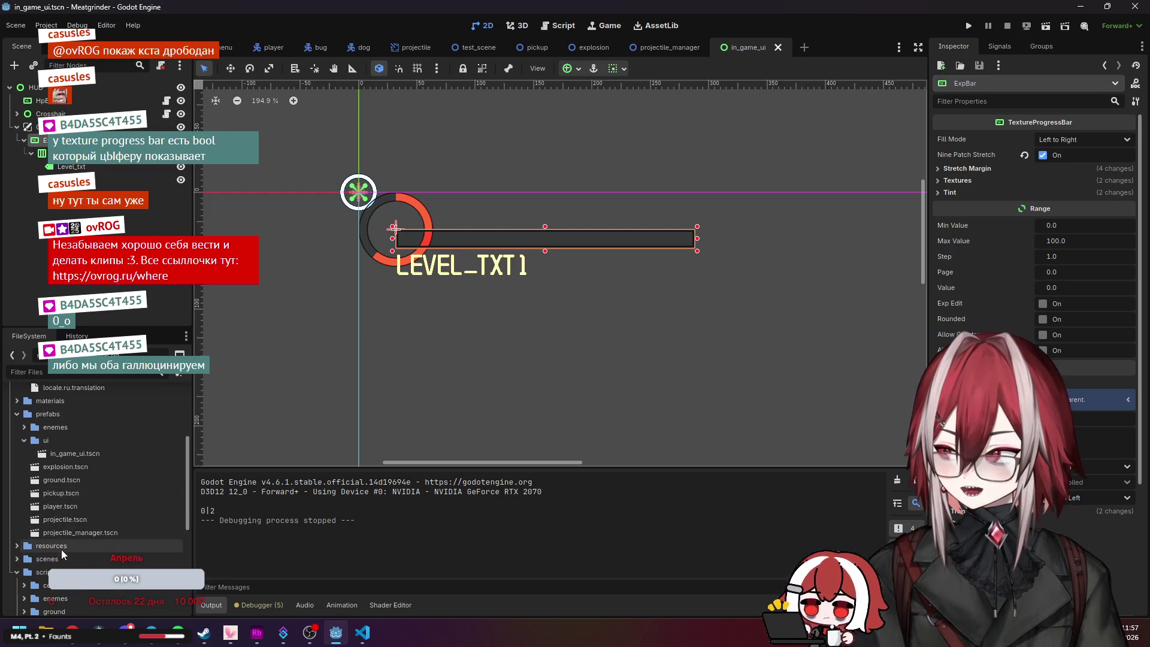
double_click(62, 559)
double_click(60, 572)
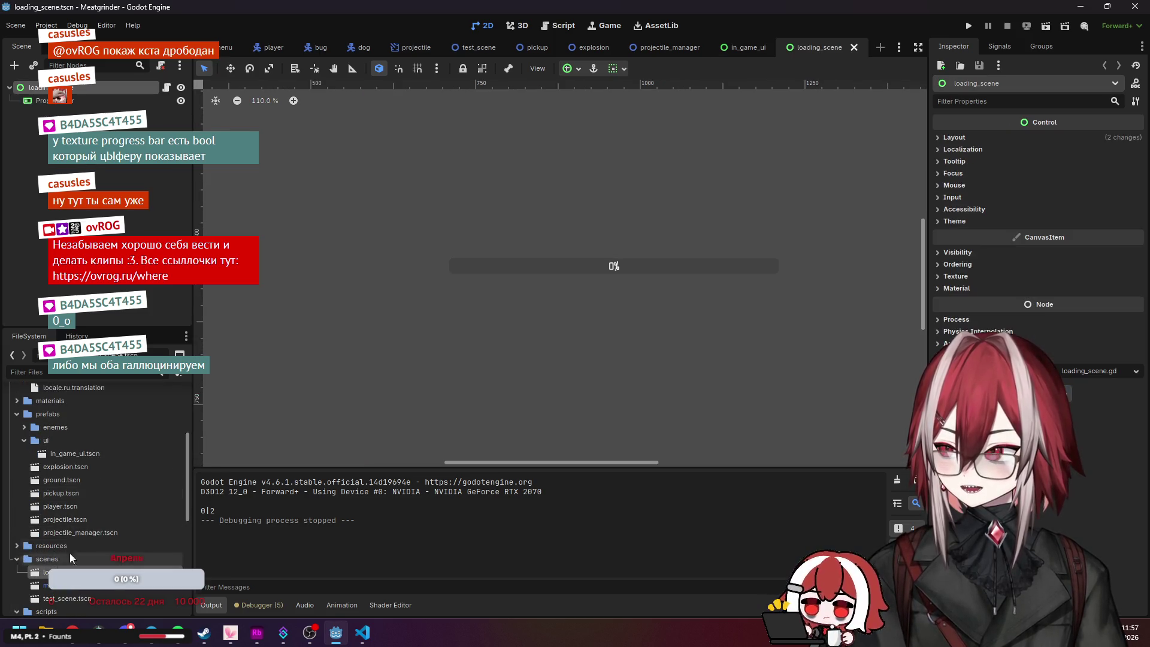
left_click(90, 100)
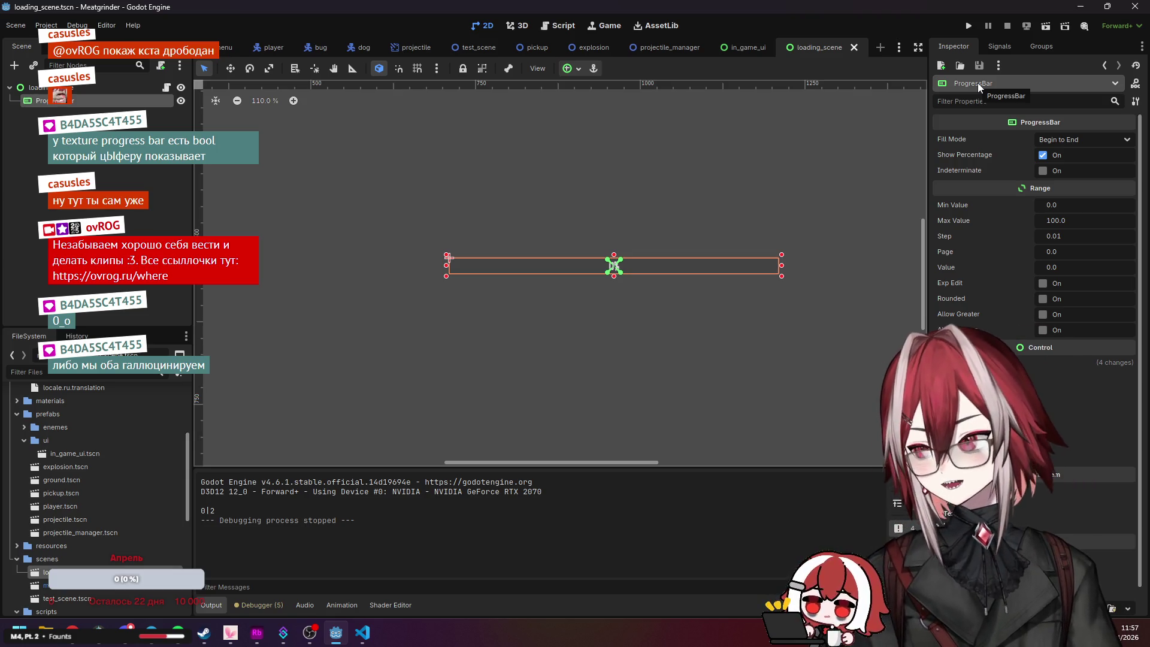
left_click(854, 47)
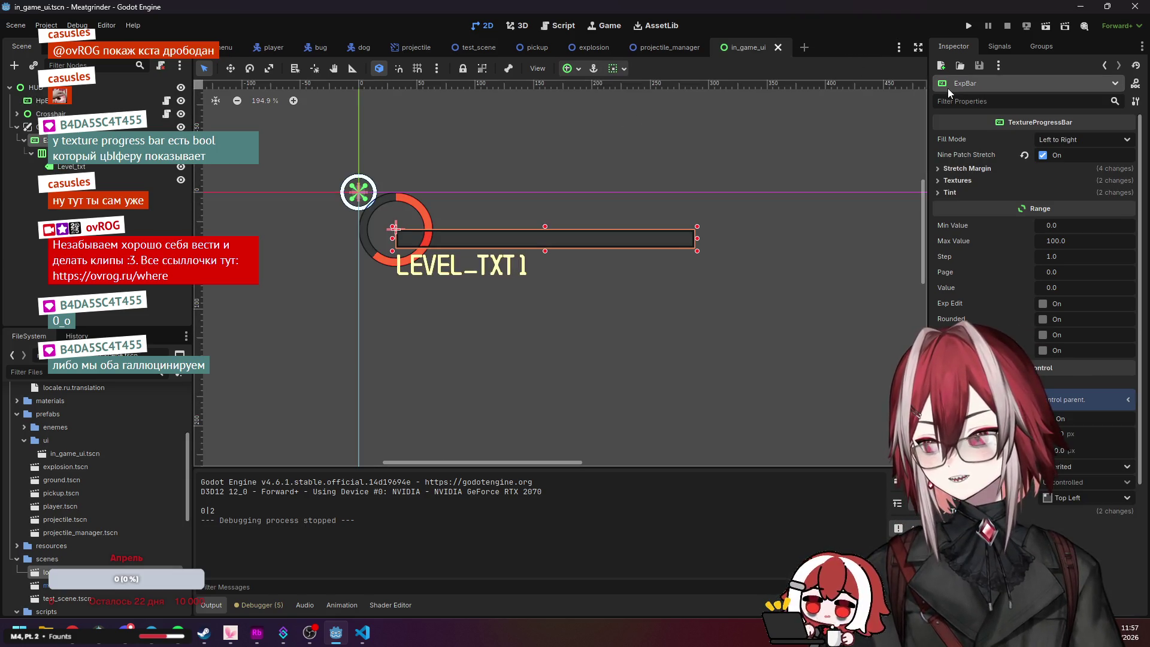
left_click(976, 171)
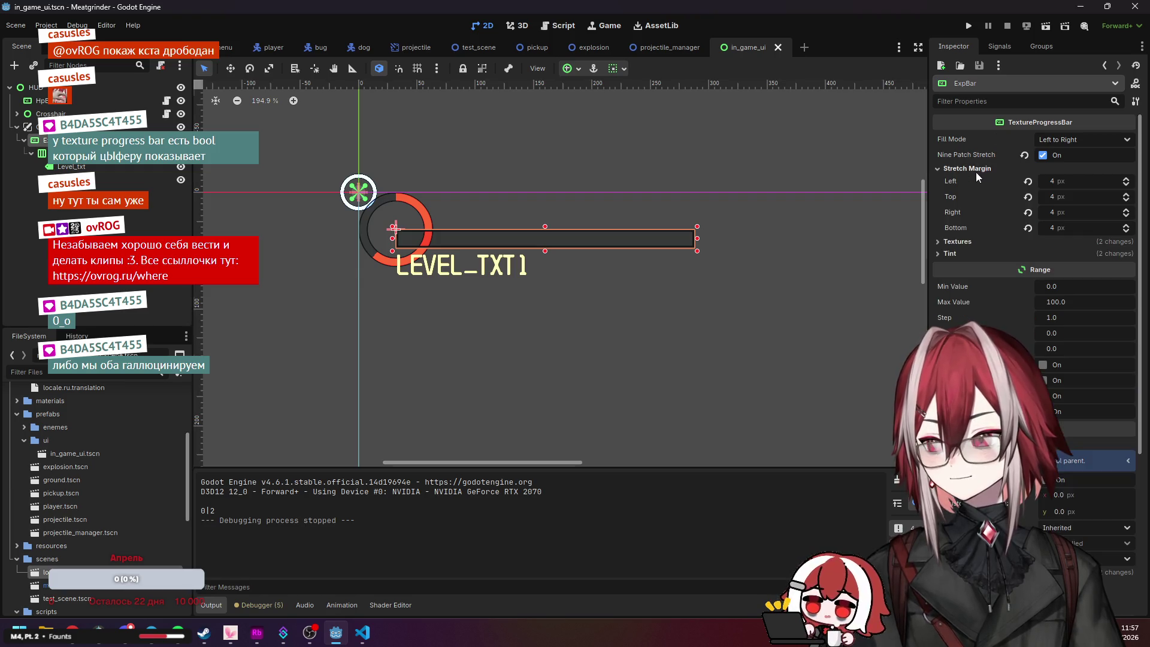
left_click(976, 172)
left_click(965, 182)
left_click(964, 183)
left_click(965, 183)
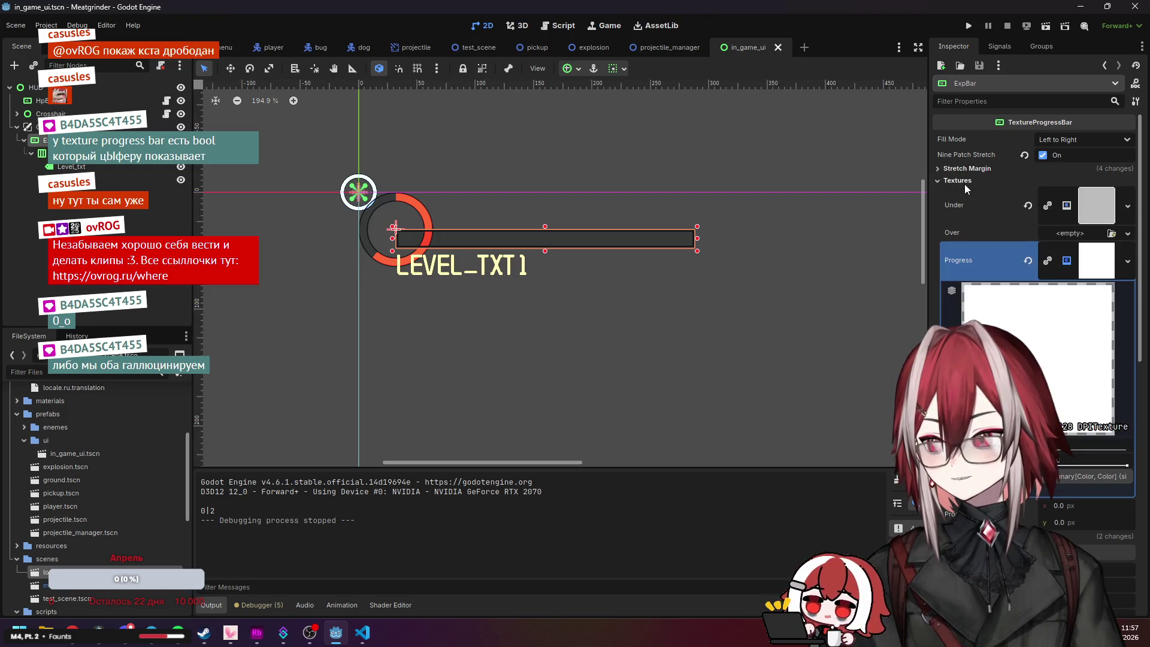
left_click(964, 182)
left_click(955, 193)
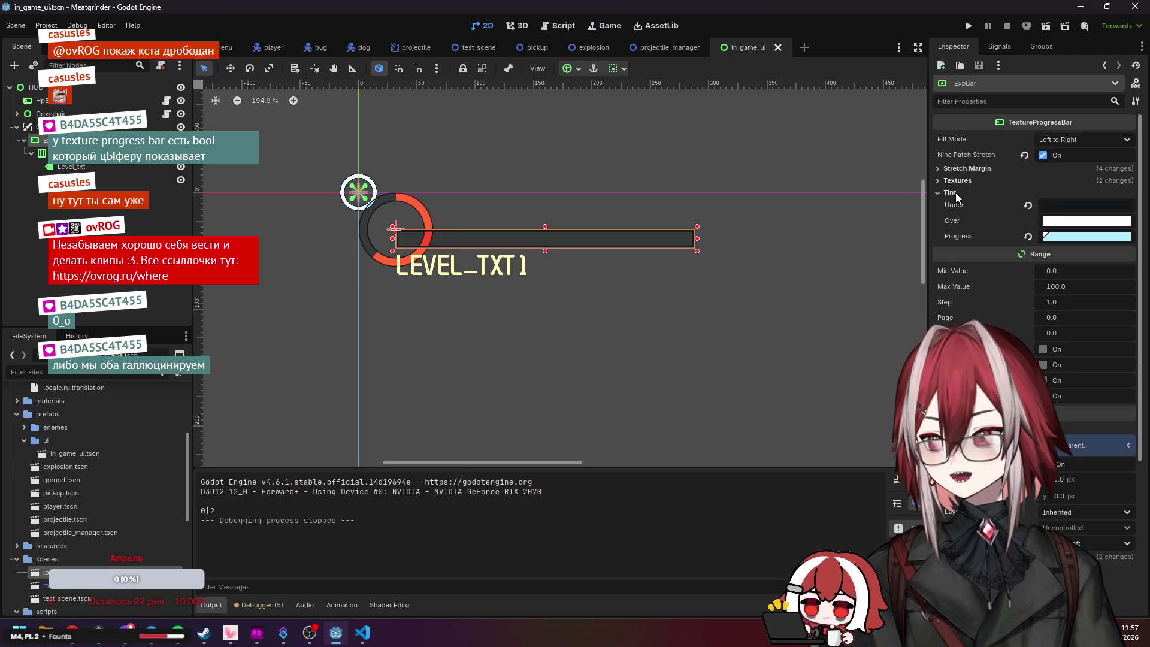
left_click(924, 200)
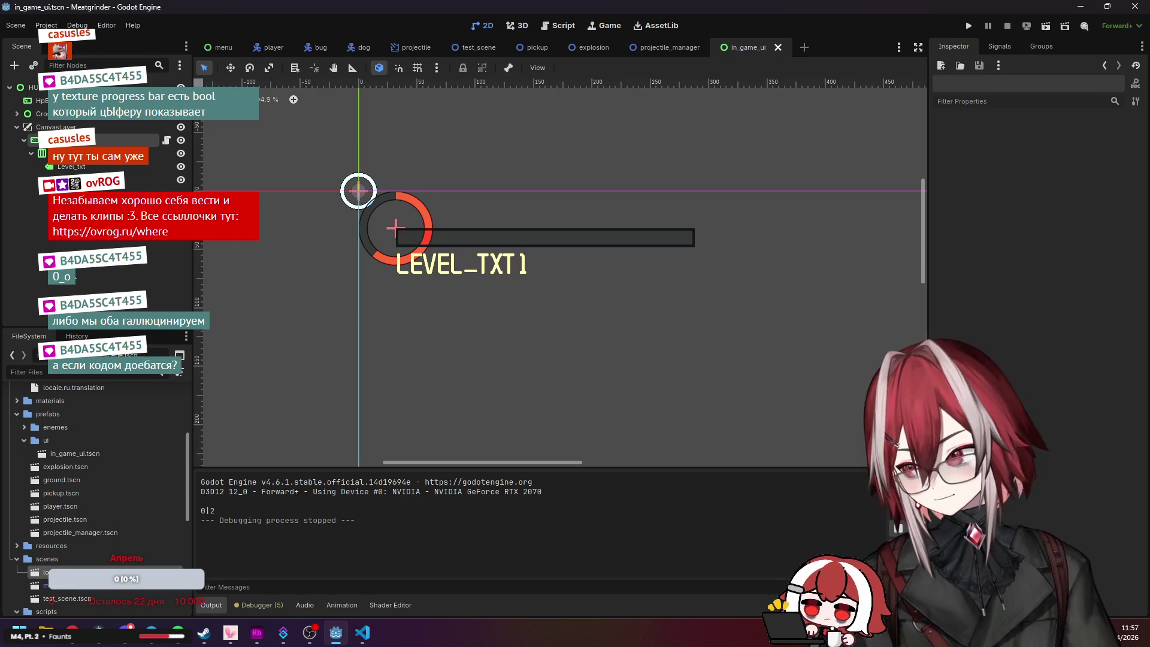
mouse_move(361, 634)
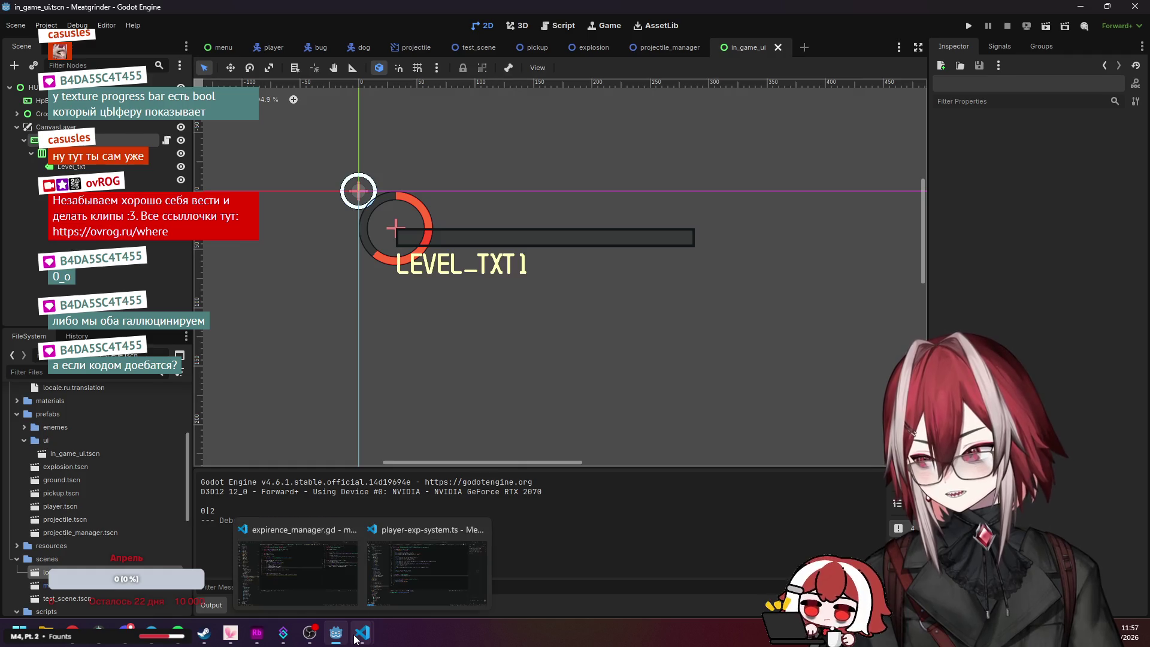
Open the exp_bar.gd script in VS Code
left_click(318, 583)
left_click(502, 37)
left_click(353, 69)
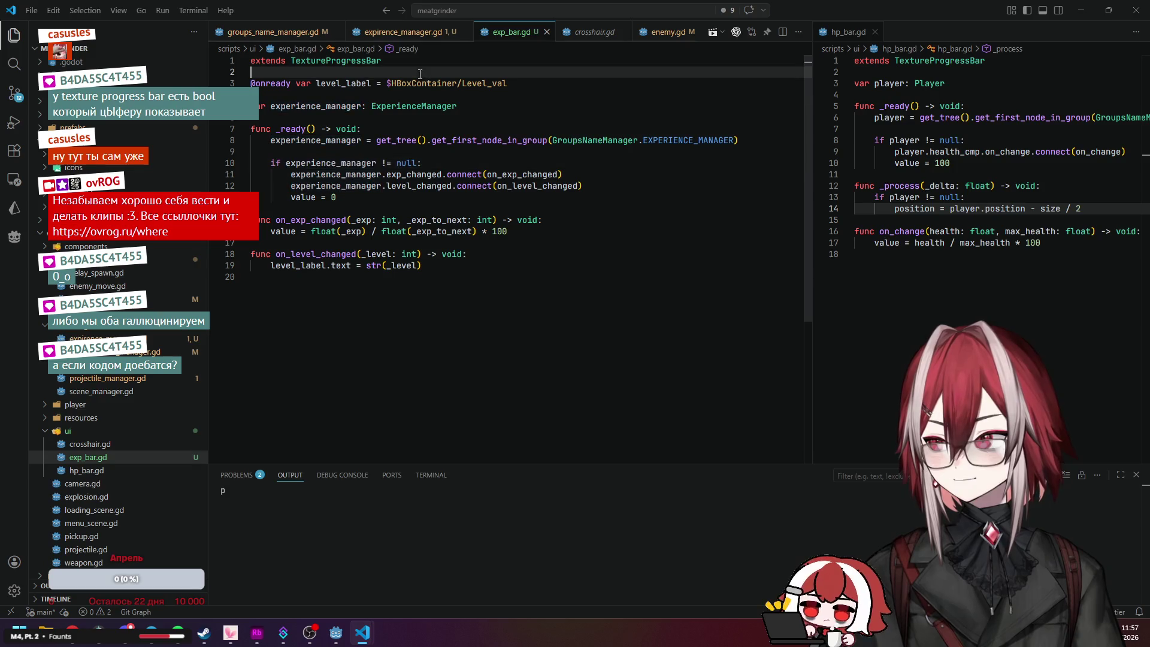
Browse the TextureProgressBar, Range and ProgressBar docs for a percentage option, then close them
left_click(351, 62, "ctrl")
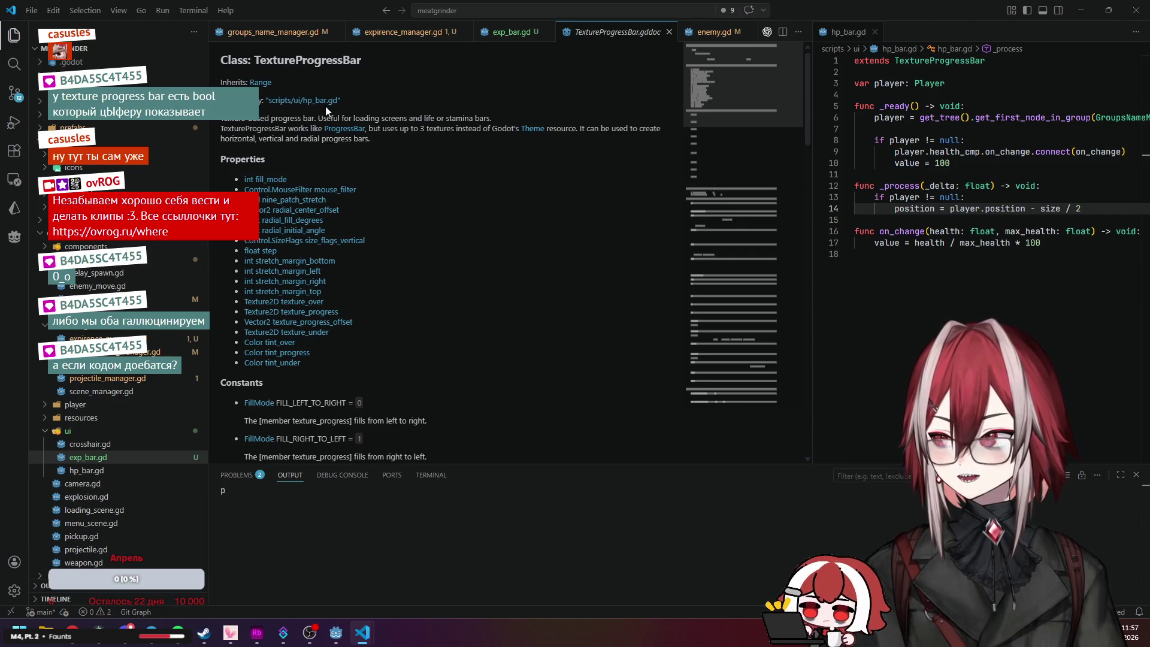
left_click(261, 85)
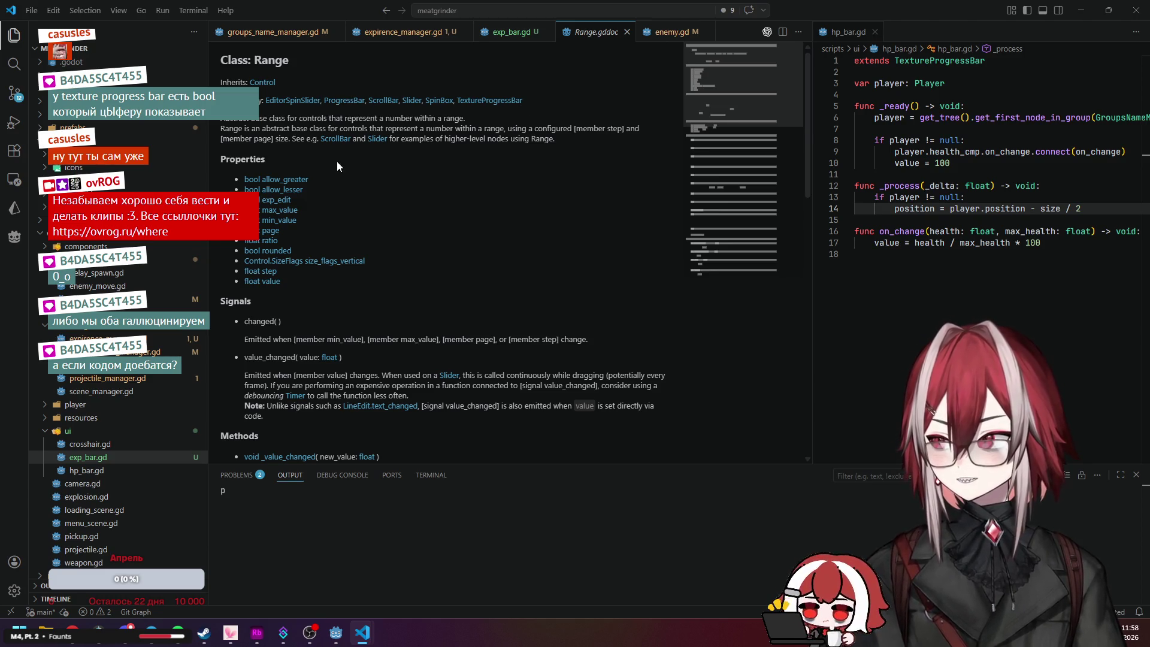
left_click(345, 100)
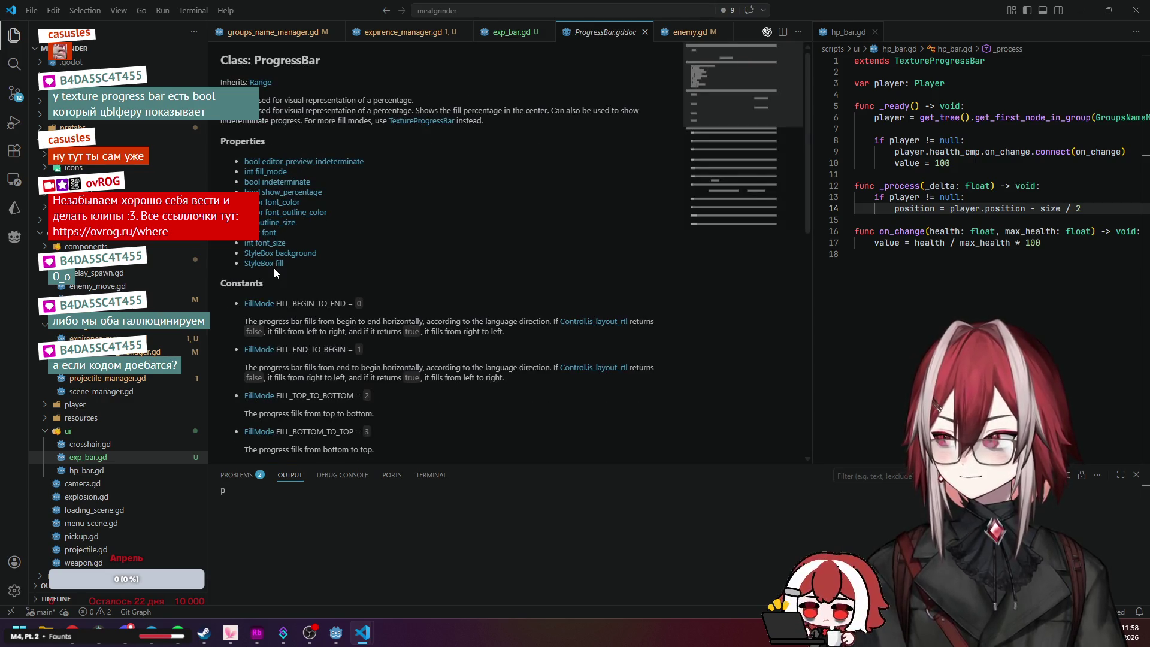
scroll(274, 267, "down", 4)
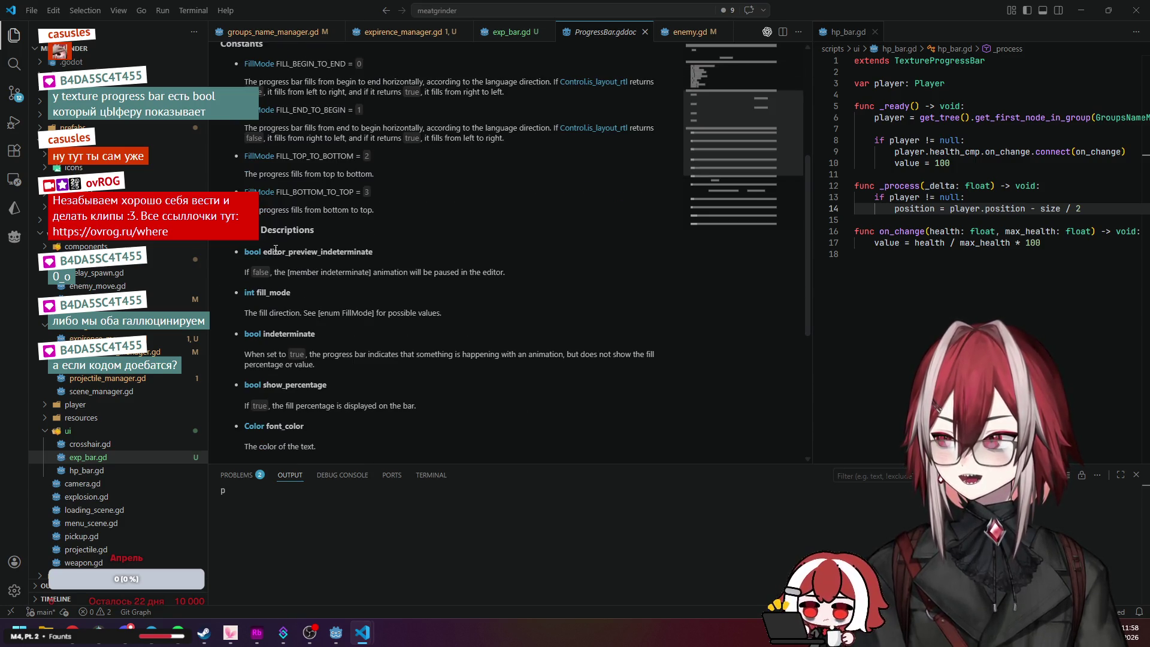
scroll(302, 314, "down", 2)
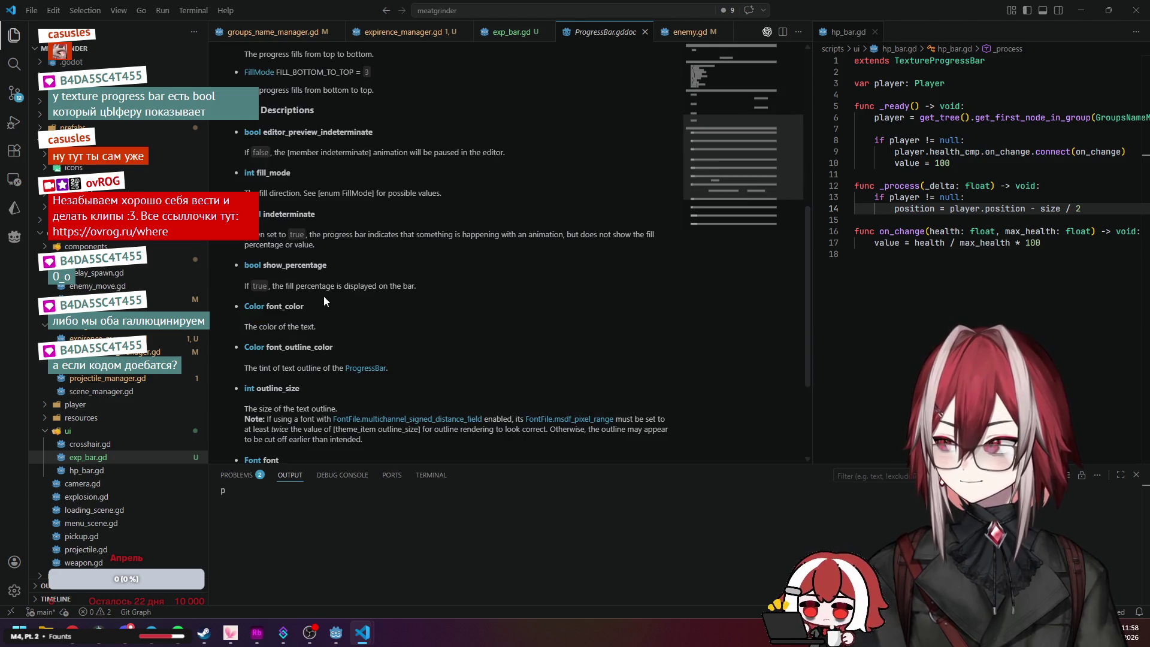
left_click_drag(271, 265, 338, 268)
left_click(347, 264)
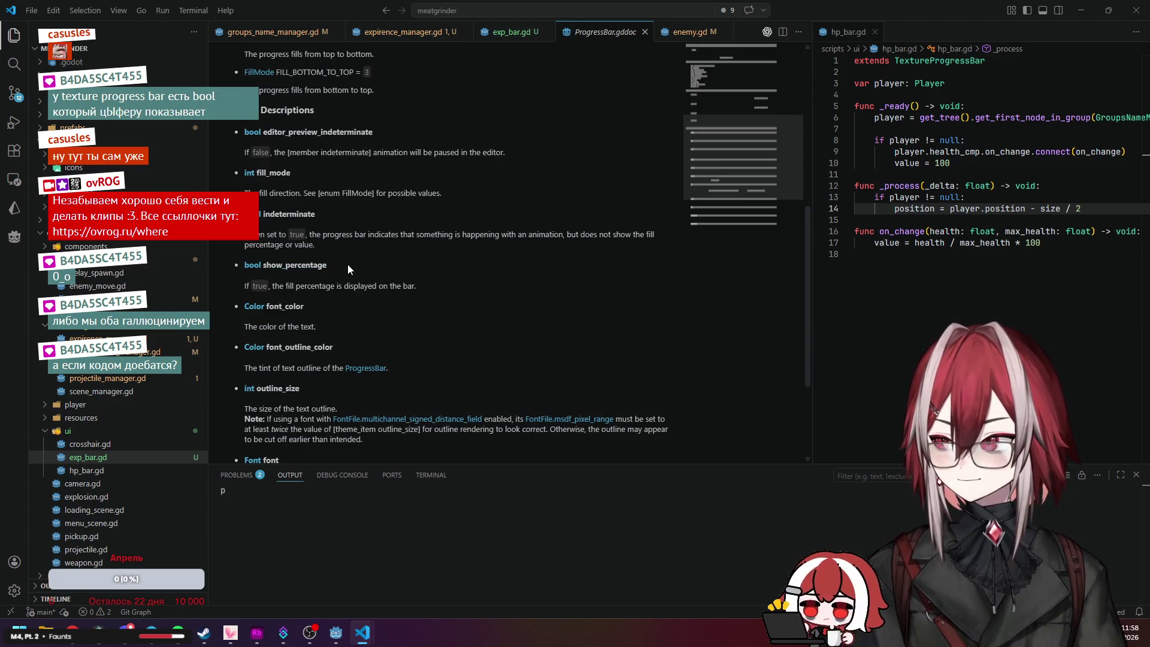
scroll(352, 260, "up", 6)
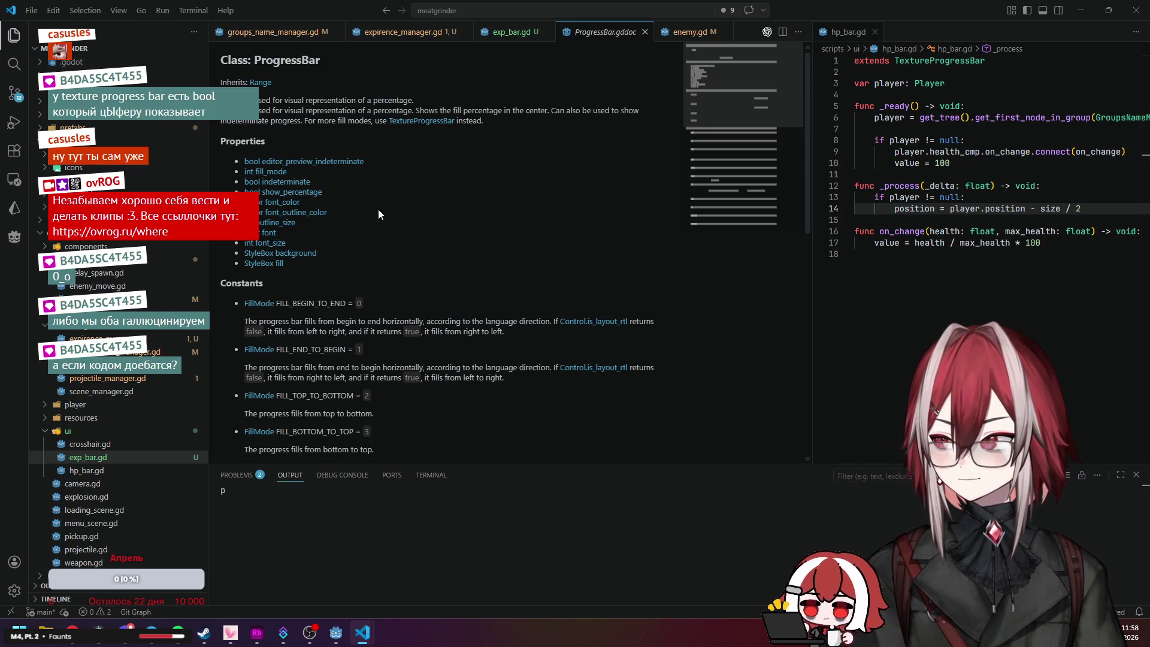
left_click(645, 32)
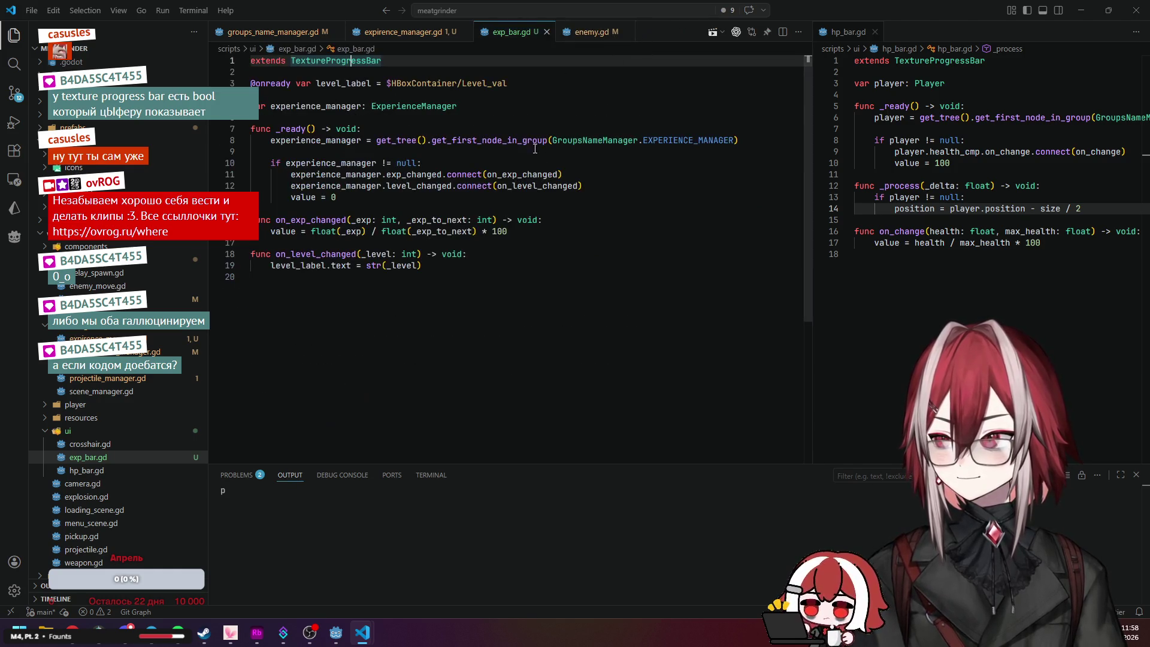
Place the caret in on_exp_changed on line 16, then switch to the Godot editor
left_click(613, 220)
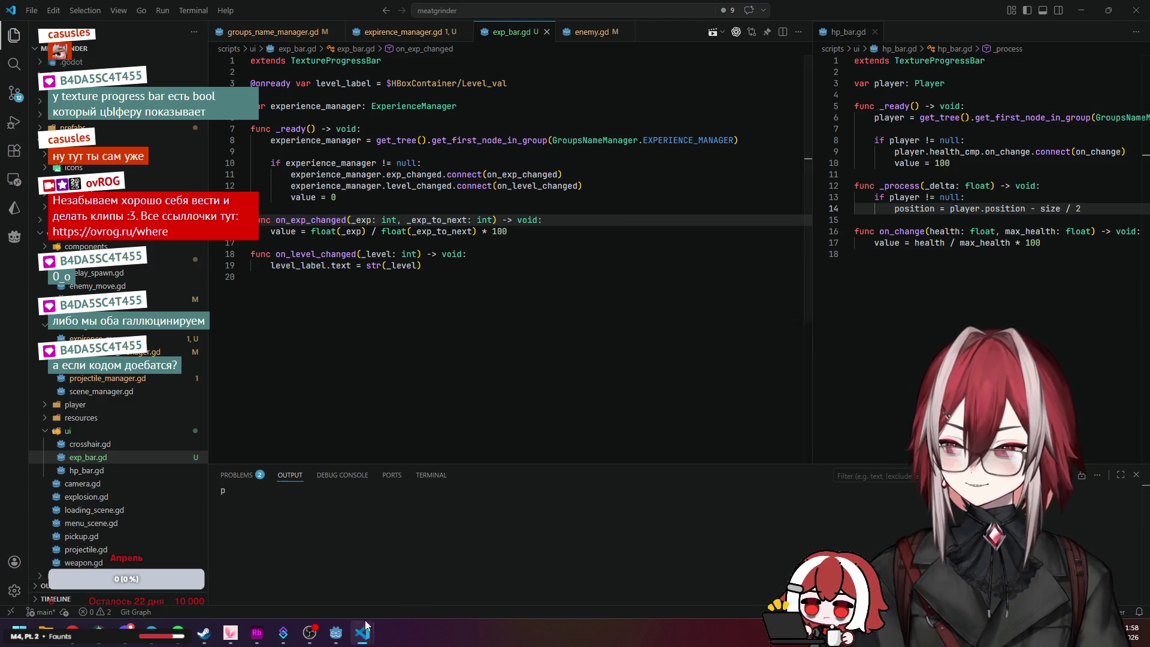
left_click(335, 633)
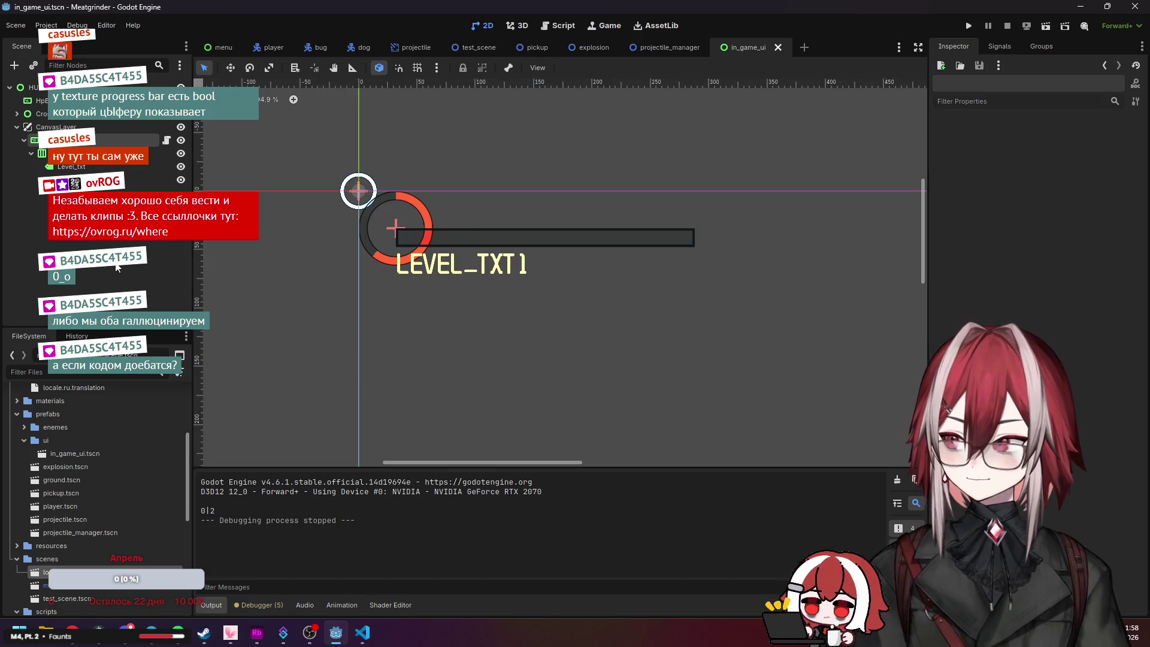
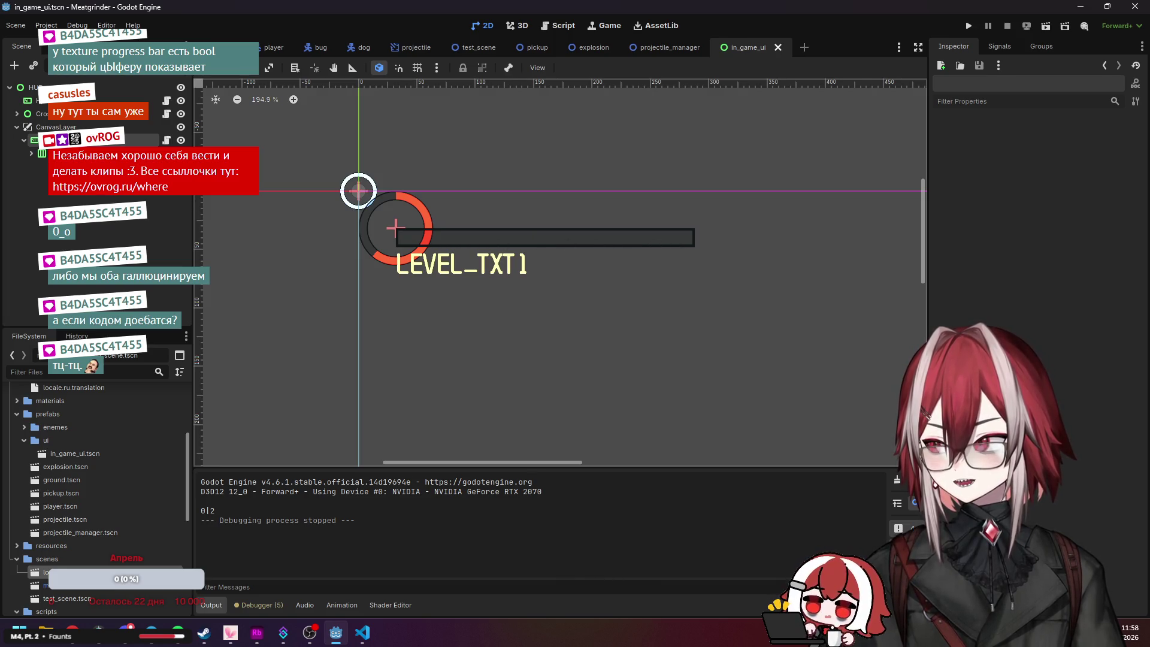
Select the ExpBar node and open the Add Child Node dialog, then cancel it
left_click(395, 229)
left_click(394, 229)
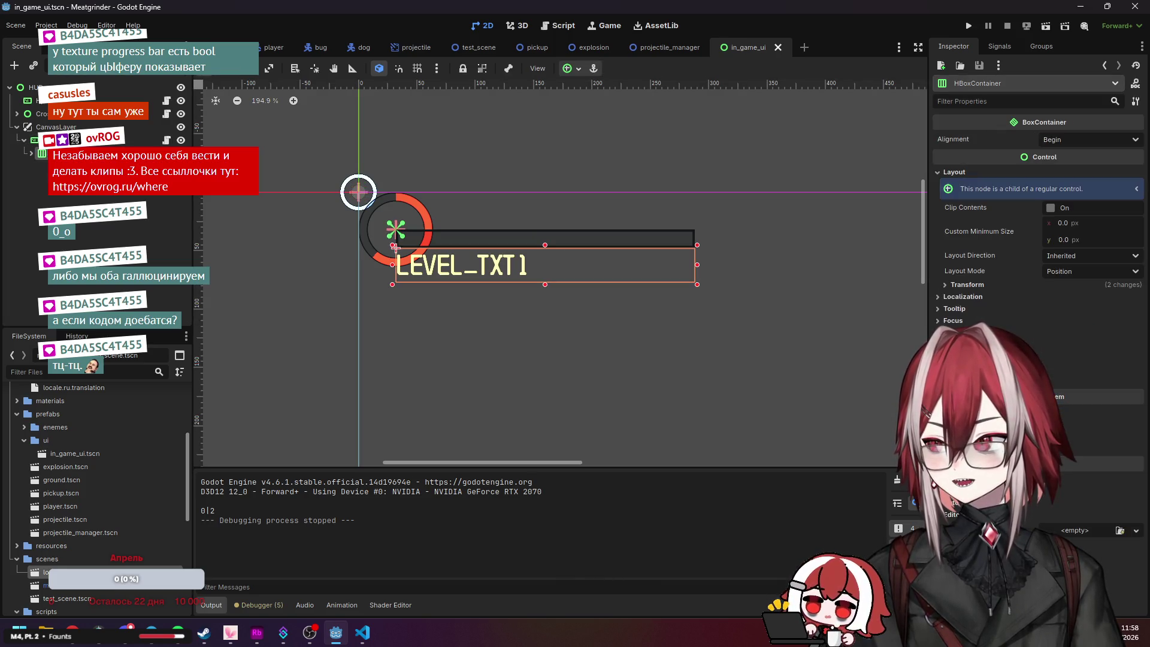
left_click(84, 141)
right_click(84, 140)
mouse_move(168, 147)
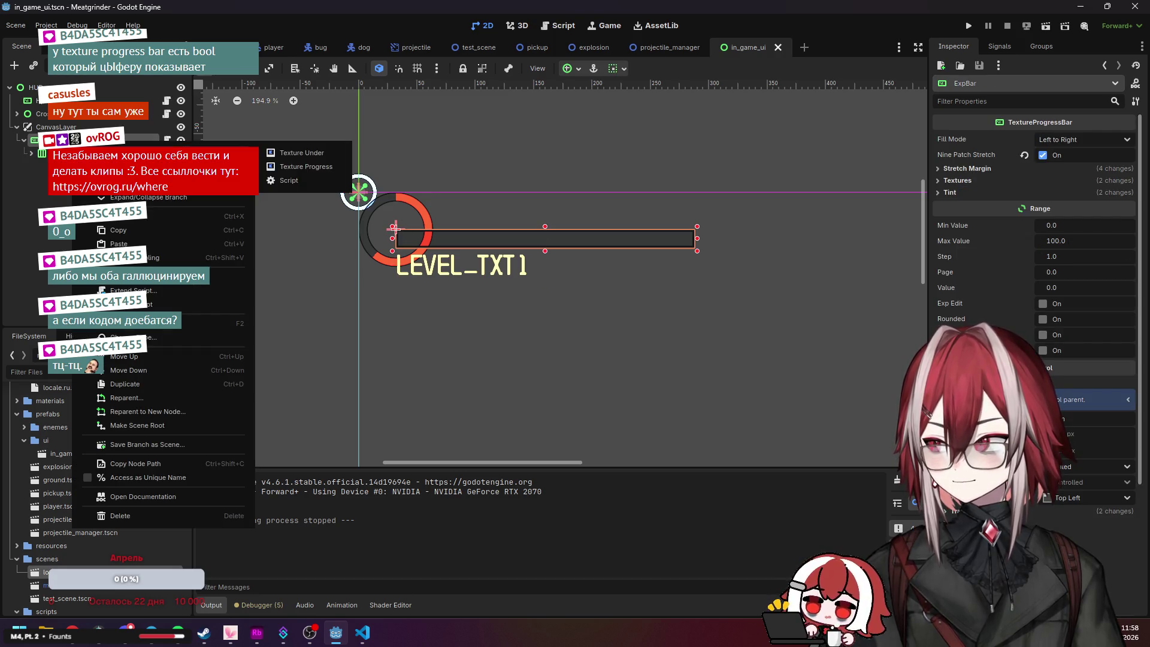
key("ctrl+a")
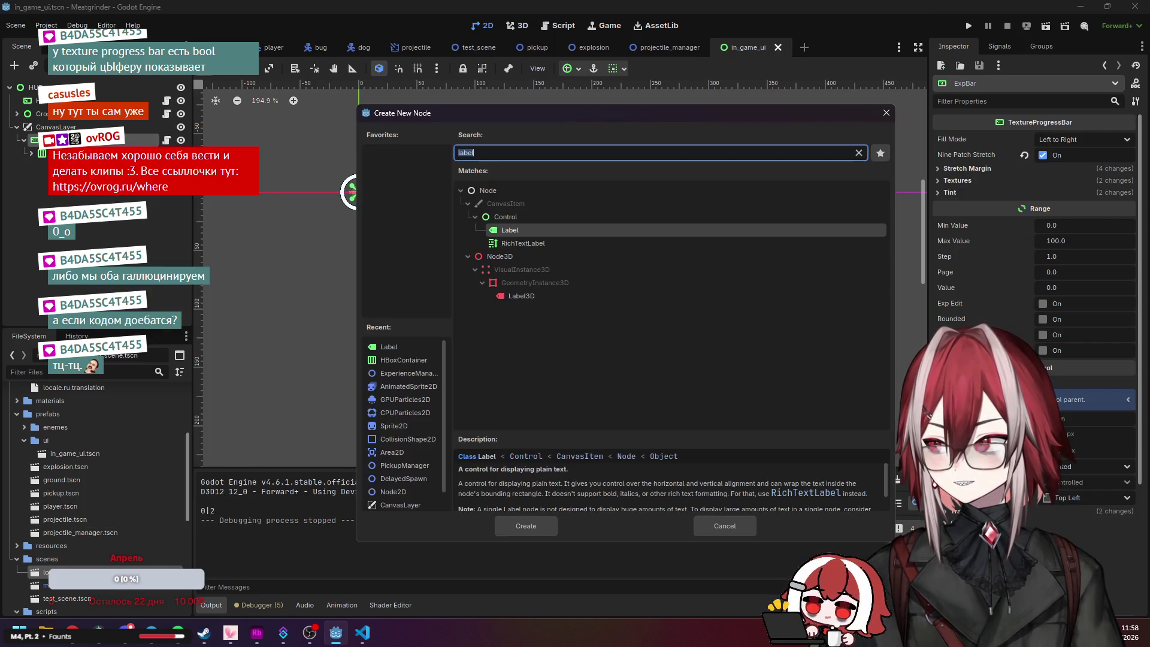
left_click(878, 113)
Rename the HBoxContainer holding the level text to LevelBox
left_click(34, 153)
right_click(79, 154)
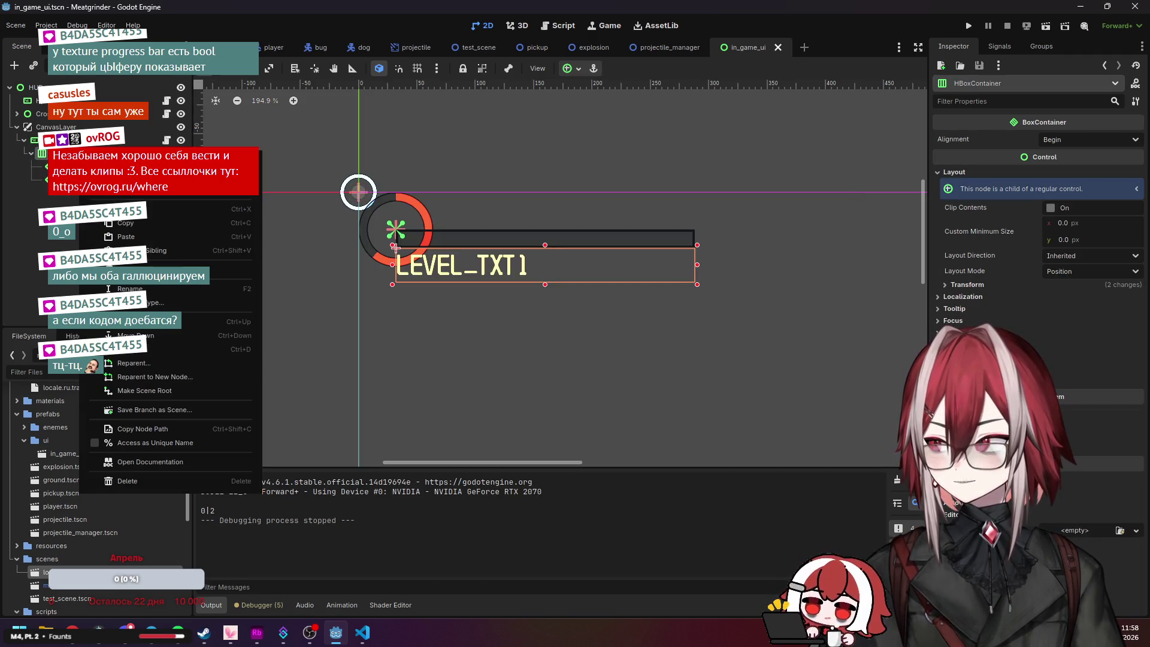
left_click(117, 288)
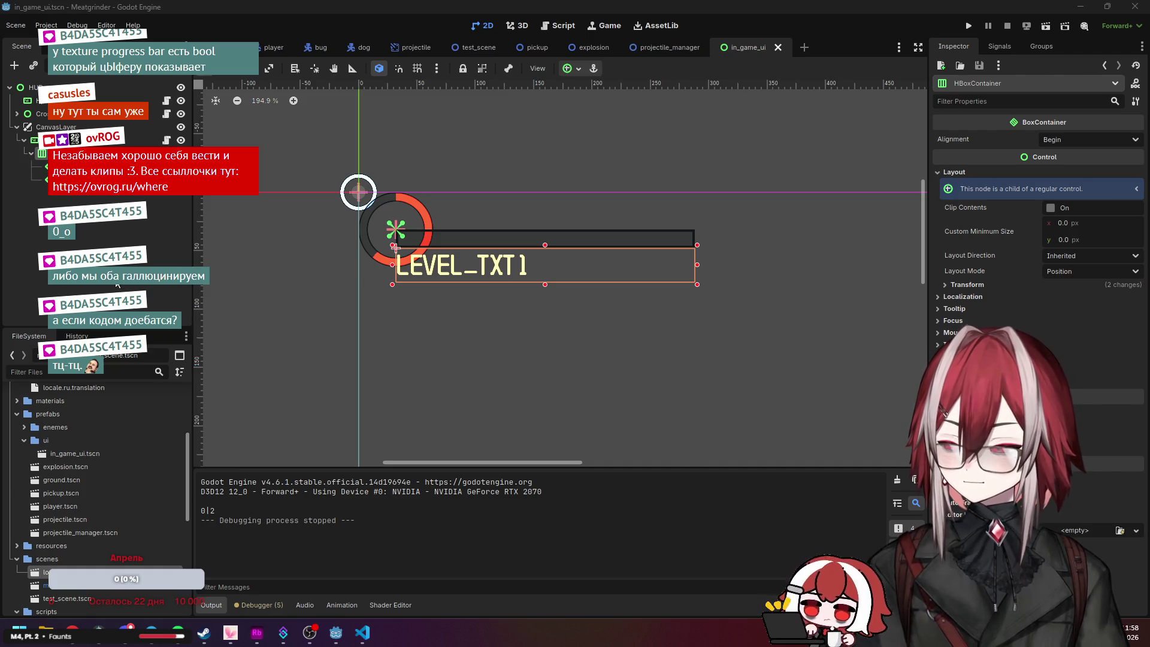
key("Return")
mouse_move(362, 632)
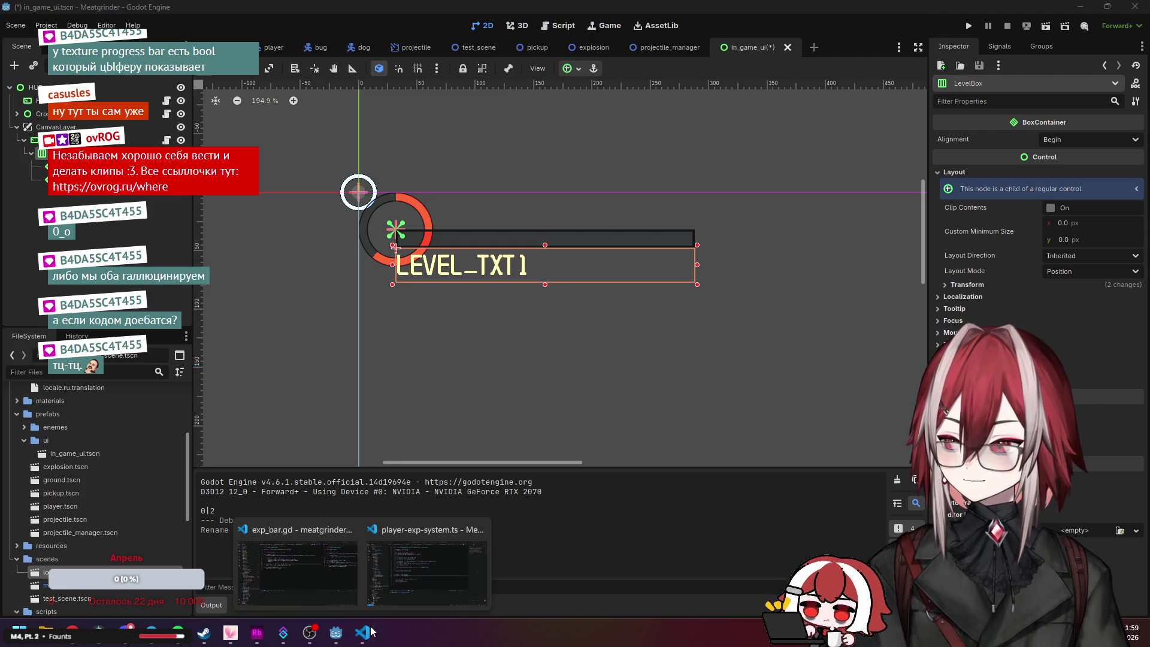
left_click(351, 569)
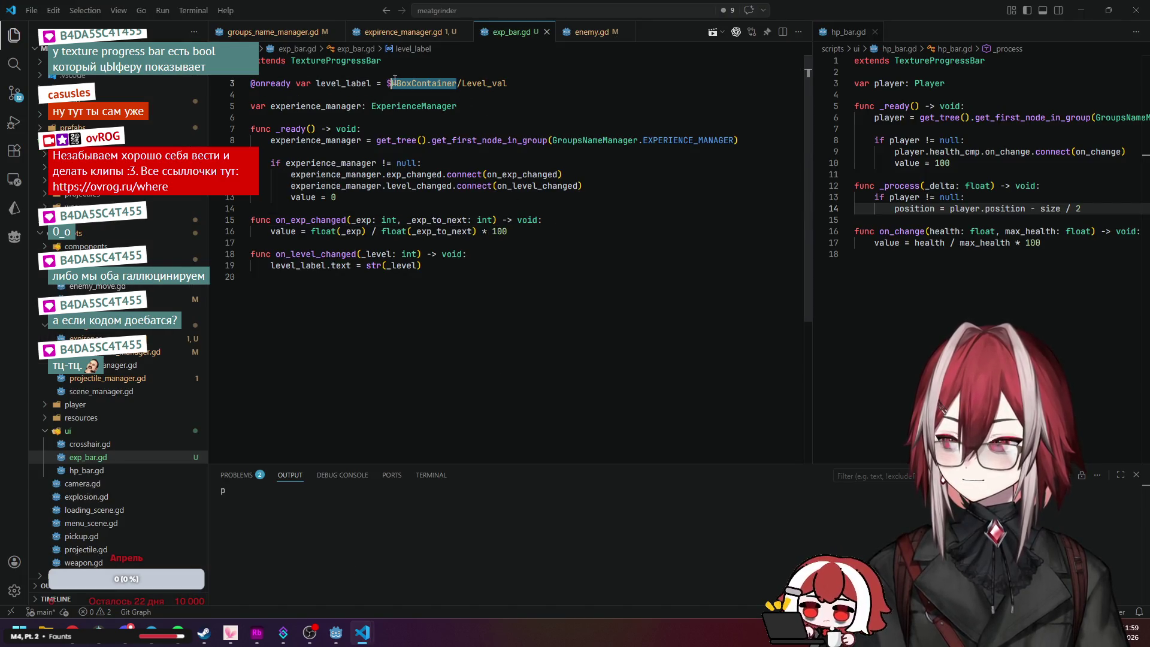
Change the level_label path in exp_bar.gd to $LevelBox/Level_val
type("Level")
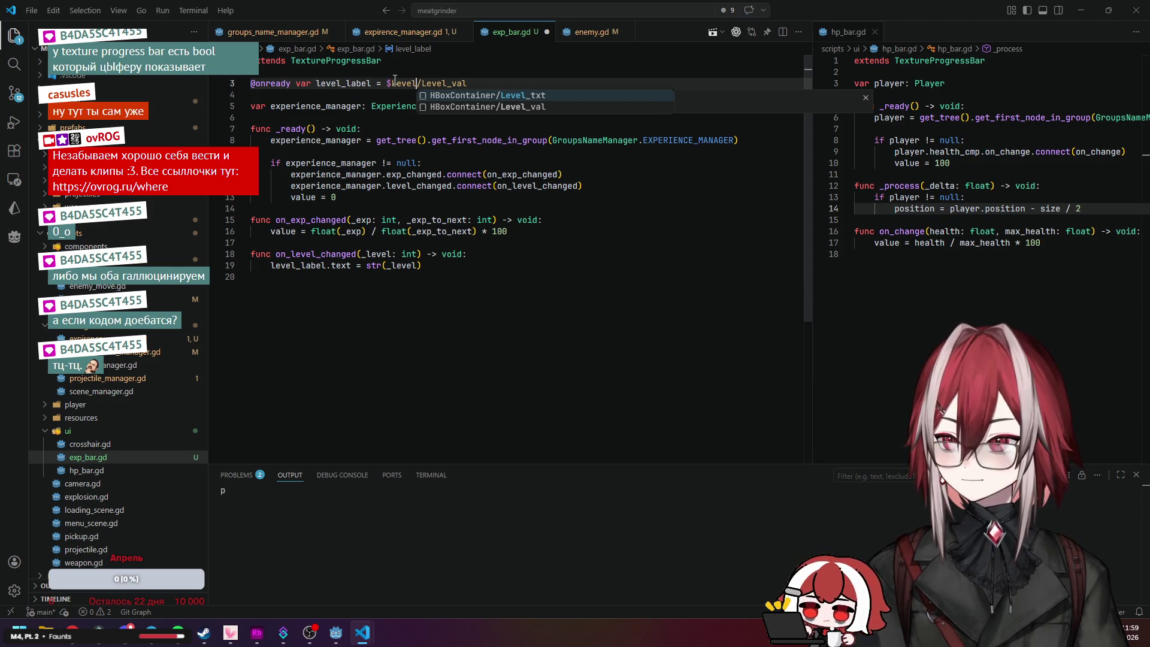
type("Box")
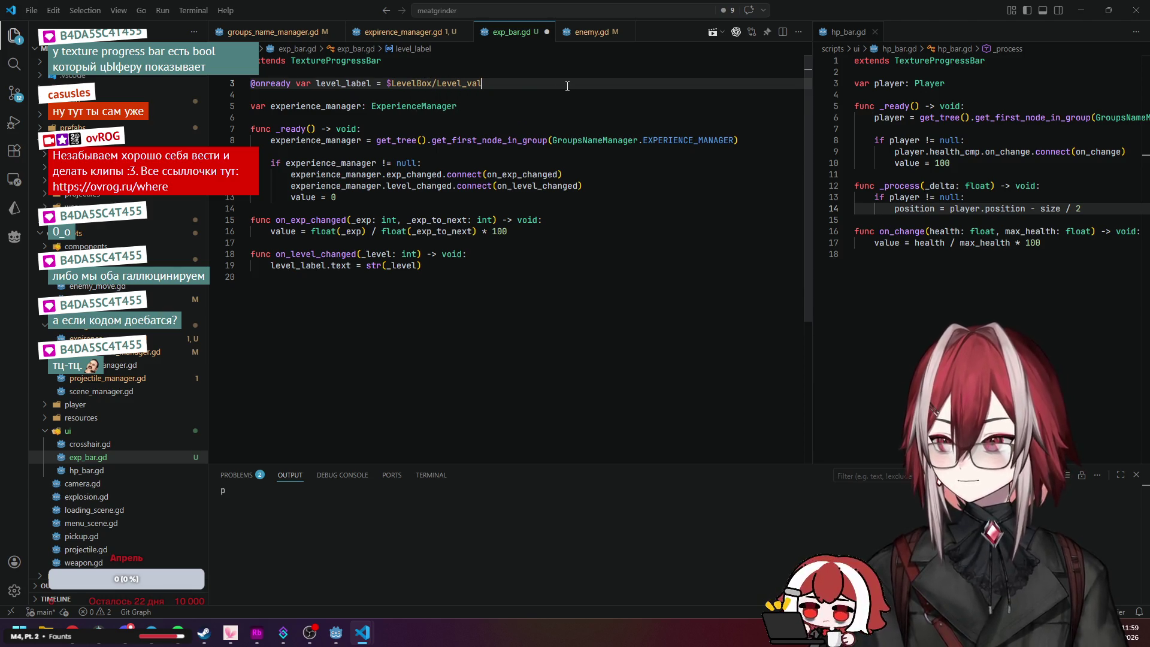
key("alt+Tab")
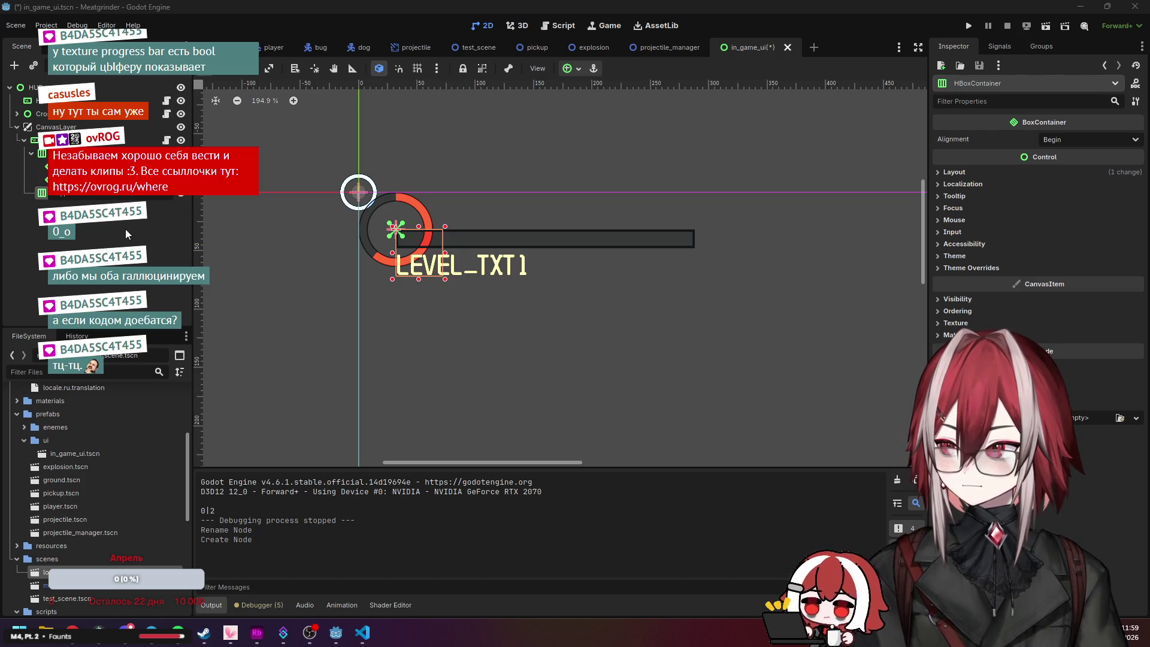
Name the new container ExpBox and widen it across the exp bar
key("Return")
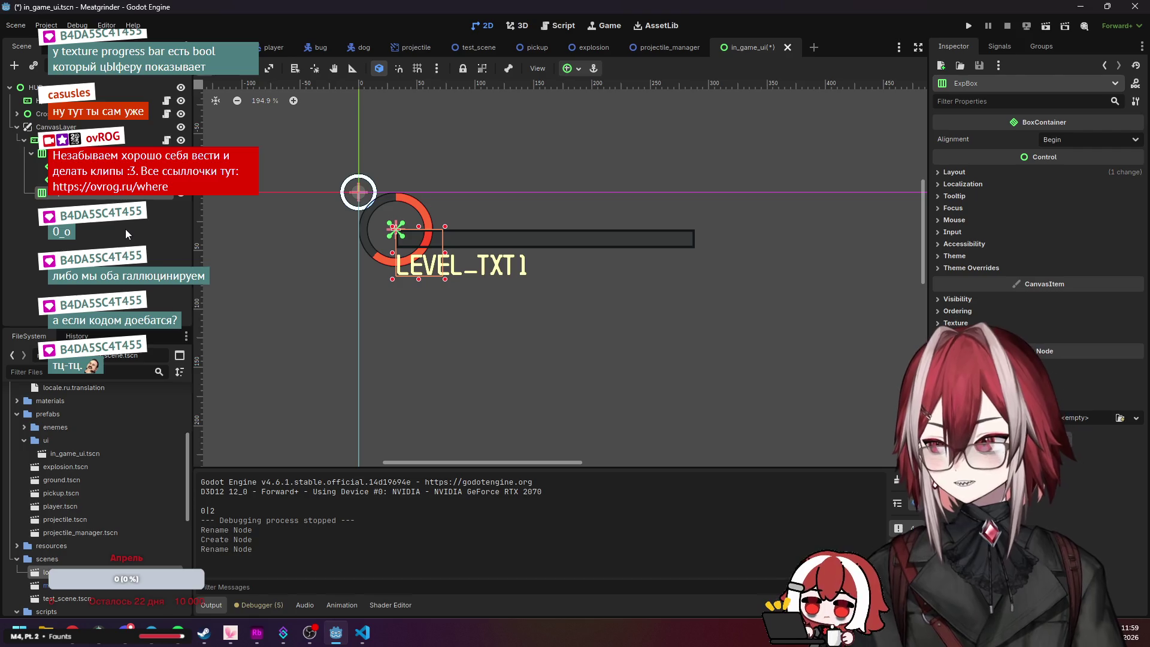
scroll(333, 252, "up", 3)
scroll(334, 256, "up", 2)
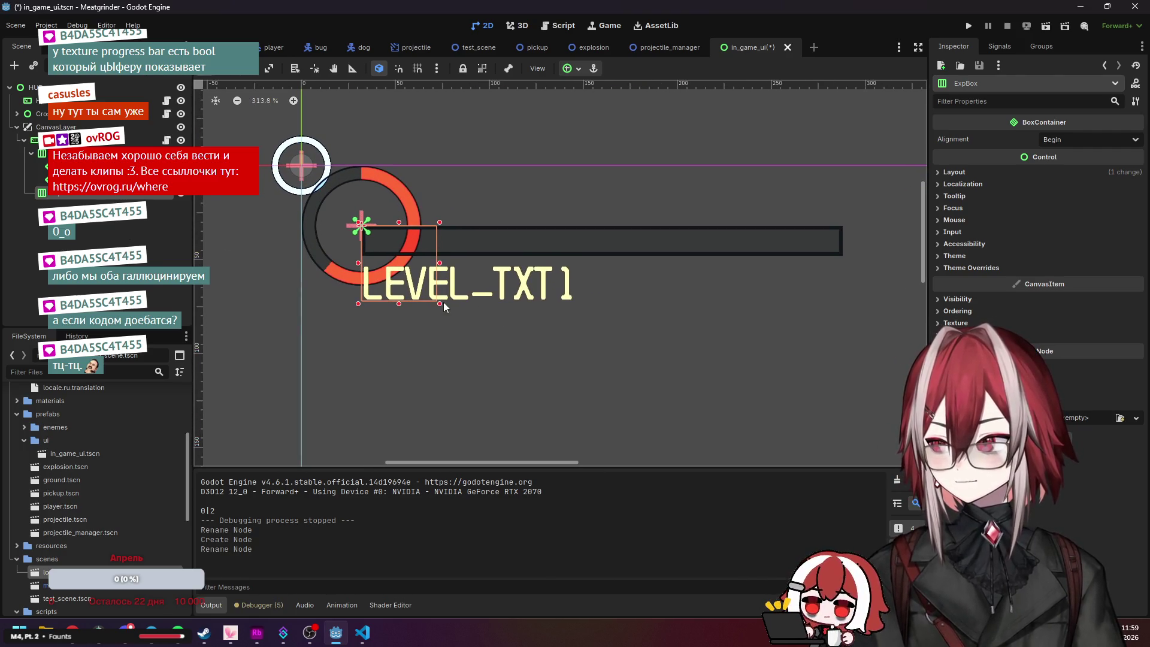
left_click_drag(440, 303, 840, 254)
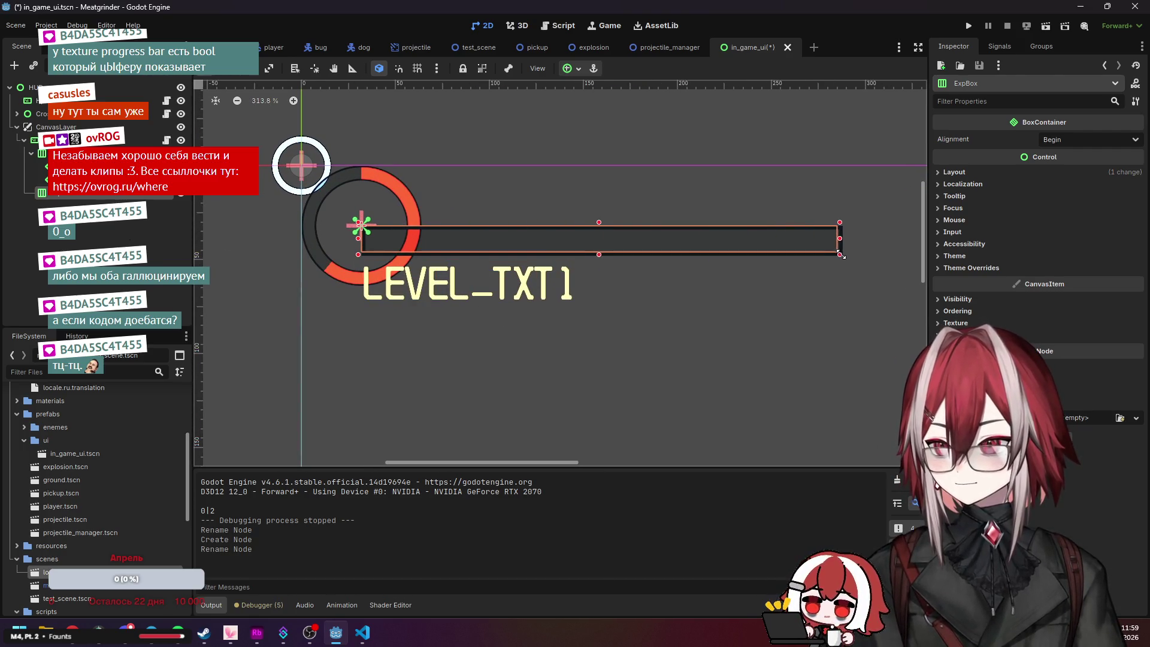
scroll(855, 257, "up", 15)
left_click_drag(792, 240, 802, 242)
scroll(773, 259, "down", 7)
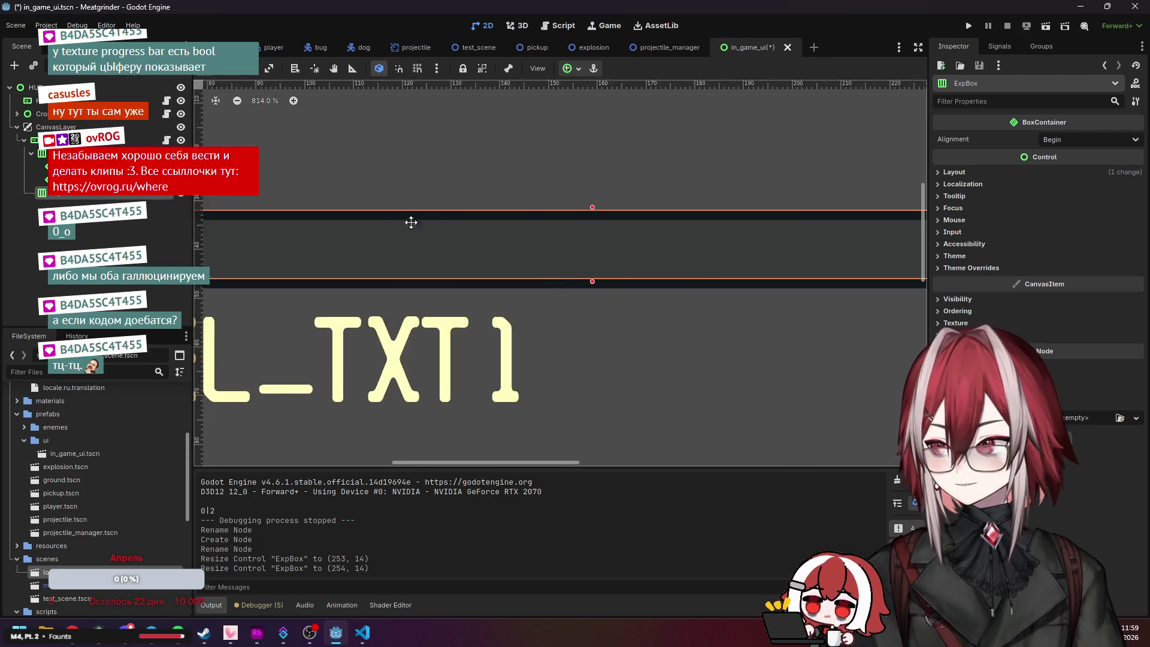
scroll(391, 224, "down", 3)
scroll(353, 239, "up", 10)
Trim ExpBox to about 252 × 12 so it fits inside the bar
left_click_drag(387, 196, 412, 220)
scroll(334, 231, "down", 13)
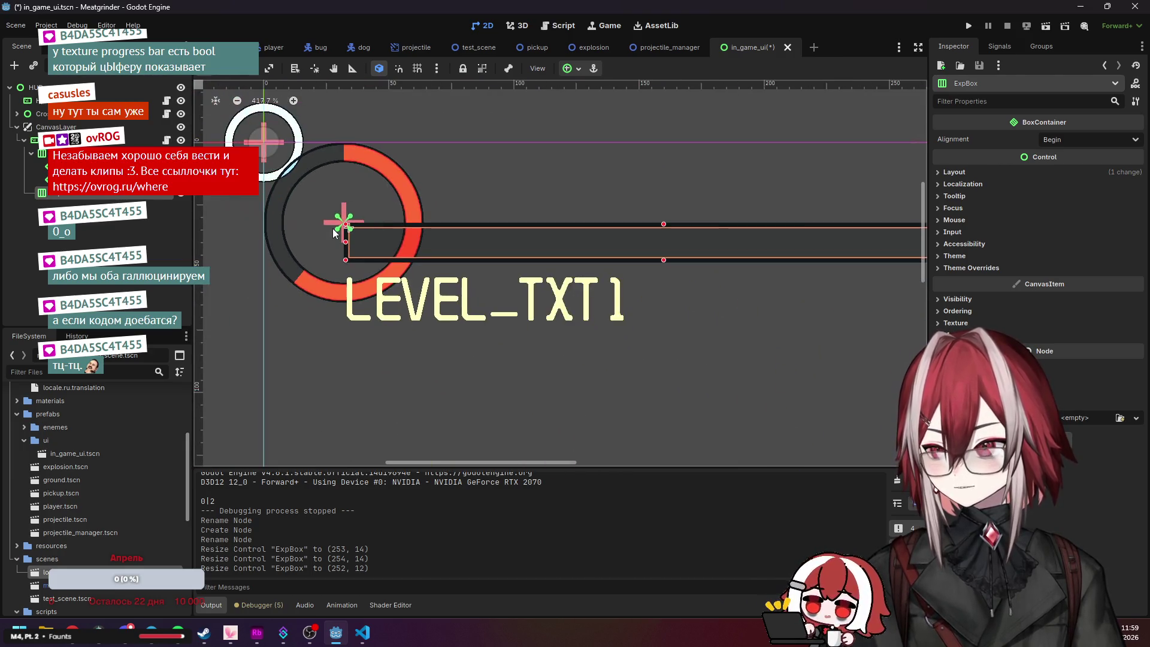
scroll(333, 231, "up", 8)
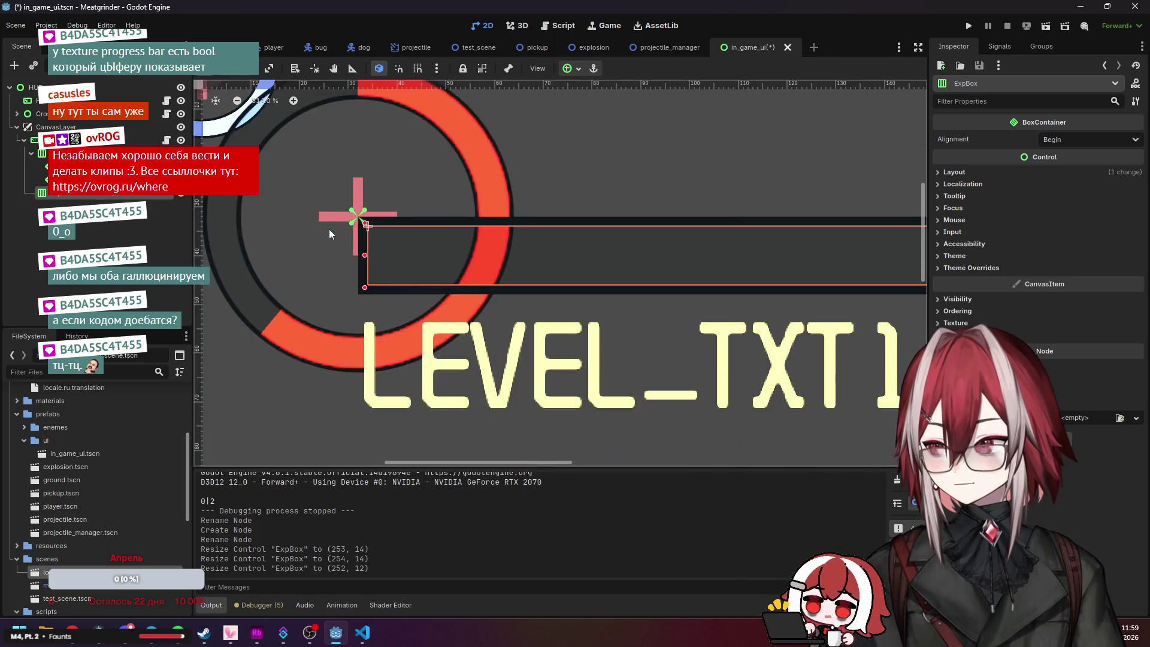
scroll(328, 234, "down", 10)
scroll(652, 239, "up", 2)
scroll(652, 239, "down", 2)
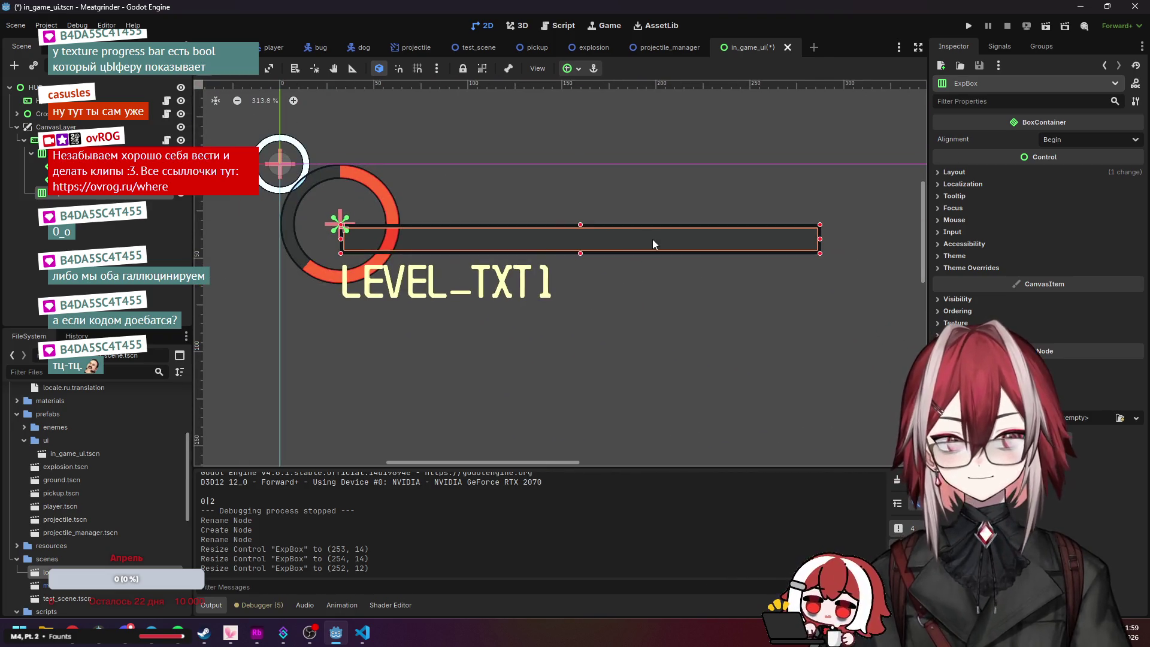
left_click(106, 225)
left_click(78, 193)
right_click(79, 197)
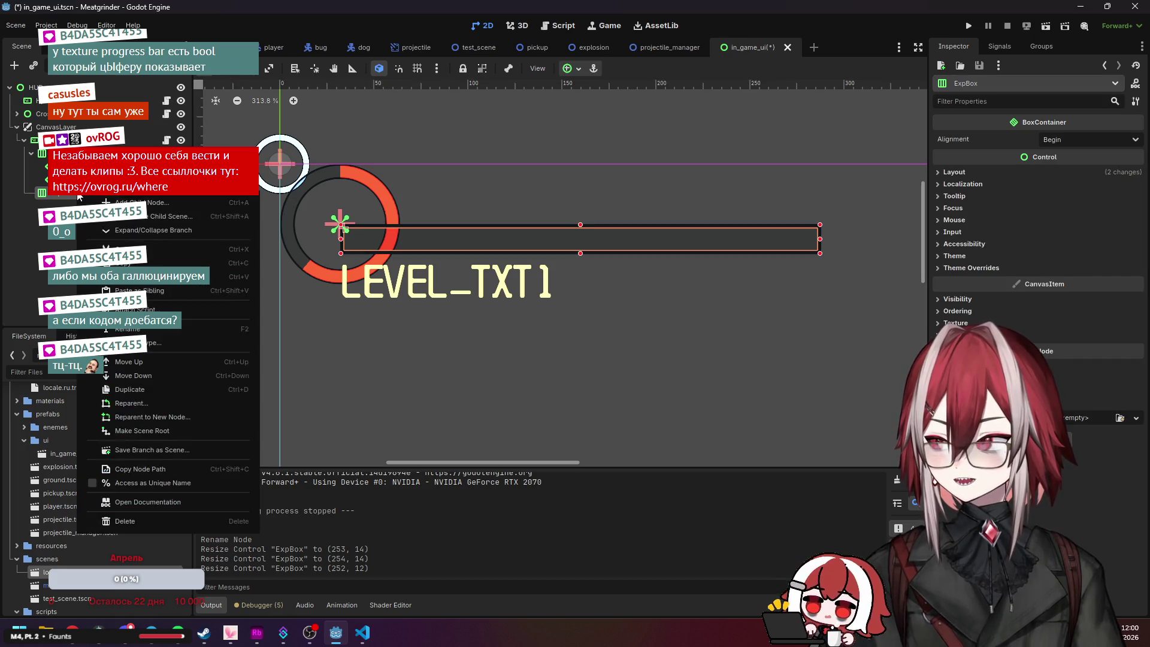
Search for 'label' and create a Label child node under ExpBox
left_click(80, 202)
type("la")
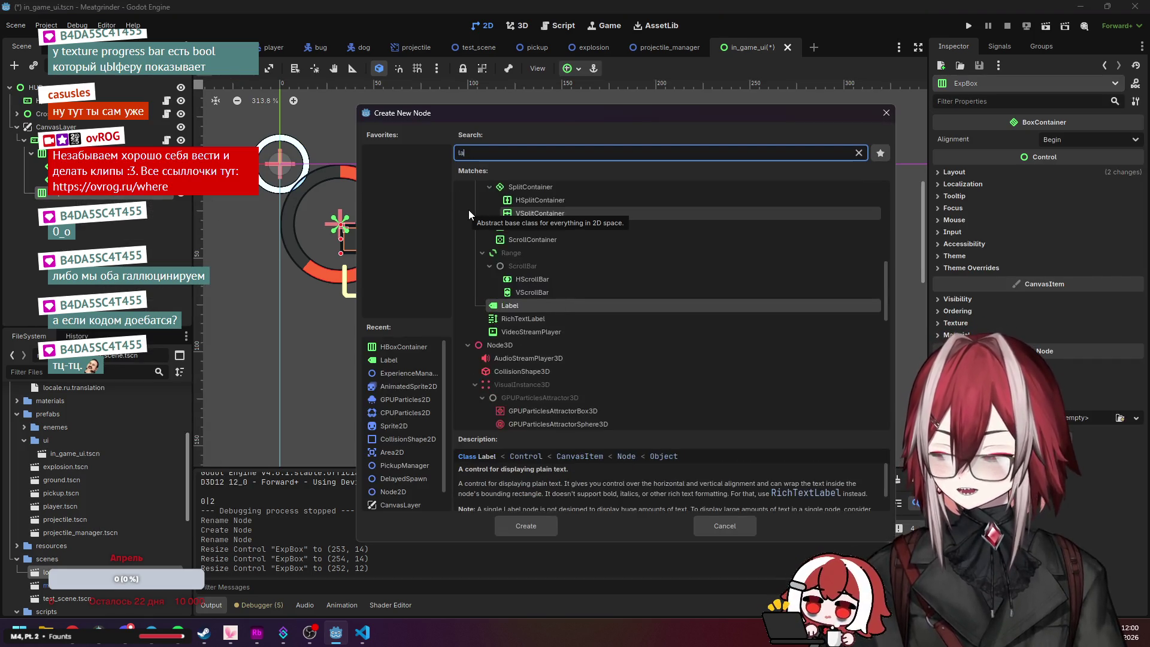
type("ble")
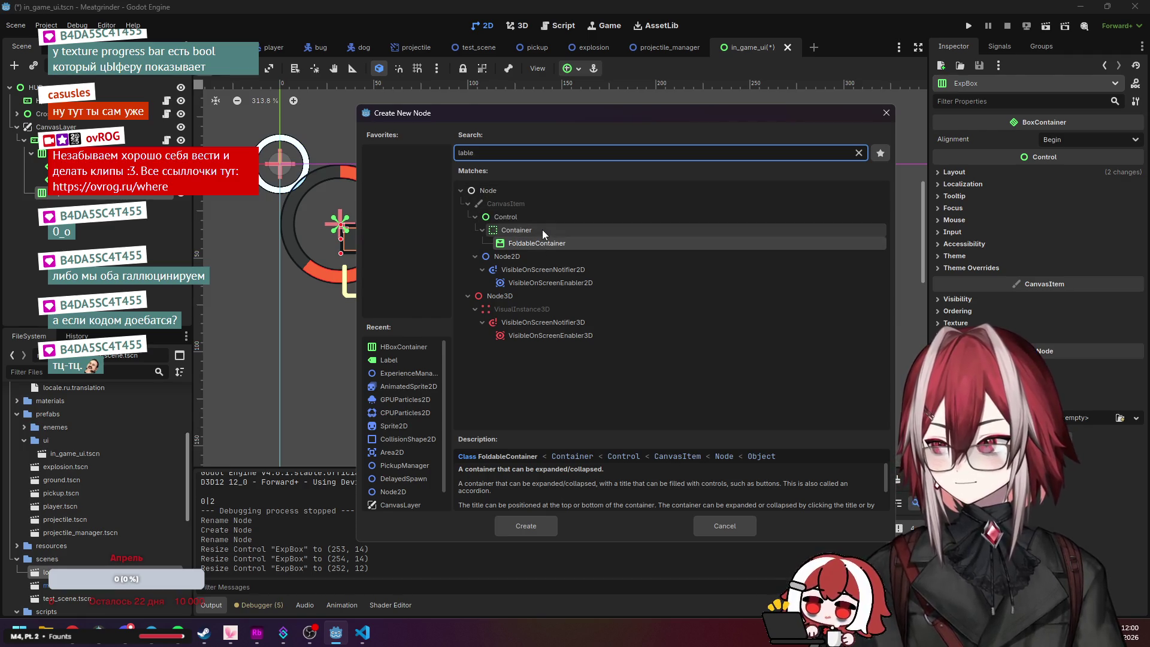
key("BackSpace")
key("BackSpace")
key("BackSpace")
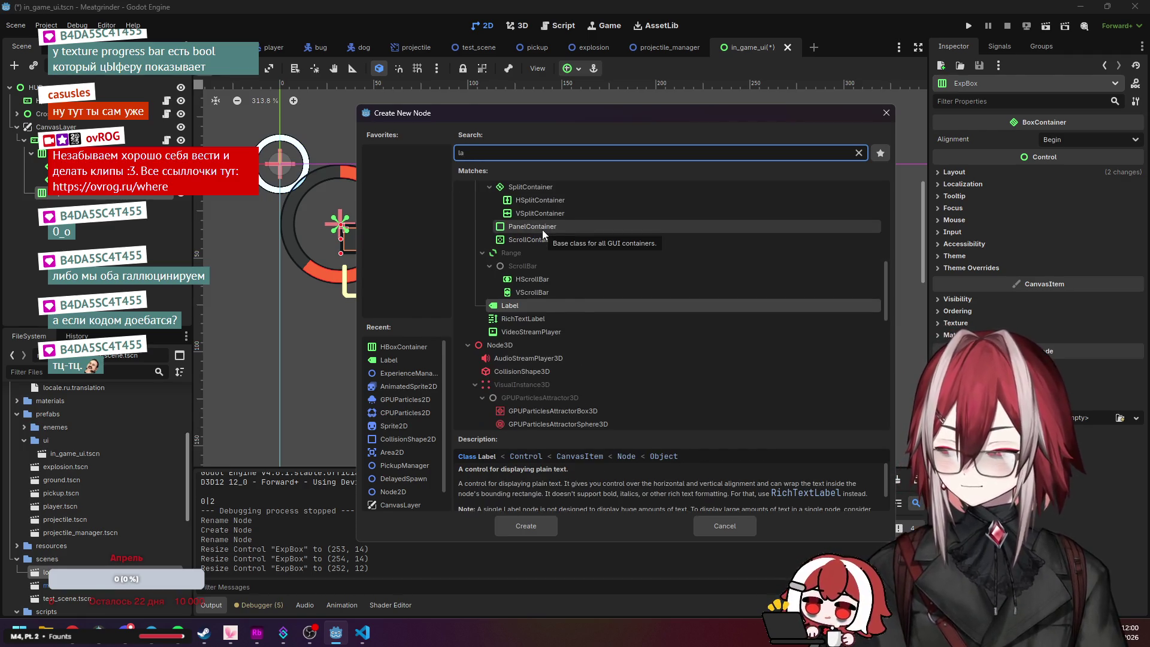
type("ble")
key("BackSpace")
key("BackSpace")
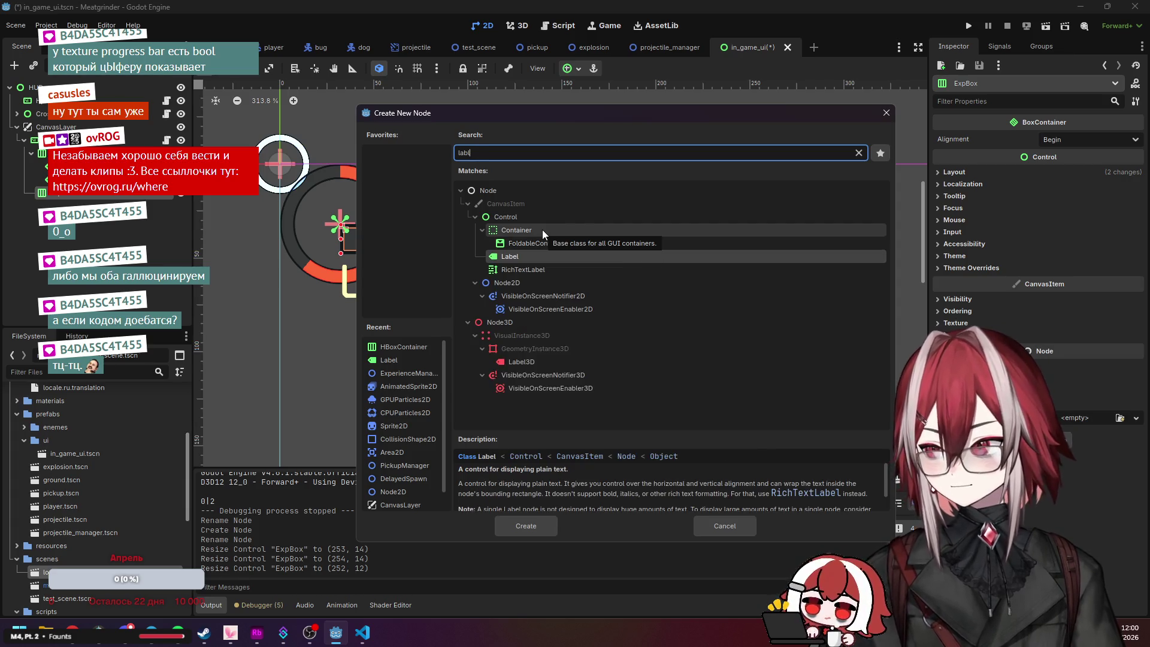
left_click(520, 255)
left_click(539, 523)
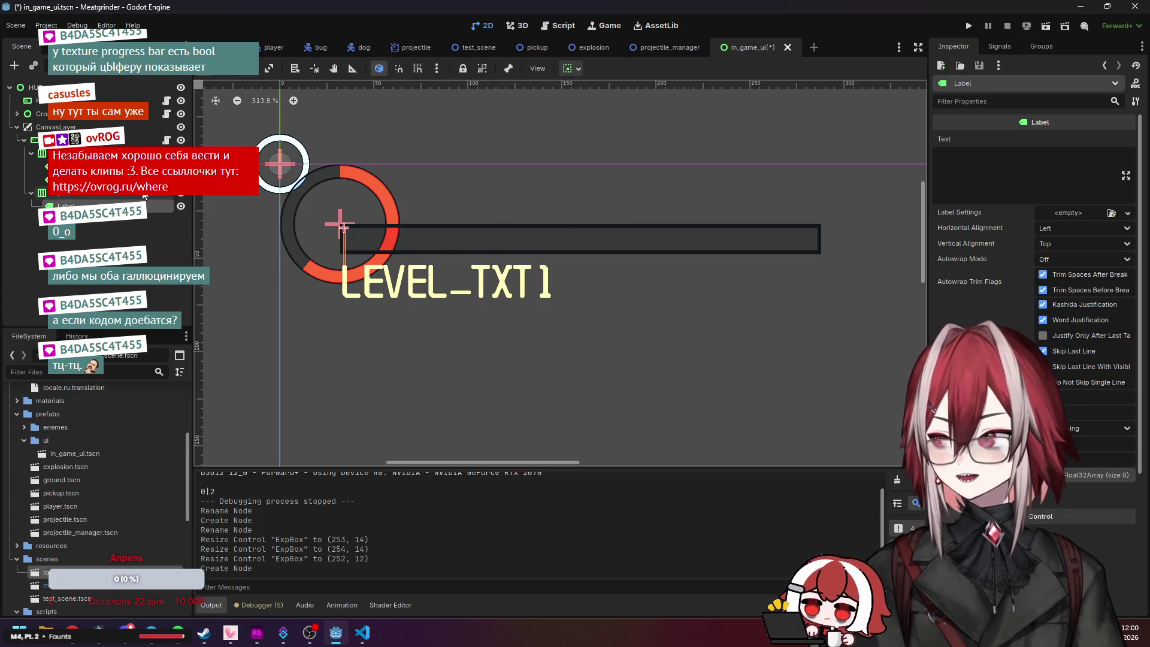
scroll(258, 228, "up", 3)
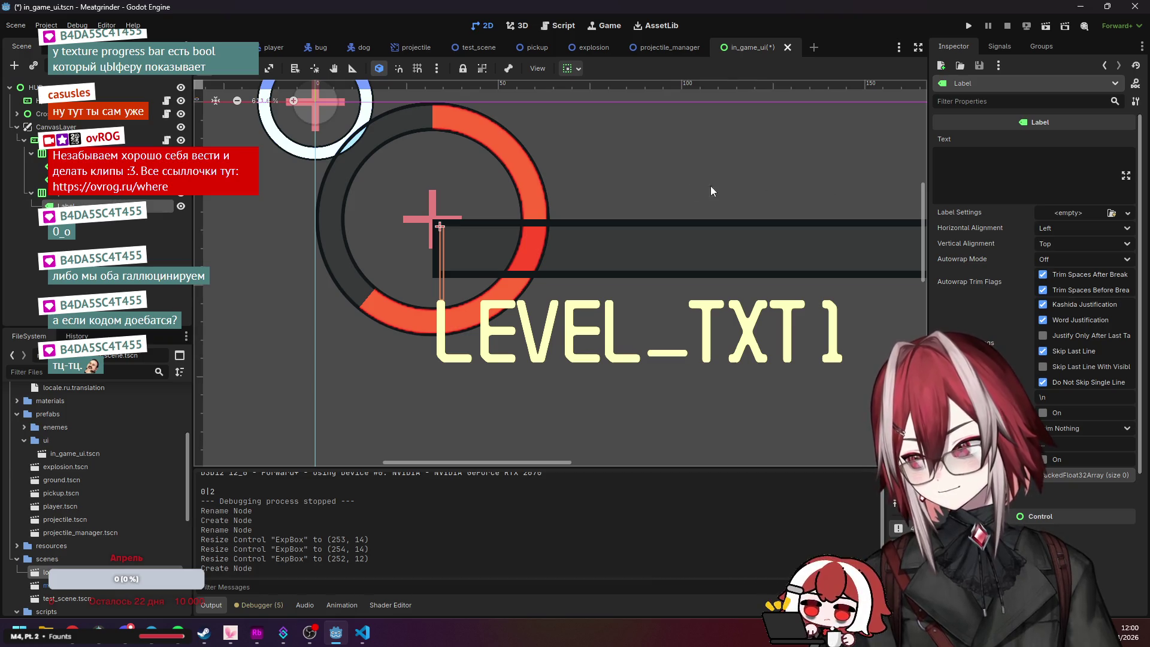
scroll(761, 186, "down", 3)
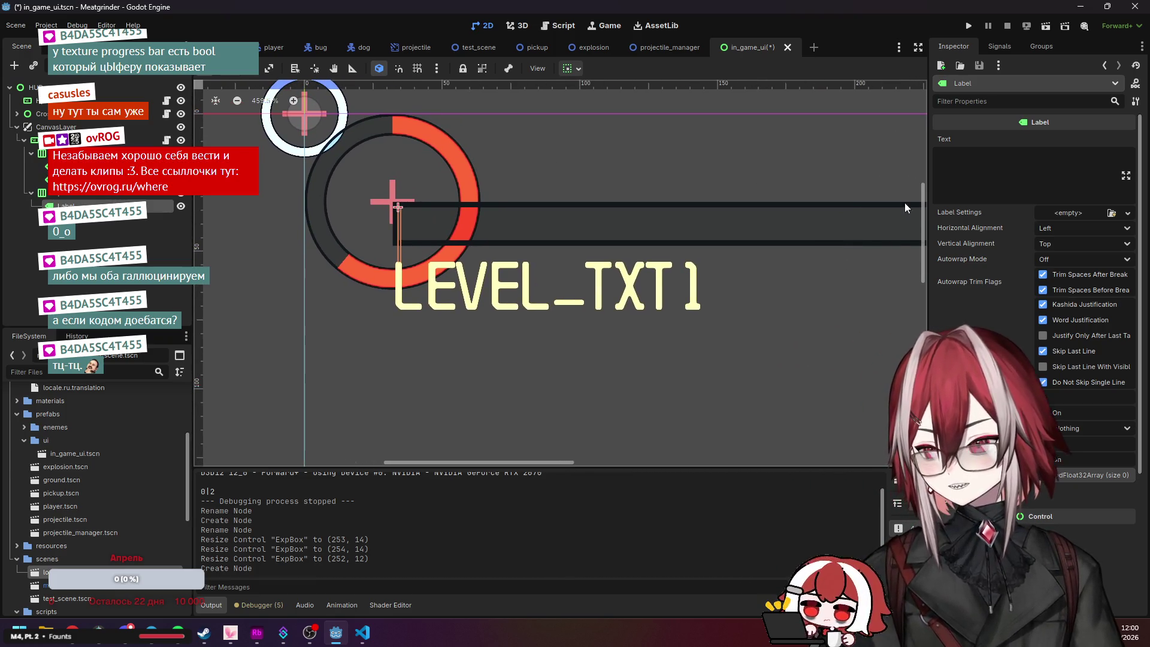
Give the label new LabelSettings with a 14 px font and placeholder text 2343242
left_click(1127, 214)
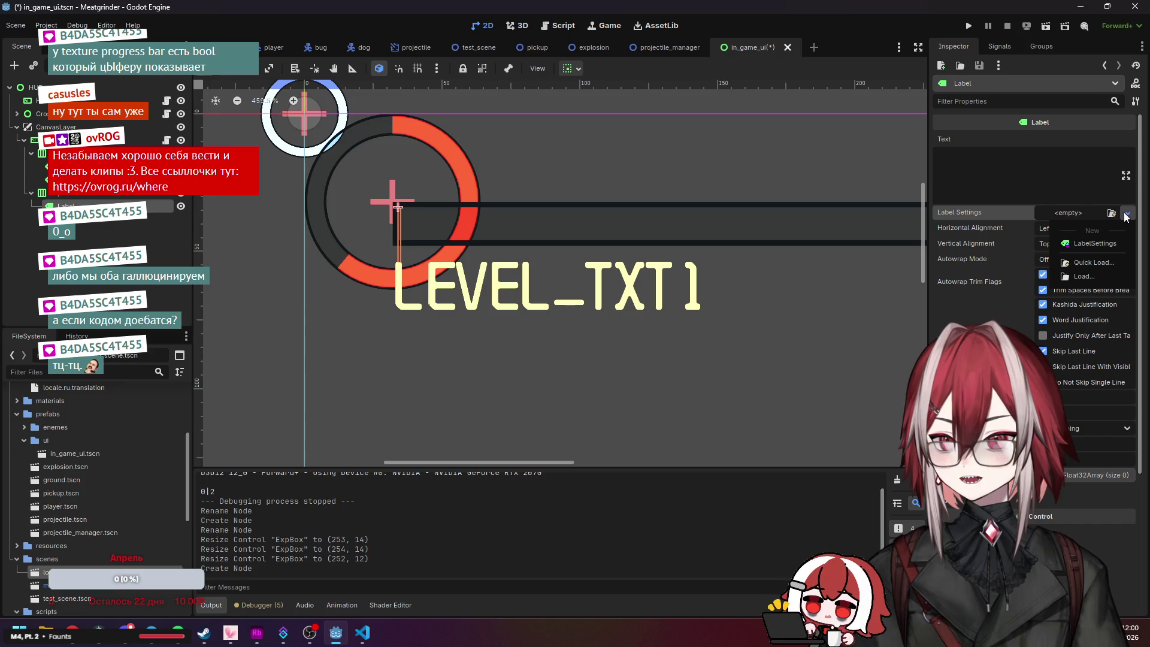
left_click(1096, 242)
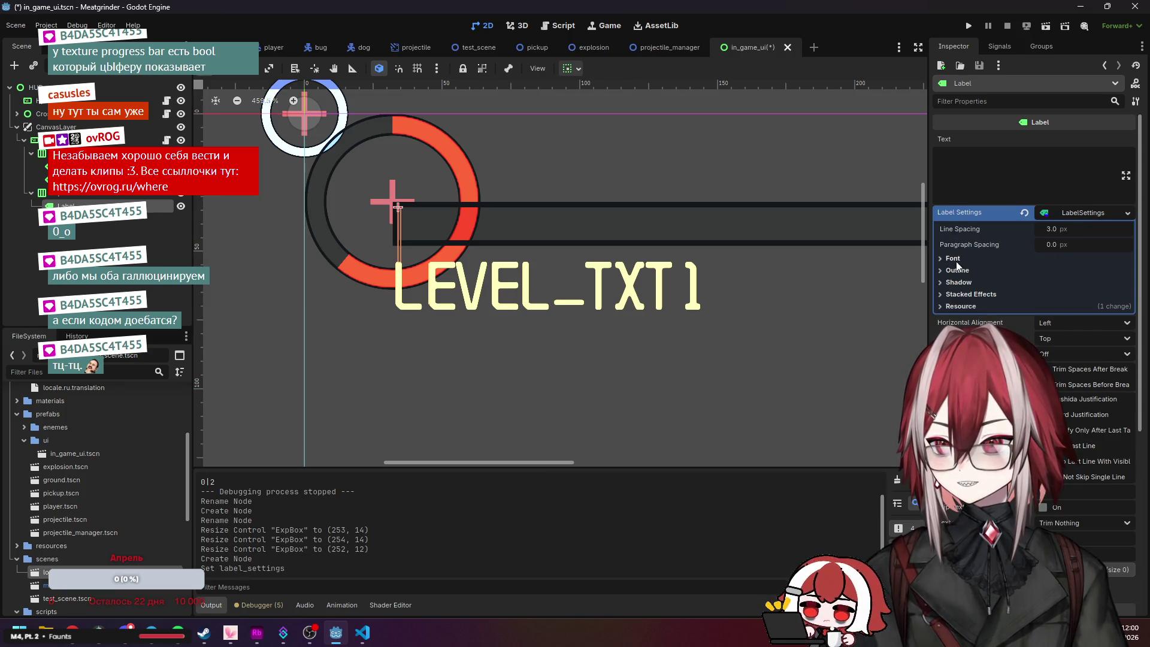
left_click(956, 261)
left_click(1069, 285)
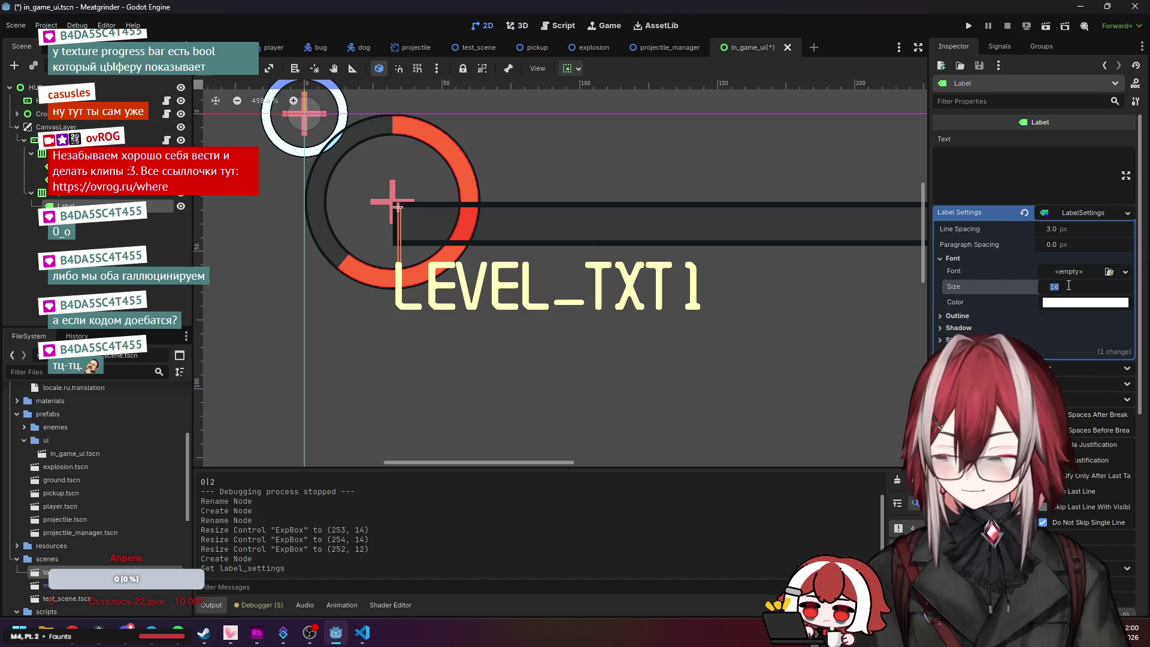
type("14")
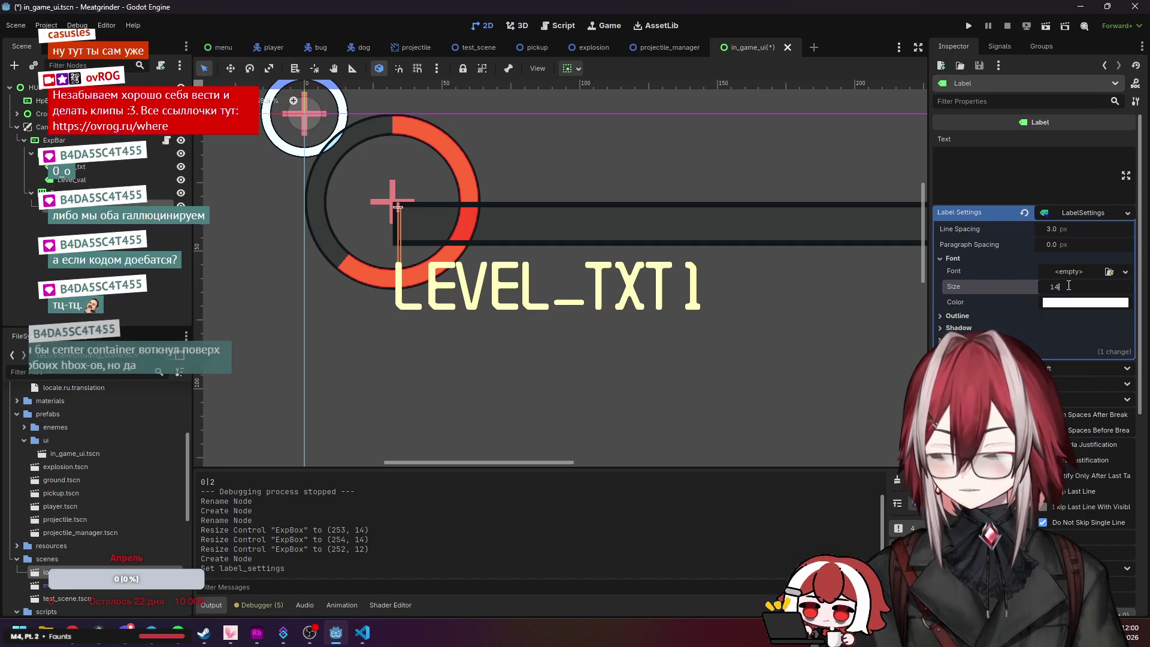
key("Return")
left_click(987, 166)
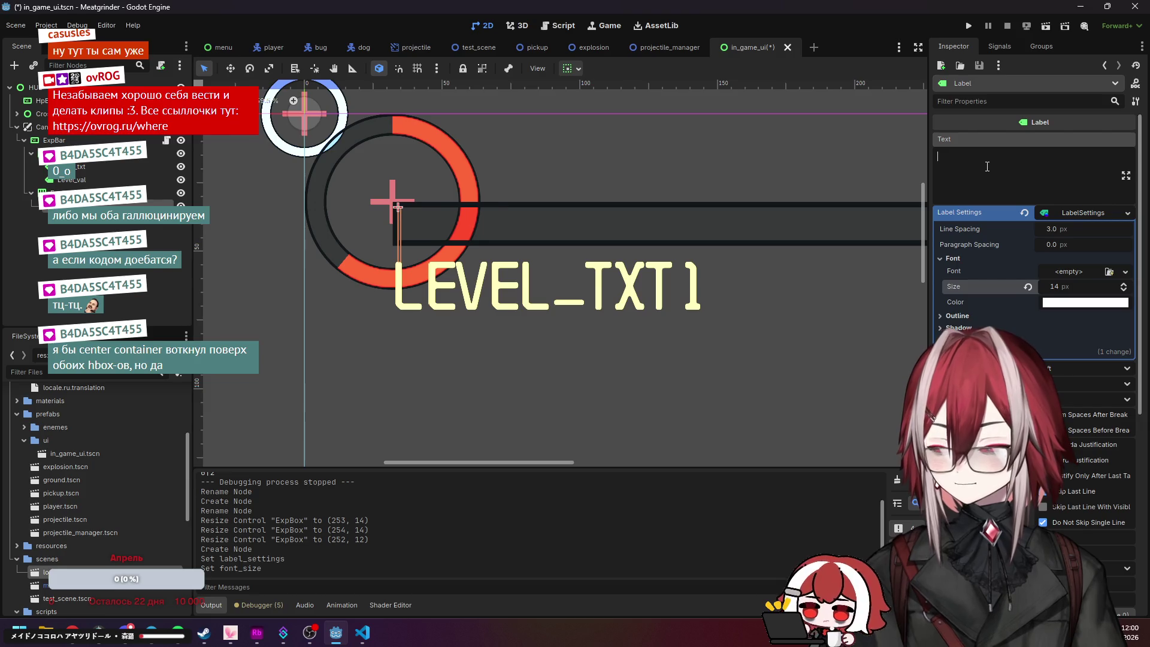
type("2343242")
scroll(987, 166, "down", 3)
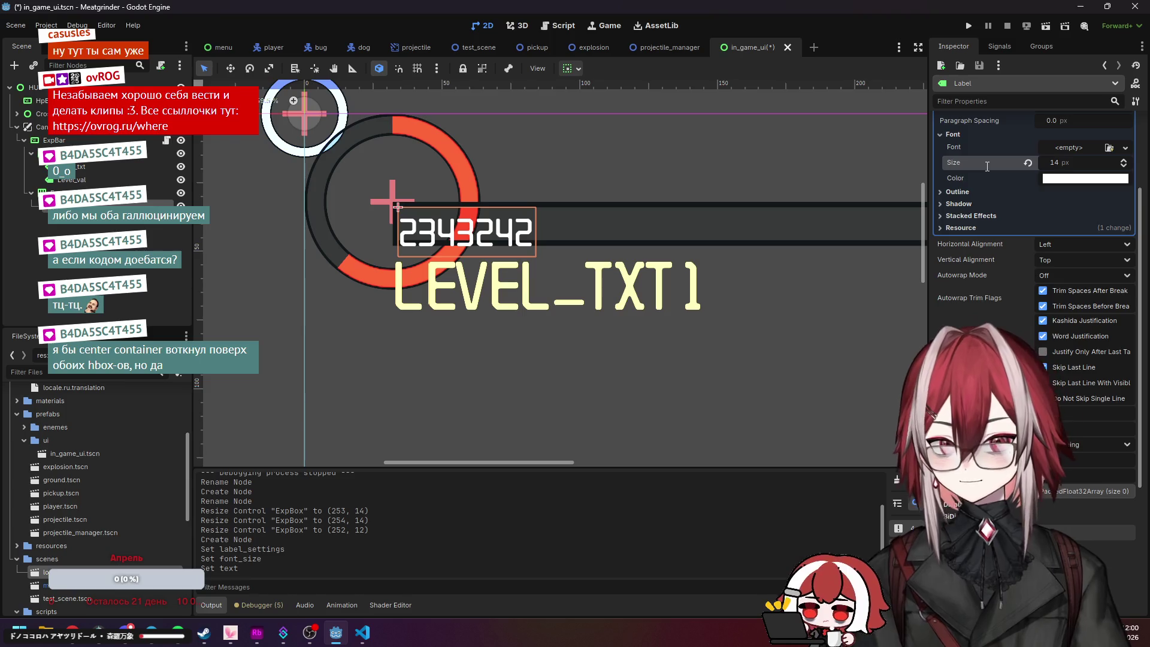
scroll(658, 184, "down", 6)
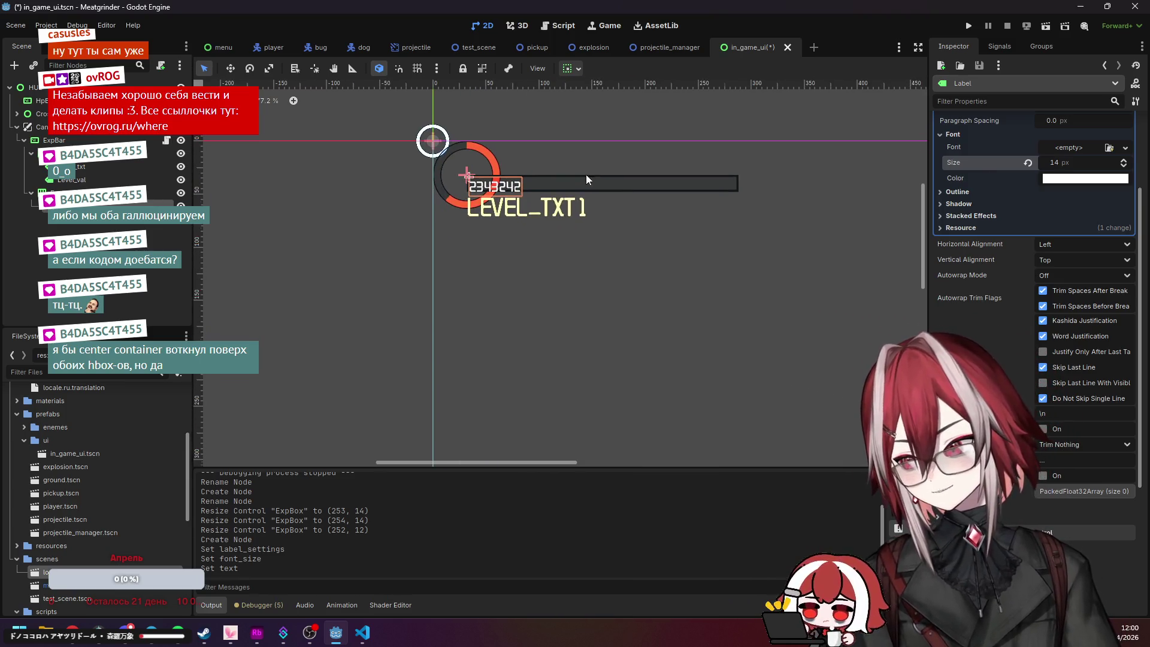
scroll(572, 189, "up", 6)
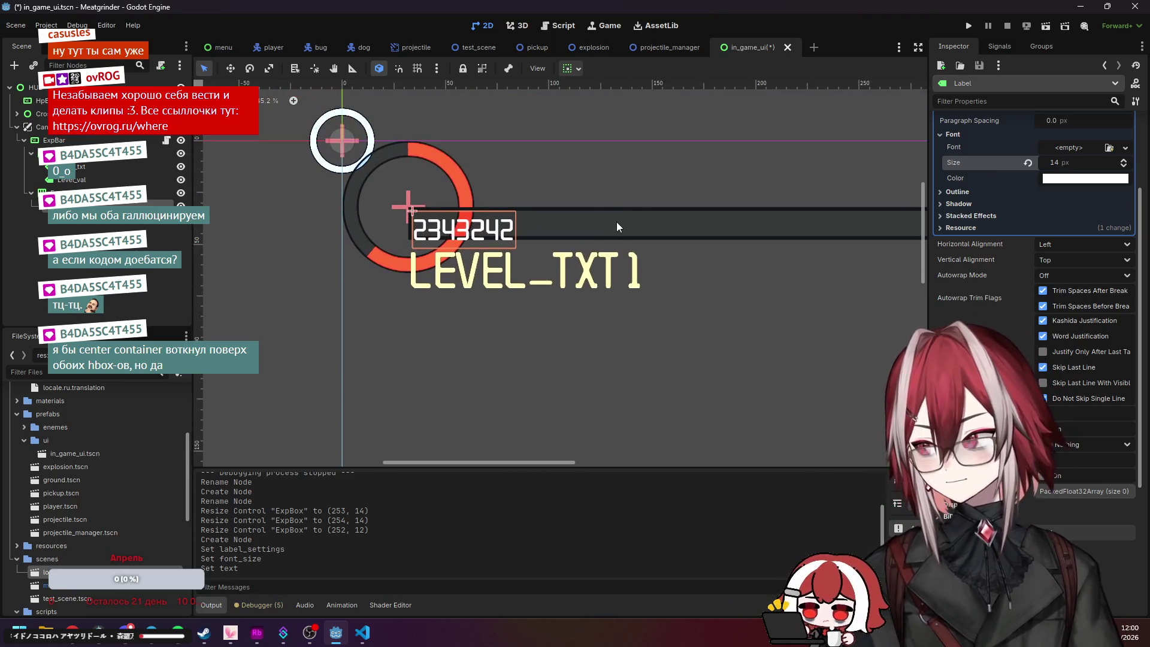
Shrink the label font to 8 px and set its font color to pale yellow
left_click(1094, 162)
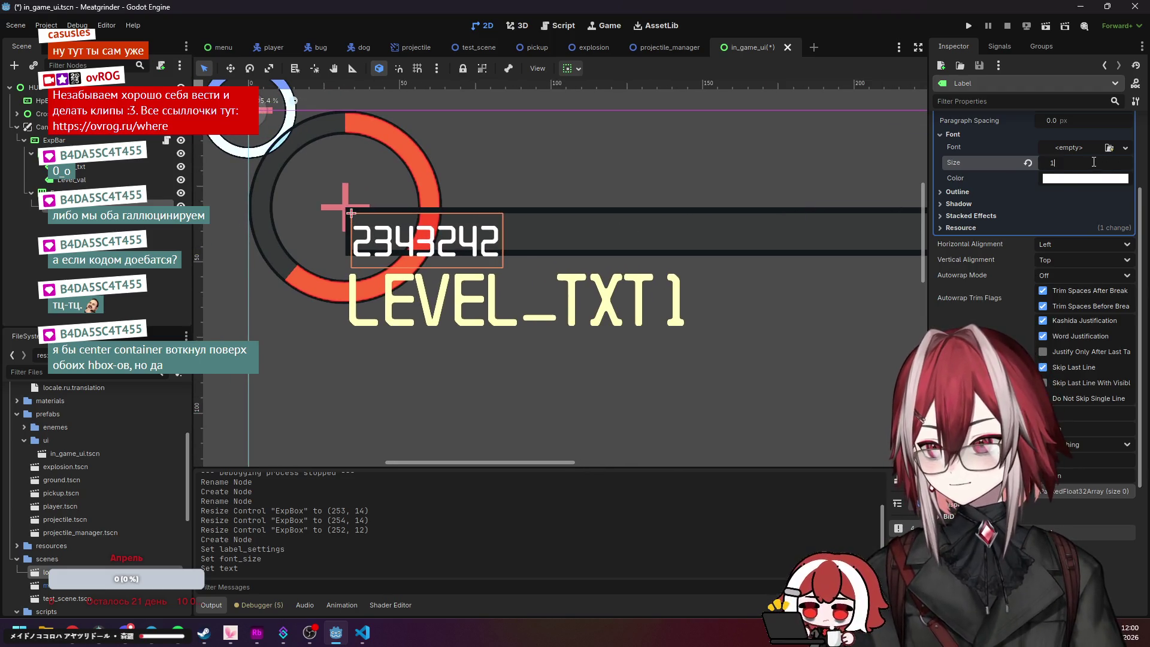
type("10")
key("Return")
left_click(1093, 162)
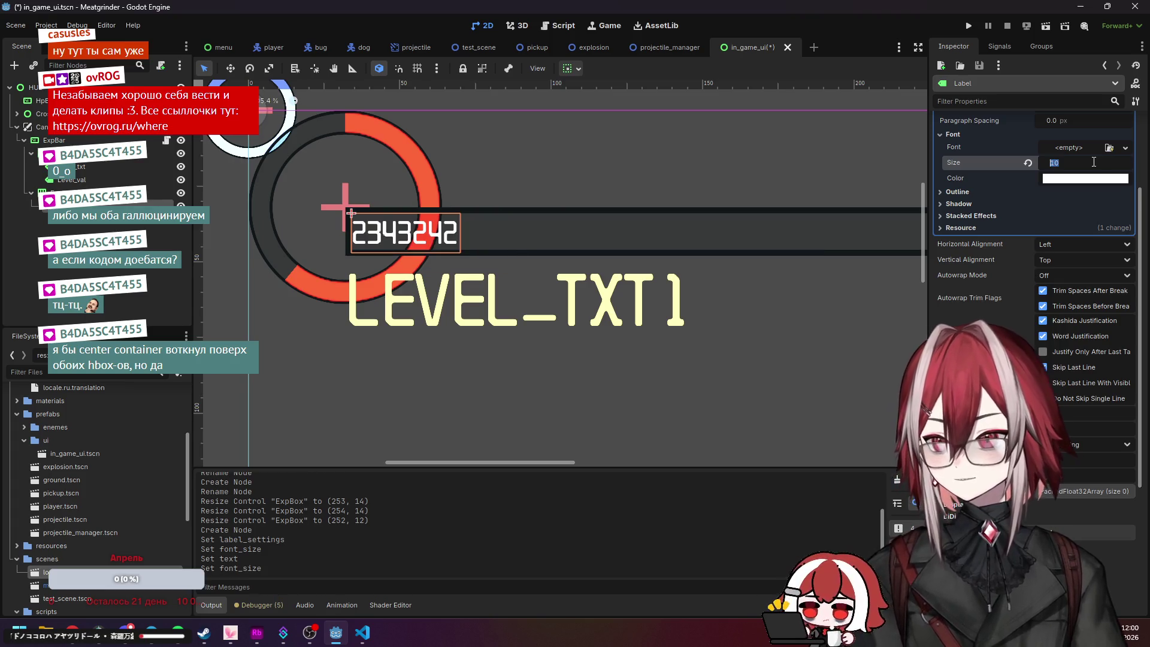
type("8")
key("Return")
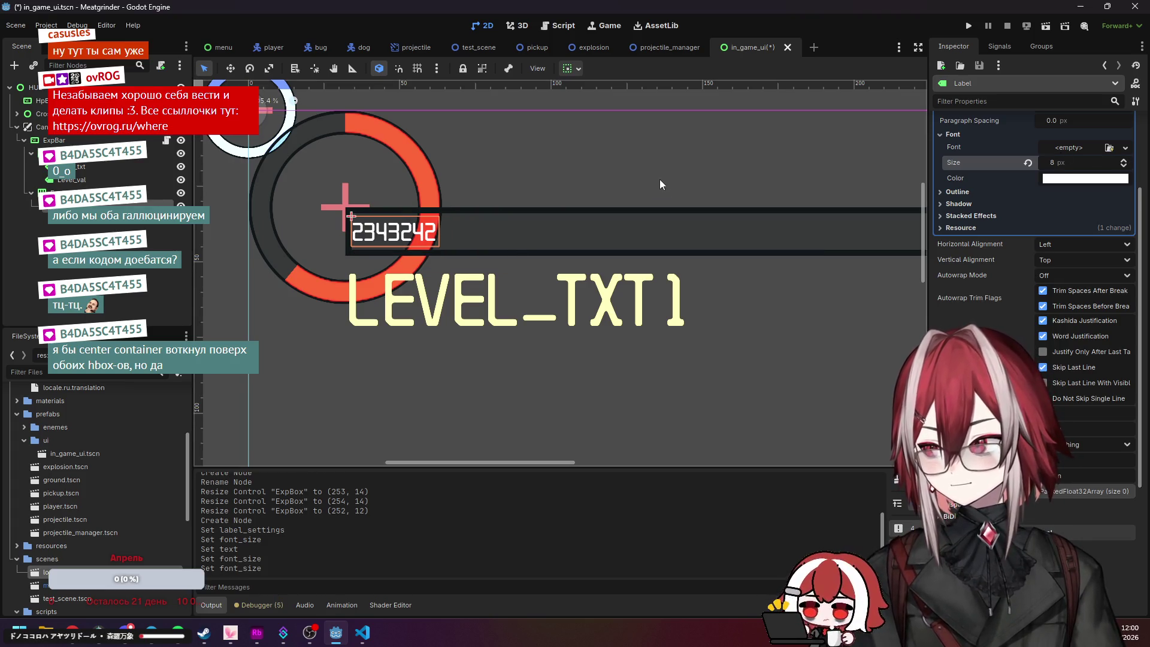
scroll(627, 211, "down", 2)
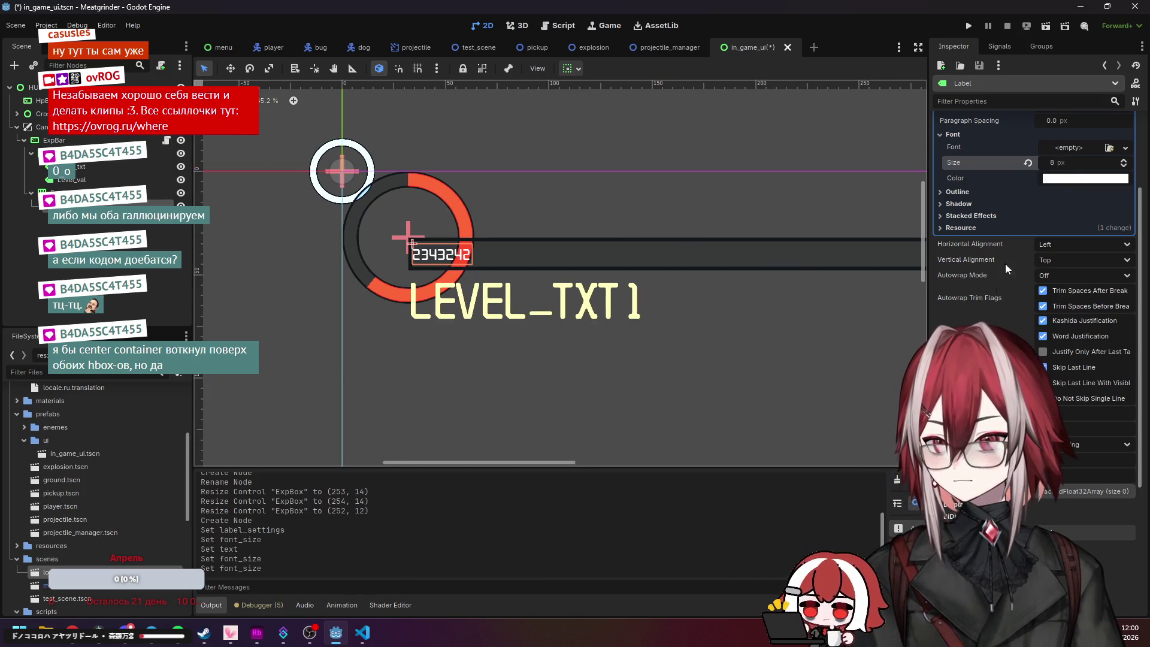
left_click(1059, 182)
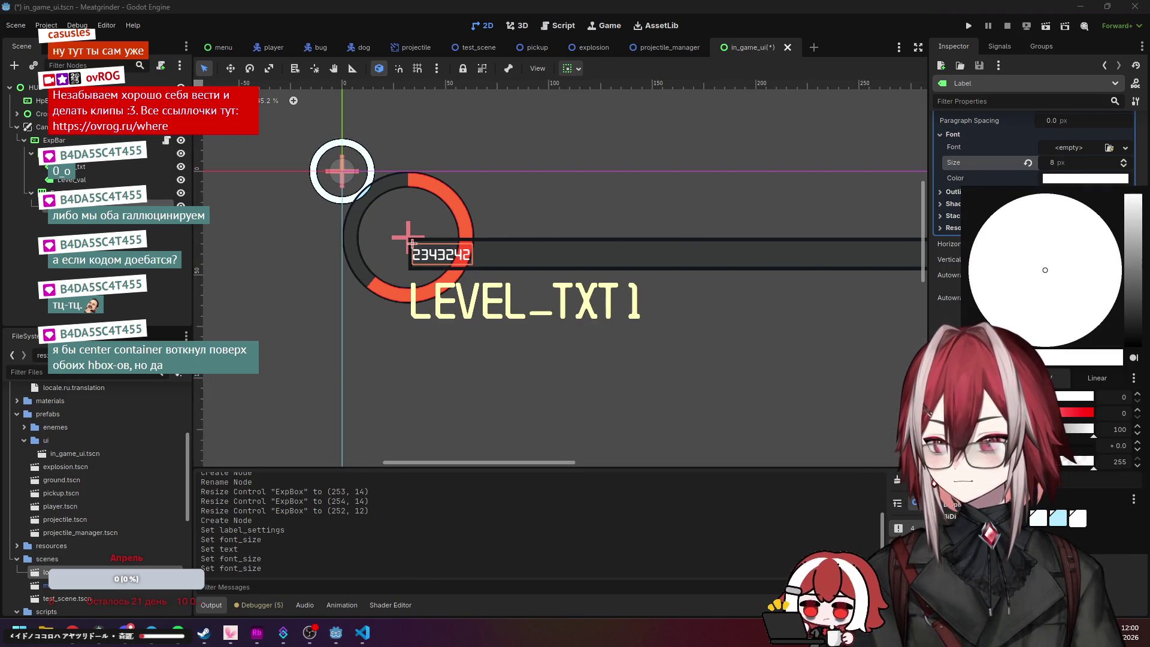
left_click(1075, 518)
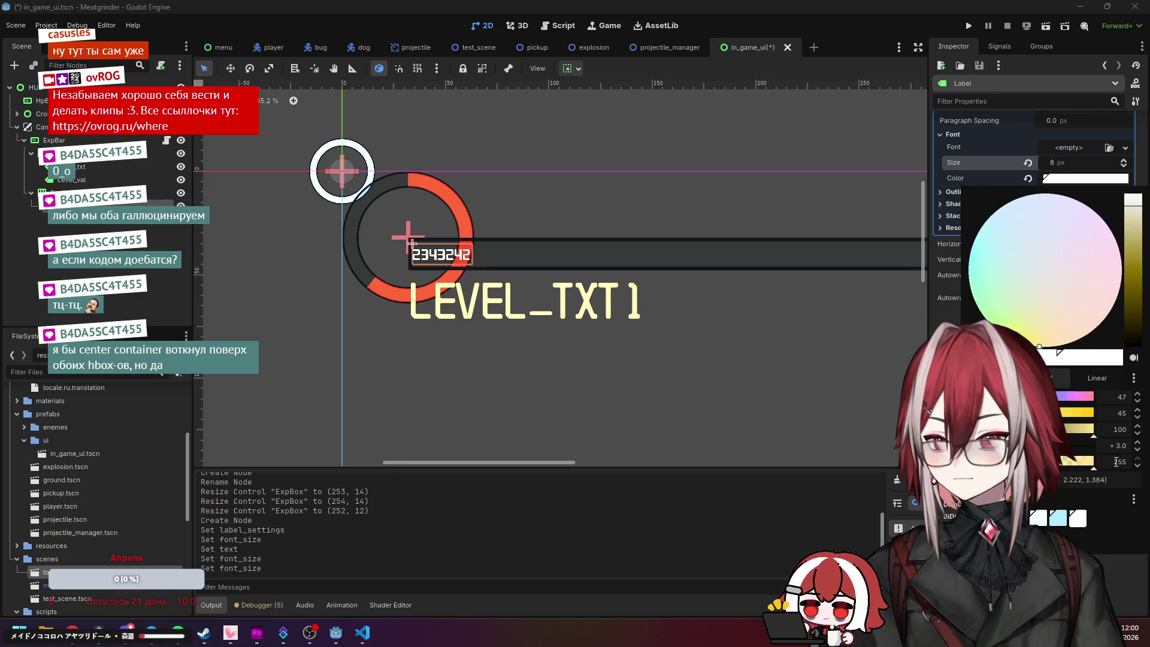
key("Escape")
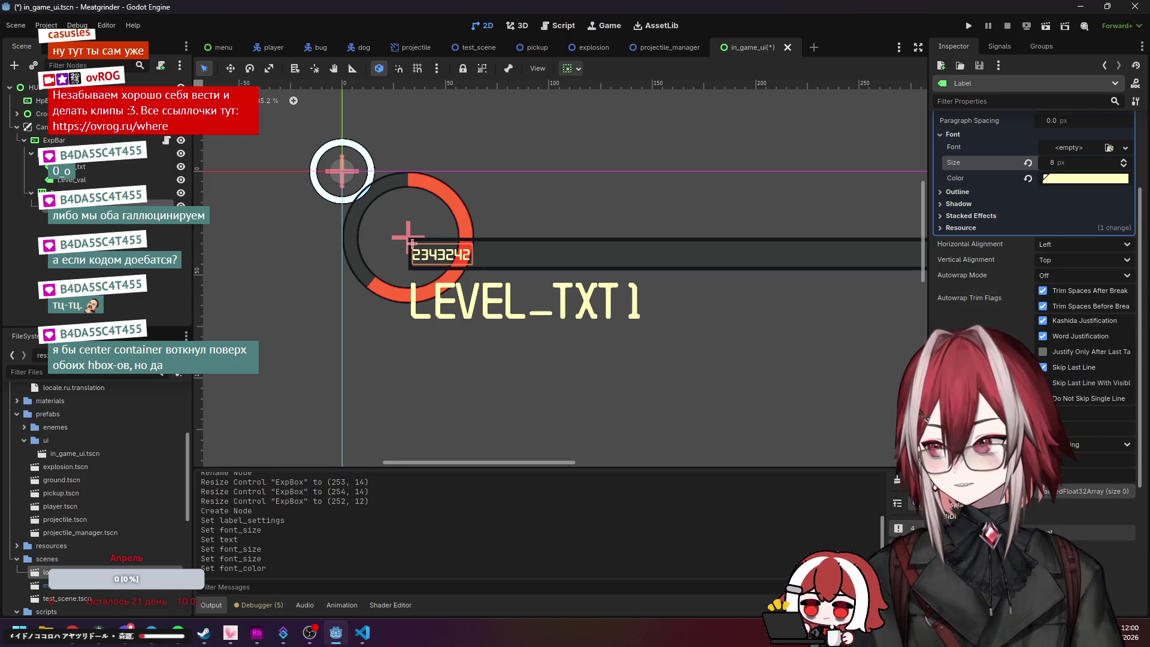
scroll(508, 281, "up", 3)
scroll(508, 280, "down", 1)
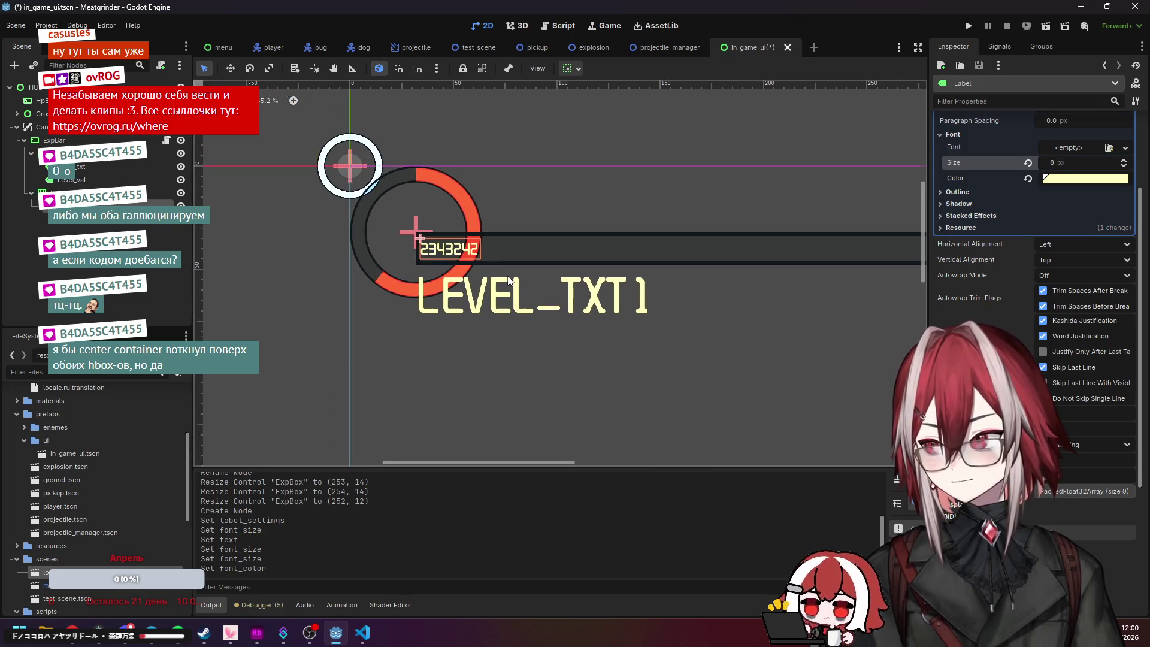
scroll(979, 166, "up", 3)
left_click(979, 159)
Set the label text to 0 and rename it Exp_val
key("ctrl+a")
type("0")
key("Return")
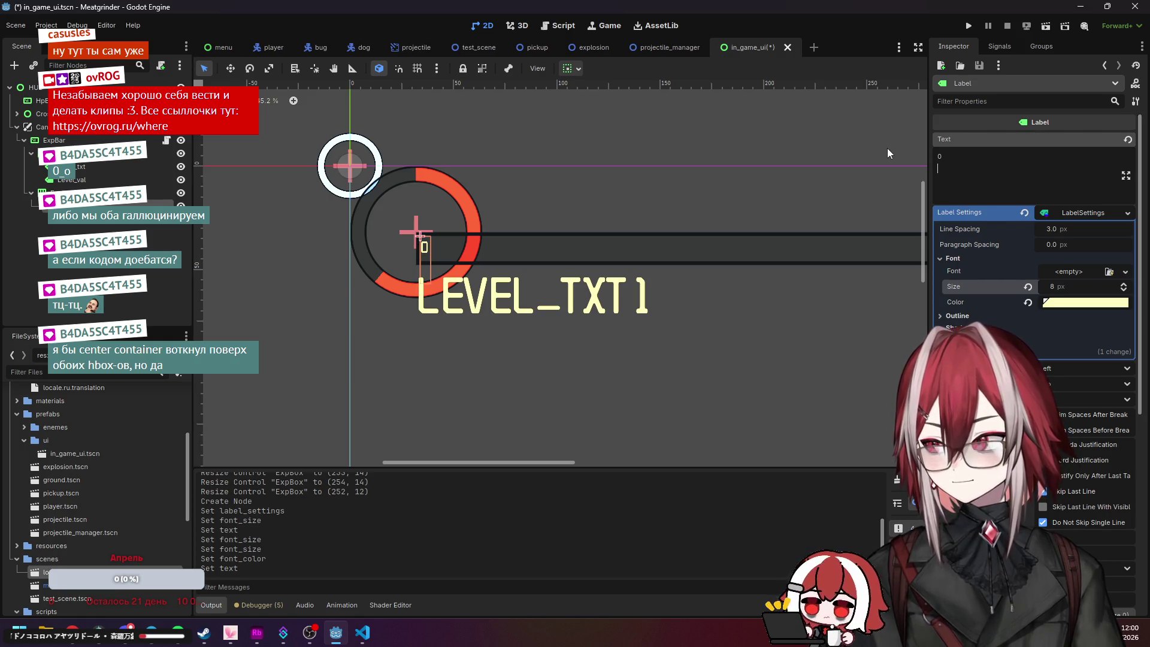
key("BackSpace")
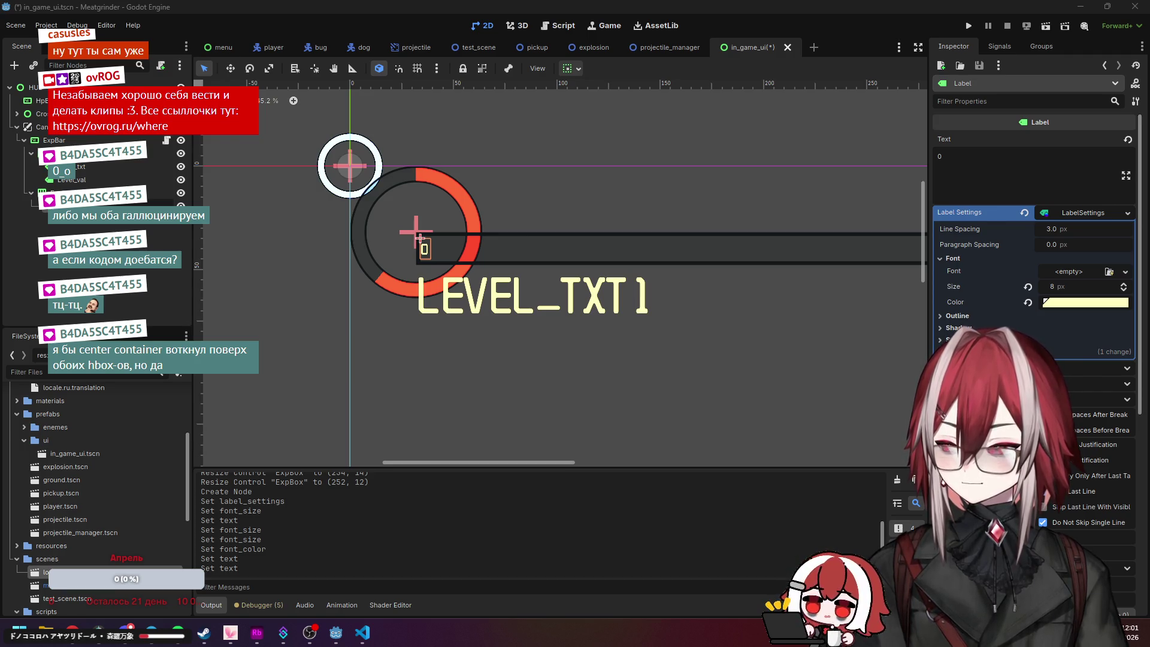
key("Return")
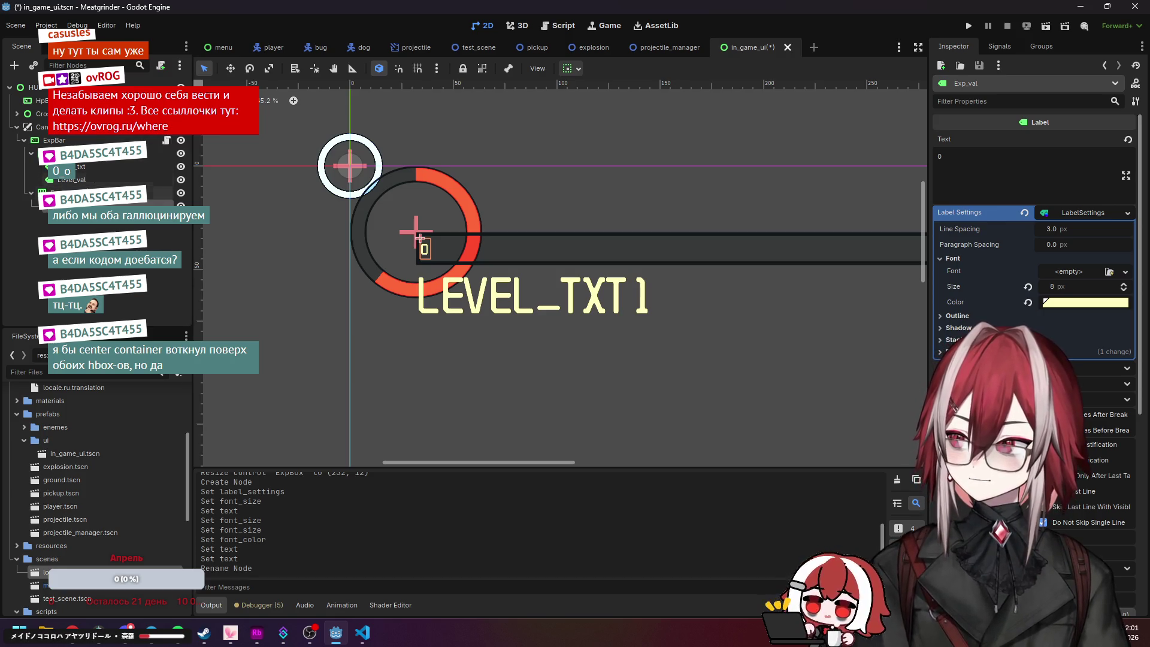
scroll(702, 249, "down", 1)
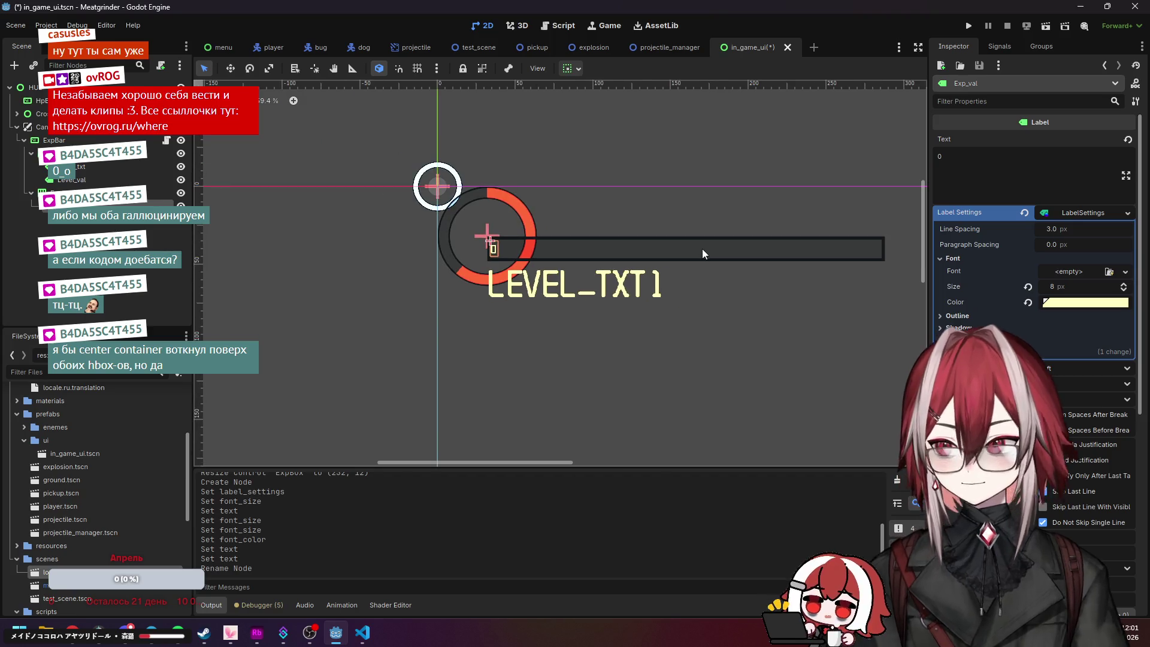
scroll(515, 239, "right", 1)
scroll(463, 242, "up", 3)
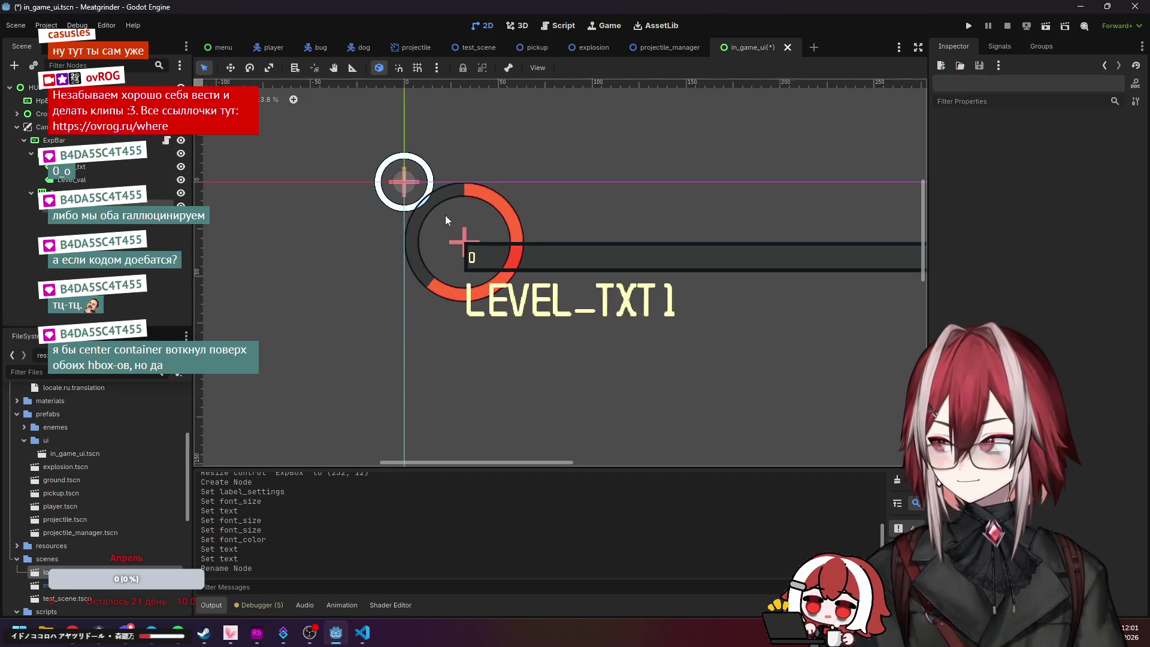
Duplicate Exp_val as Exp_req with text 1000
key("ctrl+d")
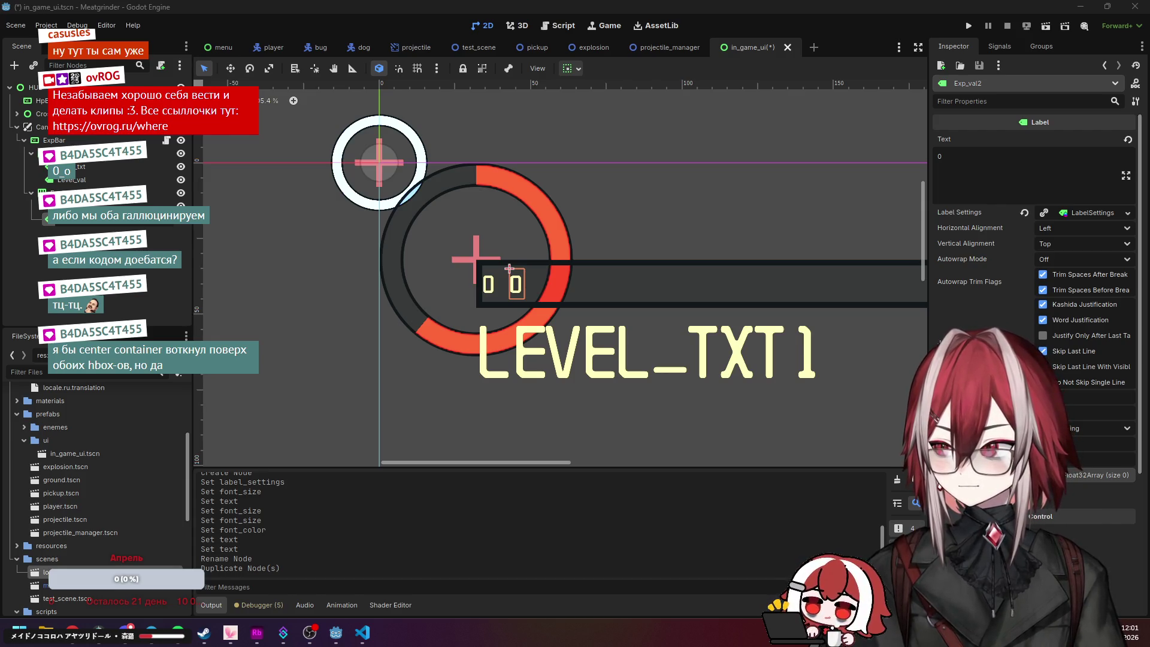
key("Return")
left_click(945, 165)
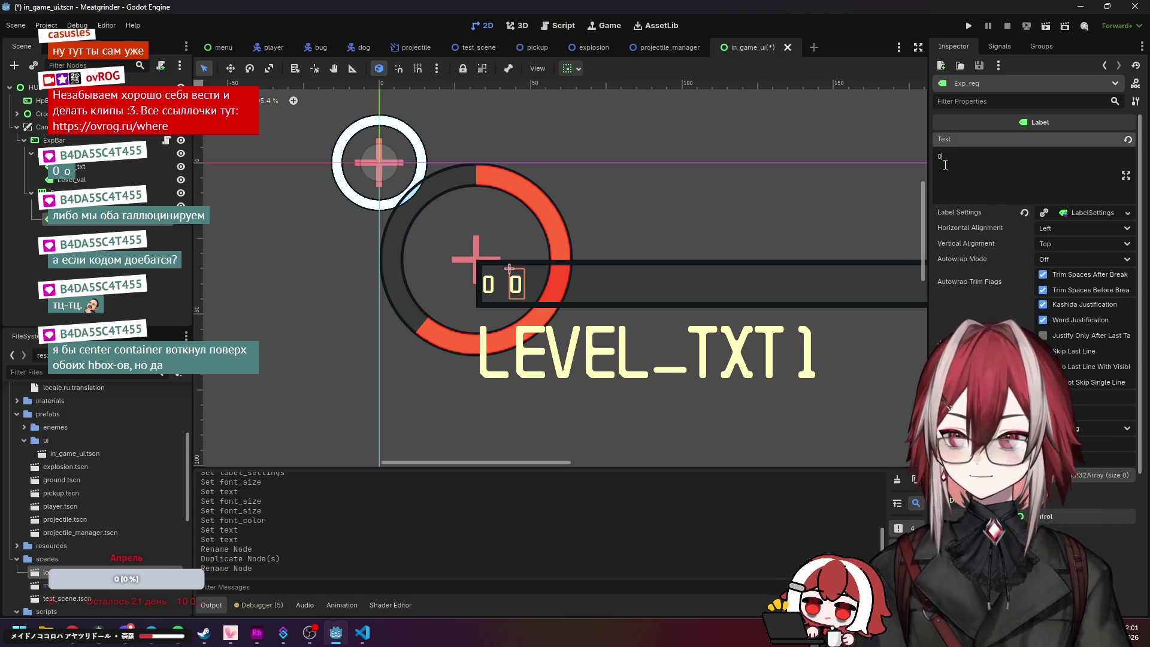
type("10")
left_click(918, 157)
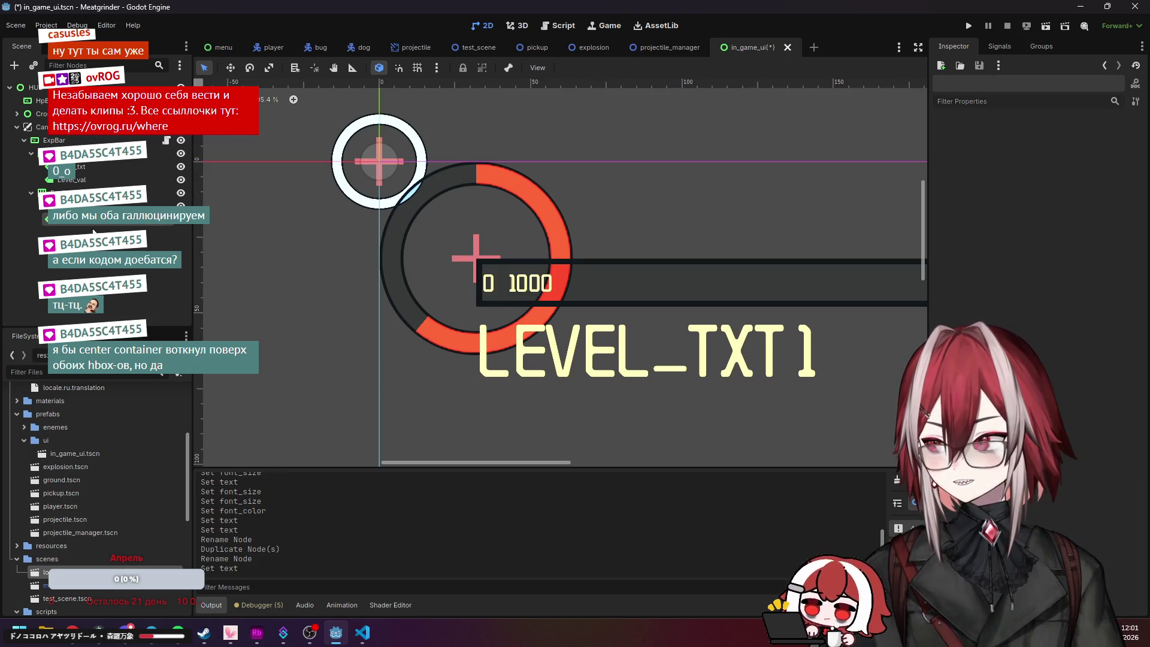
Duplicate Exp_val as a separator label Exp_sep holding '/'
left_click(482, 268)
key("ctrl+d")
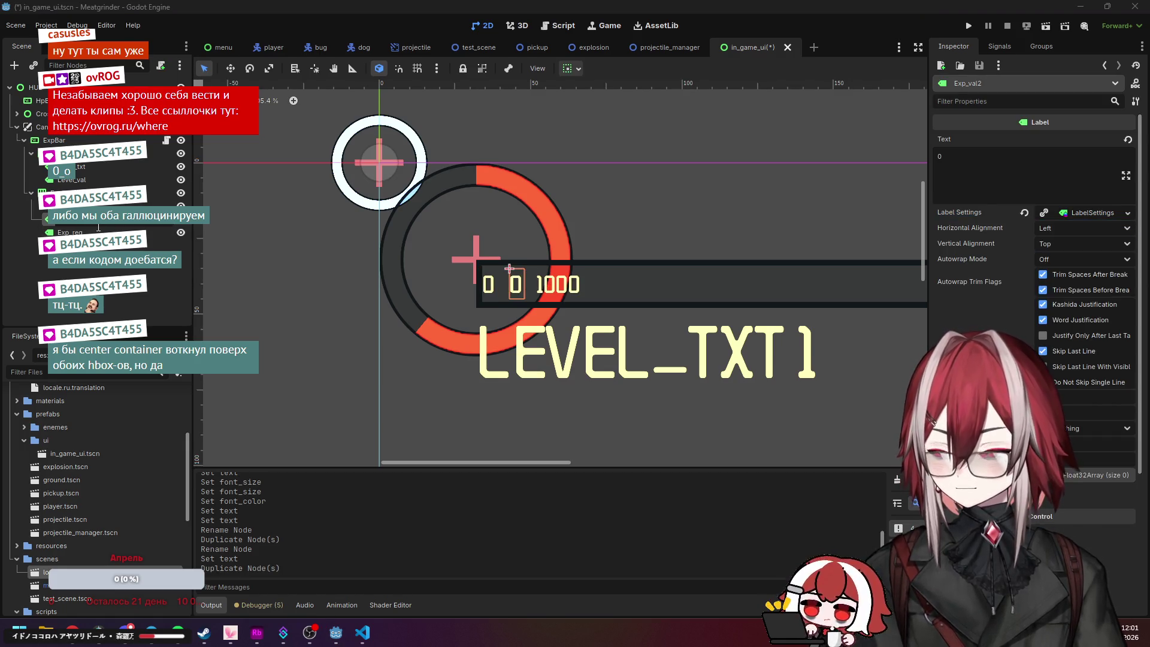
key("Return")
left_click(958, 156)
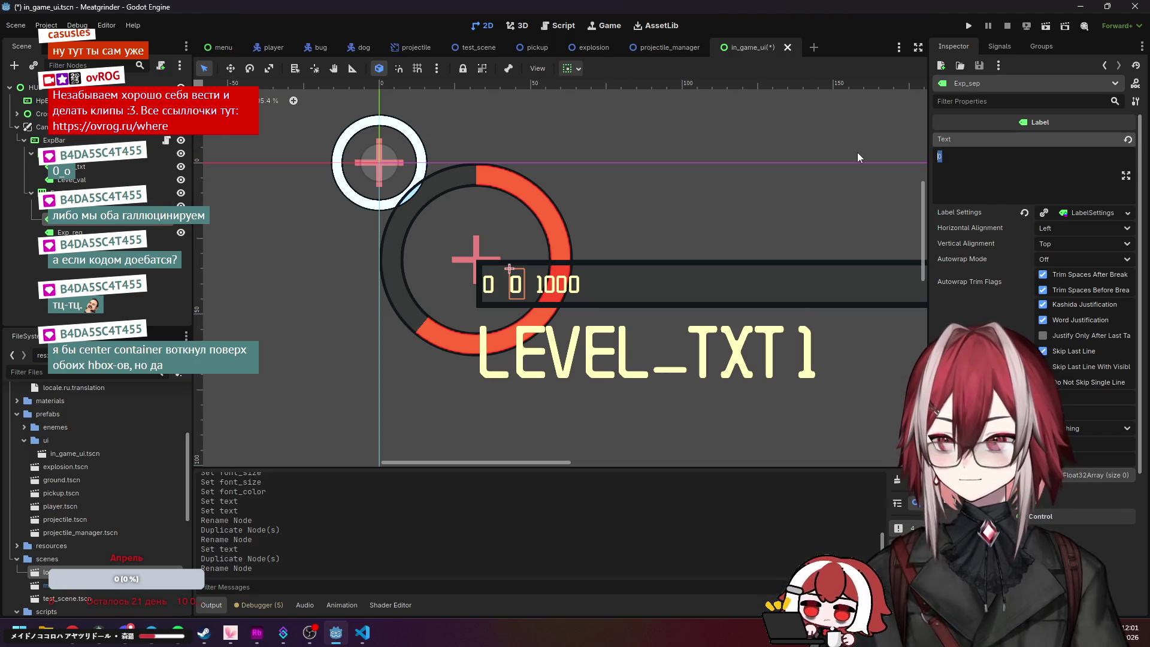
type("\\")
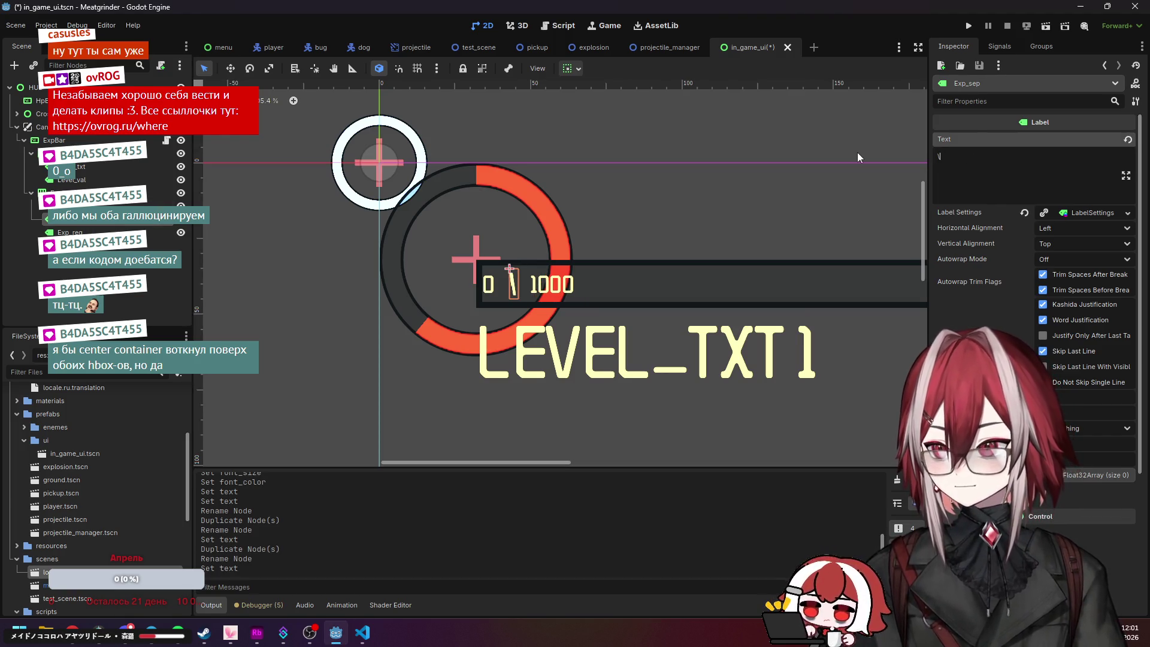
key("BackSpace")
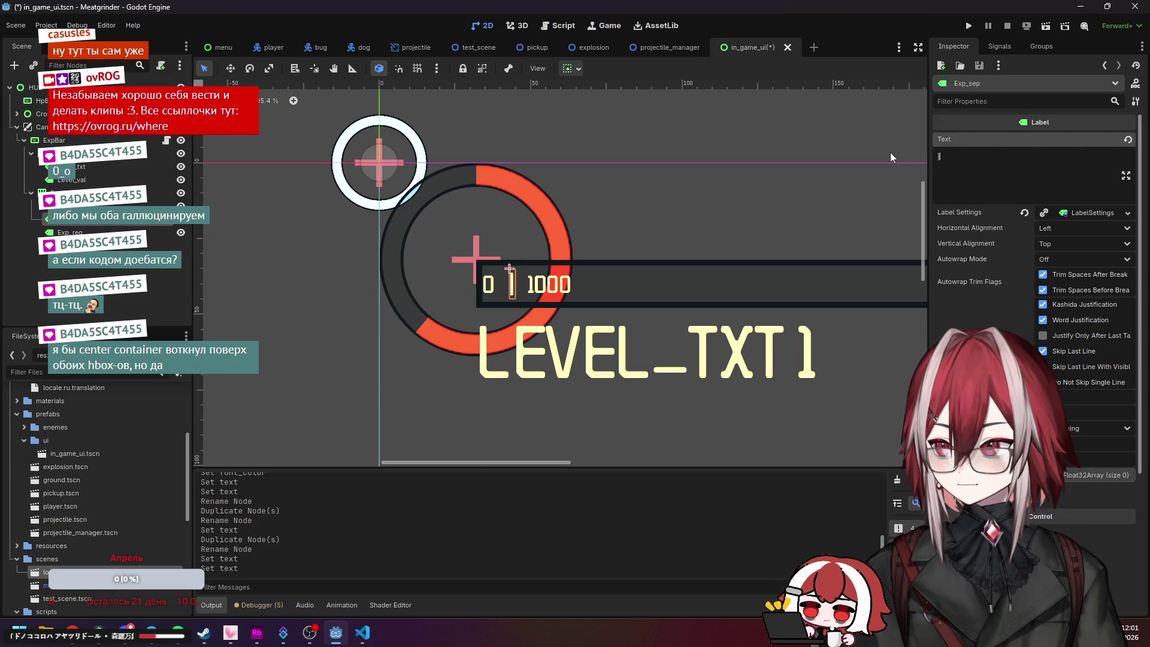
type("/")
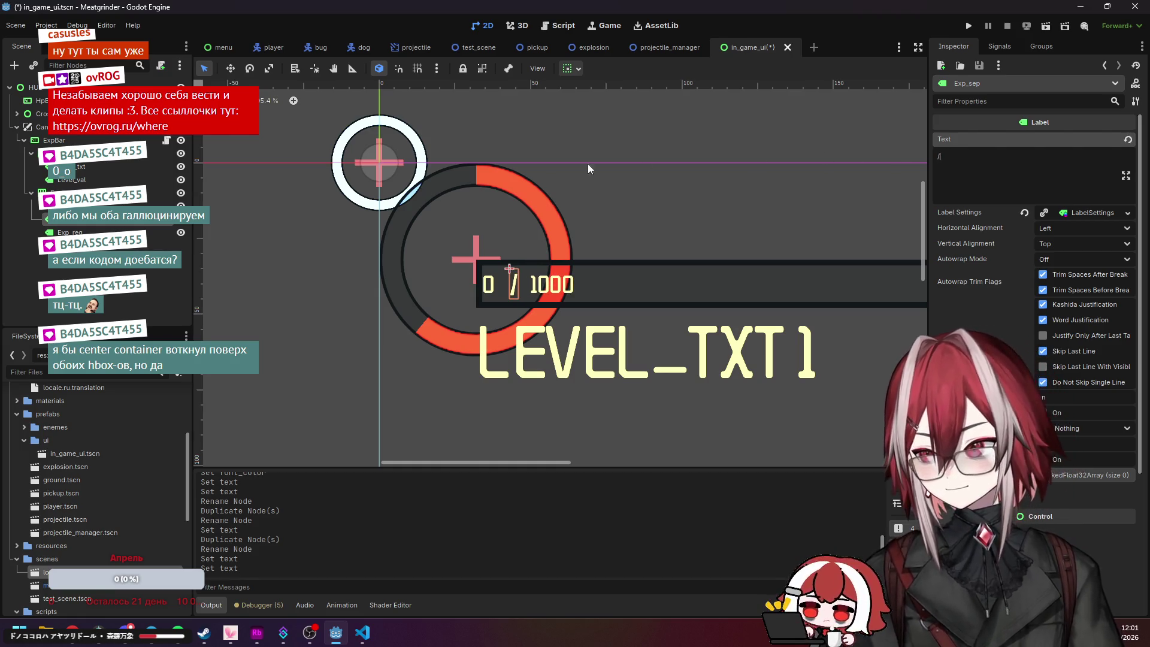
left_click(128, 274)
scroll(530, 236, "down", 2)
scroll(529, 236, "up", 2)
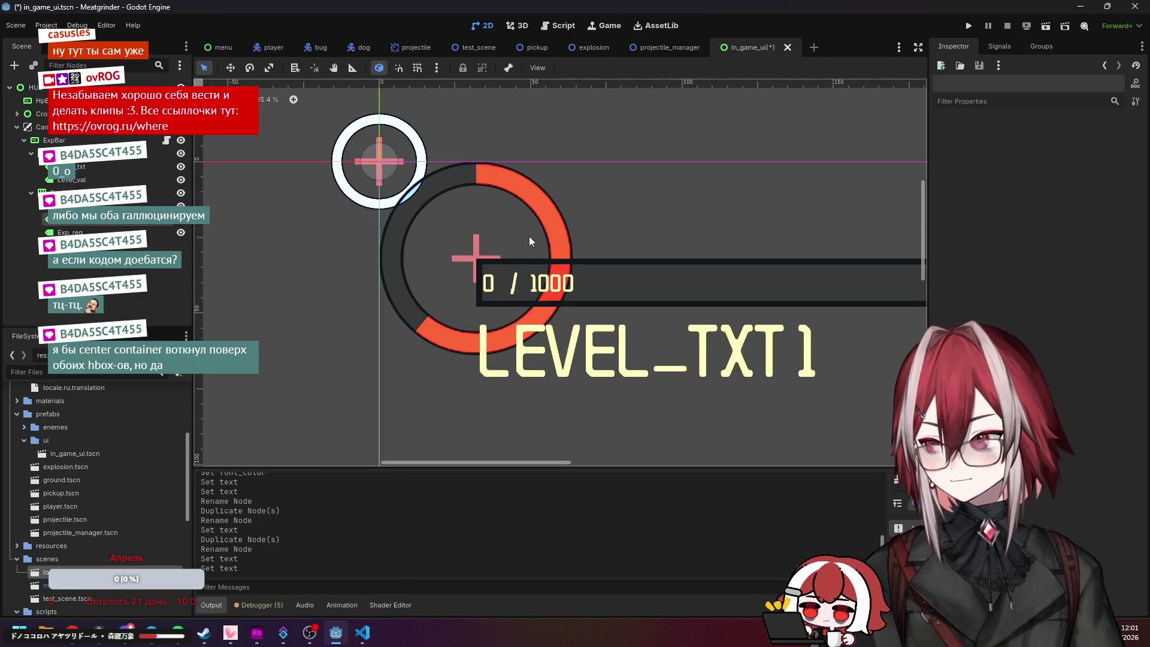
scroll(529, 236, "down", 2)
left_click_drag(614, 231, 458, 239)
left_click(539, 275)
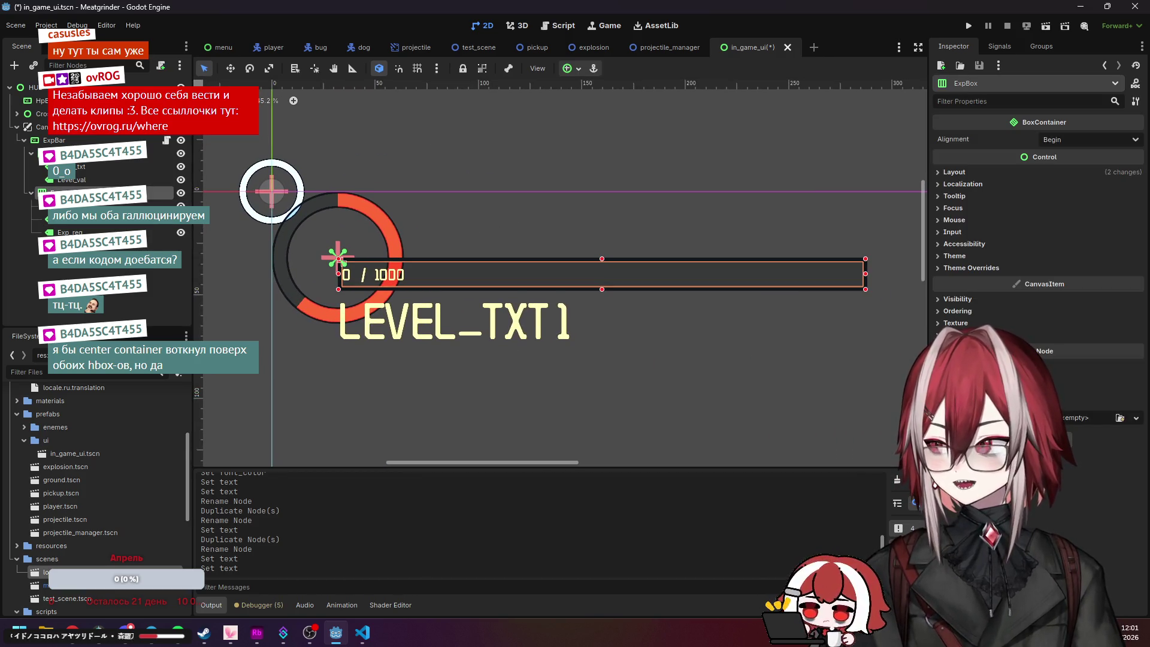
Inspect ExpBox's localization, layout and transform properties without changing them
left_click(969, 183)
left_click(969, 185)
left_click(961, 173)
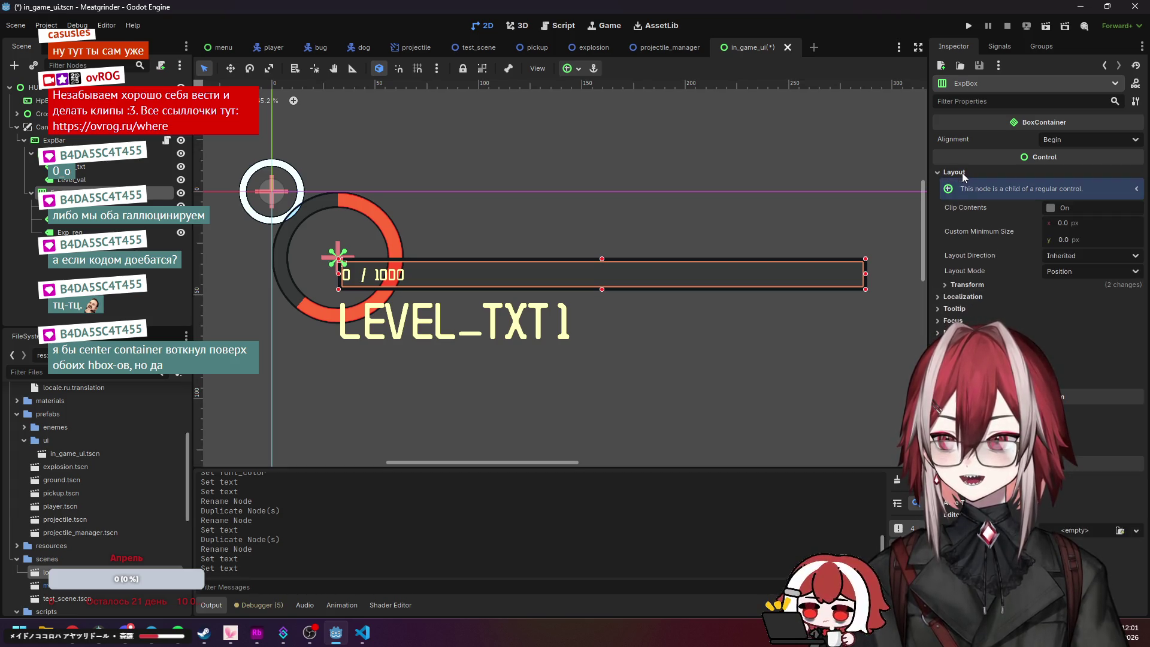
left_click(974, 285)
left_click(987, 285)
left_click(1084, 259)
left_click(1085, 256)
left_click(1079, 267)
left_click(1079, 268)
Set ExpBox's alignment to Center so the 0 / 1000 text is centred
left_click(955, 172)
left_click(1084, 139)
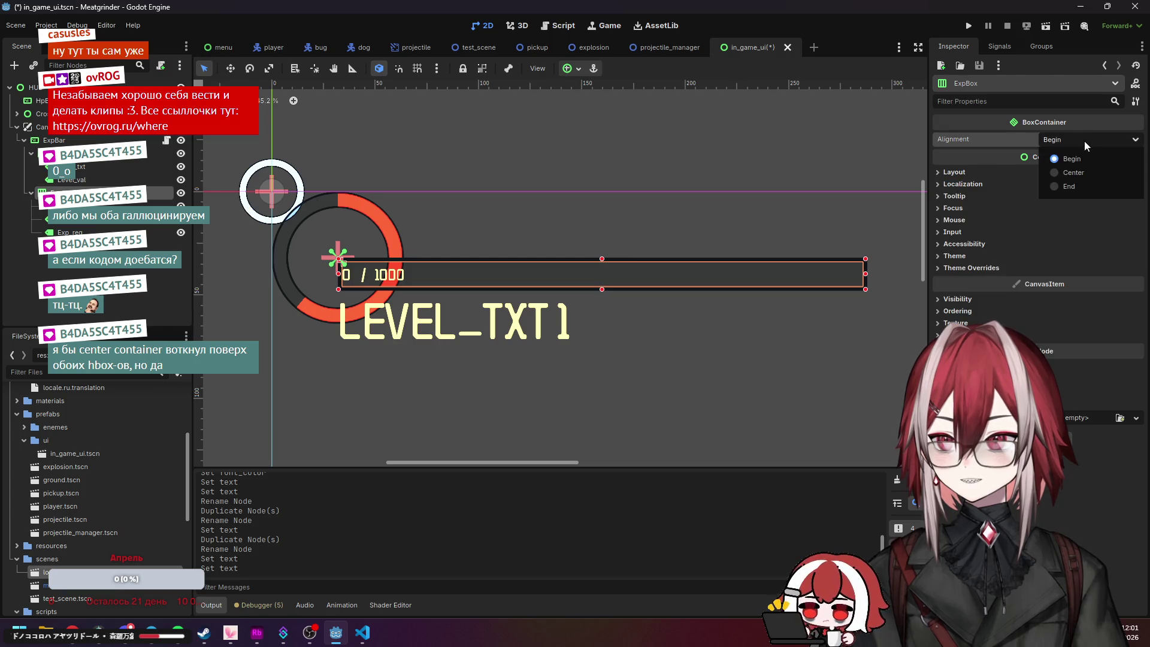
left_click(1074, 173)
left_click(231, 322)
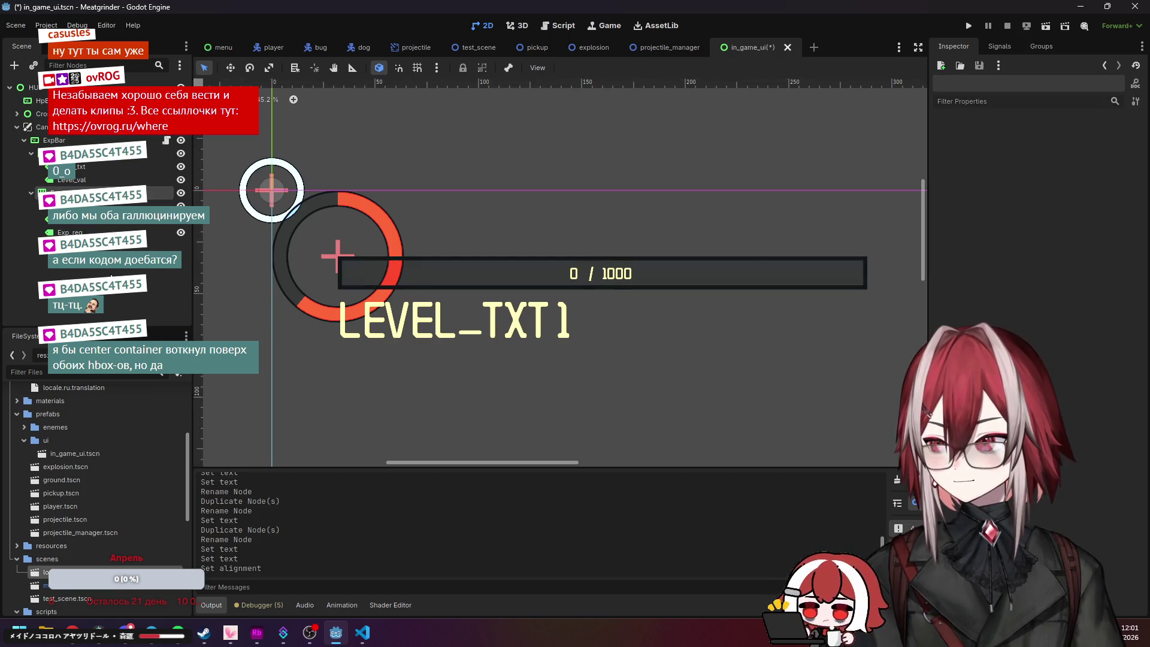
scroll(508, 238, "down", 2)
scroll(539, 231, "up", 3)
scroll(548, 203, "down", 3)
scroll(527, 197, "up", 2)
scroll(533, 193, "up", 3)
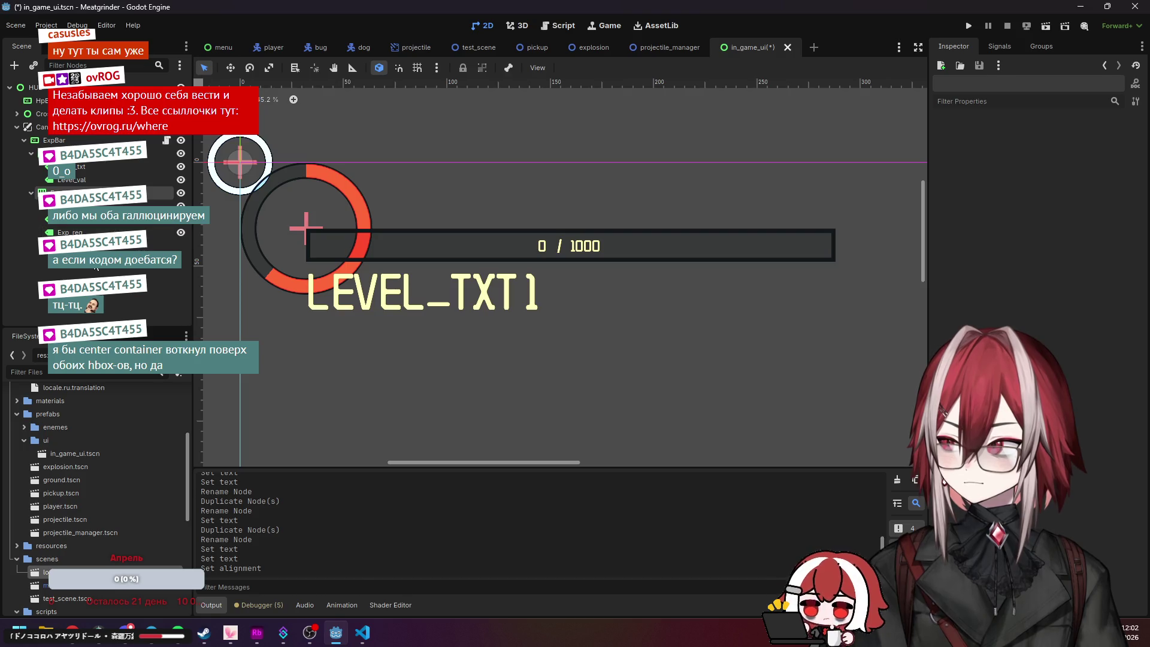
mouse_move(362, 632)
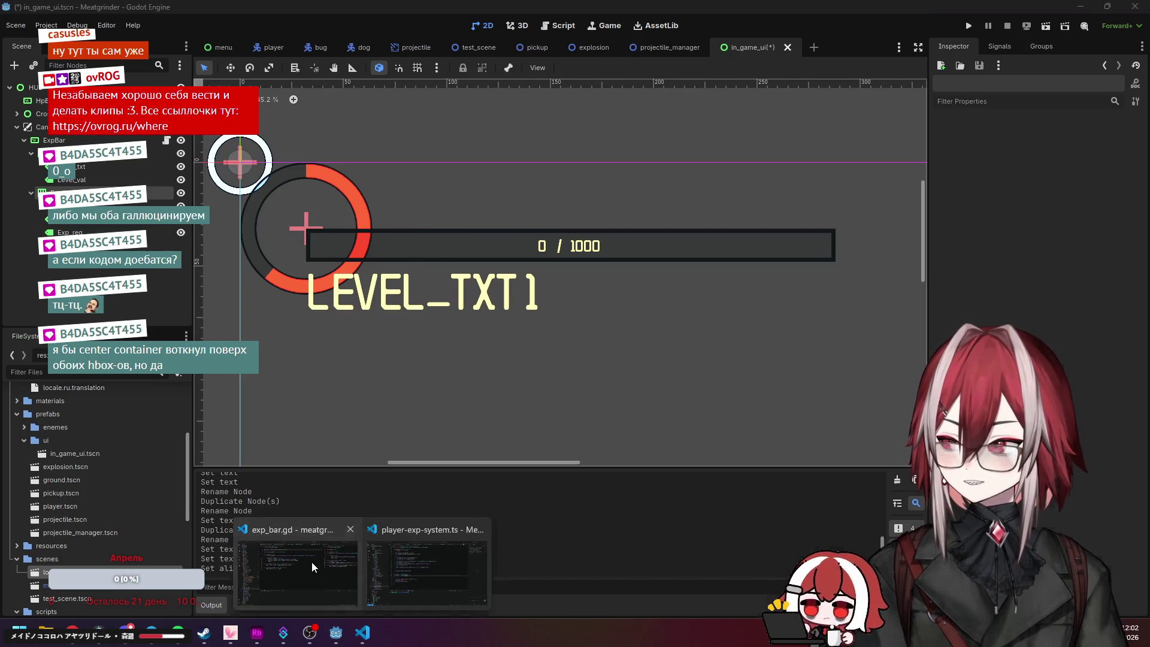
left_click(311, 562)
left_click(439, 127)
left_click(539, 83)
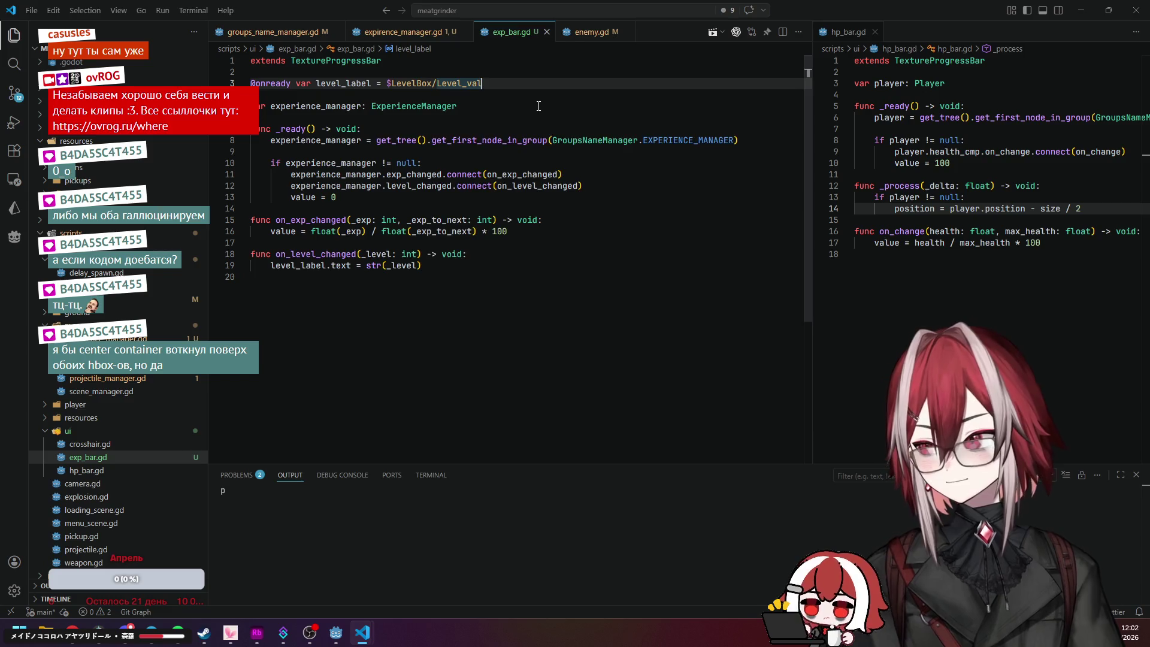
key("Return")
type("@onready v")
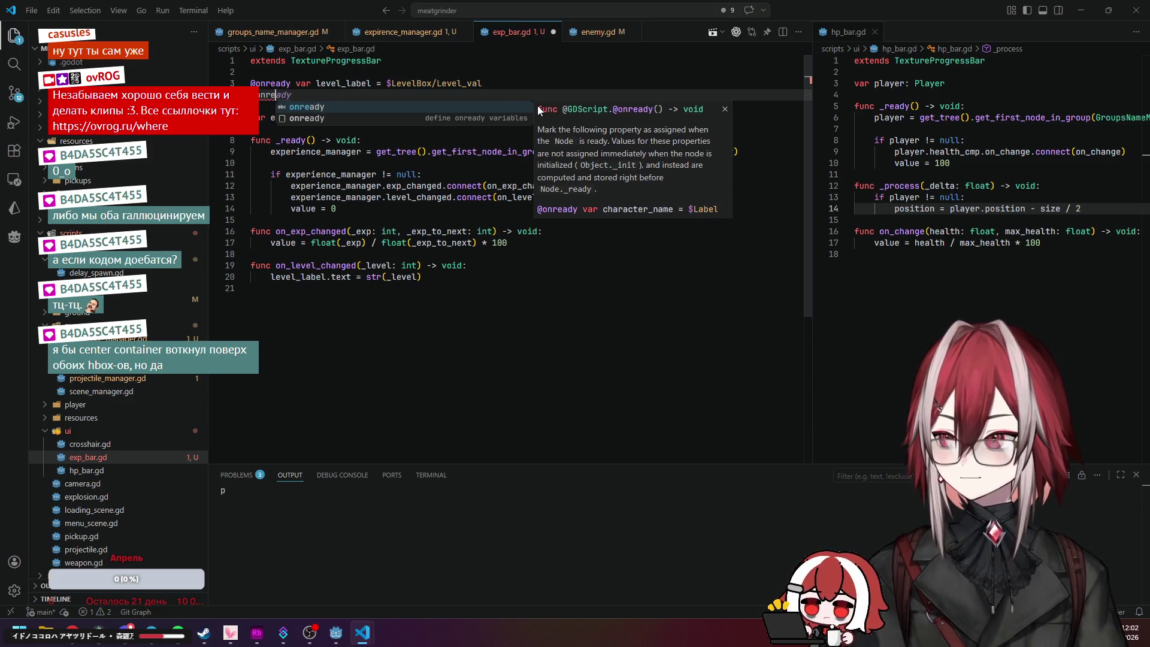
type("ar ")
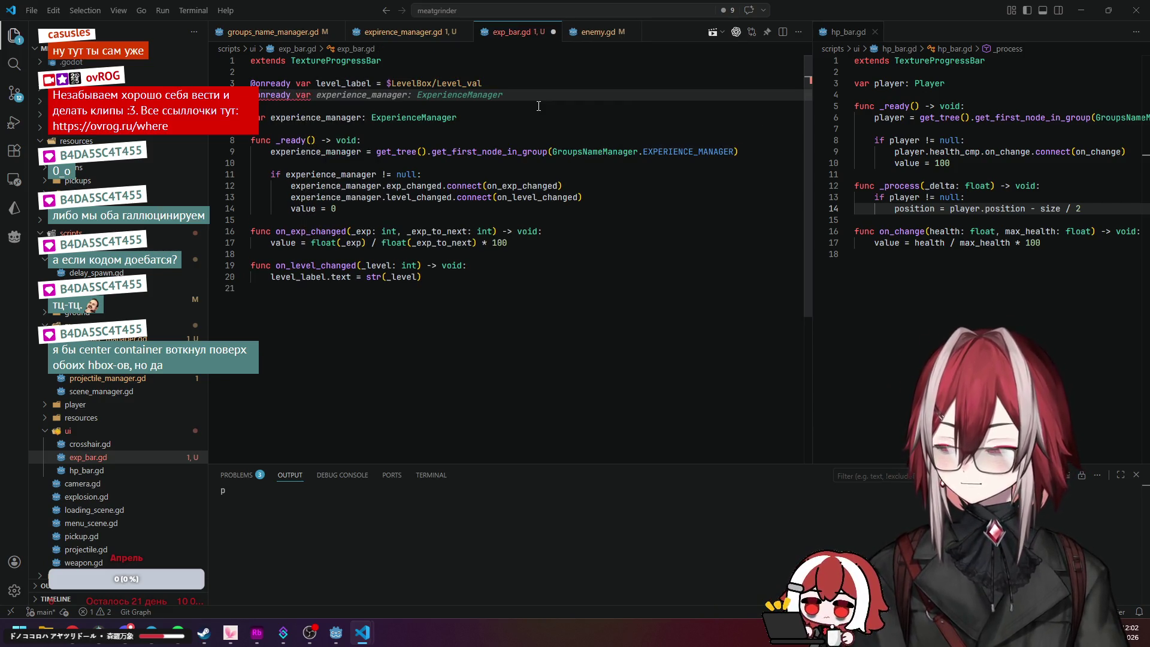
type("exp_label = $ExpBox/Exp_val")
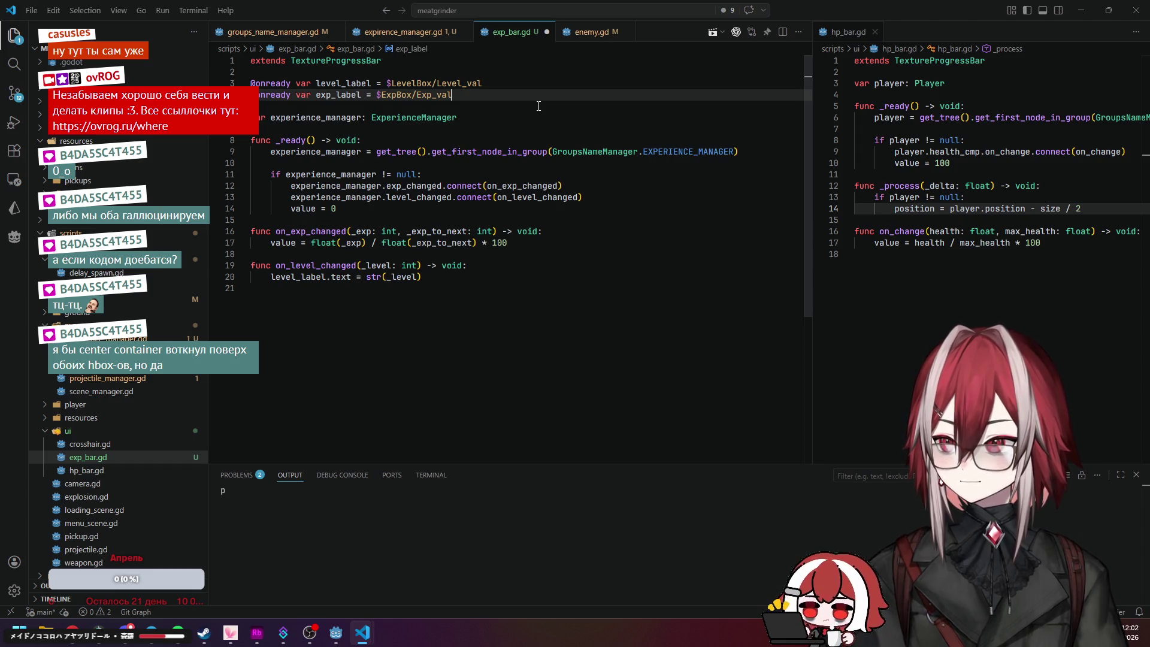
key("Return")
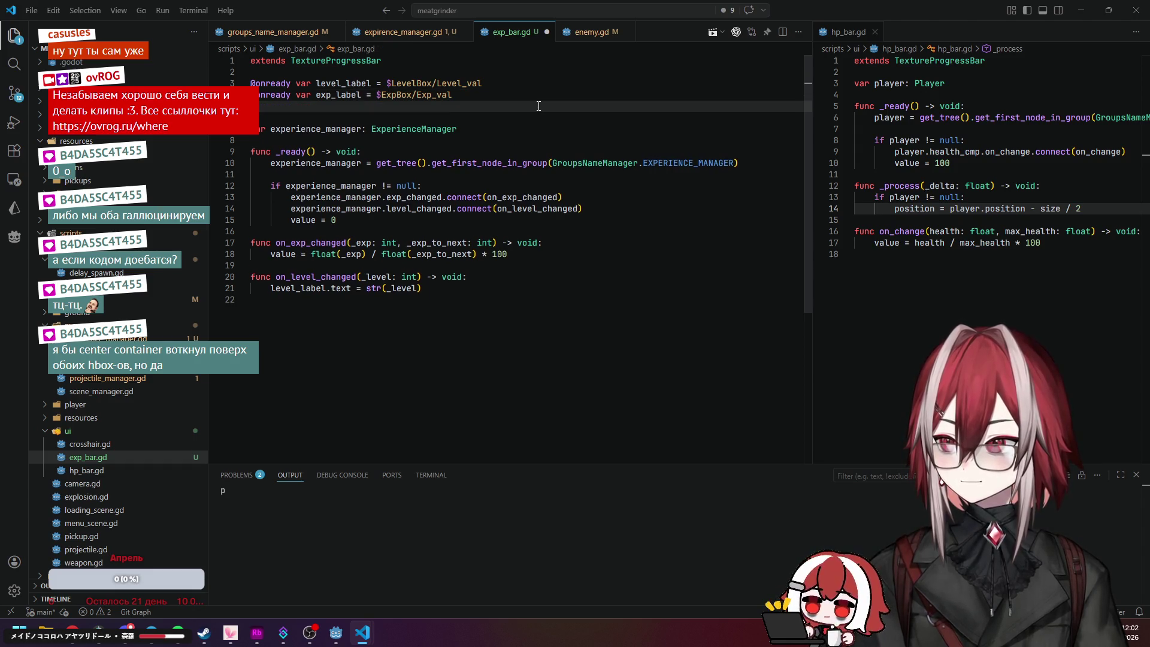
type("@onready var")
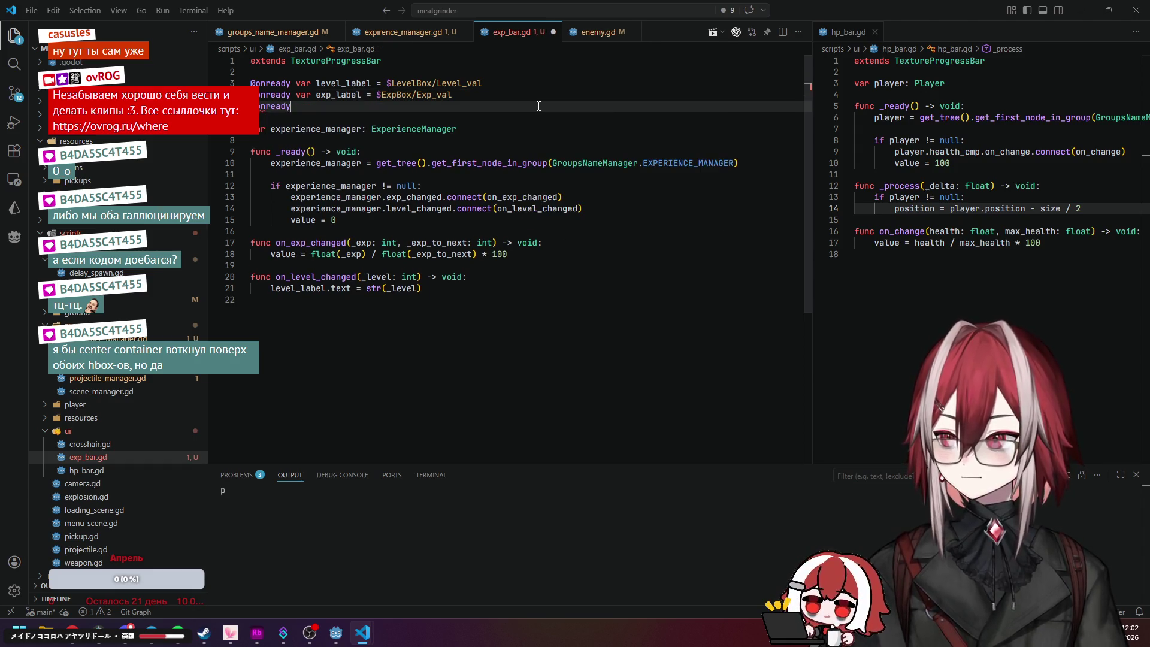
type(" exp_ma")
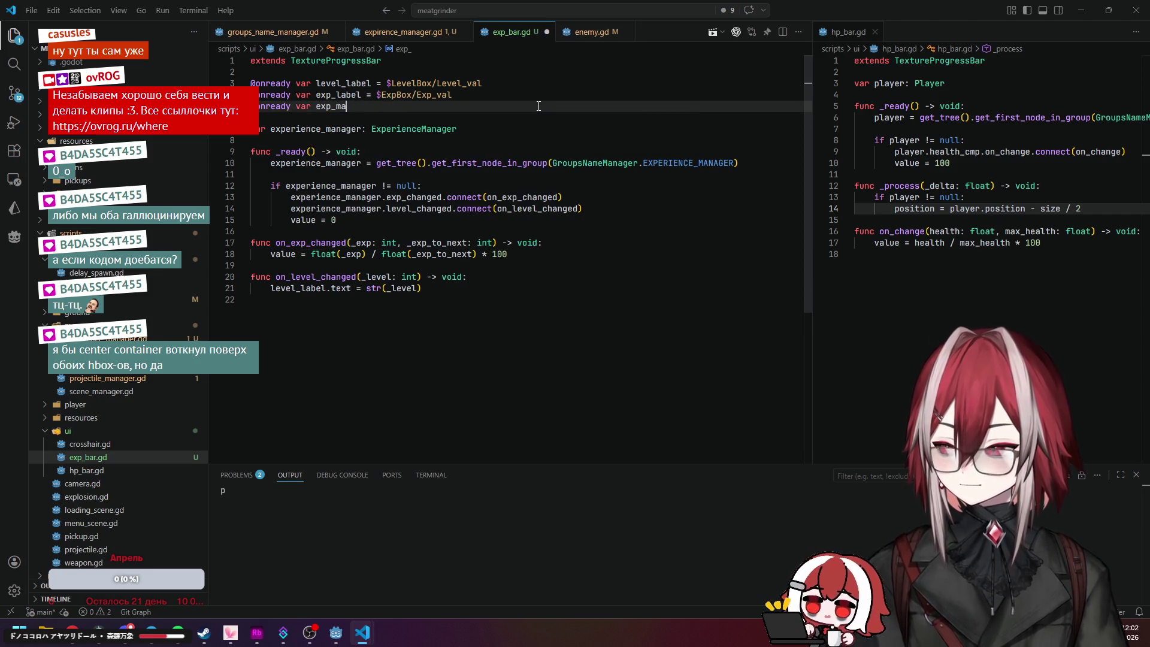
type("req")
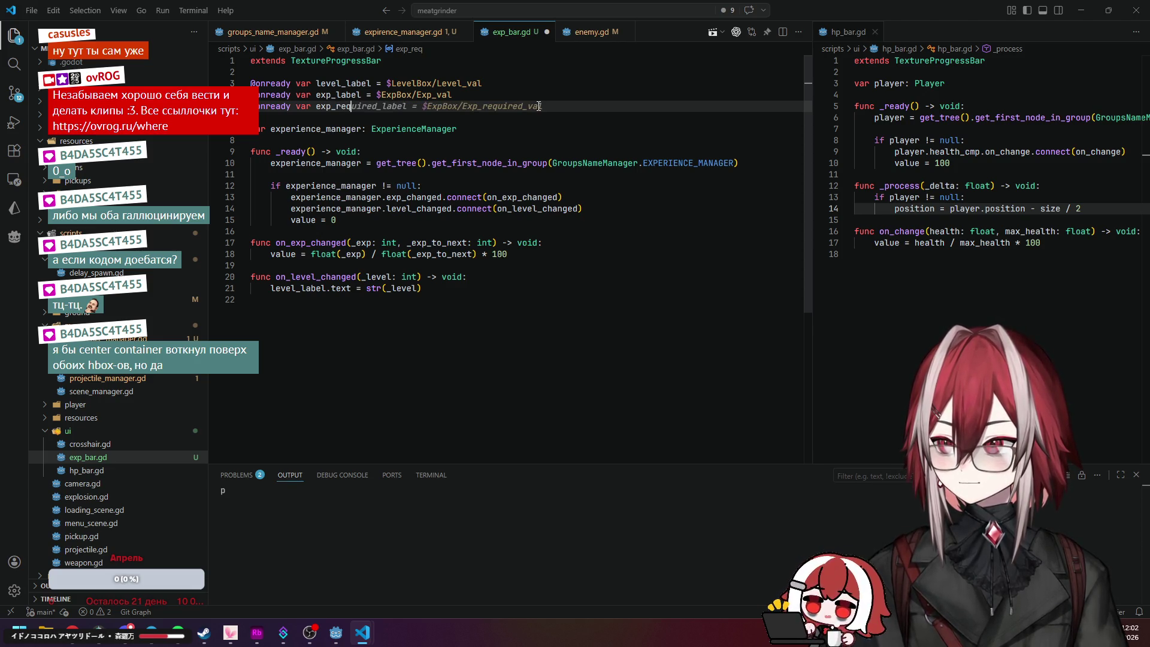
type(" = $ExpBox/Exp_req")
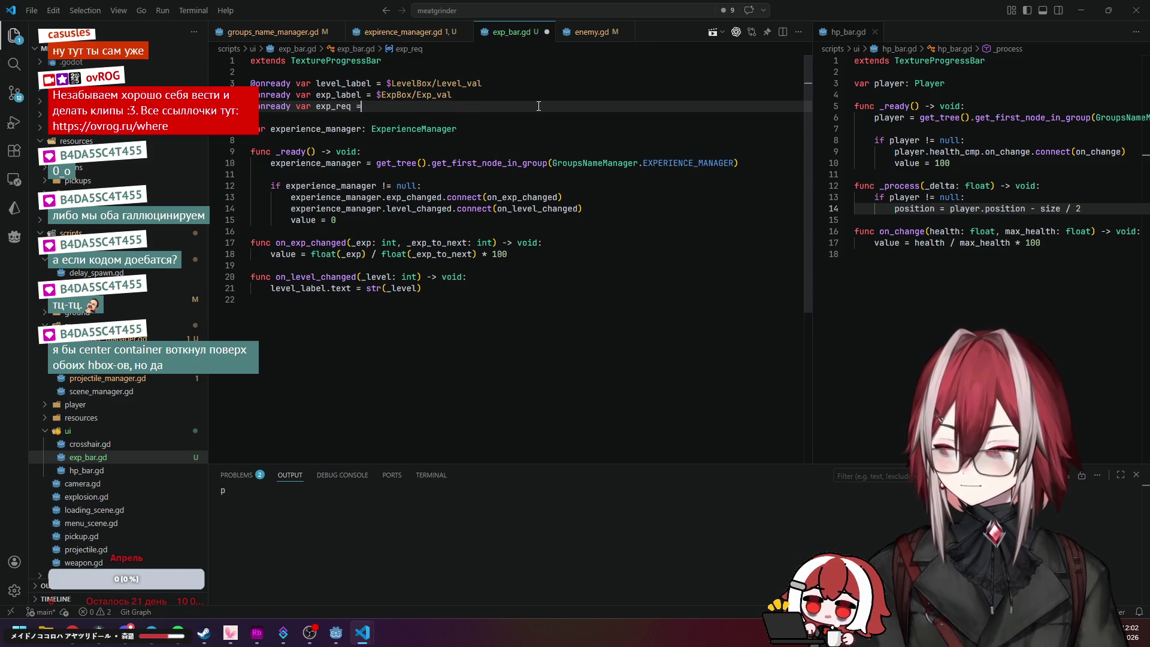
Update exp_label and exp_req text in on_exp_changed, then run the game from Godot
left_click(519, 129)
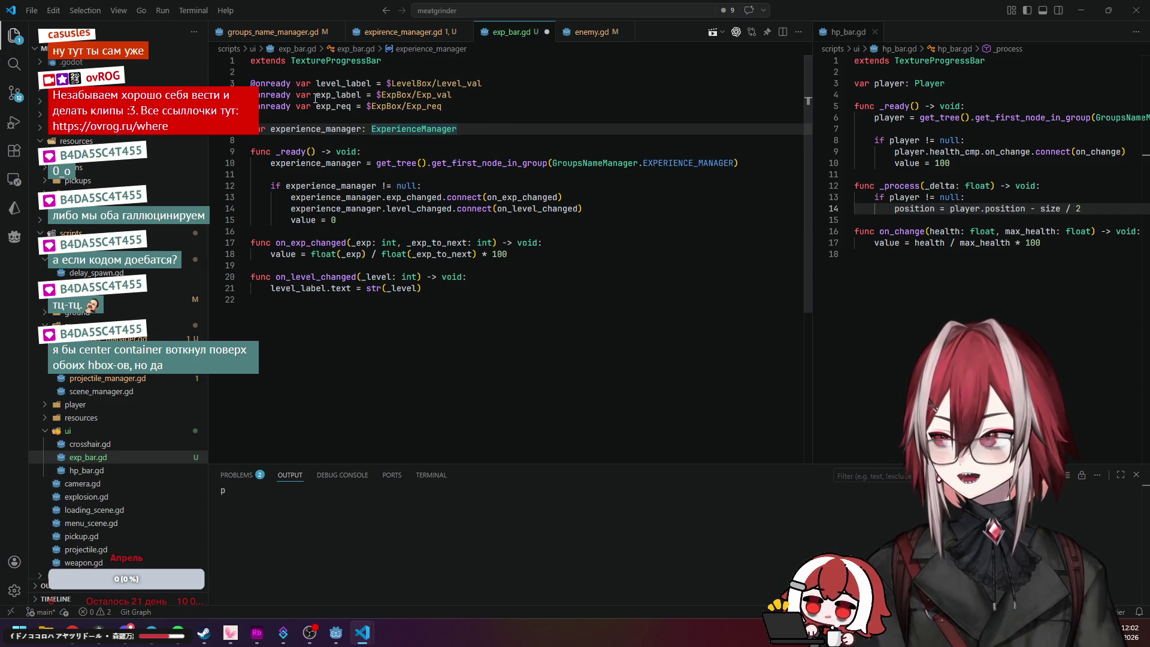
left_click_drag(316, 96, 361, 94)
left_click(306, 266)
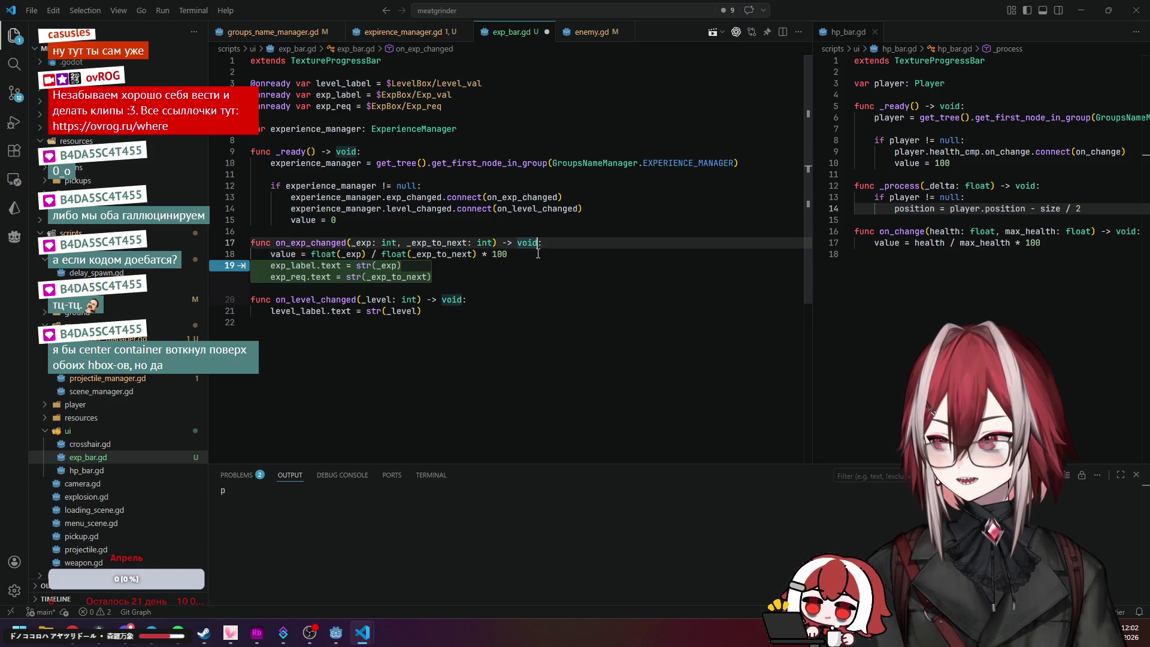
key("Tab")
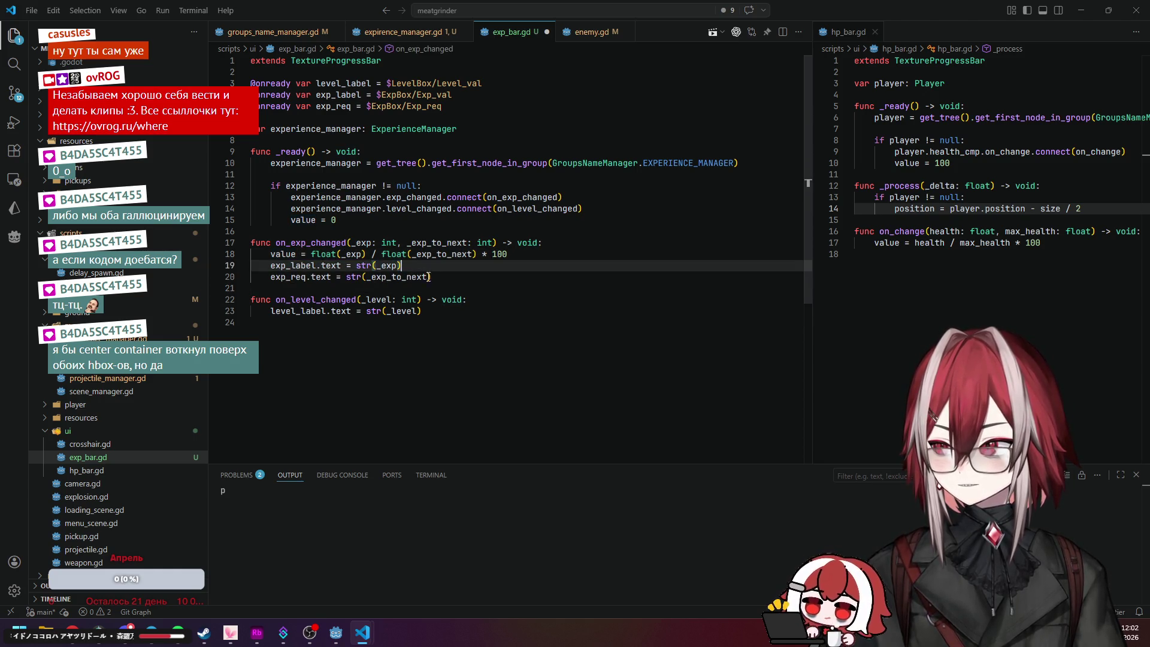
left_click(470, 273)
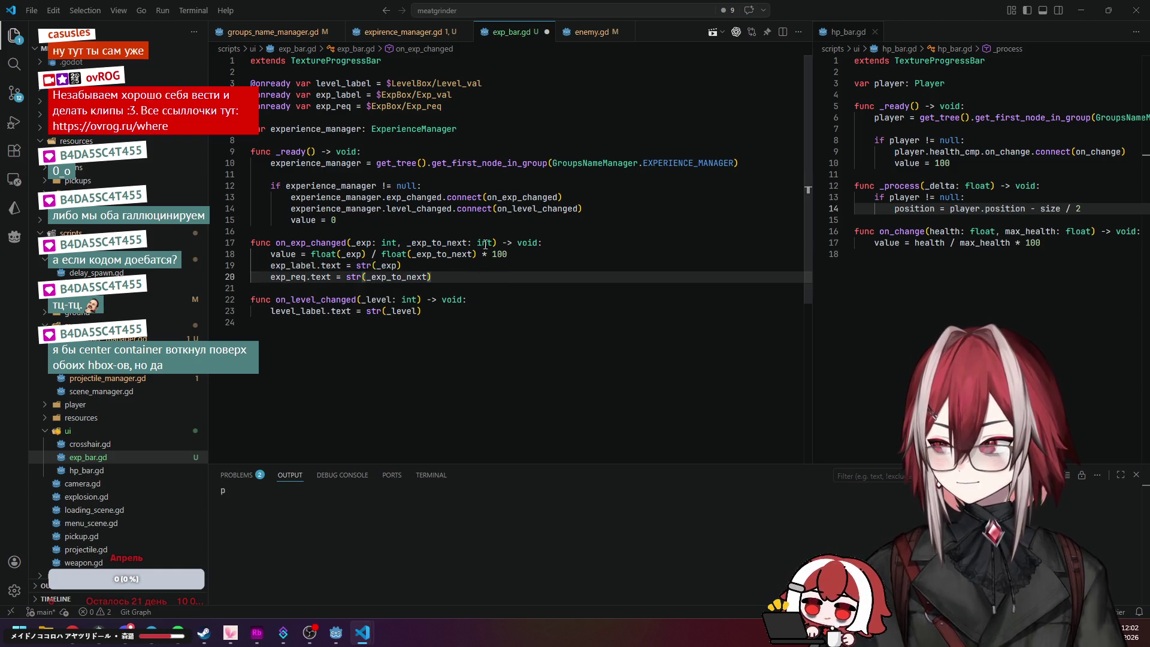
left_click(450, 231)
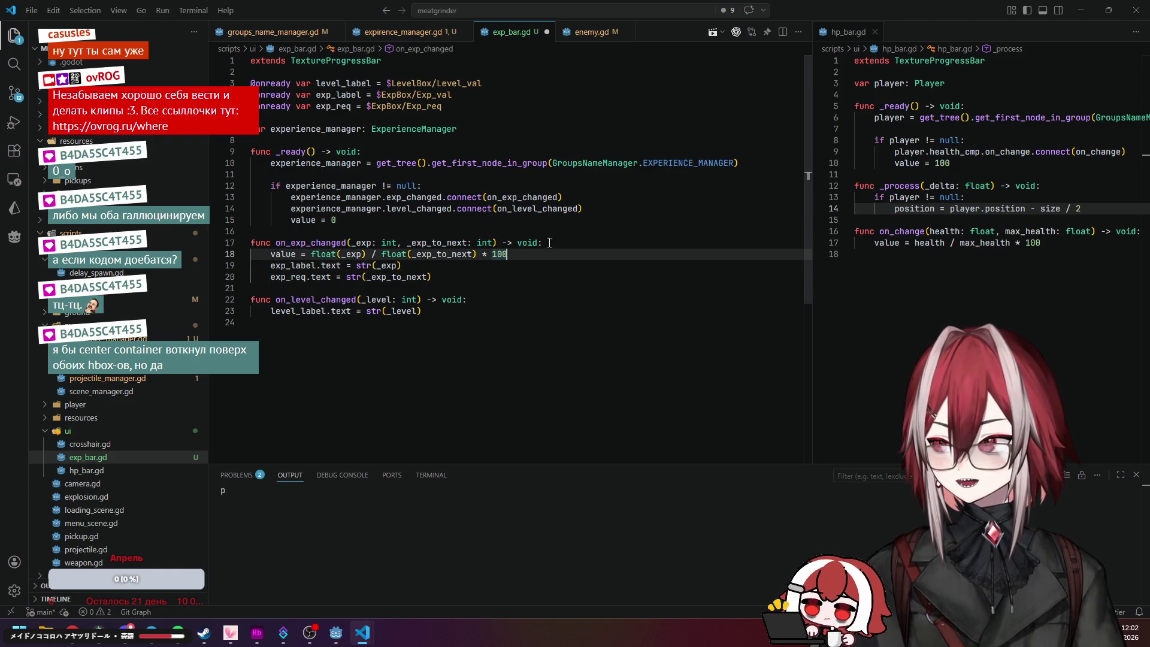
left_click(530, 256)
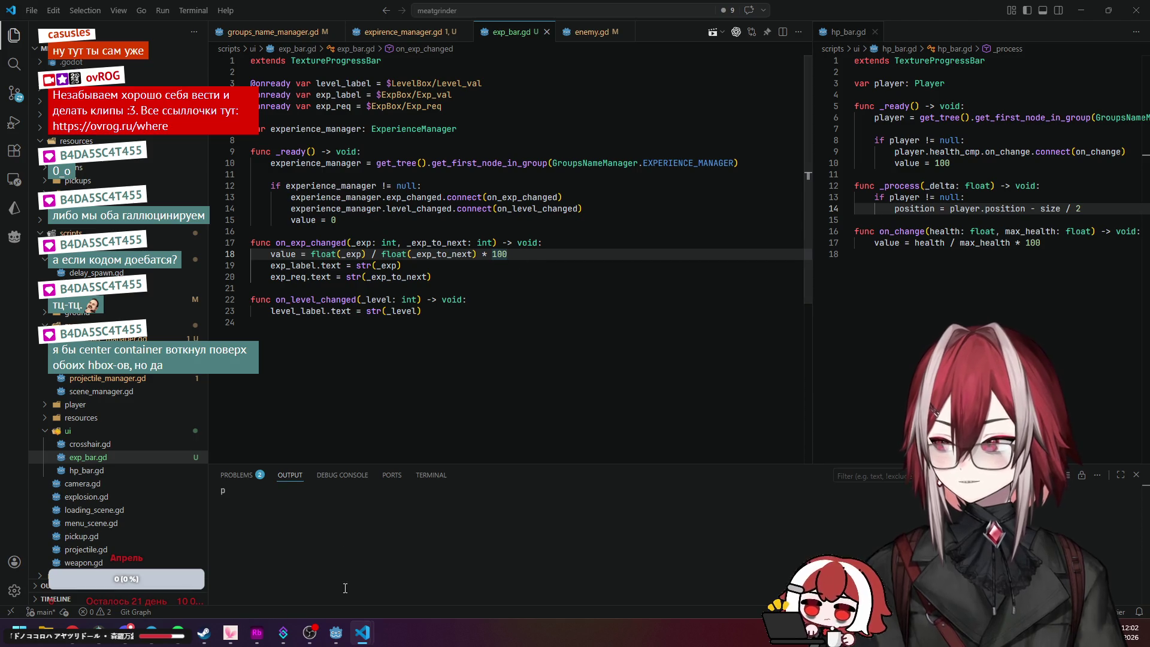
mouse_move(344, 640)
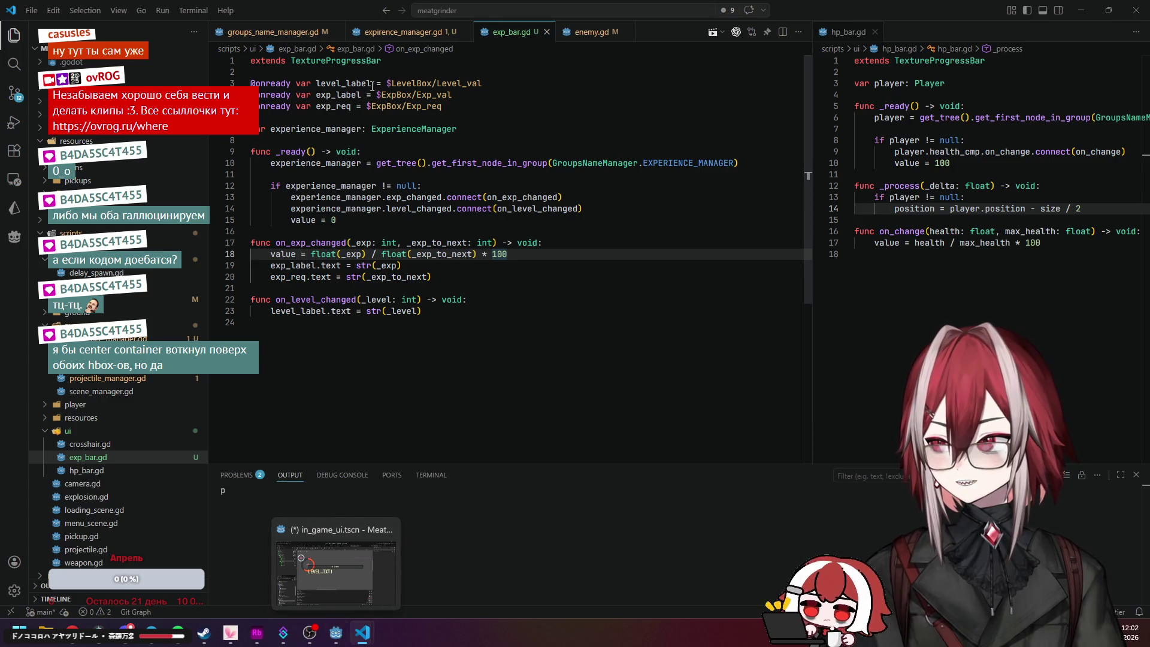
left_click(412, 40)
left_click(496, 42)
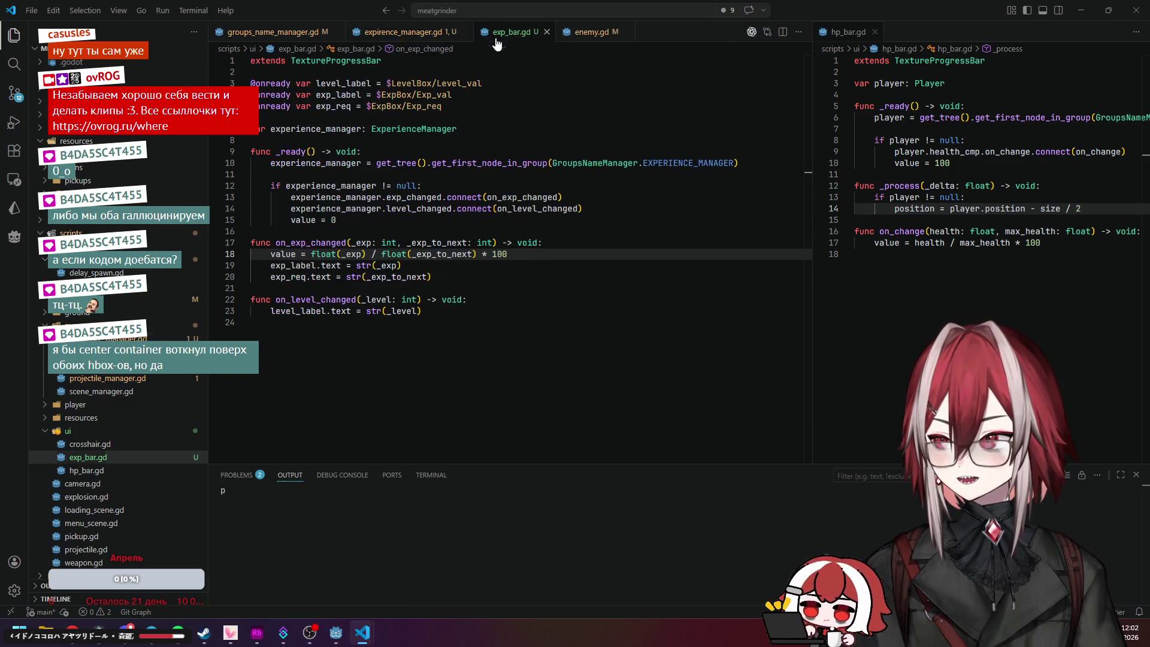
left_click(336, 634)
left_click(969, 27)
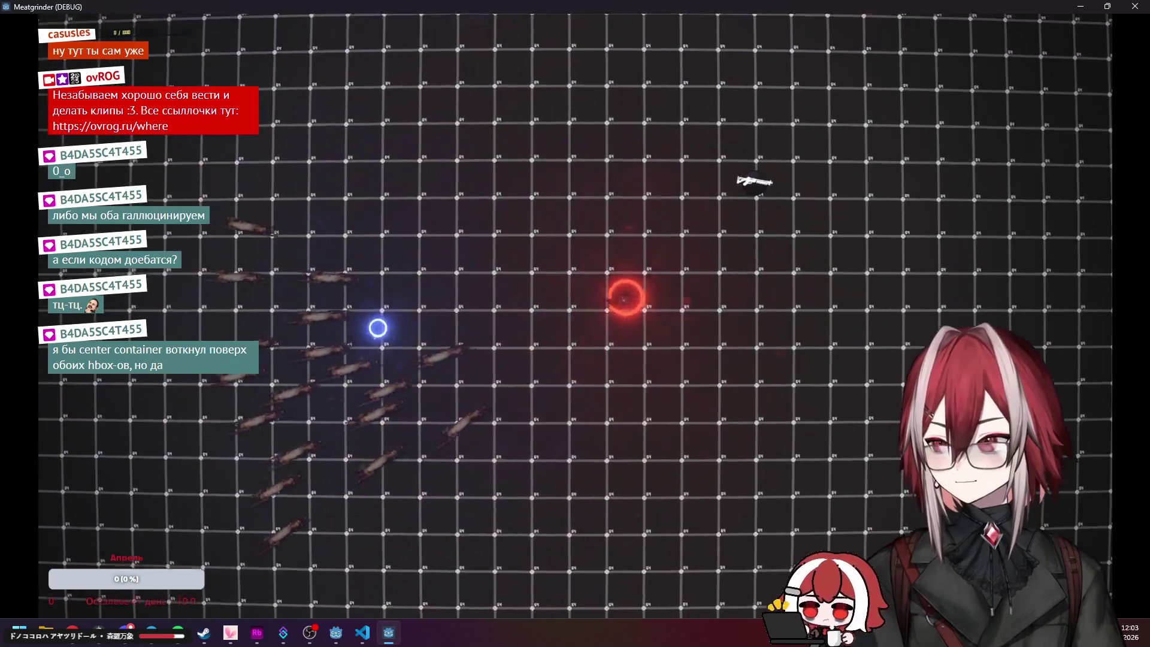
Play-test Meatgrinder by shooting enemies, then close the game and return to exp_bar.gd
mouse_move(626, 297)
left_mouse_down()
mouse_move(797, 313)
mouse_move(881, 346)
mouse_move(949, 341)
mouse_move(748, 512)
mouse_move(663, 441)
mouse_move(572, 513)
mouse_move(547, 501)
mouse_move(541, 311)
mouse_move(546, 285)
mouse_move(593, 295)
mouse_move(605, 282)
mouse_move(580, 267)
mouse_move(569, 205)
left_mouse_up()
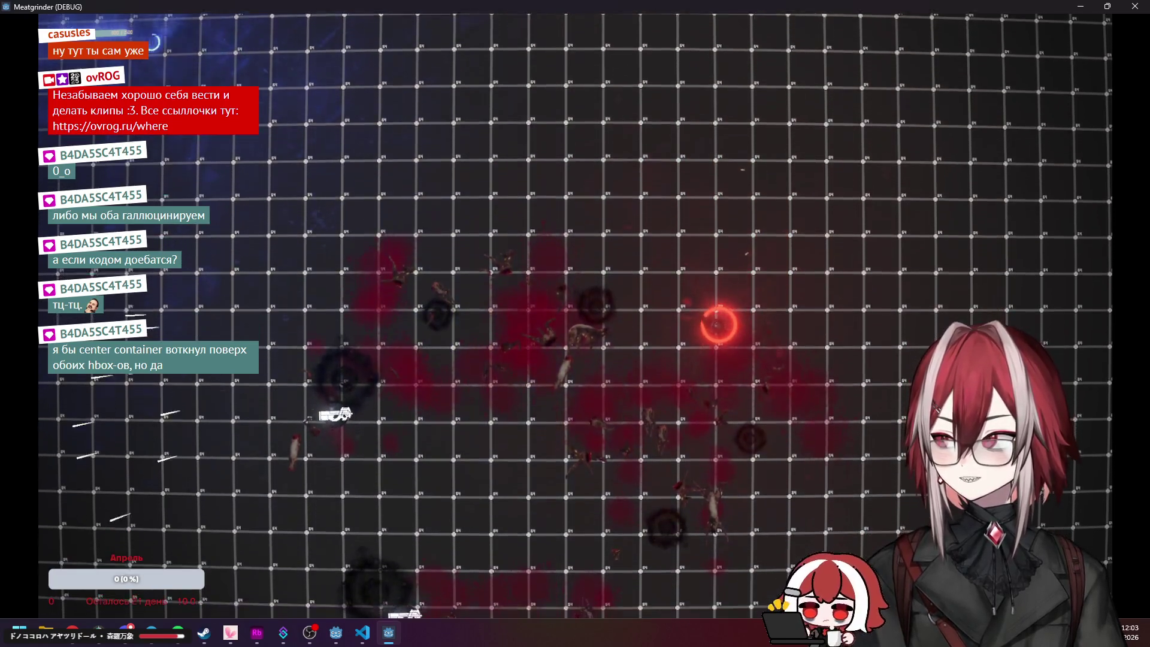
left_click(1127, 7)
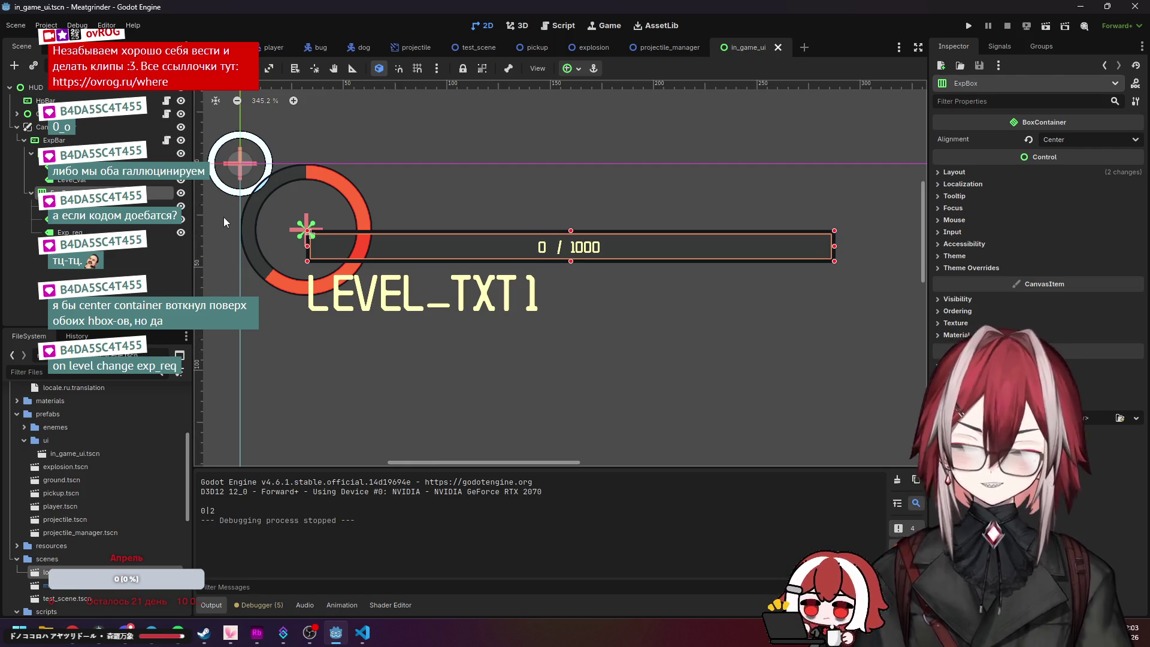
mouse_move(364, 635)
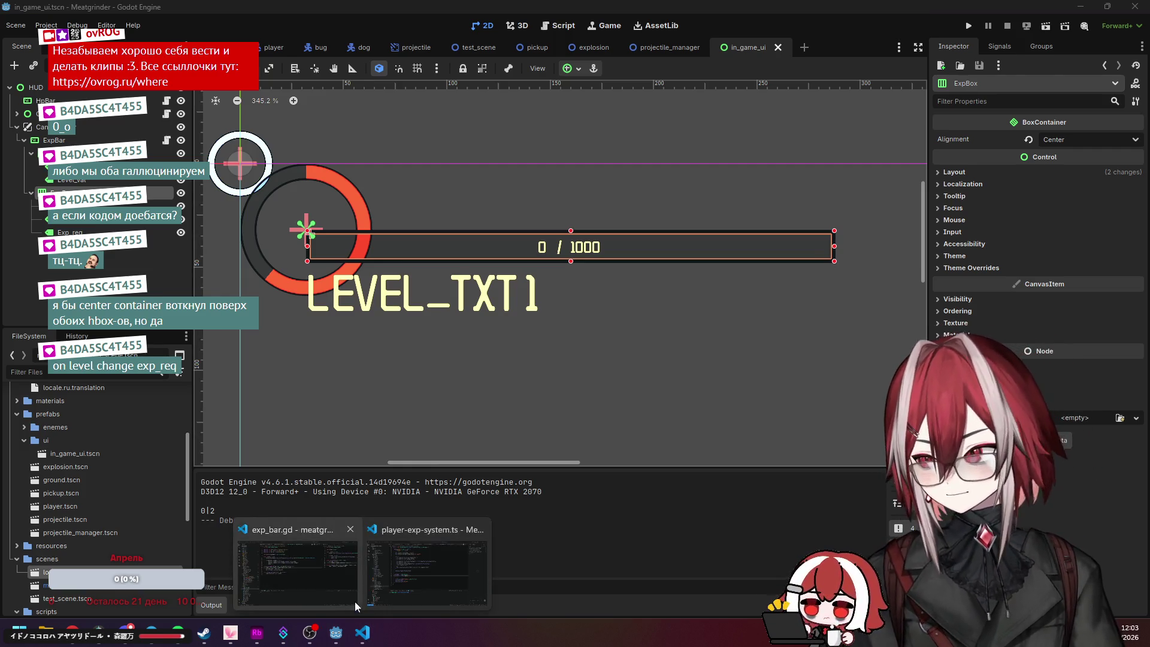
left_click(339, 591)
Review _exp_to_next usage in exp_bar.gd and remove the stray exp_req line from on_level_changed
left_click_drag(444, 279, 370, 278)
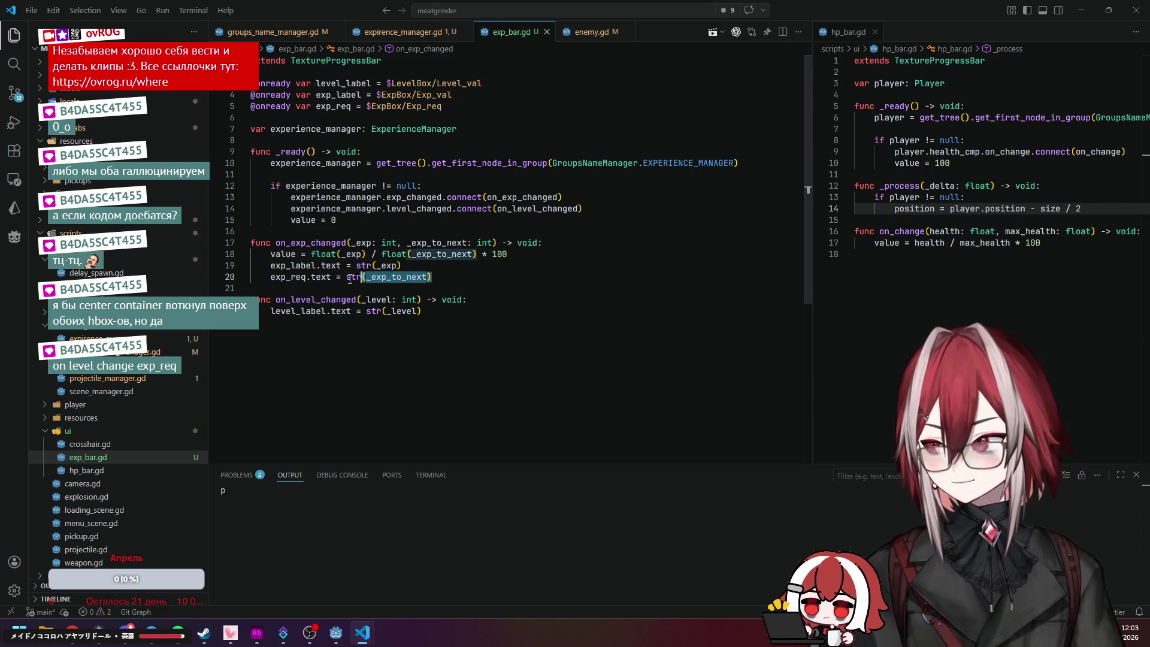
left_click(467, 314)
key("Return")
left_click(443, 273)
left_click(400, 322)
type("exp_req.text = str(_exp_to_next)")
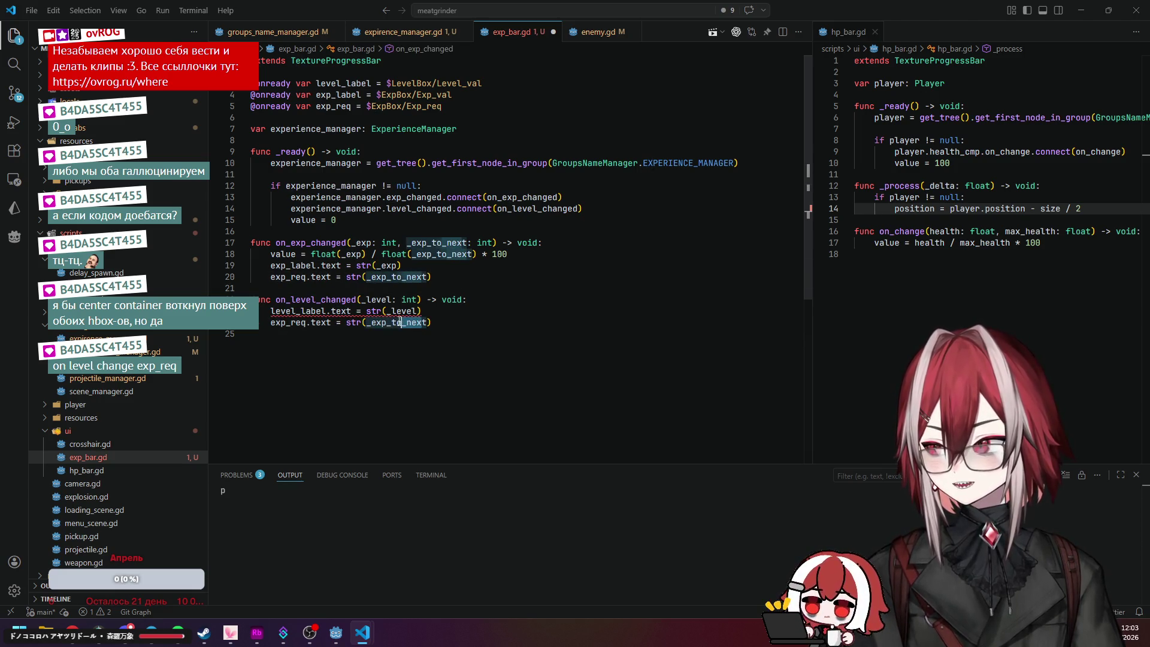
left_click(451, 254)
left_click(453, 326)
key("shift+Home")
key("BackSpace")
key("BackSpace")
Save exp_bar.gd with line 20's exp_req update and switch back to Godot
left_click(314, 299)
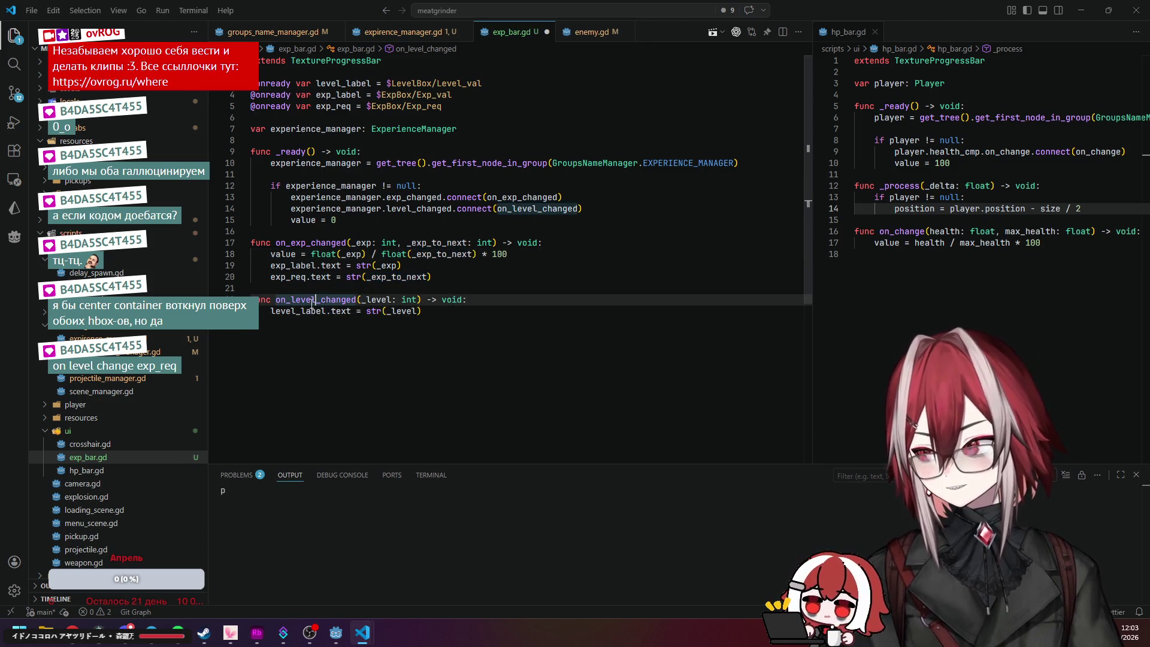
left_click(304, 322)
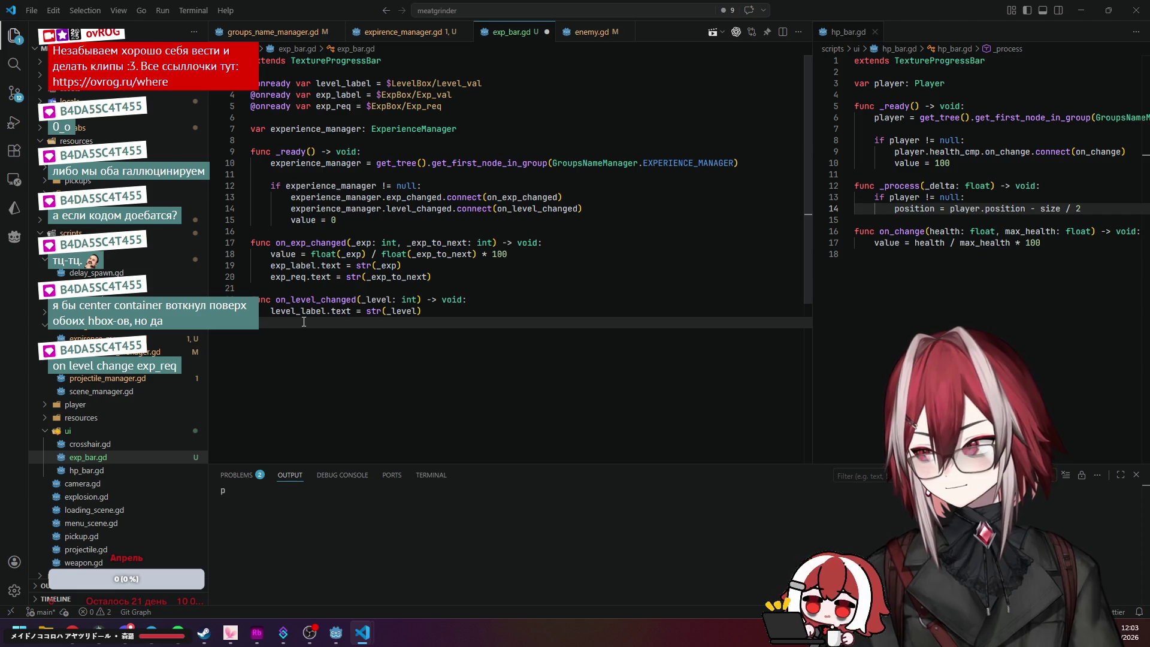
left_click(315, 284)
left_click(426, 277)
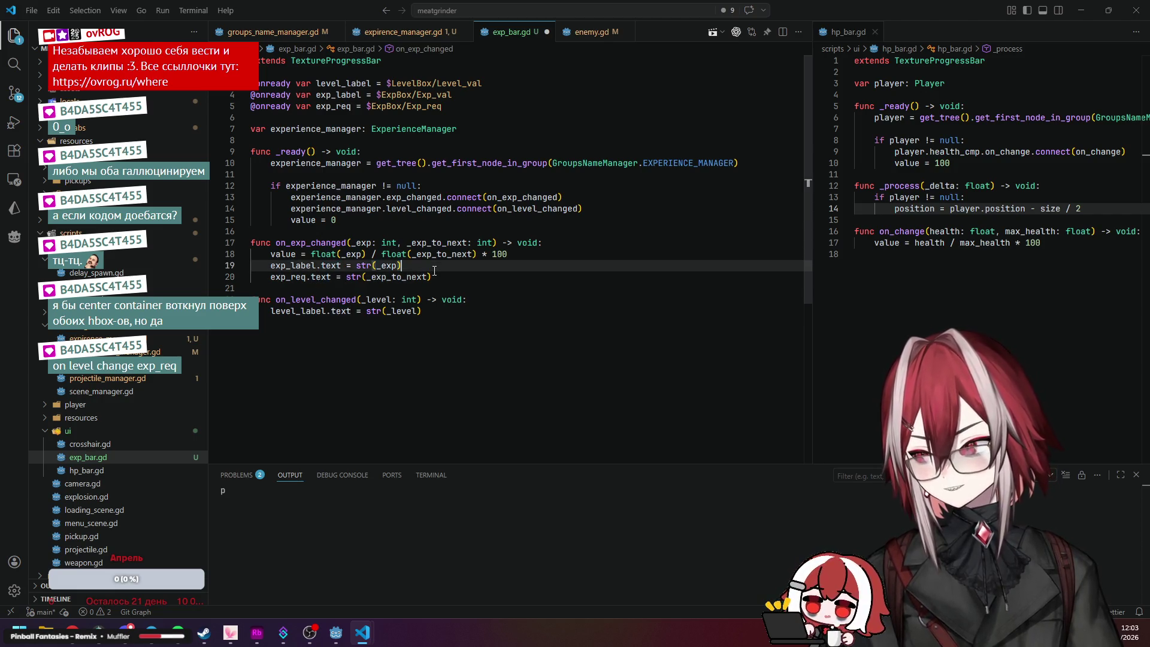
left_click(451, 276)
key("ctrl+s")
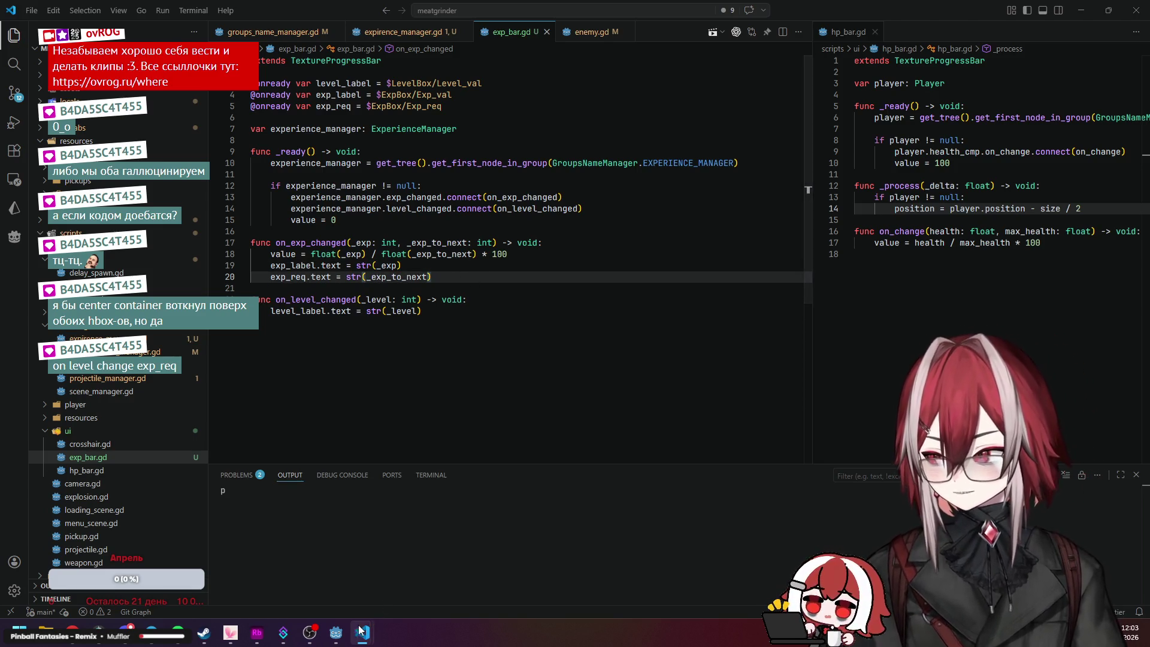
mouse_move(336, 633)
left_click(336, 476)
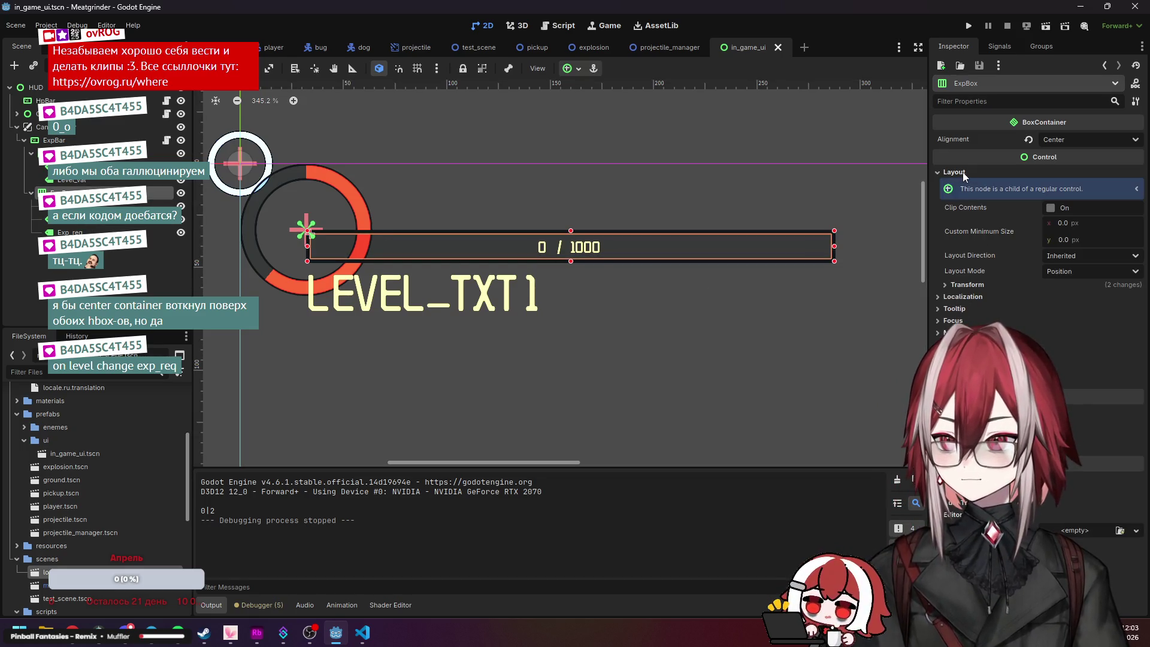
Collapse ExpBox's Visibility, Ordering and Texture sections to reveal its empty Material property
scroll(720, 250, "down", 3)
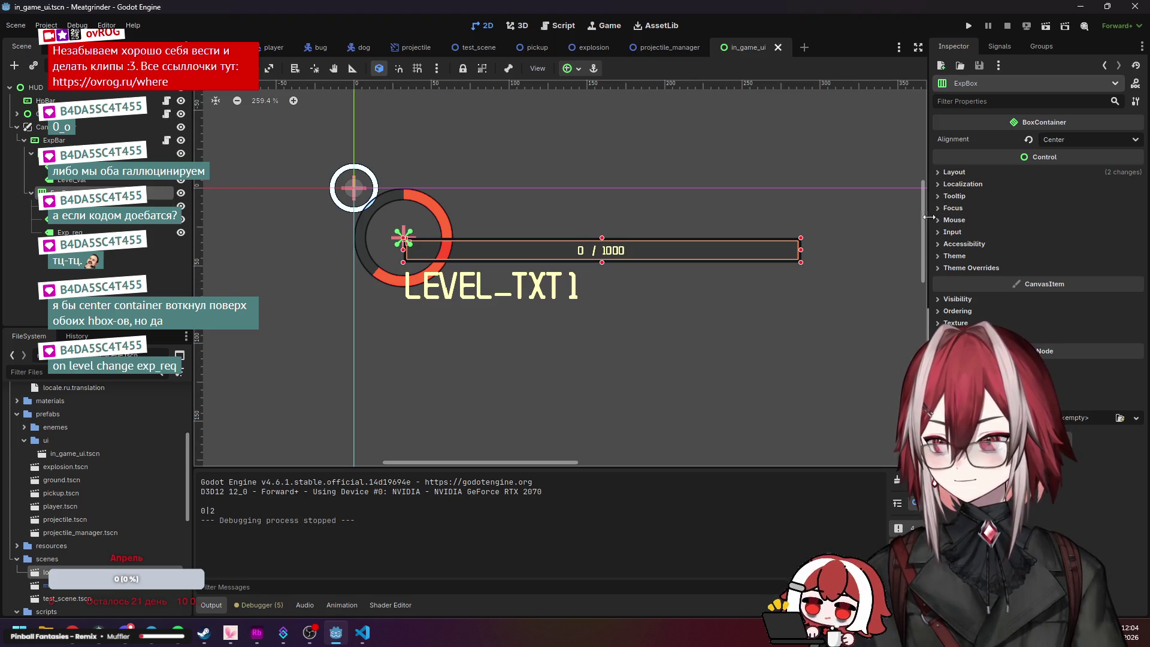
left_click(955, 298)
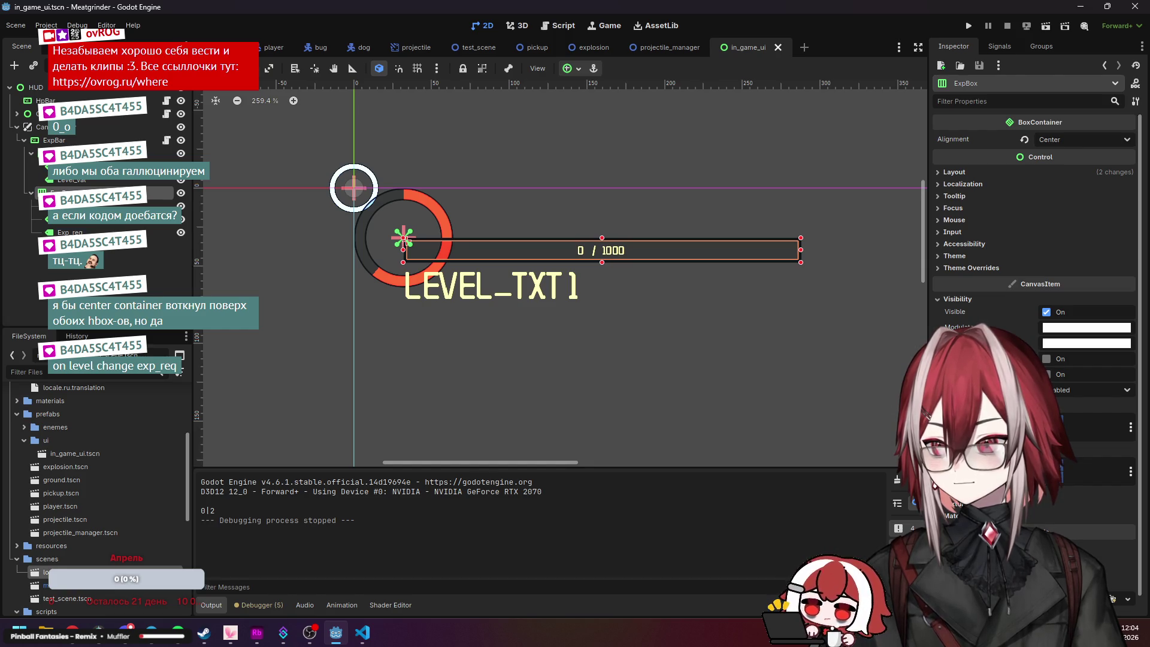
scroll(1018, 383, "down", 1)
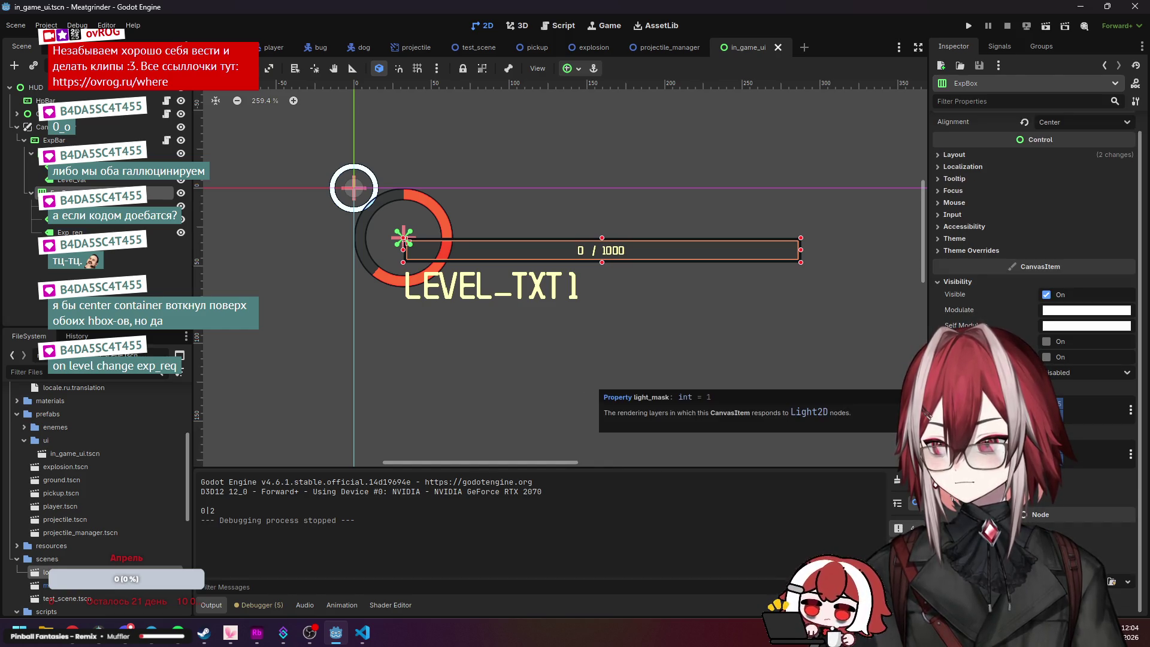
left_click(957, 281)
left_click(962, 310)
left_click(961, 311)
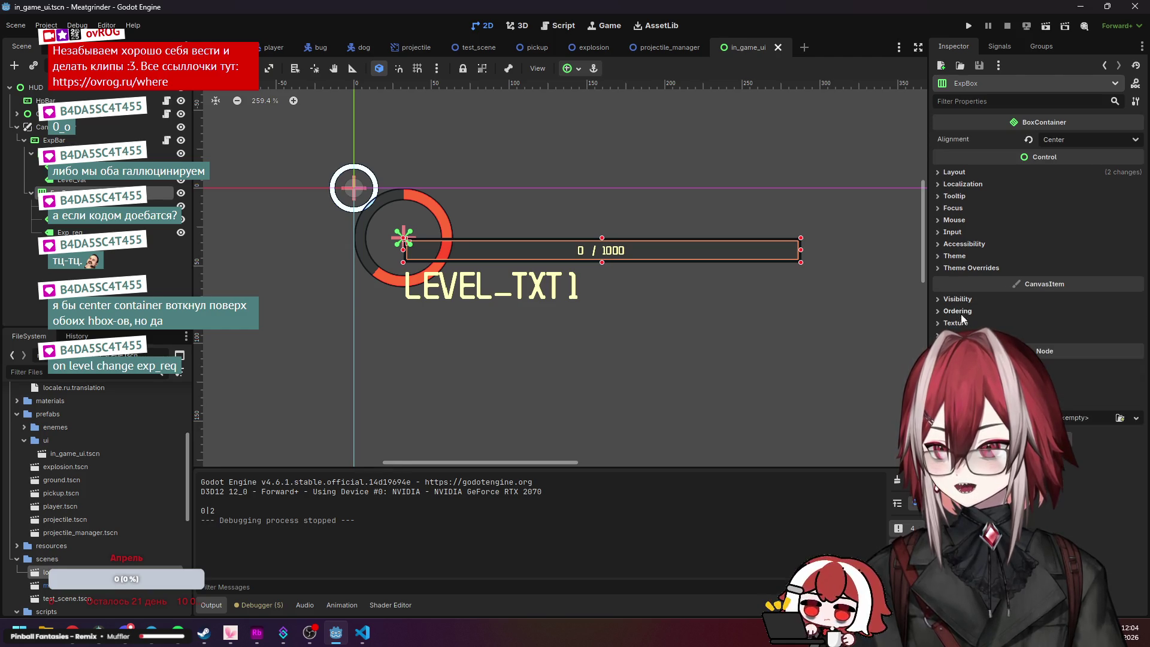
left_click(962, 324)
left_click(963, 324)
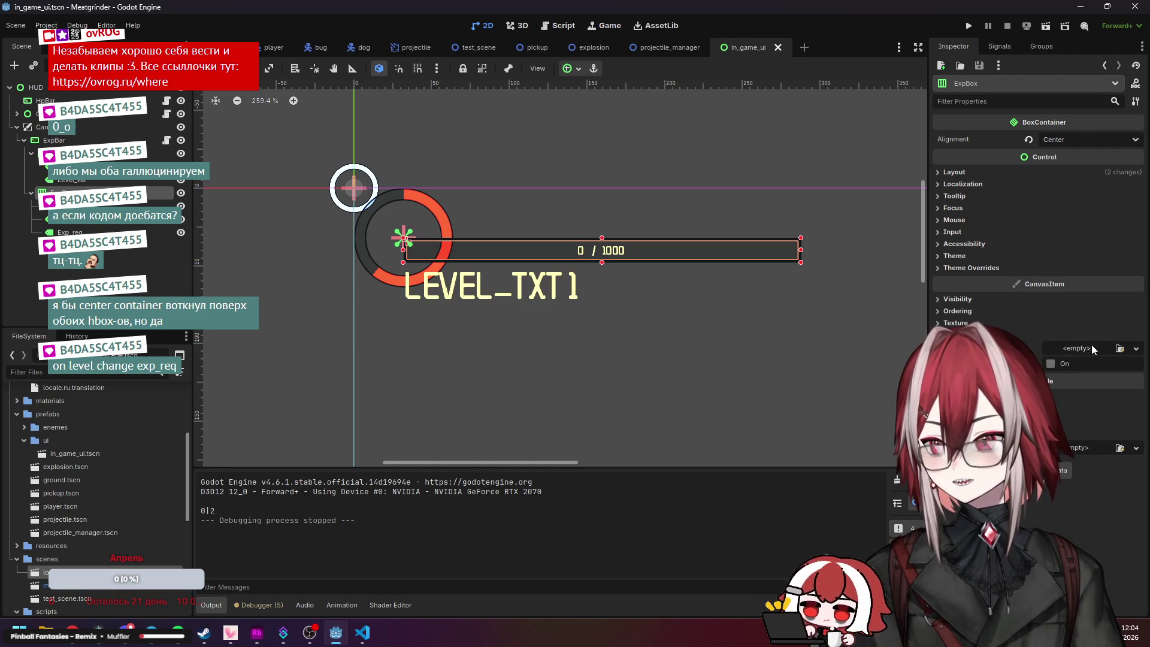
Give ExpBox a new CanvasItemMaterial with Blend Mode set to Subtract
left_click(1135, 349)
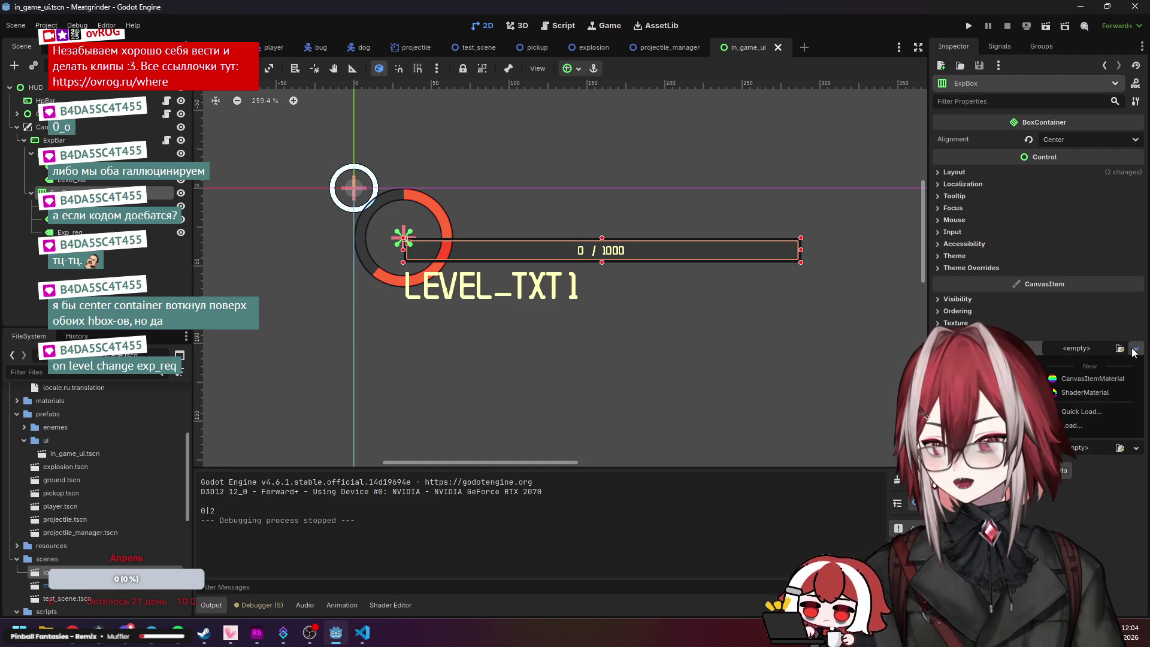
left_click(1092, 378)
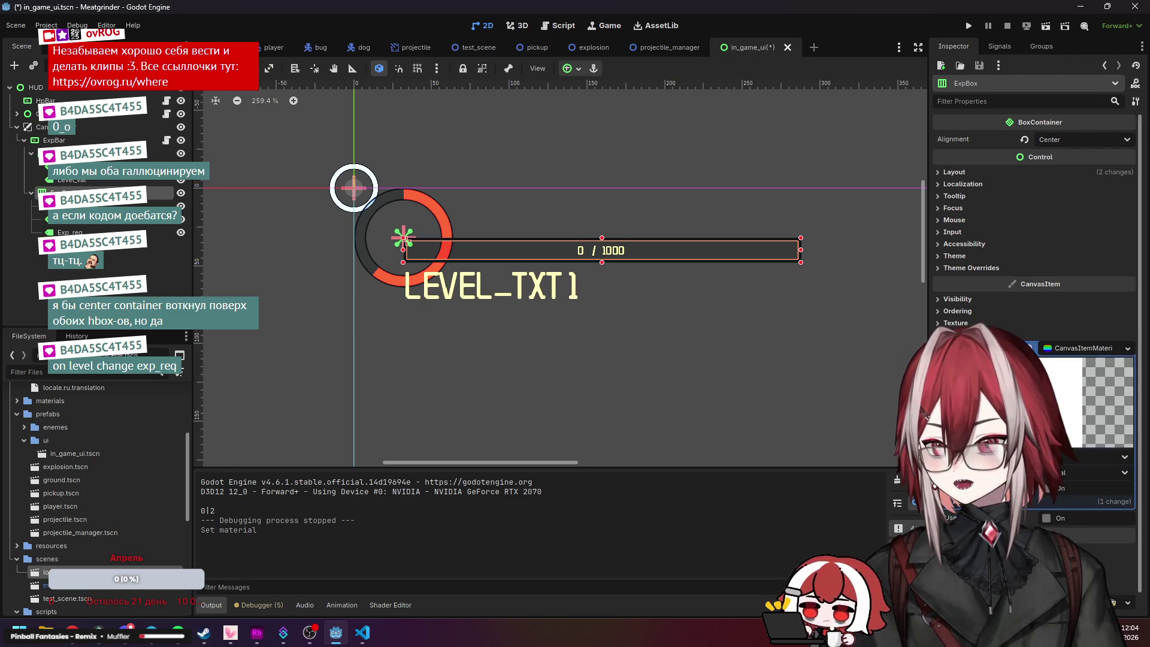
scroll(1096, 360, "down", 1)
left_click(1083, 436)
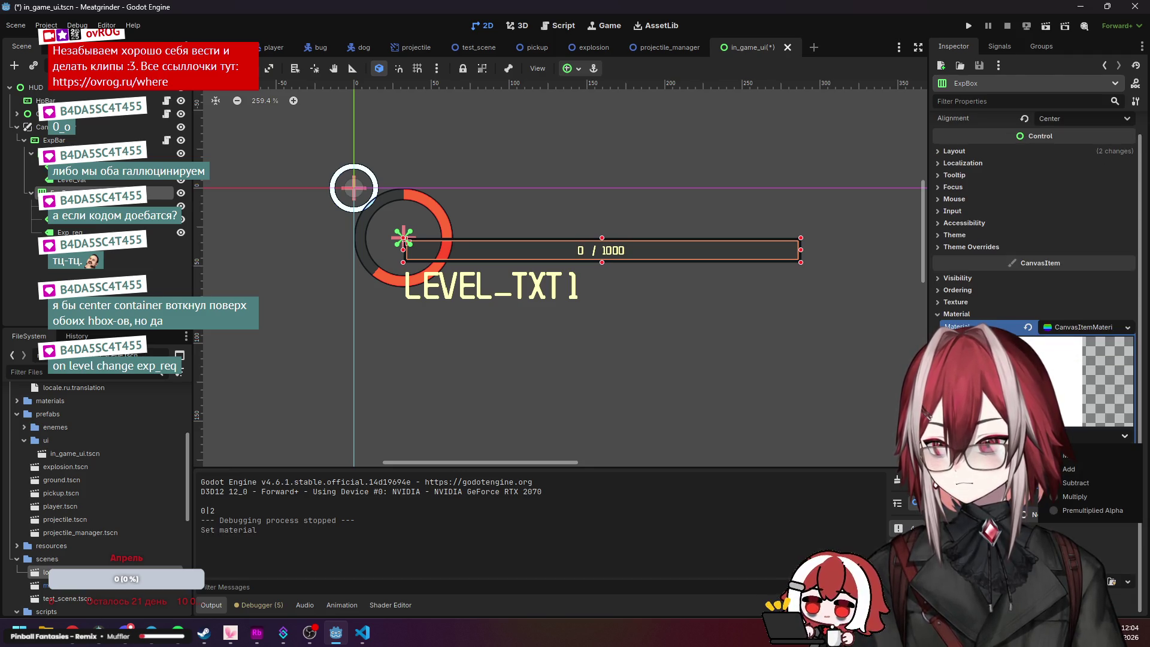
left_click(1089, 485)
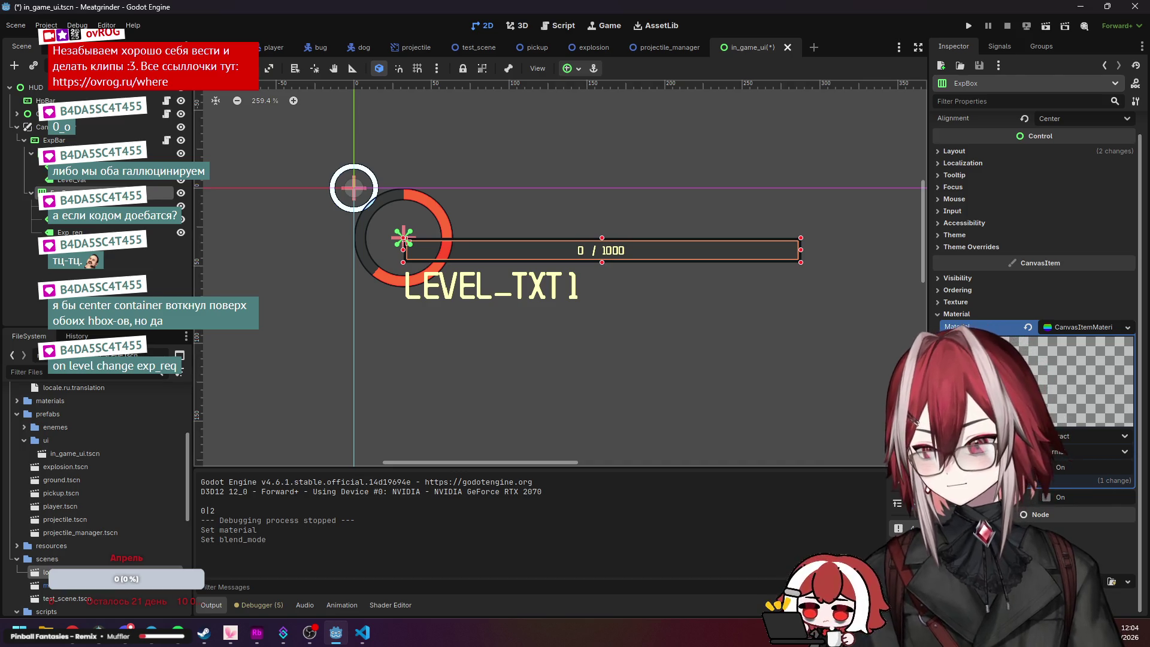
left_click(970, 480)
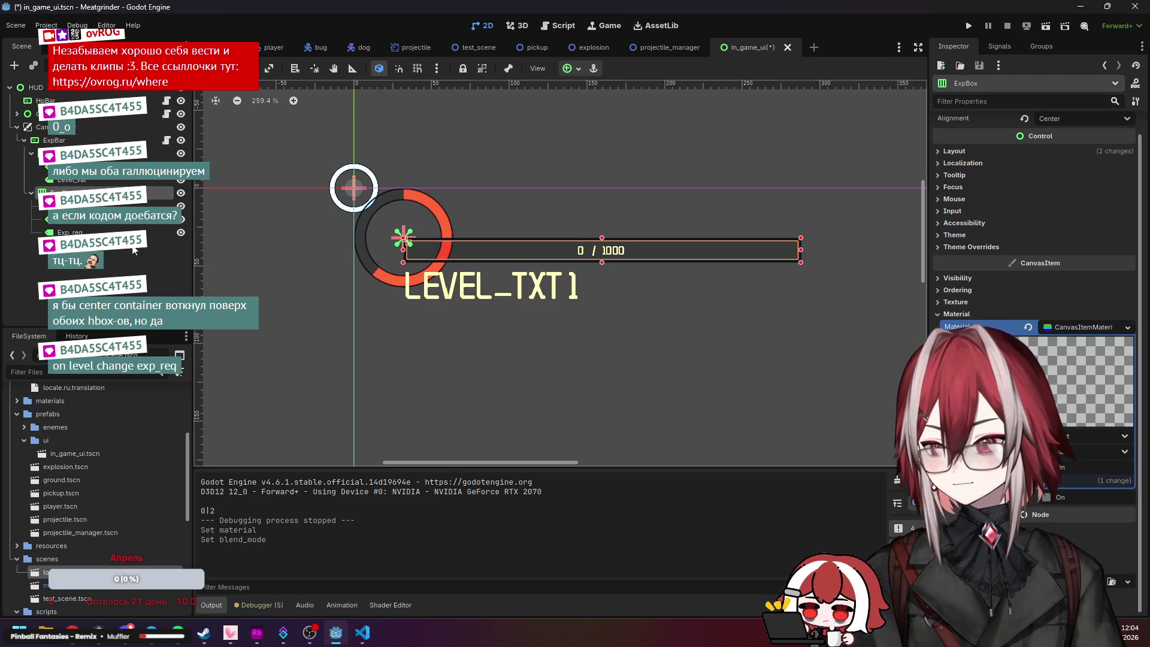
left_click(495, 206)
left_click(602, 250)
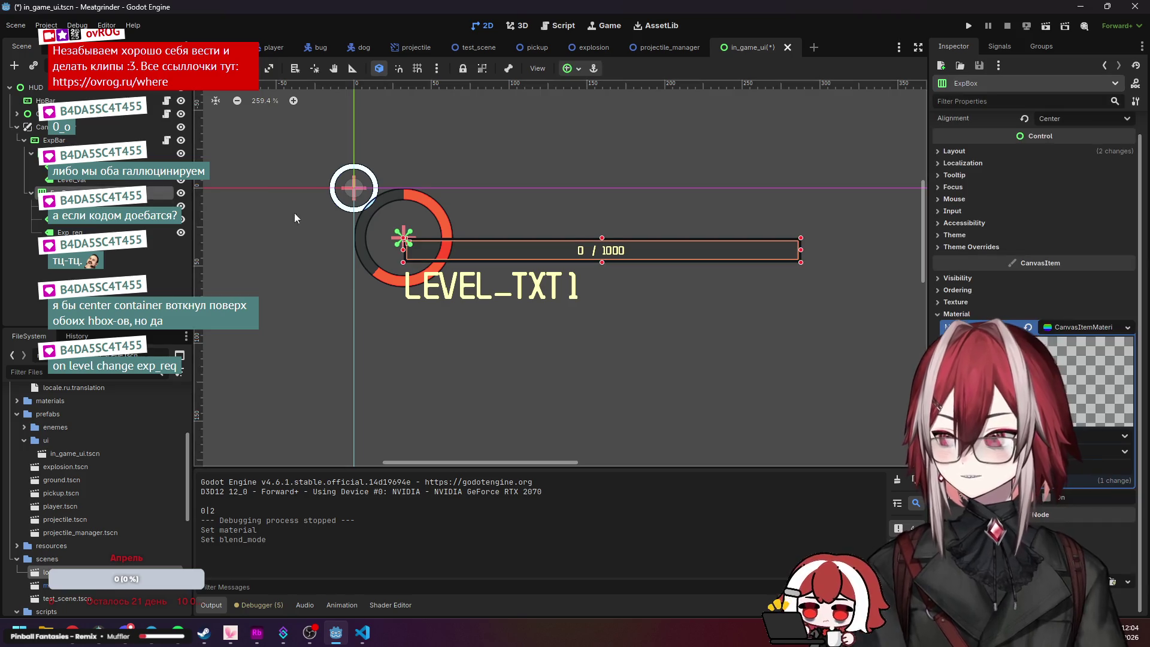
Play-test the Subtract blend in the running game, then reset ExpBox's material to empty
left_click(974, 27)
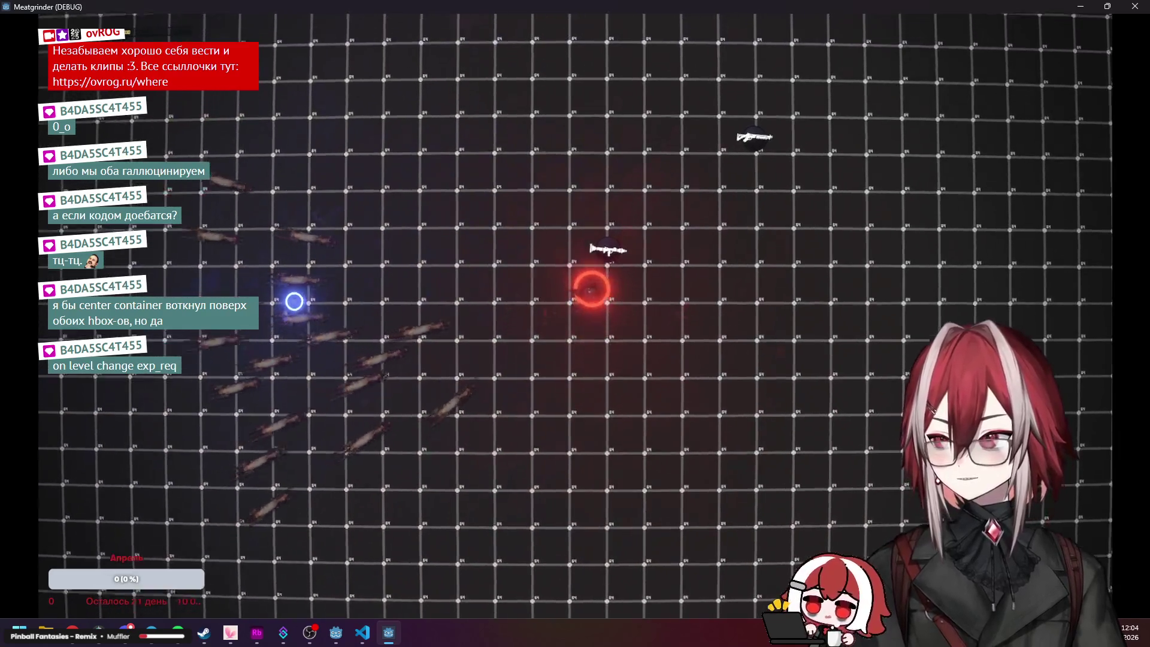
left_click(291, 353)
left_click(354, 380)
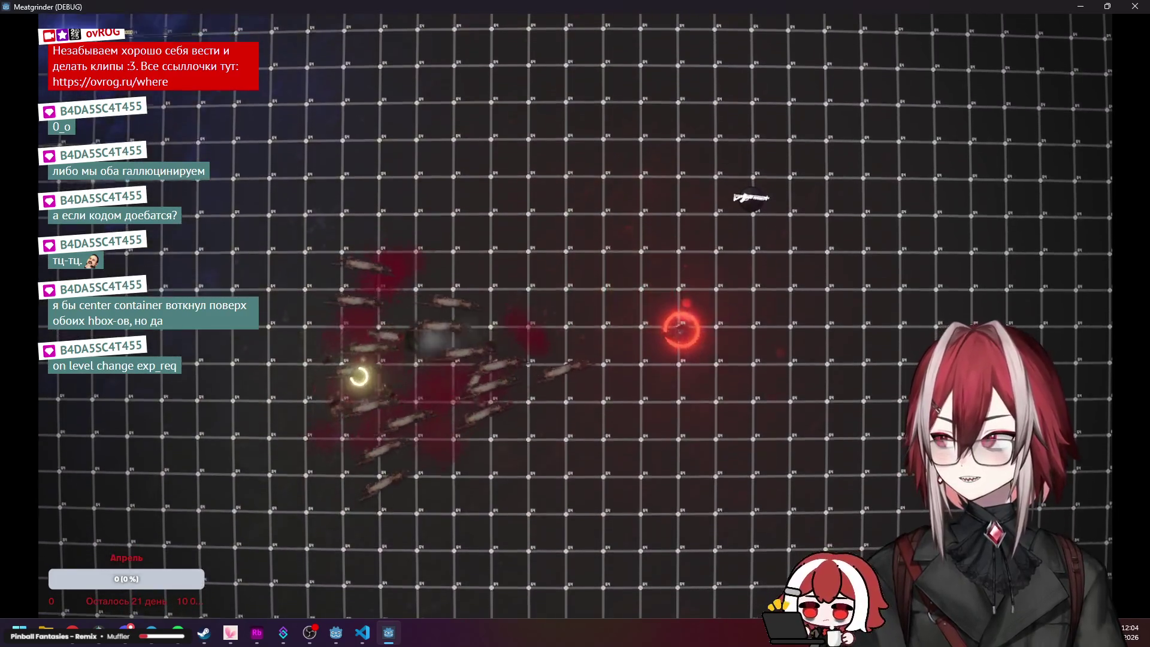
key("s")
key("a")
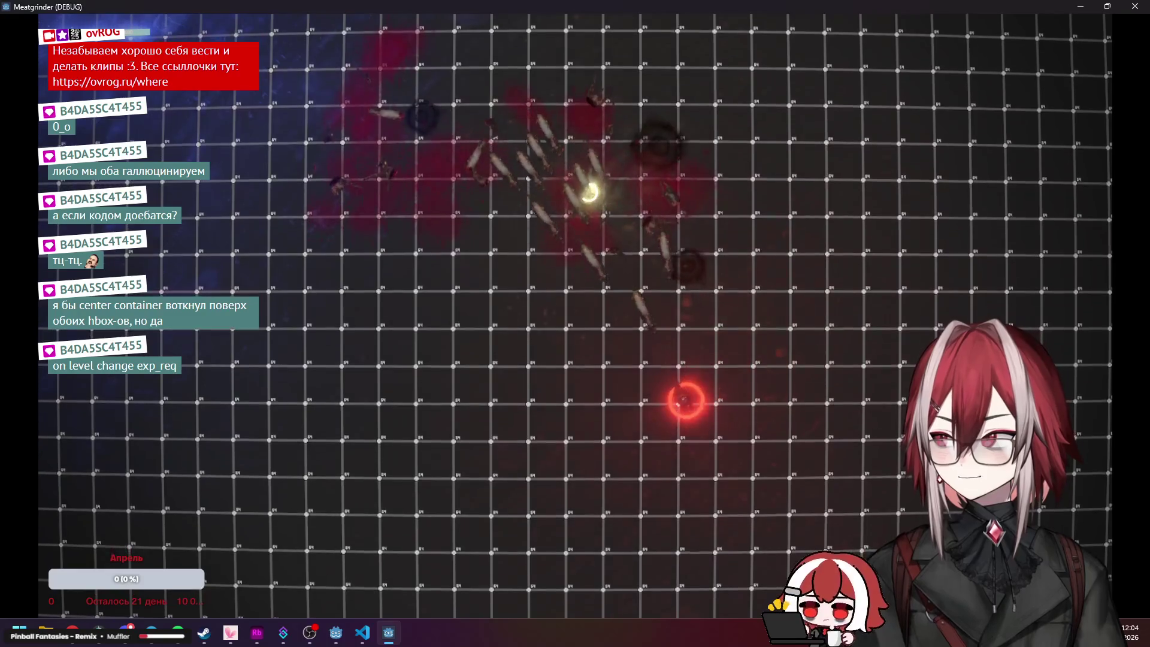
left_click(1129, 12)
left_click(1027, 327)
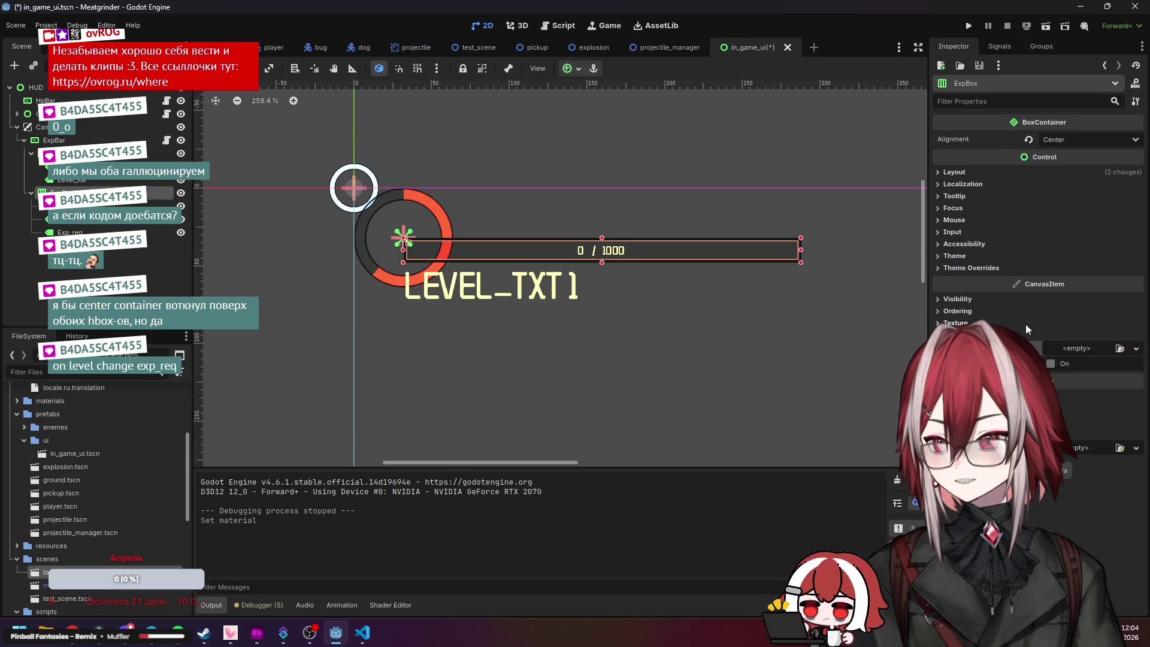
Give the Exp_req '1000' label a new CanvasItemMaterial with a different blend mode
left_click(84, 228)
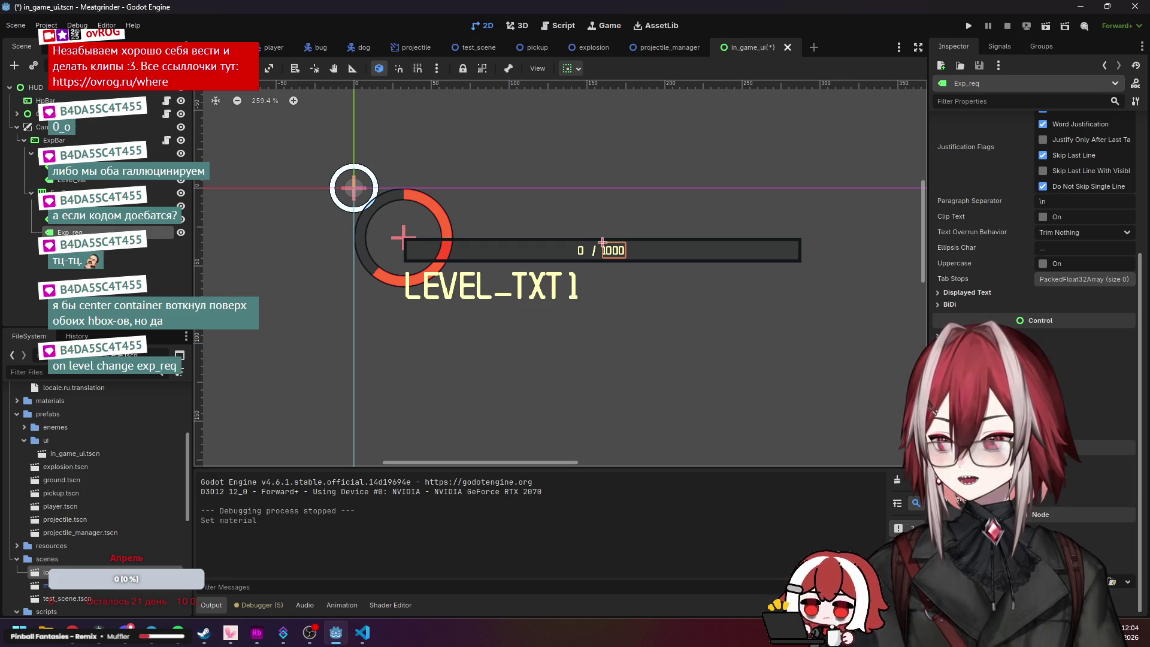
scroll(1030, 239, "down", 1)
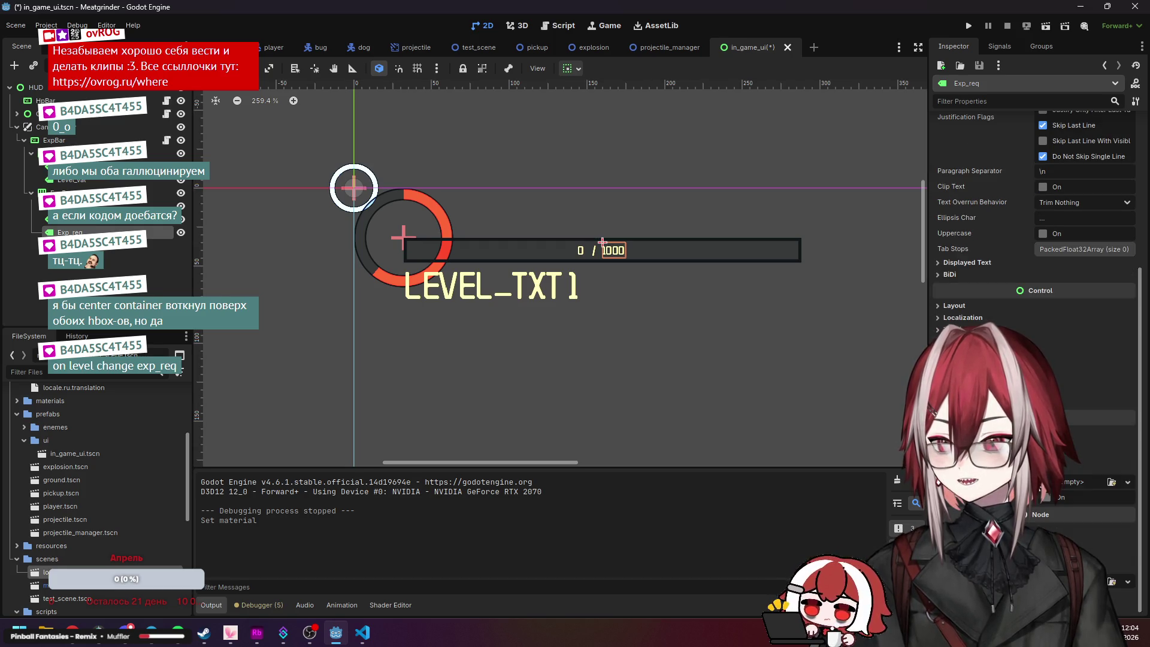
left_click(1126, 482)
left_click(1090, 512)
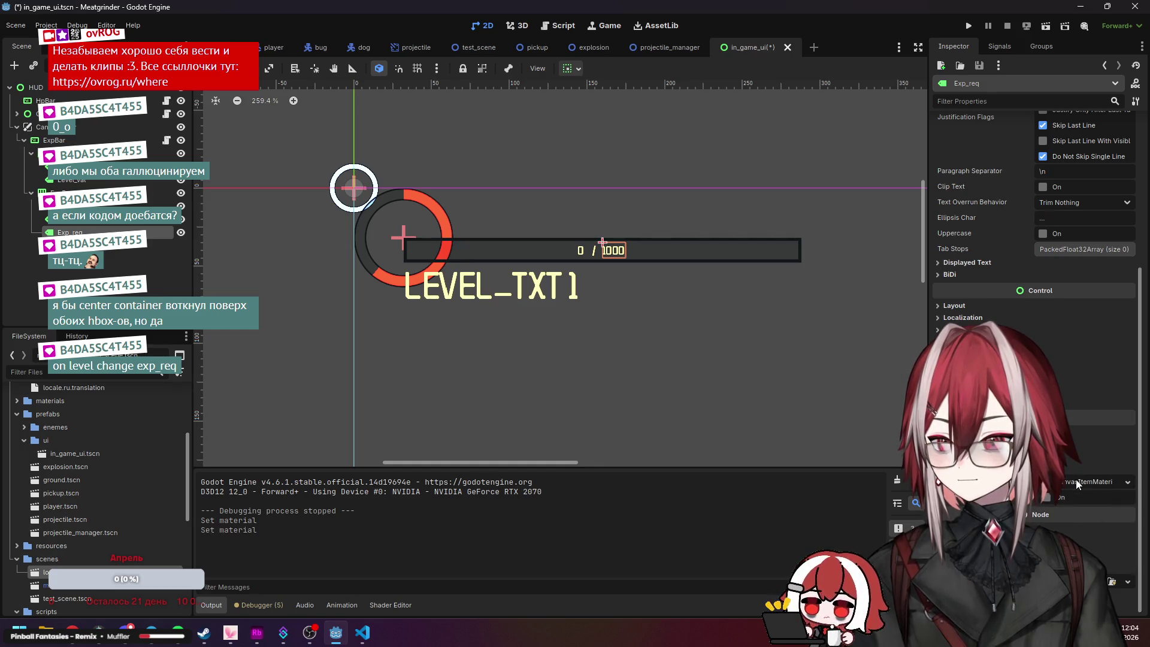
left_click(1076, 479)
left_click(1067, 483)
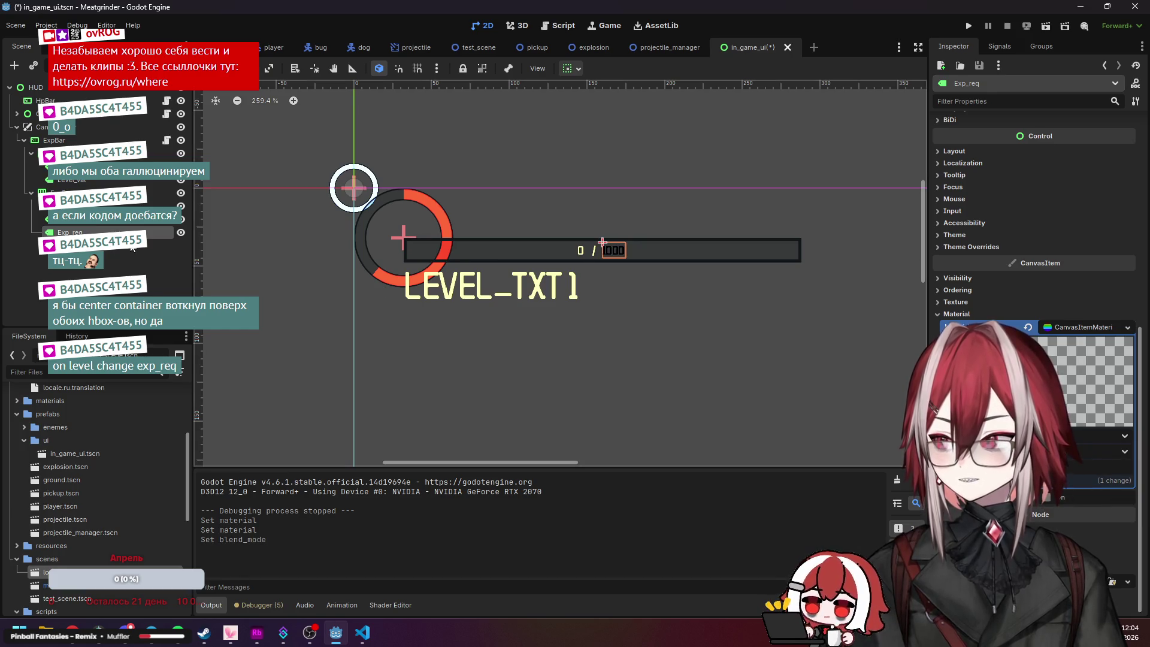
left_click(862, 171)
Play the game briefly to check the 1000 label's blend, then close it
left_click(968, 27)
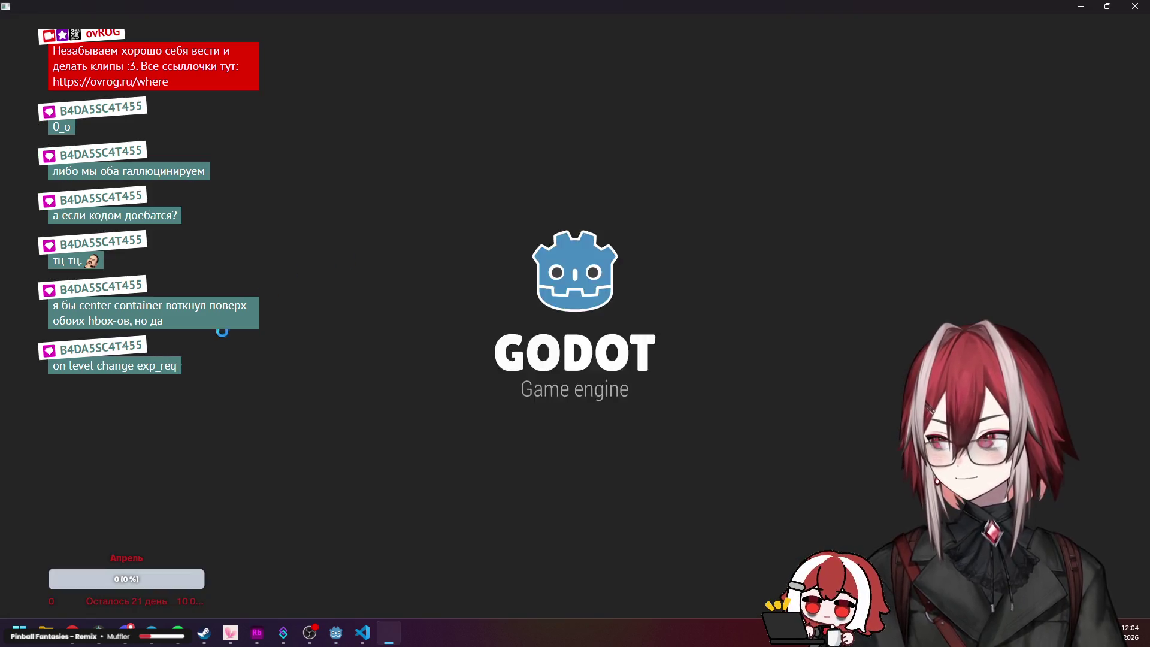
key("d")
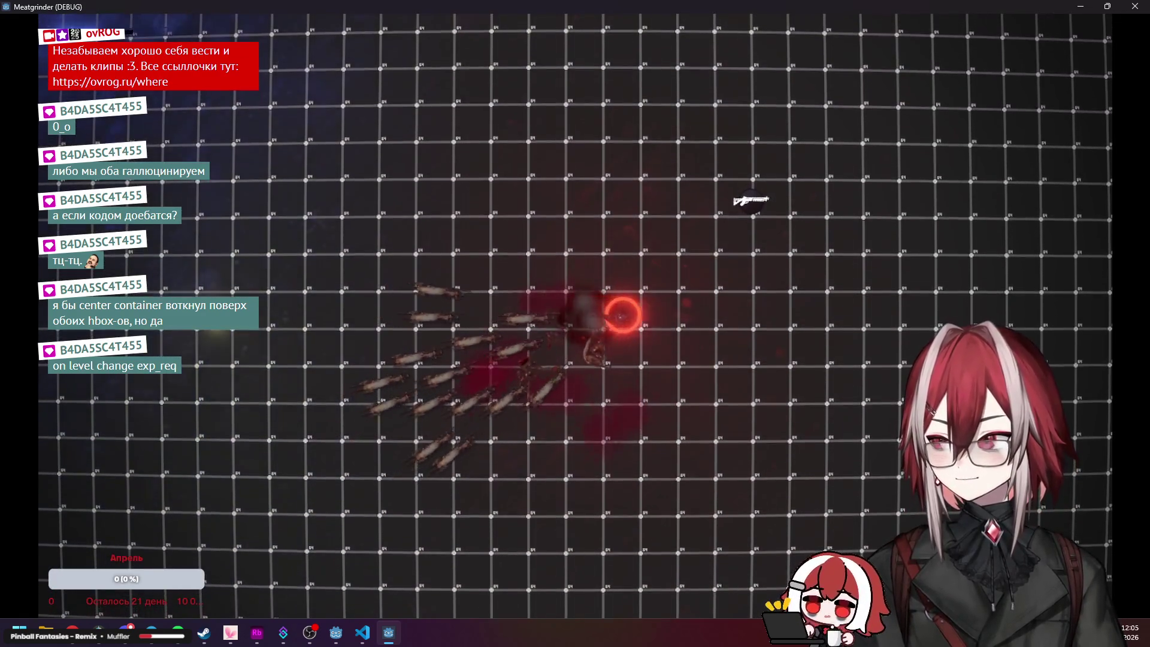
key("d")
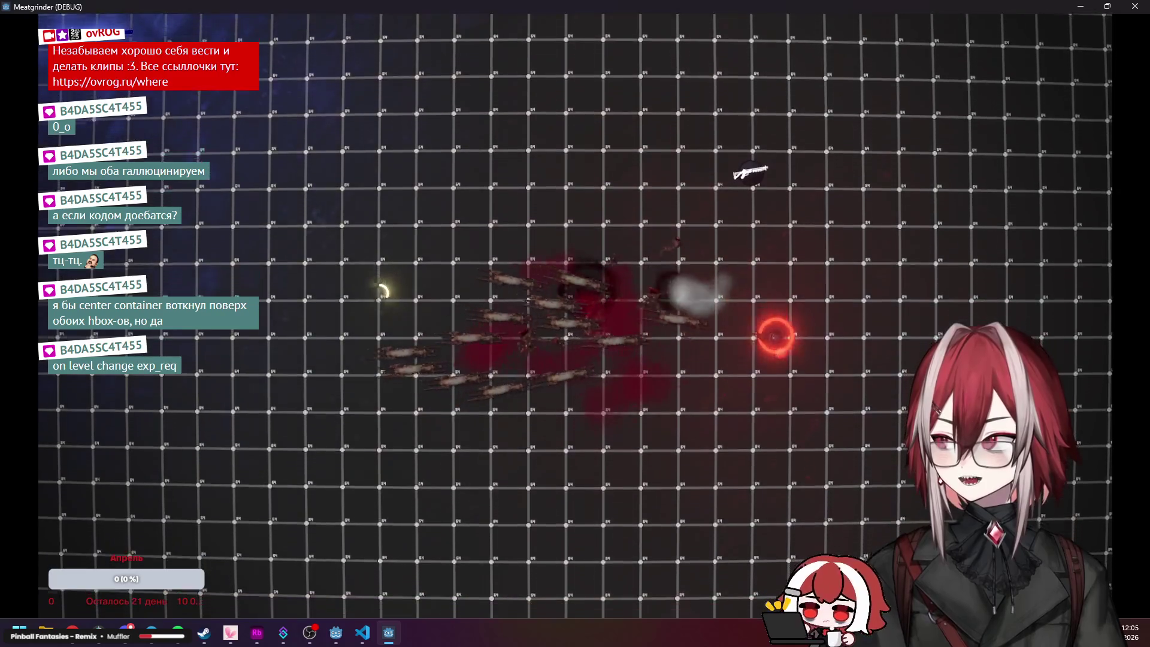
key("s")
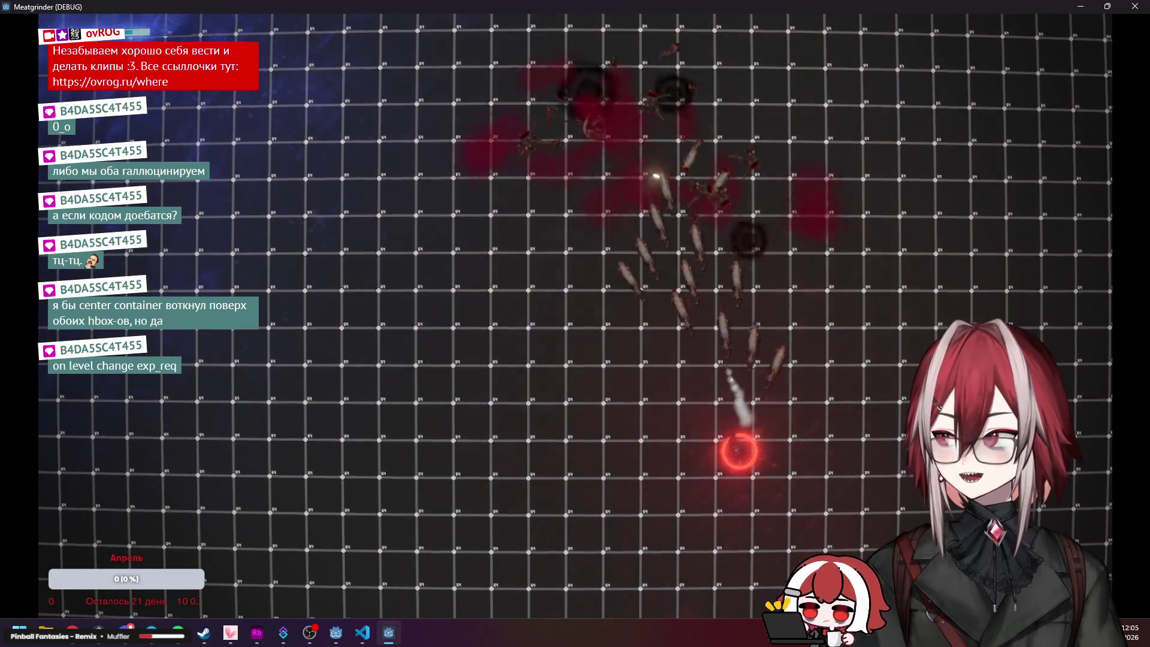
key("a")
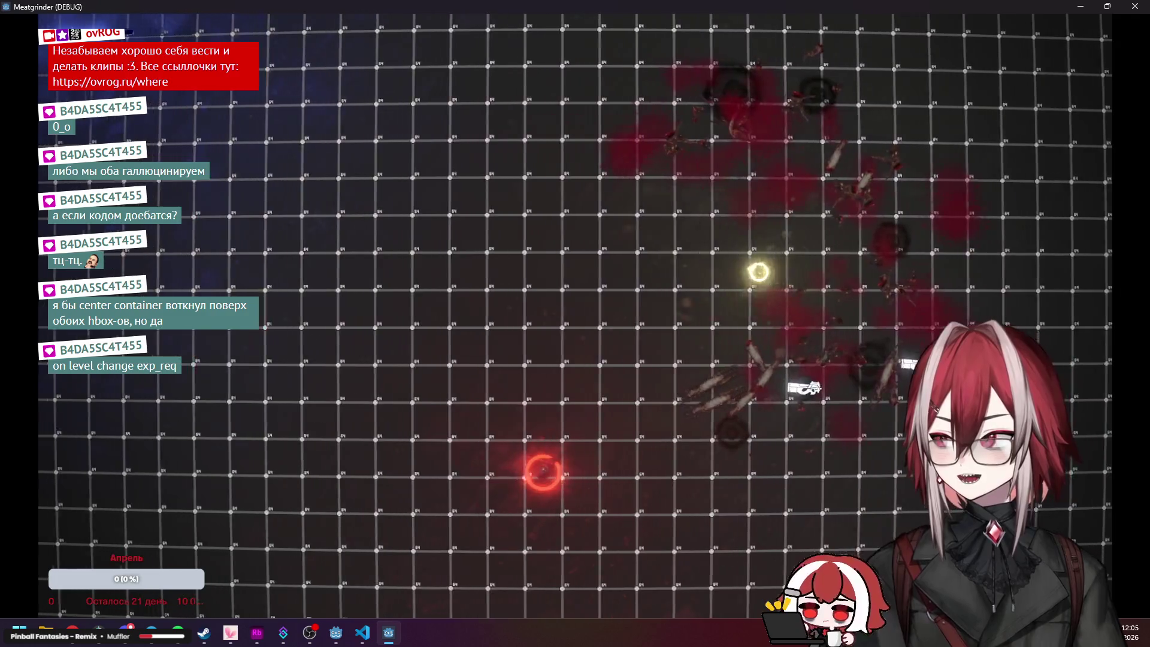
key("a")
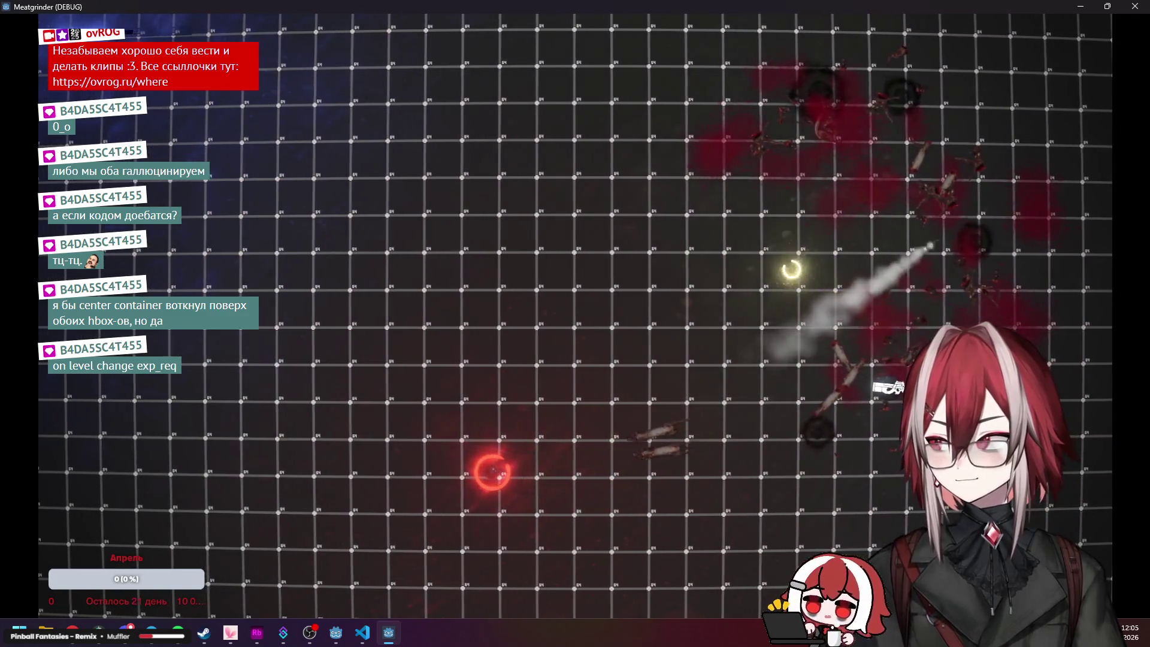
key("w")
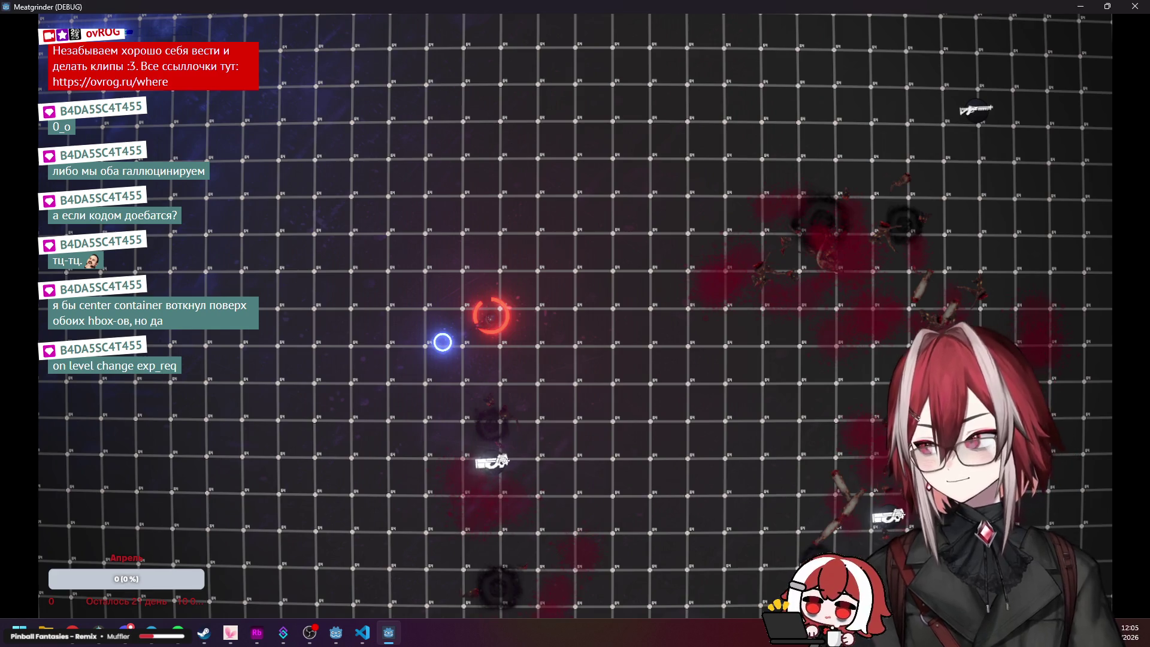
left_click(1129, 9)
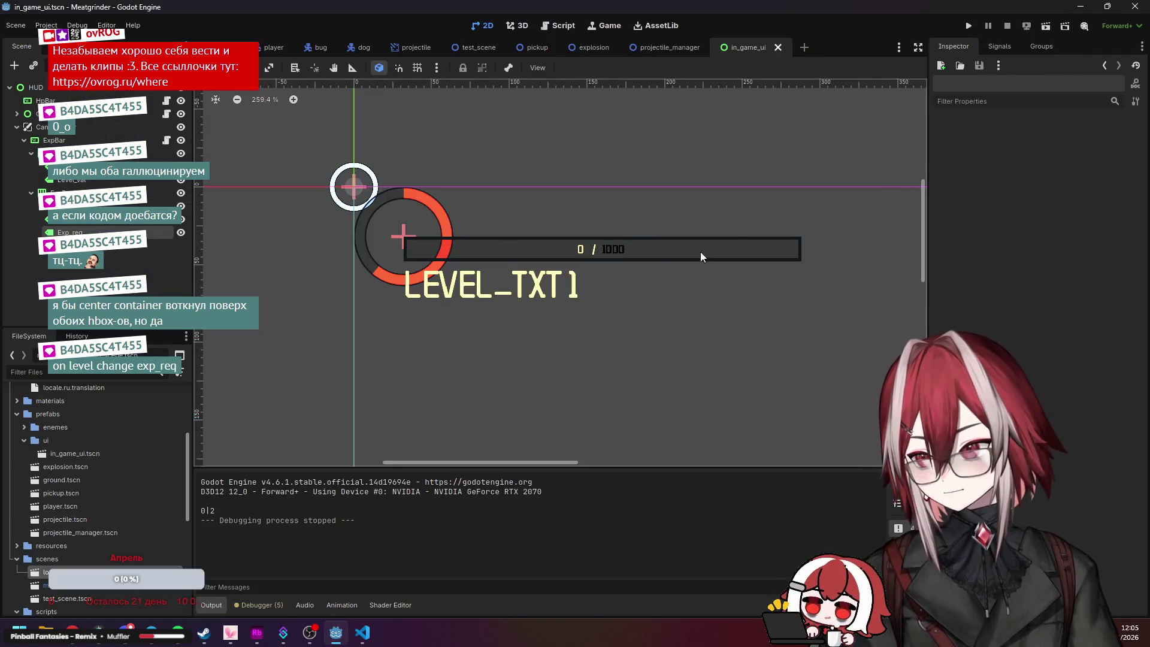
Remove the custom material from the 1000 label
left_click(603, 244)
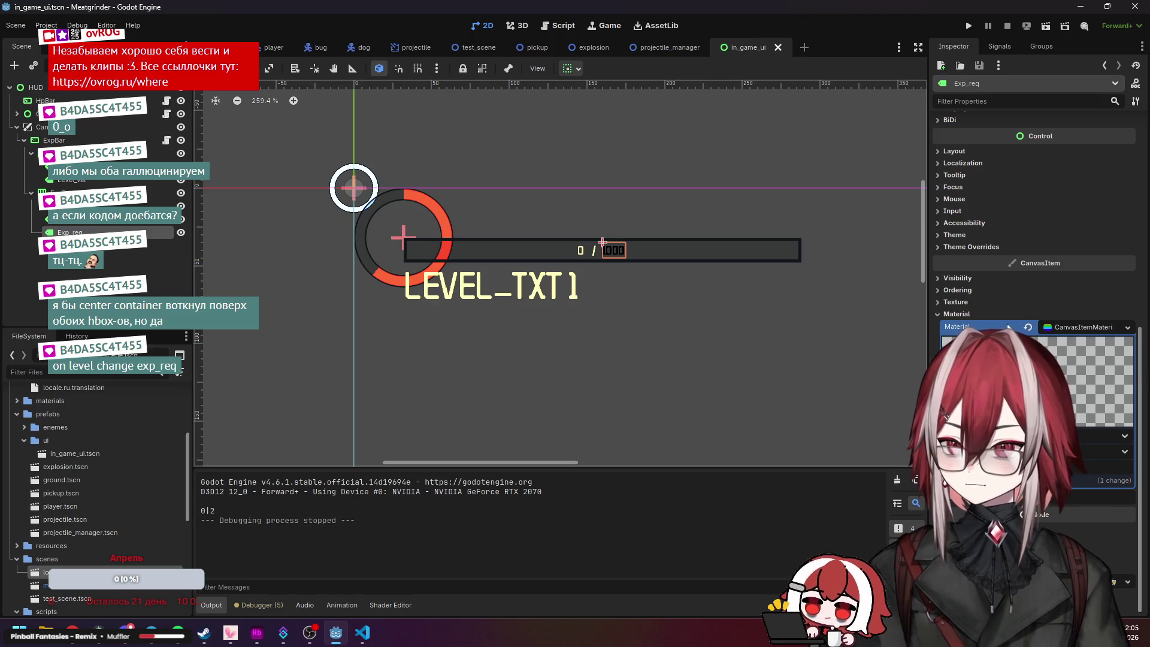
left_click(1027, 327)
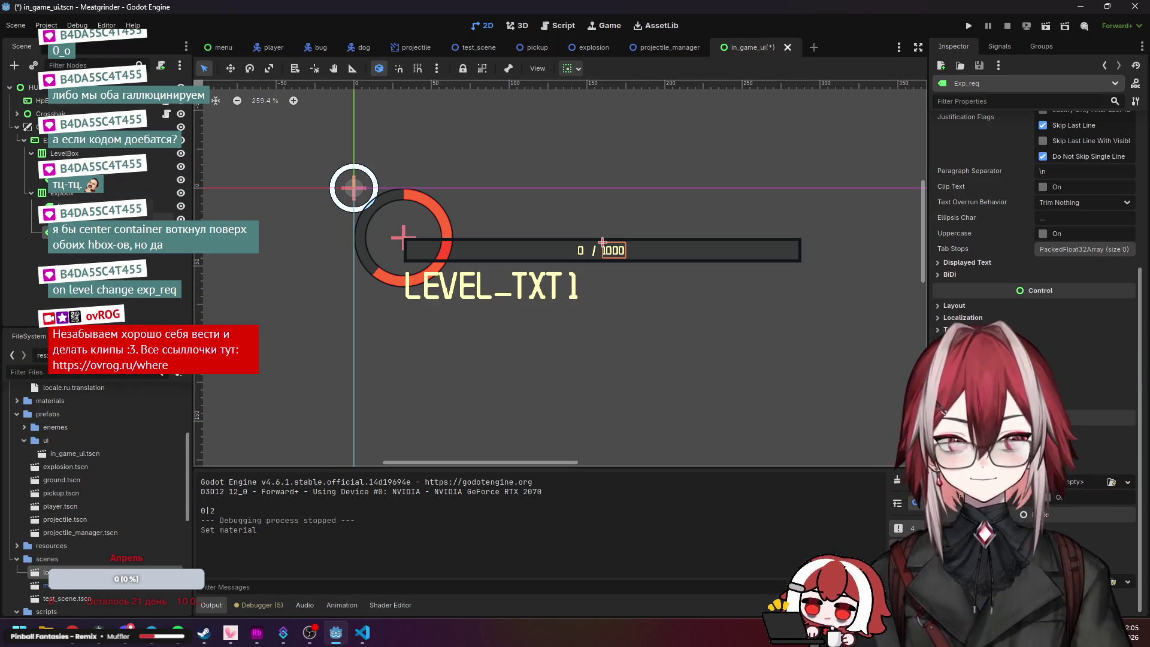
left_click(403, 237)
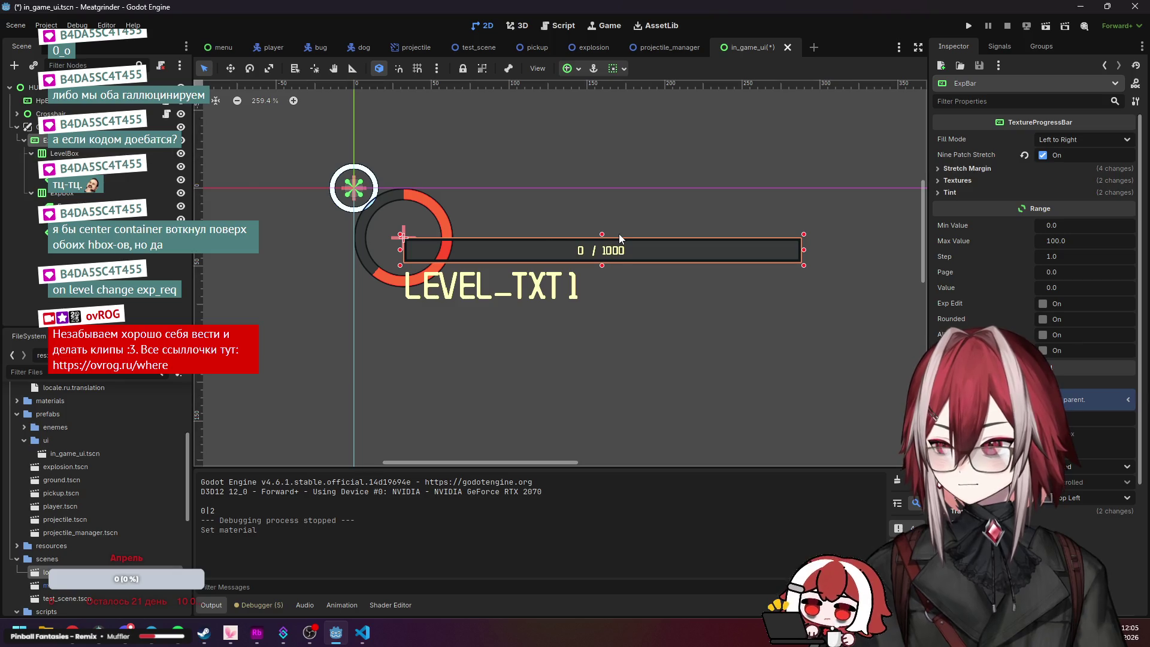
scroll(619, 233, "down", 1)
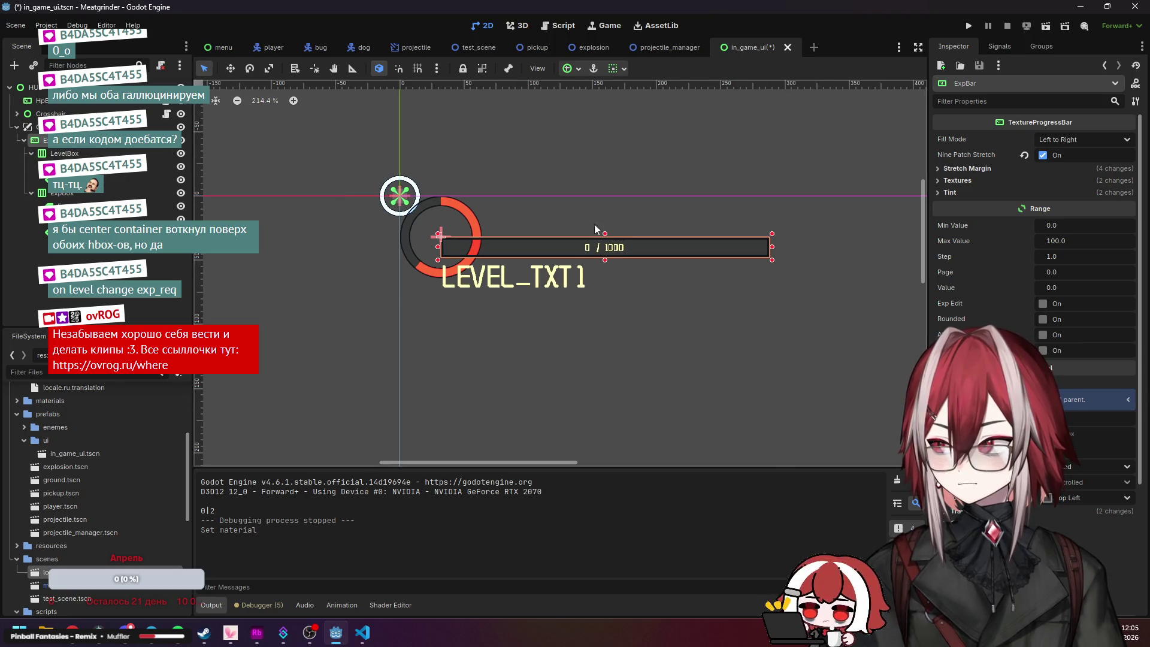
left_click(786, 265)
Add a VBoxContainer as a child of the CanvasLayer node
left_click(43, 128)
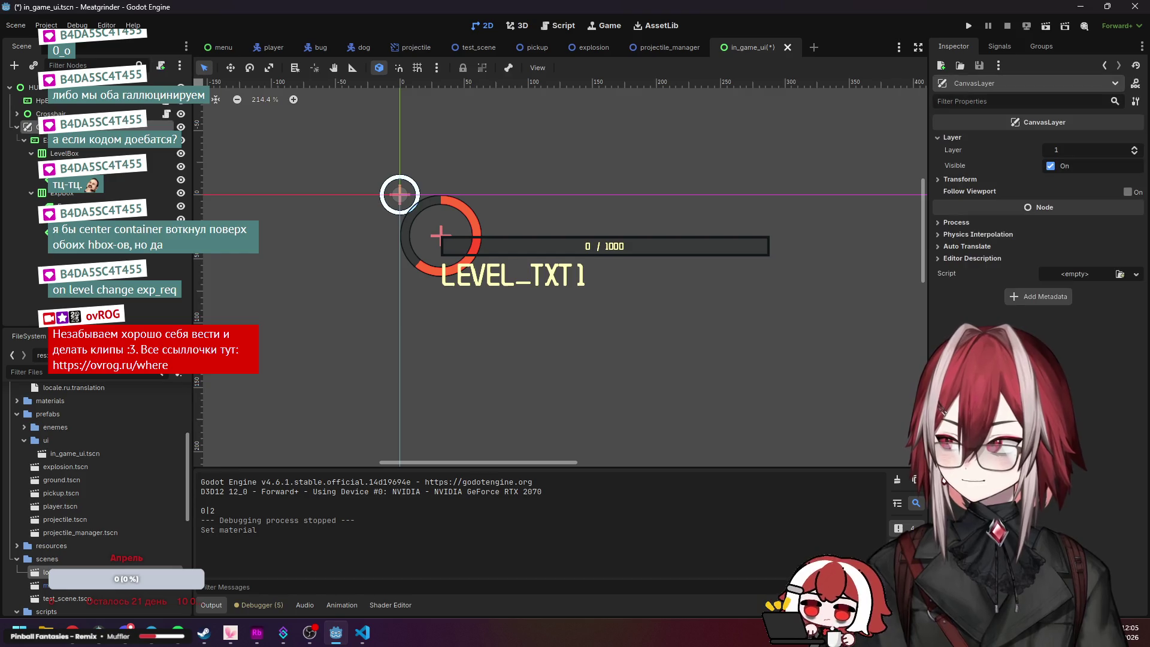
key("ctrl+a")
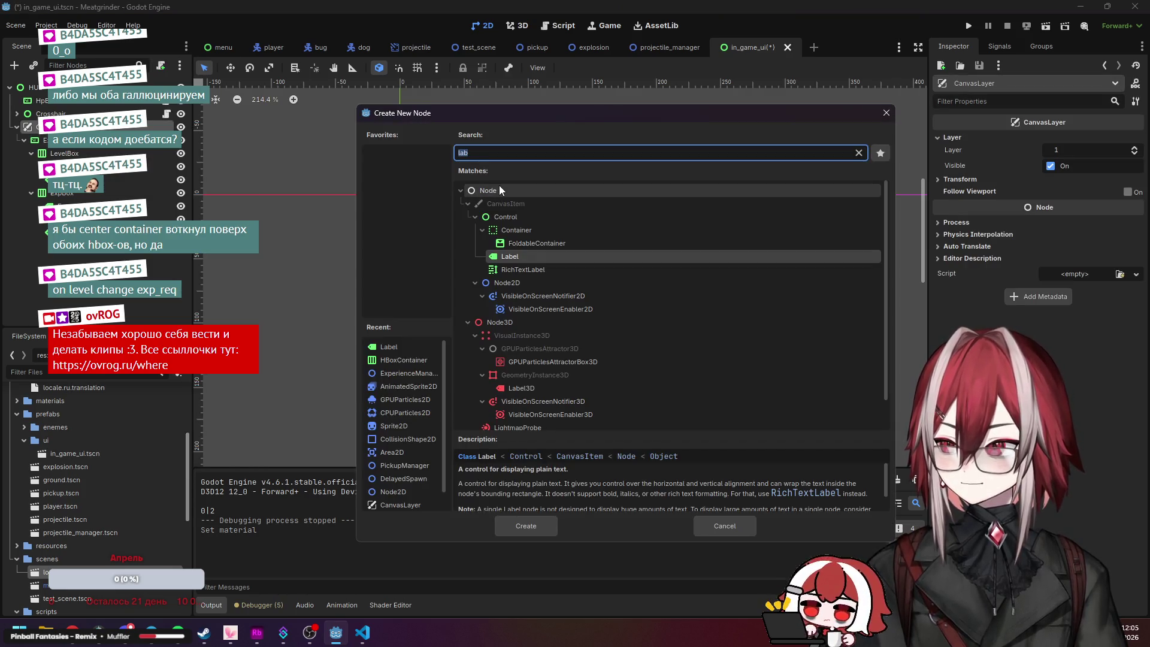
type("vbox")
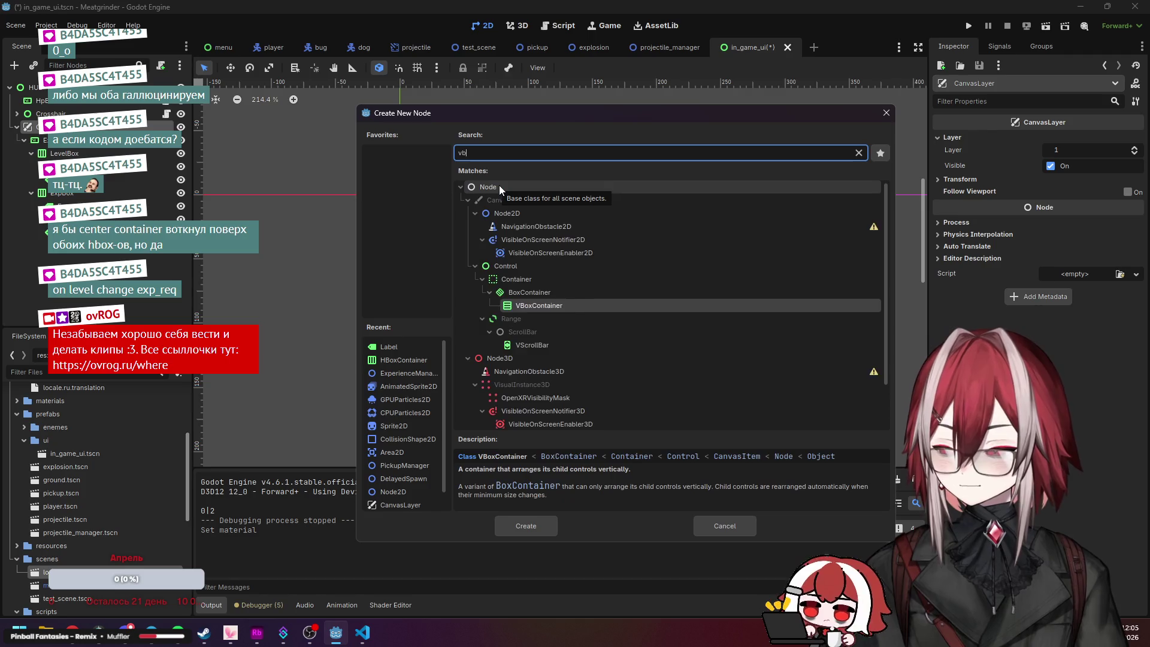
double_click(570, 257)
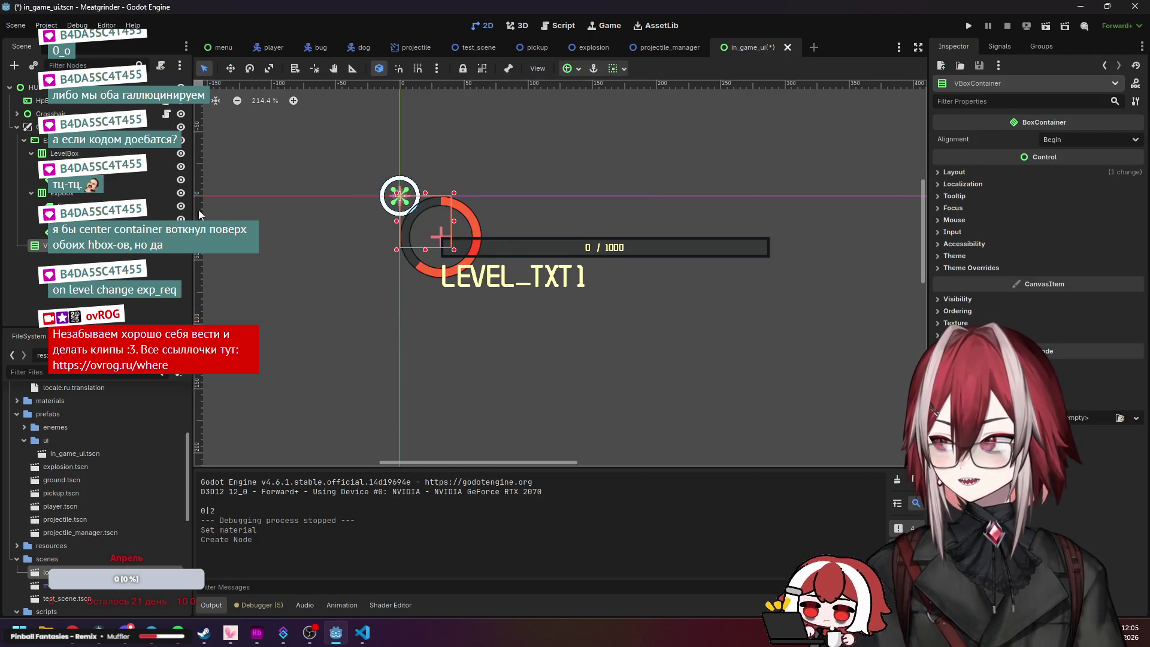
left_click_drag(51, 245, 79, 152)
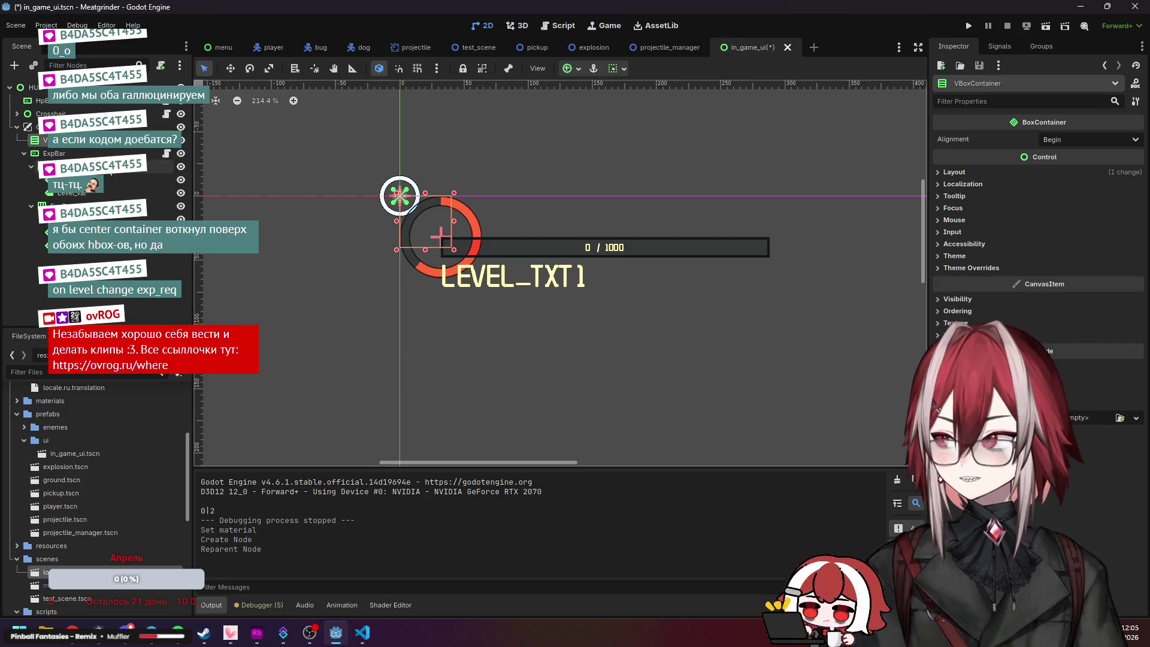
Align the VBoxContainer's corner with the bar's start, undoing an accidental Crosshair move
scroll(446, 249, "up", 5)
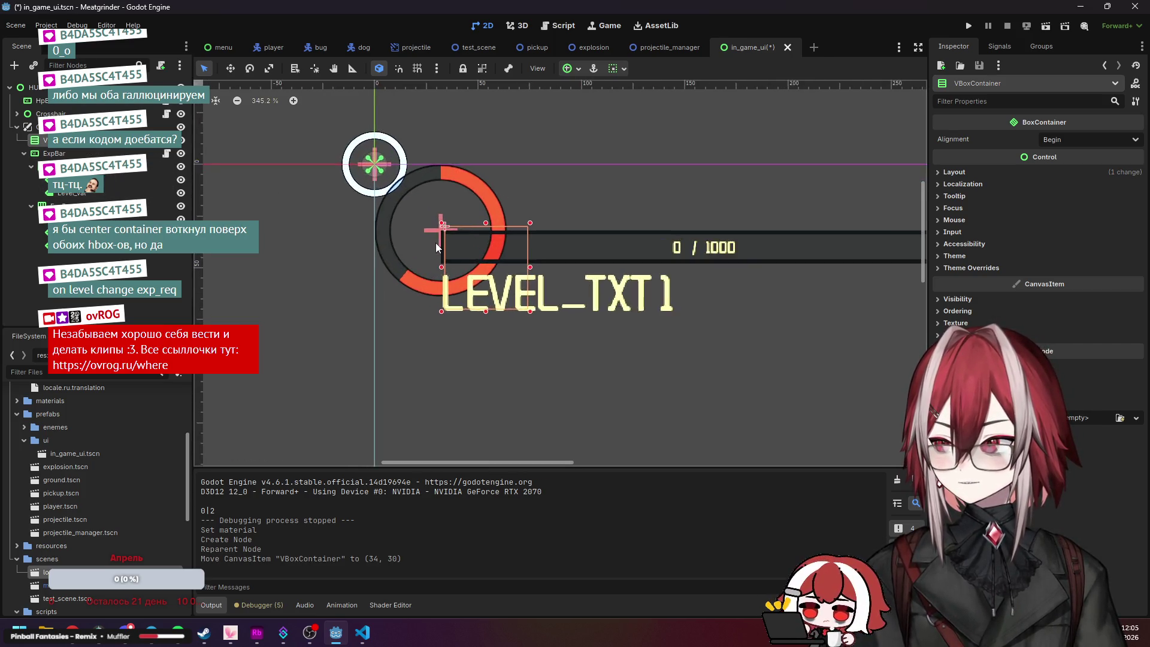
left_click_drag(461, 211, 457, 223)
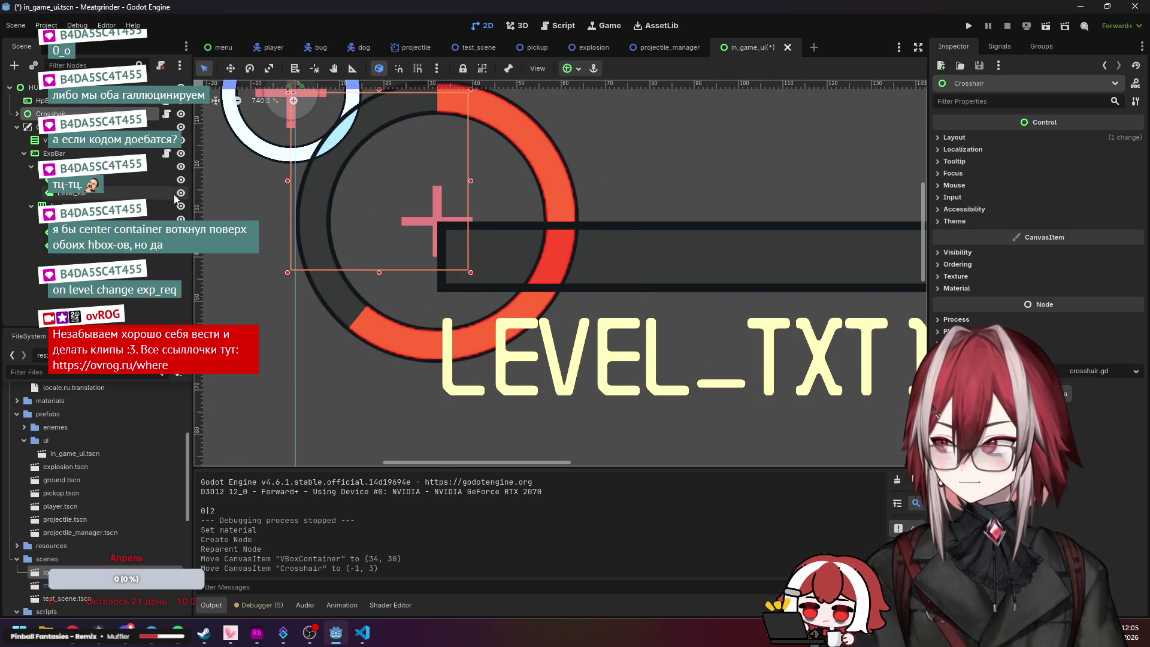
key("ctrl+z")
left_click(447, 216)
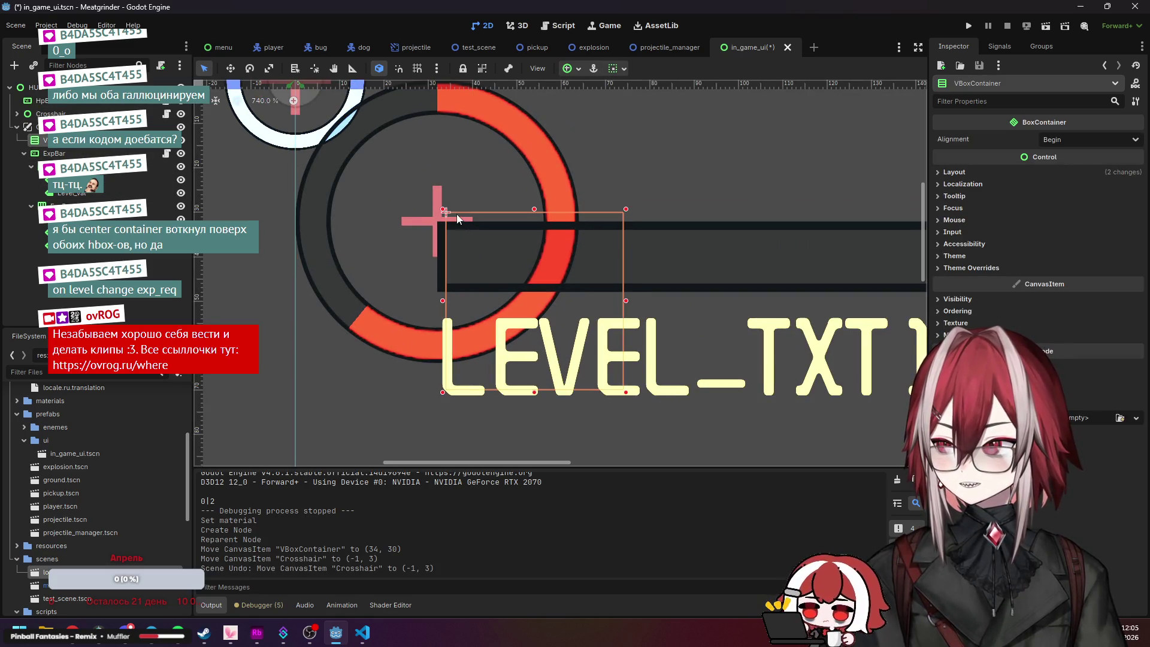
left_click_drag(433, 220, 437, 221)
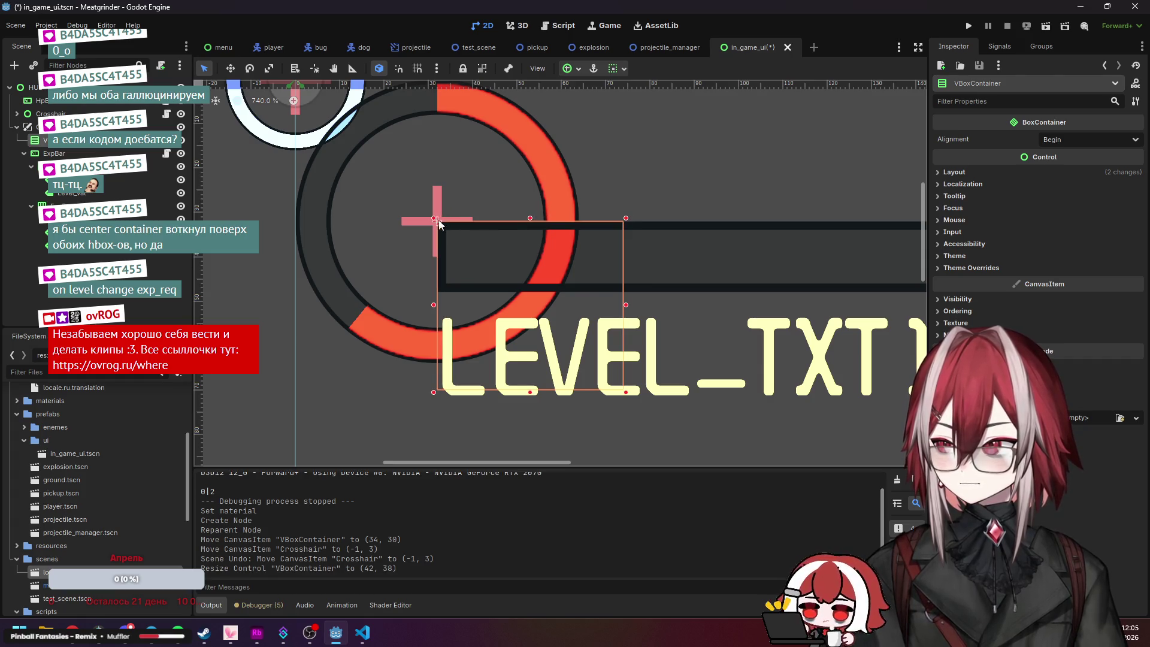
scroll(519, 249, "down", 4)
Stretch the VBoxContainer over the exp bar and LEVEL_TXT1, then move ExpBar inside it
left_click_drag(563, 306, 910, 308)
scroll(718, 317, "right", 5)
scroll(567, 308, "up", 6)
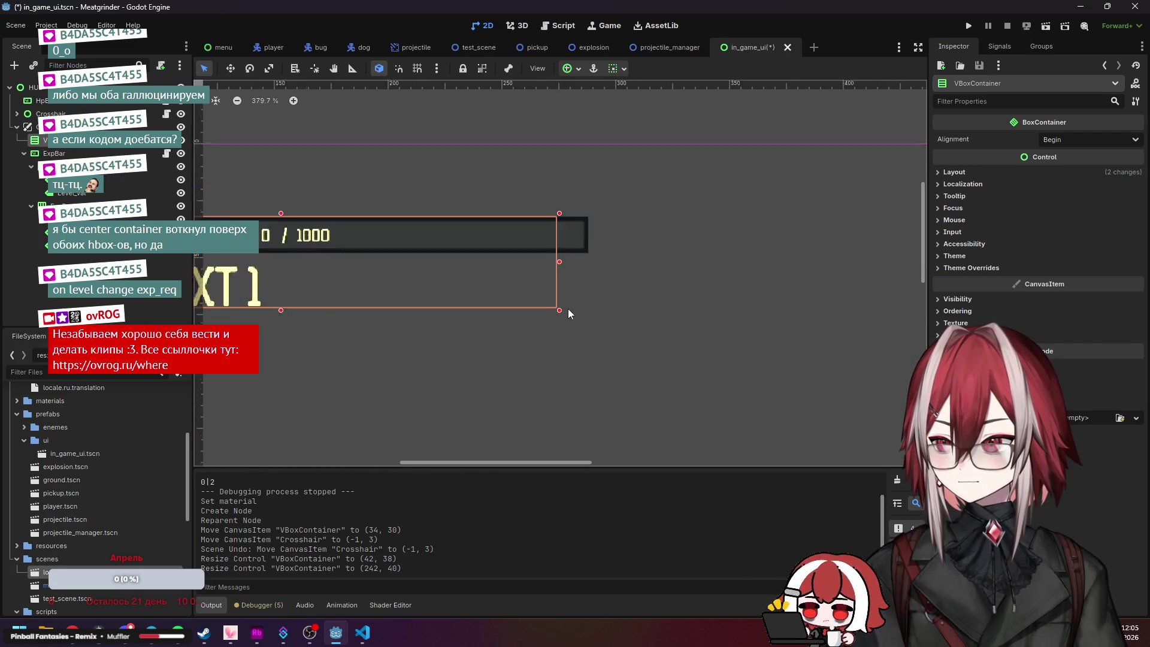
mouse_move(547, 310)
left_mouse_down()
mouse_move(654, 315)
mouse_move(638, 317)
left_mouse_up()
scroll(606, 314, "down", 5)
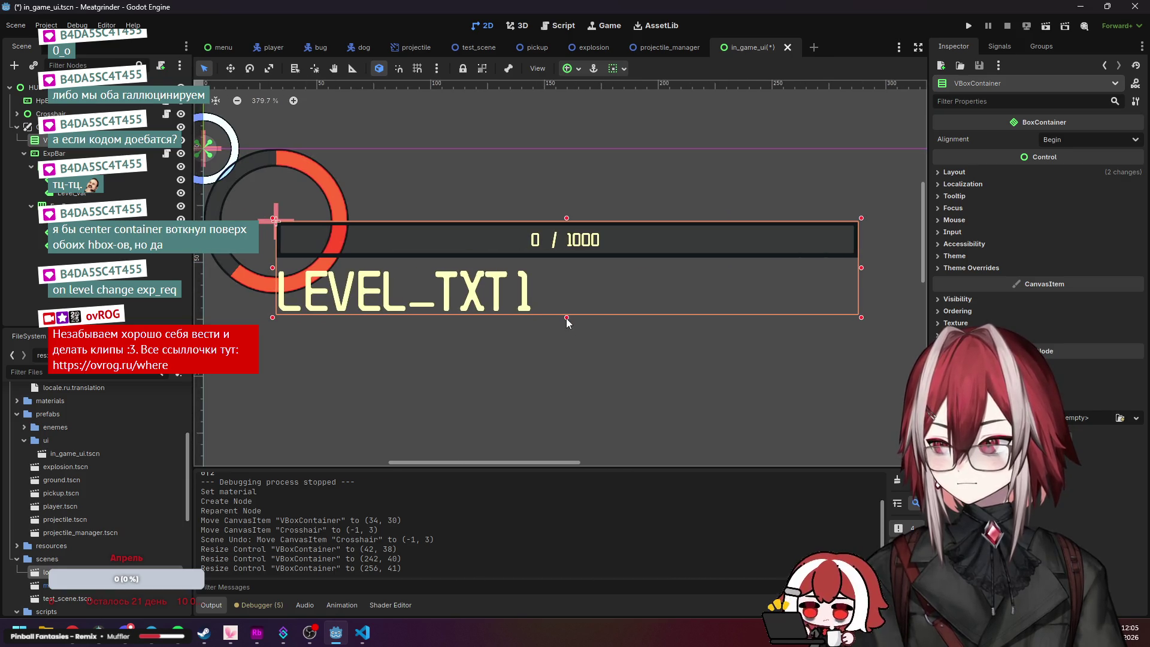
left_click_drag(564, 321, 565, 324)
left_click(41, 154)
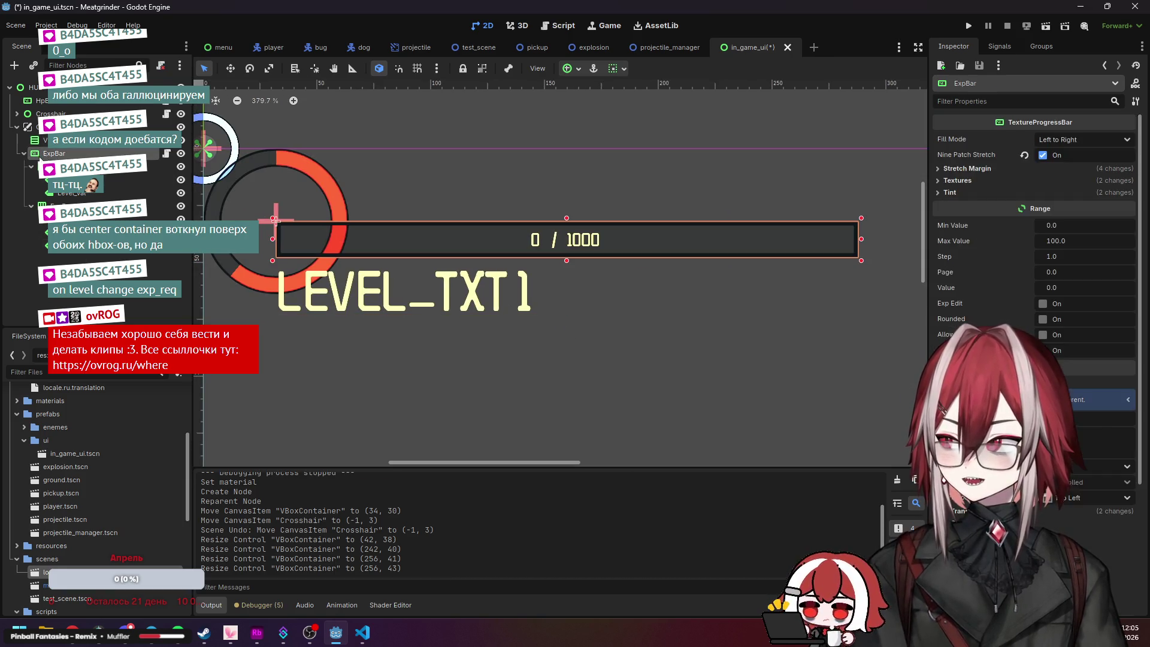
left_click_drag(87, 144, 72, 142)
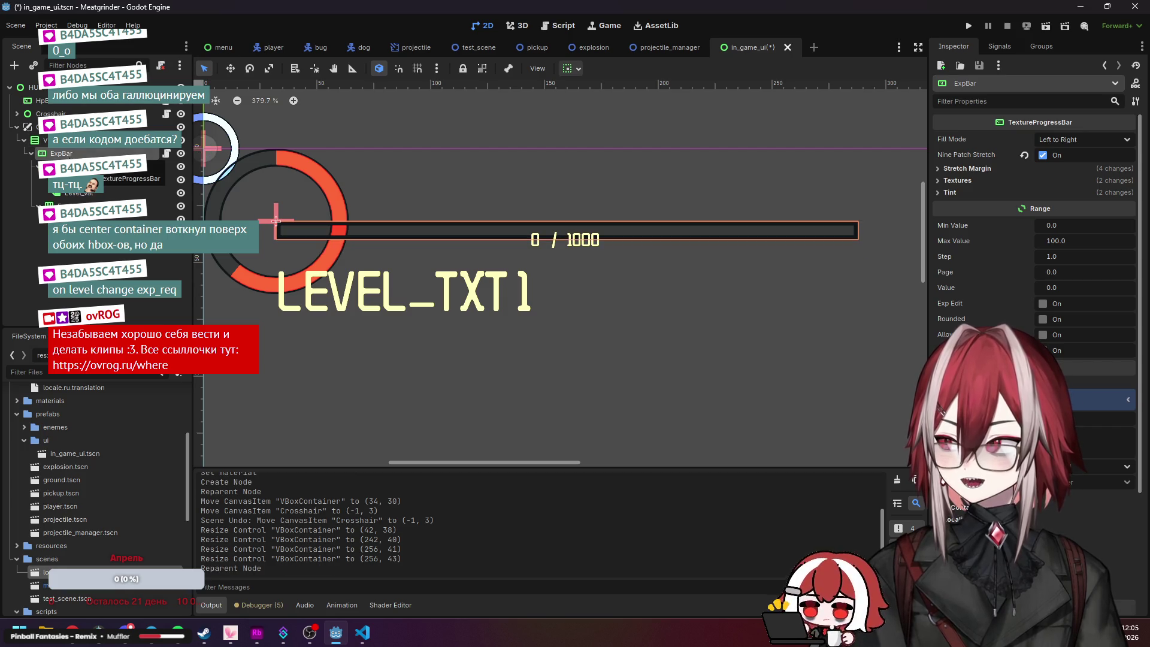
Undo the ExpBar reparent and the VBoxContainer so ExpBar returns to its old parent
left_click(31, 154)
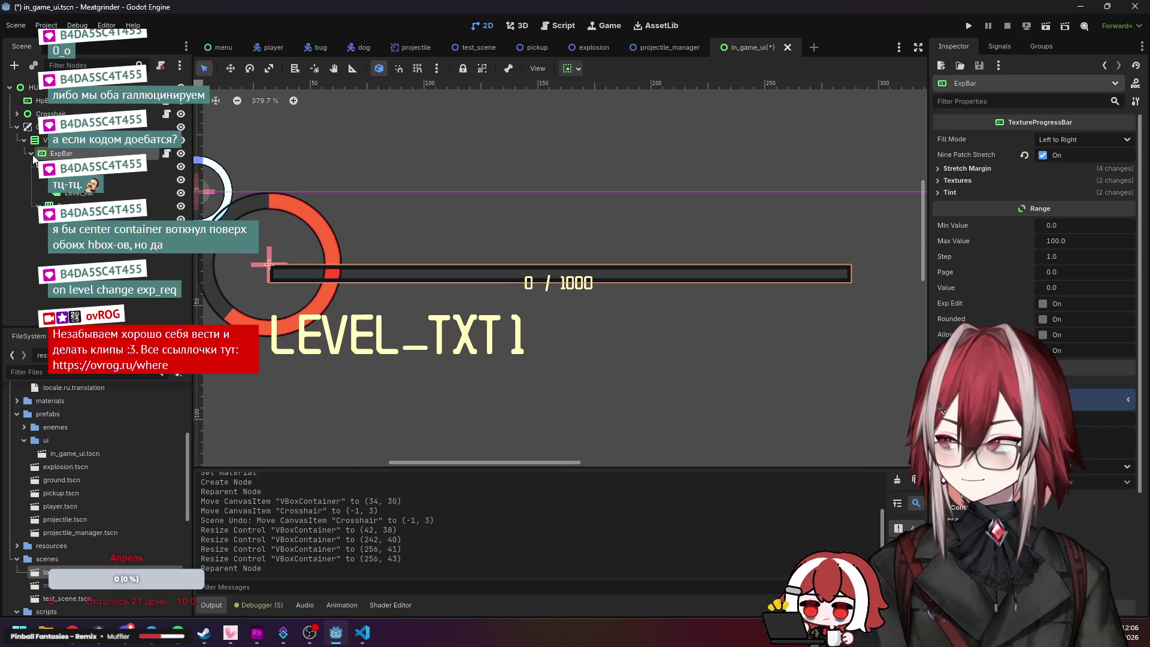
left_click(60, 167)
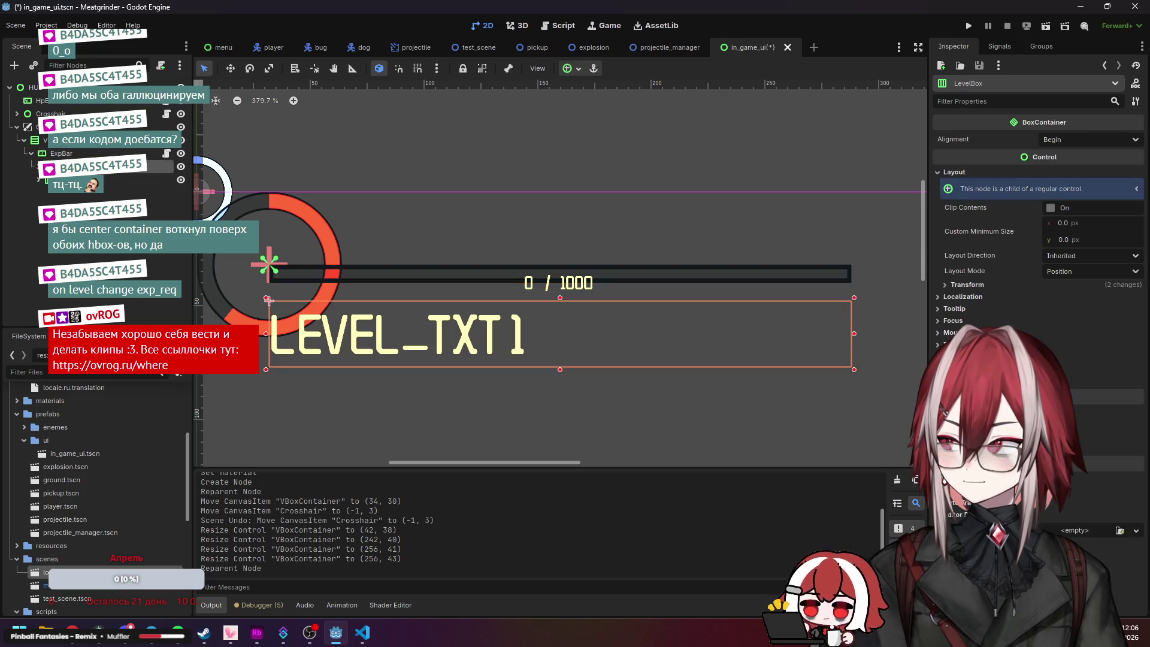
left_click(59, 154)
key("ctrl+z")
key("ctrl+z")
key("ctrl+z")
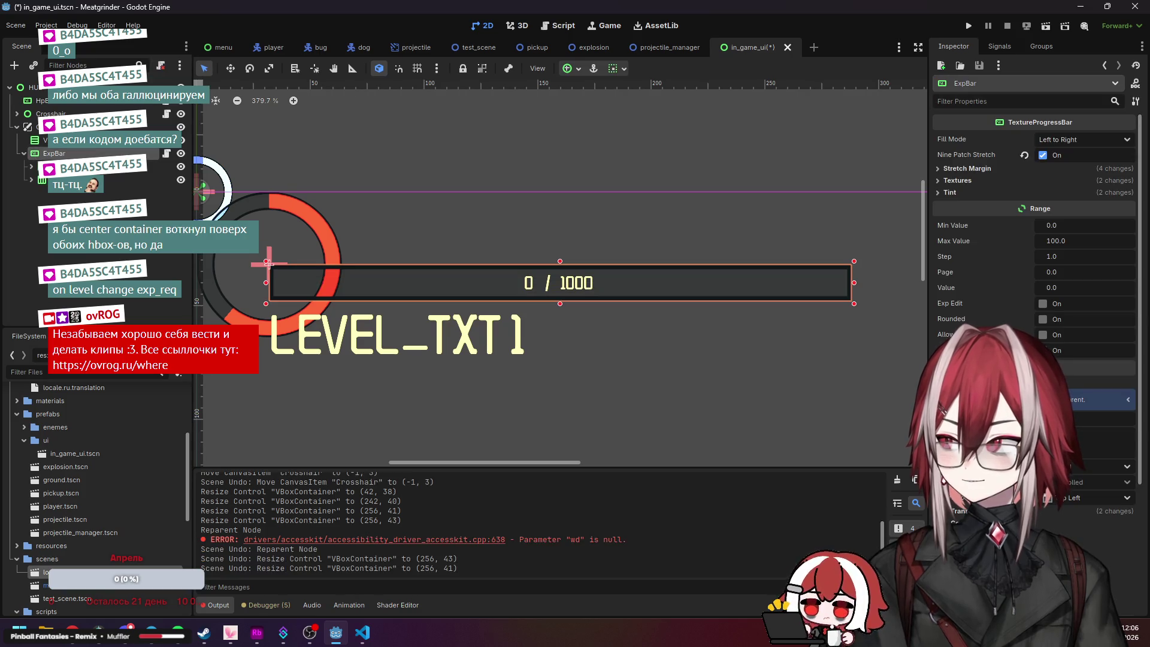
key("ctrl+z")
key("ctrl+z")
key("ctrl+z")
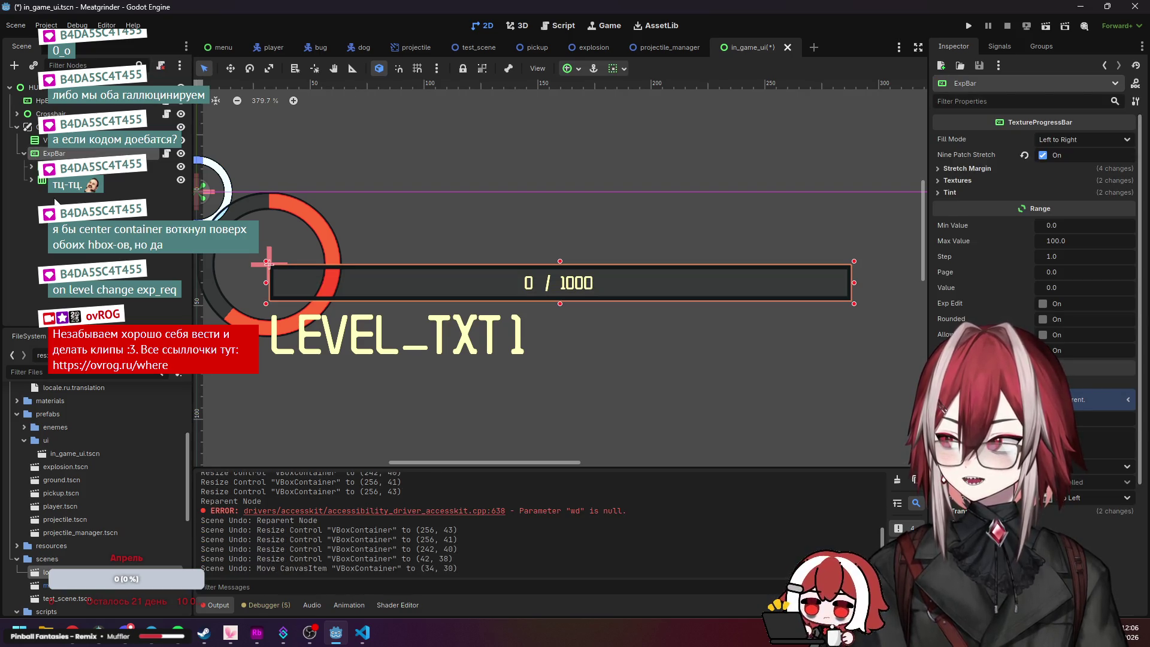
Widen ExpBar to 399 × 17 by dragging its right handle
left_click(56, 143)
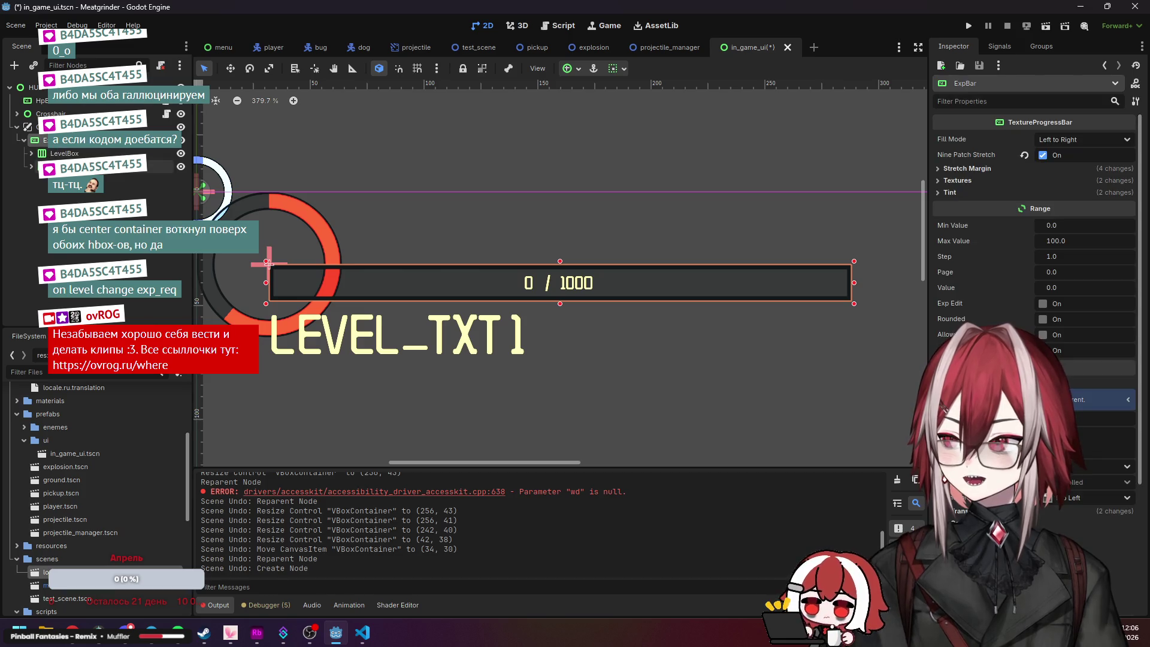
scroll(509, 211, "down", 3)
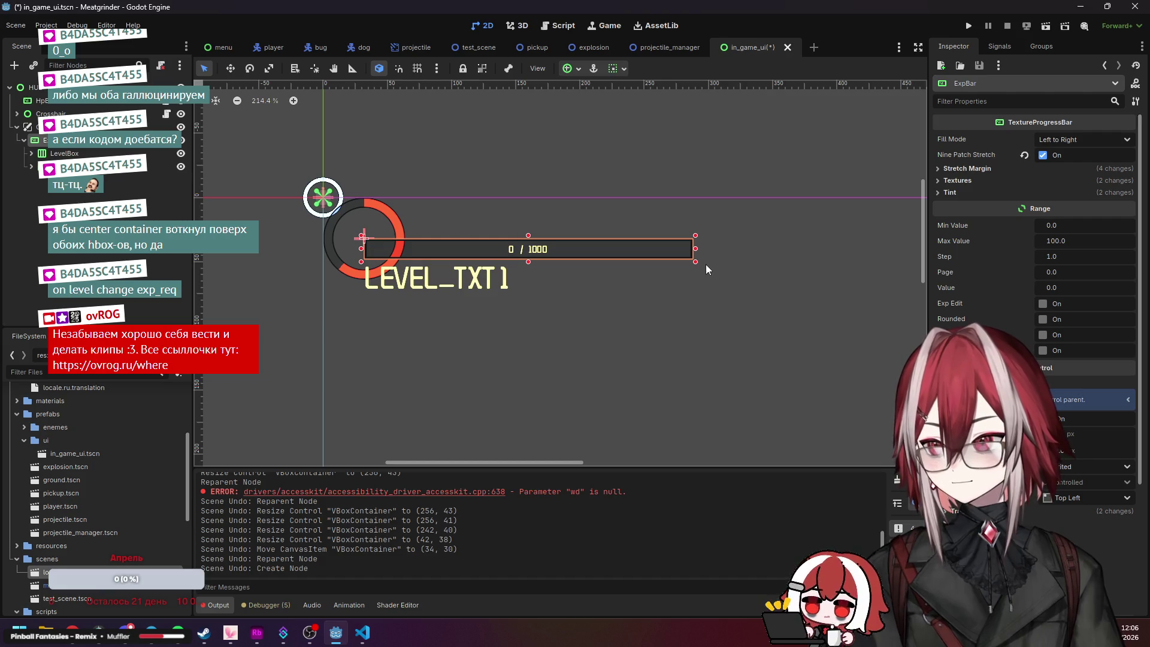
left_click_drag(696, 268, 879, 267)
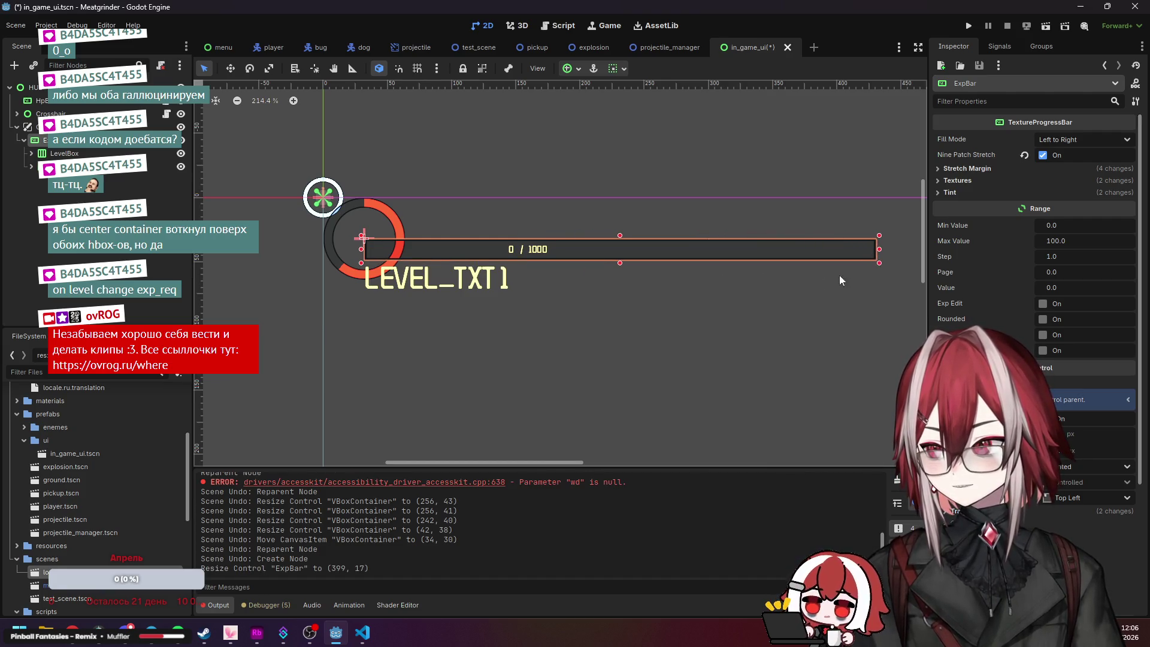
scroll(633, 290, "right", 3)
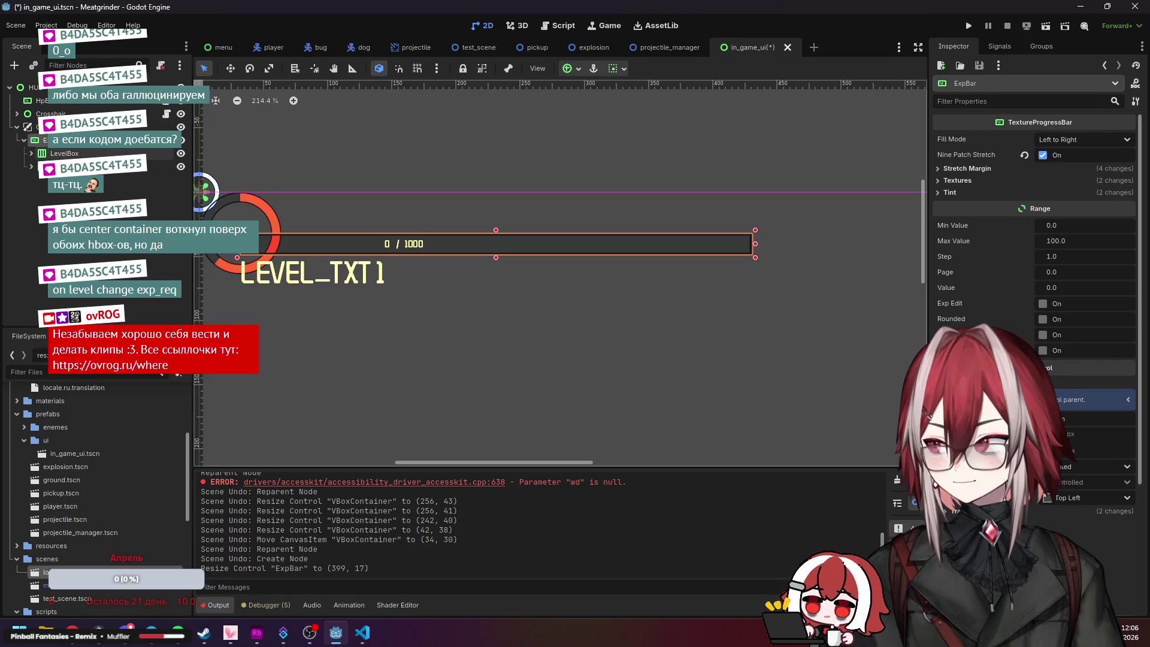
left_click(72, 167)
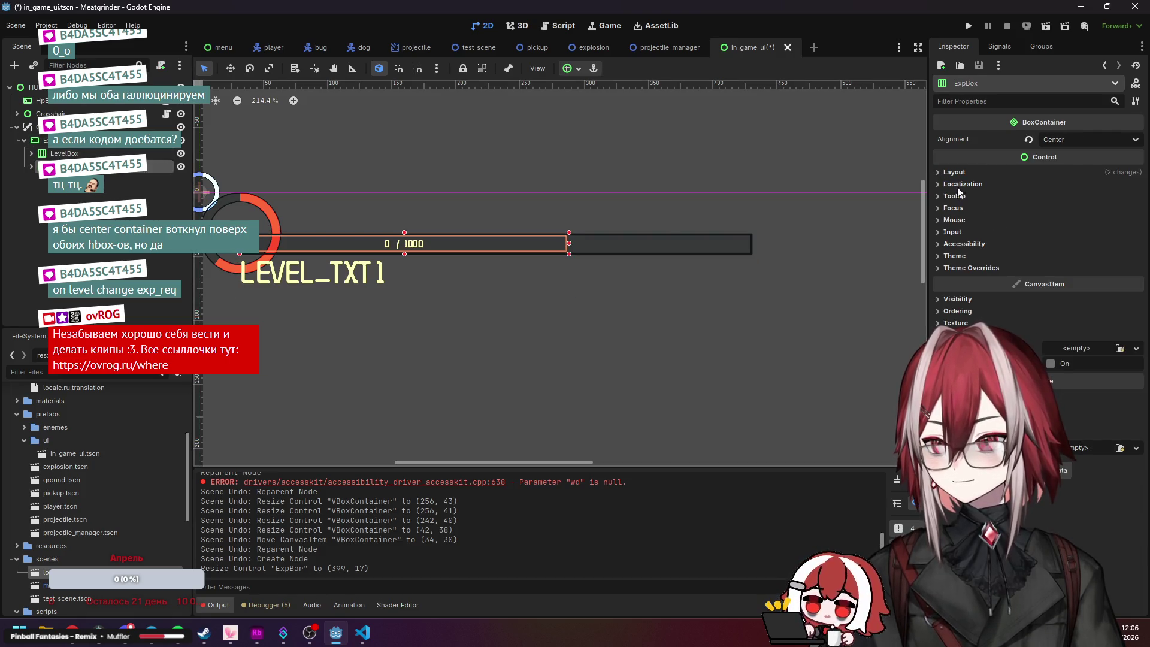
Switch ExpBox to Anchors layout mode with the Full Rect anchor preset
left_click(954, 172)
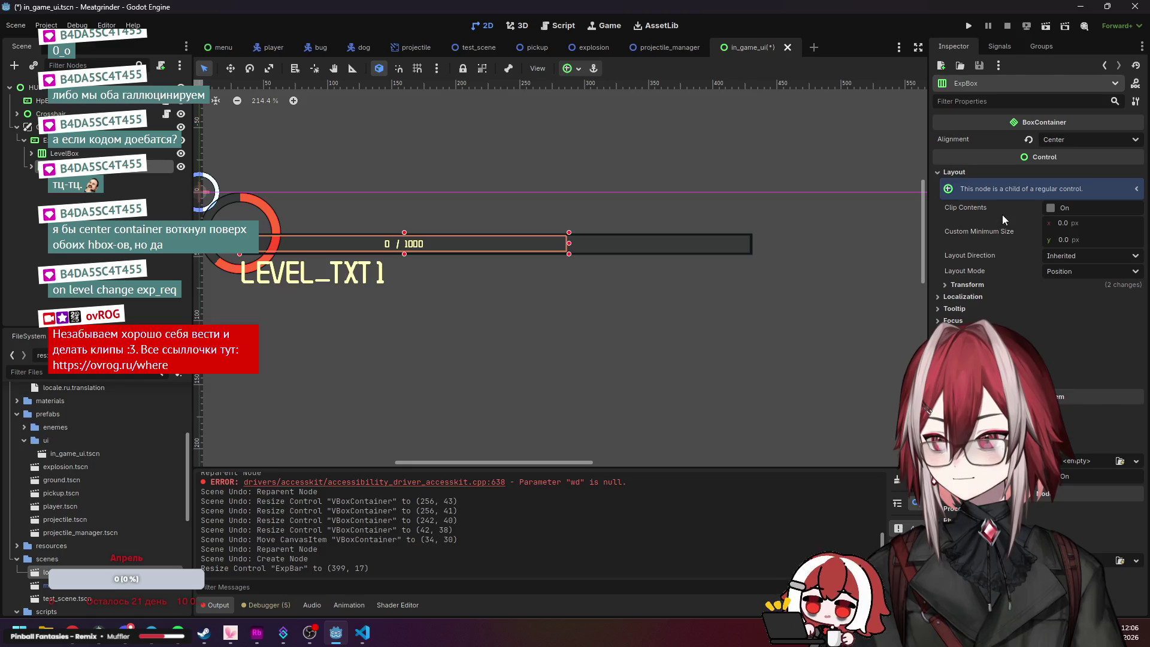
left_click(1058, 271)
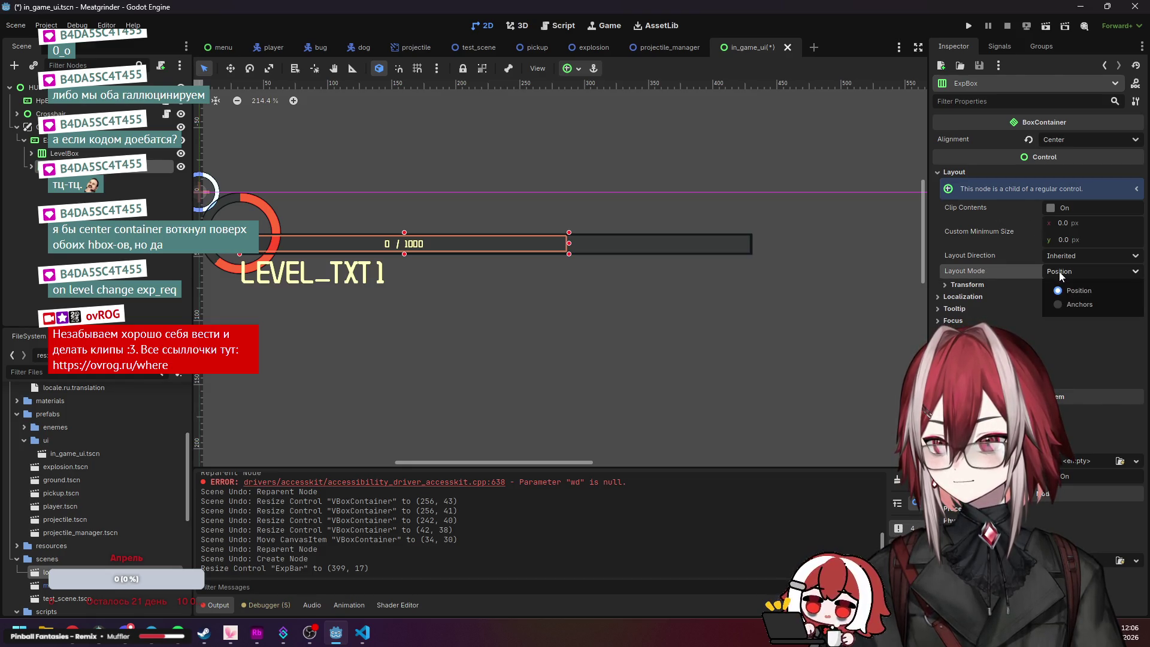
left_click(1056, 303)
left_click(972, 299)
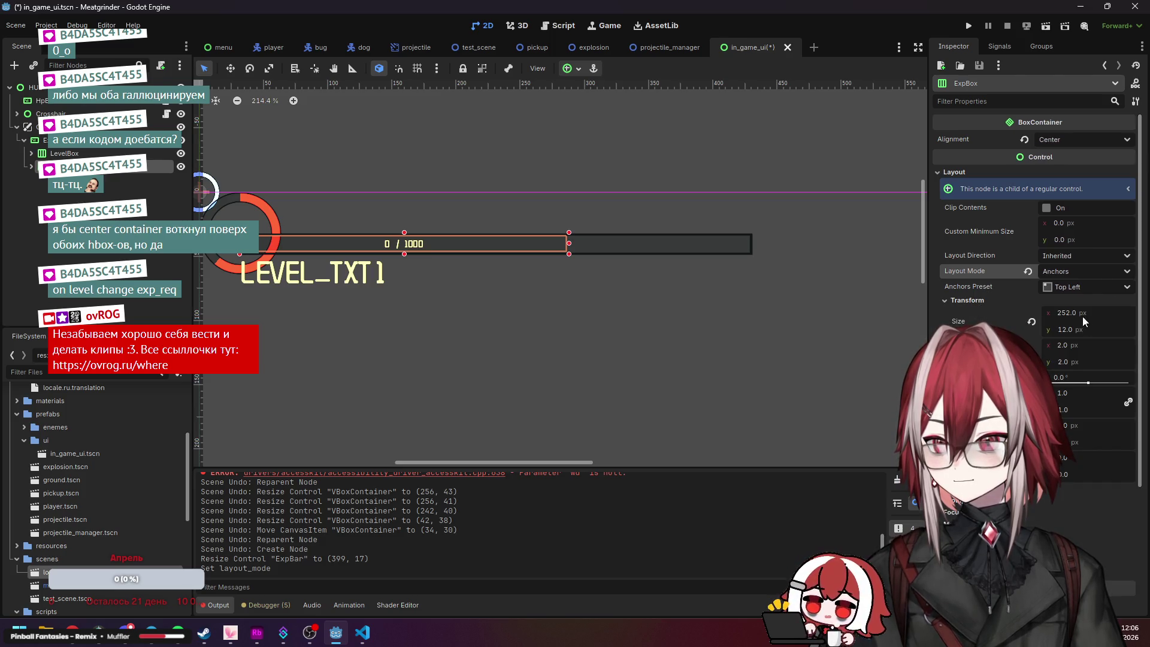
left_click(1092, 287)
left_click(1072, 514)
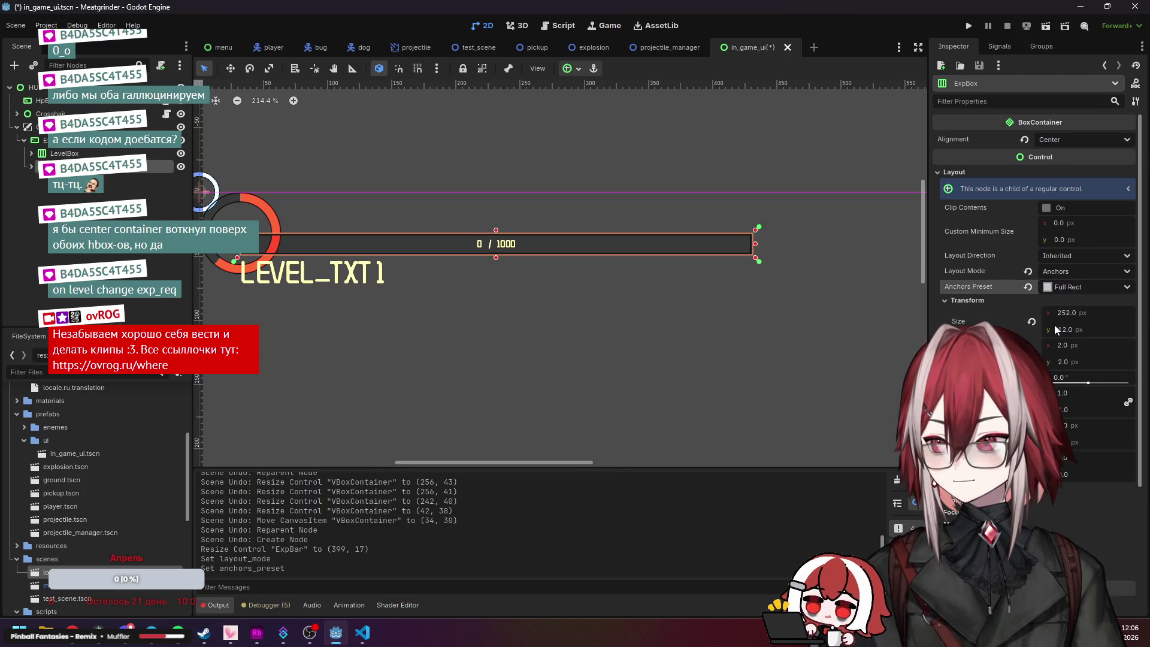
Try custom ExpBox anchor positions, then undo them along with the Full Rect change
scroll(761, 257, "up", 5)
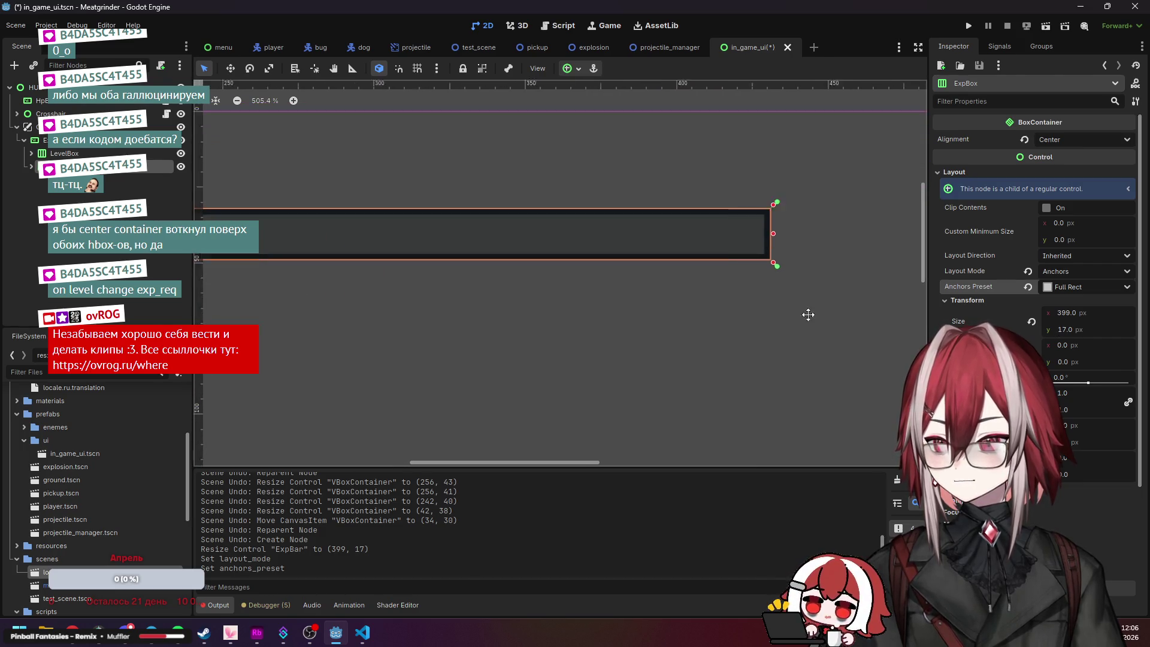
scroll(786, 286, "up", 4)
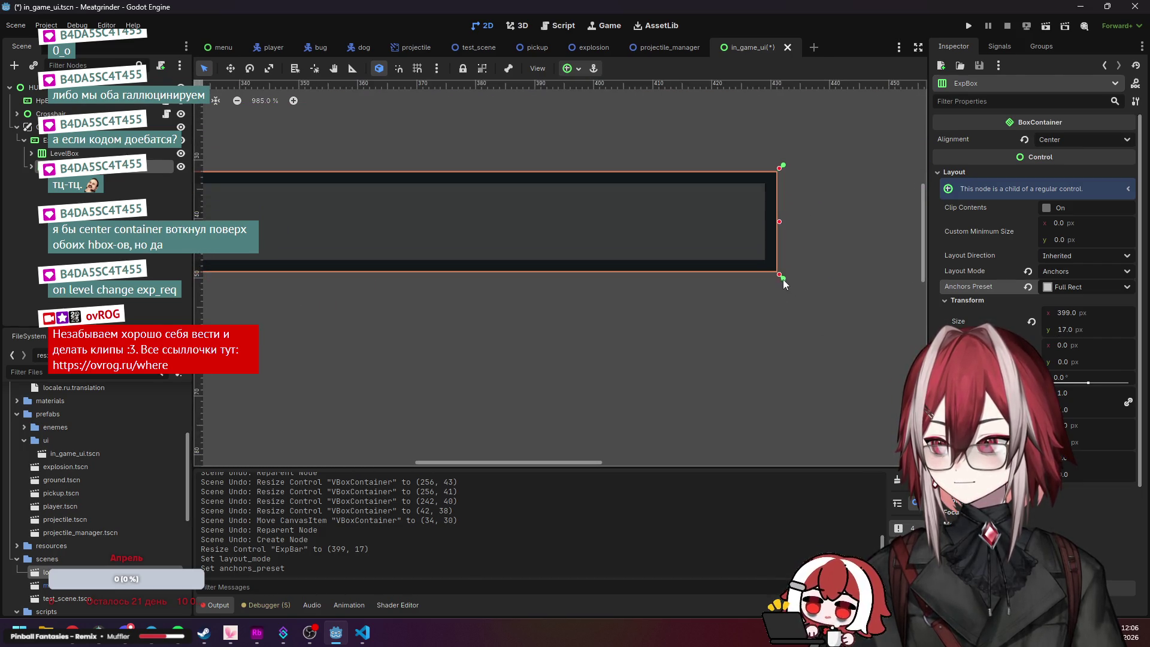
left_click_drag(777, 277, 771, 266)
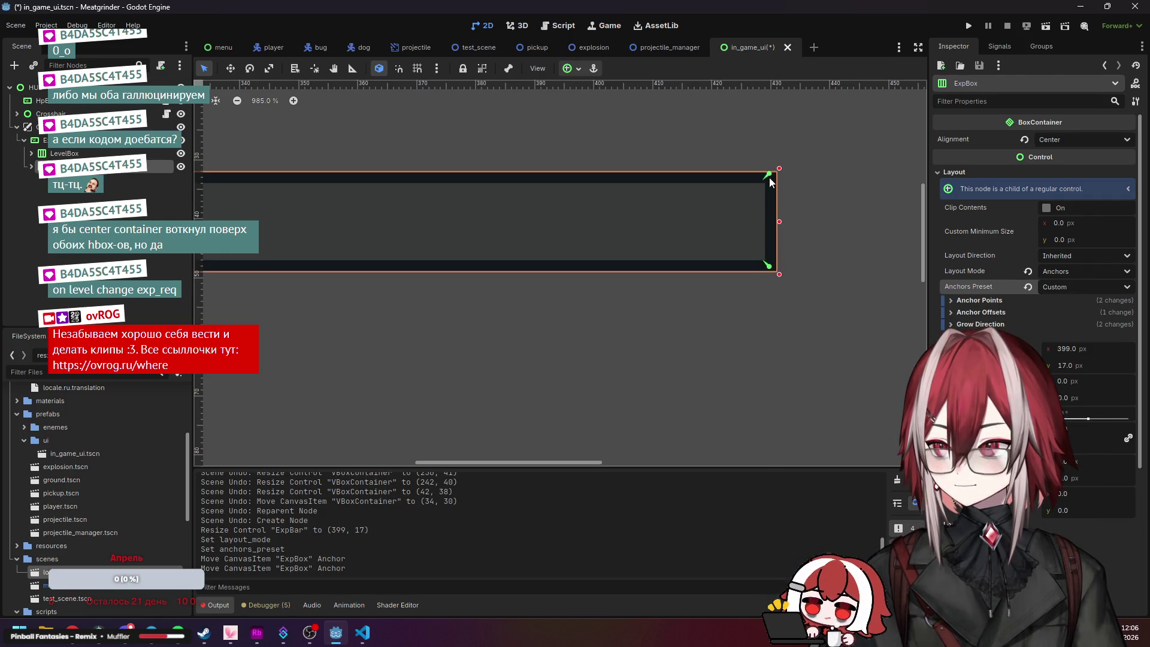
left_click_drag(770, 178, 772, 178)
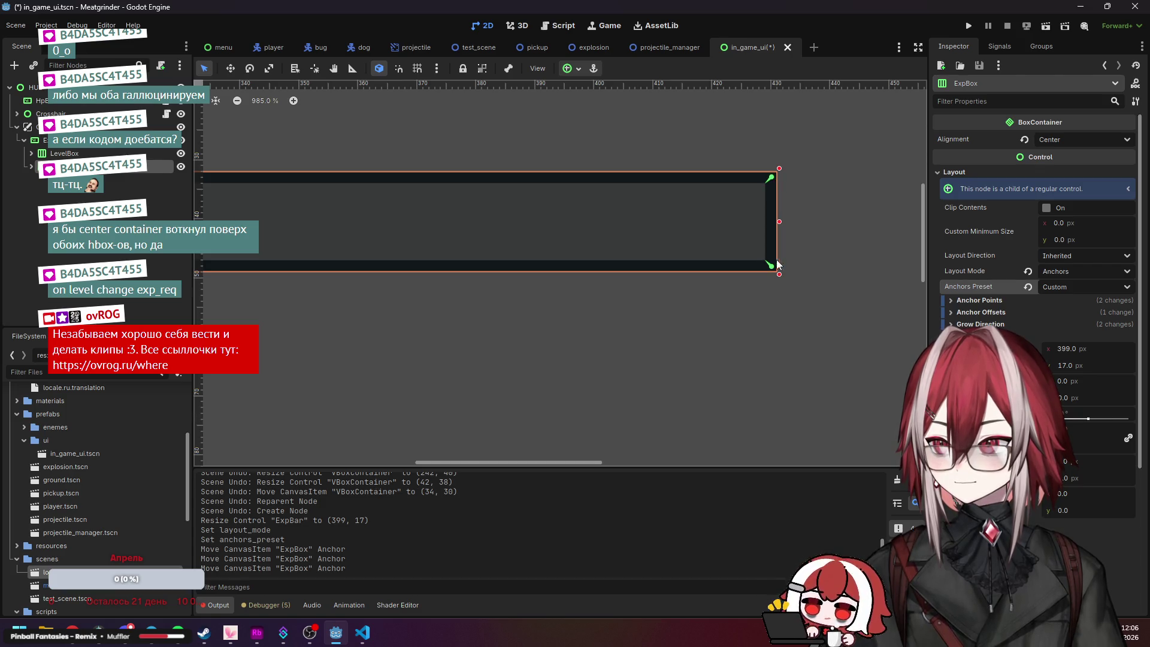
key("ctrl+z")
key("ctrl+z")
key("ctrl+z")
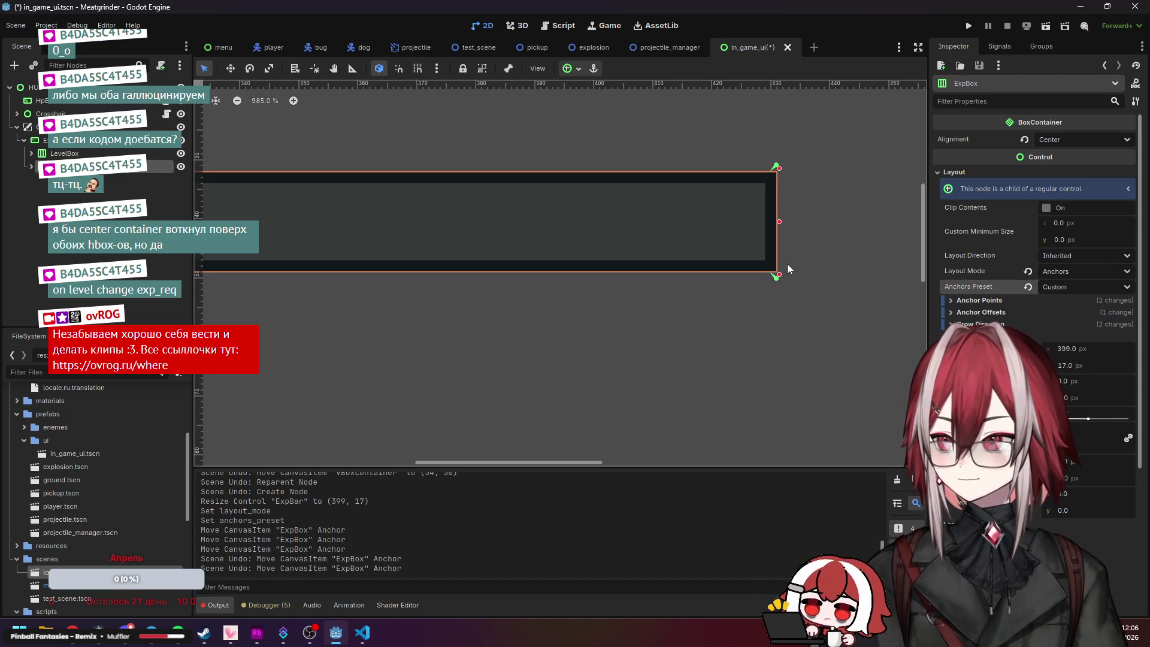
key("ctrl+z")
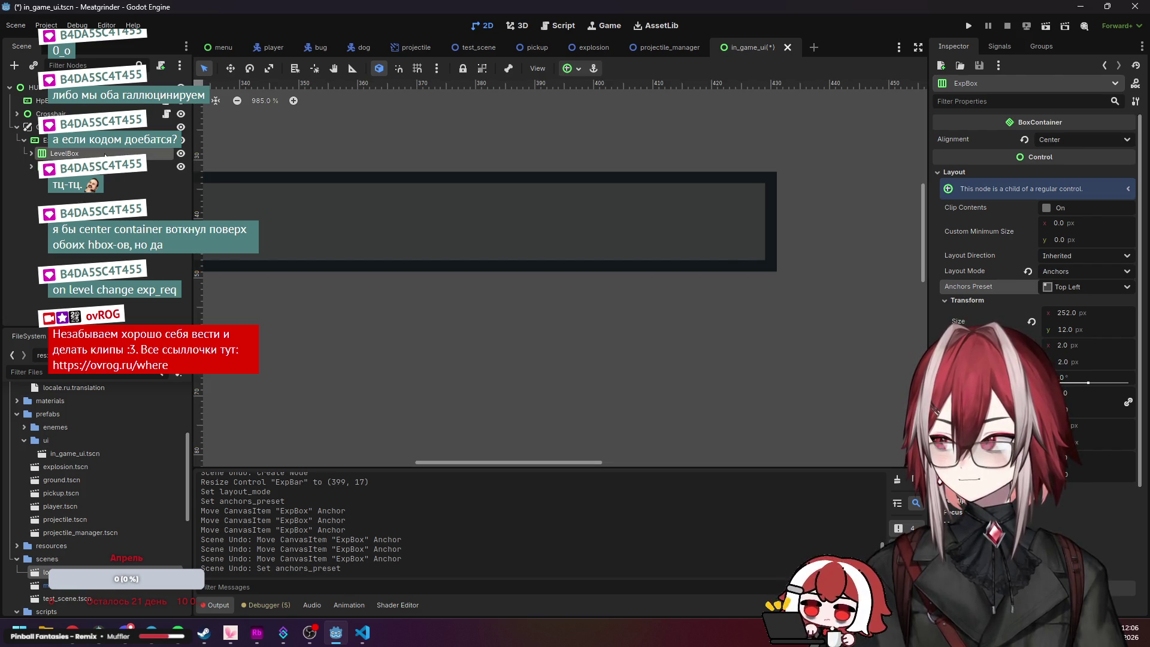
Reapply Full Rect to ExpBox and pull its edges in one pixel to 395 × 13
scroll(656, 212, "down", 5)
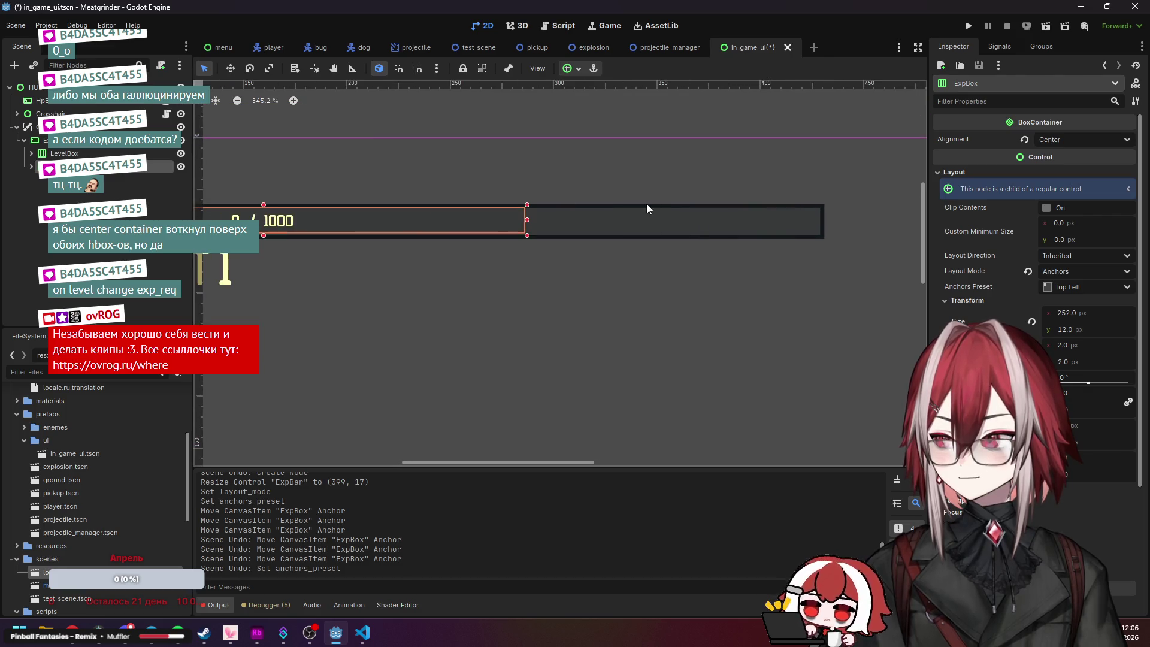
left_click(1084, 286)
left_click(1078, 534)
scroll(849, 253, "up", 5)
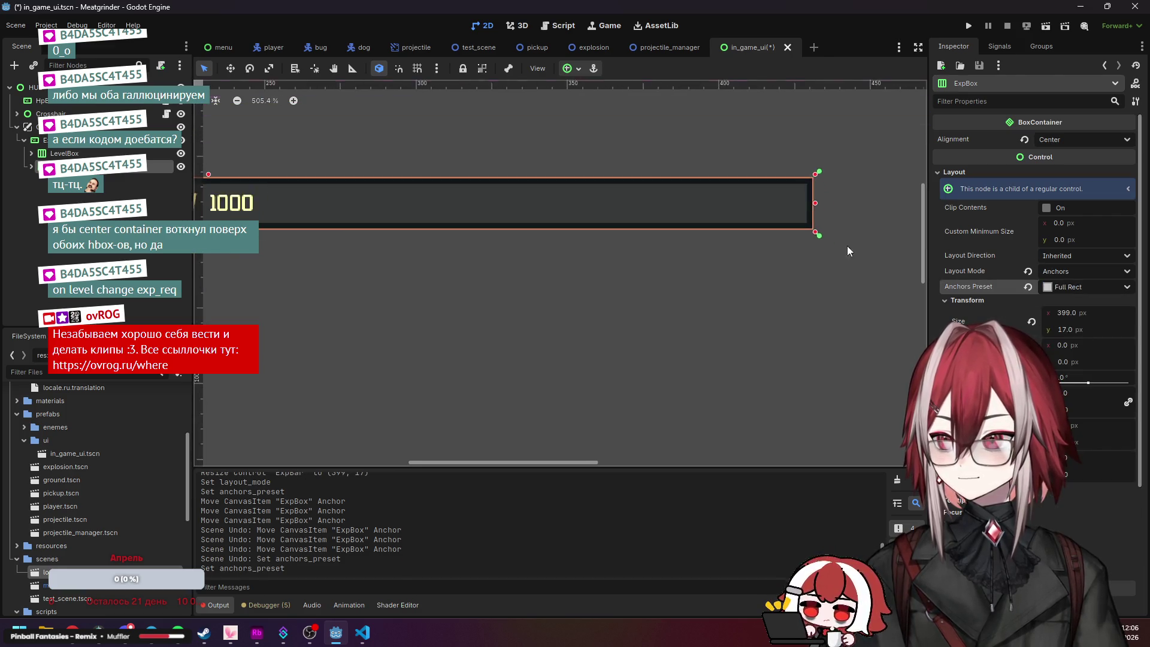
scroll(819, 238, "up", 2)
left_click_drag(832, 259, 821, 242)
left_click_drag(819, 129, 819, 137)
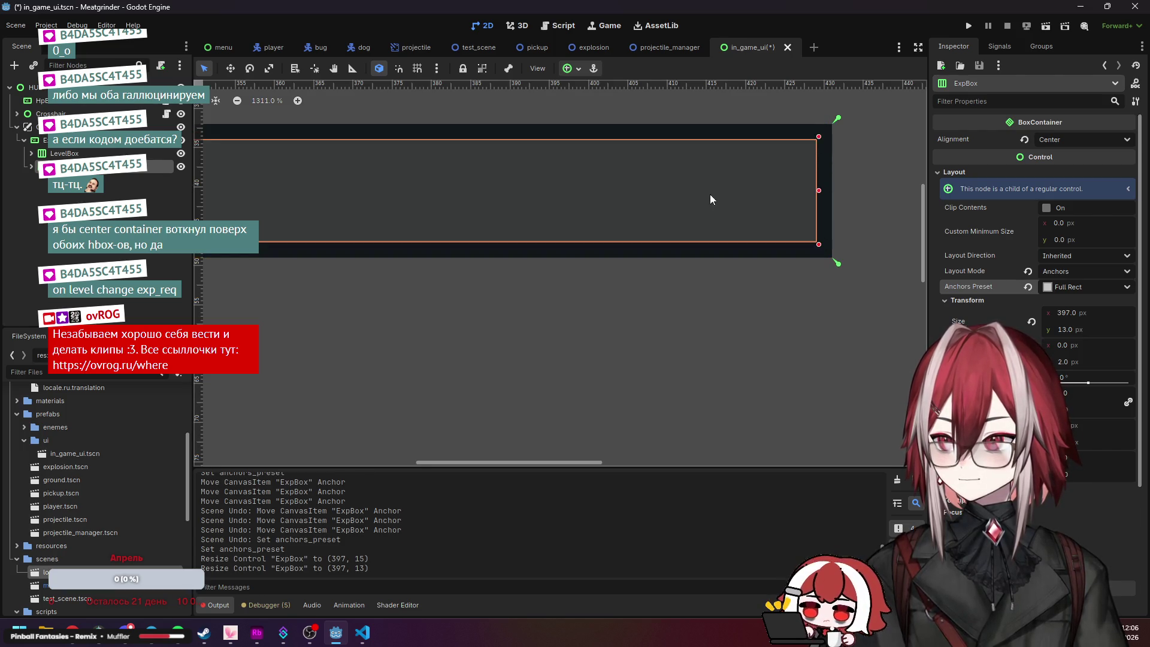
scroll(710, 194, "down", 4)
scroll(354, 228, "up", 7)
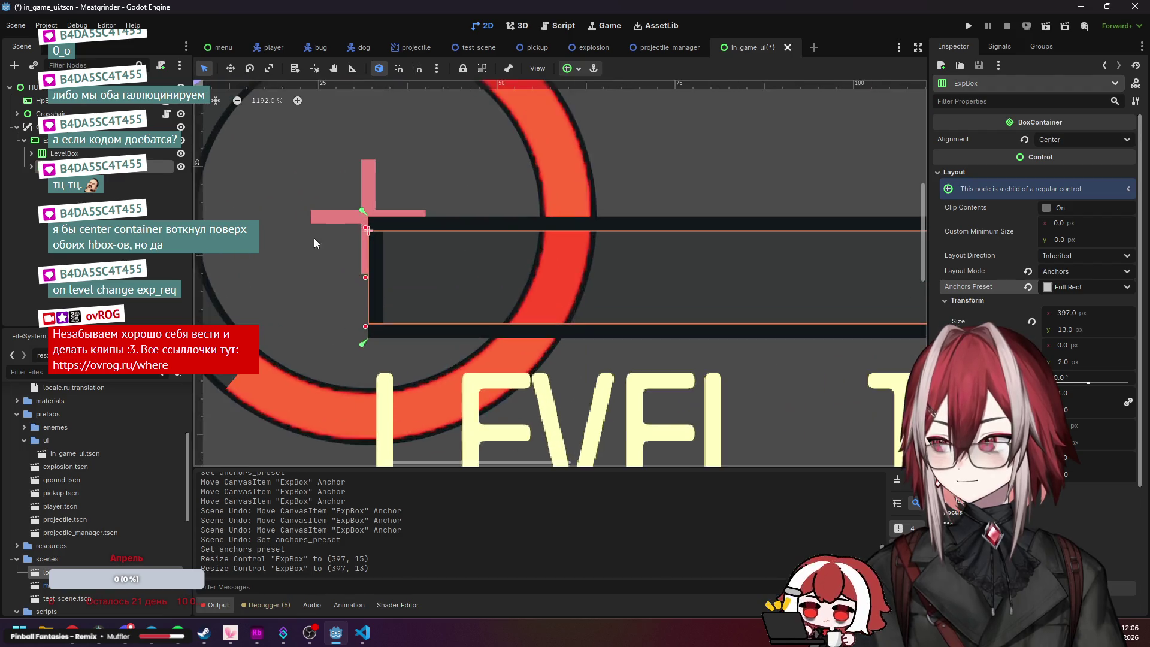
left_click_drag(399, 310, 433, 311)
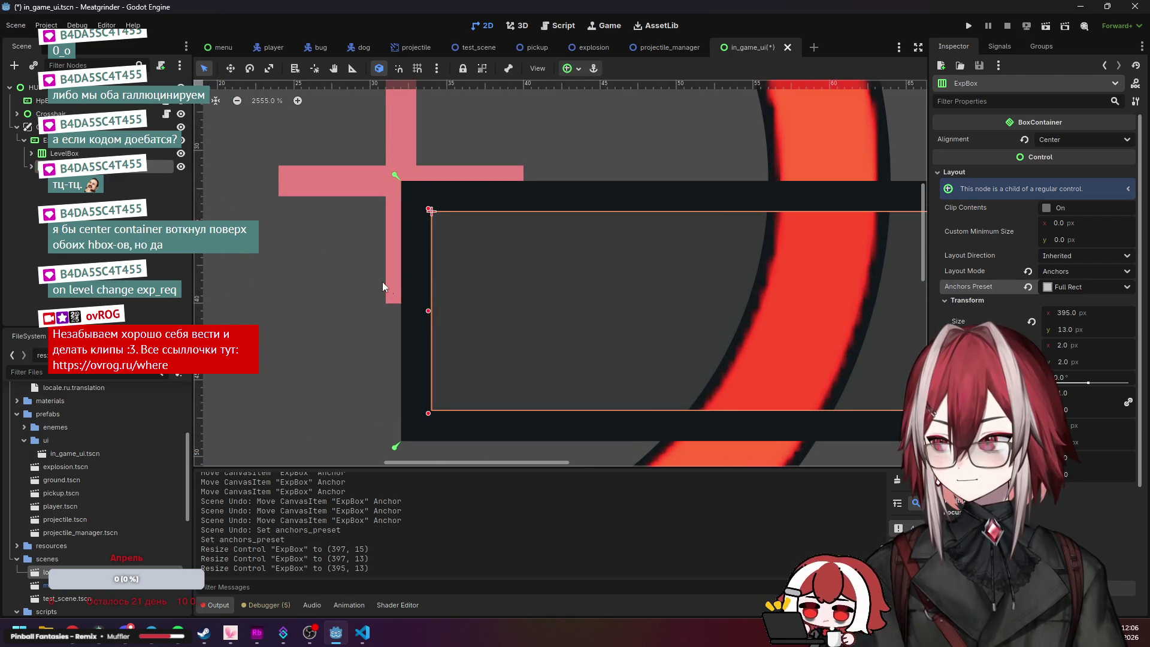
scroll(377, 272, "down", 10)
scroll(539, 257, "down", 3)
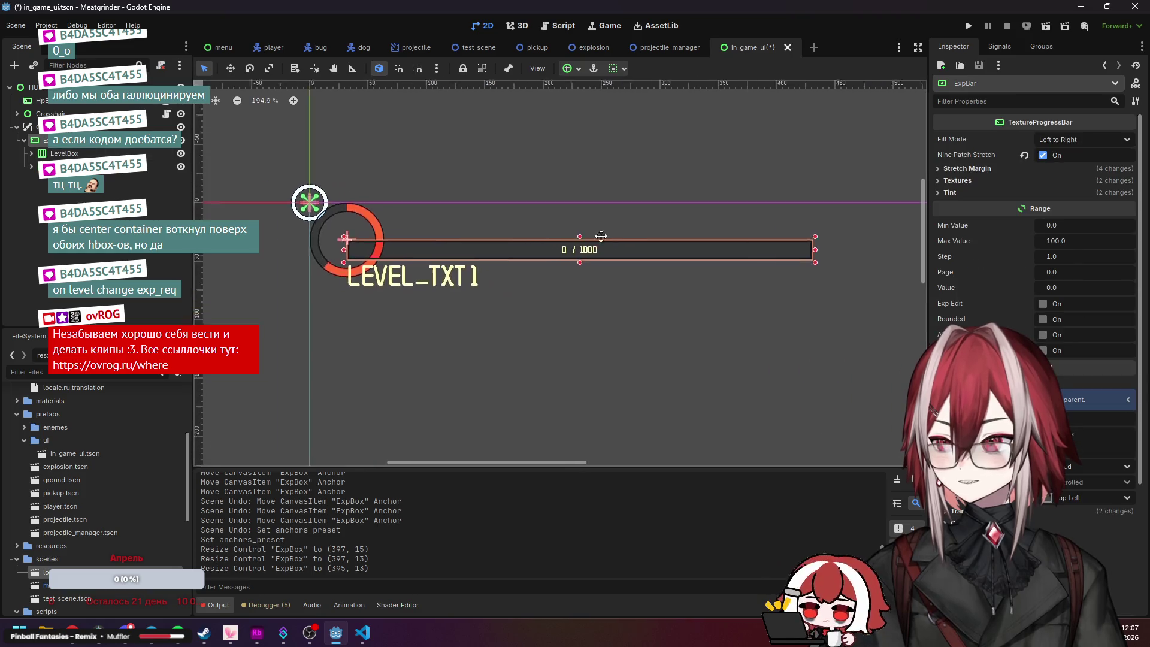
Undo an accidental enlargement of ExpBar in the 2D view
left_click(746, 251)
mouse_move(748, 270)
left_mouse_down()
mouse_move(767, 246)
mouse_move(858, 383)
left_mouse_up()
key("ctrl+z")
scroll(582, 285, "up", 3)
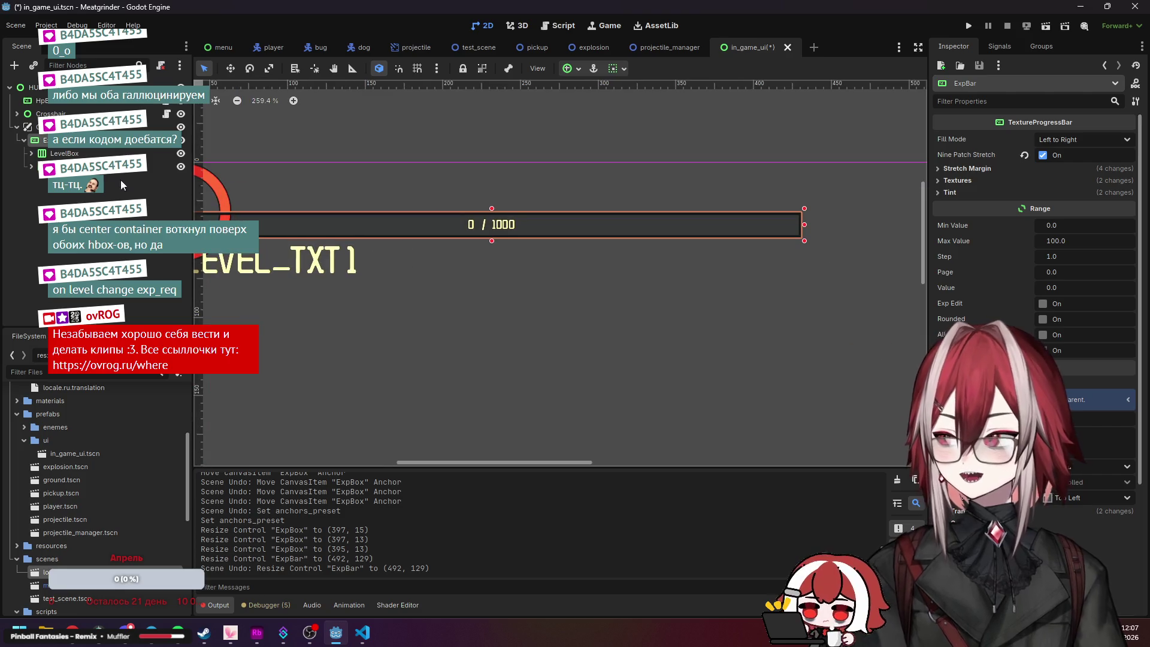
scroll(619, 244, "left", 5)
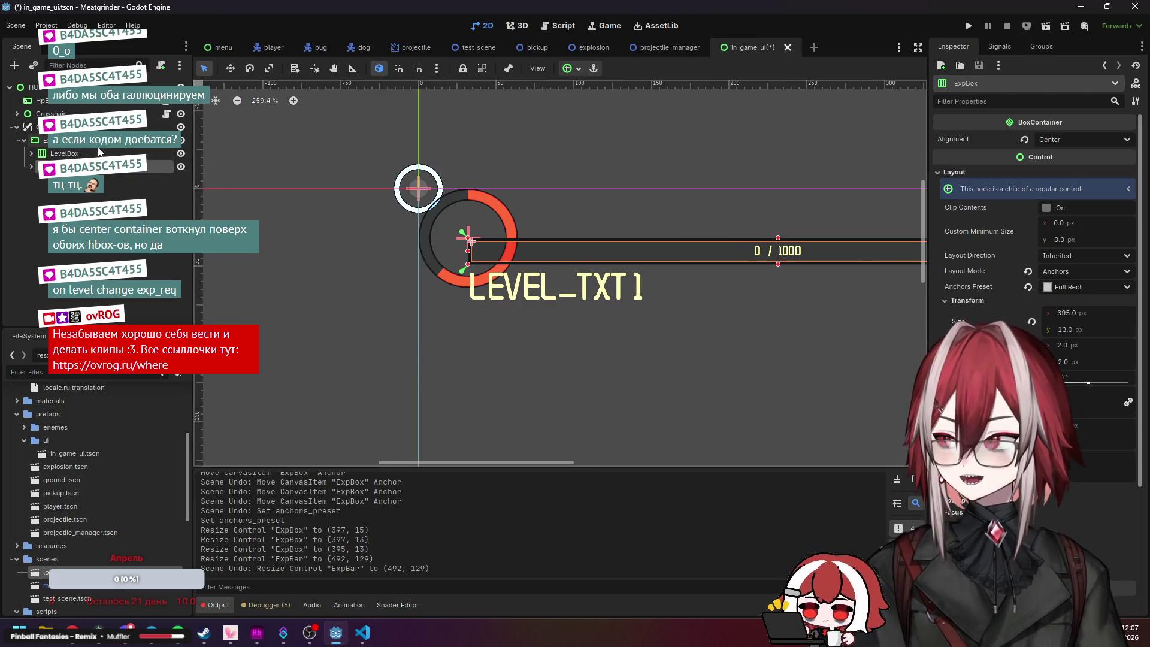
Set LevelBox to Anchors layout mode with the Top Wide anchor preset
left_click(619, 270)
scroll(618, 243, "up", 2)
scroll(618, 241, "down", 2)
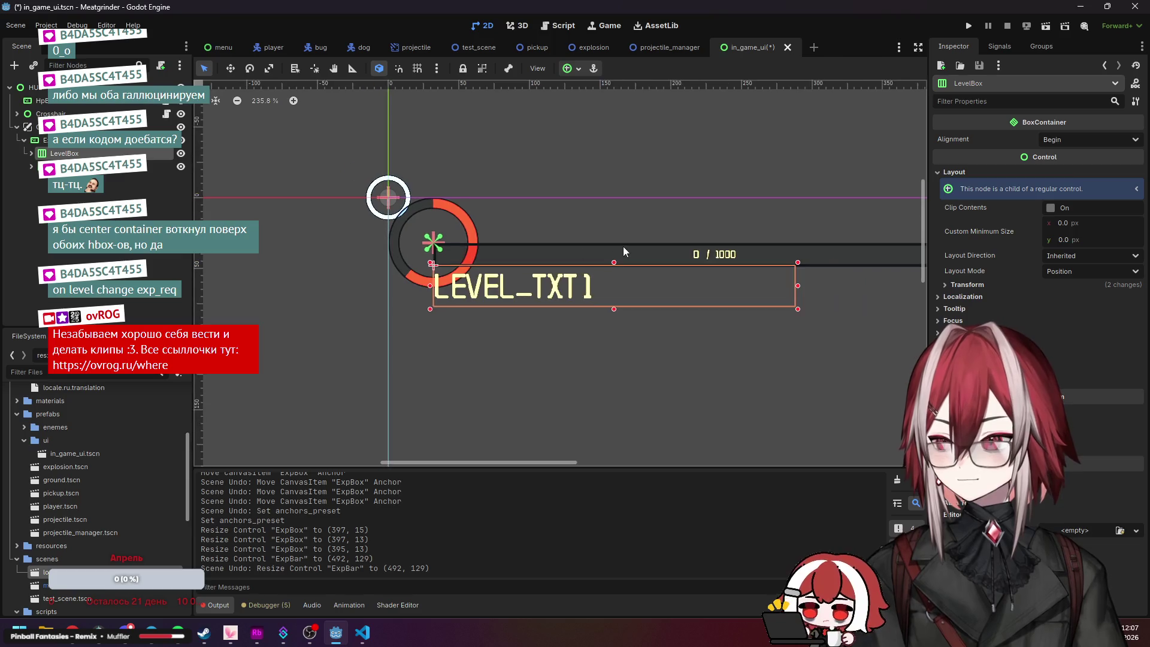
left_click(1071, 272)
left_click(1061, 305)
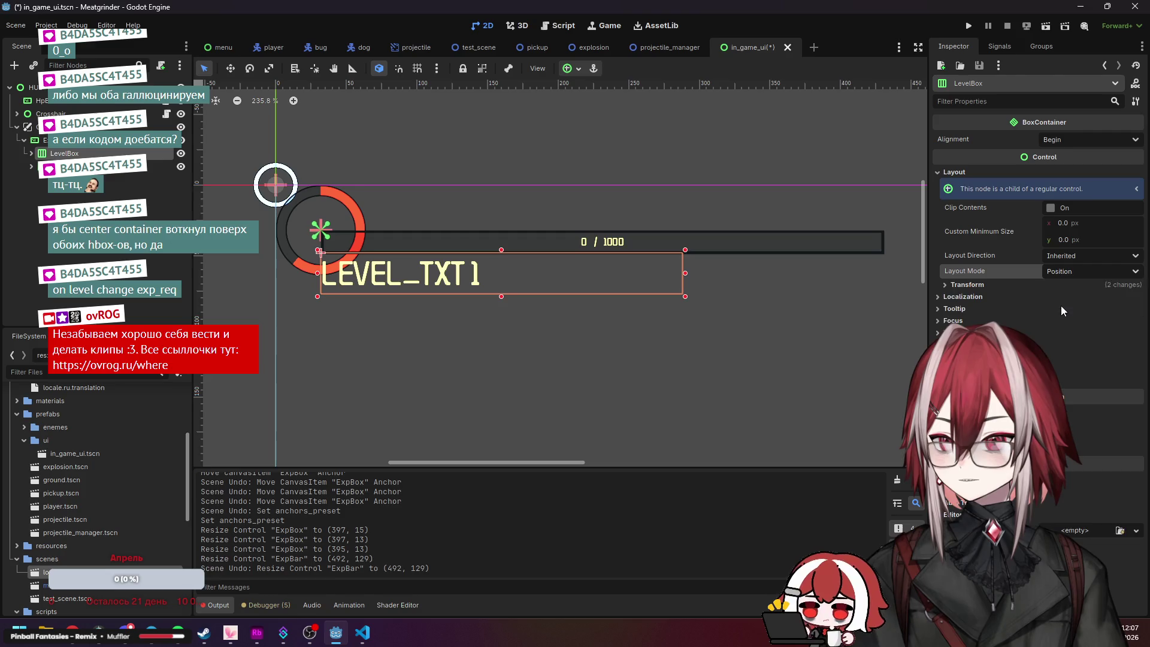
left_click(1084, 285)
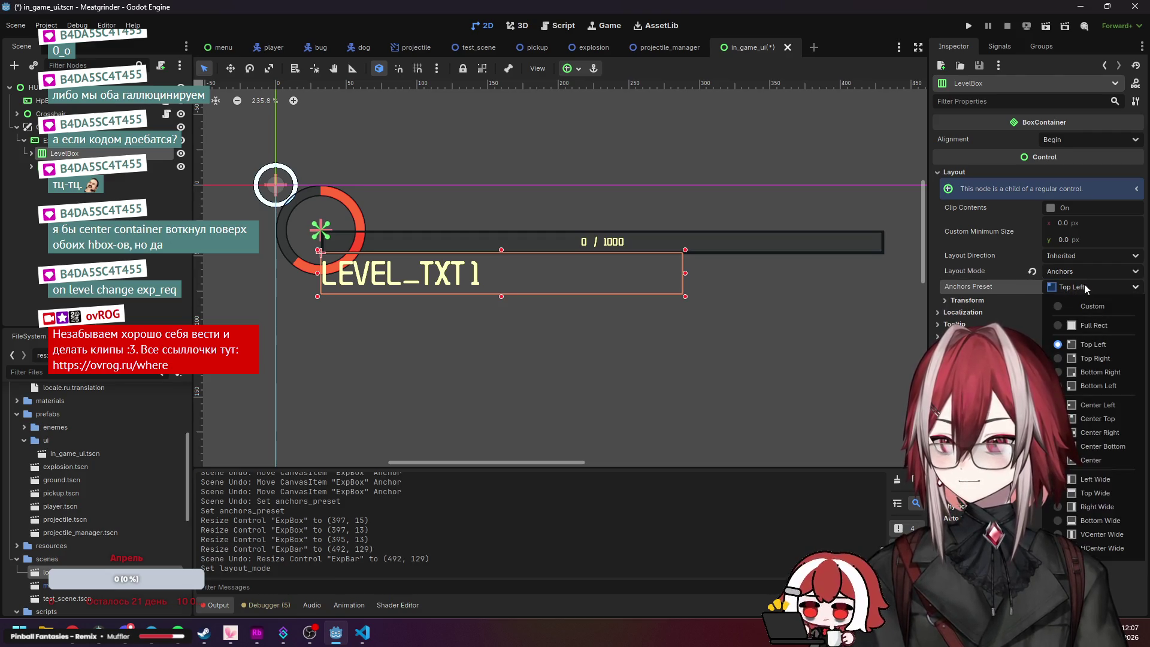
left_click(1061, 493)
Resize LevelBox to 399 × 29 so LEVEL_TXT1 sits below the exp bar
scroll(611, 234, "up", 3)
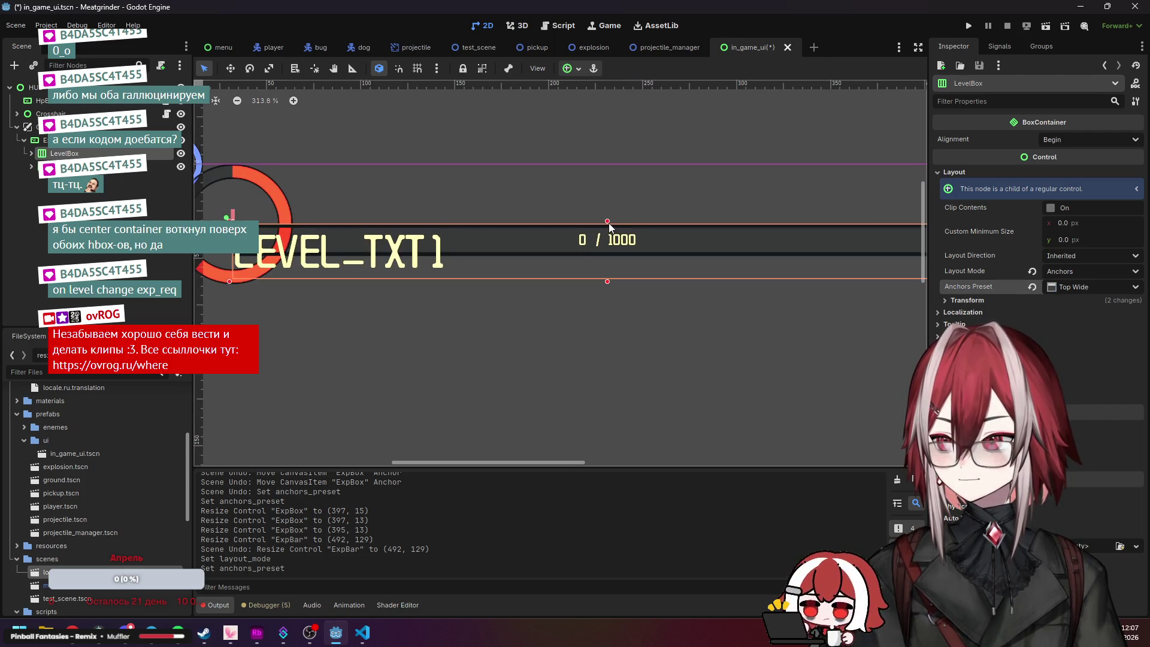
left_click_drag(605, 281, 607, 321)
left_click_drag(602, 222, 606, 255)
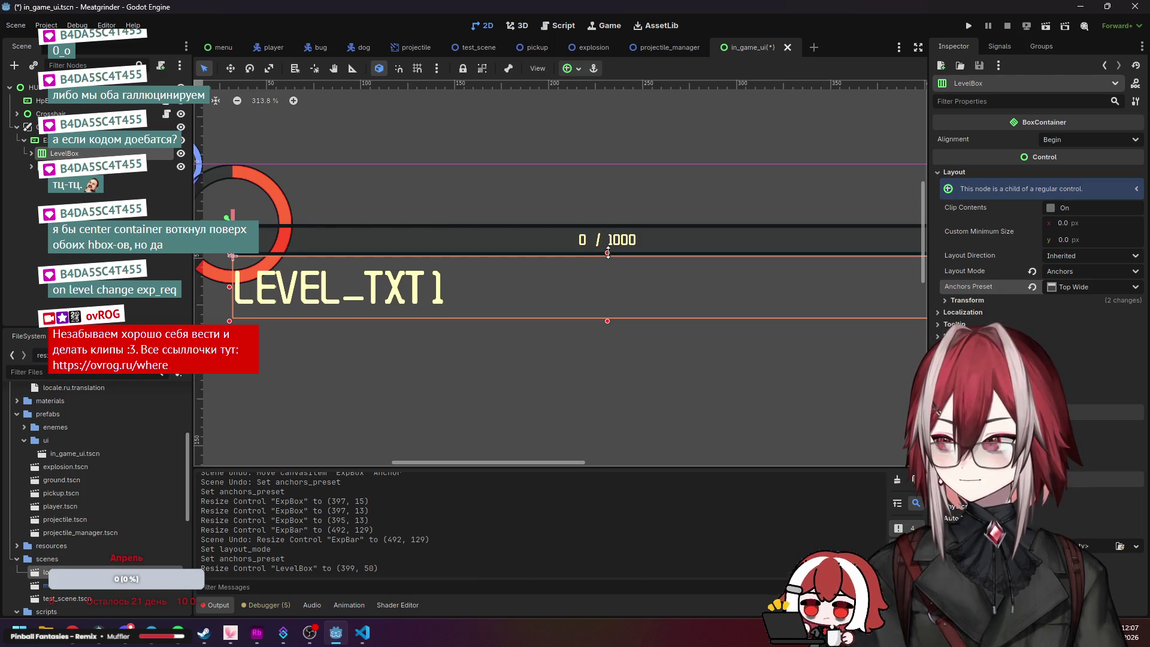
scroll(239, 257, "up", 4)
scroll(238, 258, "up", 8)
scroll(238, 257, "down", 14)
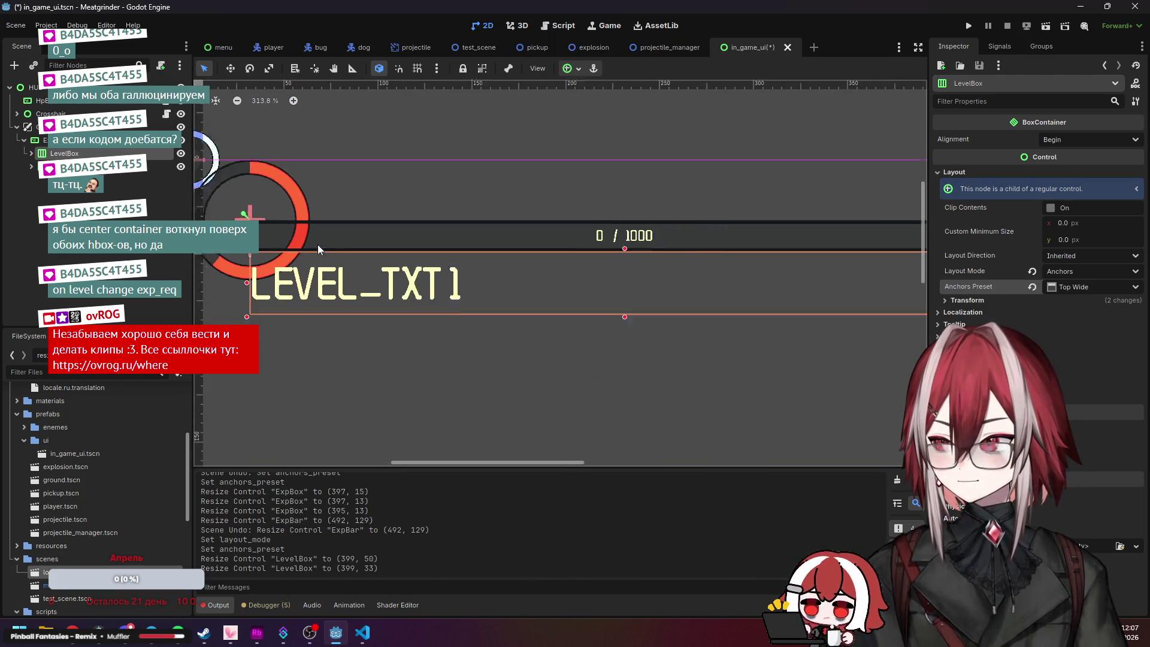
left_click_drag(573, 305, 579, 277)
left_click(700, 242)
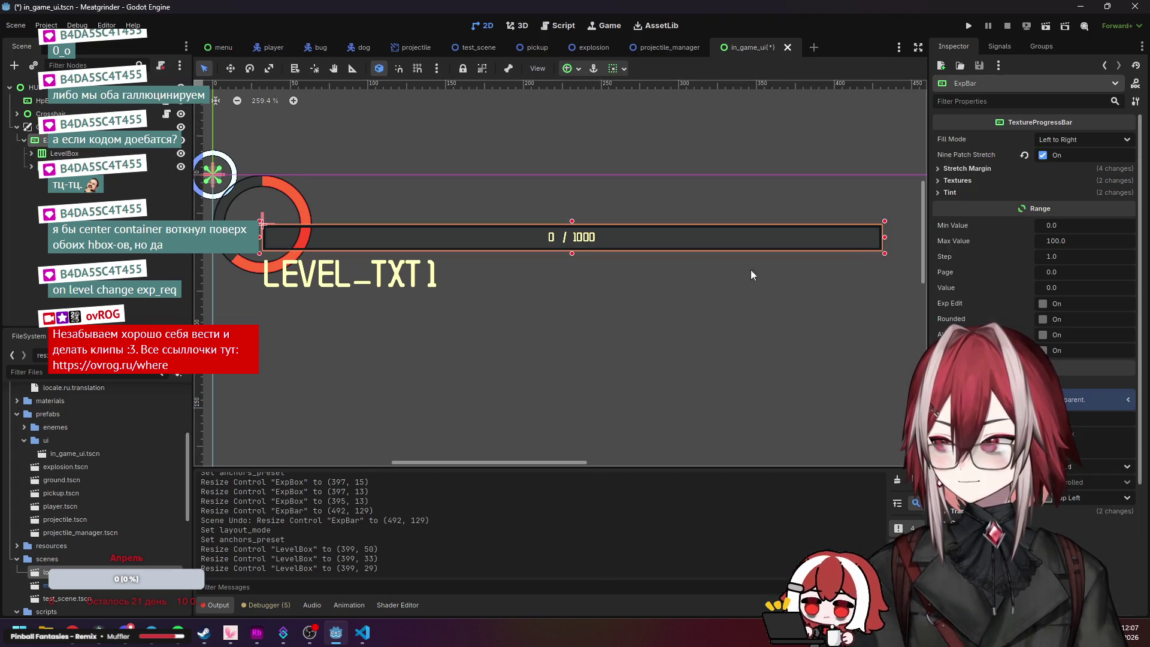
left_click_drag(884, 253, 874, 285)
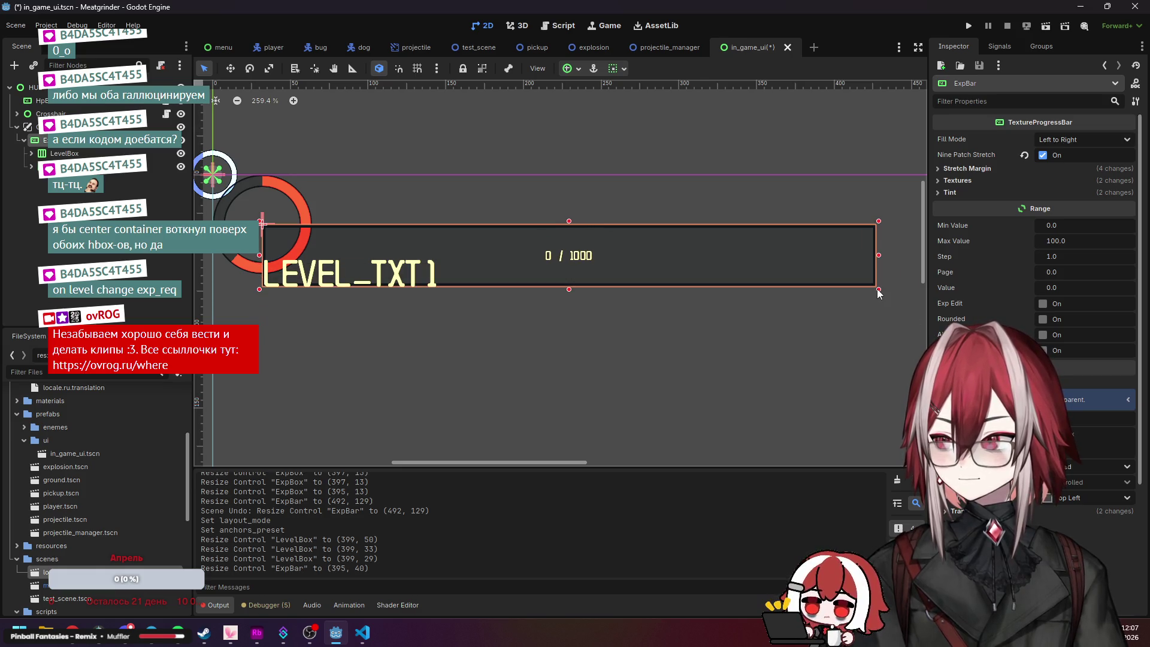
key("ctrl+z")
left_click(72, 152)
left_click(72, 139)
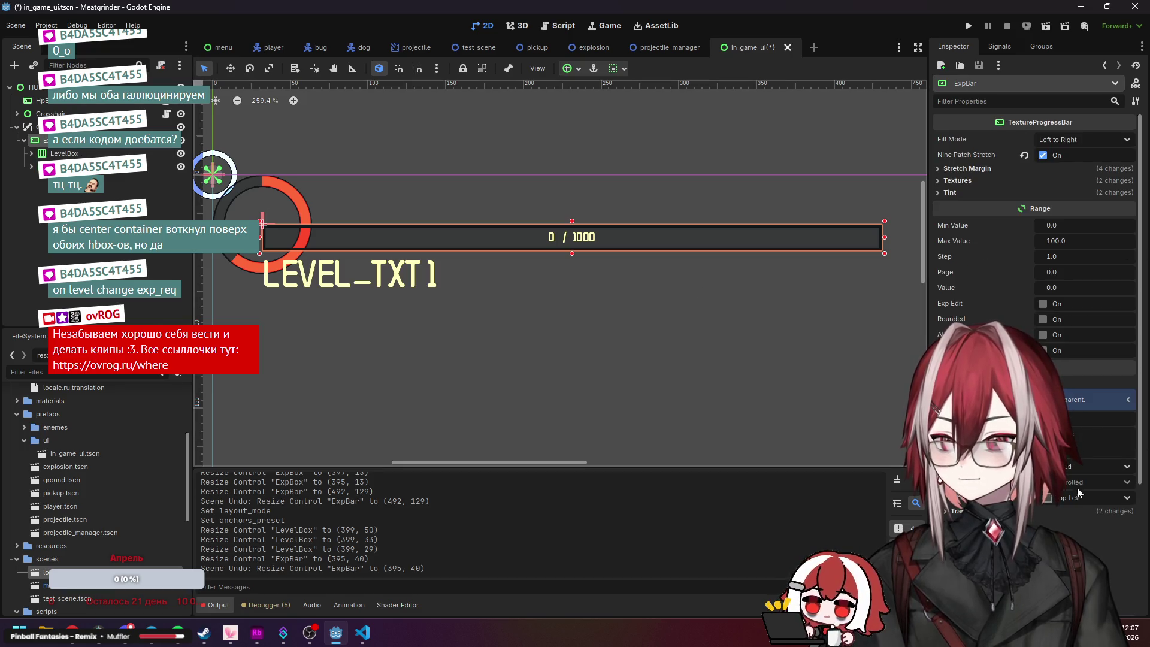
key("Down")
key("Down")
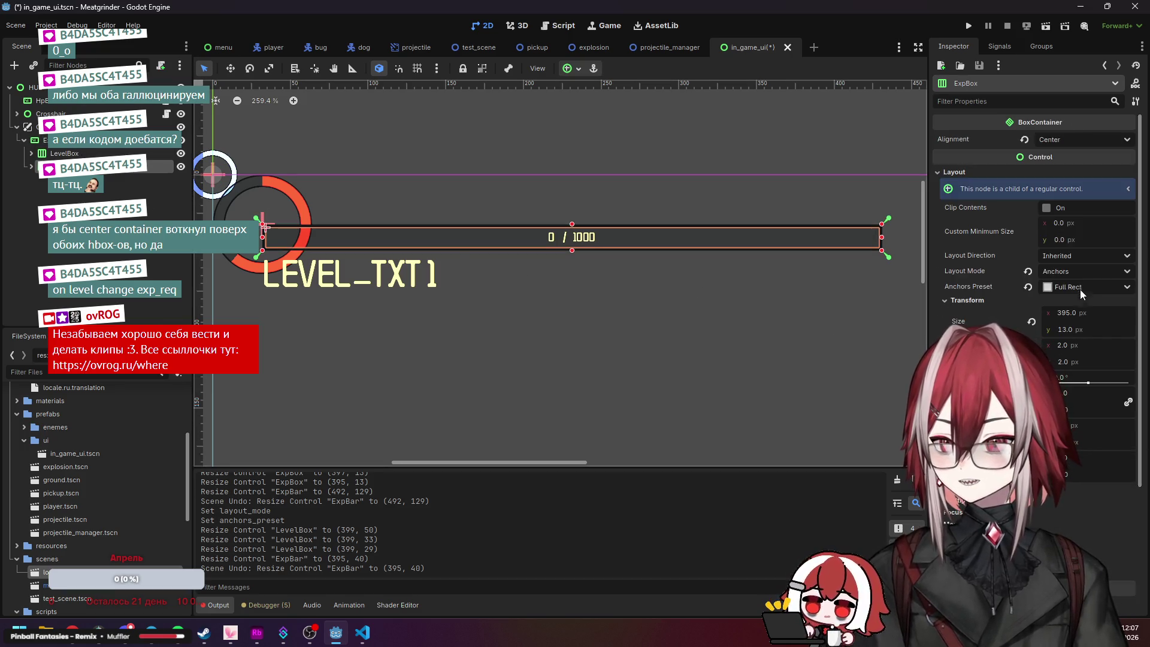
left_click(1082, 287)
key("Escape")
key("Up")
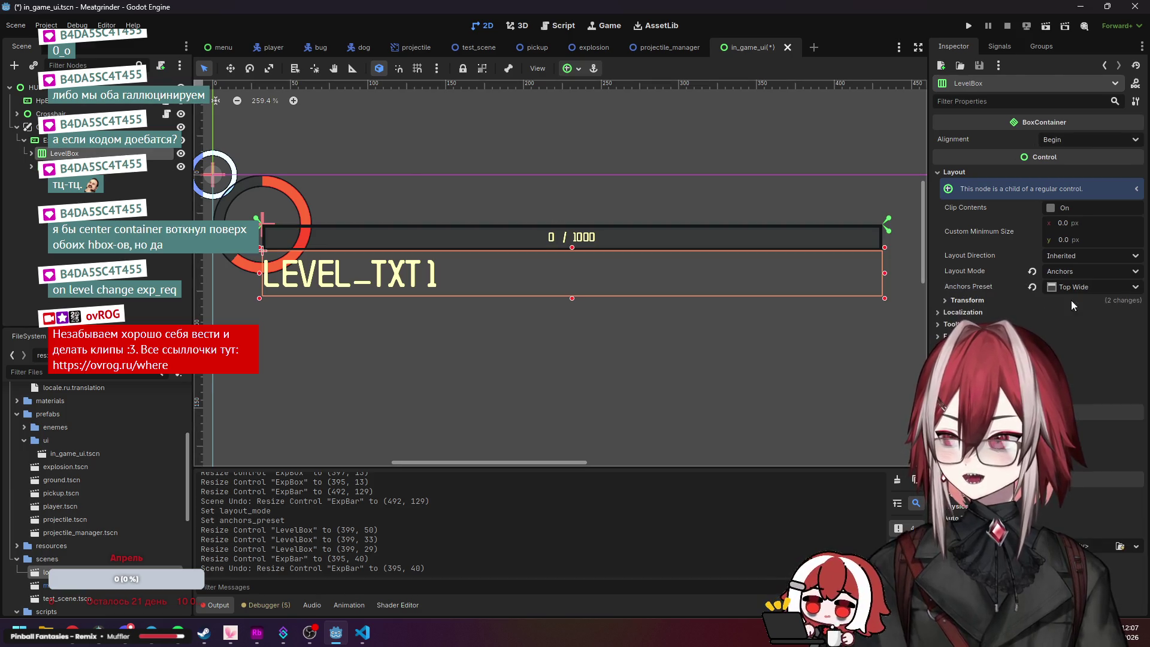
left_click(1102, 288)
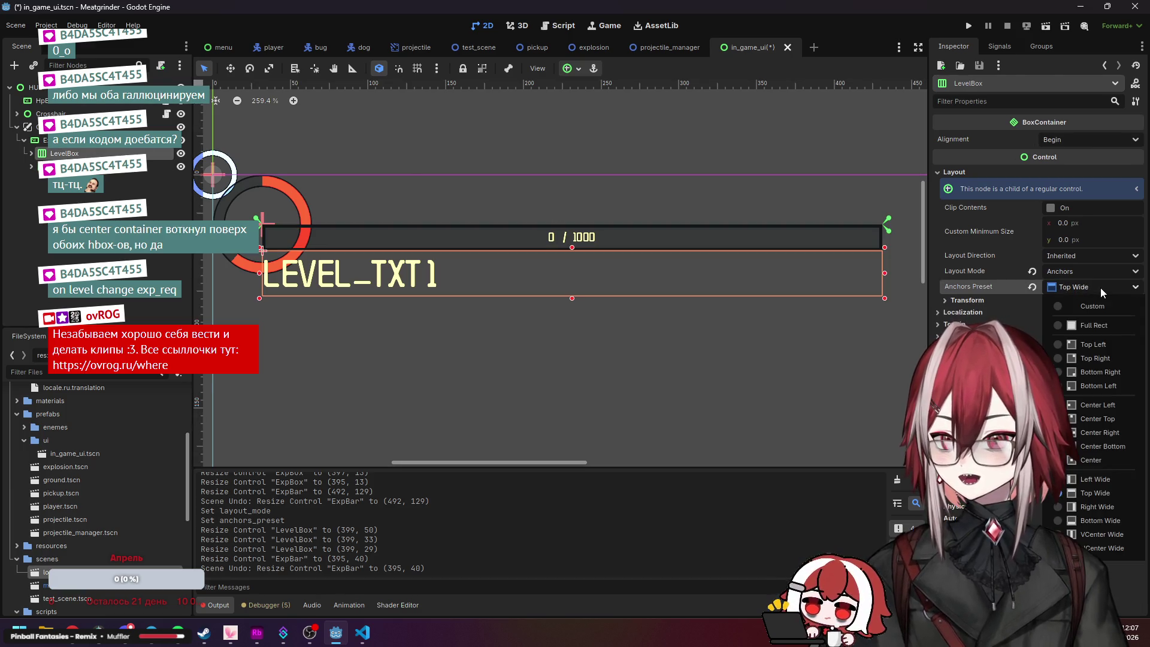
left_click(1057, 519)
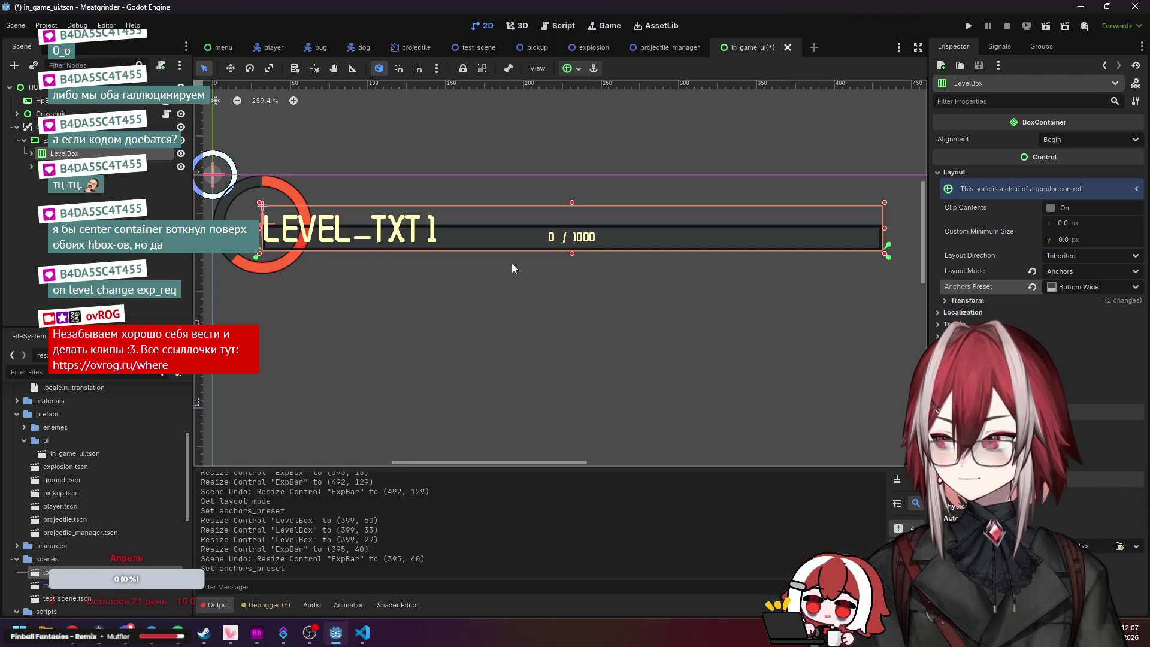
left_click_drag(572, 255, 571, 300)
mouse_move(573, 204)
left_mouse_down()
mouse_move(590, 248)
mouse_move(575, 283)
left_mouse_up()
left_click(719, 371)
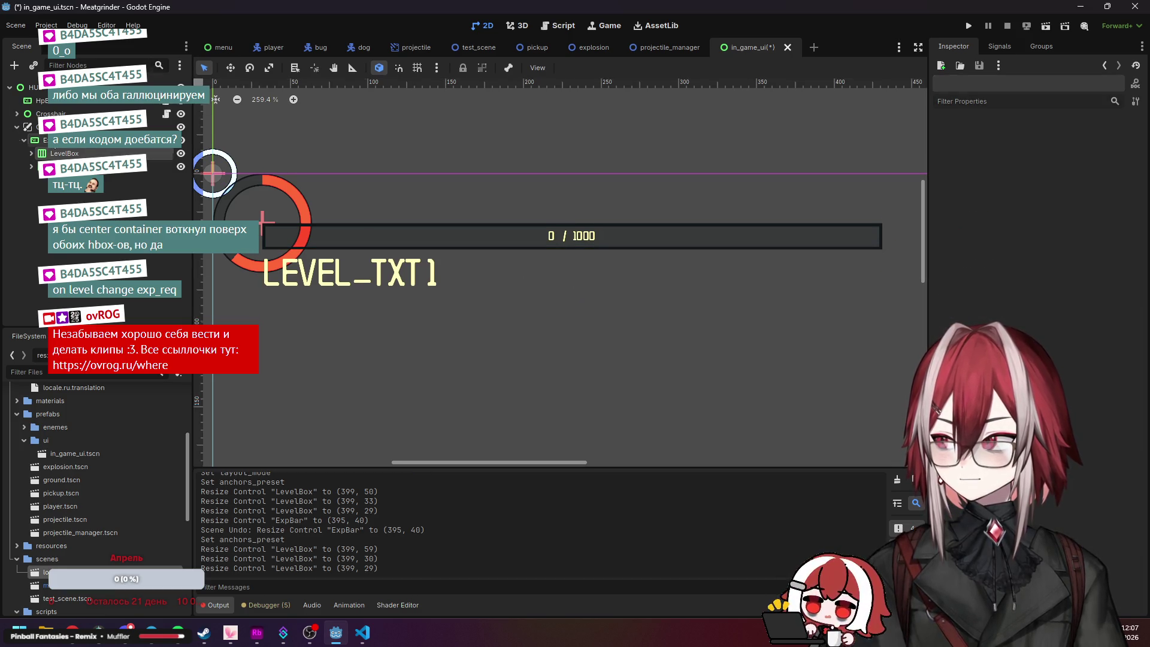
left_click(874, 240)
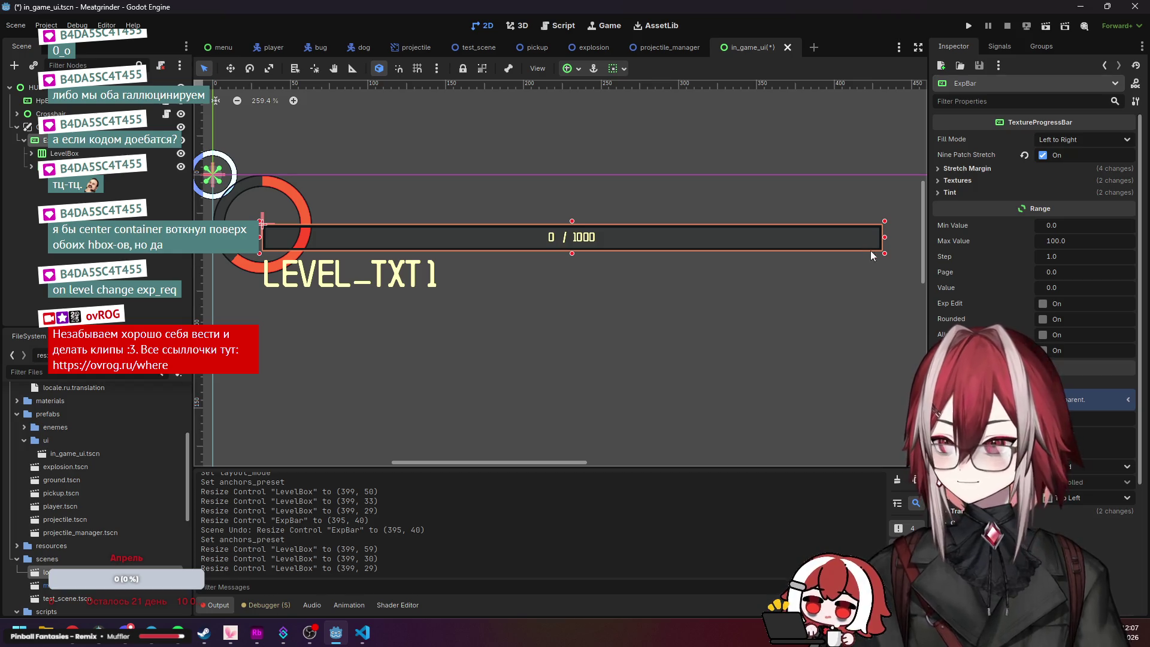
mouse_move(884, 254)
left_mouse_down()
mouse_move(856, 333)
mouse_move(710, 247)
mouse_move(902, 300)
mouse_move(897, 264)
mouse_move(786, 293)
left_mouse_up()
key("ctrl+z")
scroll(542, 286, "down", 2)
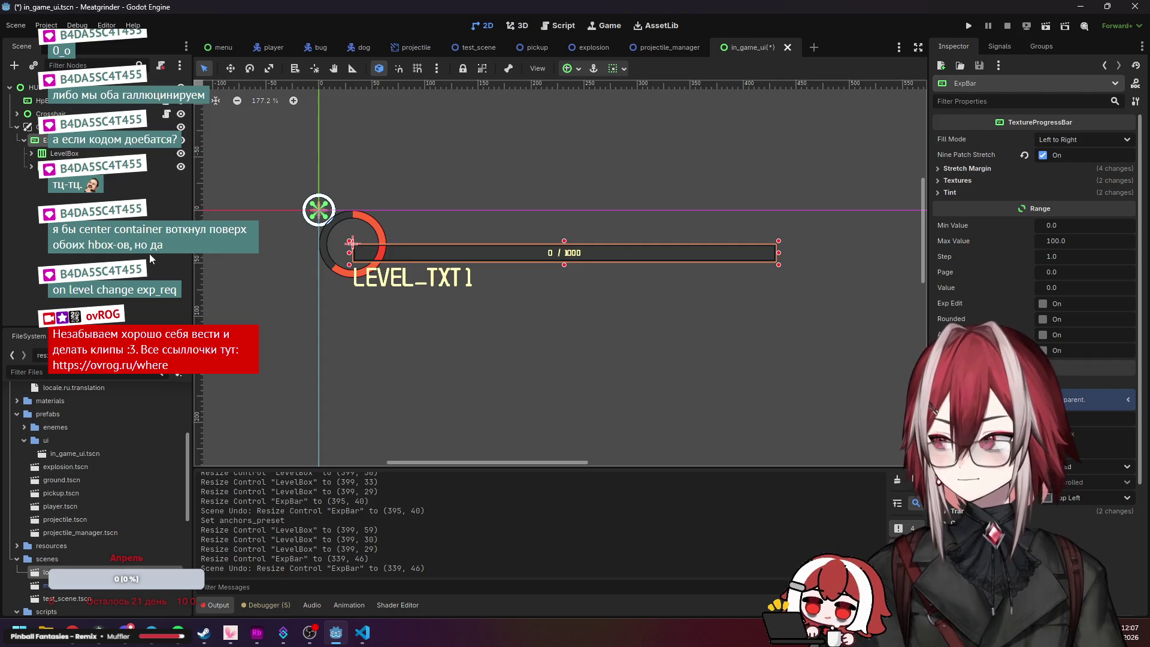
left_click_drag(706, 235, 709, 220)
key("ctrl+z")
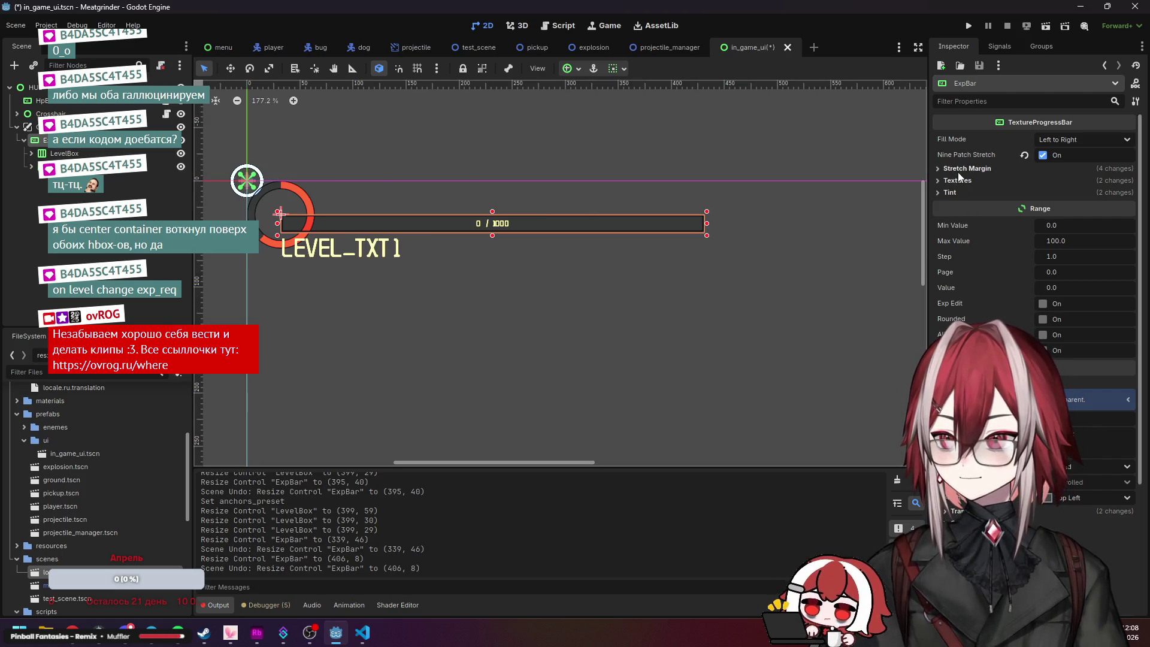
Set the ExpBar's Transform size to 400 px wide and 16 px tall
scroll(1004, 297, "down", 3)
left_click(995, 336)
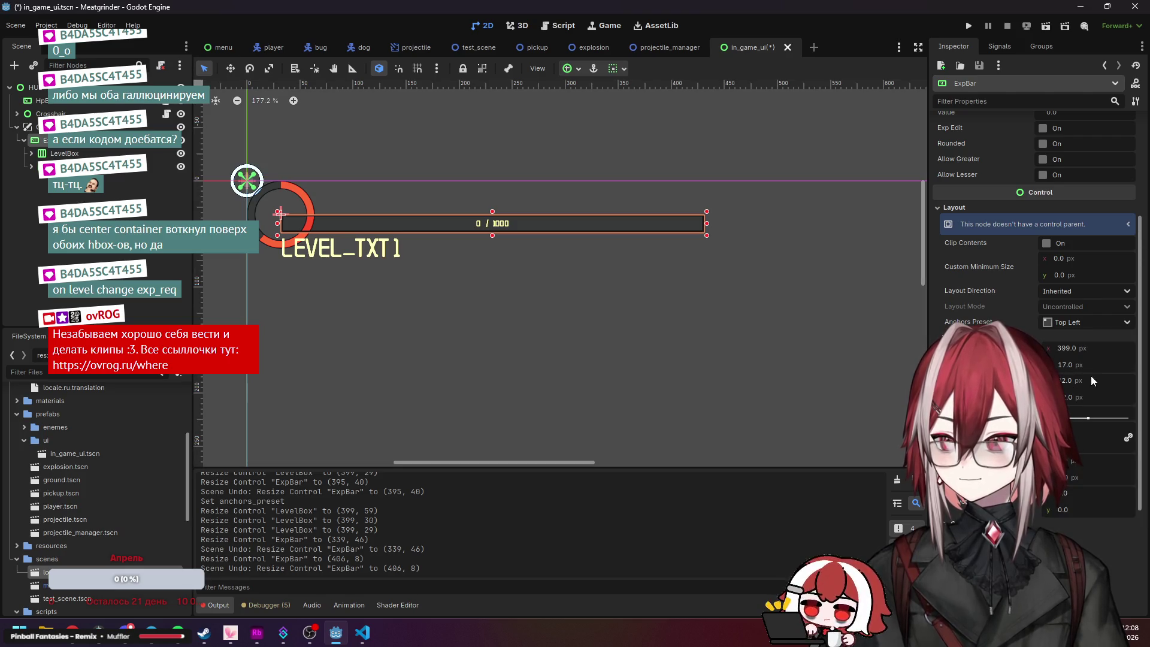
type("16")
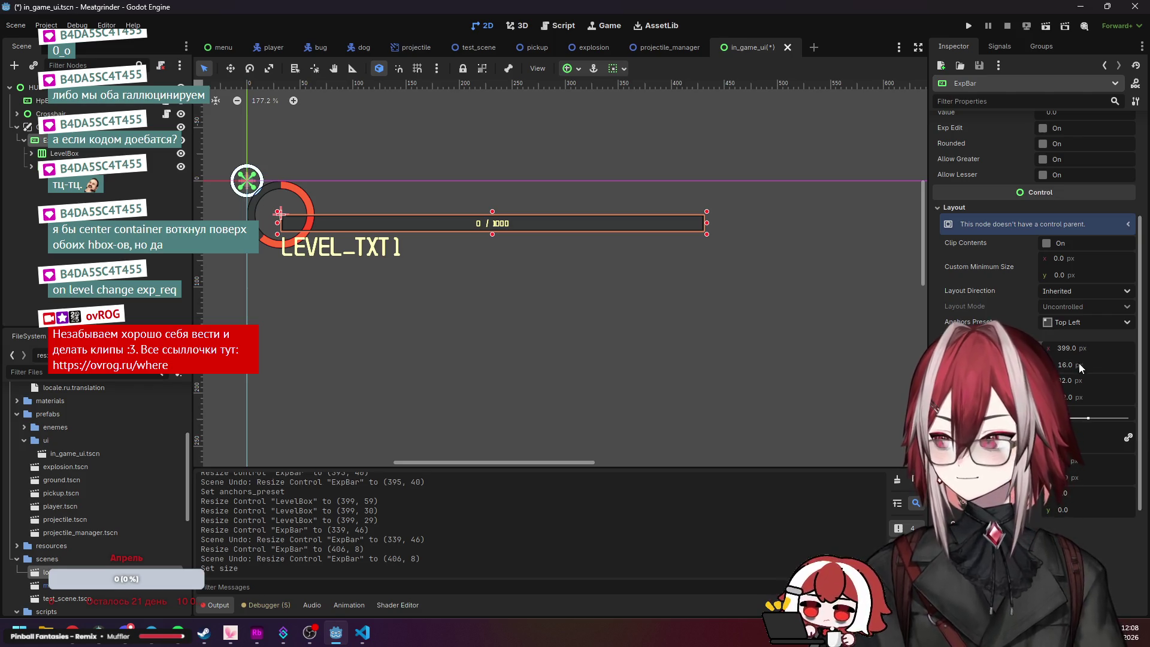
left_click(1077, 347)
type("400")
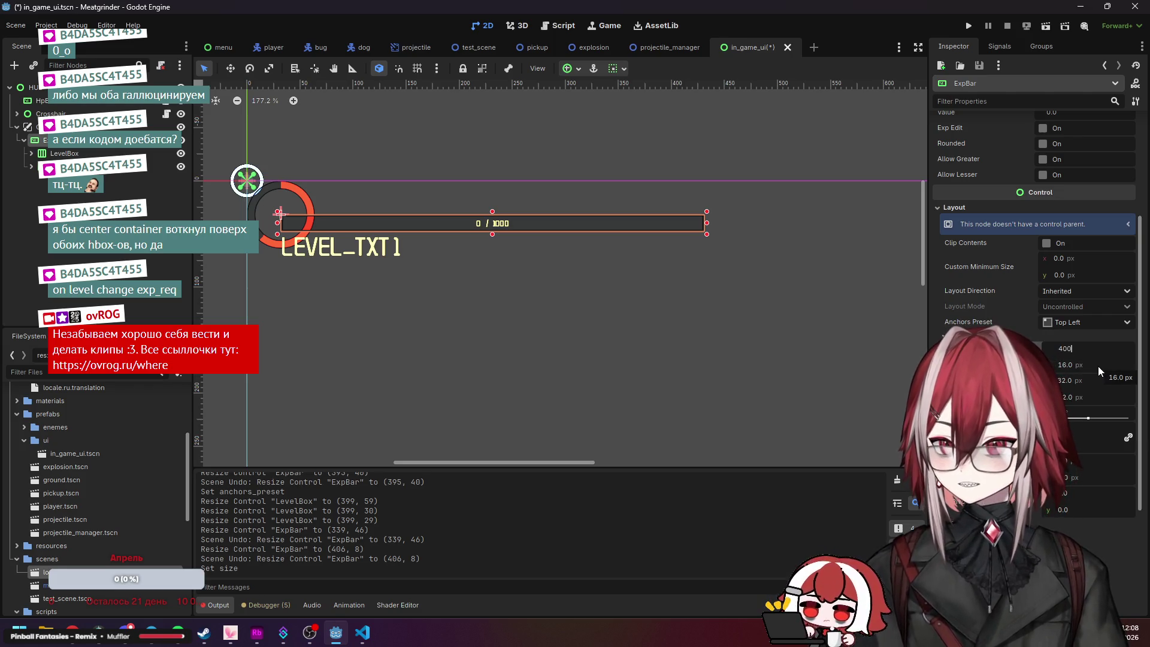
key("Return")
Reselect the ExpBar and stretch its bottom edge to make it 32 px tall
left_click(343, 130)
scroll(507, 232, "down", 2)
scroll(479, 221, "up", 4)
left_click(527, 235)
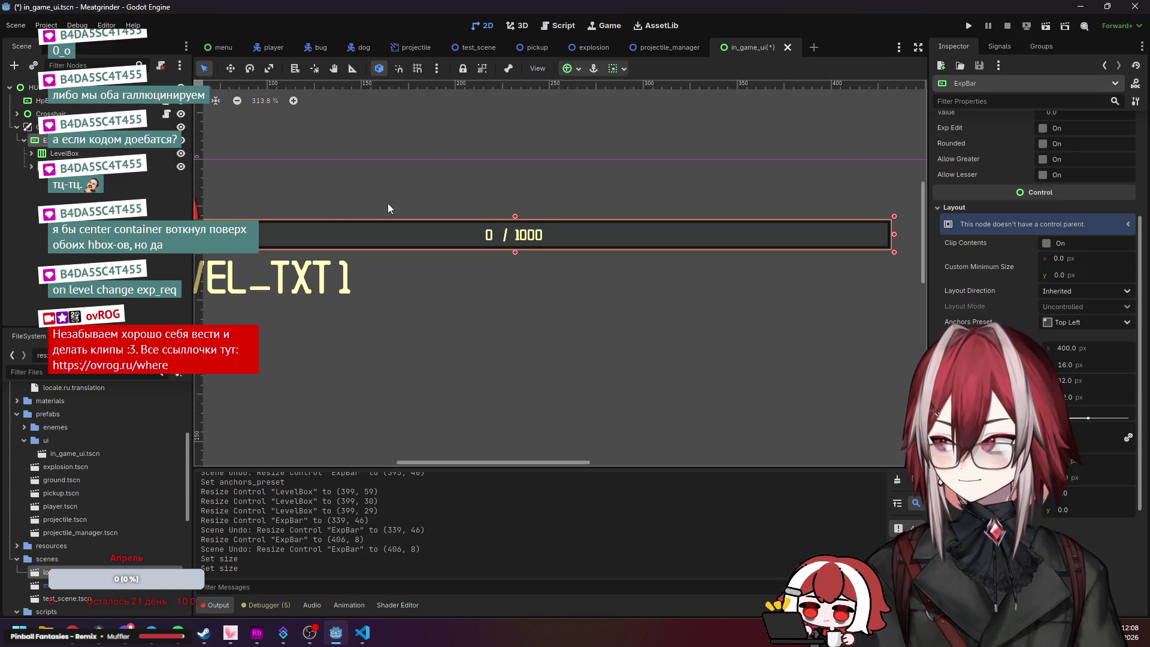
scroll(727, 314, "down", 5)
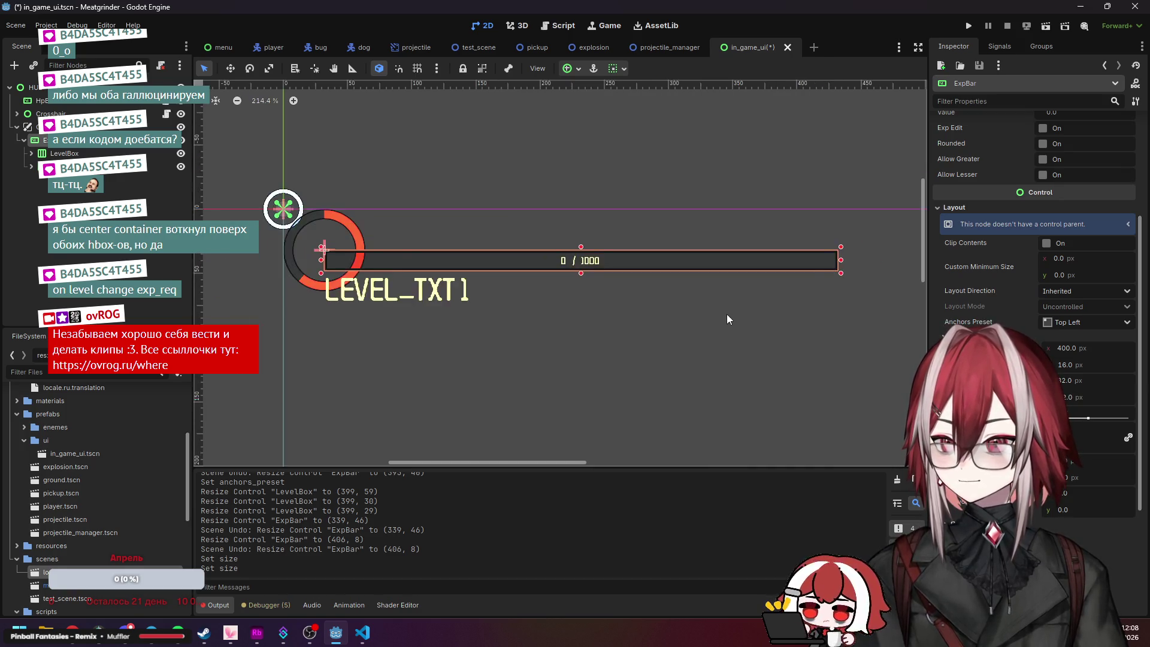
left_click_drag(606, 281, 634, 306)
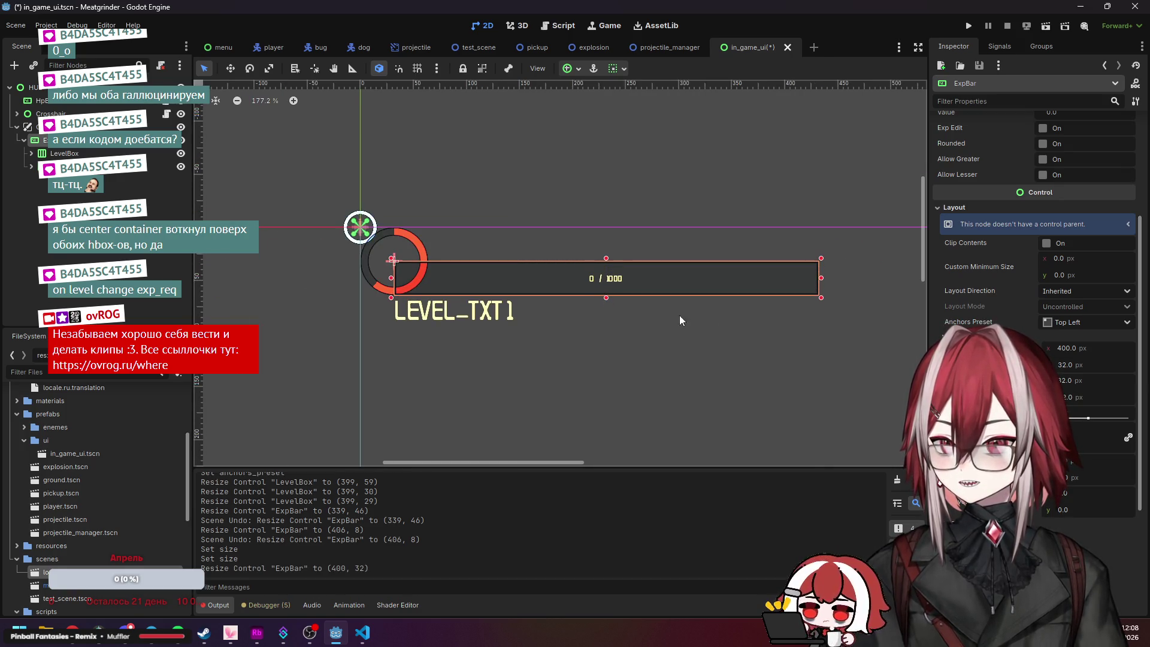
left_click(1075, 366)
Expand ExpBox in the scene tree and select its exp text labels
left_click(307, 253)
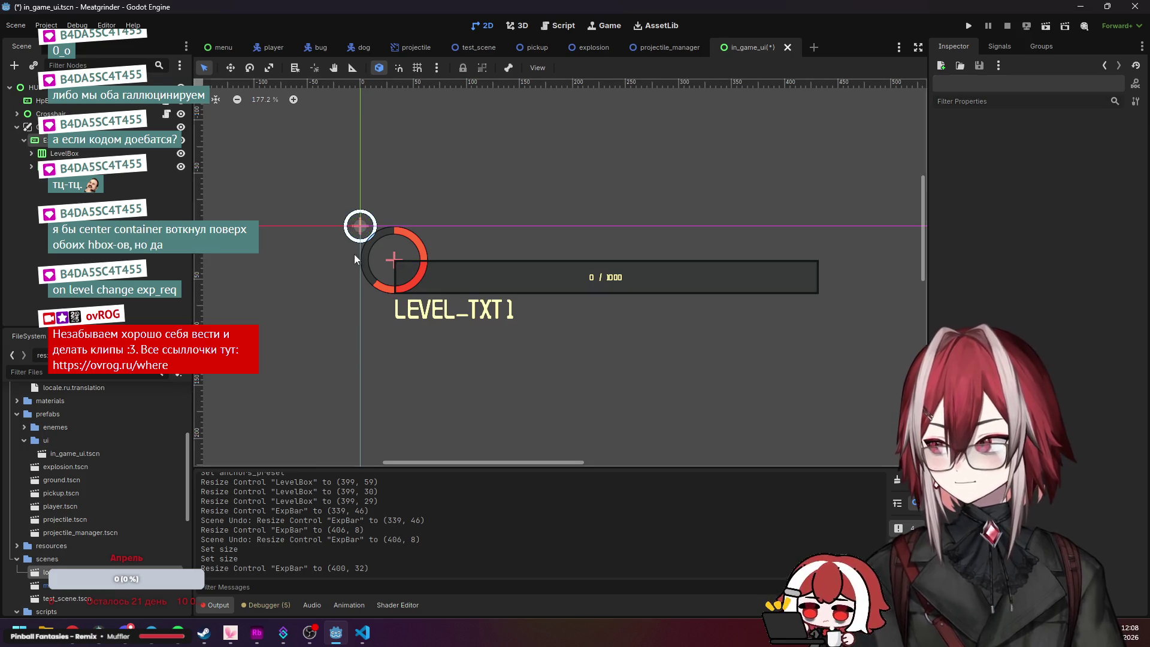
scroll(576, 281, "up", 5)
left_click(37, 156)
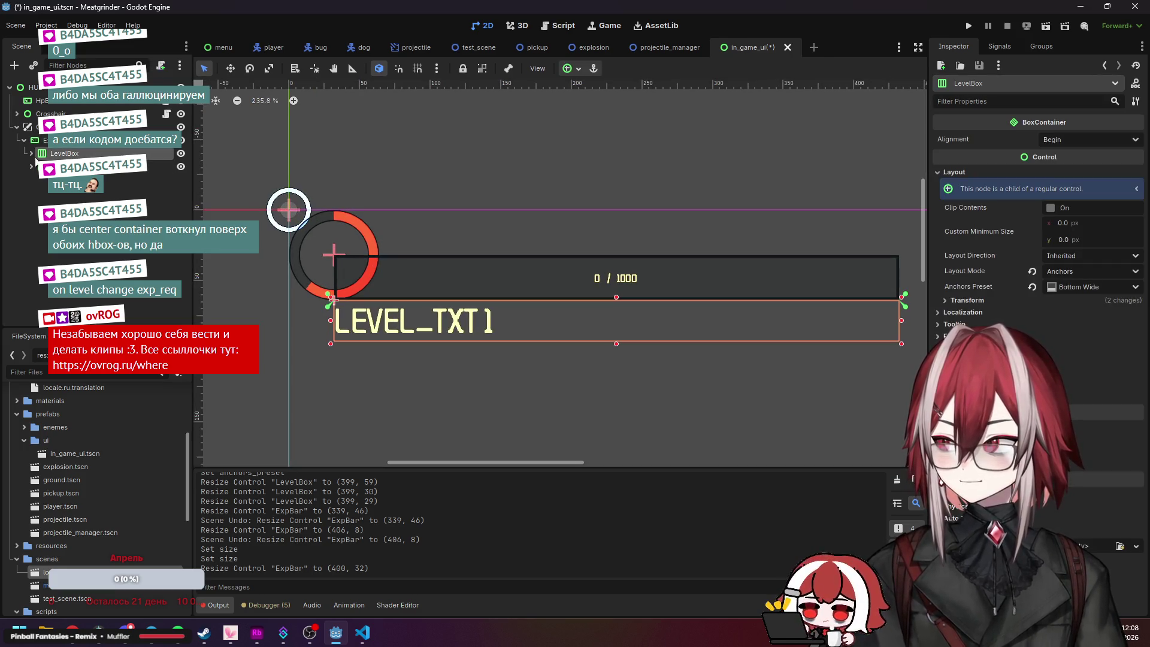
left_click(34, 170)
left_click(33, 171)
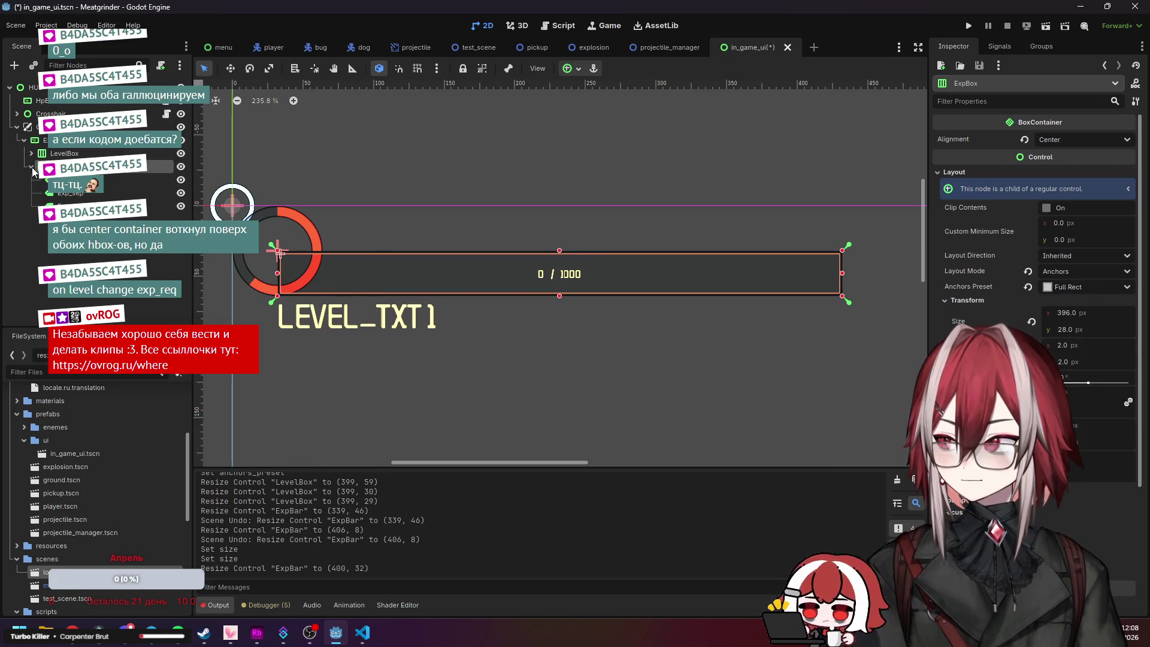
left_click(76, 180)
left_click(80, 199, "shift")
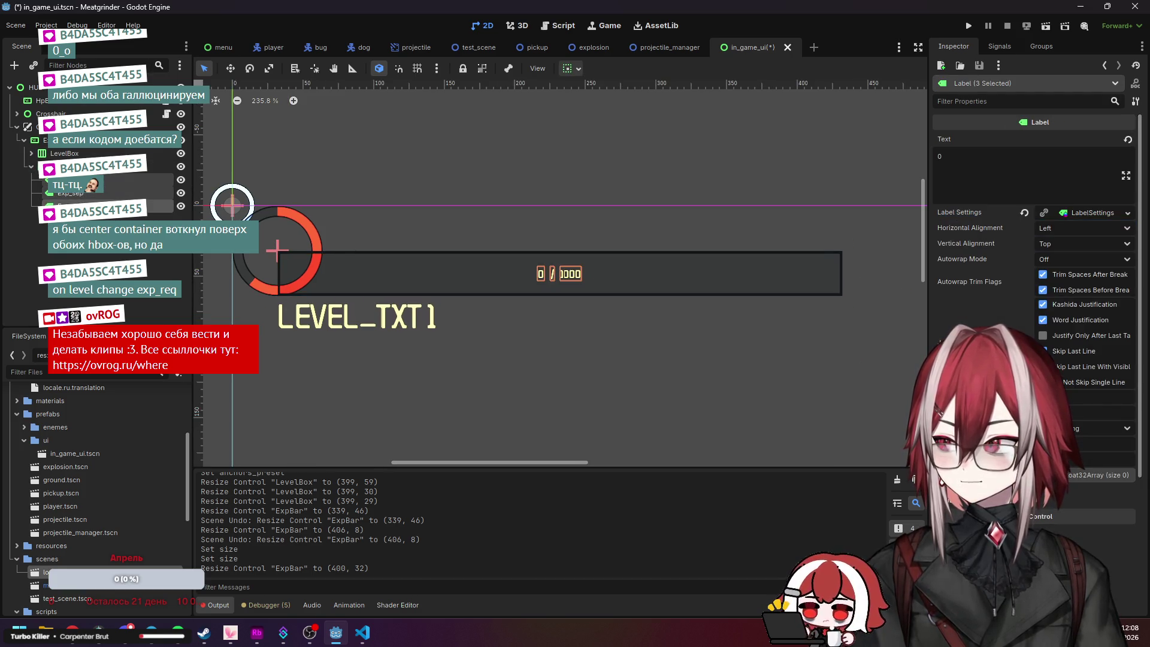
scroll(1008, 287, "down", 5)
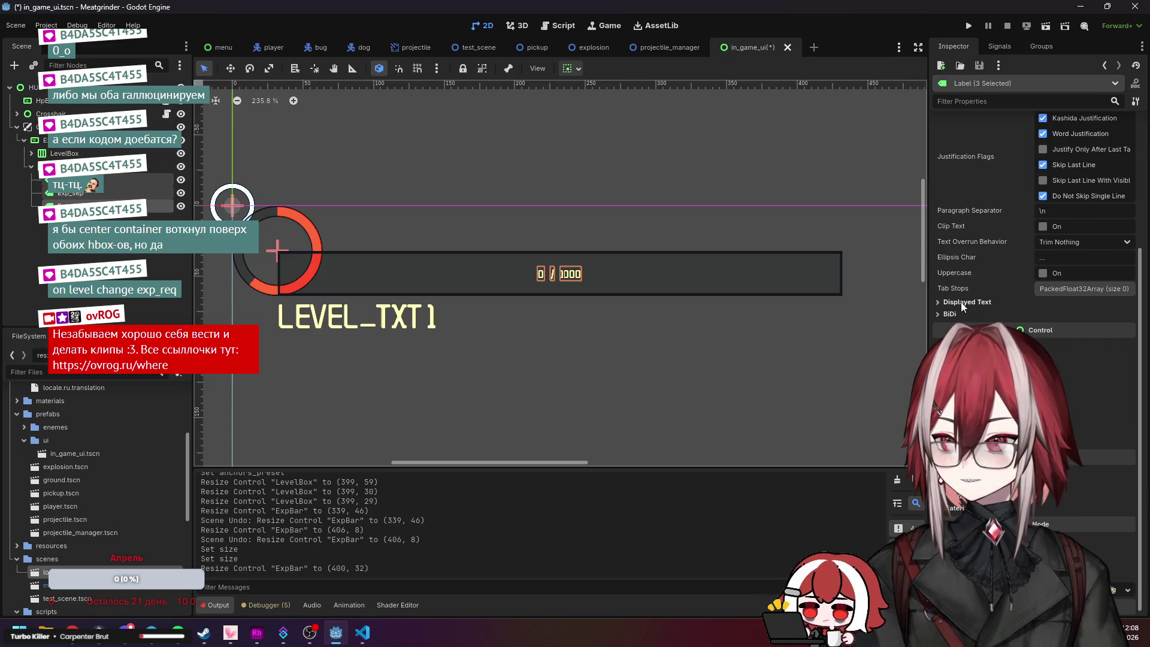
scroll(960, 304, "up", 5)
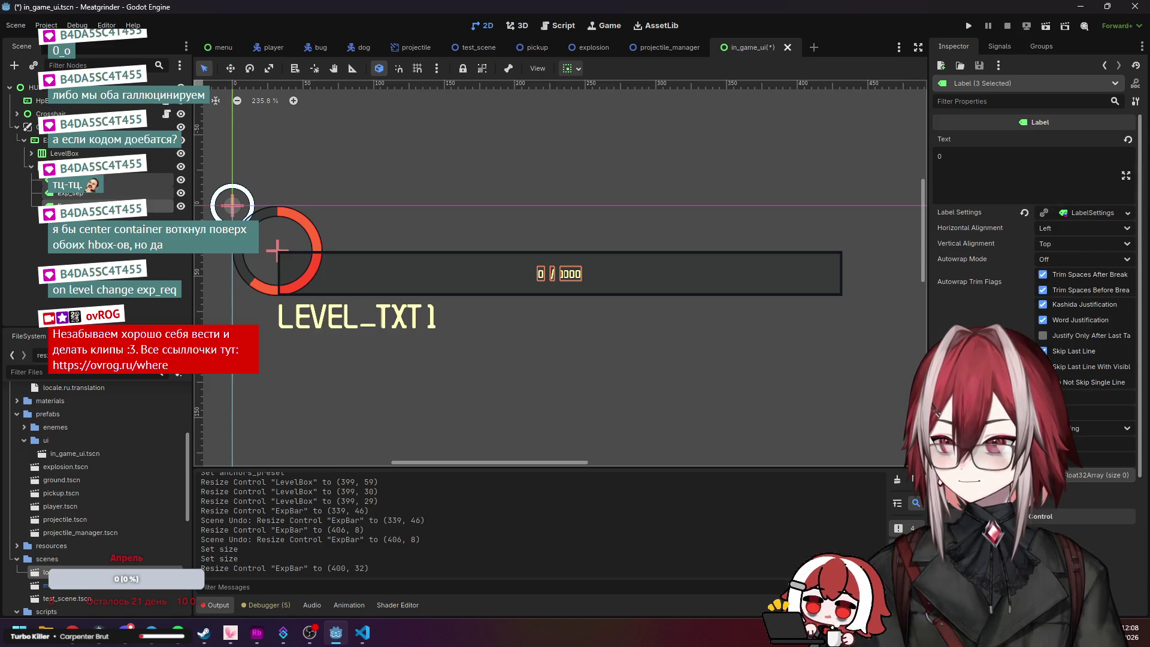
Set the three exp labels' LabelSettings font size to 12 px and run the project
left_click(1086, 211)
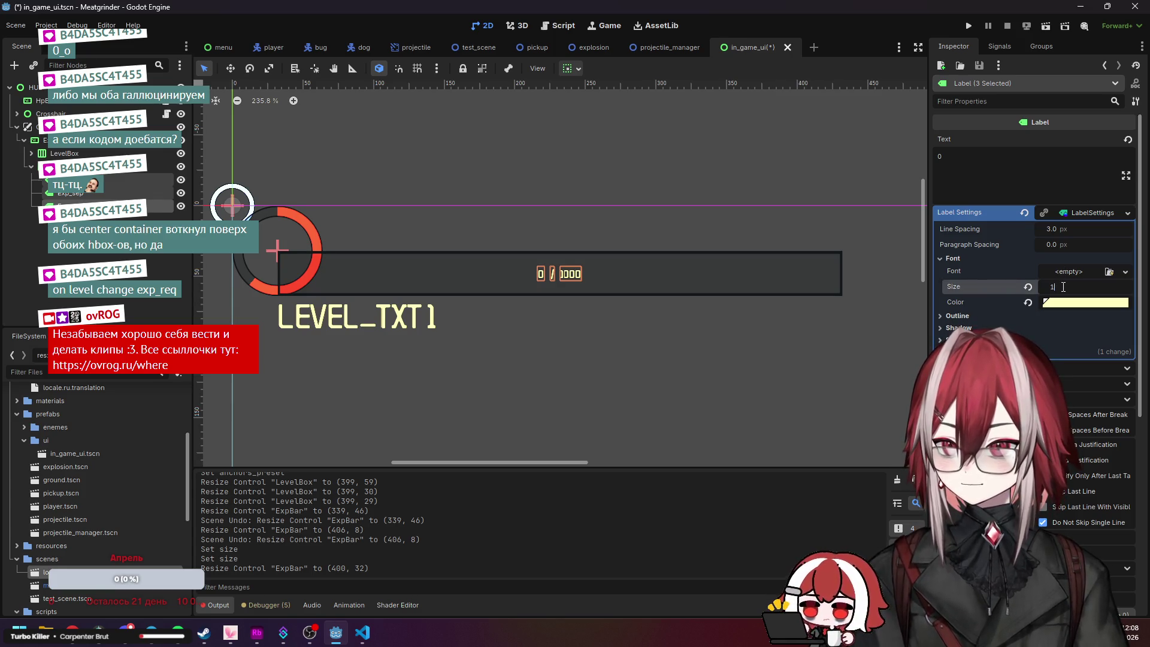
type("2")
key("Return")
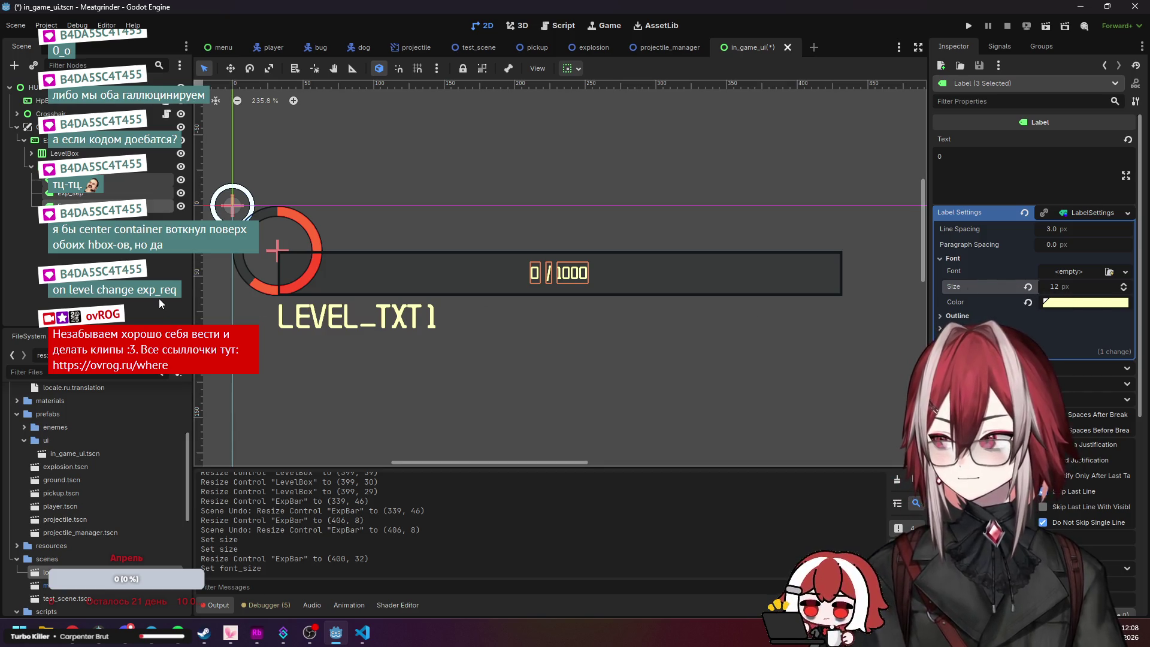
left_click(372, 221)
left_click(967, 25)
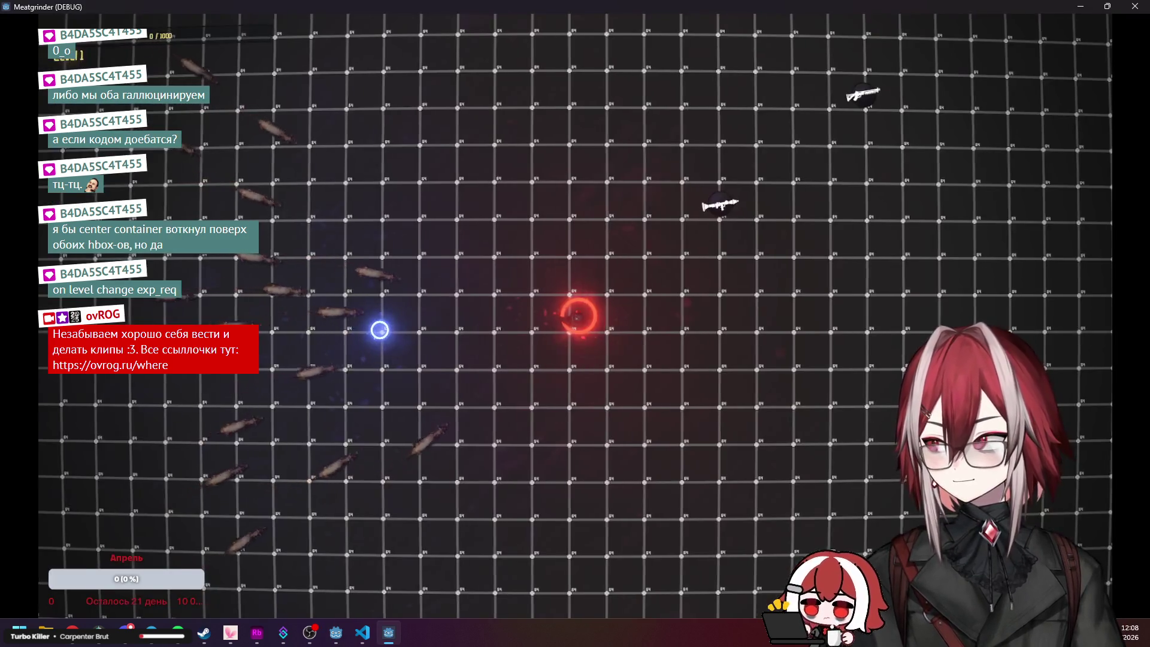
Move the player around the arena with WASD, then stop the running game with F8
key("d")
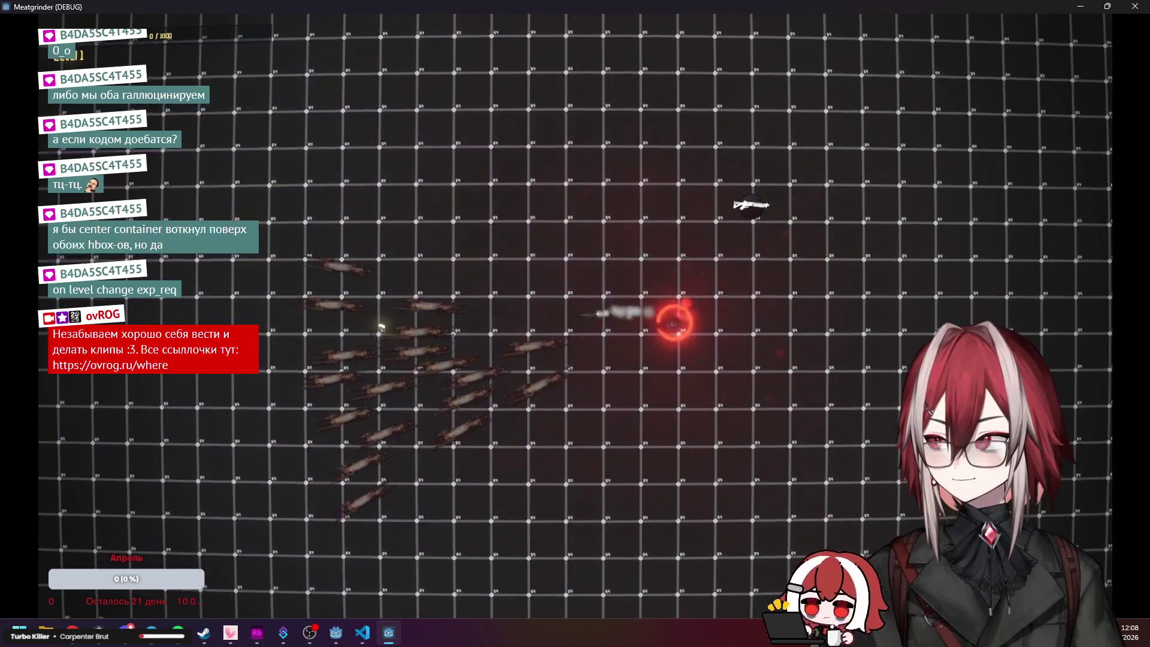
key("d")
key("a")
key("s")
key("a")
key("w")
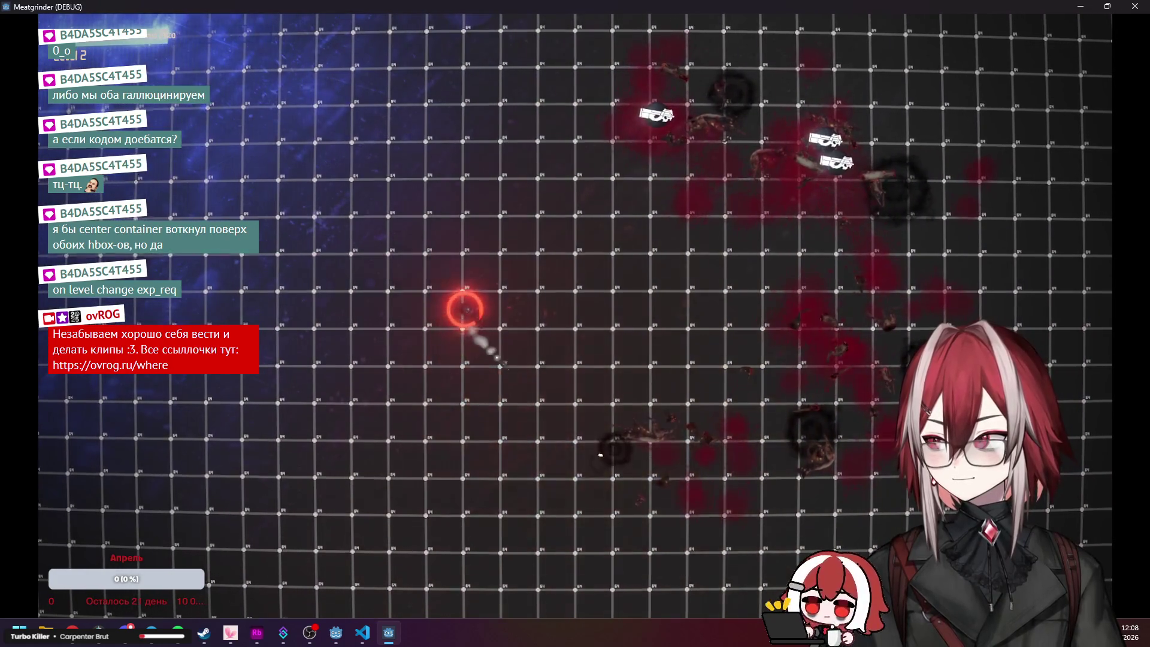
key("d")
key("w")
key("d")
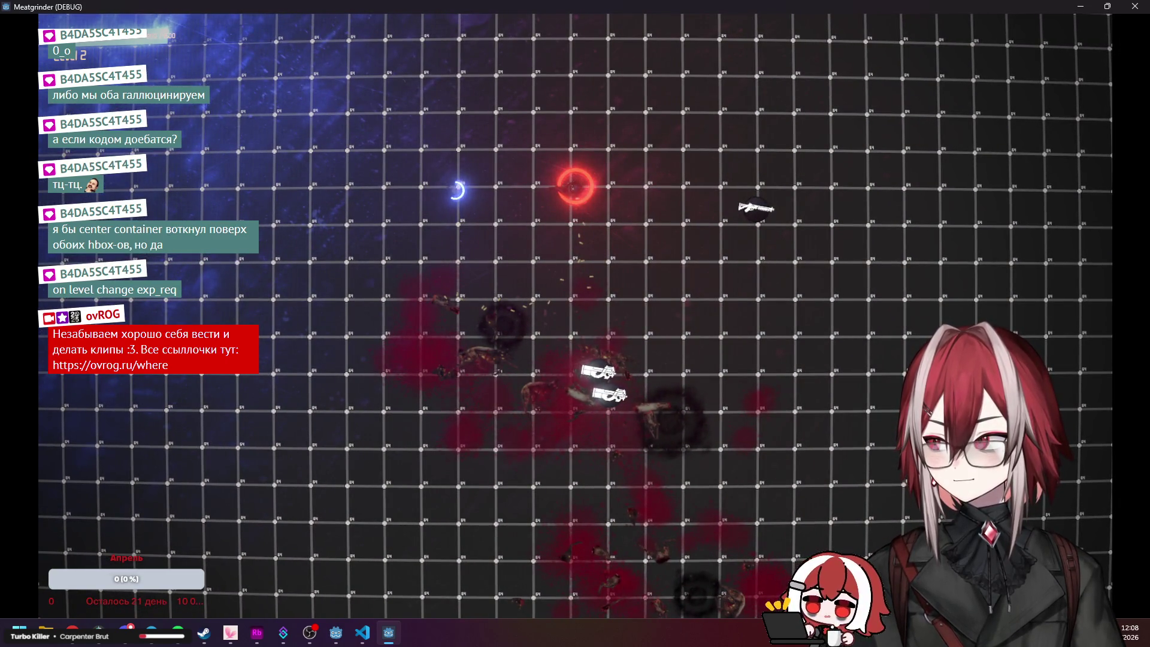
key("F8")
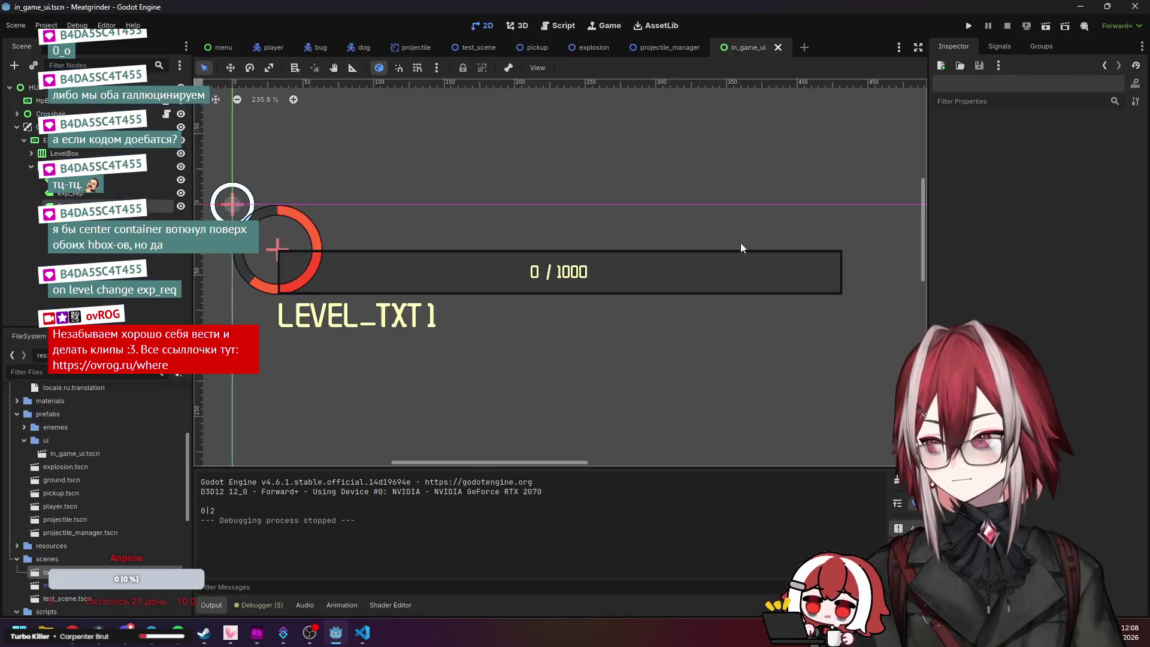
Tint the ExpBar's progress fill light blue (0.702, 0.927, 1.825) and run the game again
left_click(276, 249)
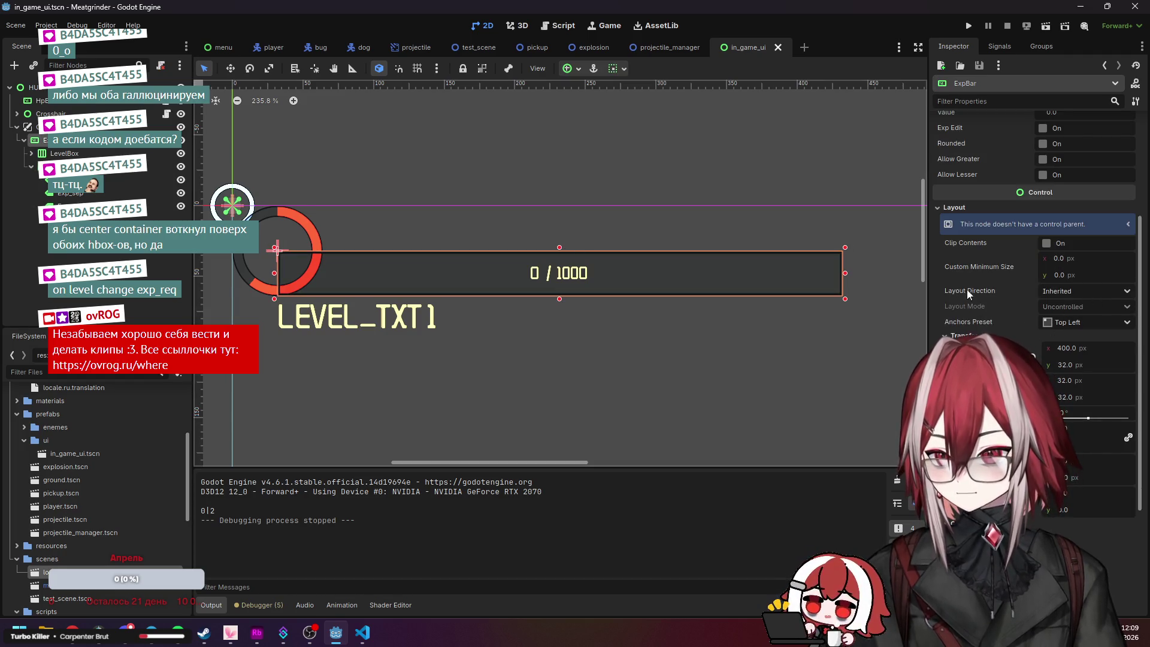
left_click(961, 335)
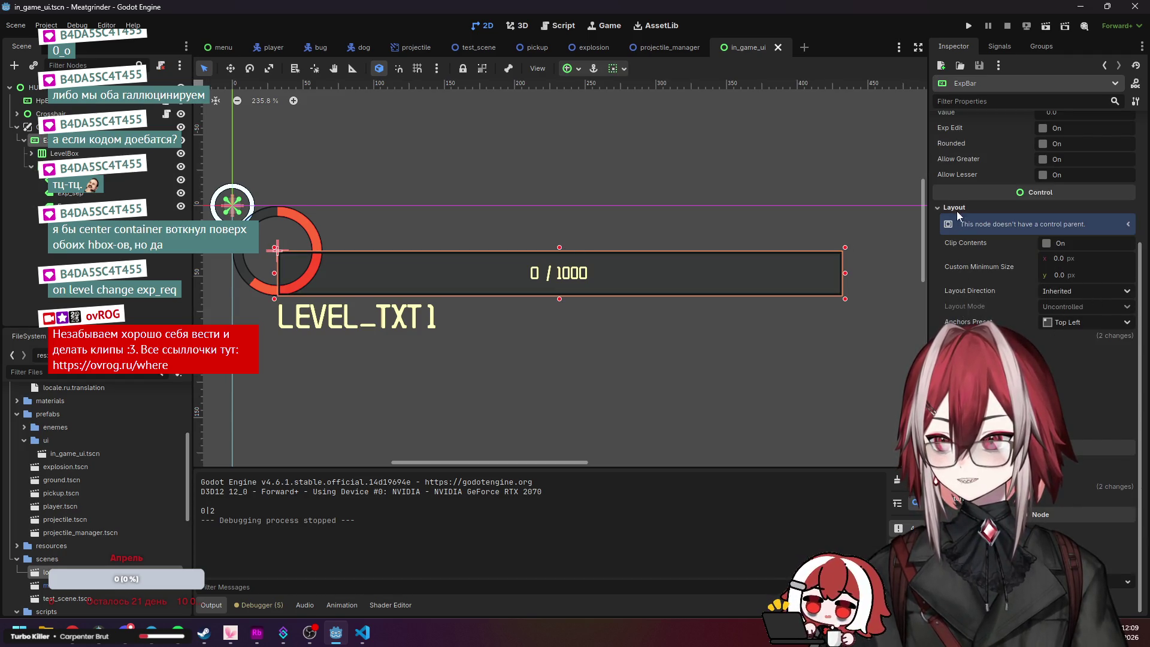
scroll(958, 208, "up", 5)
left_click(959, 180)
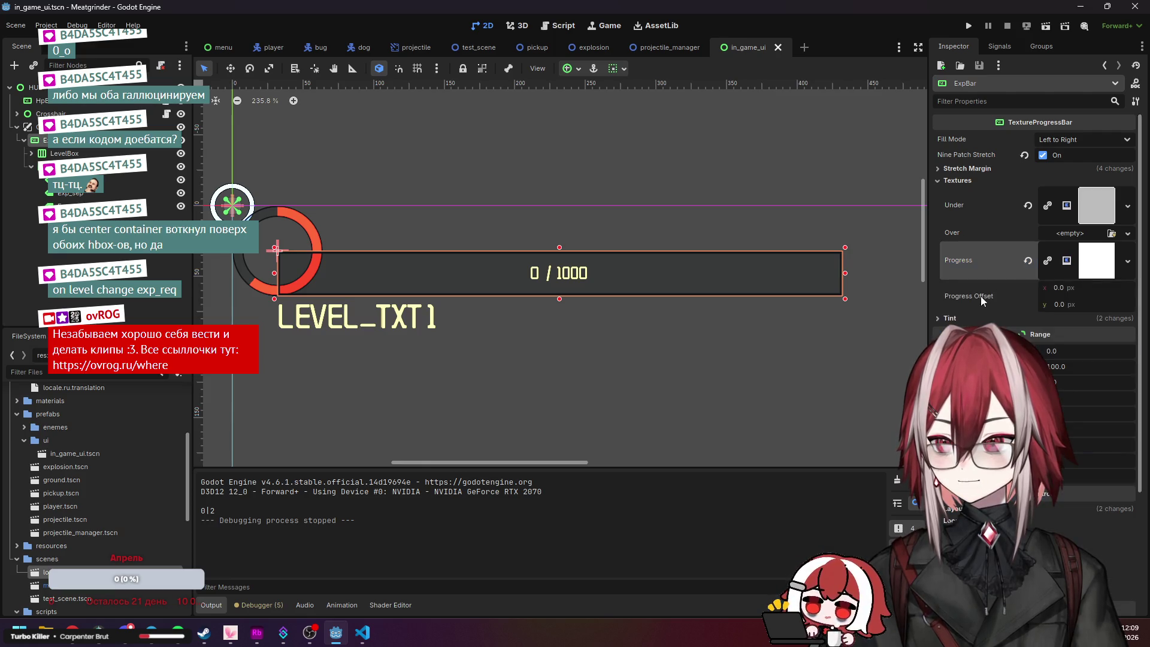
left_click(958, 316)
left_click(1070, 361)
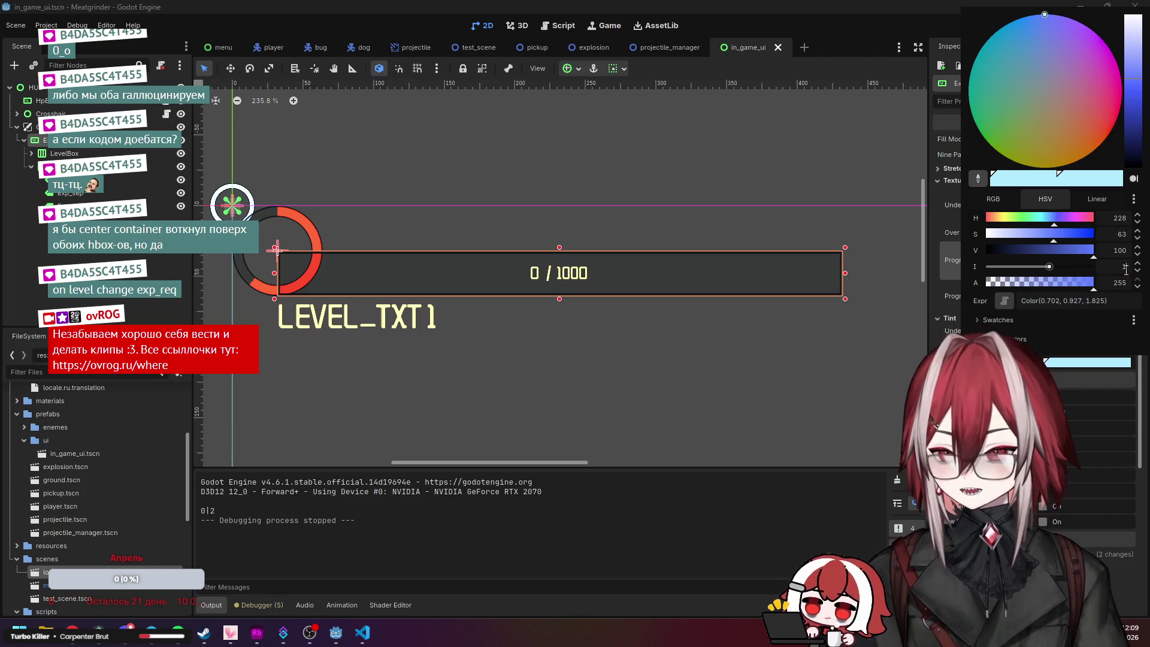
key("Escape")
left_click(975, 28)
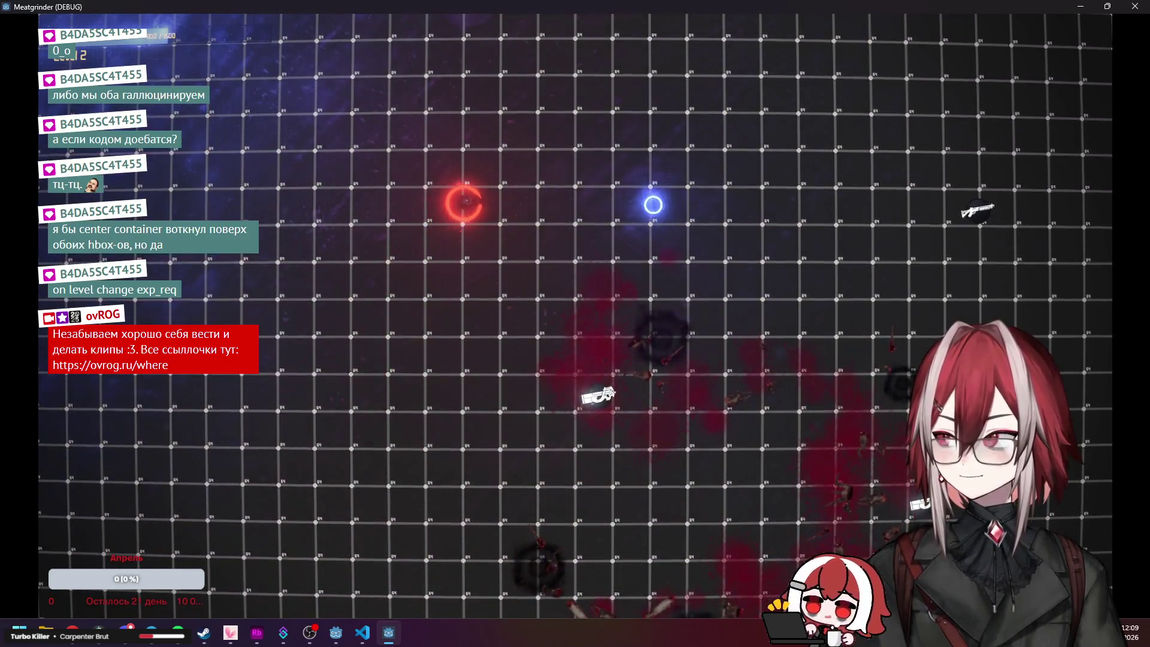
Close the Meatgrinder game window with Alt+F4
key("alt+F4")
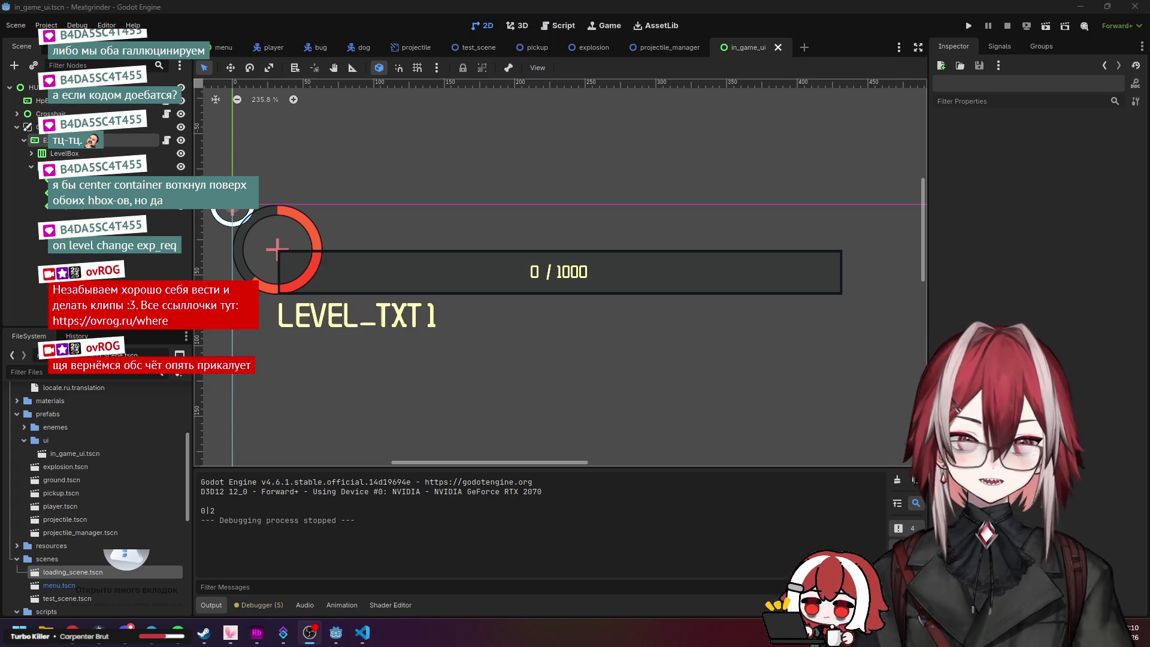
left_click(448, 300)
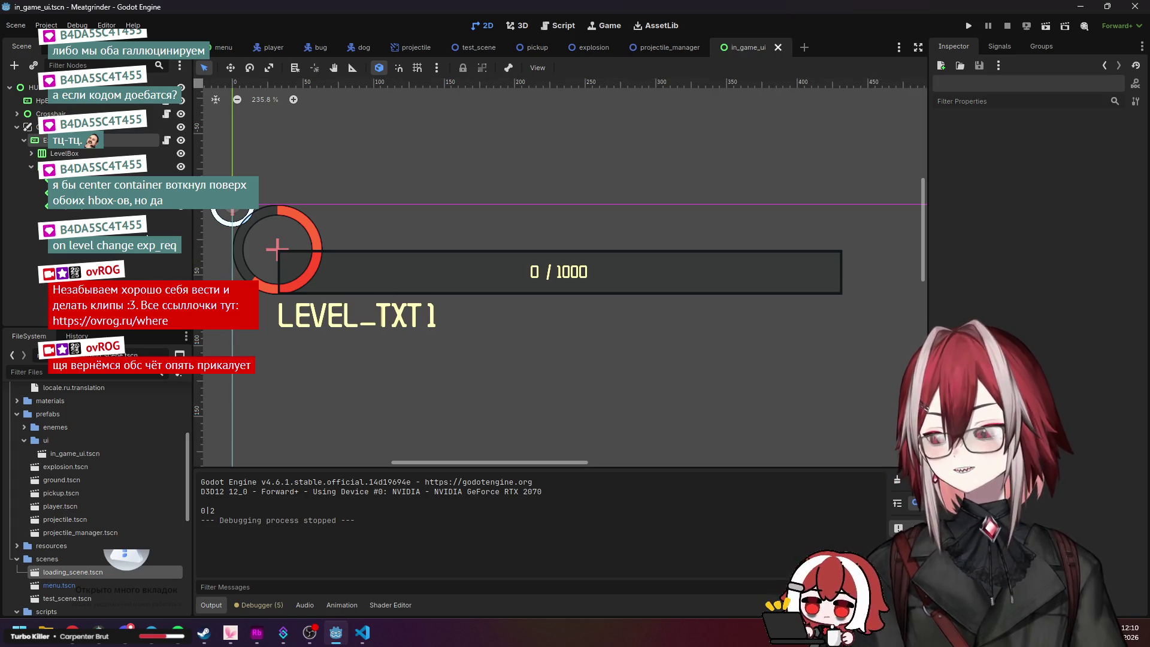
left_click(532, 267)
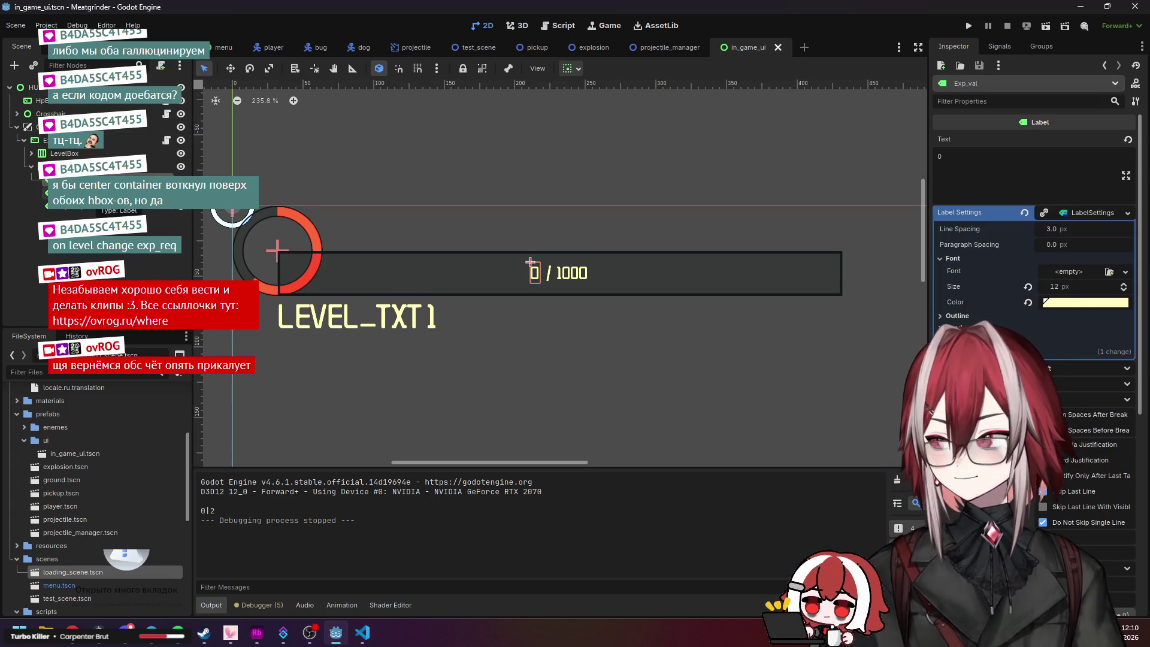
left_click(84, 210, "shift")
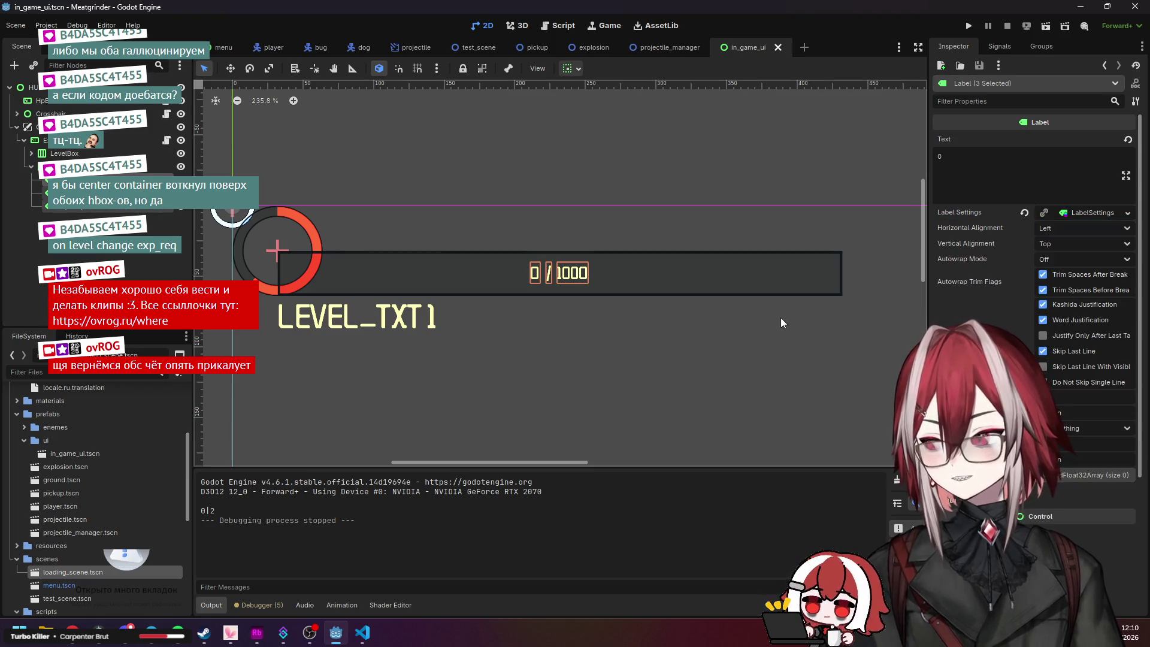
left_click(1092, 213)
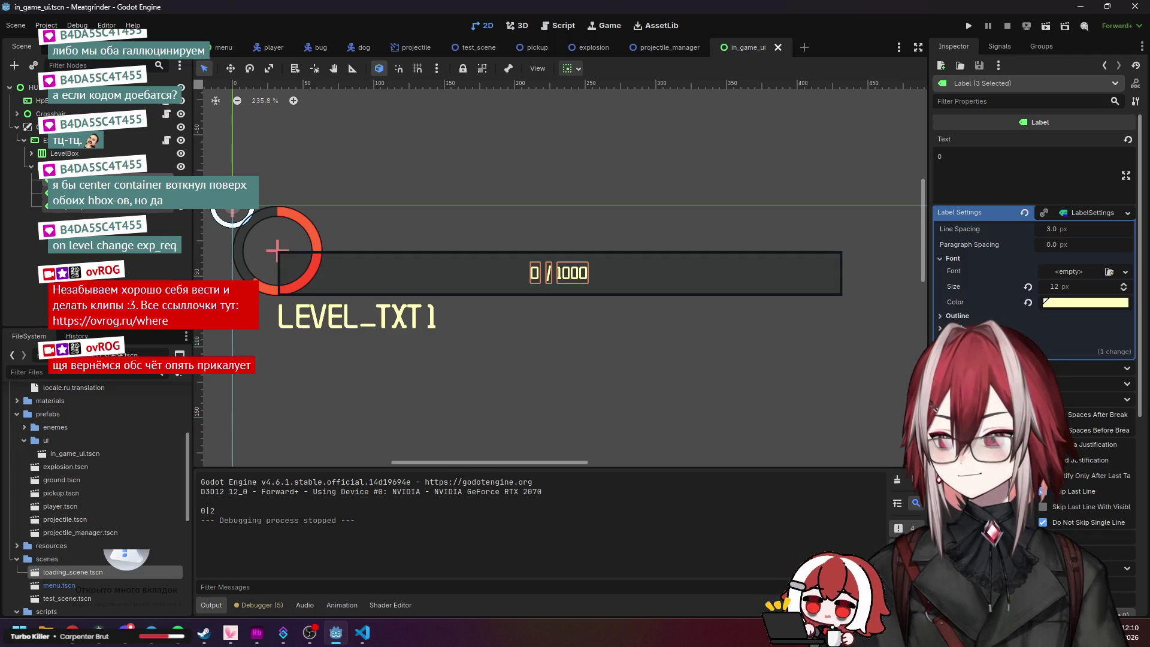
left_click(958, 341)
left_click(958, 329)
left_click(958, 329)
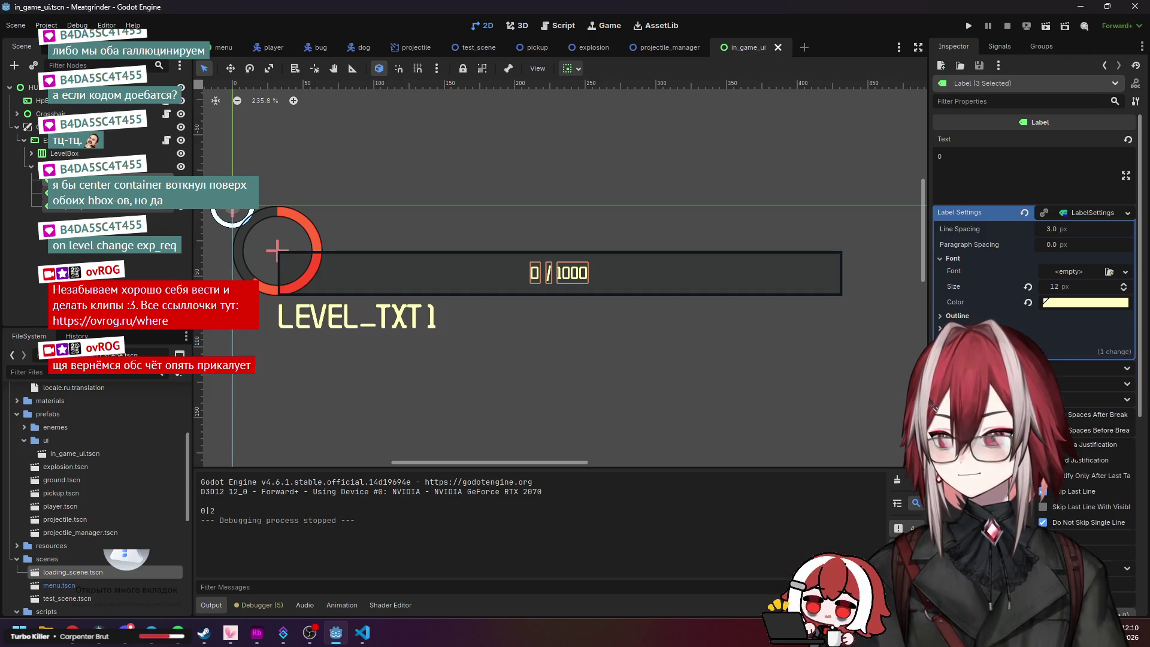
left_click(1054, 305)
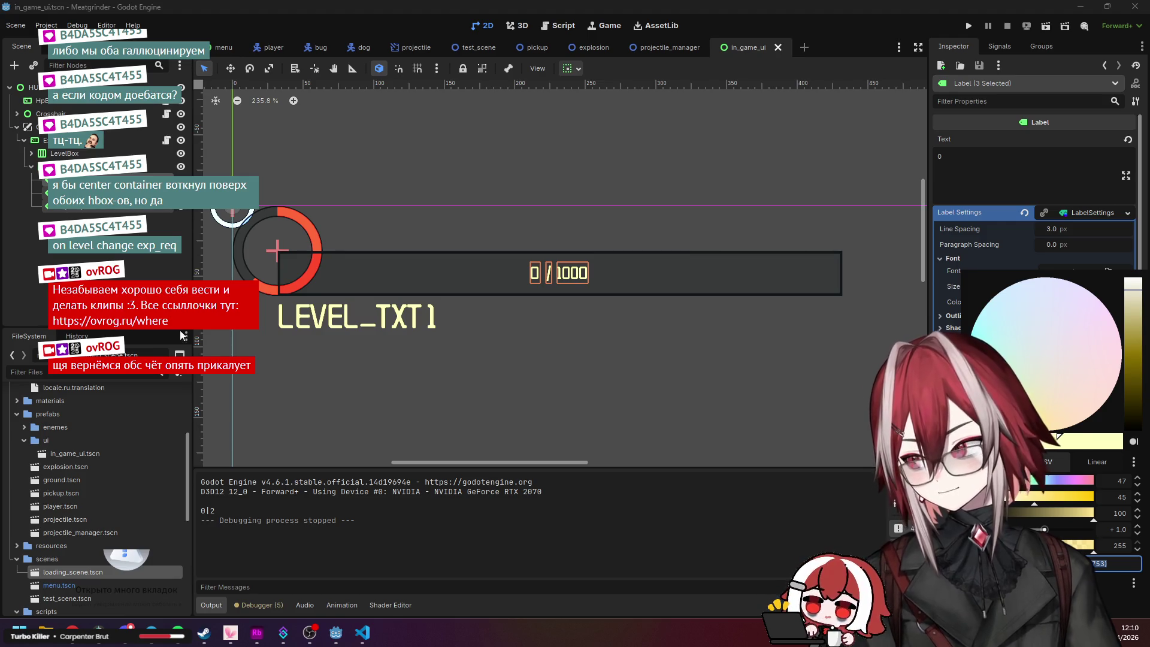
key("Escape")
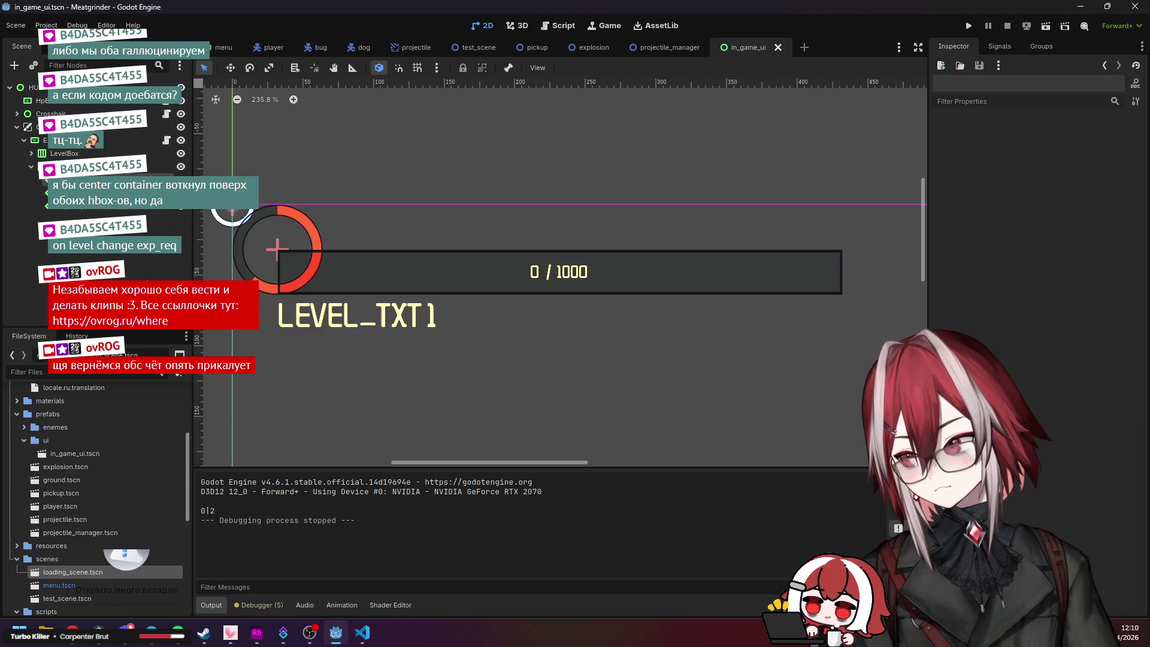
Select the 0, / and 1000 labels and set their shadow colour to black #000000
left_click(530, 261)
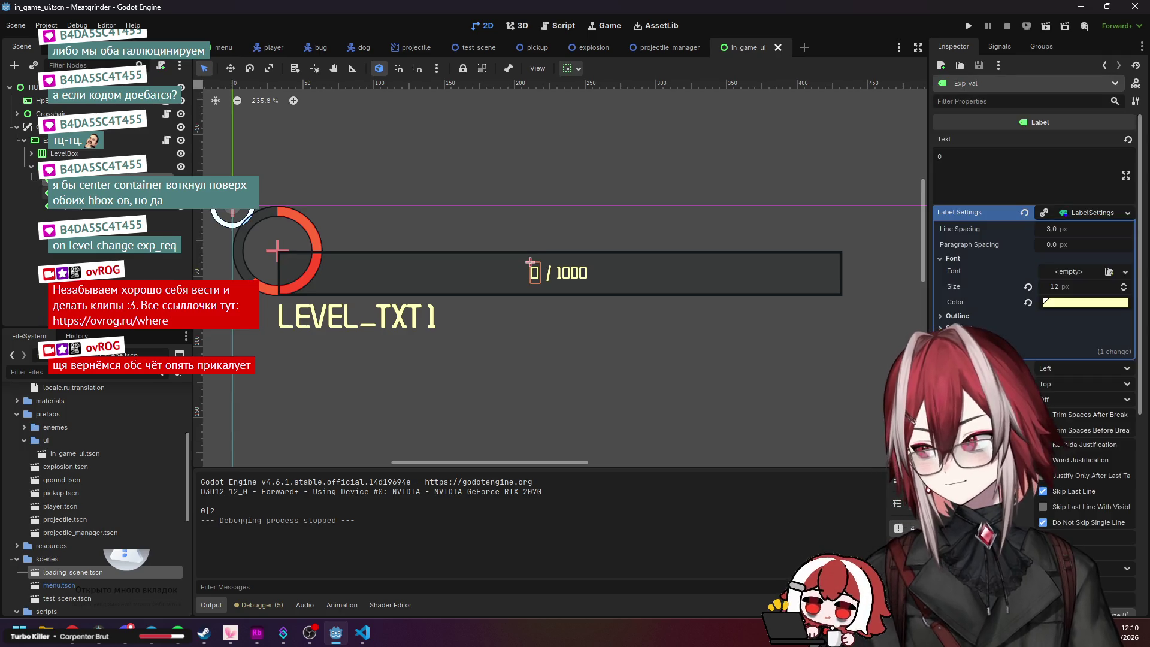
left_click_drag(521, 256, 599, 289)
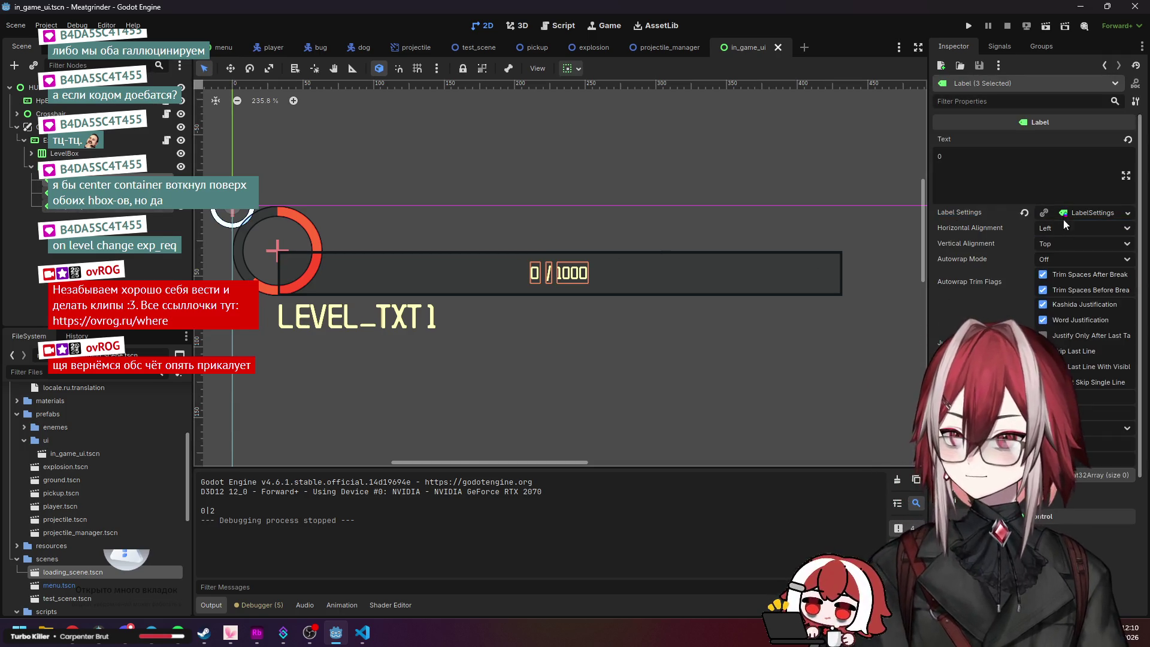
left_click(1093, 213)
left_click(958, 327)
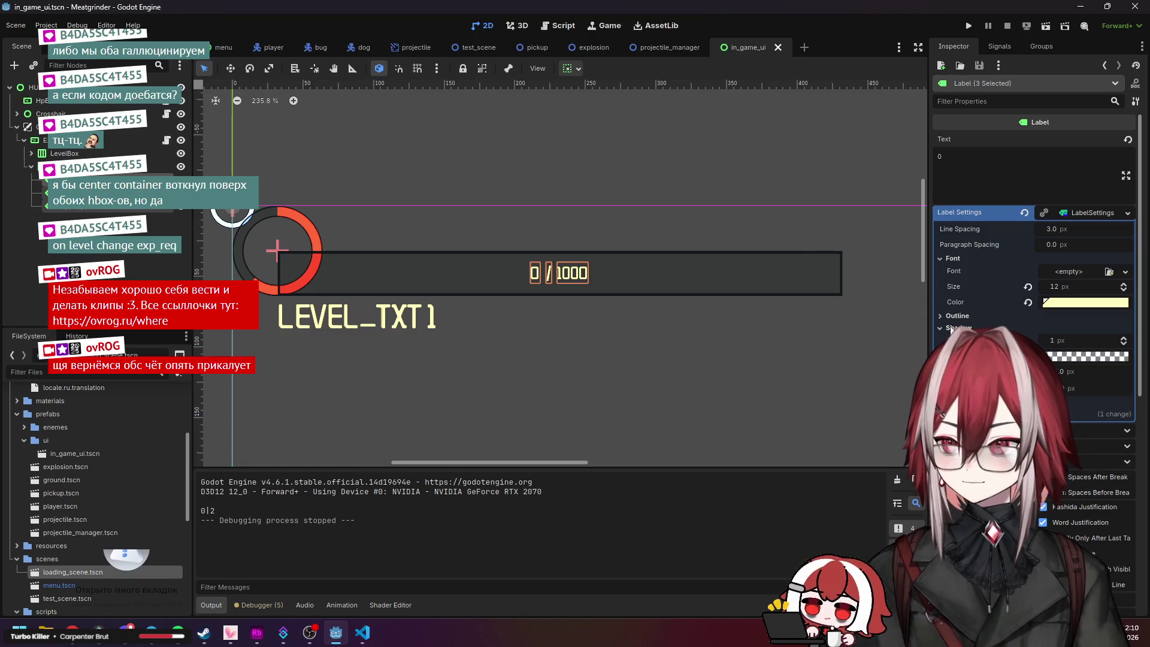
left_click(1072, 356)
type("00000000")
key("Return")
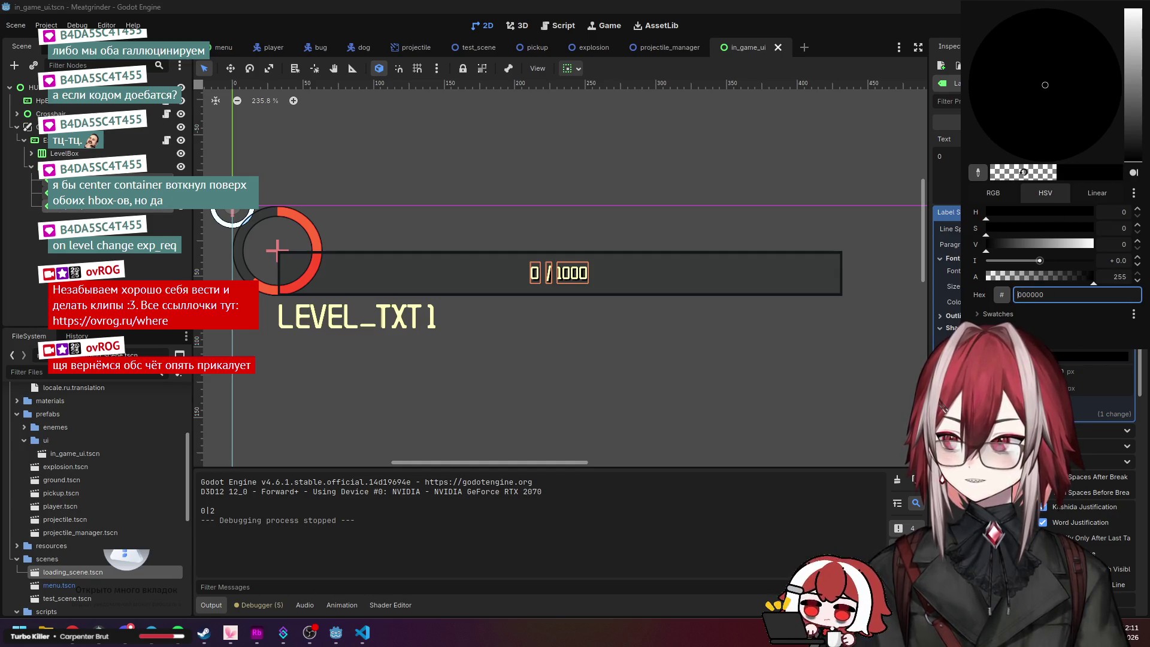
left_click(1060, 344)
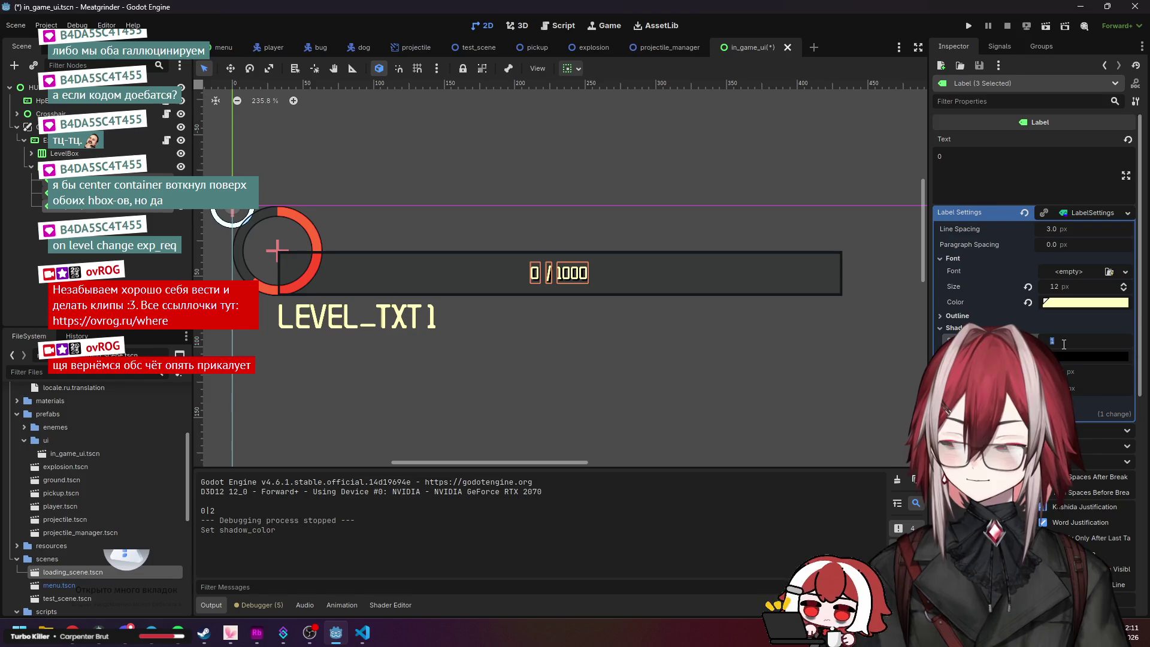
Set the labels' shadow size to 5 px, then enlarge it to 13 px
type("5")
key("Return")
scroll(687, 279, "up", 2)
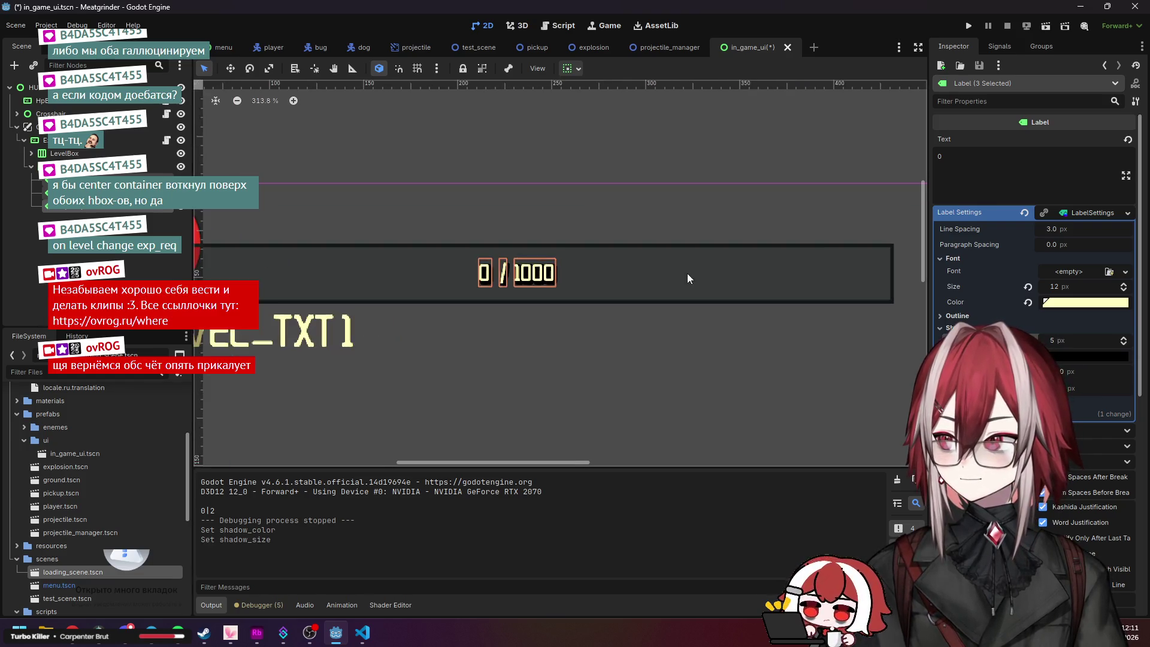
scroll(599, 275, "up", 5)
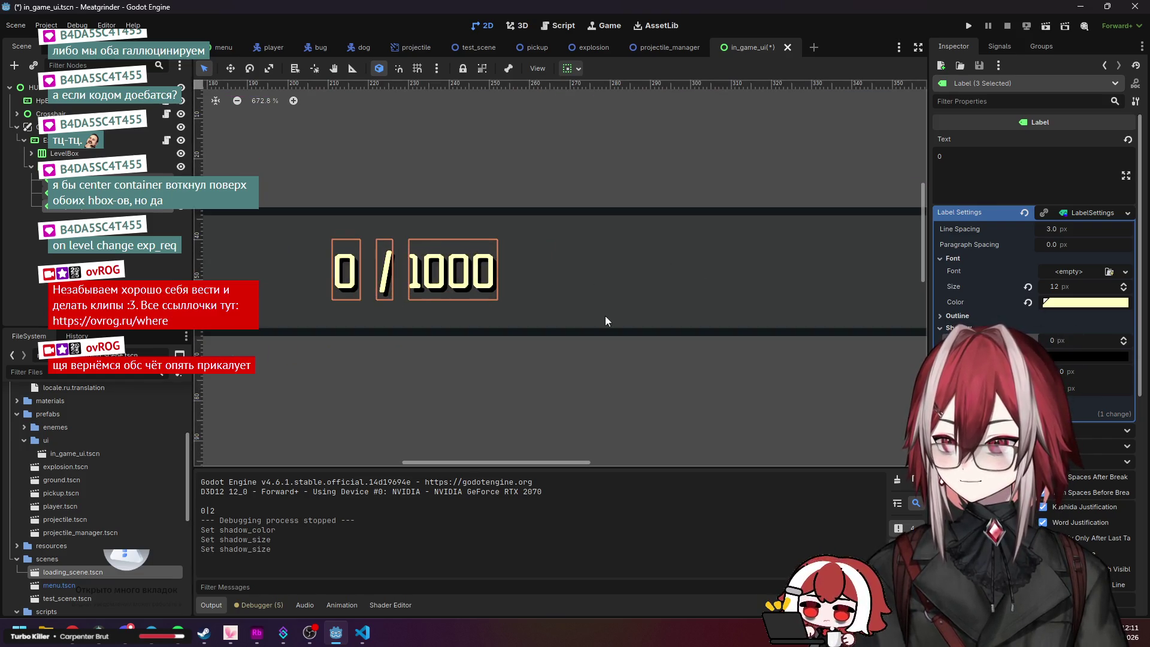
mouse_move(1060, 340)
left_mouse_down()
mouse_move(1096, 340)
mouse_move(1018, 340)
left_mouse_up()
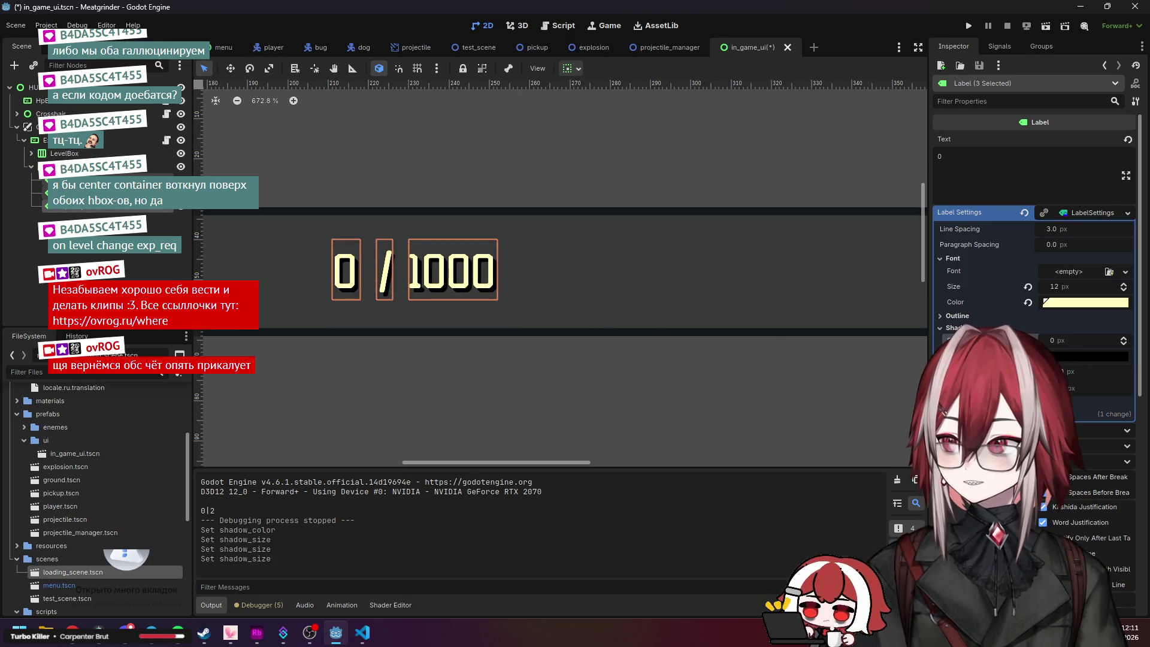
Adjust the shadow offset, entering 3 and then reducing it slightly
left_click_drag(1061, 371, 1078, 371)
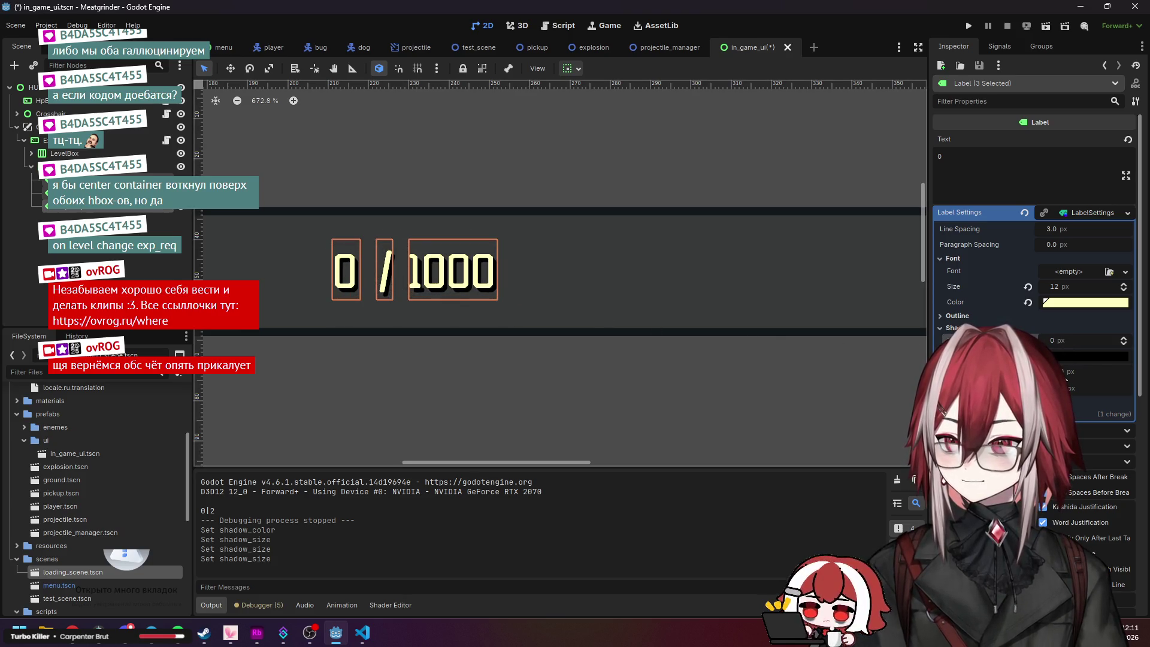
left_click(1068, 372)
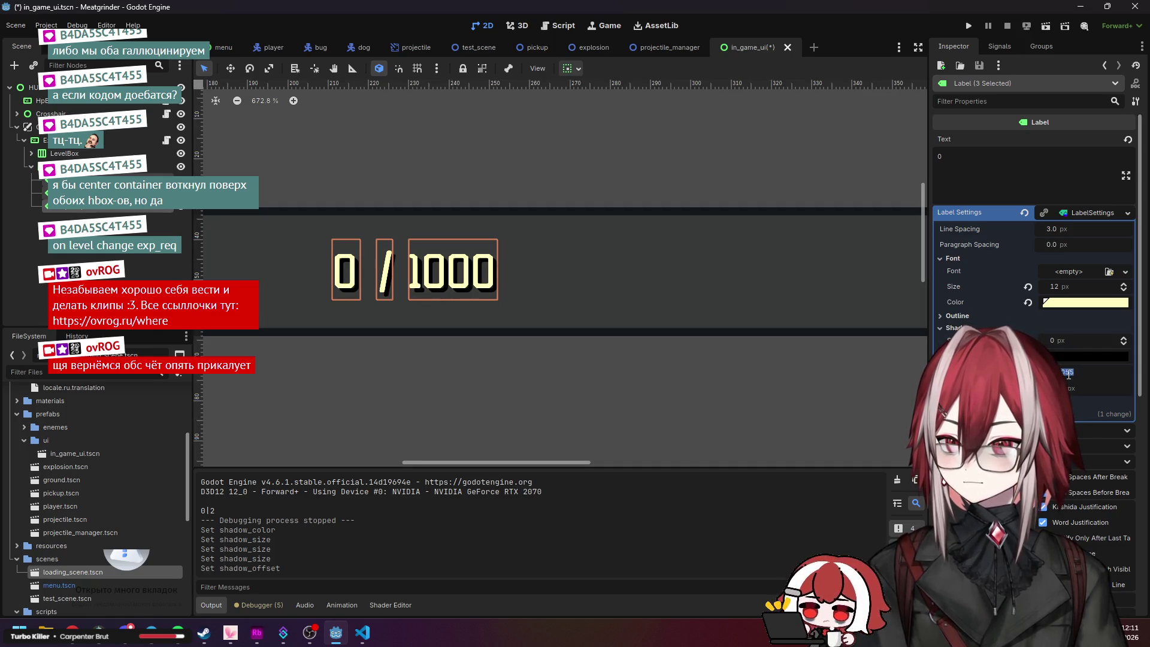
type("3")
key("Return")
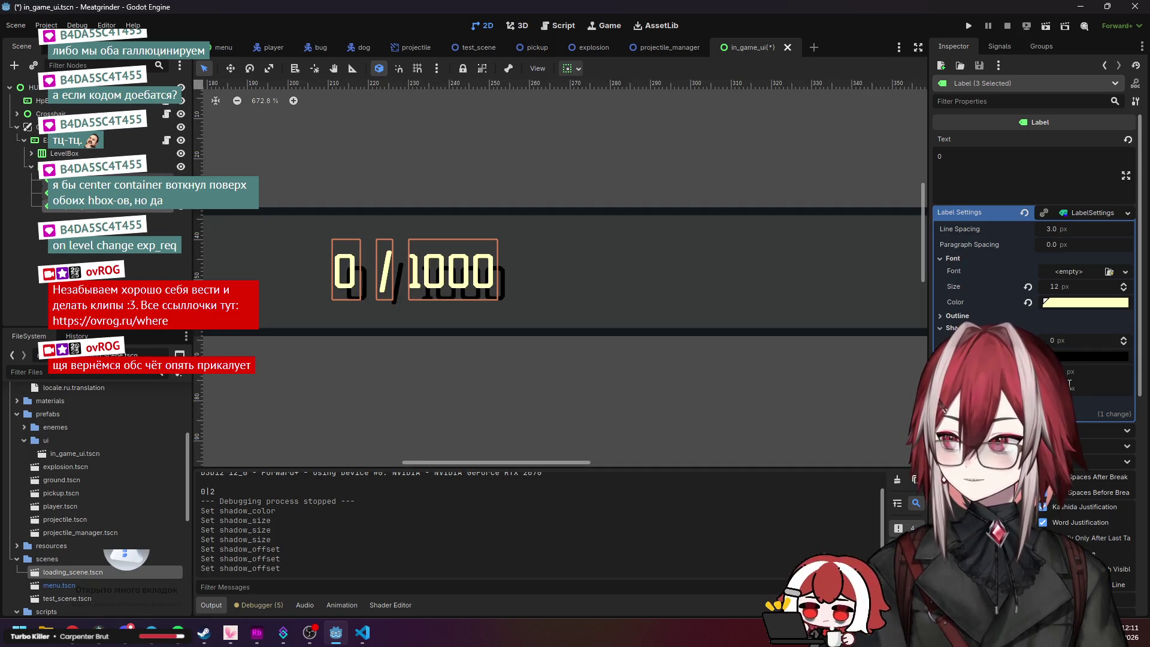
mouse_move(1068, 387)
left_mouse_down()
mouse_move(1057, 386)
mouse_move(1064, 375)
left_mouse_up()
Try shadow sizes of 2 and 3 px, set it back to 0 px, and deselect the labels
key("Return")
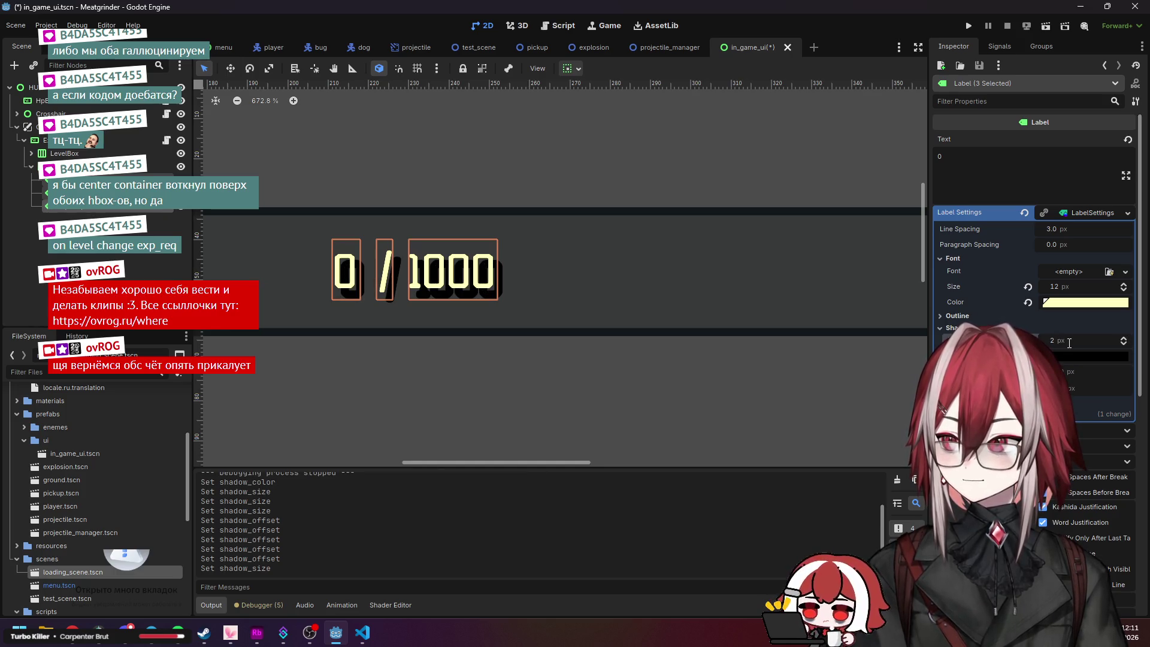
key("Return")
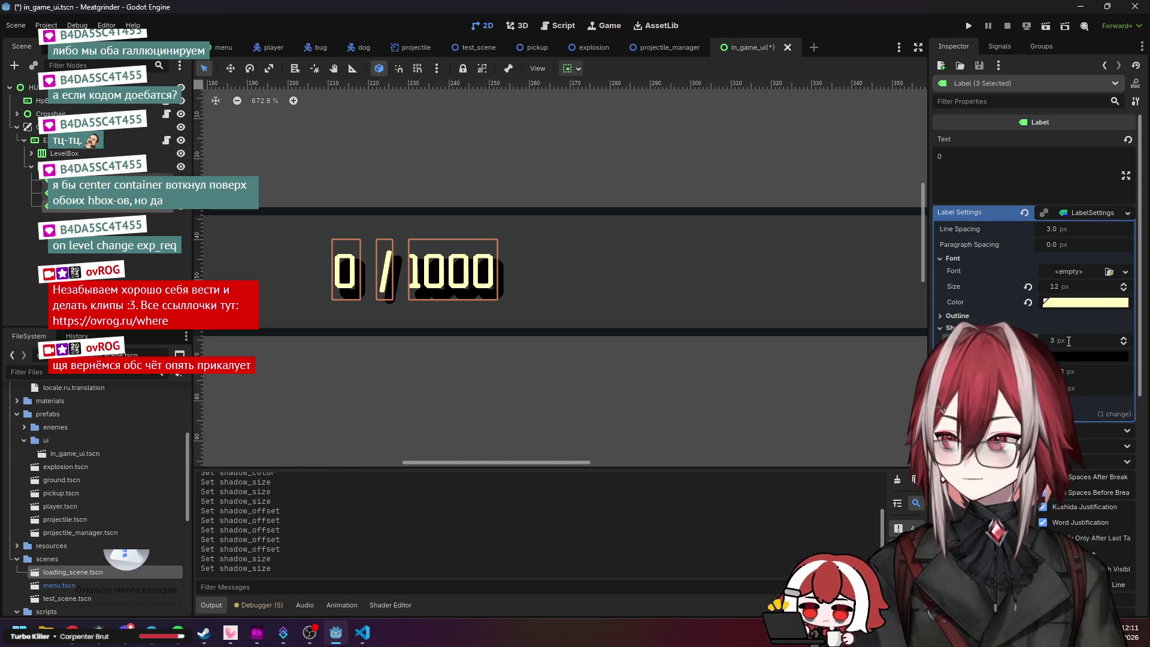
type("0")
key("Return")
scroll(617, 330, "down", 3)
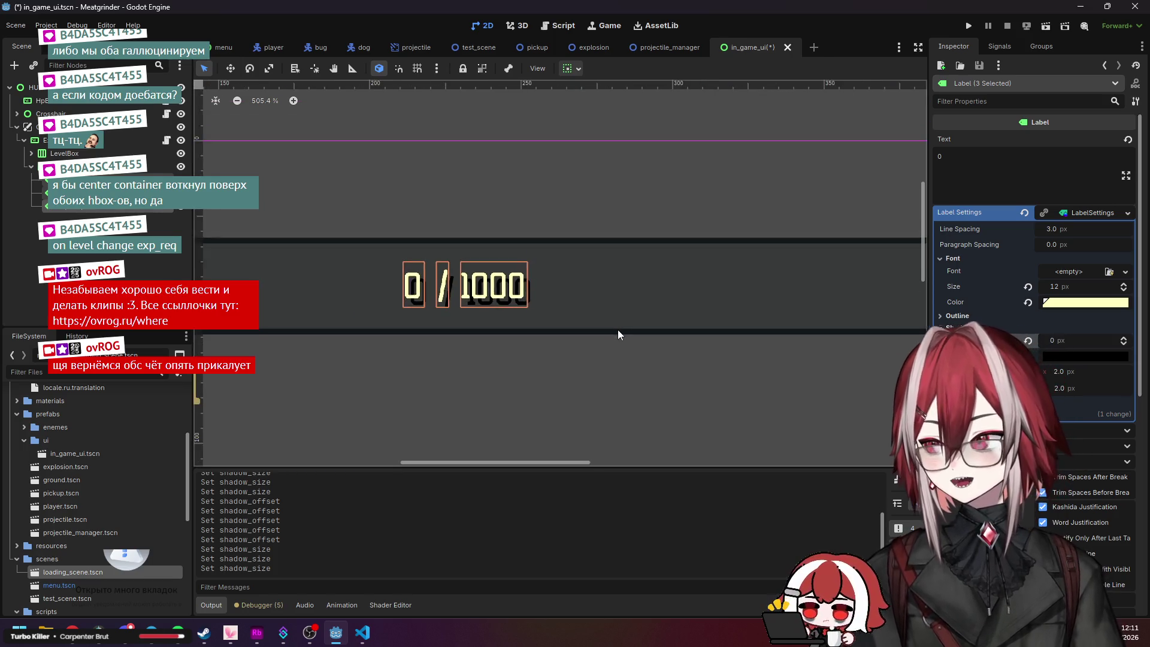
left_click(615, 329)
scroll(585, 255, "down", 2)
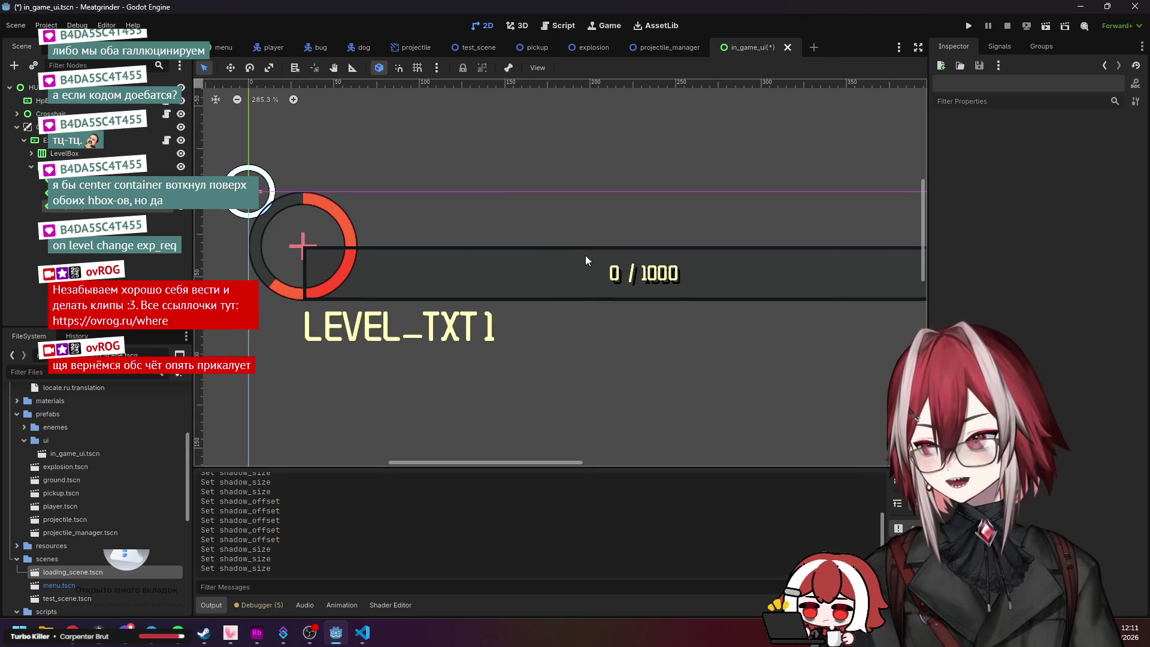
left_click(966, 29)
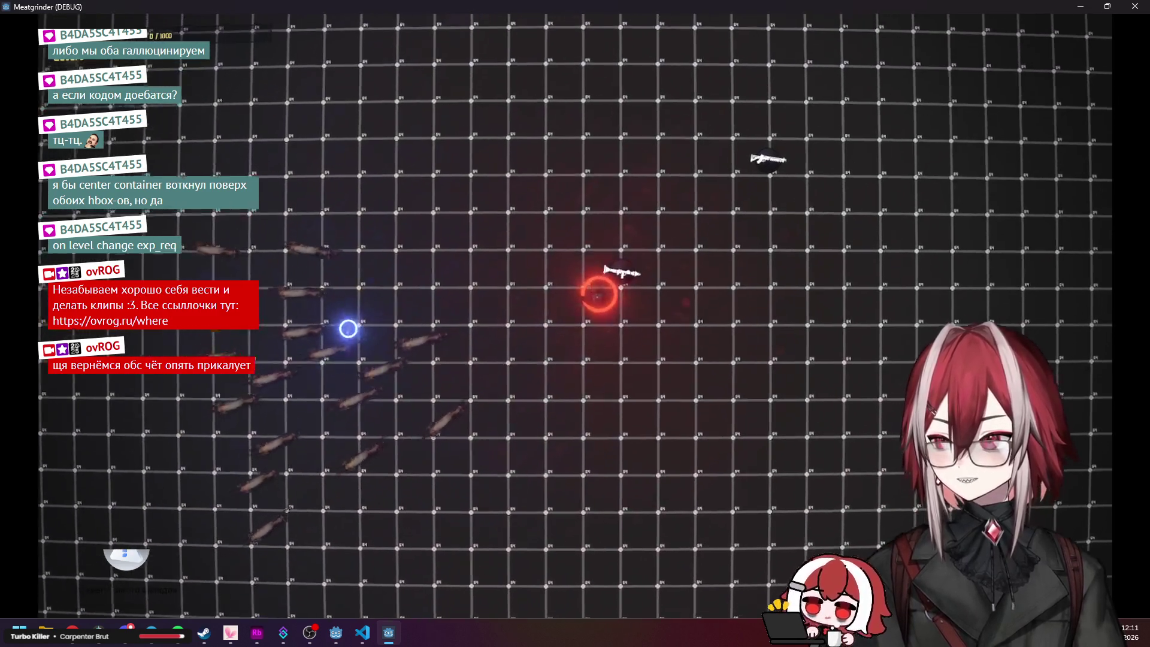
mouse_move(598, 293)
left_mouse_down()
mouse_move(737, 333)
mouse_move(749, 367)
mouse_move(793, 347)
mouse_move(627, 459)
mouse_move(539, 459)
mouse_move(403, 305)
mouse_move(397, 313)
left_mouse_up()
left_click(1135, 8)
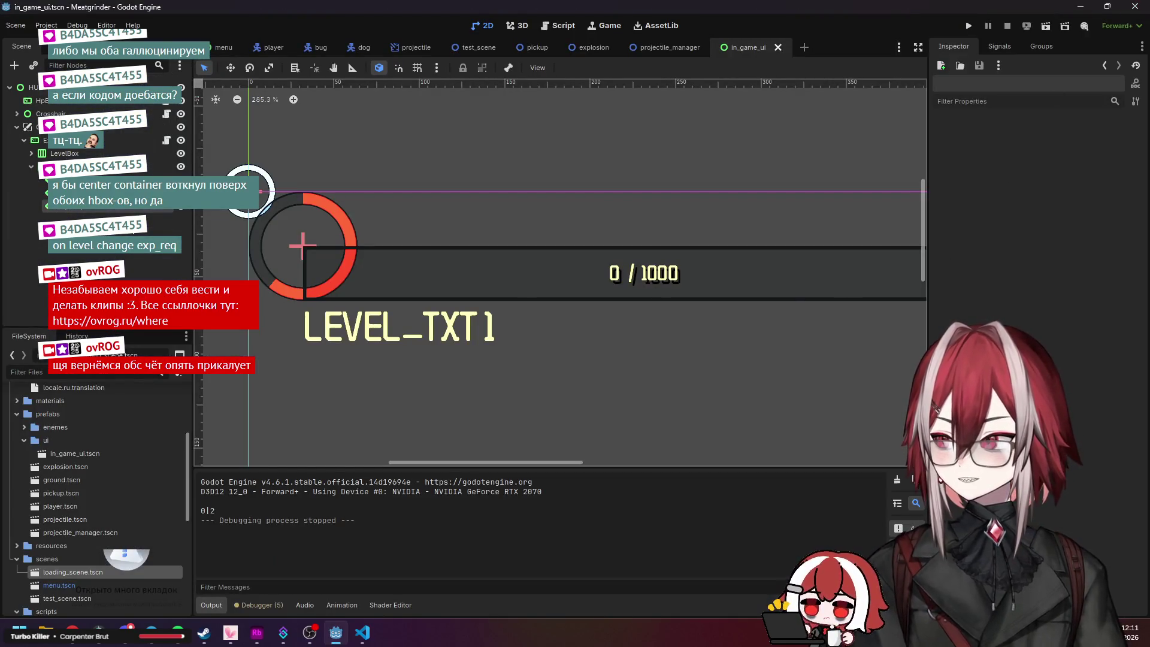
Make the three exp labels' shadow colour fully transparent, then deselect them
left_click(45, 193, "shift")
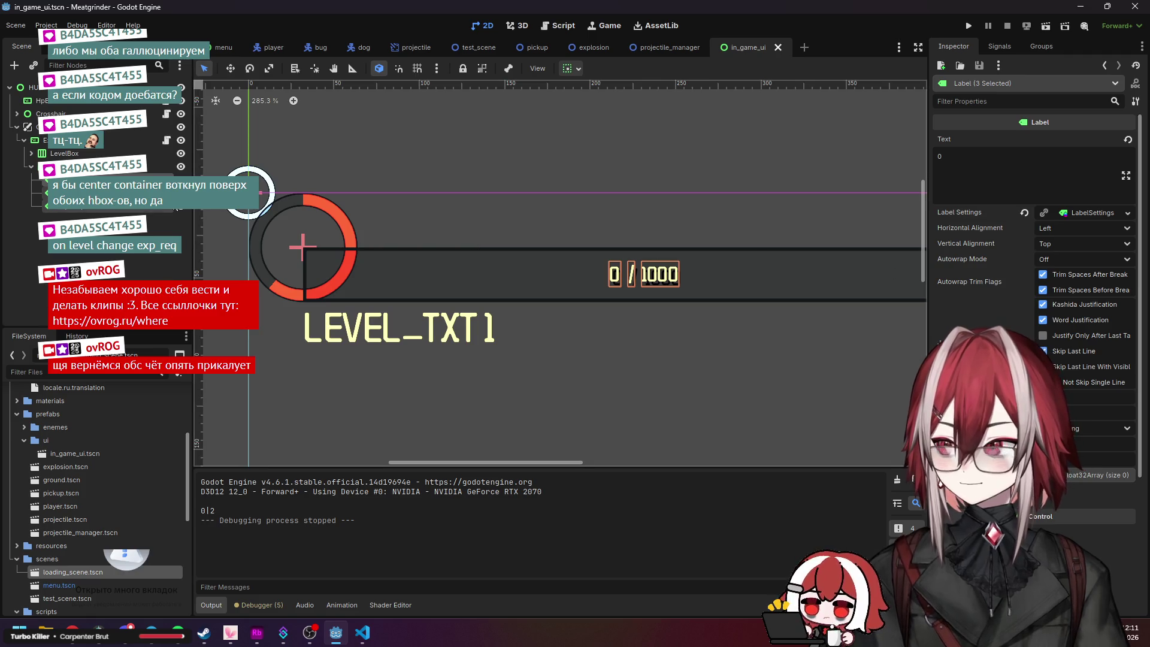
left_click(1085, 214)
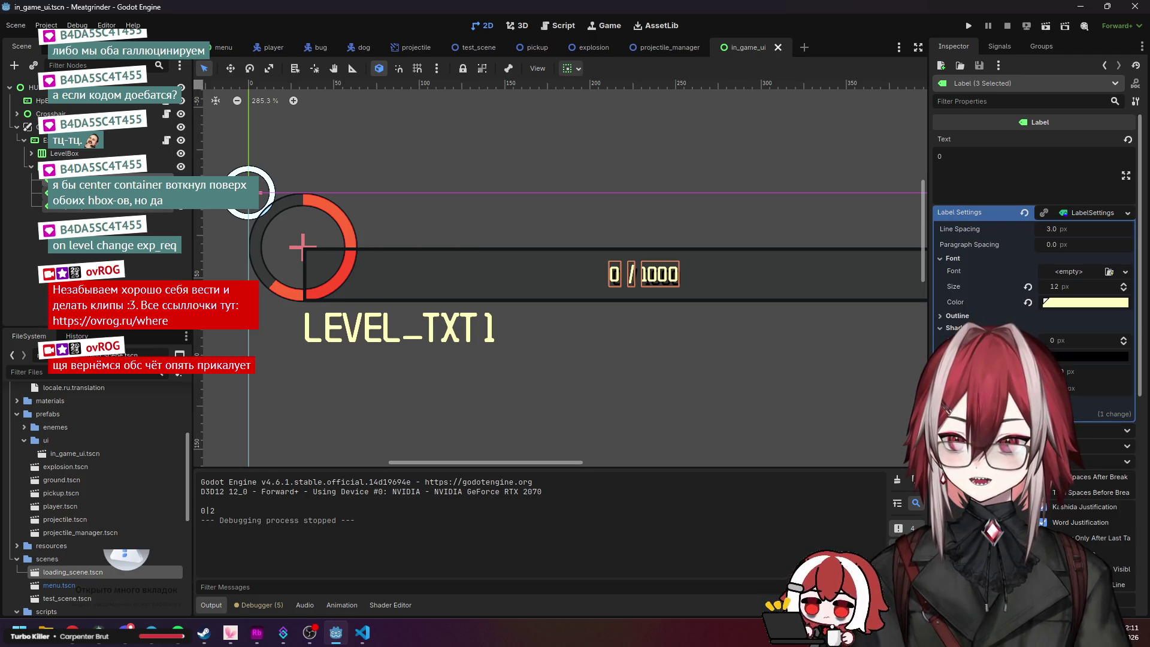
left_click(1028, 355)
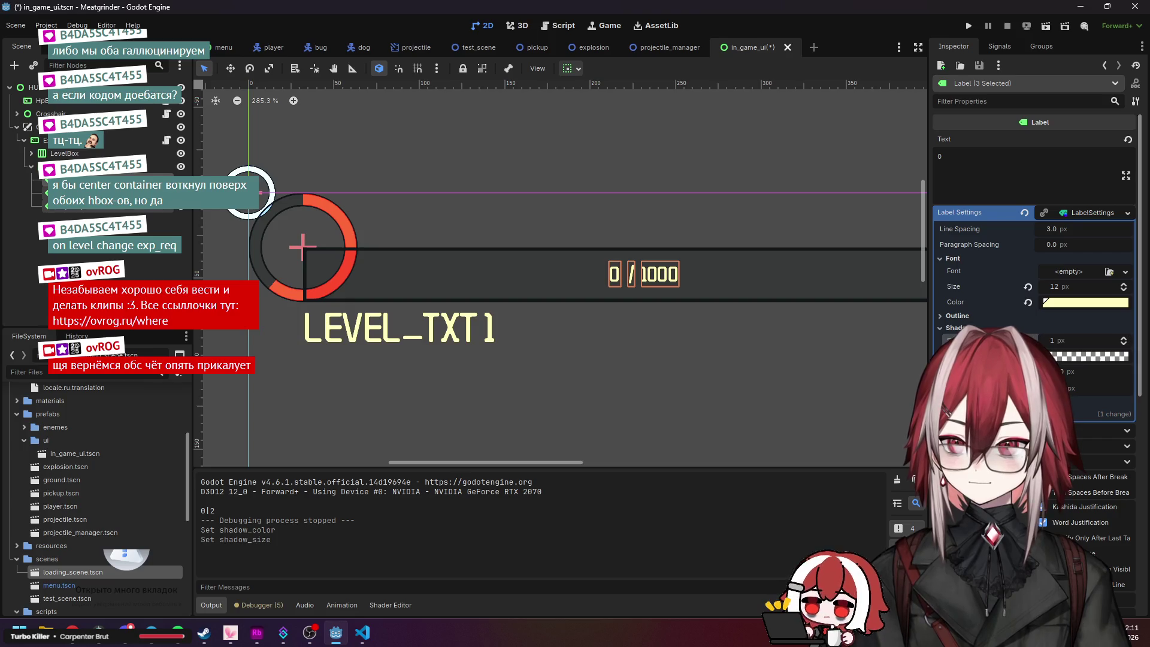
left_click(947, 328)
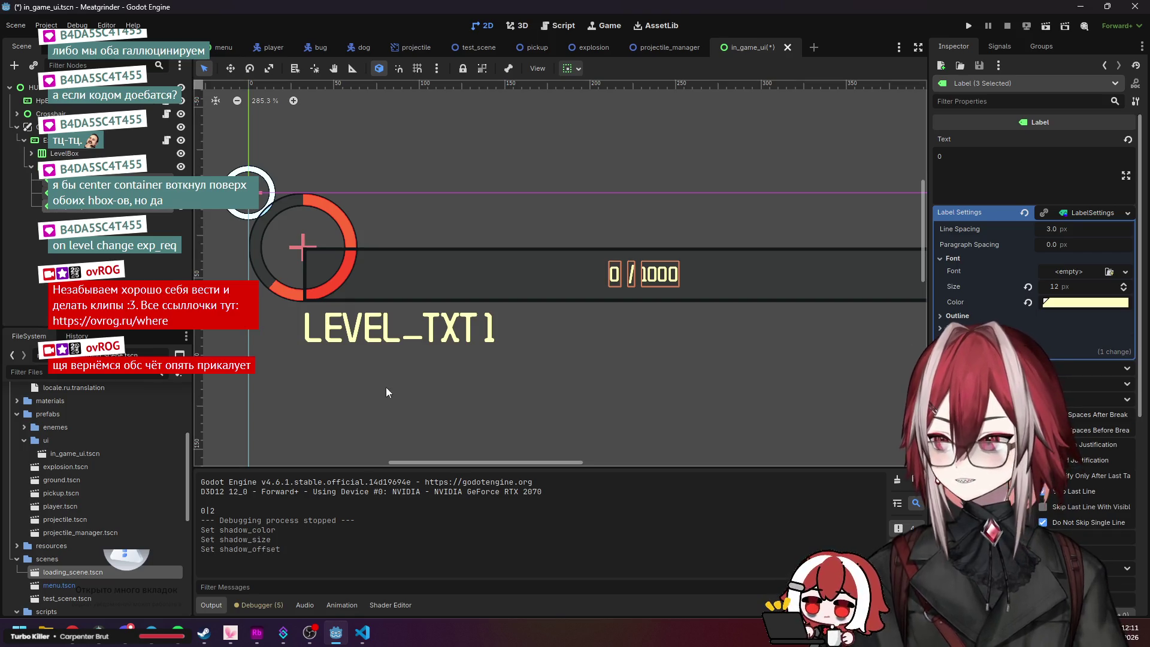
key("Escape")
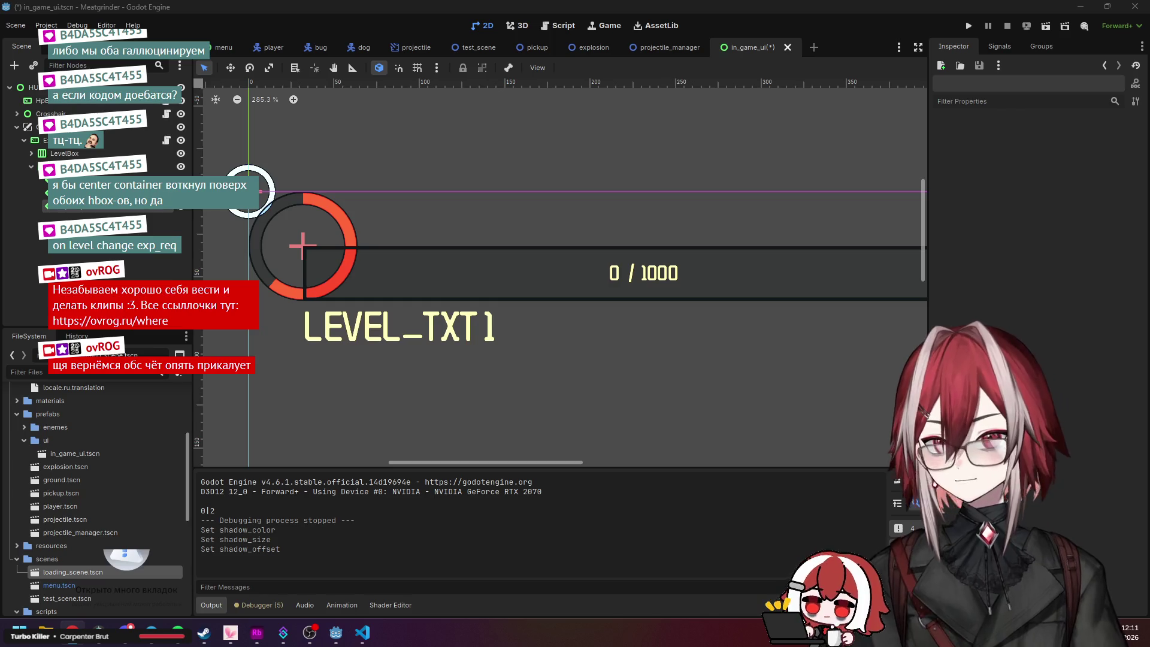
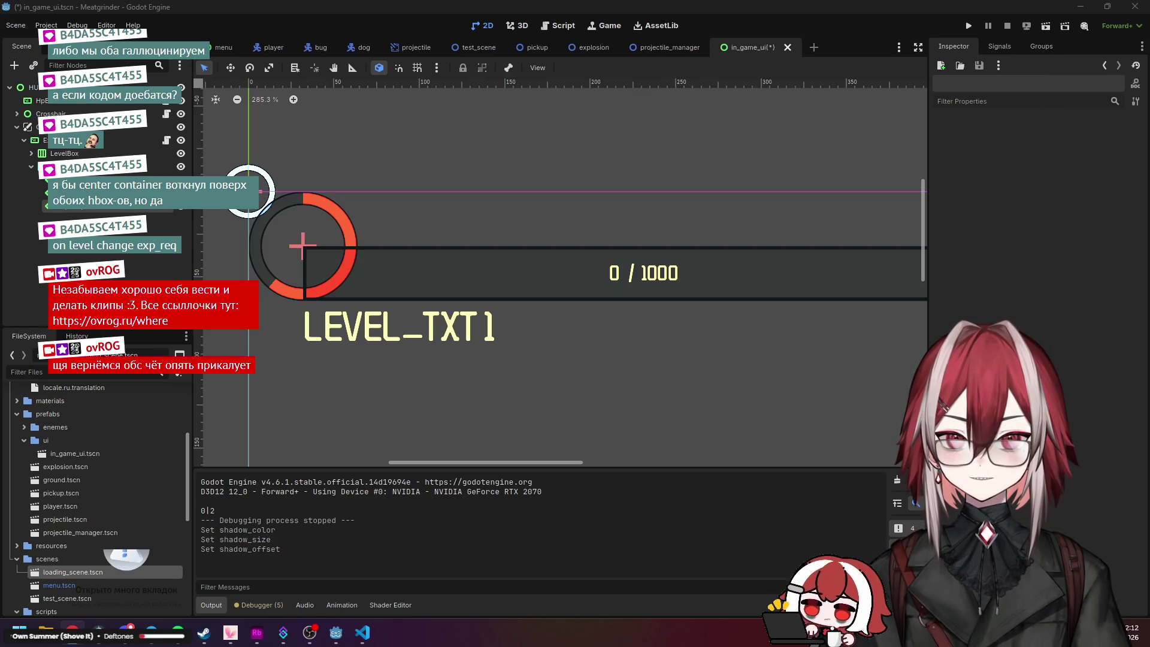
In Pinterest, view the Earth, DEORBITAL DESCENT, Luxna UI and green globe HUD pins
key("Print")
key("alt+Tab")
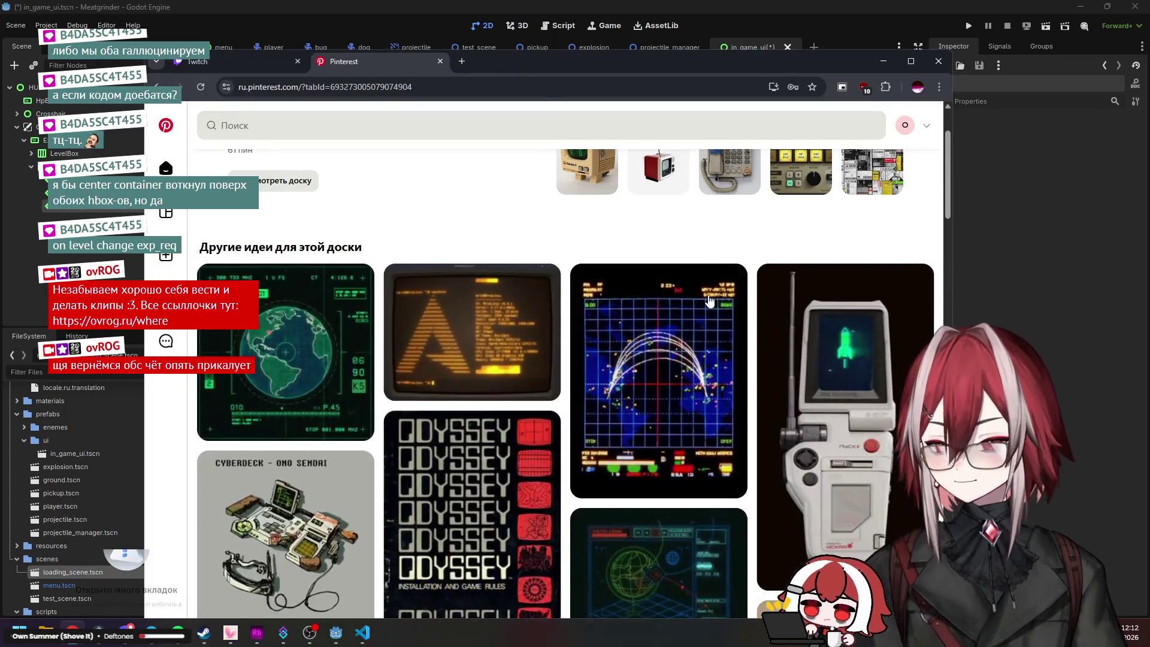
mouse_move(685, 288)
scroll(684, 287, "down", 2)
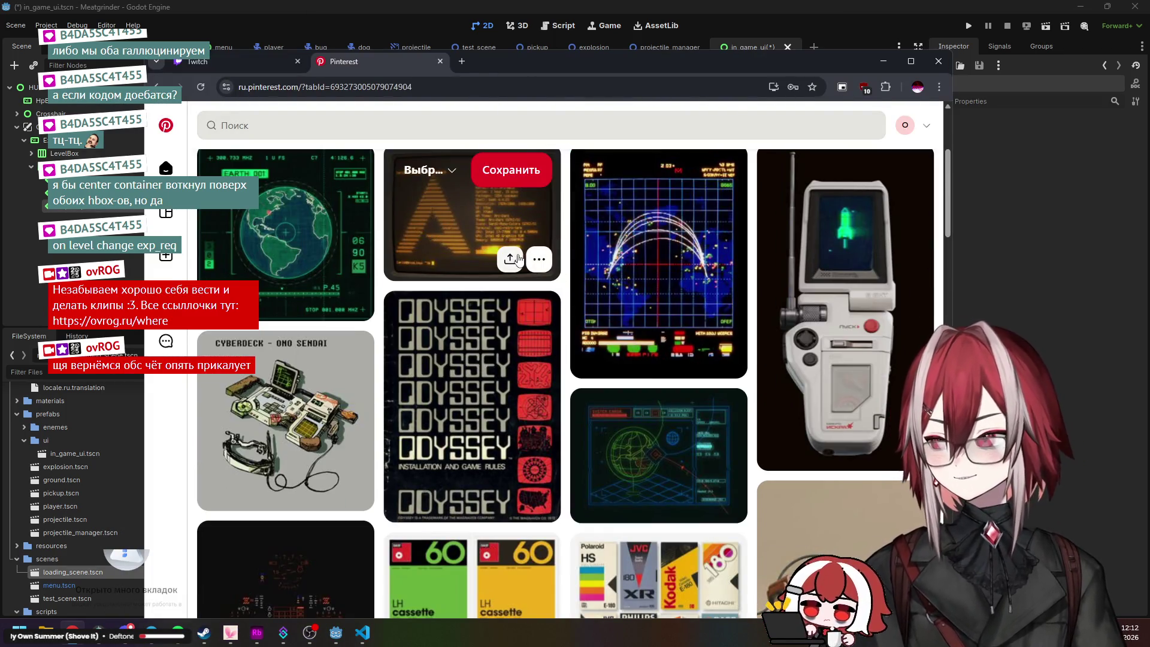
left_click(302, 255)
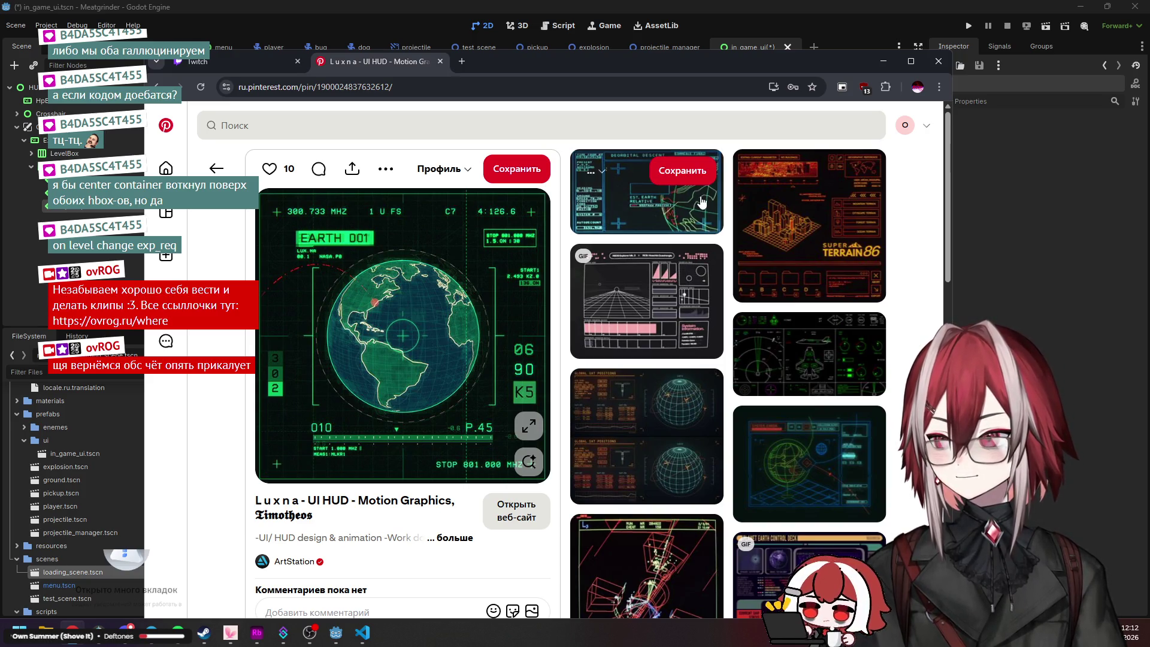
left_click(674, 204)
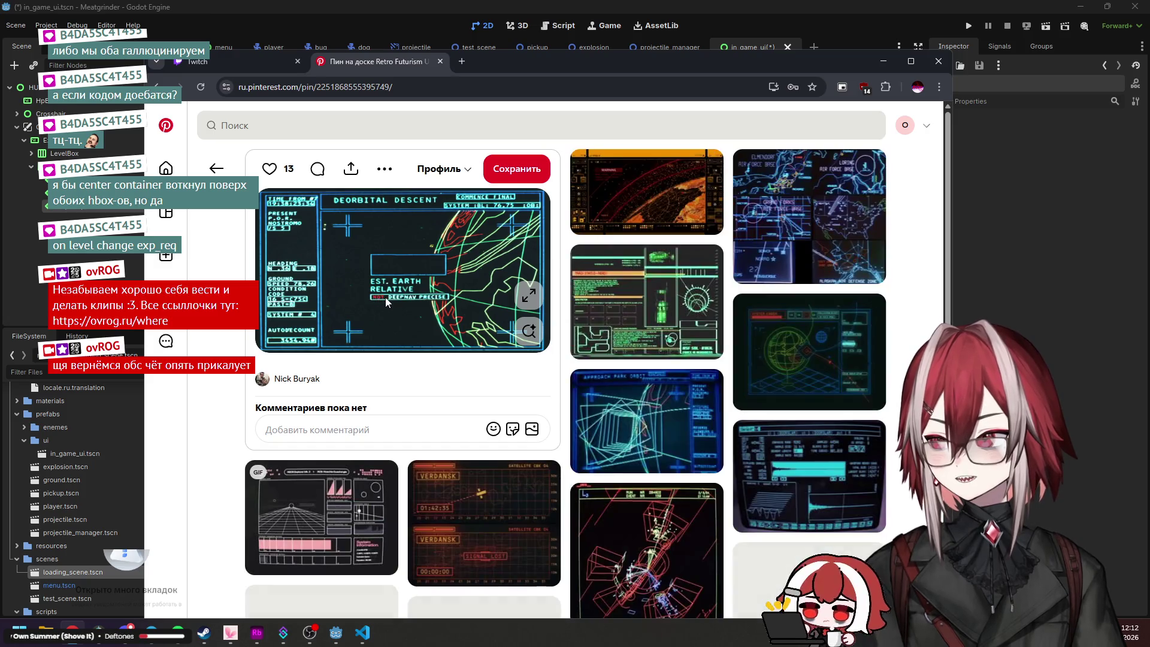
left_click(217, 169)
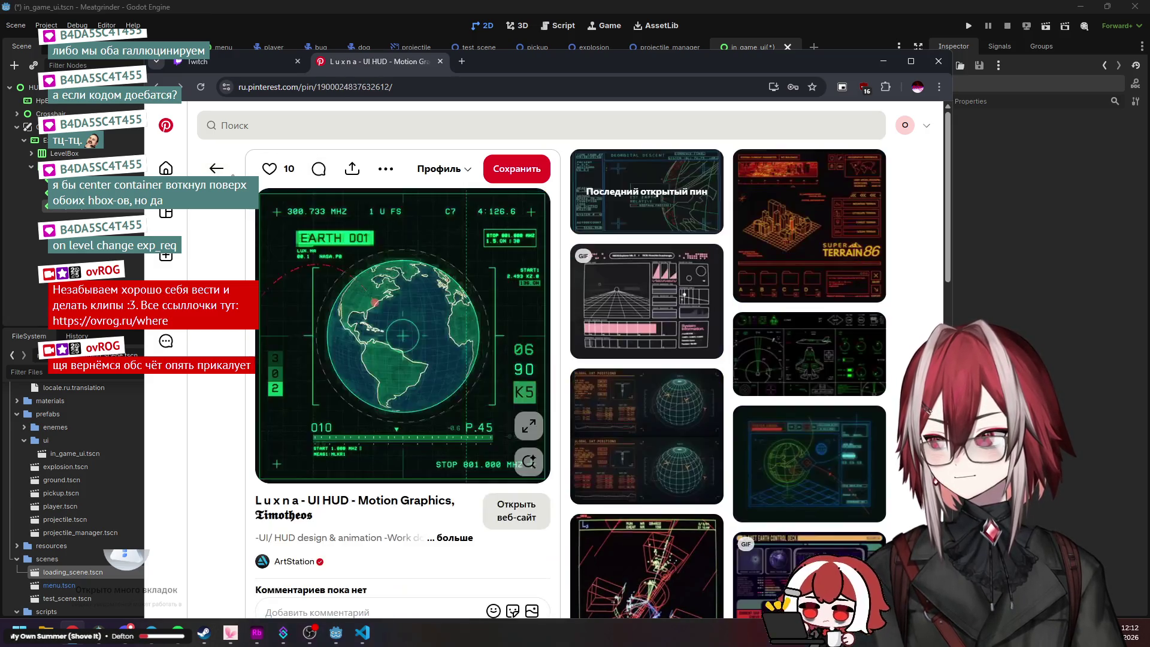
left_click(217, 169)
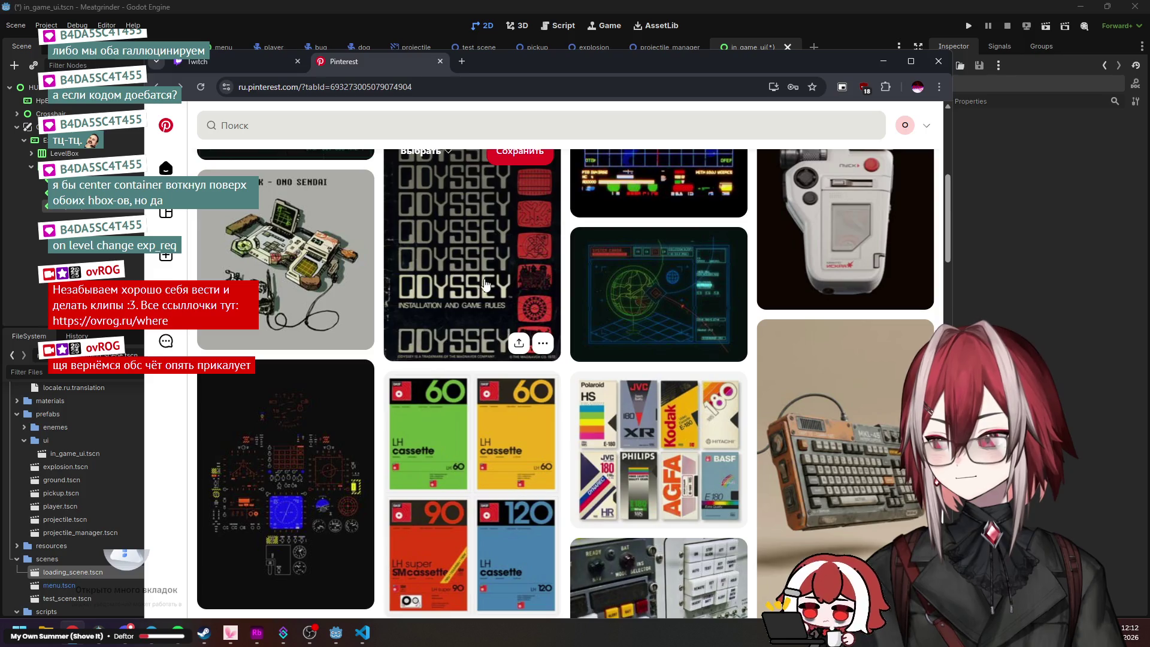
left_click(653, 309)
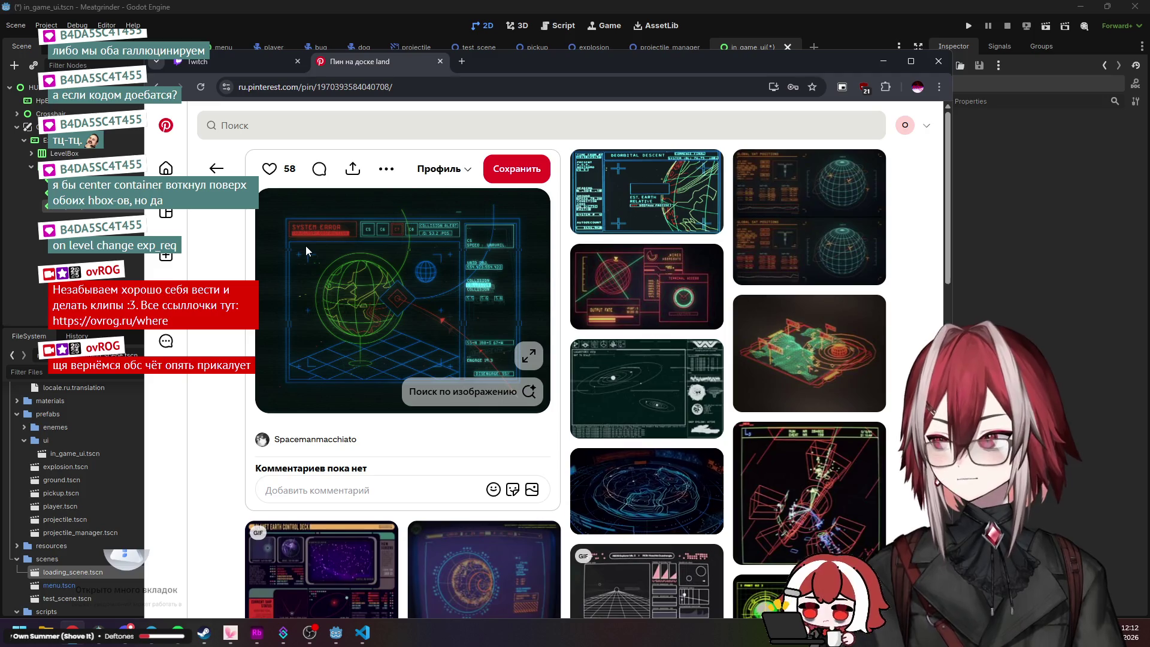
left_click(217, 169)
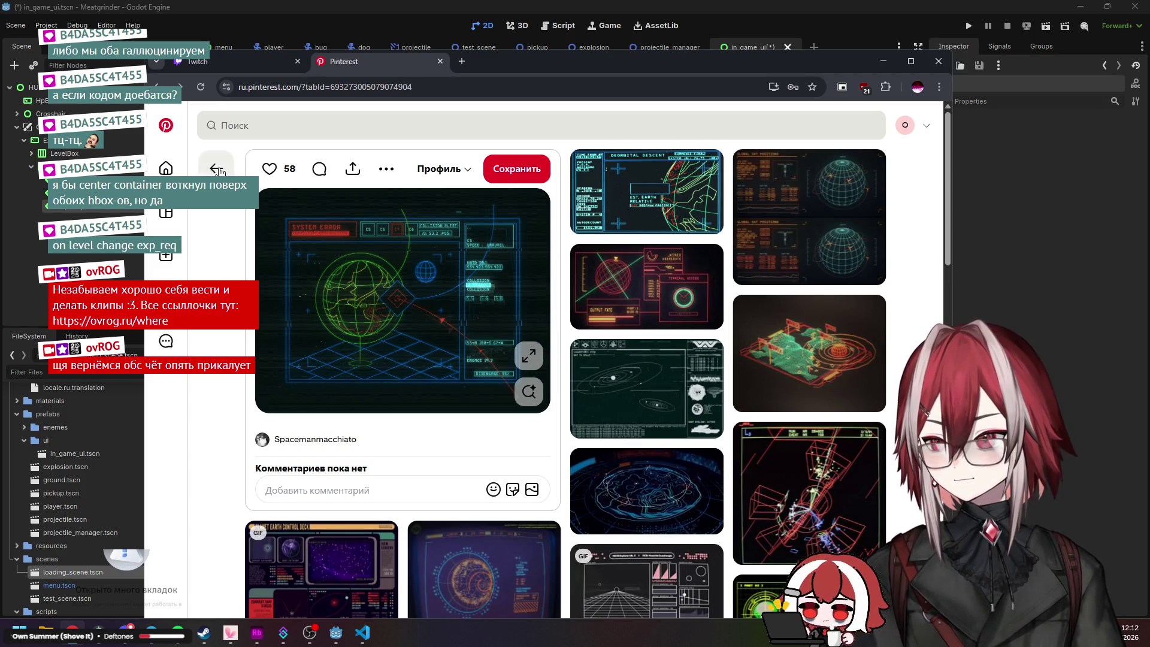
Scroll further through the feed and open the жуки не жуки board
scroll(367, 273, "down", 3)
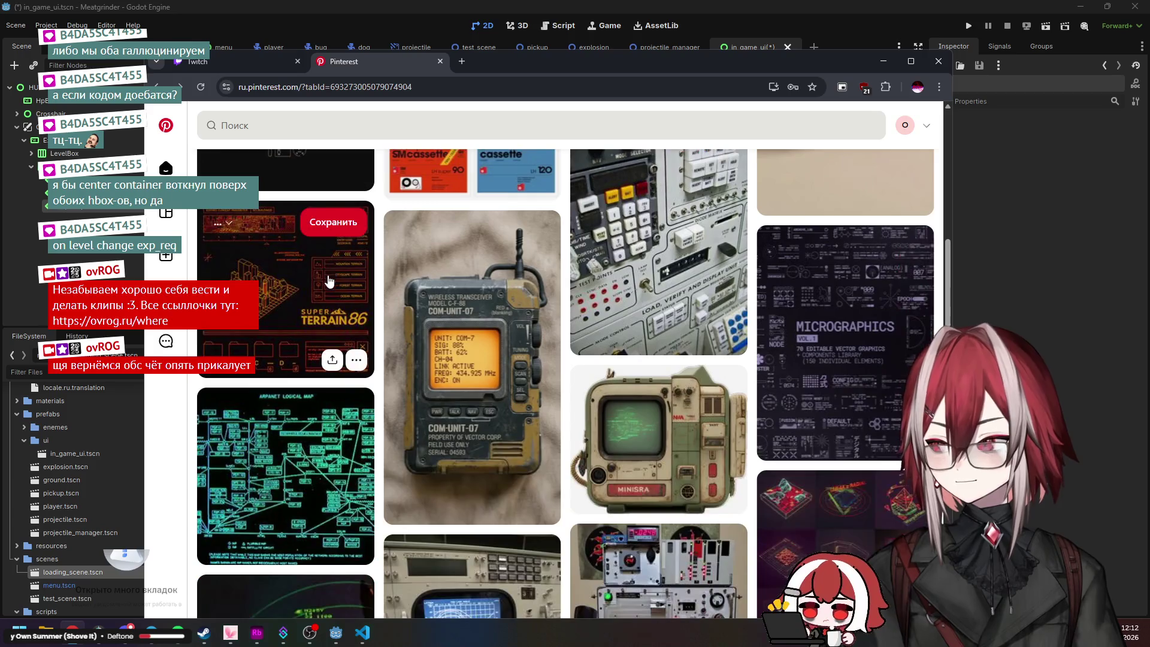
scroll(514, 311, "down", 3)
scroll(513, 311, "down", 10)
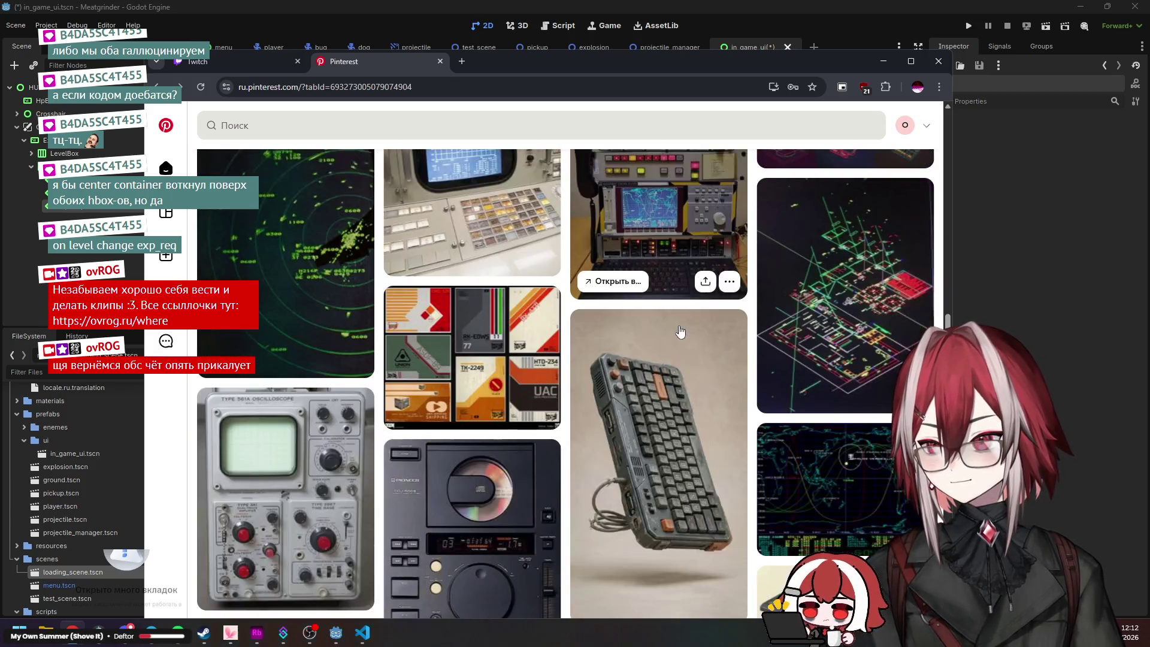
scroll(679, 332, "down", 15)
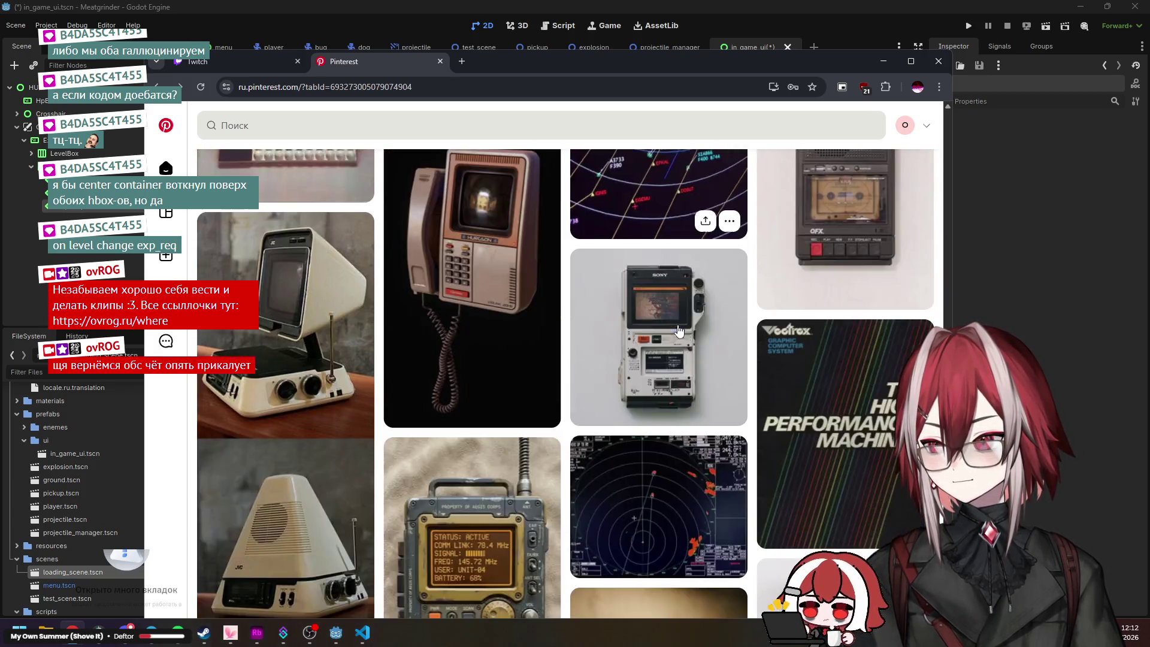
scroll(677, 329, "down", 3)
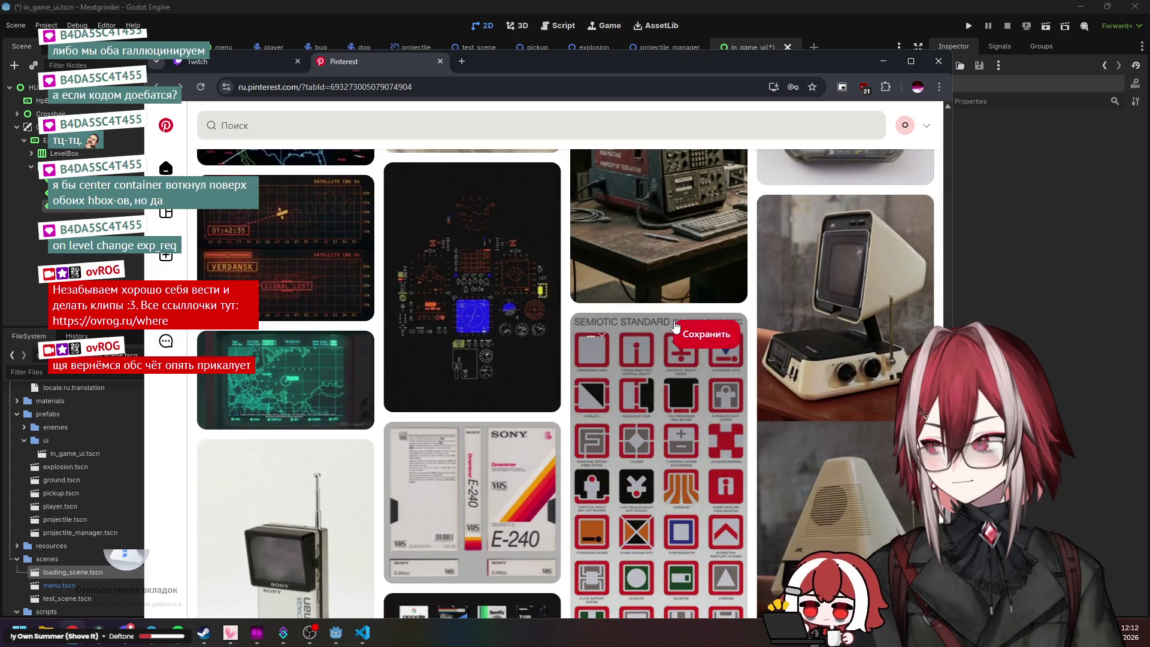
scroll(576, 307, "down", 3)
scroll(577, 307, "down", 5)
scroll(572, 305, "up", 10)
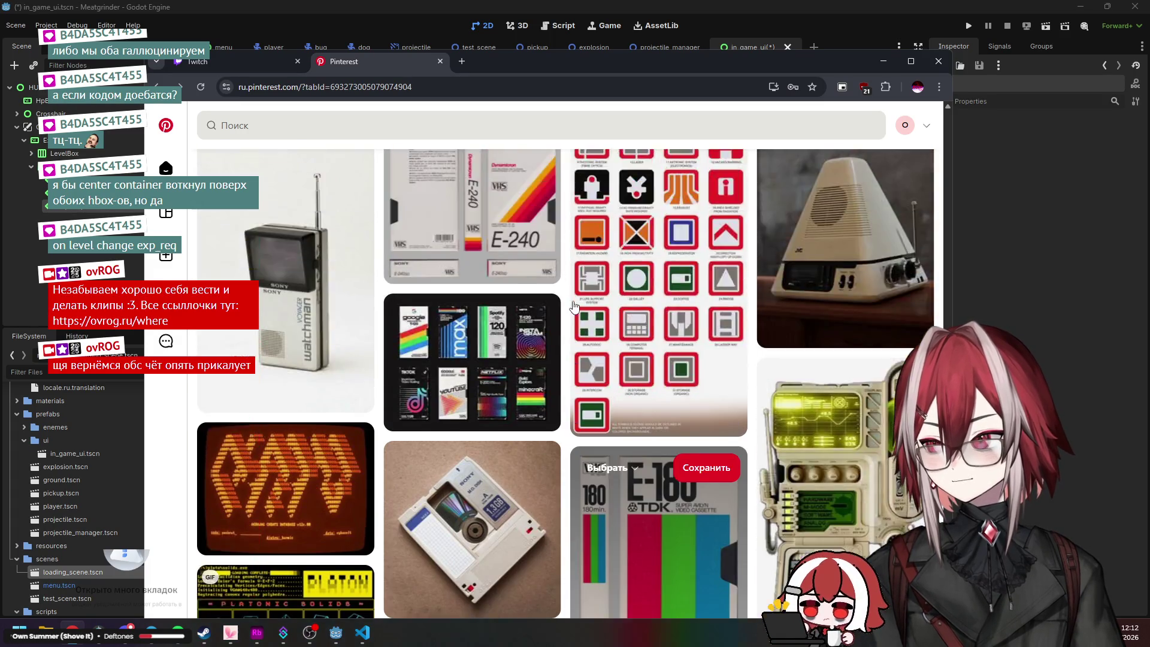
scroll(571, 304, "up", 15)
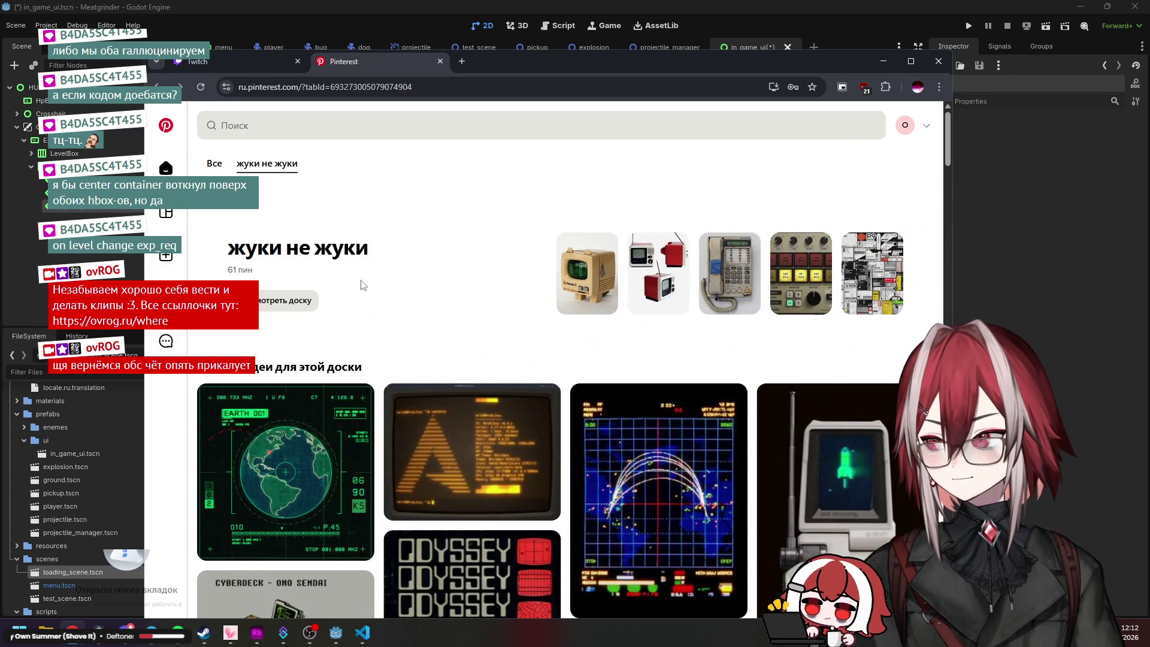
left_click(306, 300)
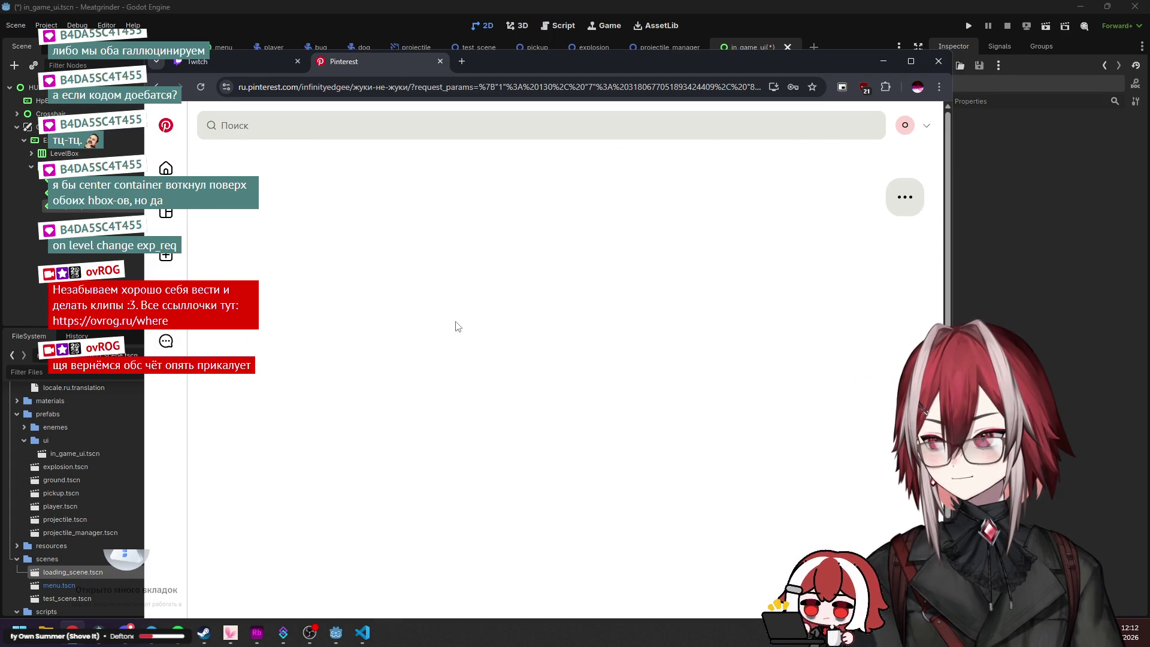
Scroll the board, view the red Cyberpunk-inspired dashboard pin, and return to the board
scroll(468, 284, "down", 1)
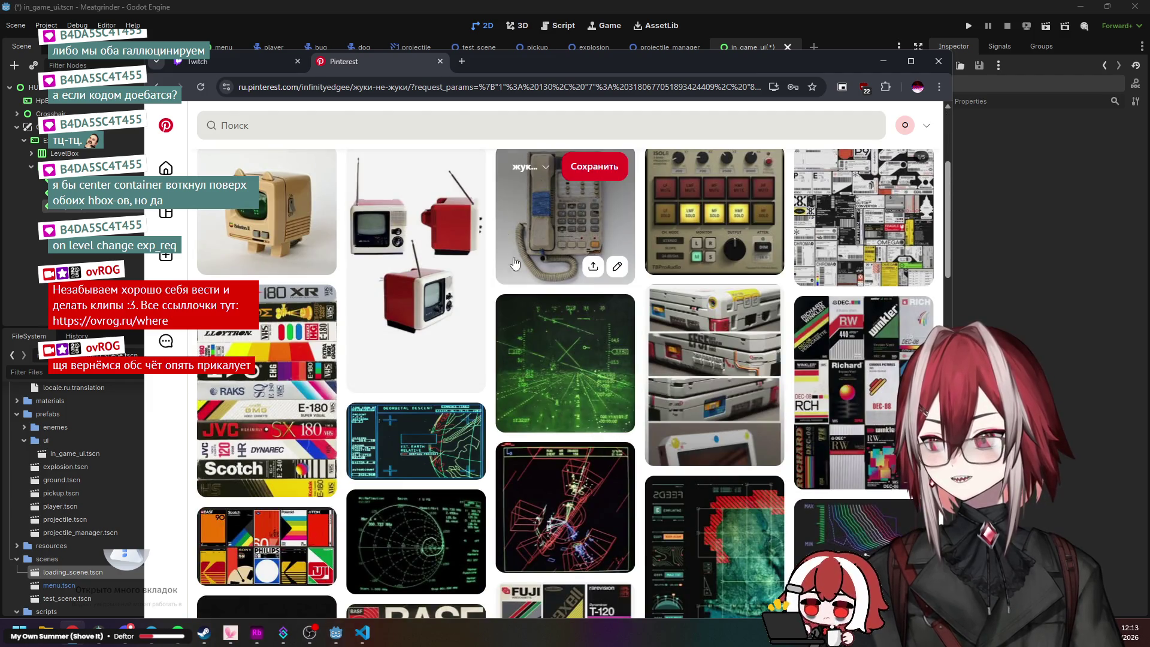
scroll(514, 262, "down", 2)
scroll(599, 359, "down", 1)
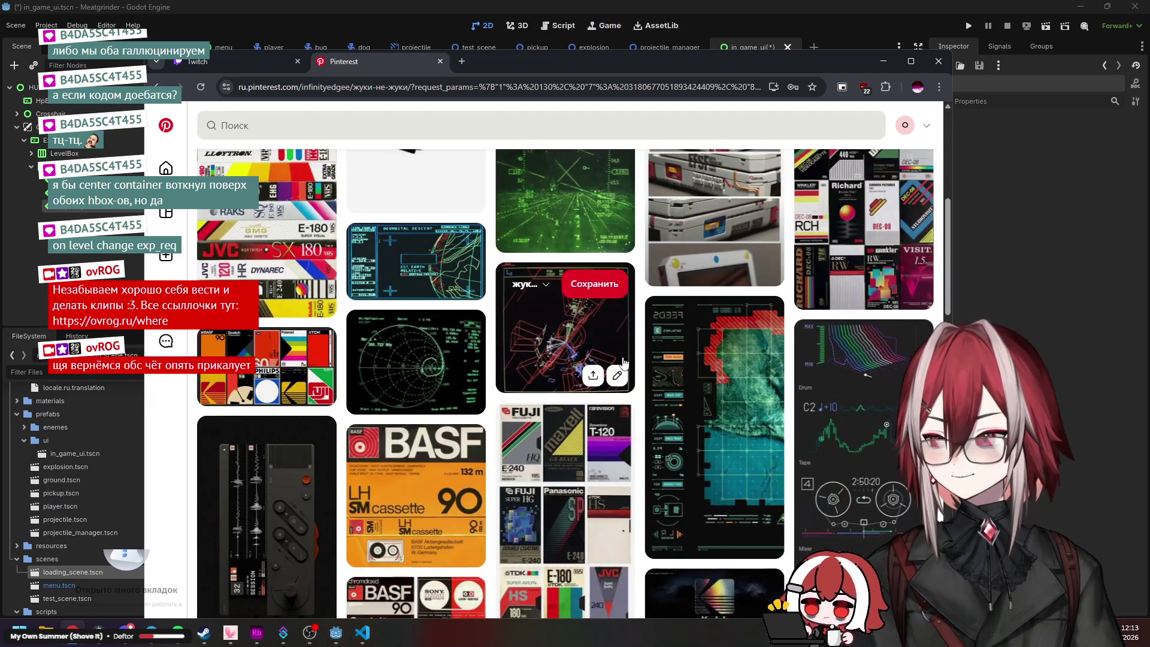
scroll(860, 515, "down", 3)
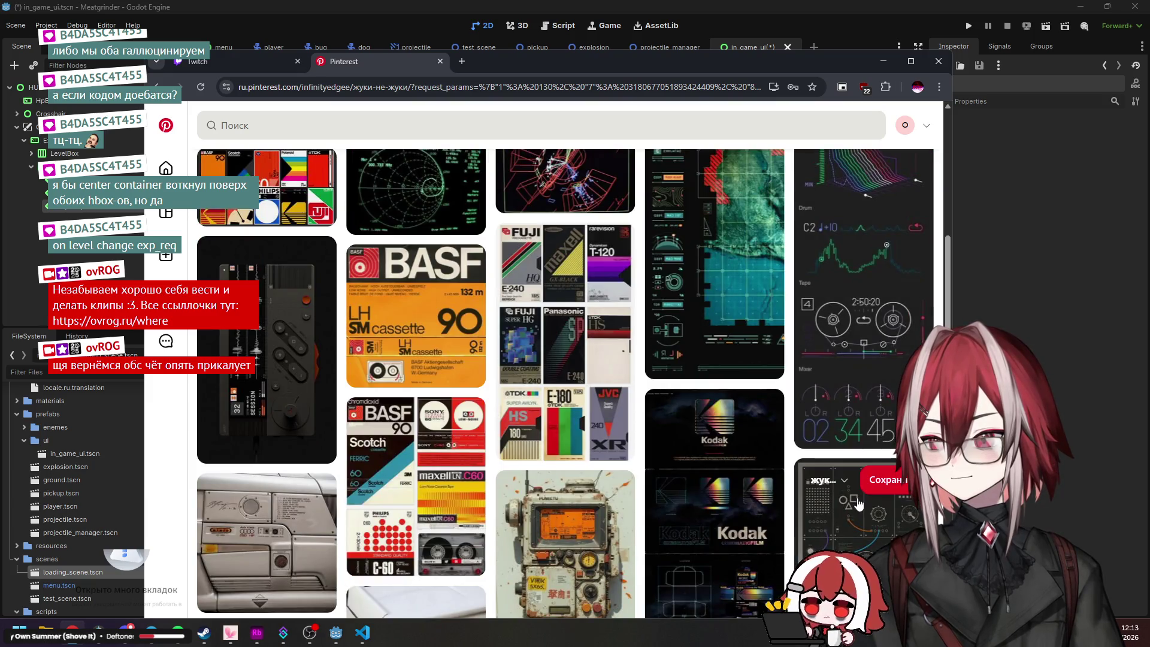
scroll(843, 485, "down", 1)
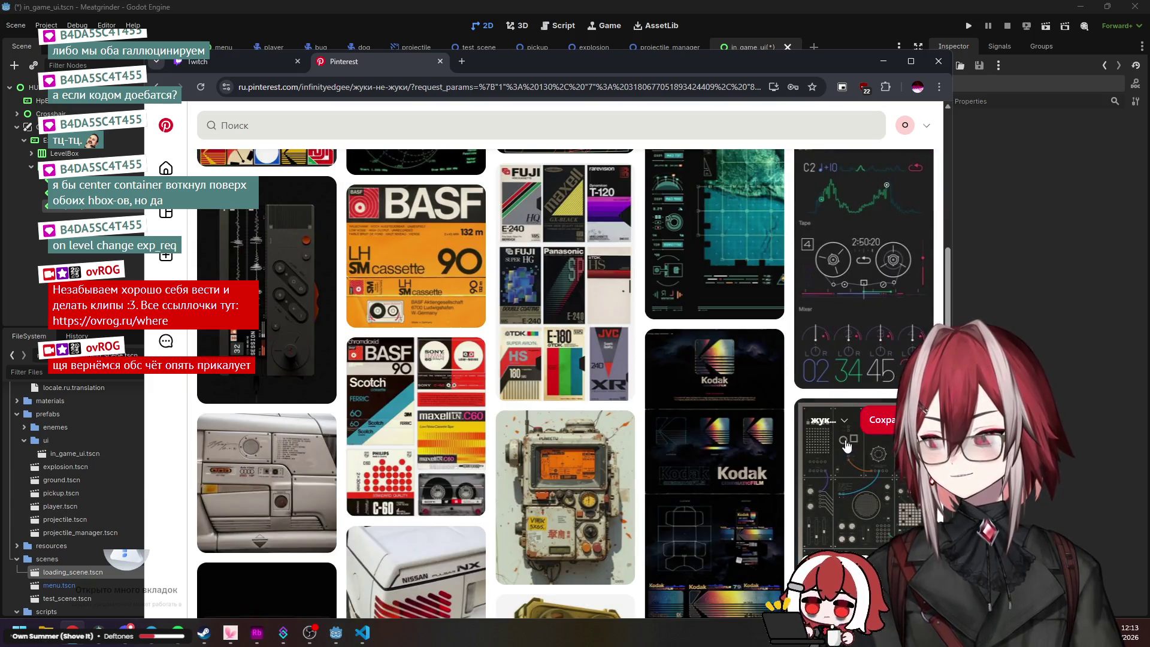
scroll(787, 412, "down", 5)
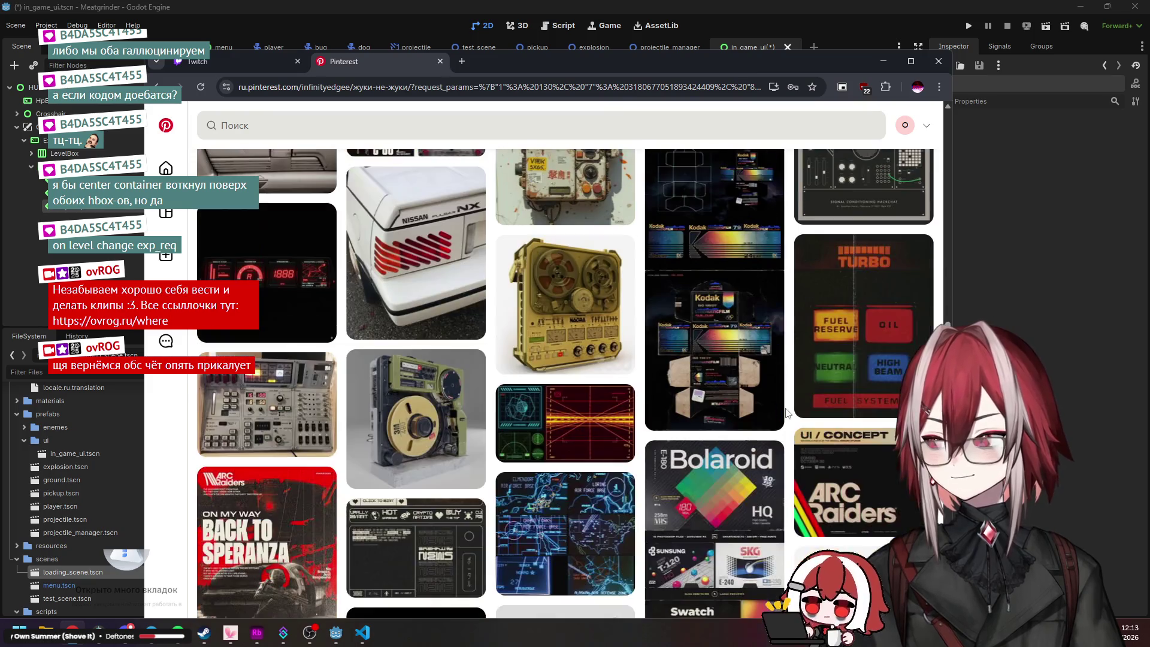
left_click(283, 292)
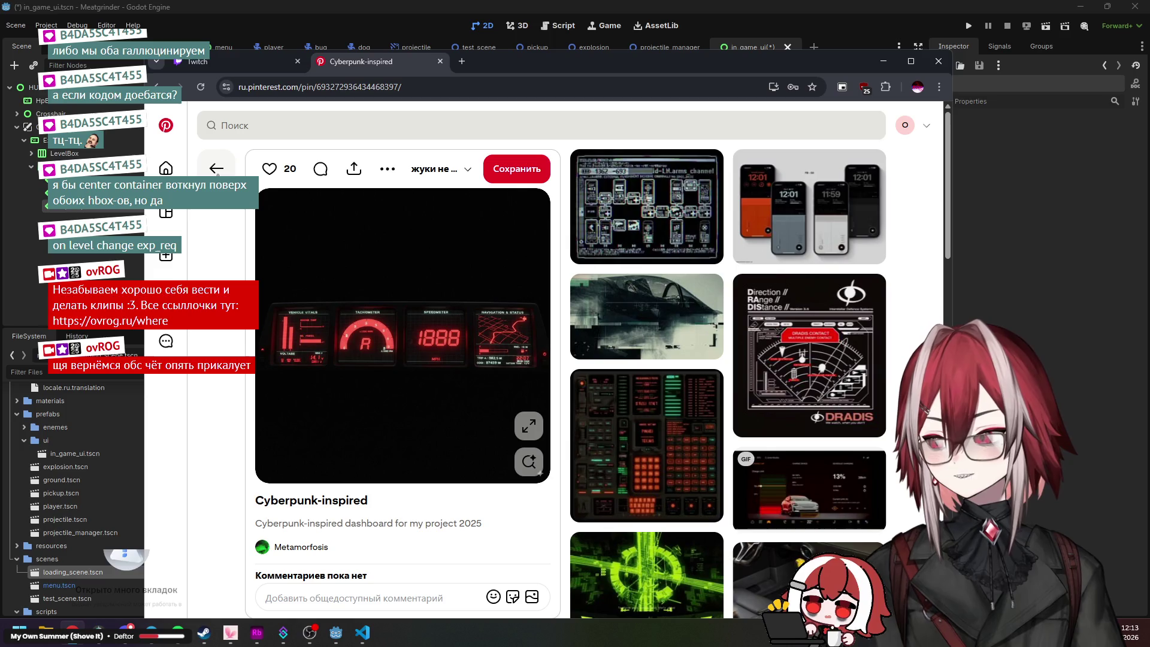
left_click(216, 169)
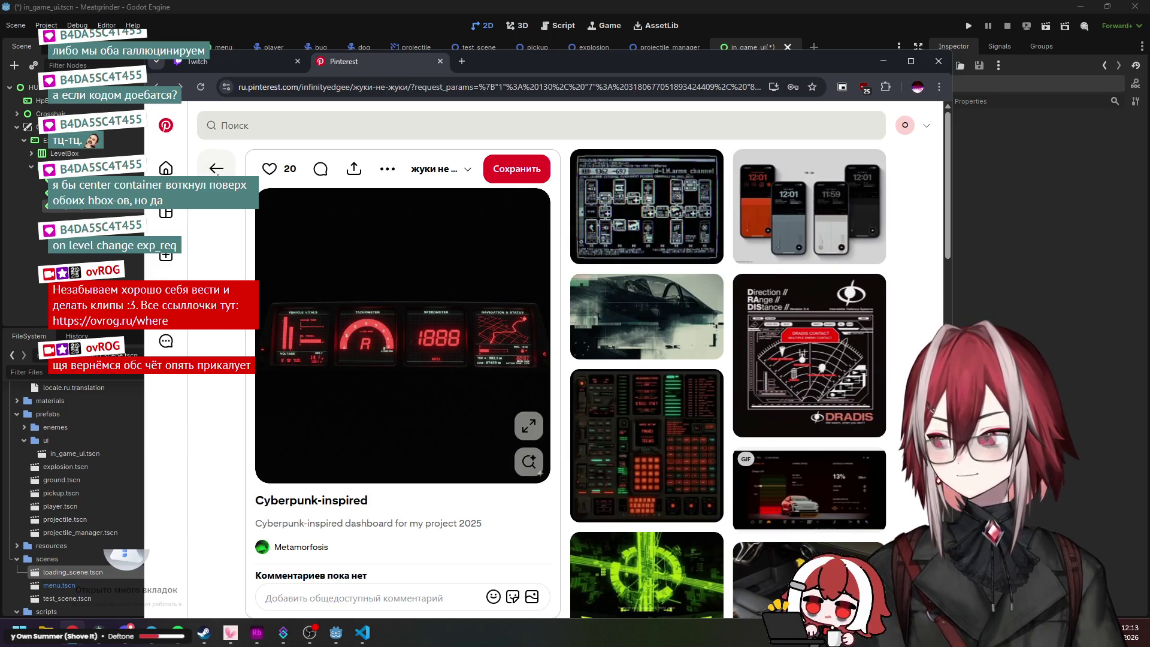
Scroll past the retro cassette pins and minimize Chrome to return to Godot
scroll(425, 307, "down", 15)
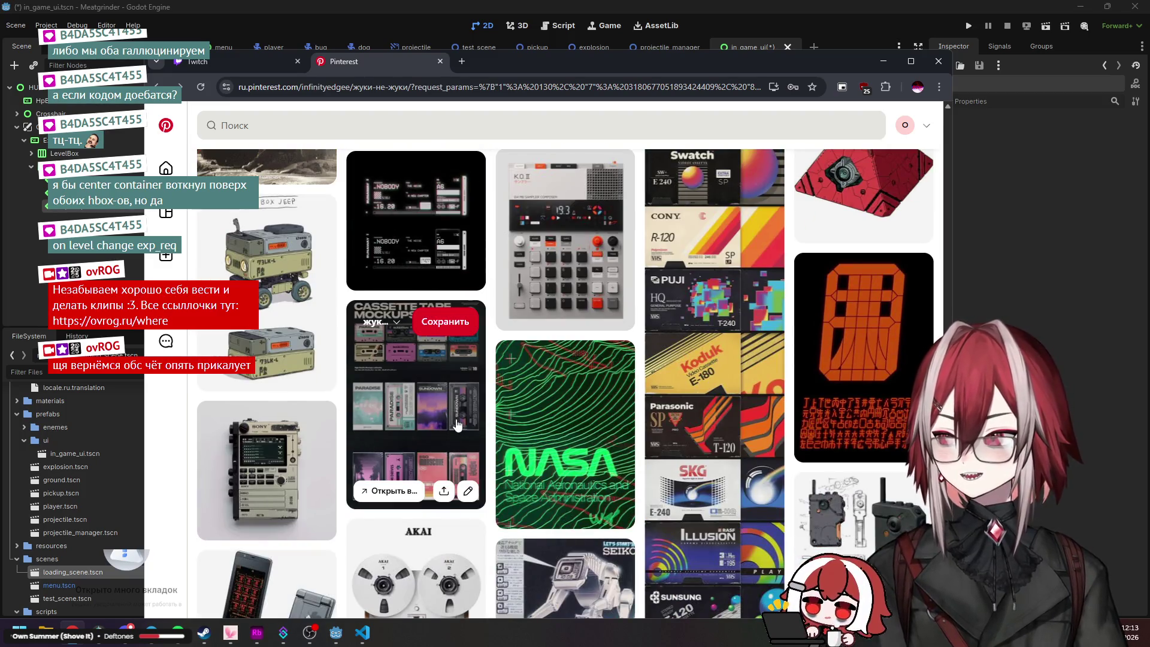
scroll(456, 424, "down", 10)
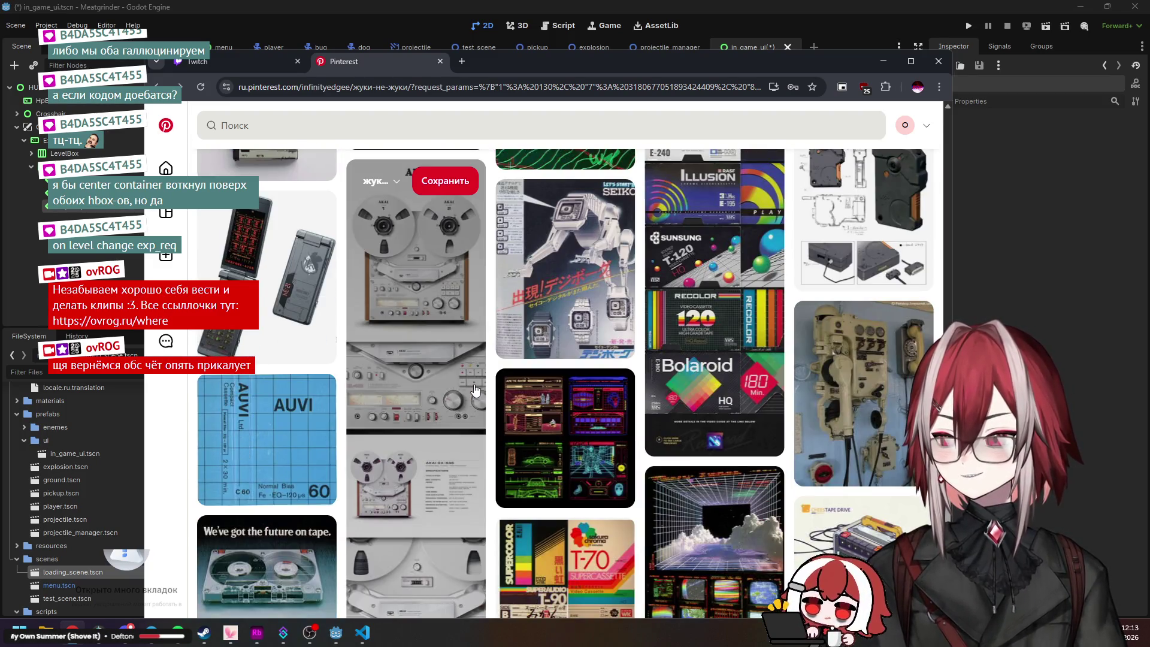
scroll(475, 391, "down", 5)
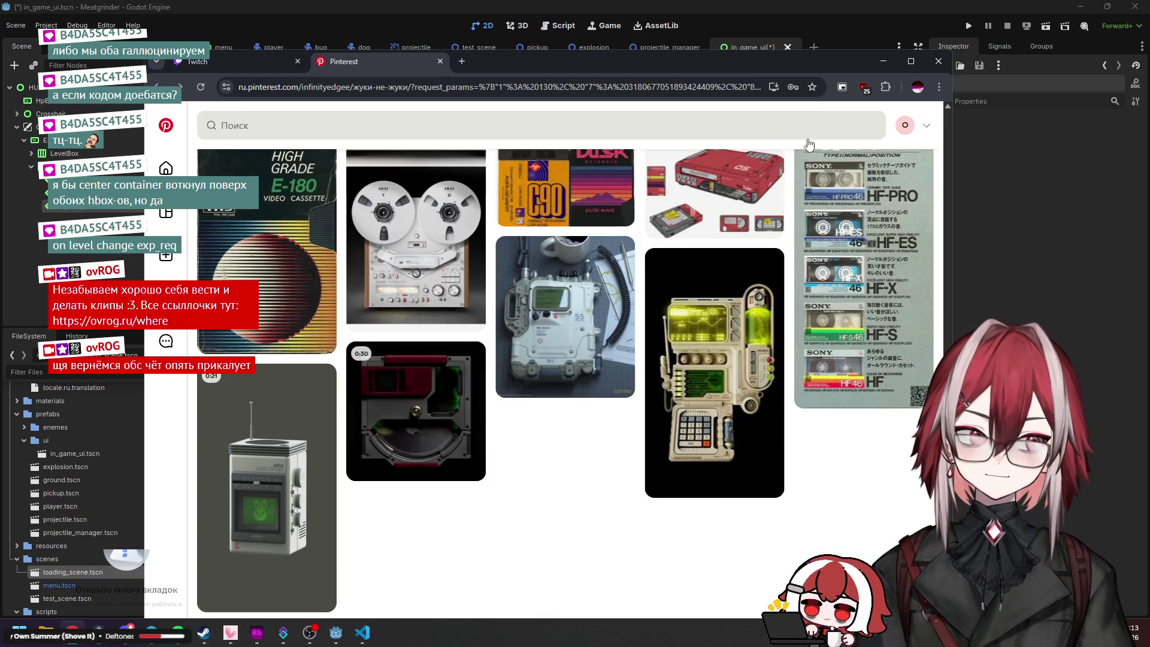
left_click(885, 60)
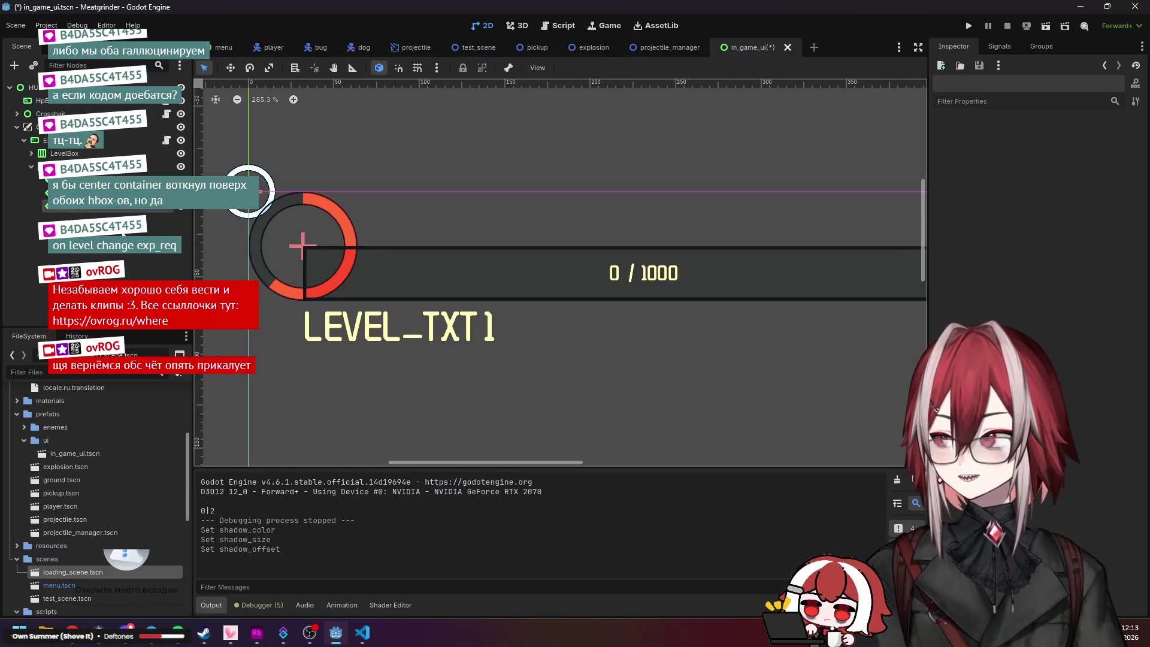
Delete the 0 Exp_val label and the slash separator label from the bar
scroll(494, 243, "down", 3)
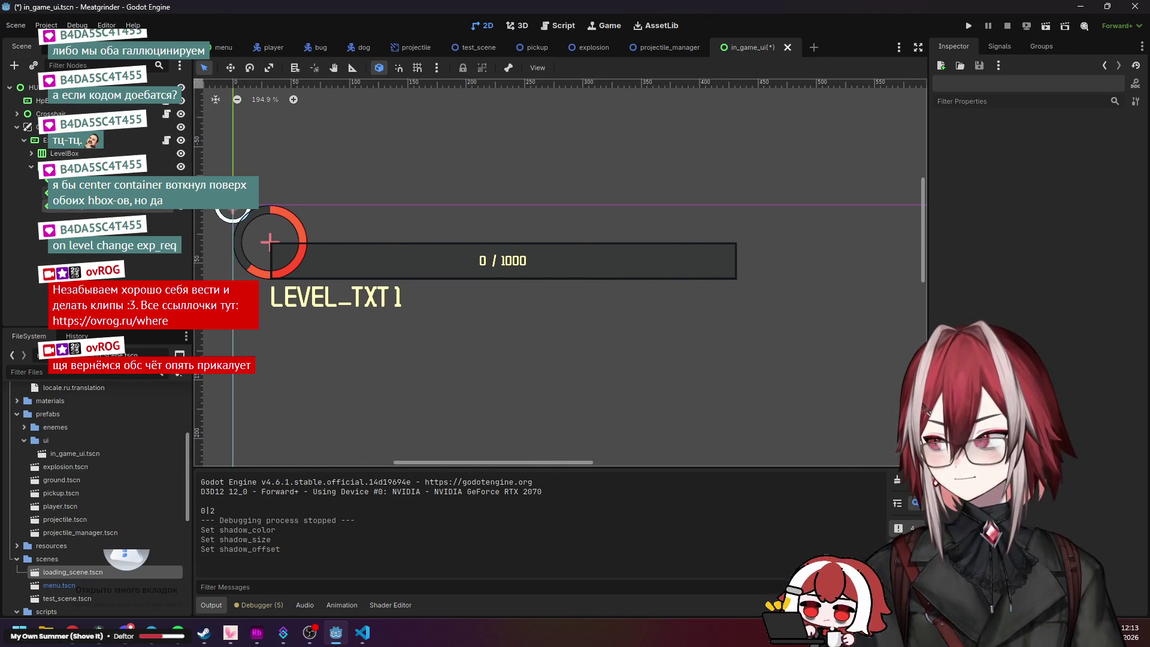
left_click(480, 260)
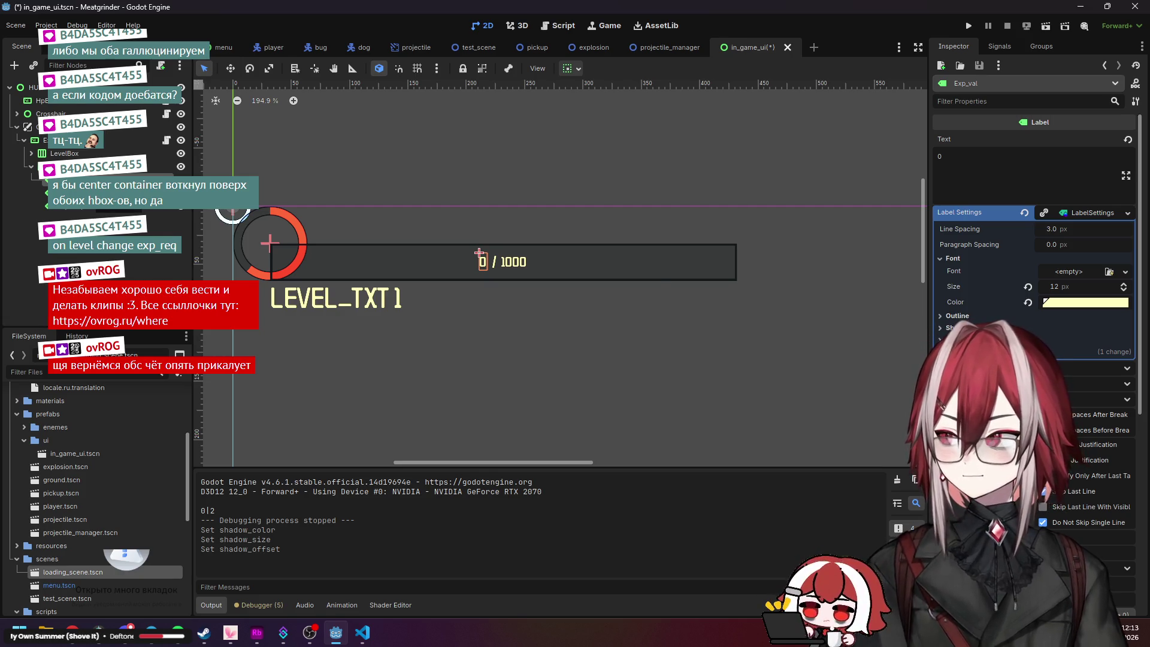
key("Delete")
key("Return")
left_click(66, 179)
key("Delete")
key("Return")
Reparent the 1000 Exp_req label into LevelBox and delete the empty ExpBox container
left_click(490, 254)
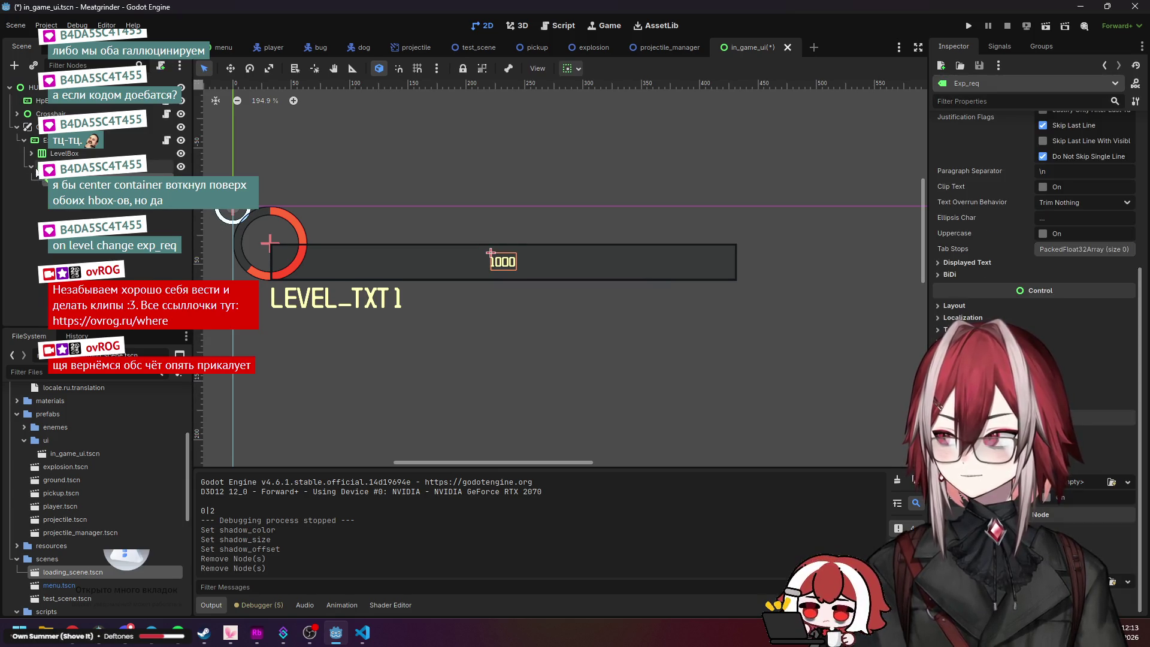
left_click(31, 153)
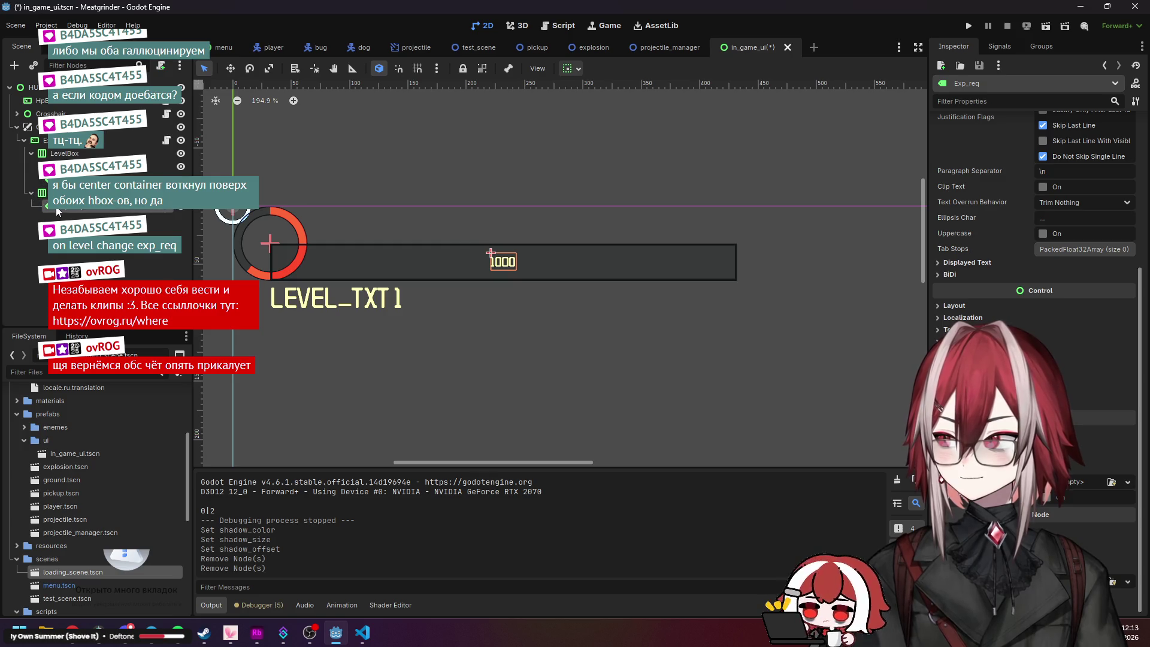
left_click_drag(60, 206, 65, 154)
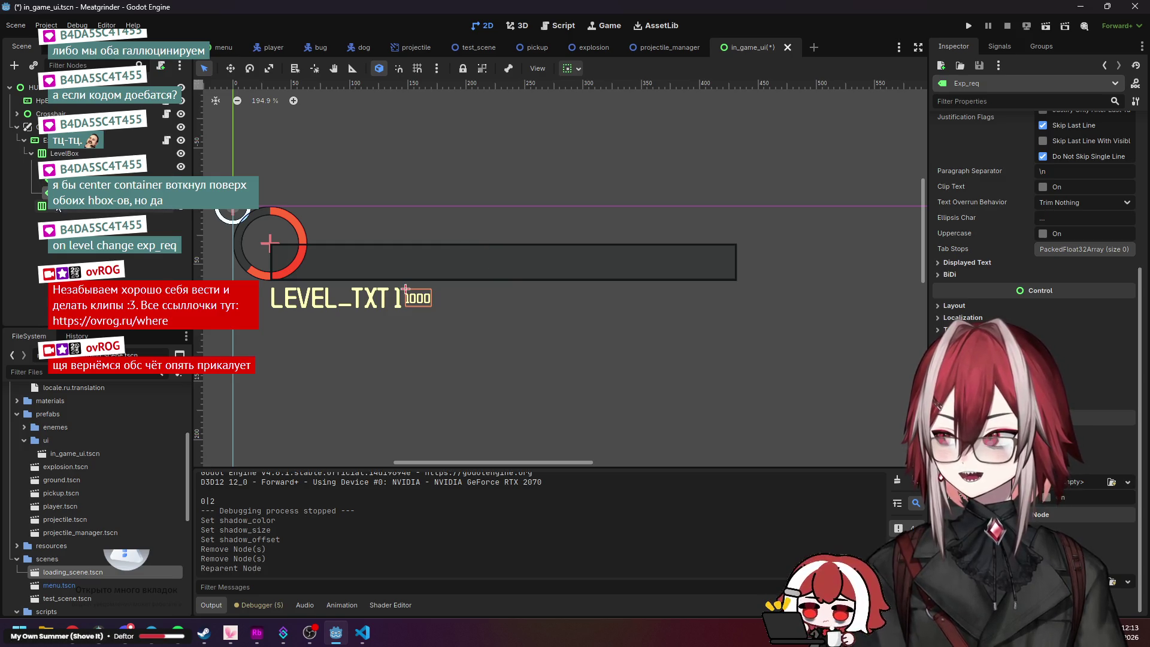
left_click(58, 205)
key("Delete")
key("Return")
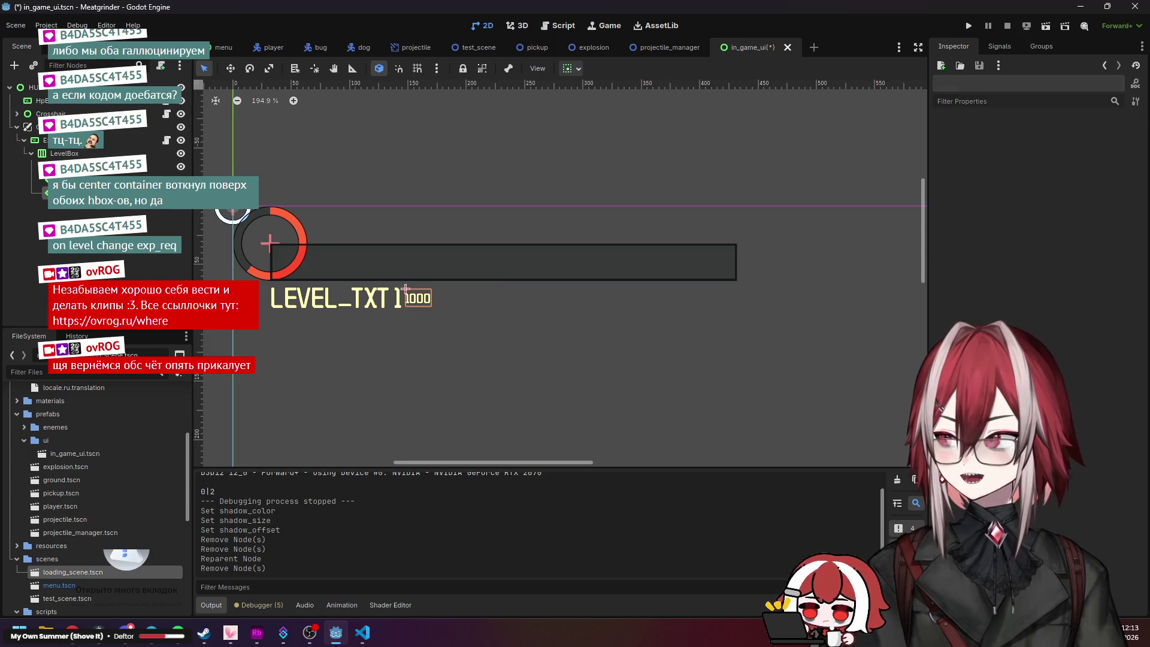
scroll(980, 199, "up", 5)
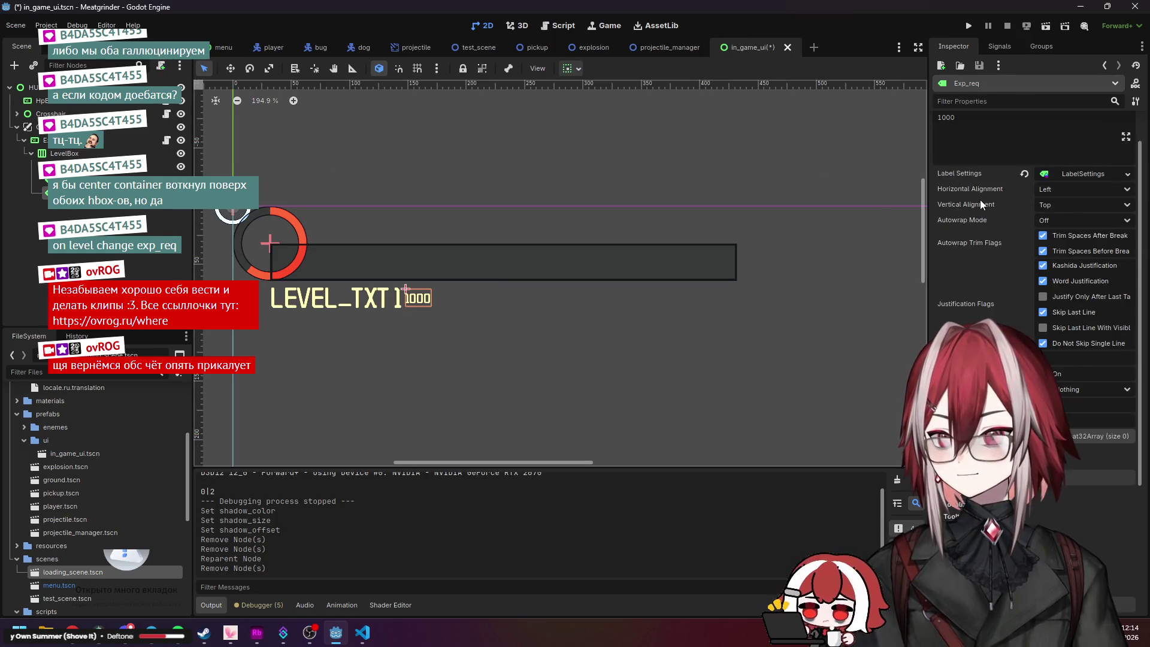
left_click(397, 298)
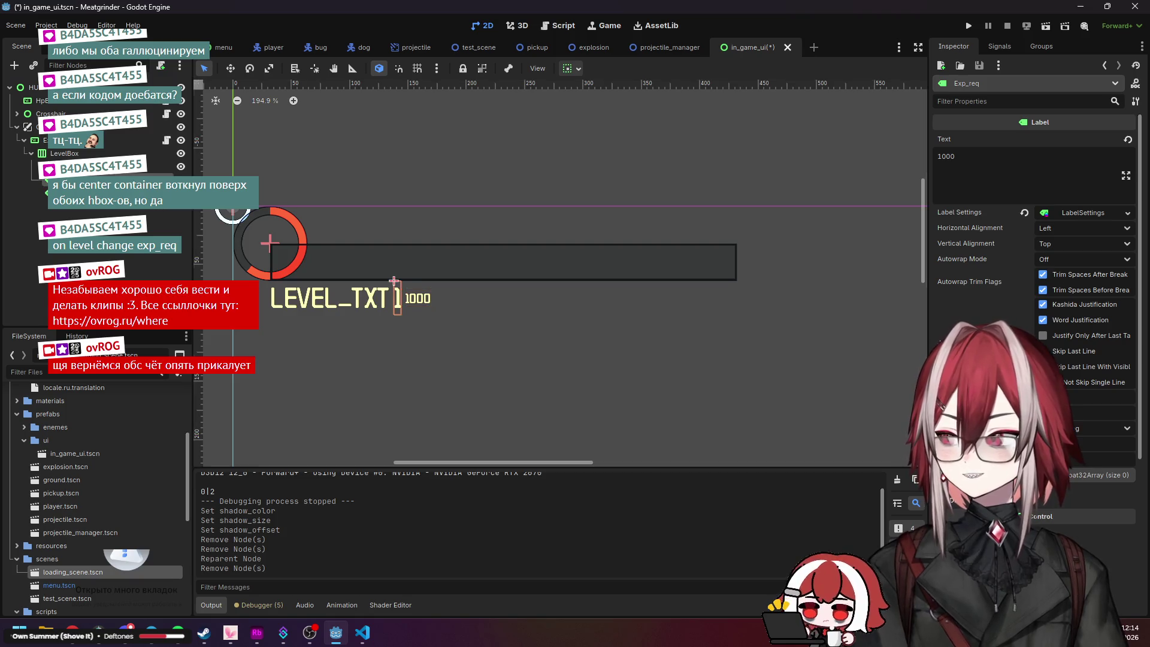
Set the 1000 Exp_req label's font size to 24, matching the level number
left_click(1083, 212)
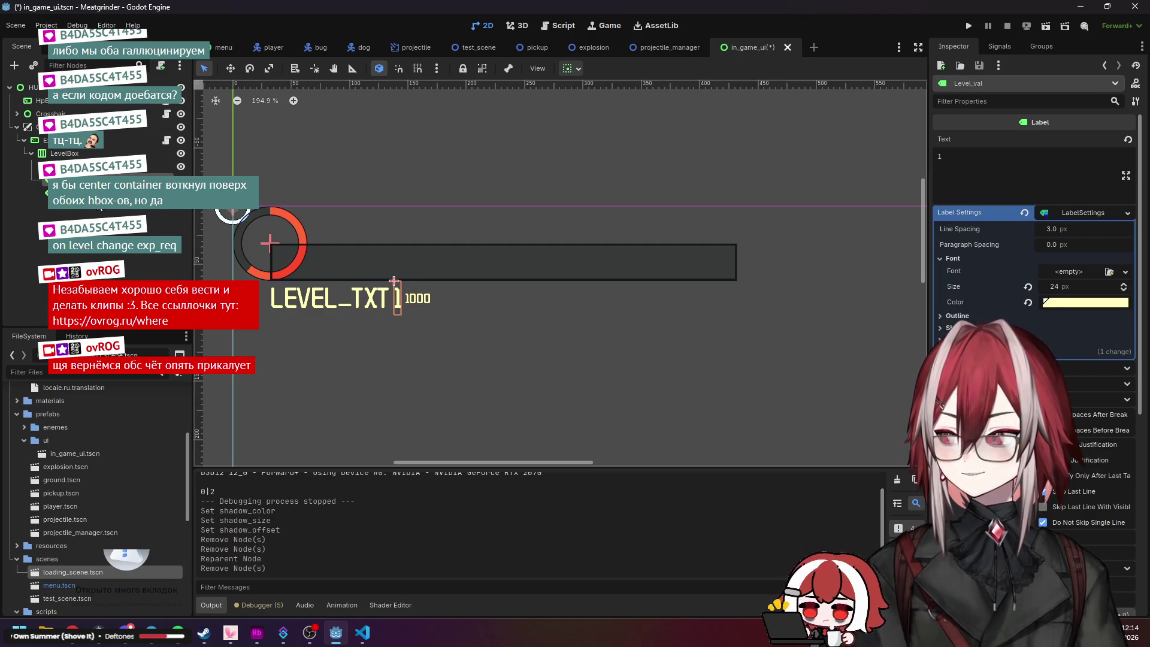
left_click(417, 297)
left_click(1082, 211)
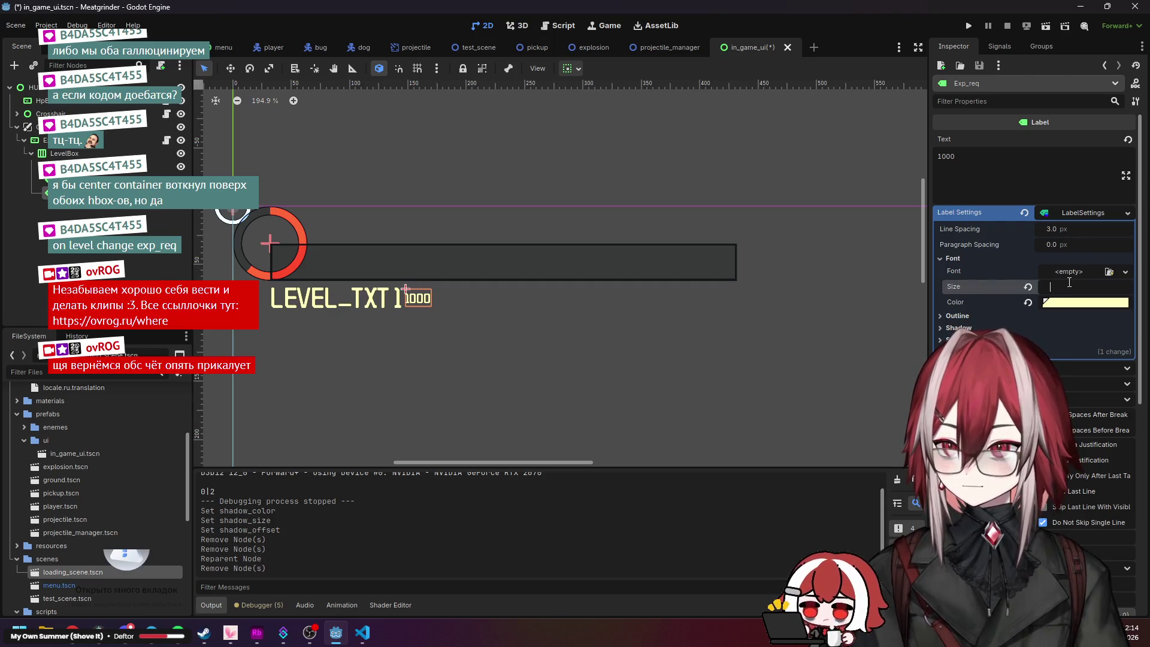
type("24")
key("Return")
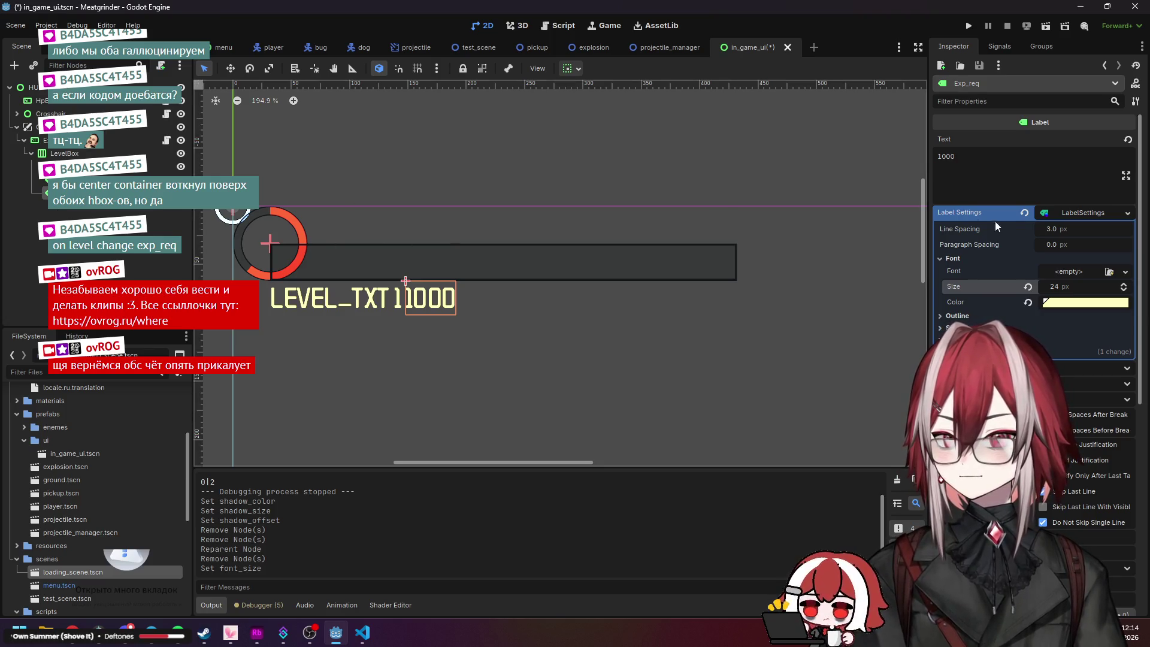
left_click(1078, 211)
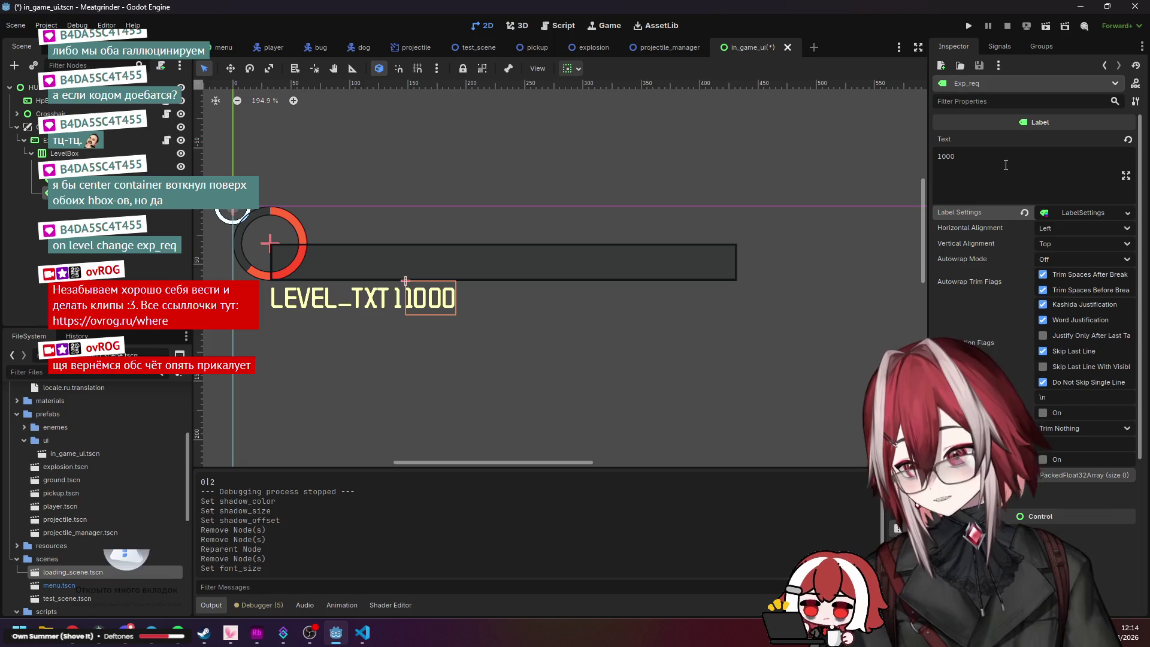
Try right alignment, then leave the 1000 label left-aligned with wrapping off and LevelBox at Begin
left_click(1066, 229)
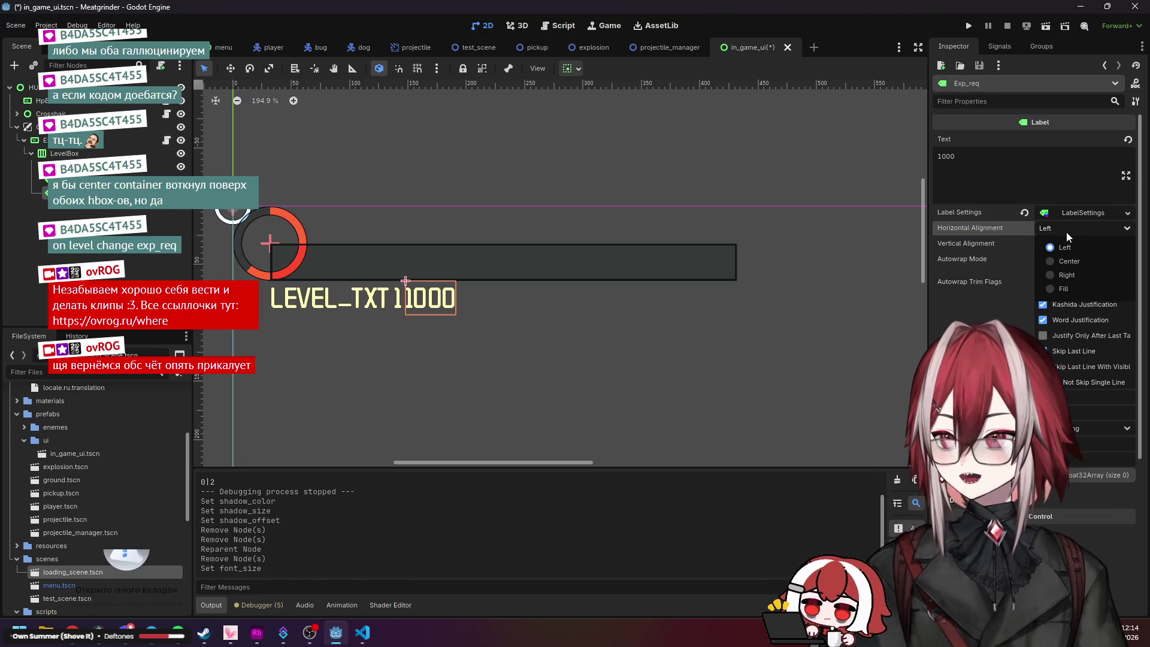
left_click(1070, 274)
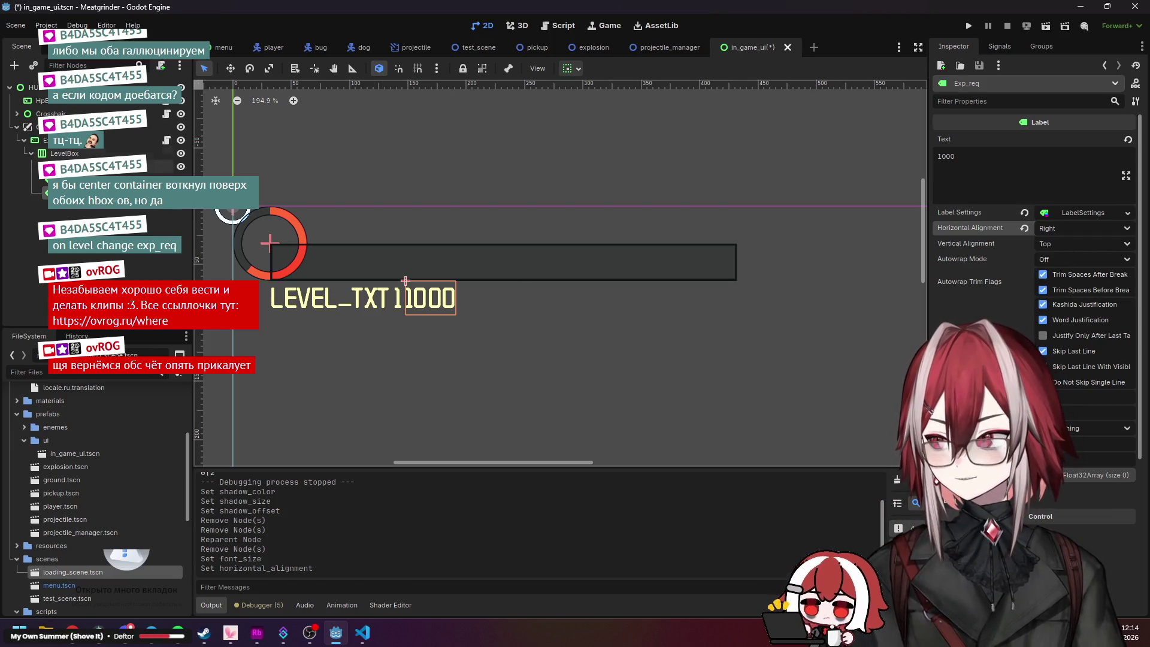
left_click(64, 153)
left_click(1065, 141)
left_click(1069, 138)
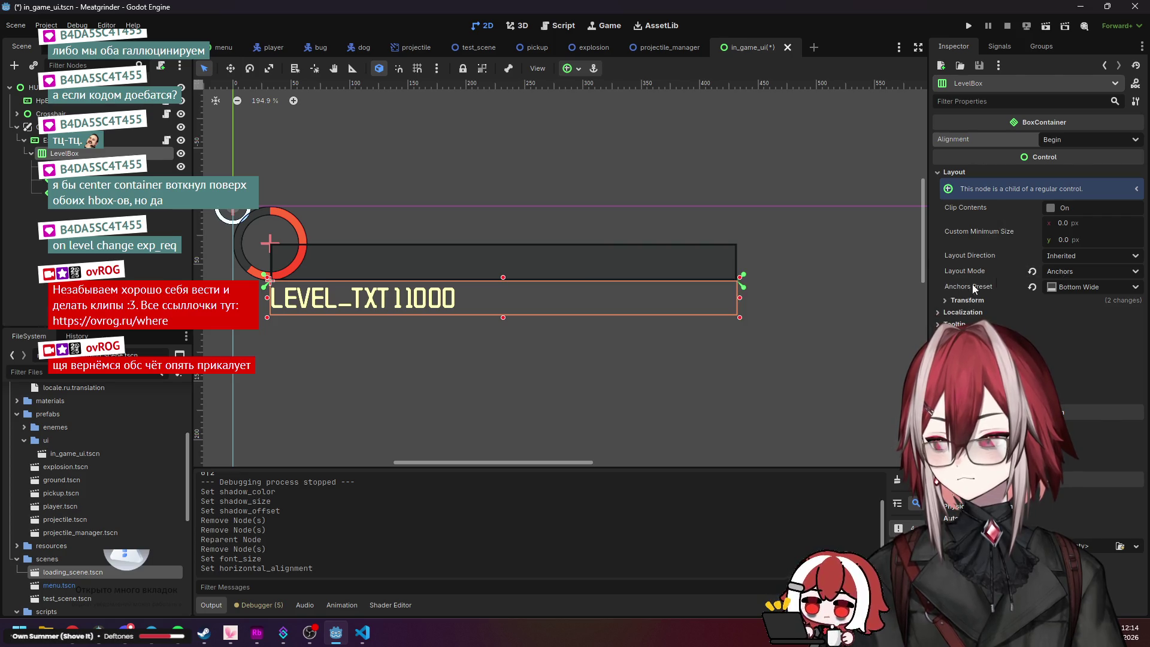
left_click(430, 298)
left_click(1063, 228)
left_click(1055, 241)
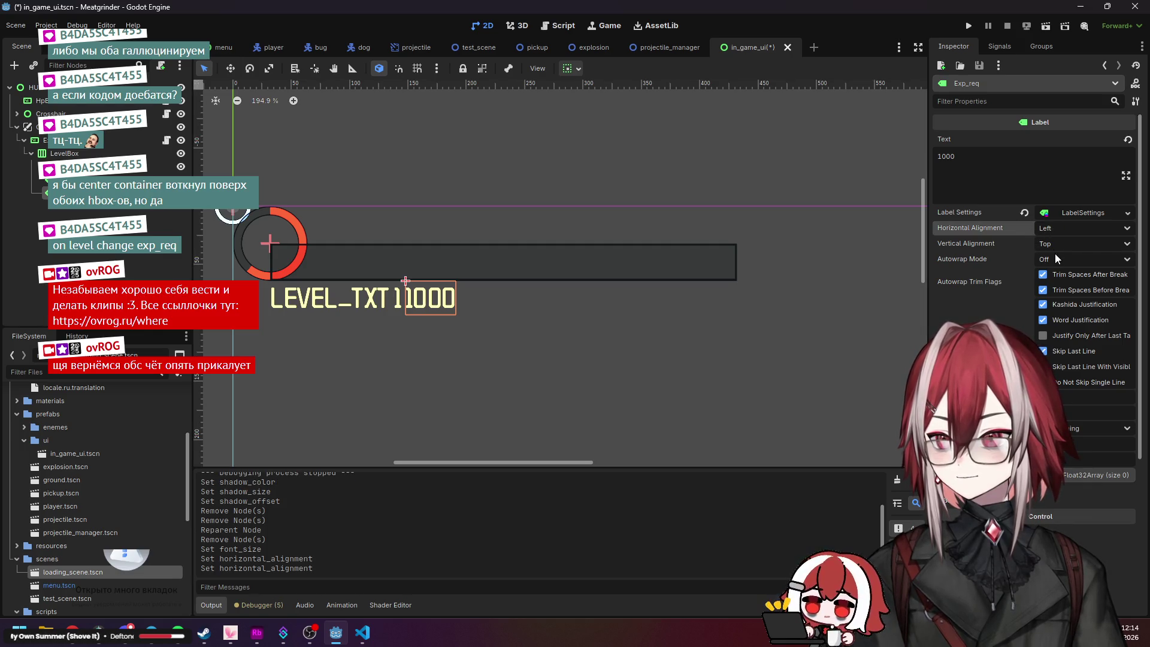
left_click(1054, 255)
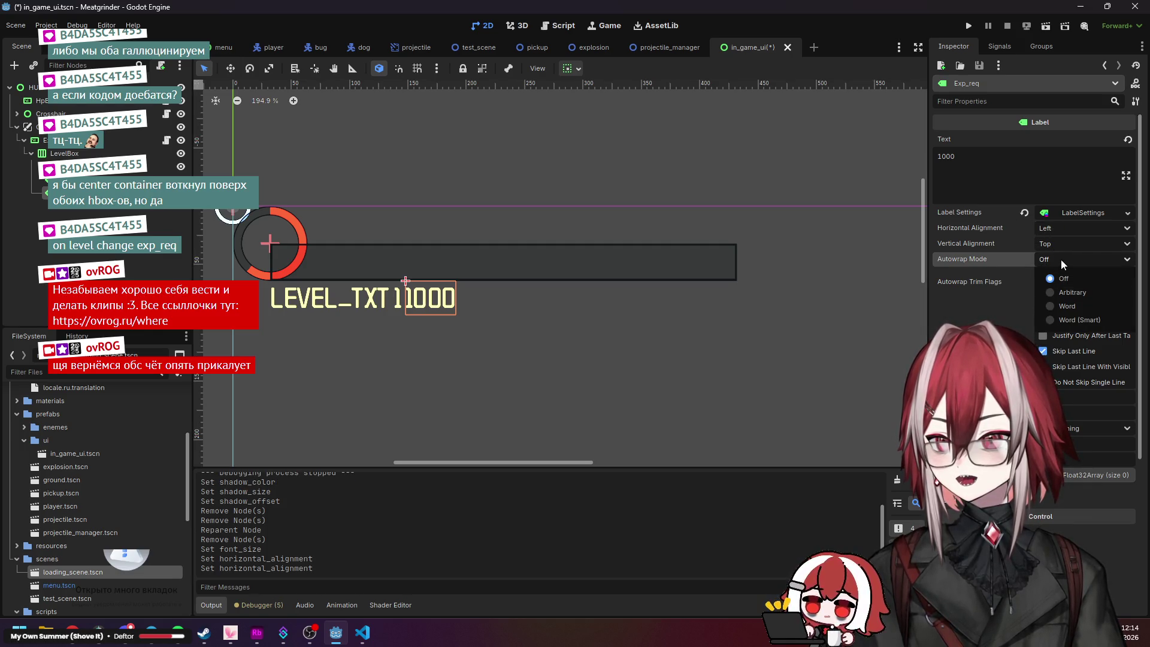
left_click(1061, 259)
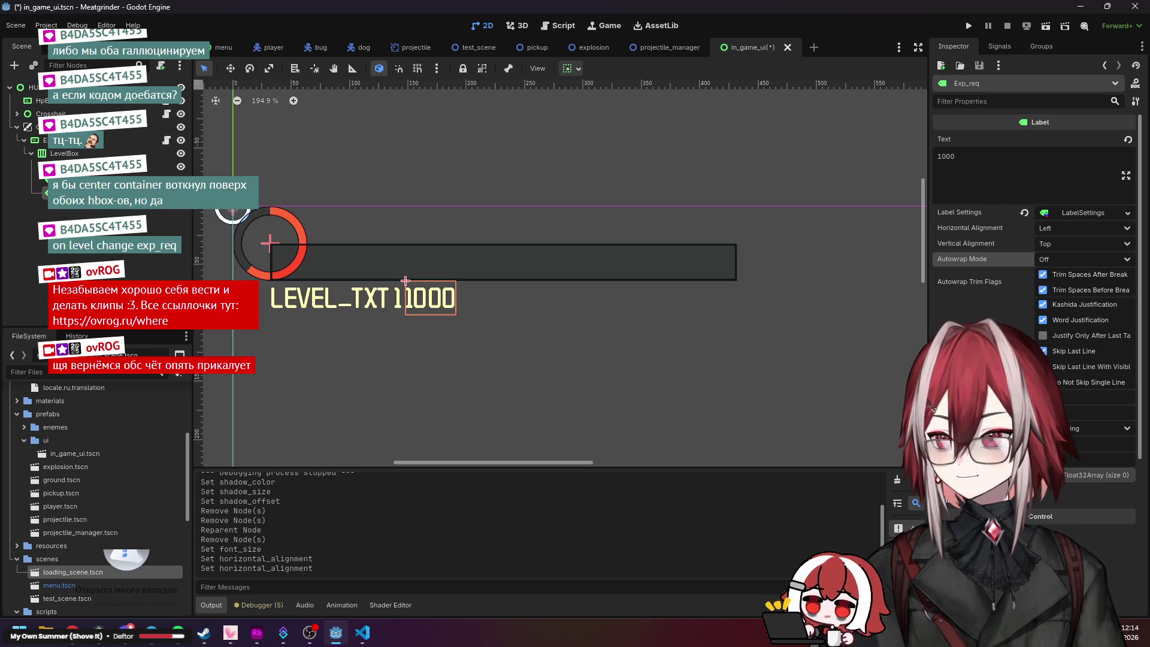
Set the 1000 label's horizontal container sizing to Shrink Center after trying Shrink End
scroll(1042, 343, "down", 3)
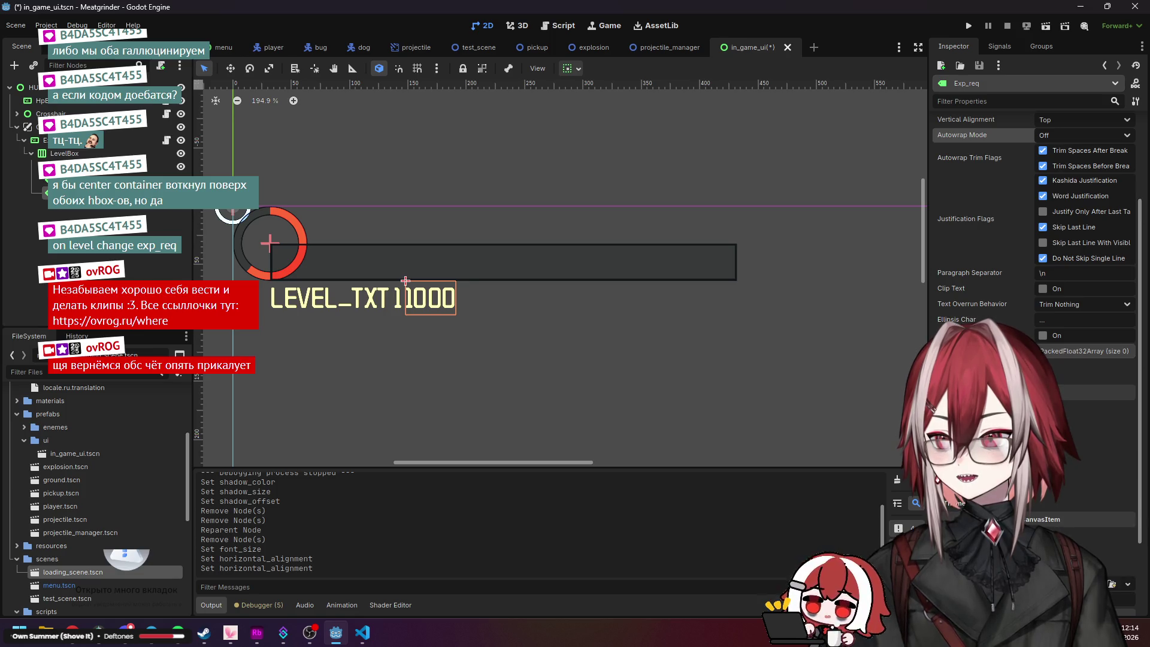
scroll(1055, 350, "down", 3)
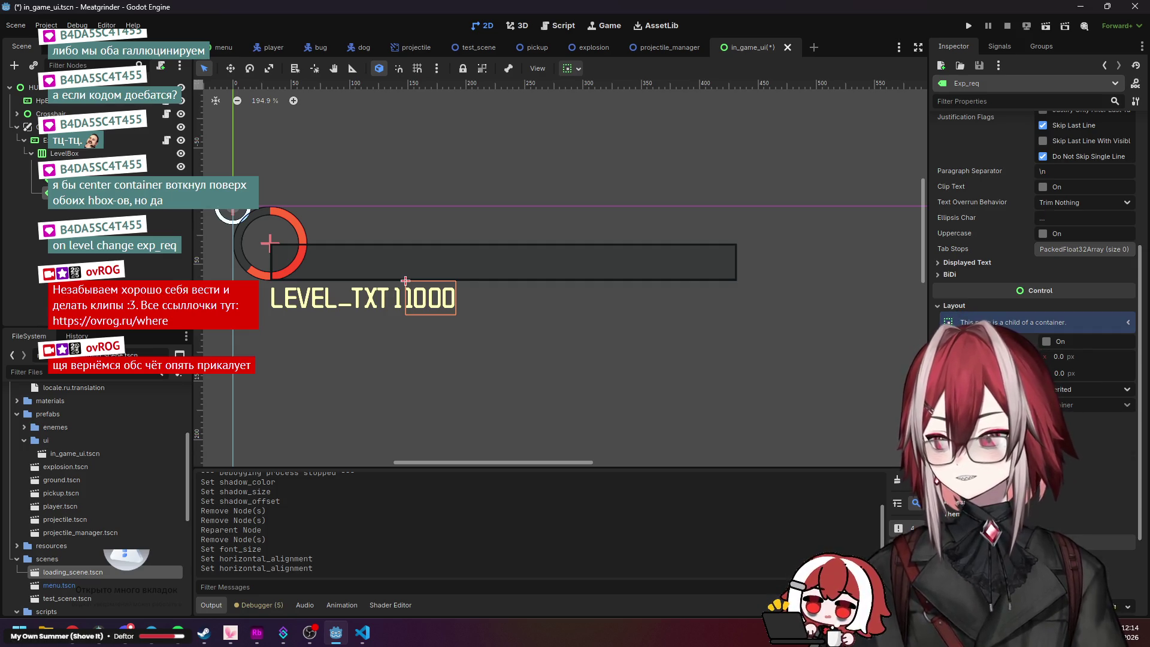
left_click(1098, 474)
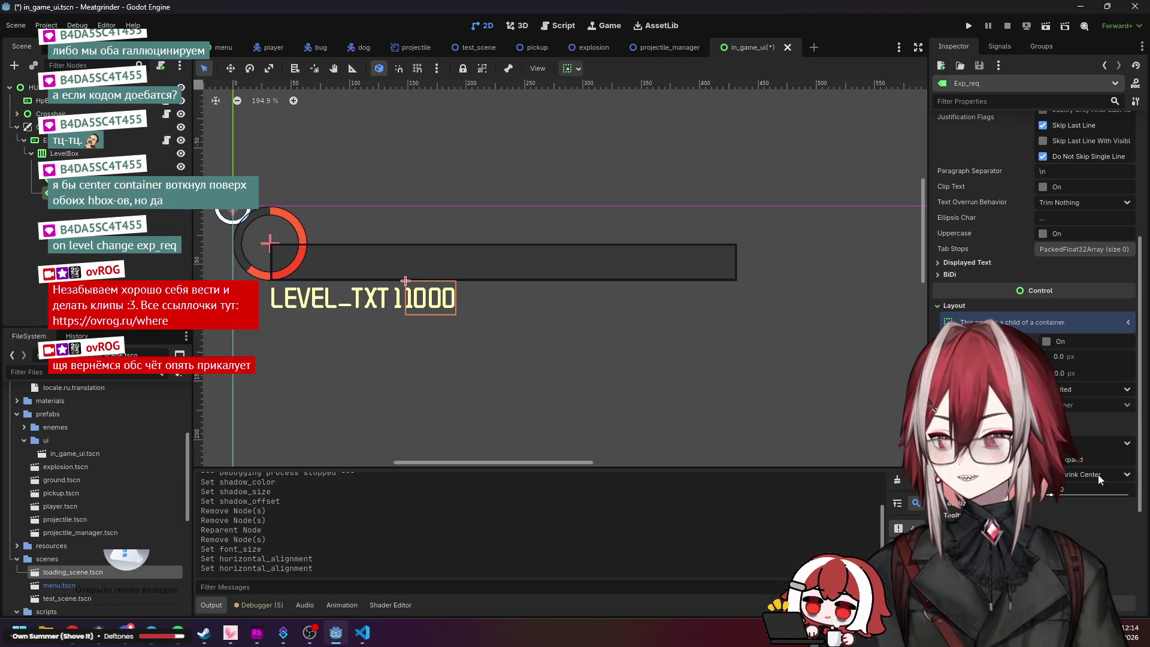
left_click(1091, 441)
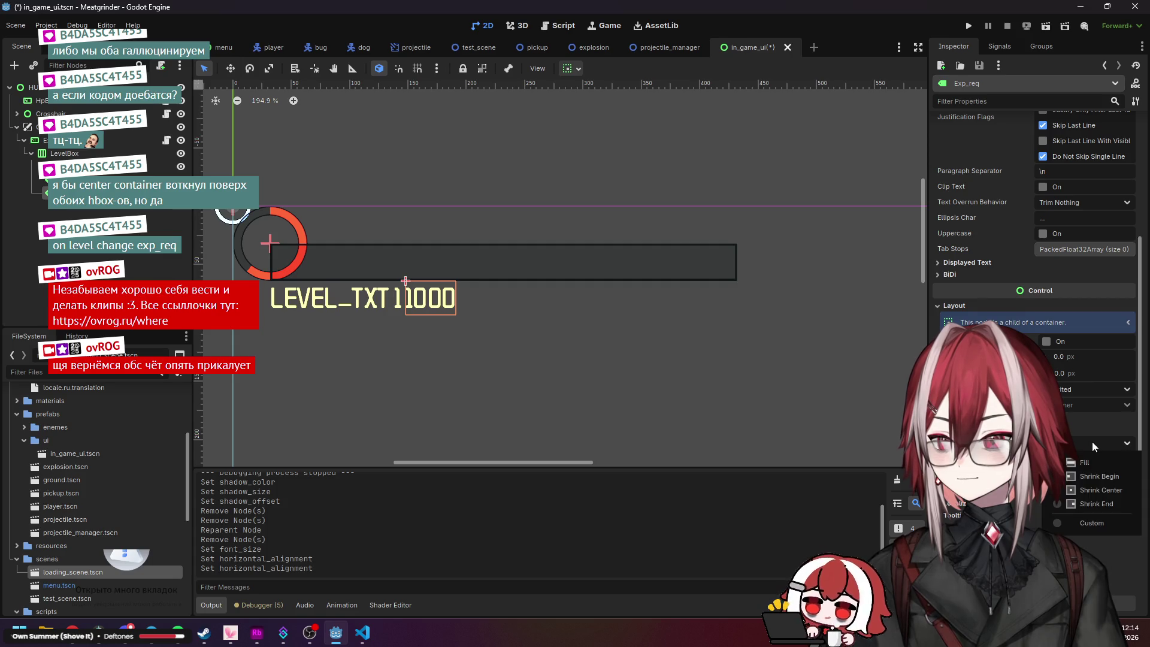
left_click(1085, 462)
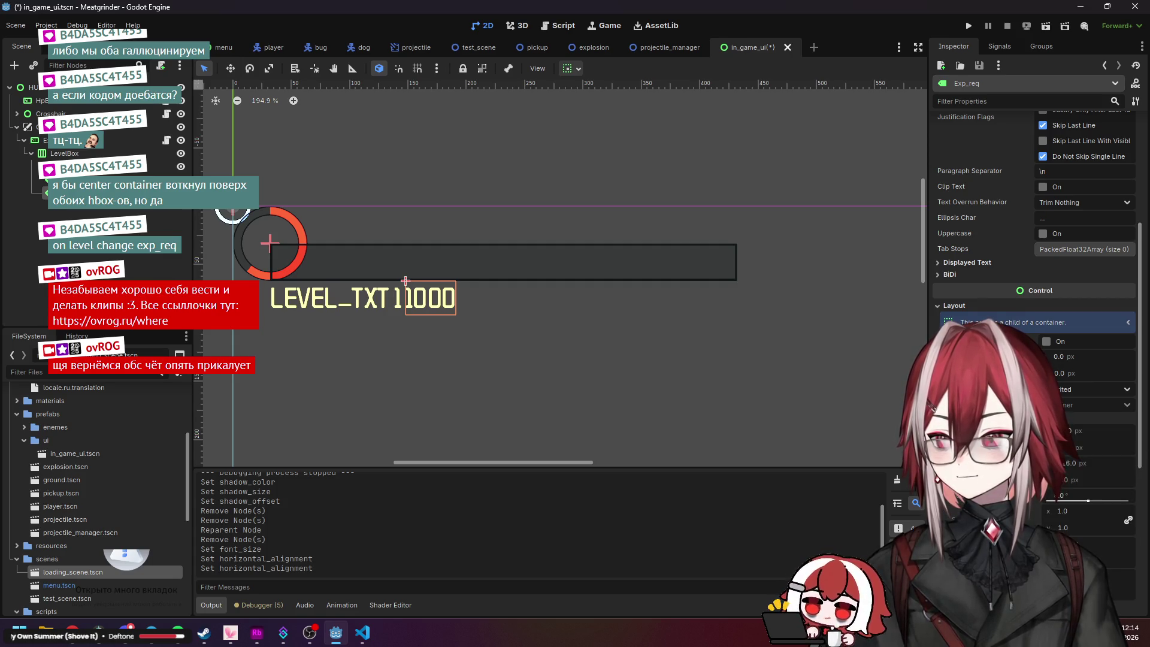
left_click(1101, 444)
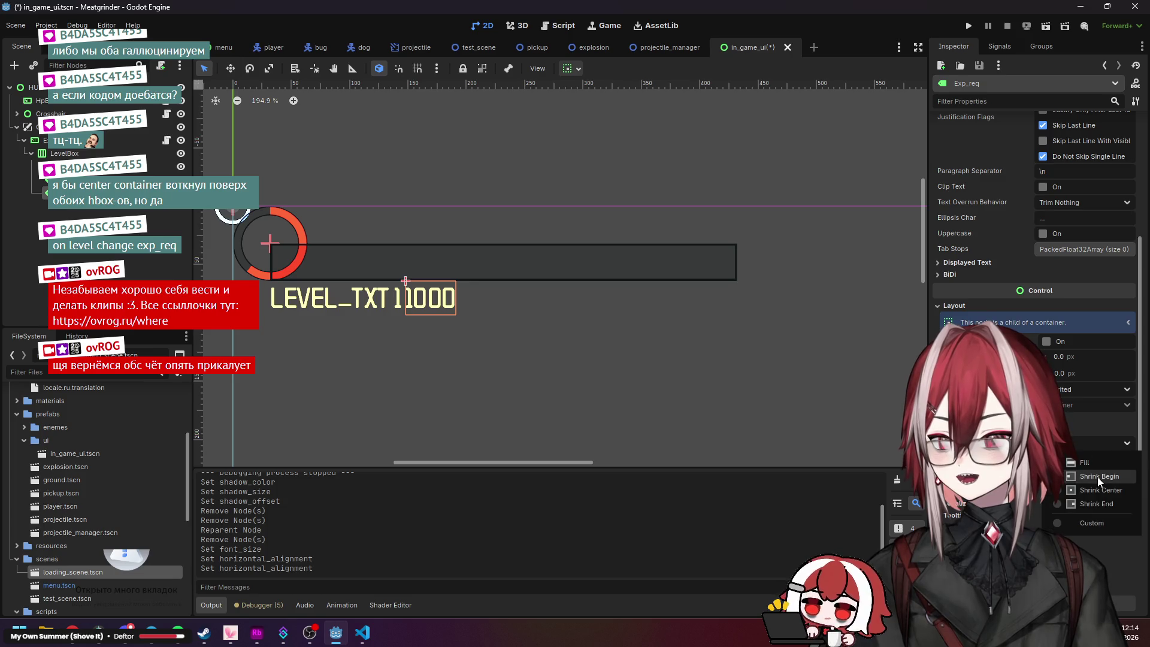
left_click(1097, 502)
left_click(1094, 443)
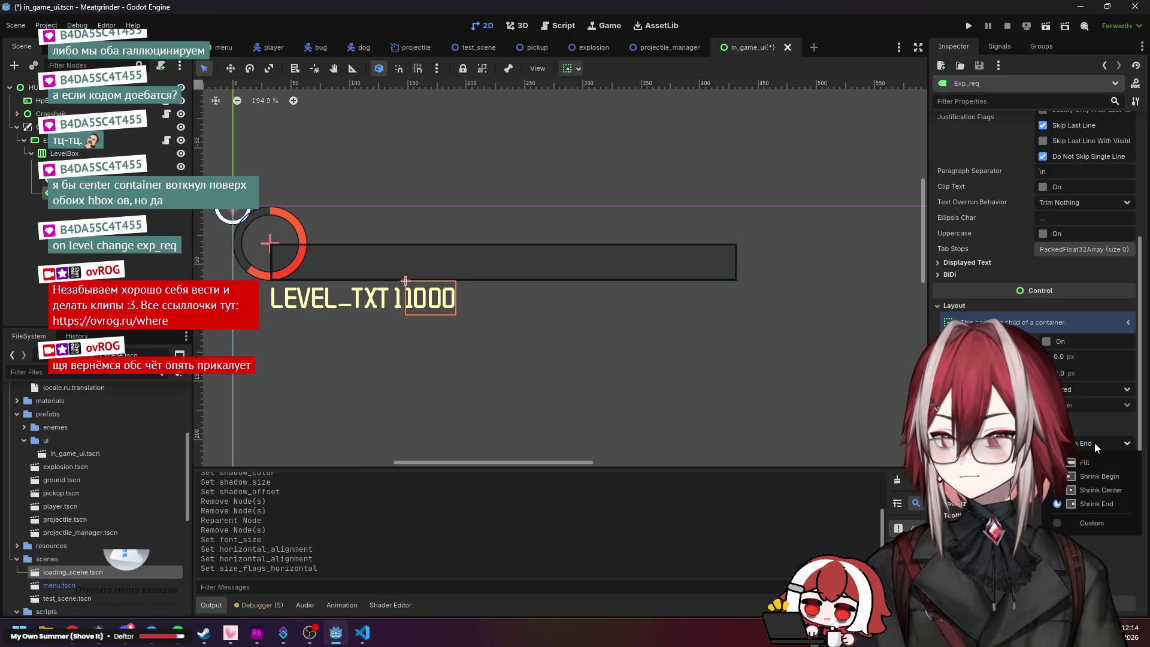
left_click(1100, 490)
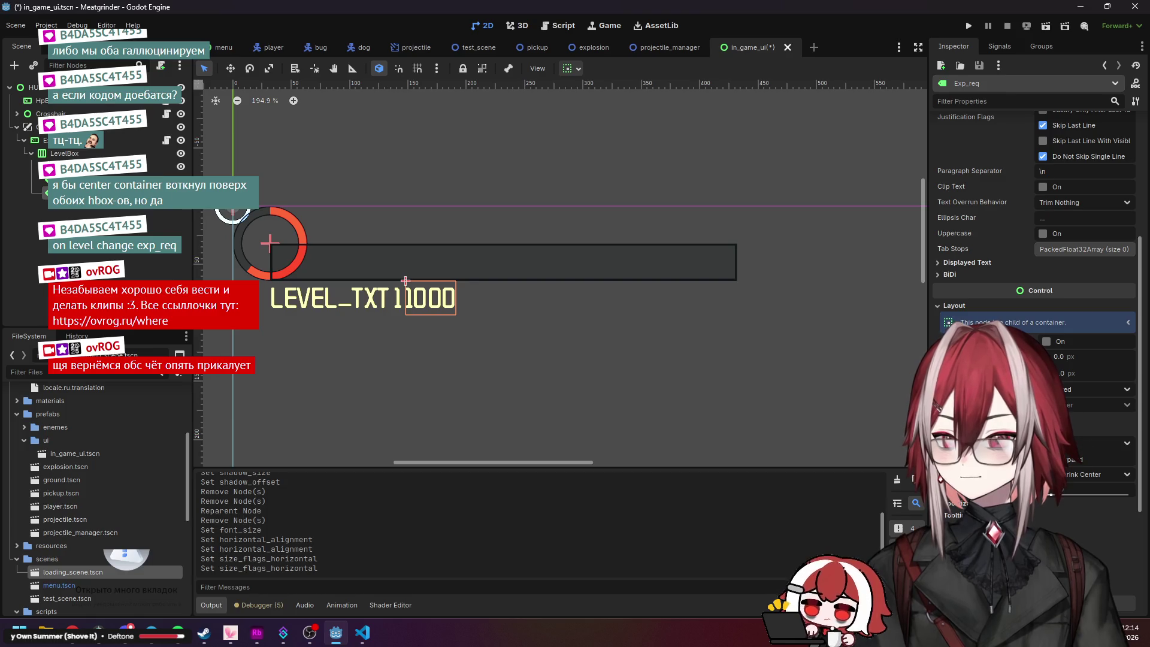
scroll(1078, 419, "up", 4)
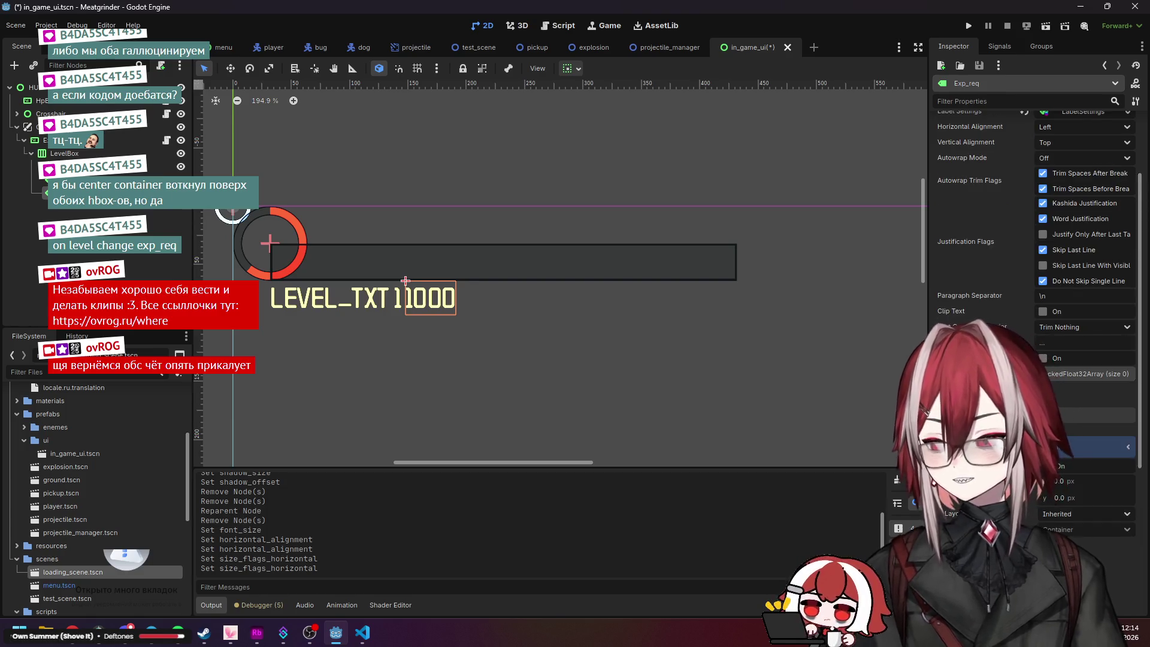
scroll(978, 309, "up", 3)
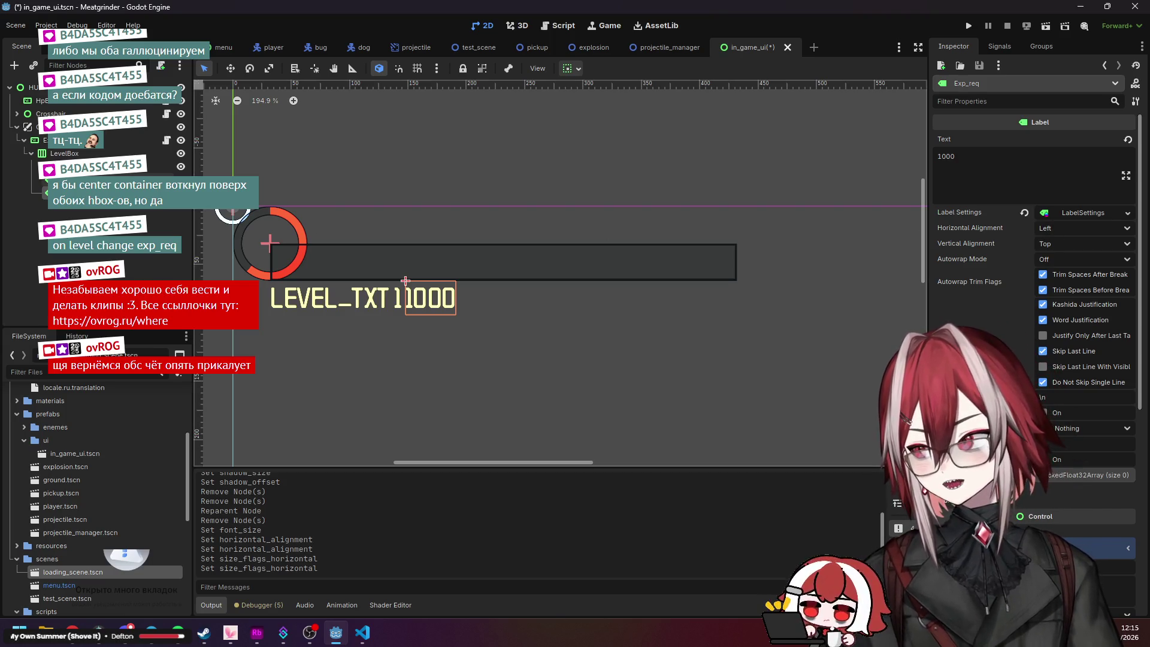
left_click(599, 298)
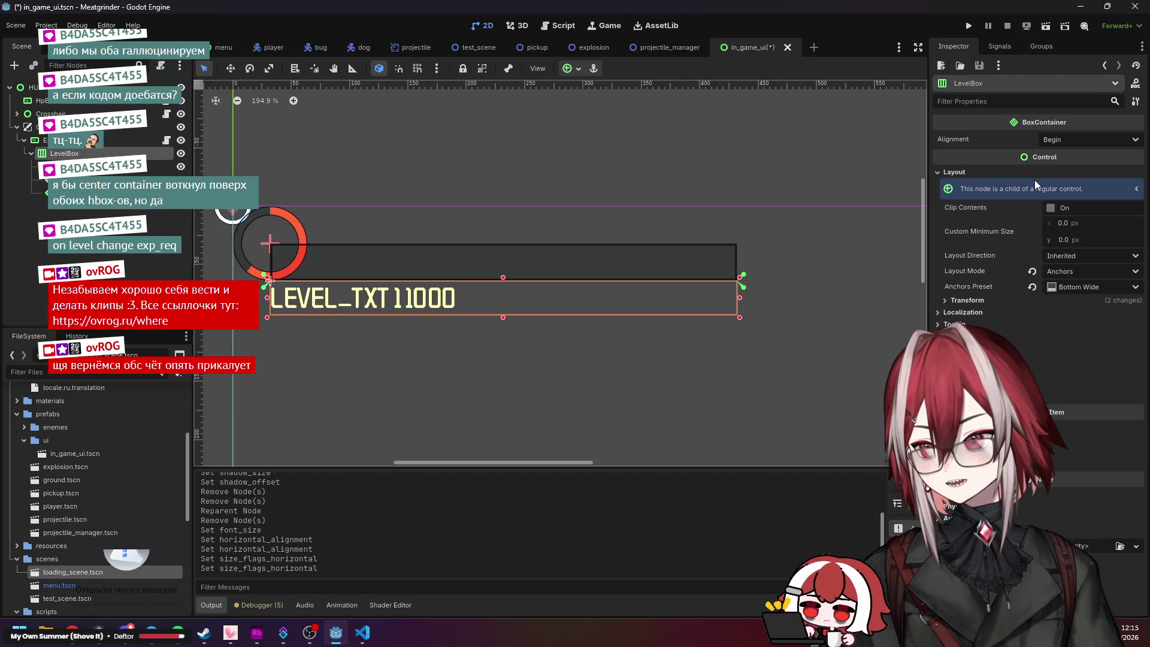
left_click(1067, 139)
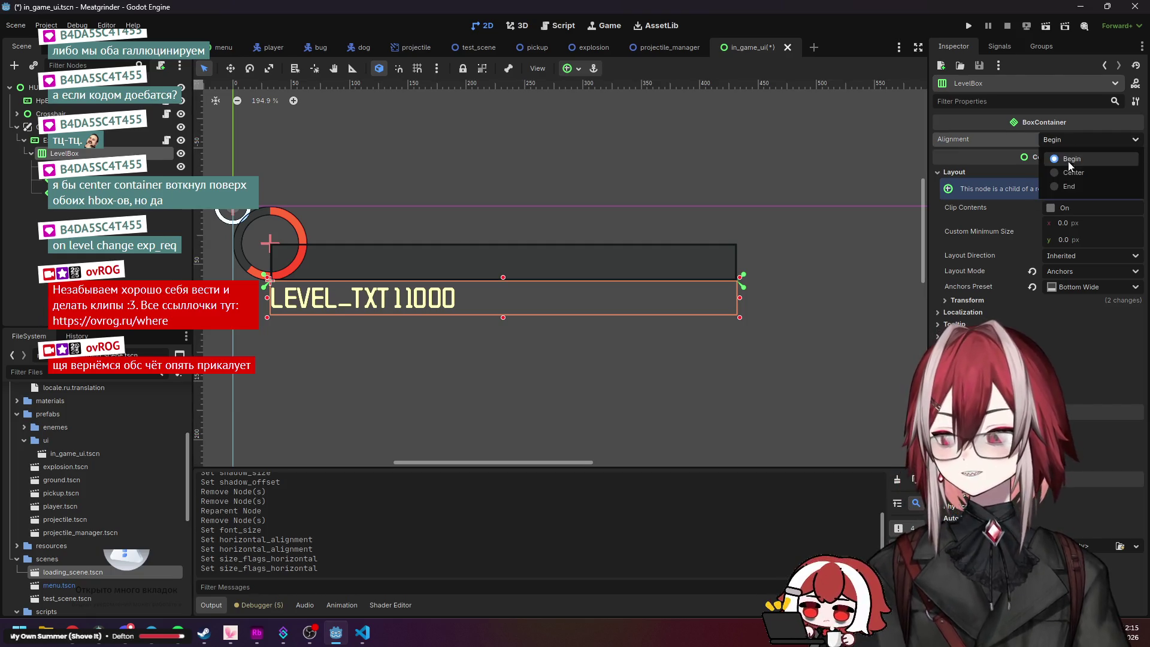
left_click(1072, 173)
left_click(1074, 142)
left_click(1069, 186)
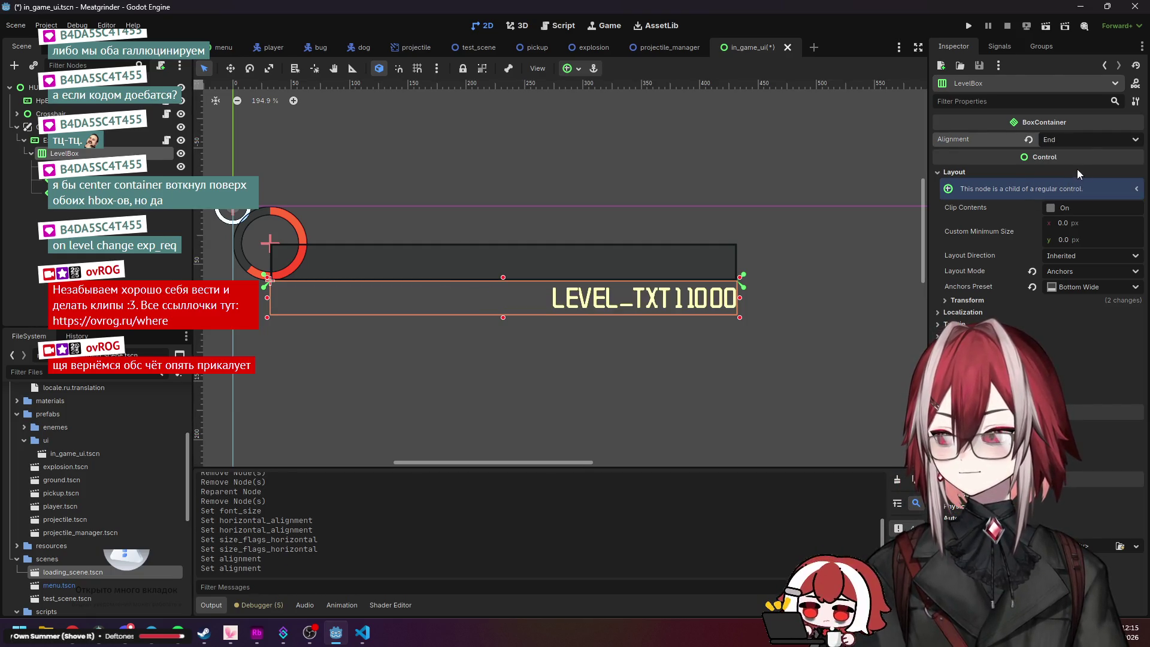
left_click(1088, 142)
left_click(1070, 152)
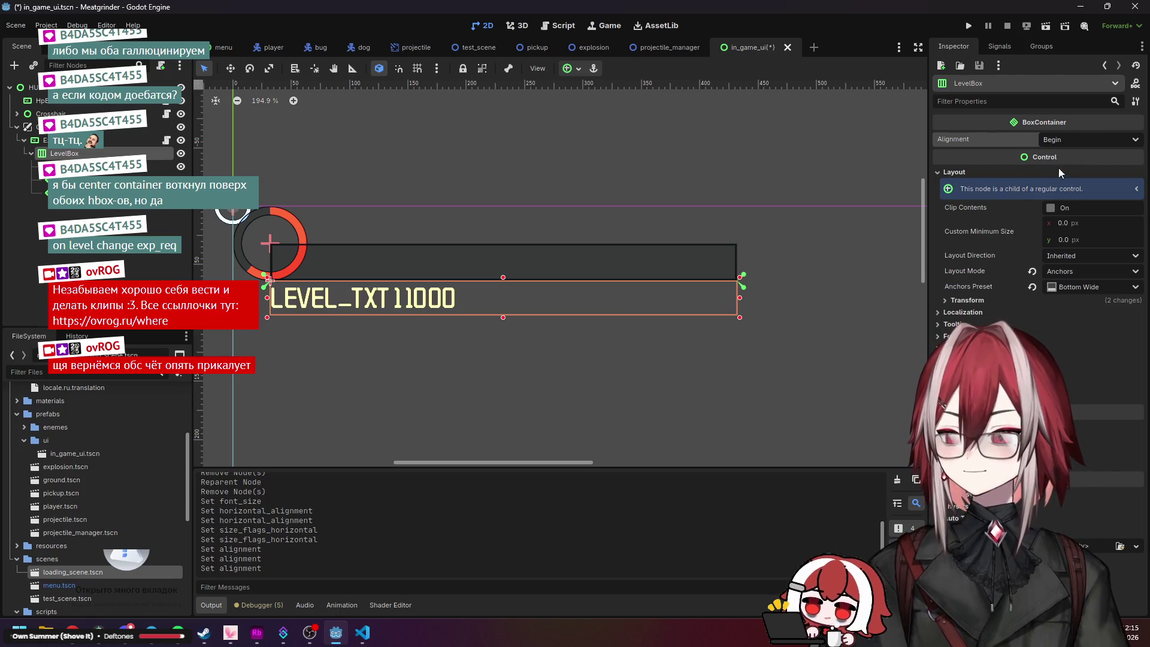
left_click(972, 313)
left_click(971, 313)
left_click(964, 336)
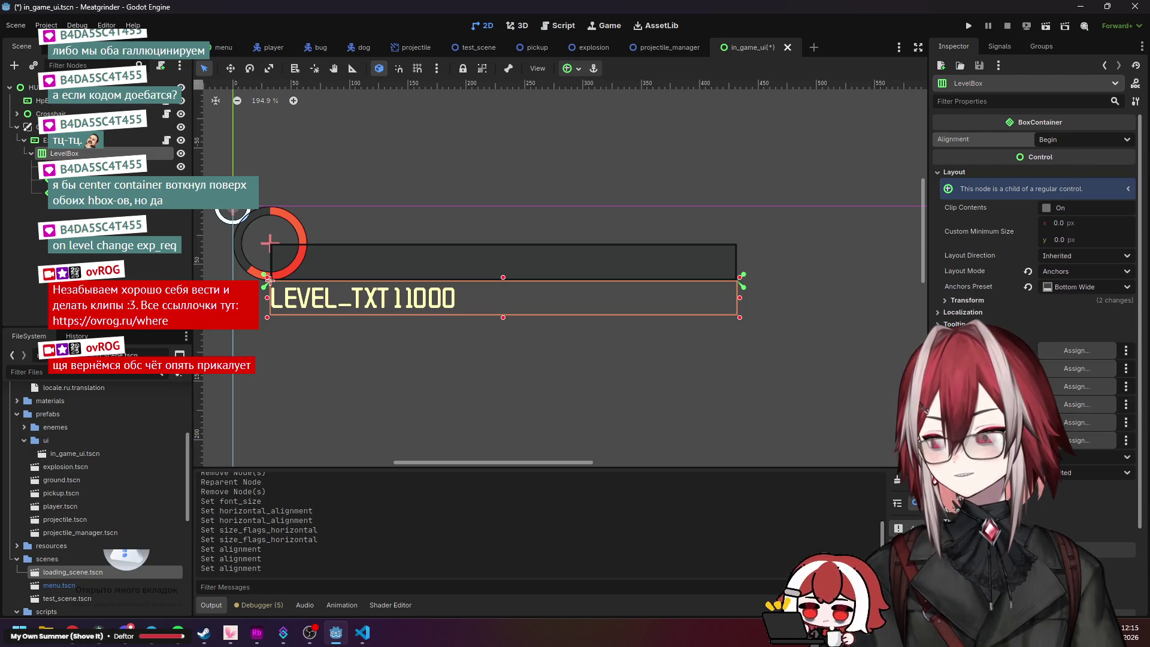
key("Escape")
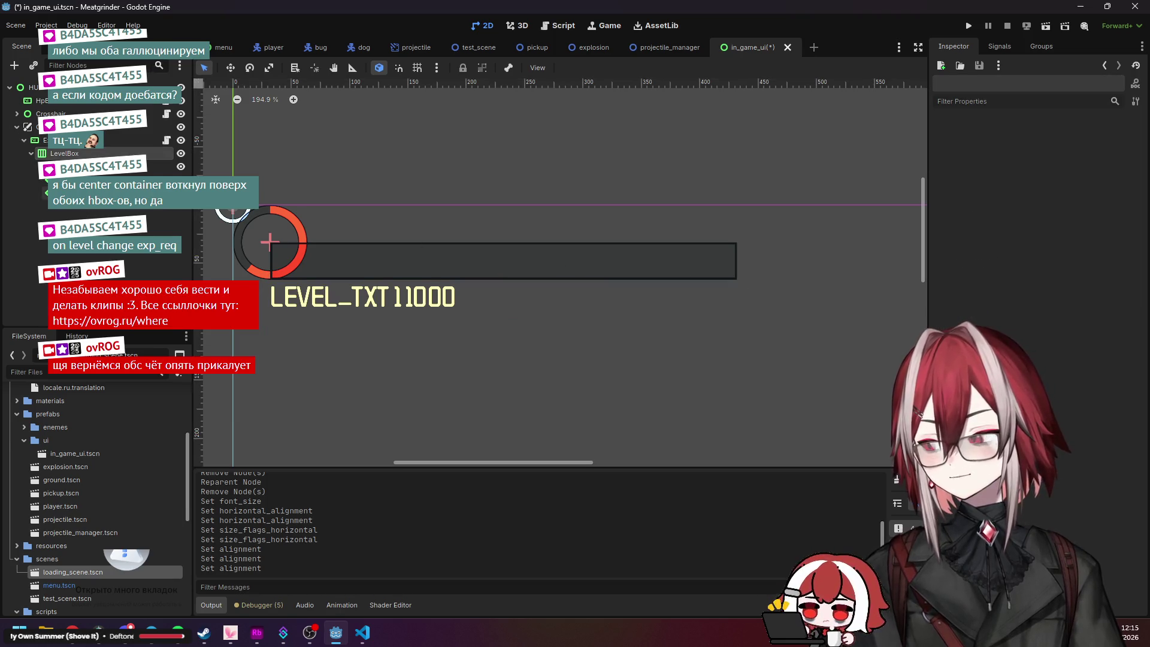
left_click(72, 205)
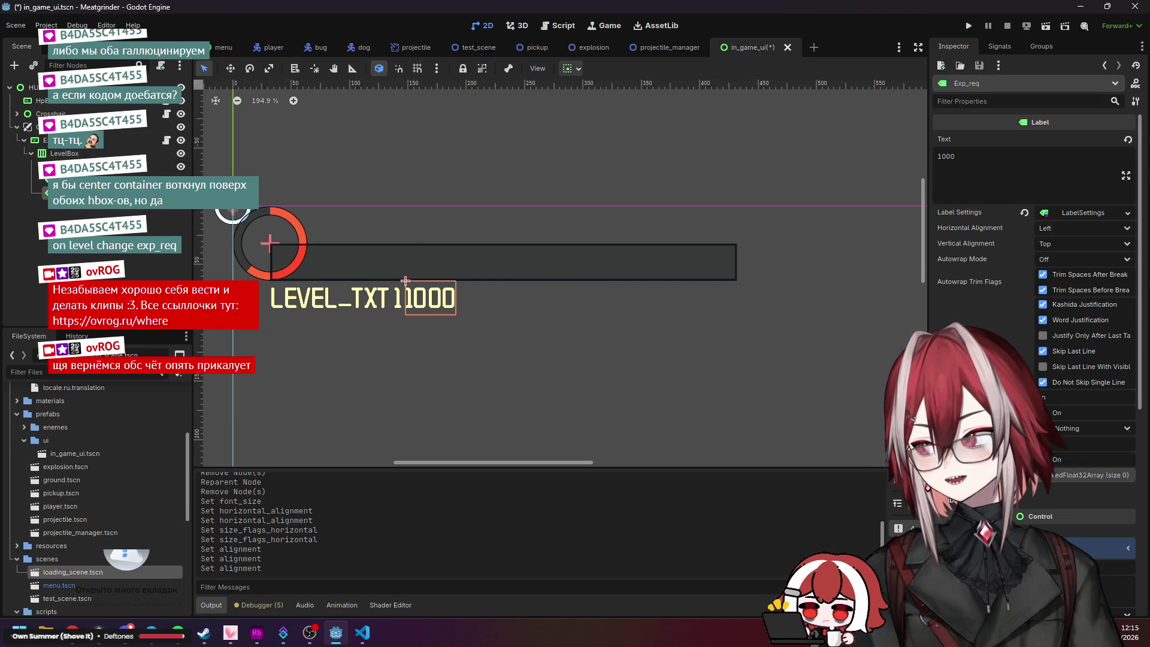
Move Exp_req out of LevelBox and anchor it with the Bottom Right preset
left_click_drag(71, 205, 36, 157)
left_click(32, 154)
scroll(978, 261, "down", 3)
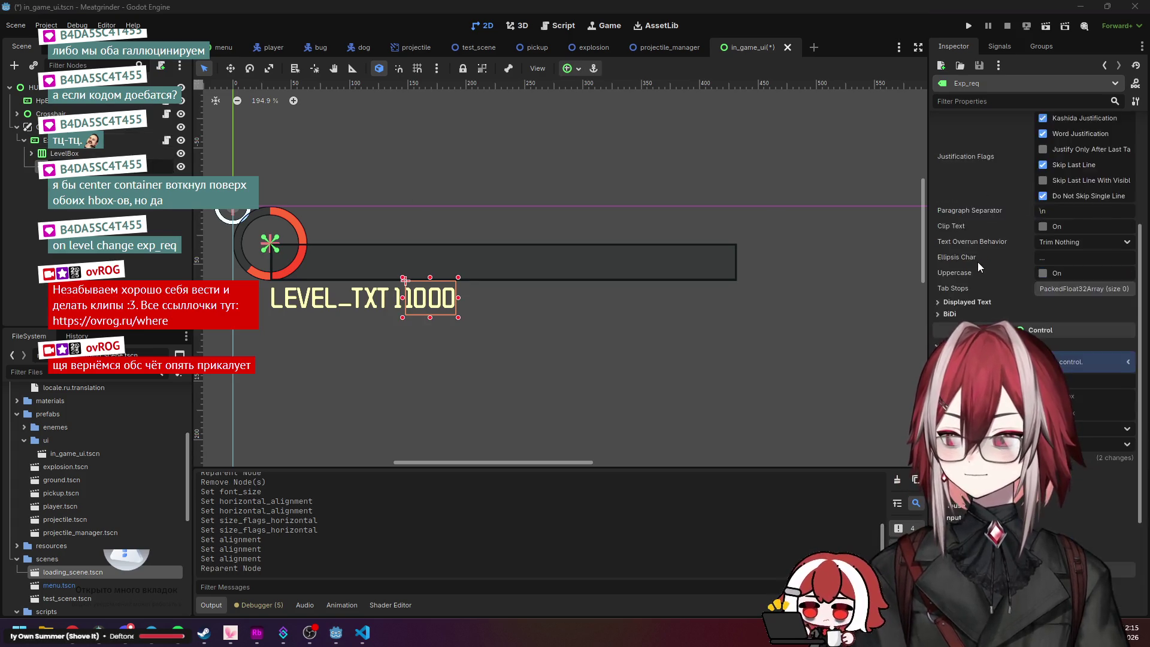
scroll(977, 261, "down", 3)
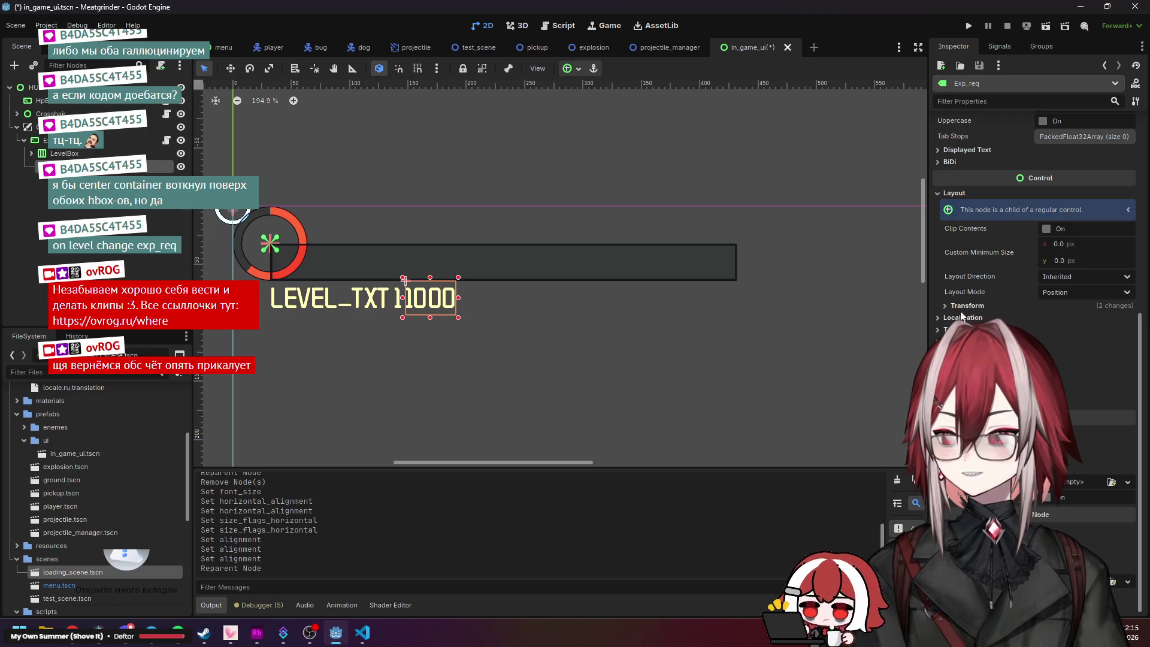
left_click(1066, 294)
left_click(1065, 318)
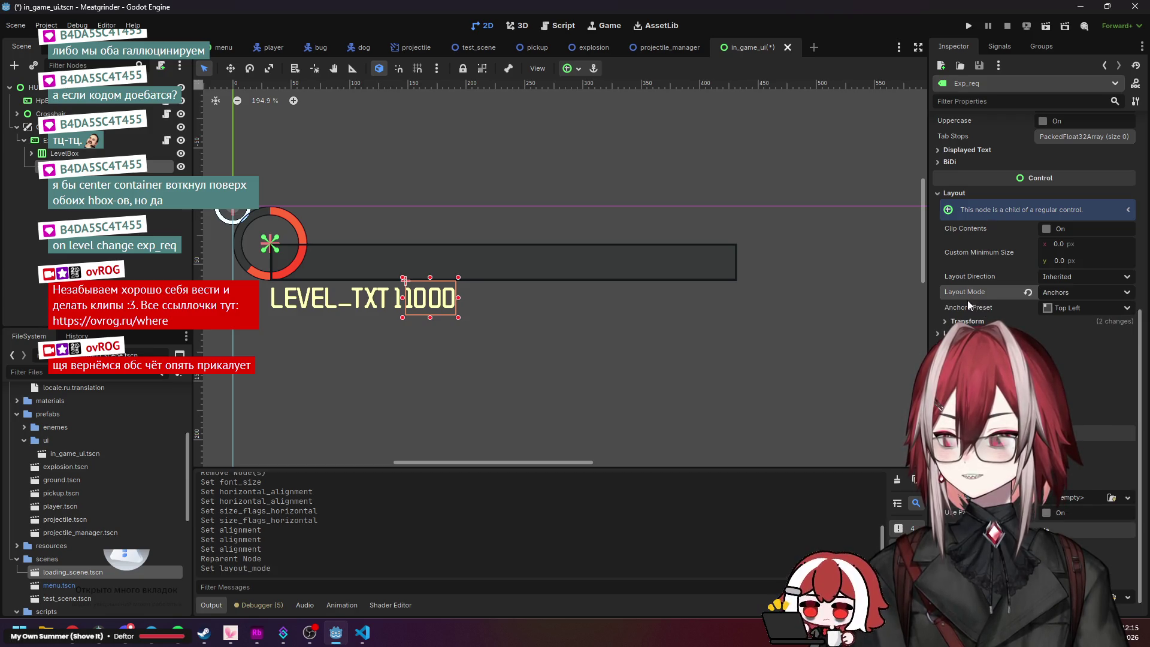
left_click(1064, 308)
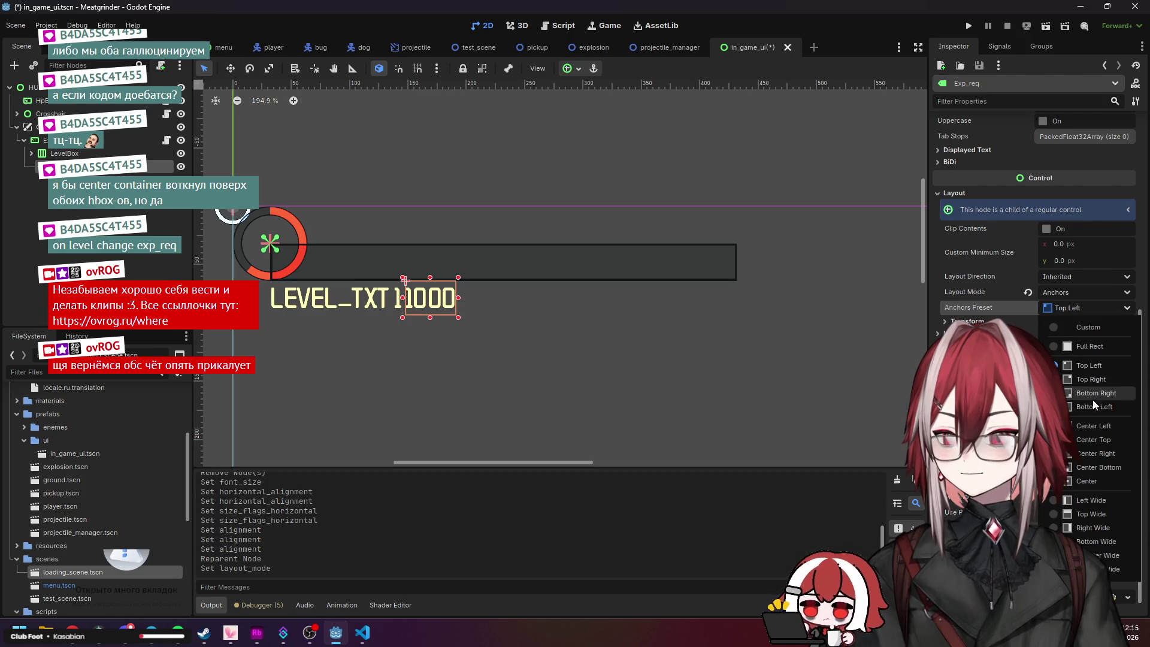
left_click(1108, 394)
Resize the 1000 label's box to sit beneath the right end of the bar
scroll(755, 261, "up", 5)
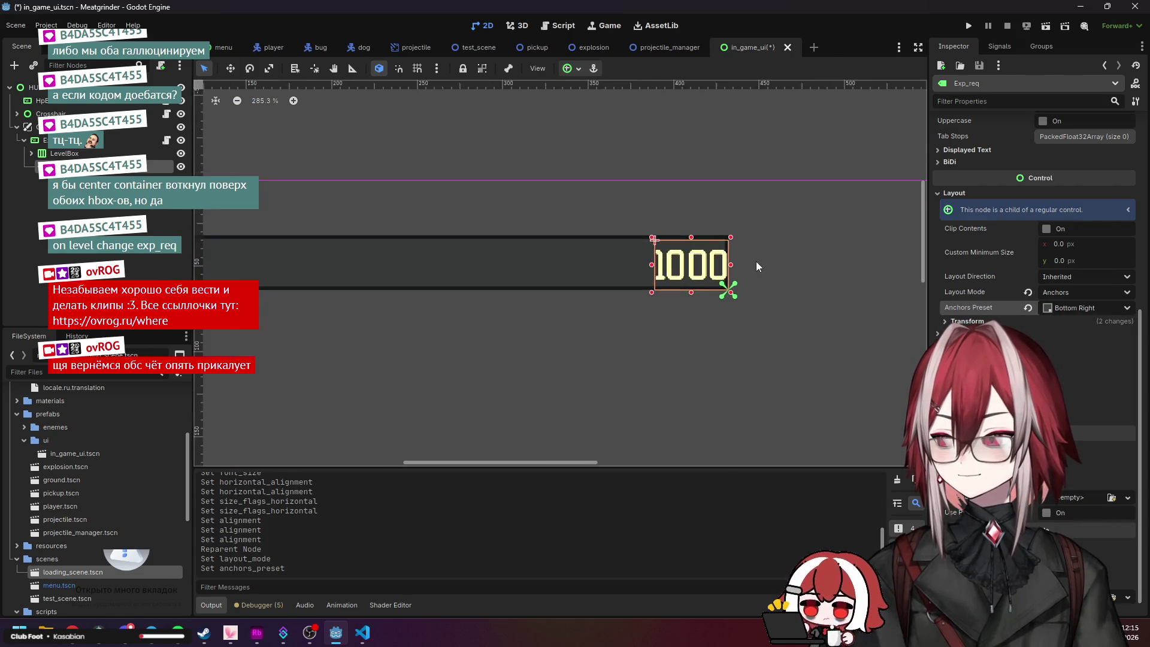
left_click_drag(637, 323, 636, 415)
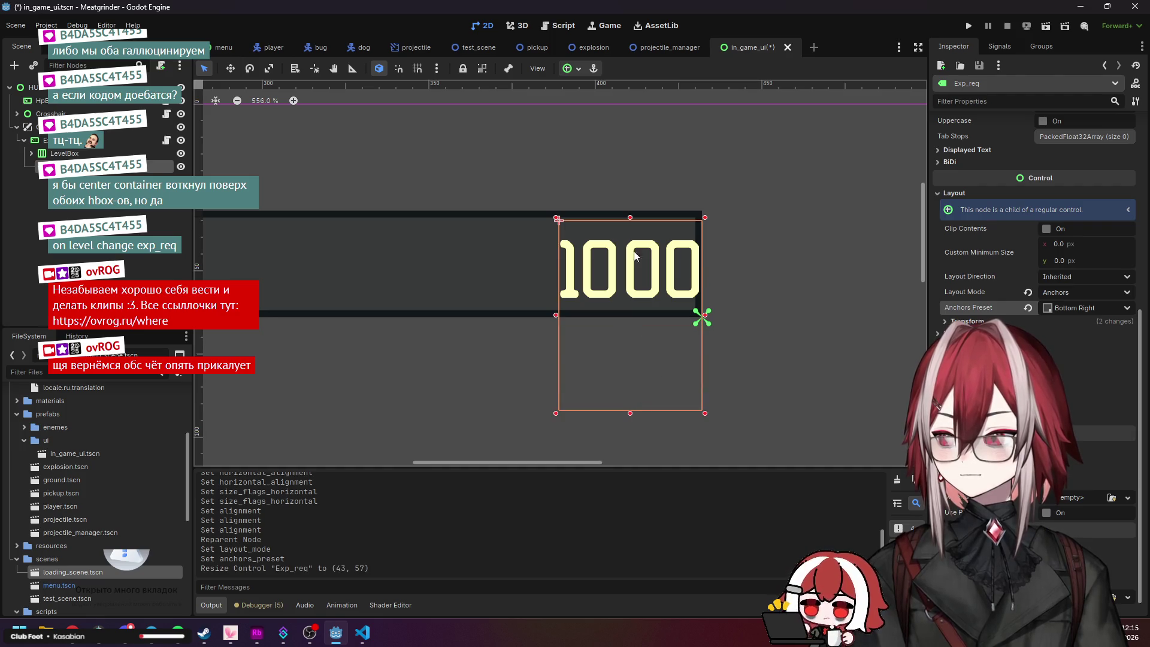
left_click_drag(633, 218, 636, 312)
scroll(636, 359, "up", 3)
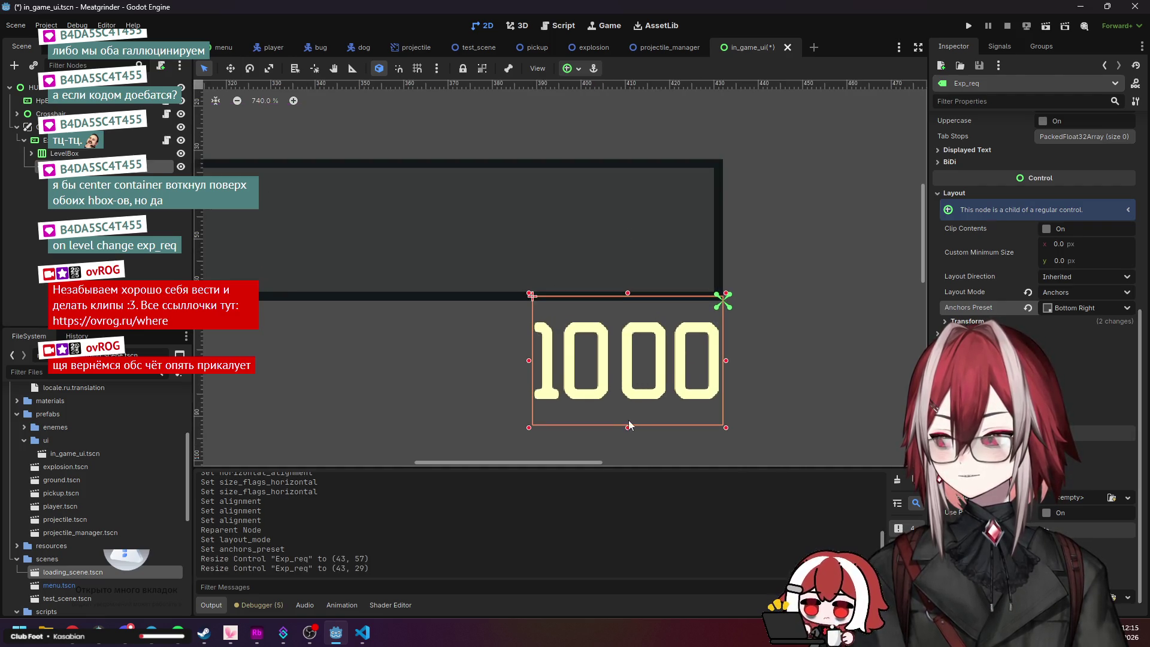
left_click_drag(628, 424, 630, 450)
left_click_drag(619, 294, 620, 297)
left_click_drag(626, 449, 626, 428)
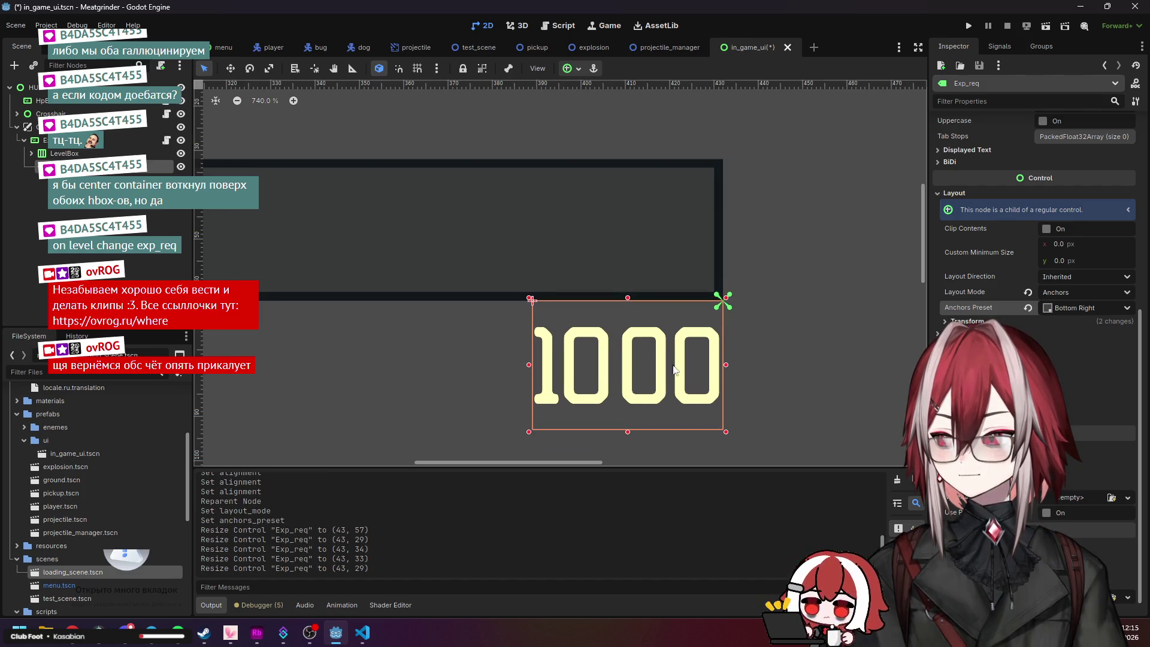
scroll(626, 427, "down", 7)
left_click(609, 311)
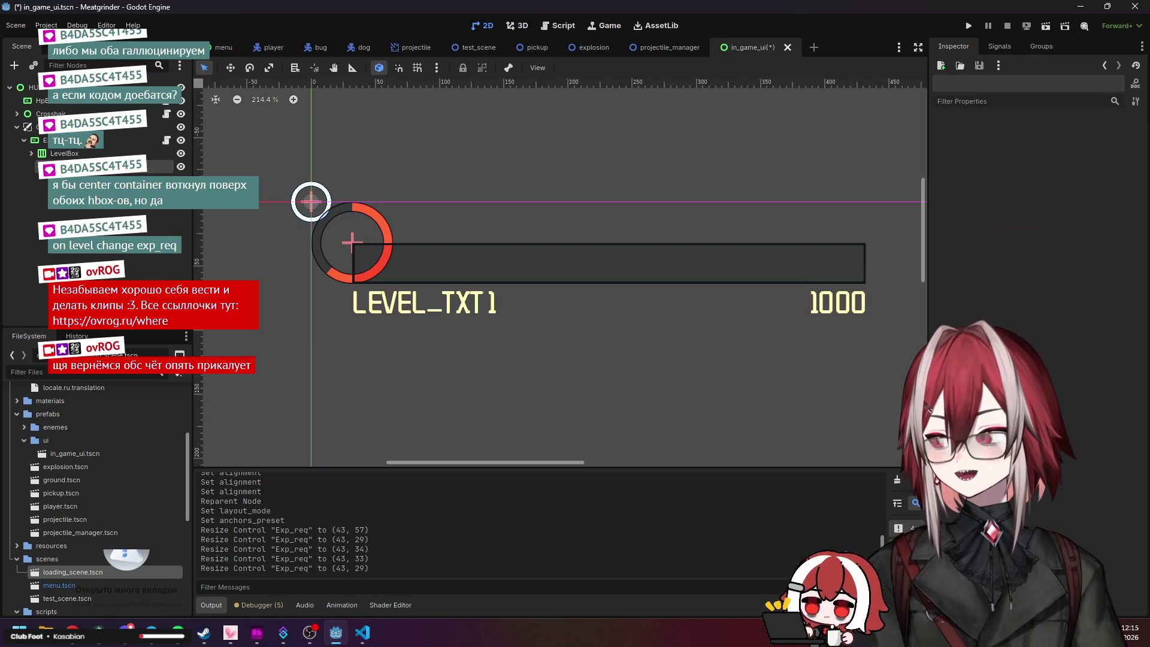
left_click_drag(567, 289, 504, 279)
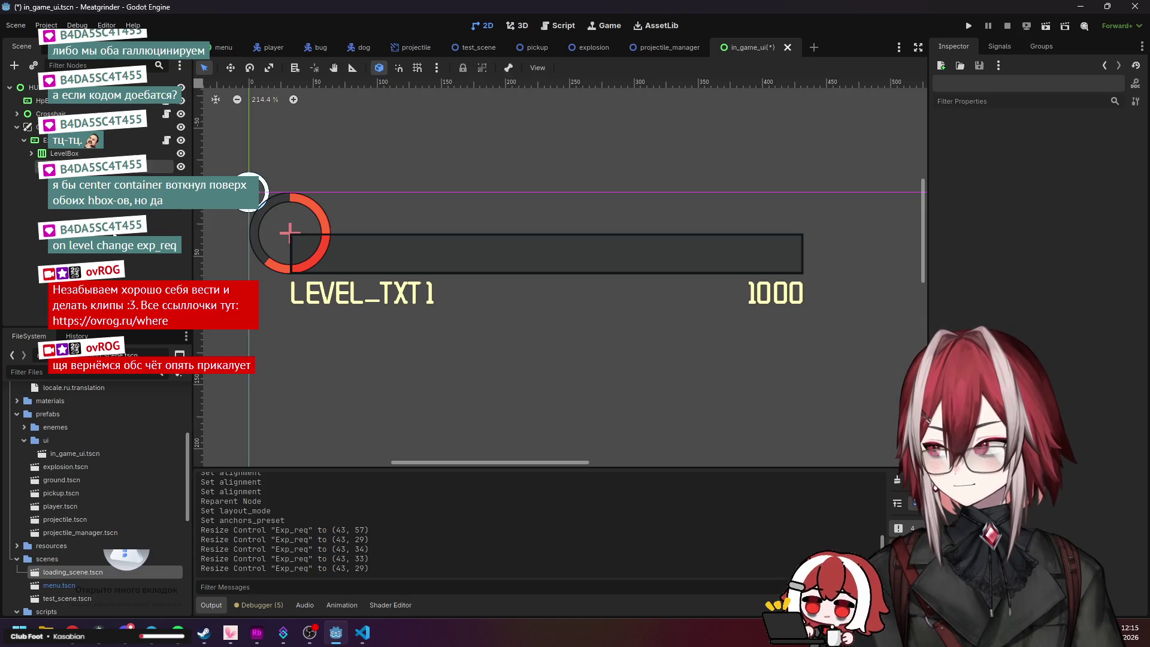
Delete the exp_label declaration and its text assignment line from exp_bar.gd
mouse_move(366, 635)
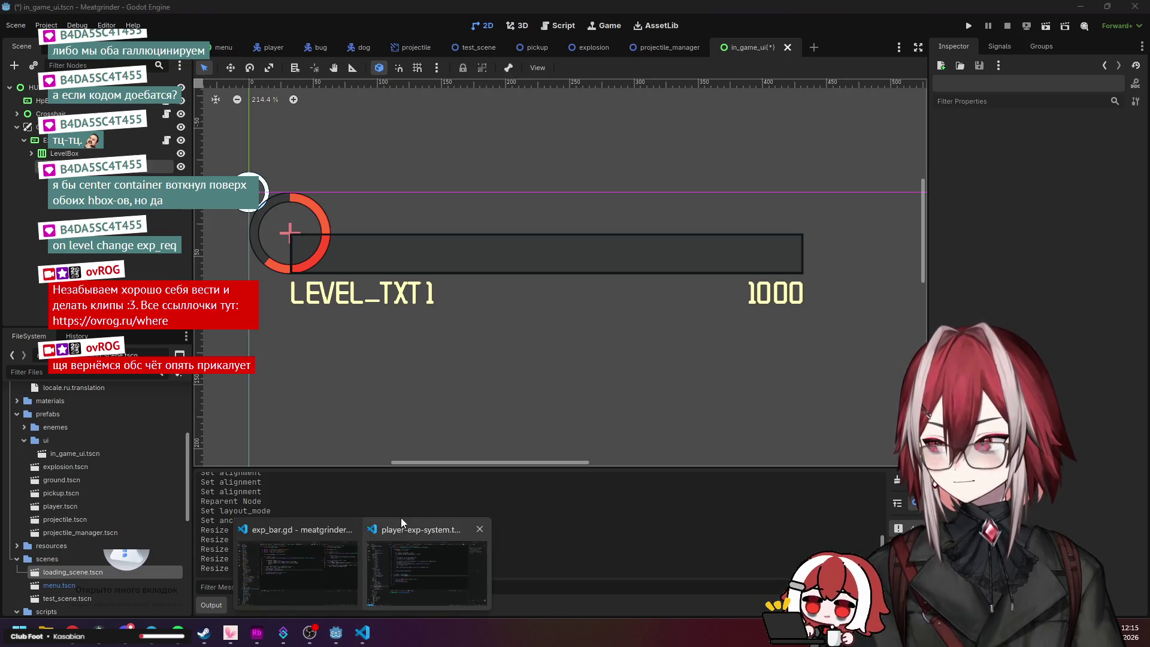
left_click(318, 558)
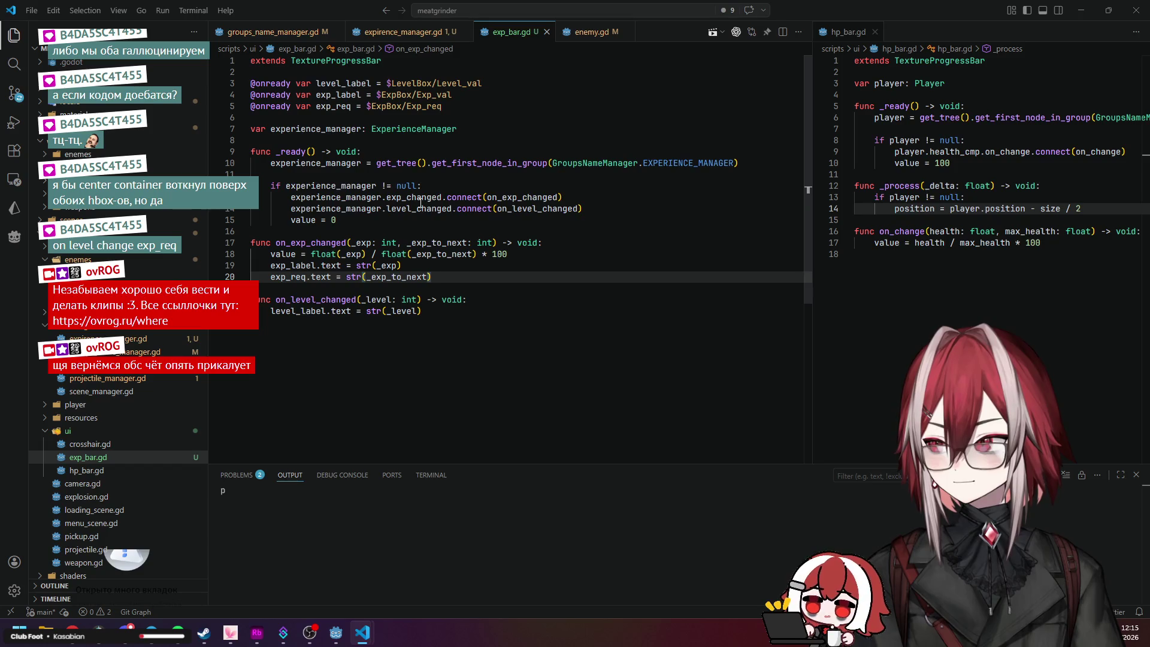
left_click(340, 107)
left_click(345, 96)
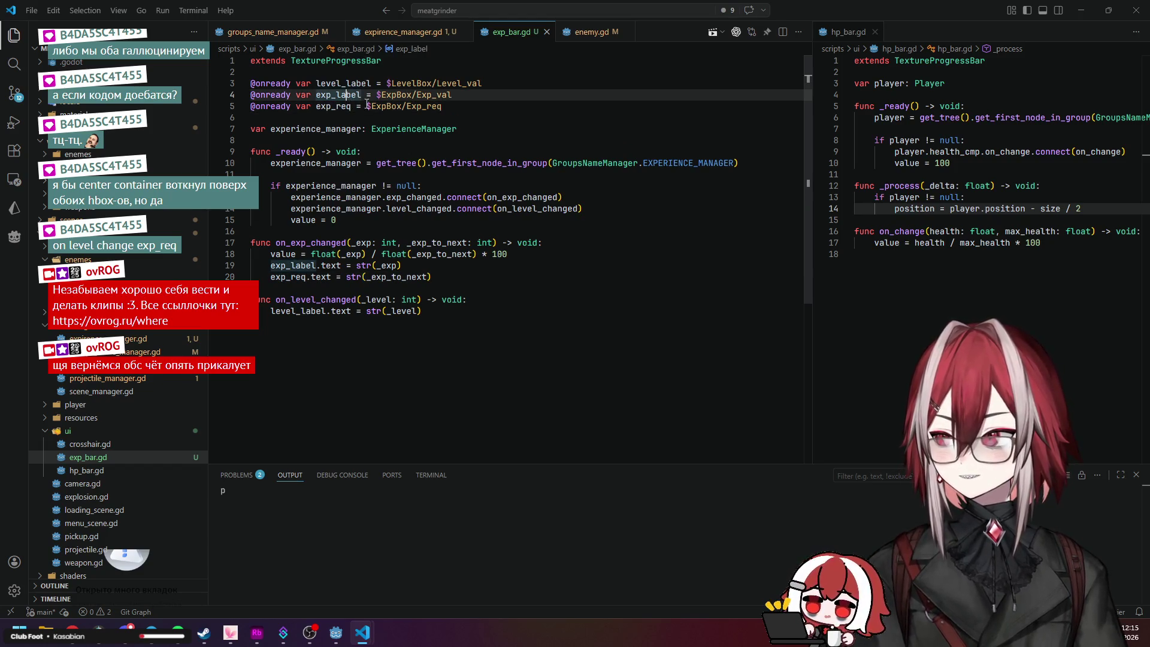
left_click_drag(453, 97, 229, 88)
left_click(220, 96)
key("BackSpace")
left_click(337, 254)
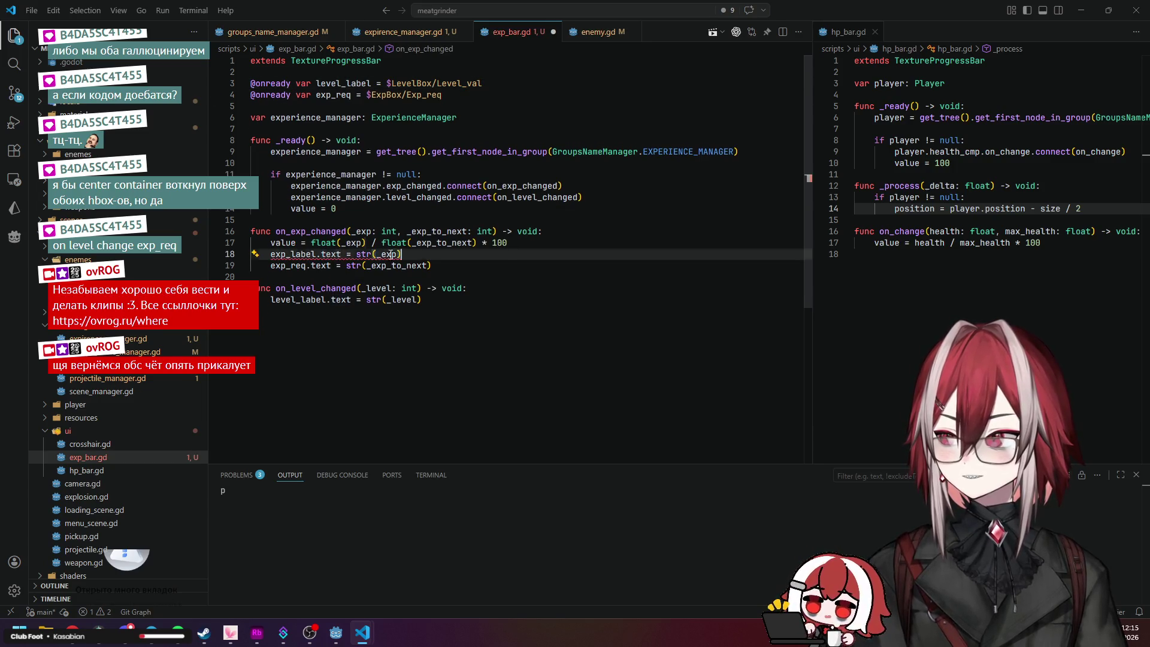
key("ctrl+slash")
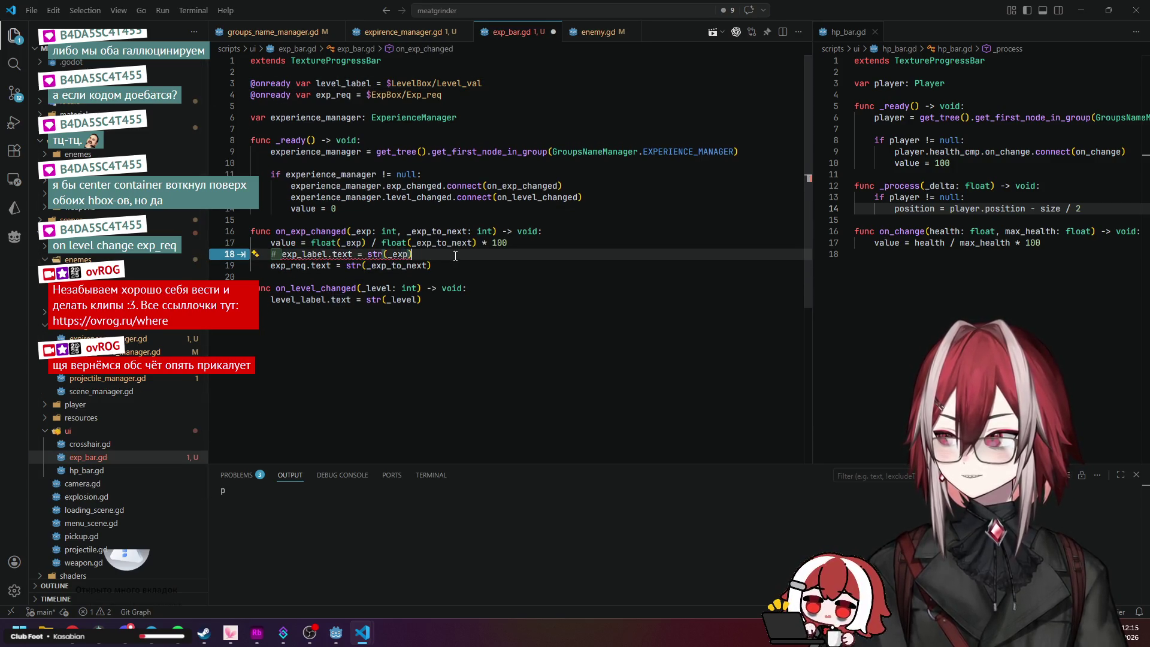
left_click(229, 254)
key("BackSpace")
Move the exp_req.text assignment into the on_level_changed function
left_click_drag(432, 254, 297, 252)
key("ctrl+x")
key("BackSpace")
key("BackSpace")
left_click(468, 276)
key("Return")
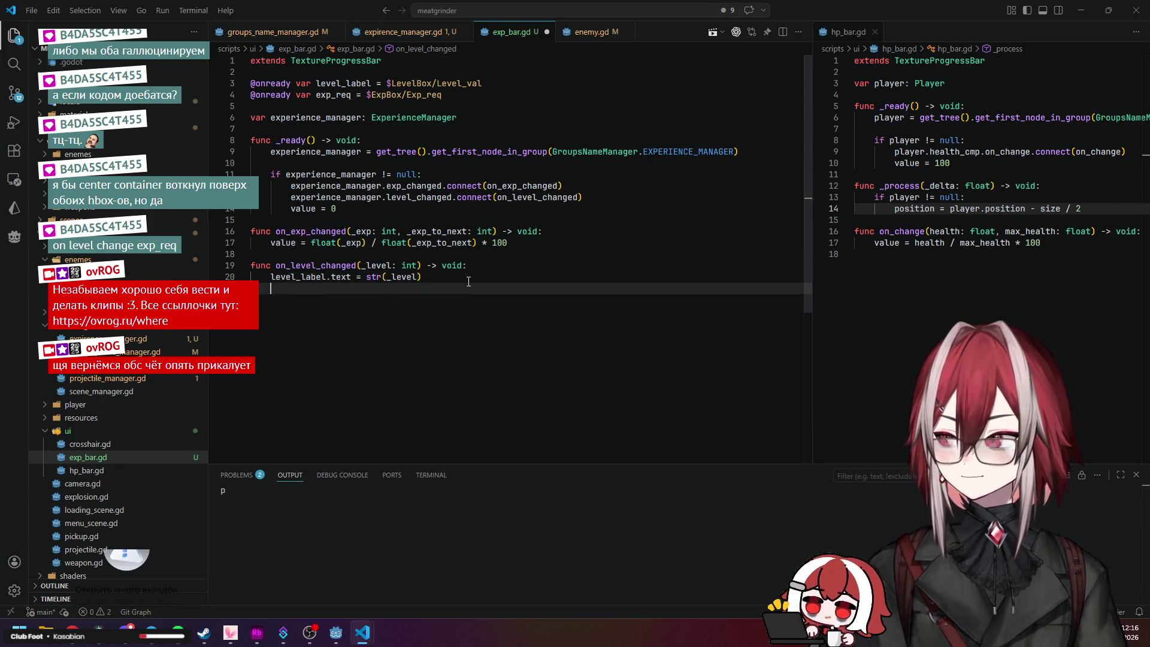
type("exp_req.text = str(_exp_to_next)")
left_click(523, 266)
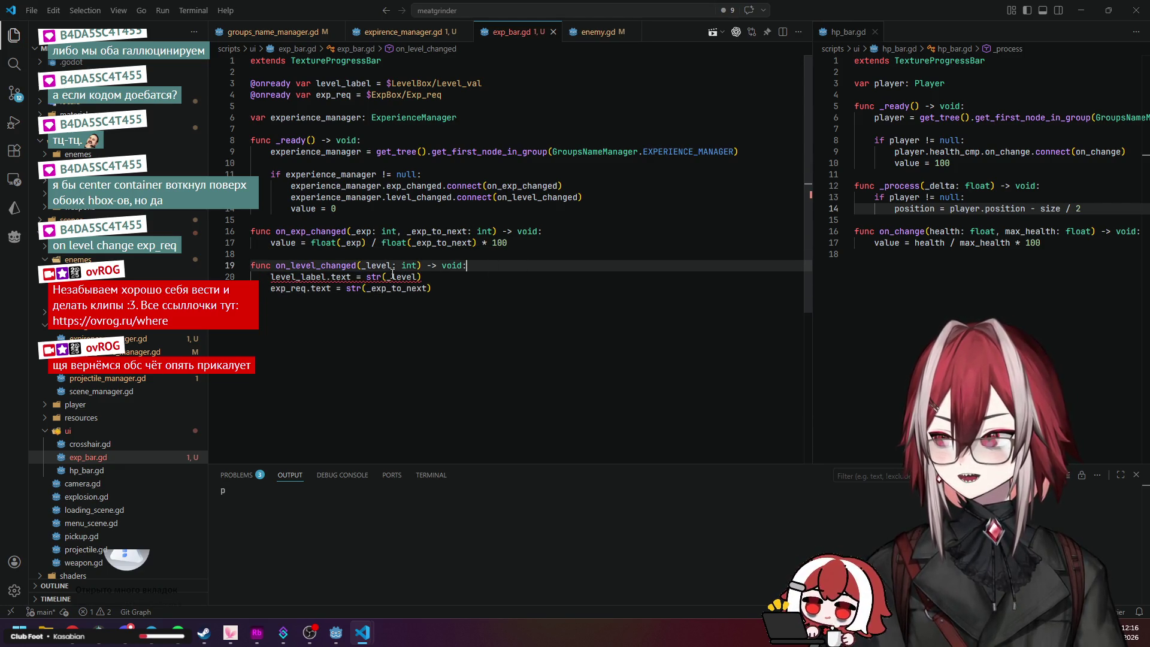
left_click(338, 266)
left_click(387, 37)
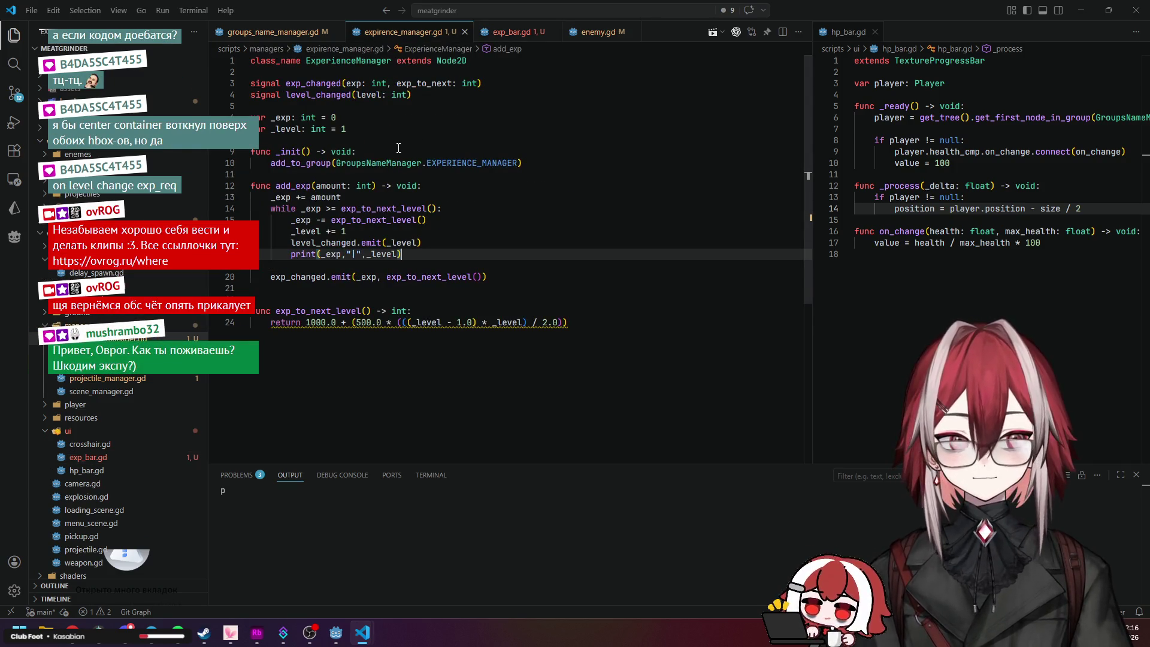
Pass exp_to_next_level() as an extra argument in level_changed.emit
left_click(468, 211)
left_click(444, 221)
left_click(430, 254)
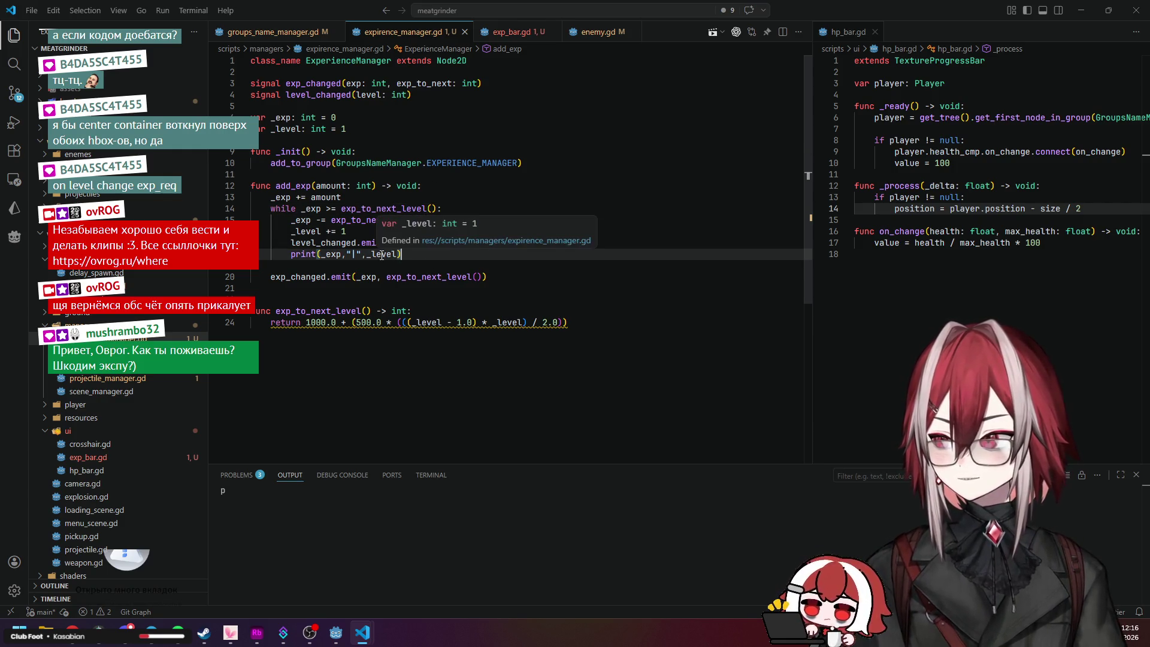
left_click(386, 220)
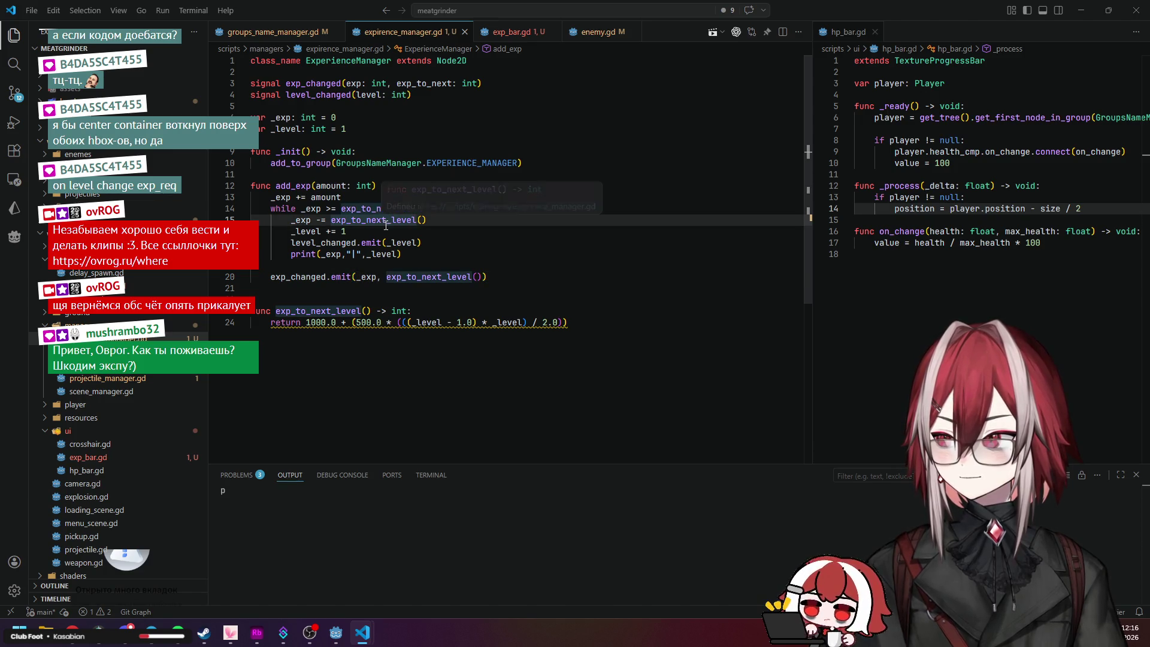
left_click(379, 243)
left_click(389, 277)
left_click_drag(390, 277, 478, 278)
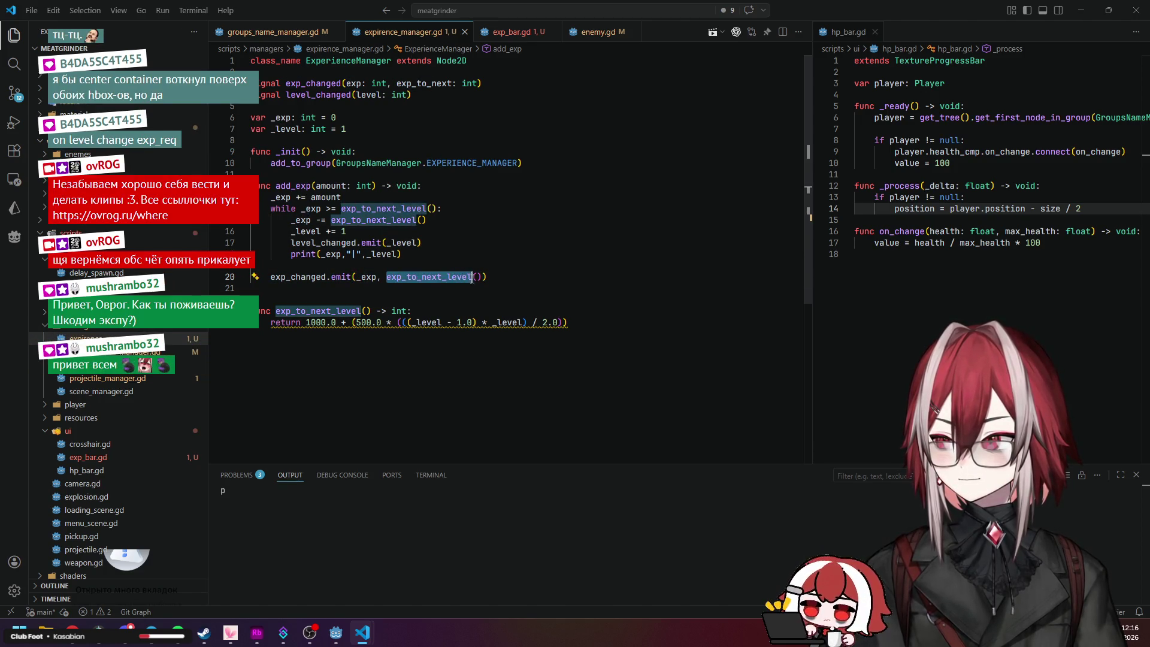
left_click(419, 243)
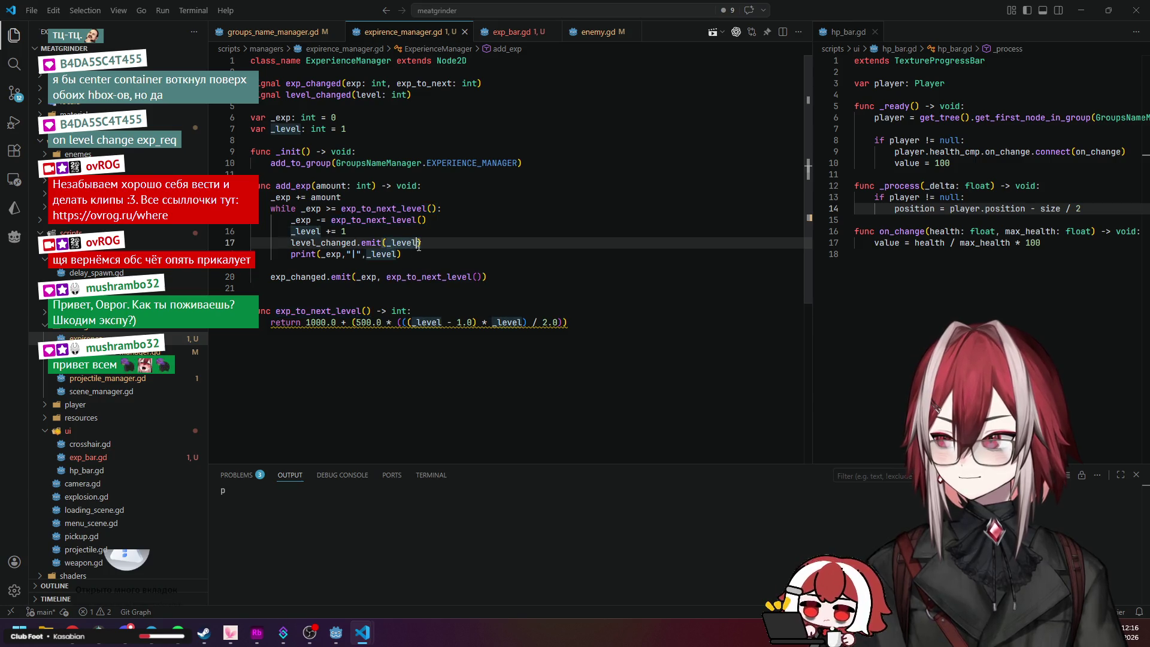
type(", exp_to_next_level()")
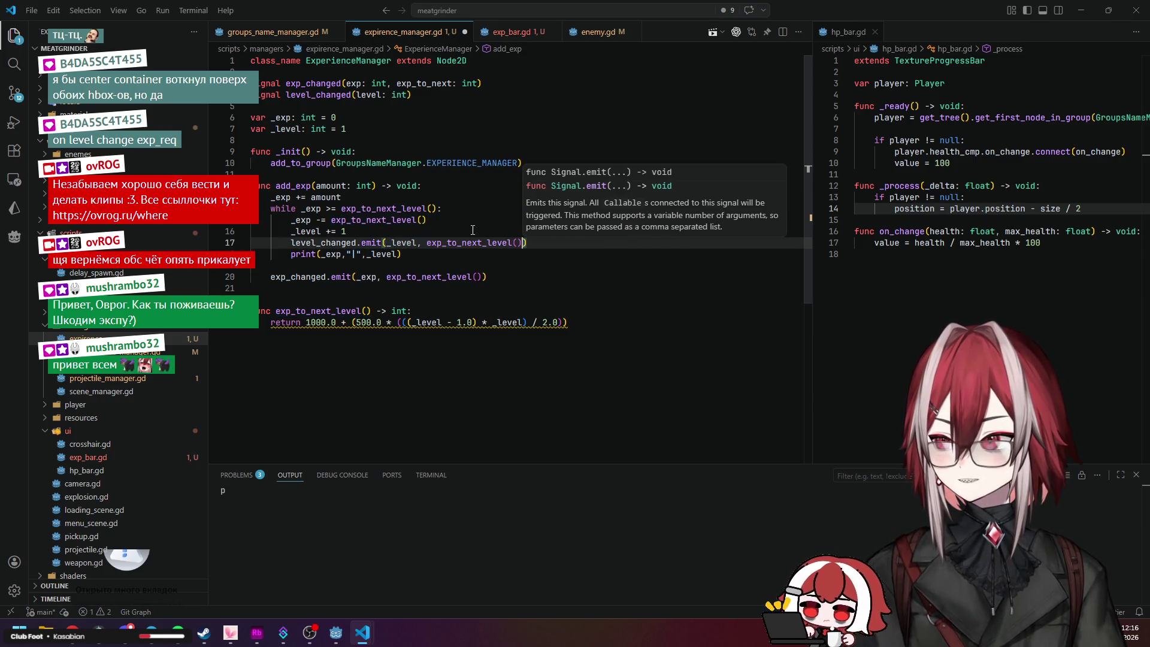
Add an exp_to_next: int parameter to the level_changed signal declaration
left_click(495, 222)
left_click_drag(387, 83, 477, 85)
key("ctrl+v")
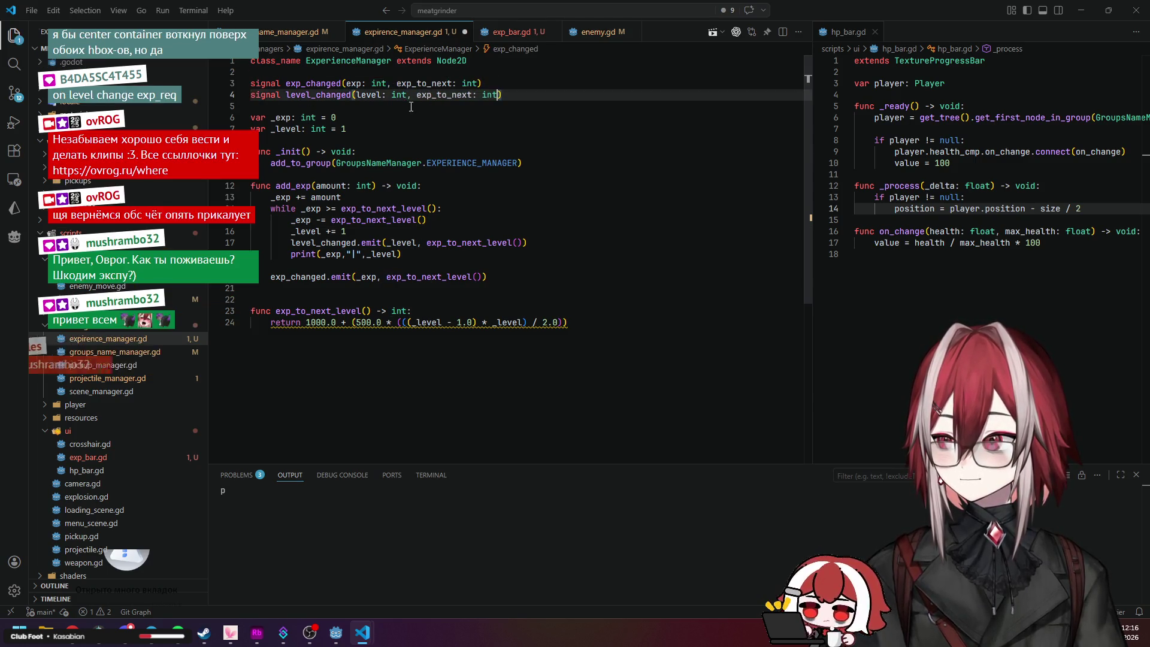
left_click(571, 115)
left_click(502, 38)
left_click(526, 242)
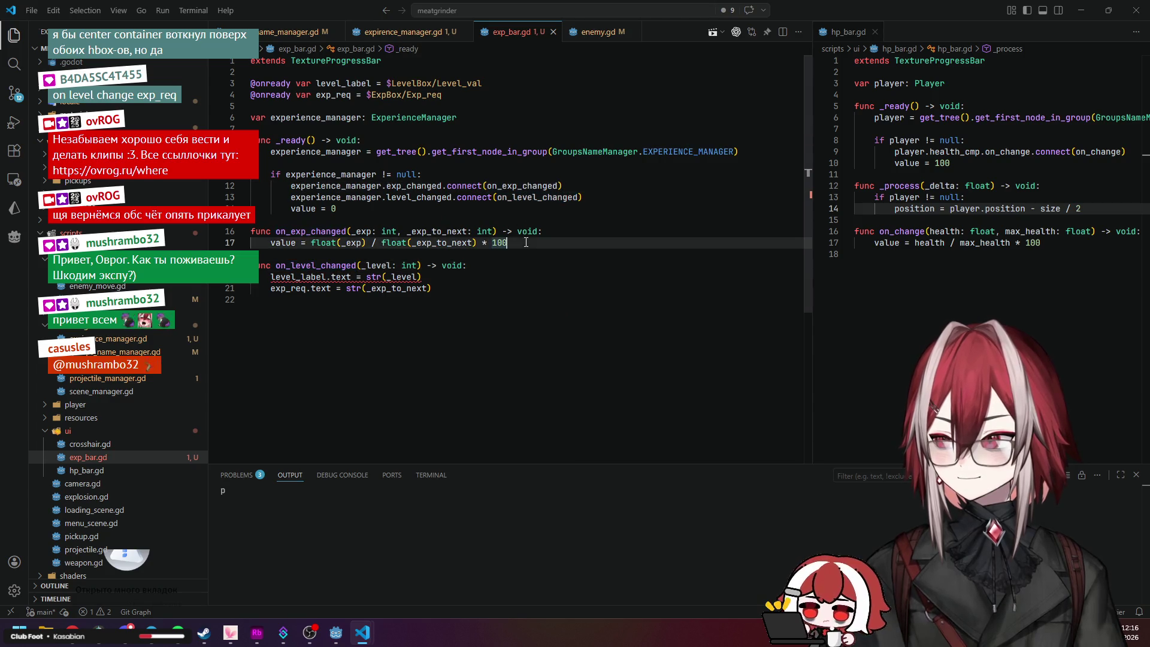
Add an _exp_to_next: int parameter to on_level_changed in exp_bar.gd
left_click(411, 276)
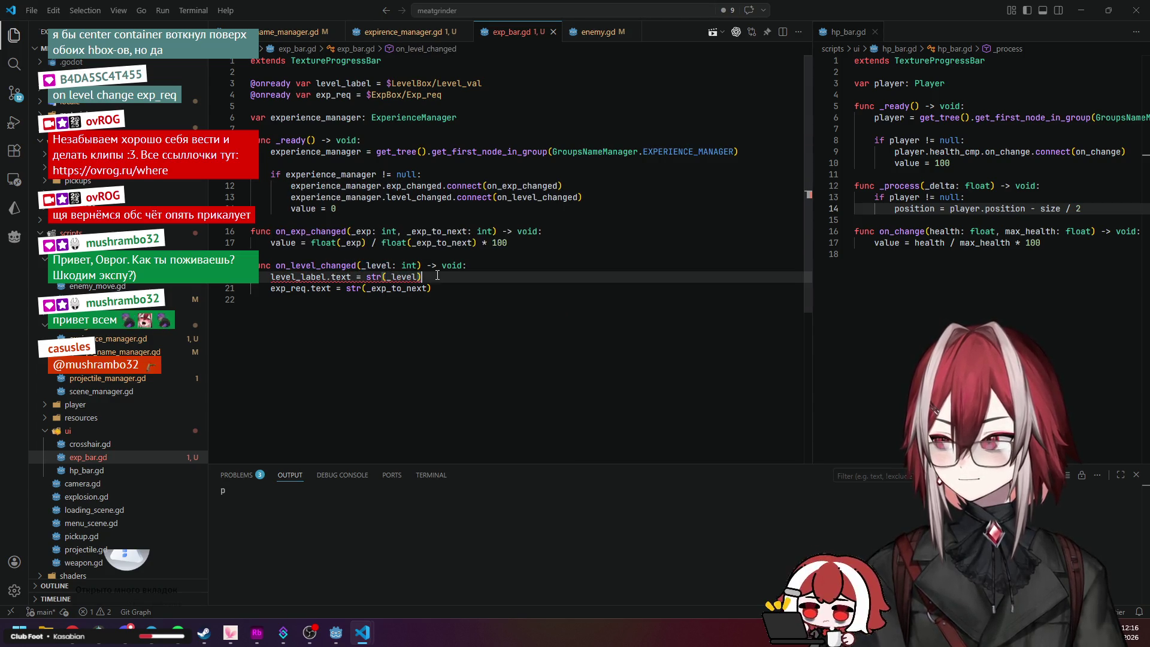
left_click(405, 301)
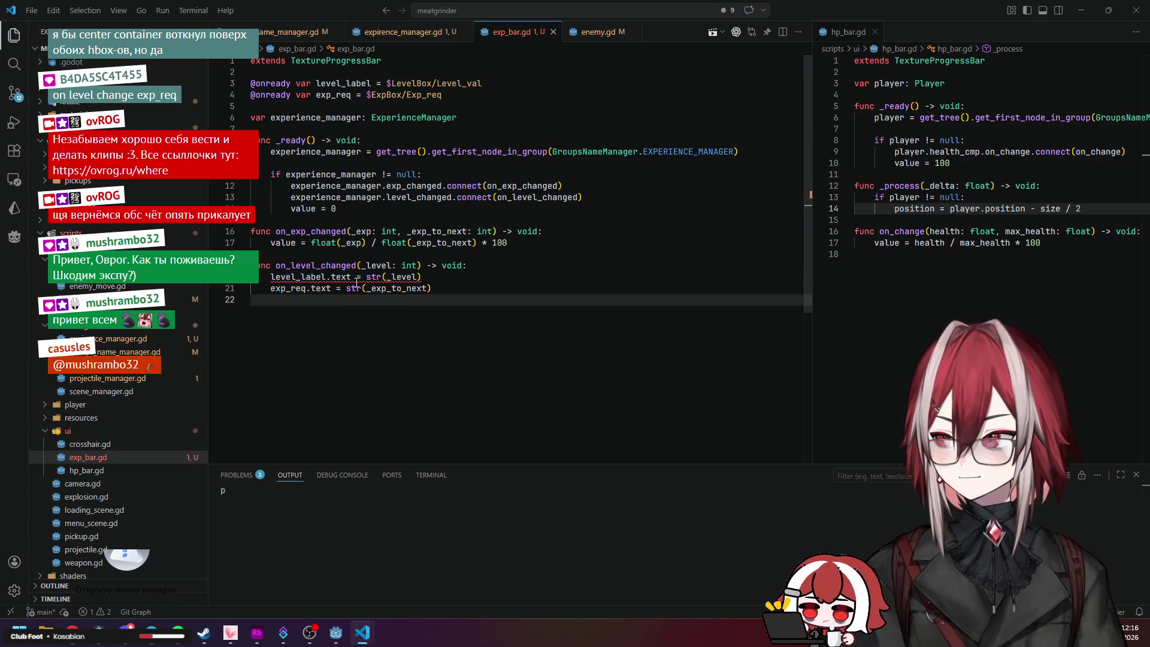
left_click(317, 276)
left_click_drag(371, 288, 426, 290)
left_click(367, 289)
left_click(417, 266)
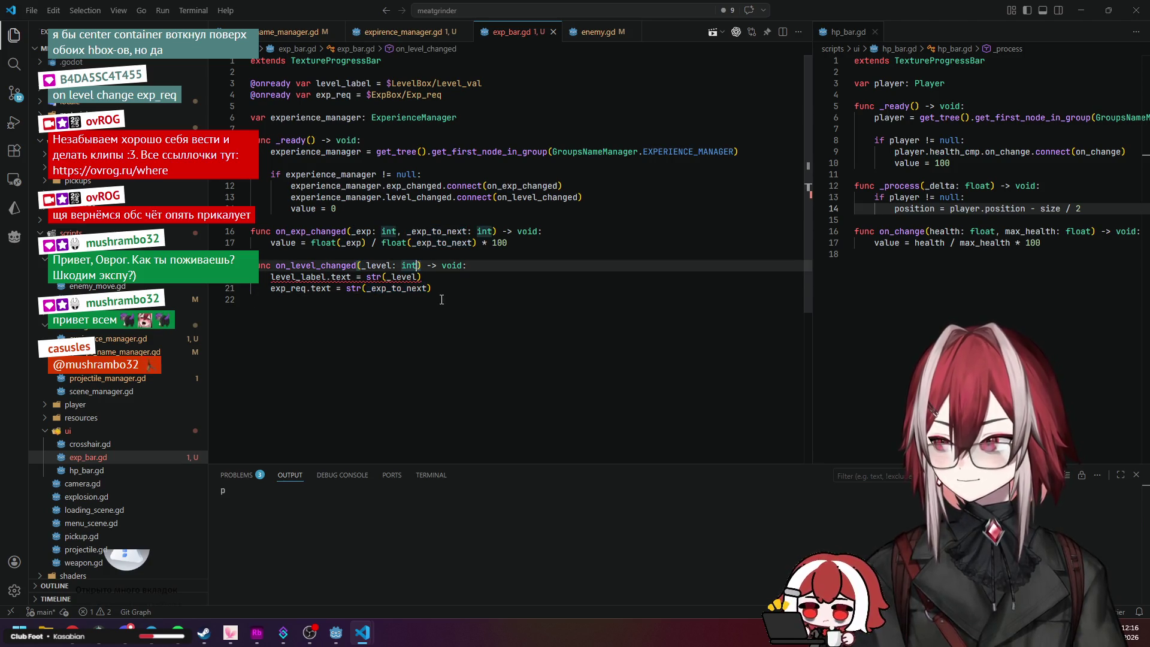
type(", _exp_to_next: int")
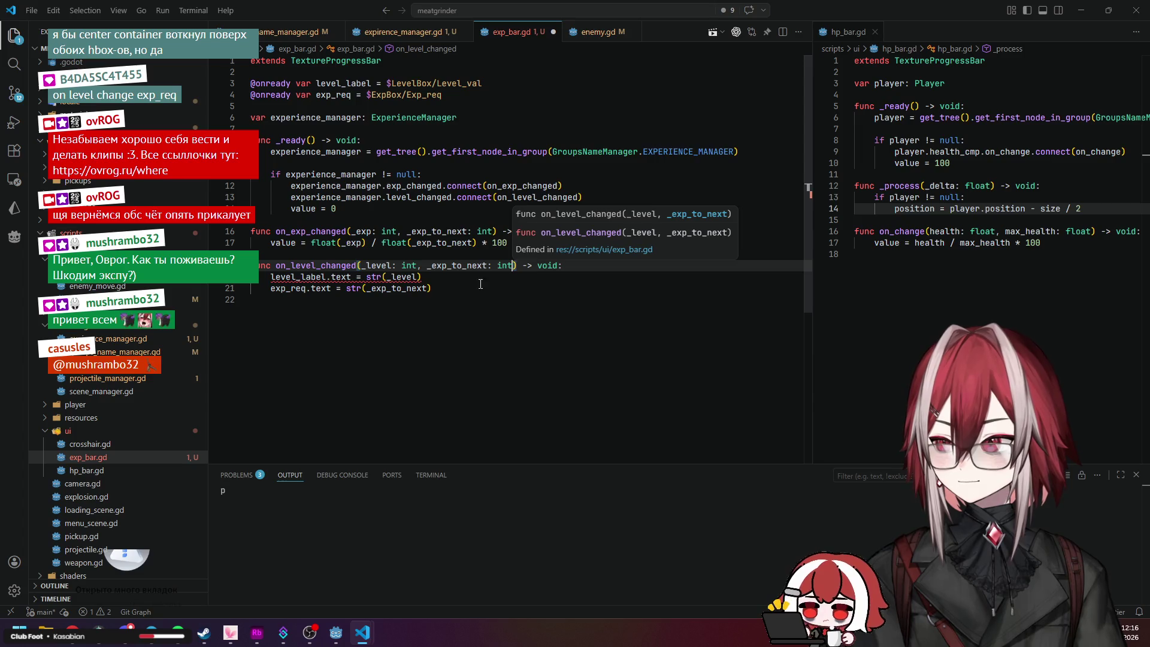
Review the exp_req text line, then return to the Godot editor
left_click(490, 281)
key("Up")
key("Up")
key("Up")
mouse_move(378, 276)
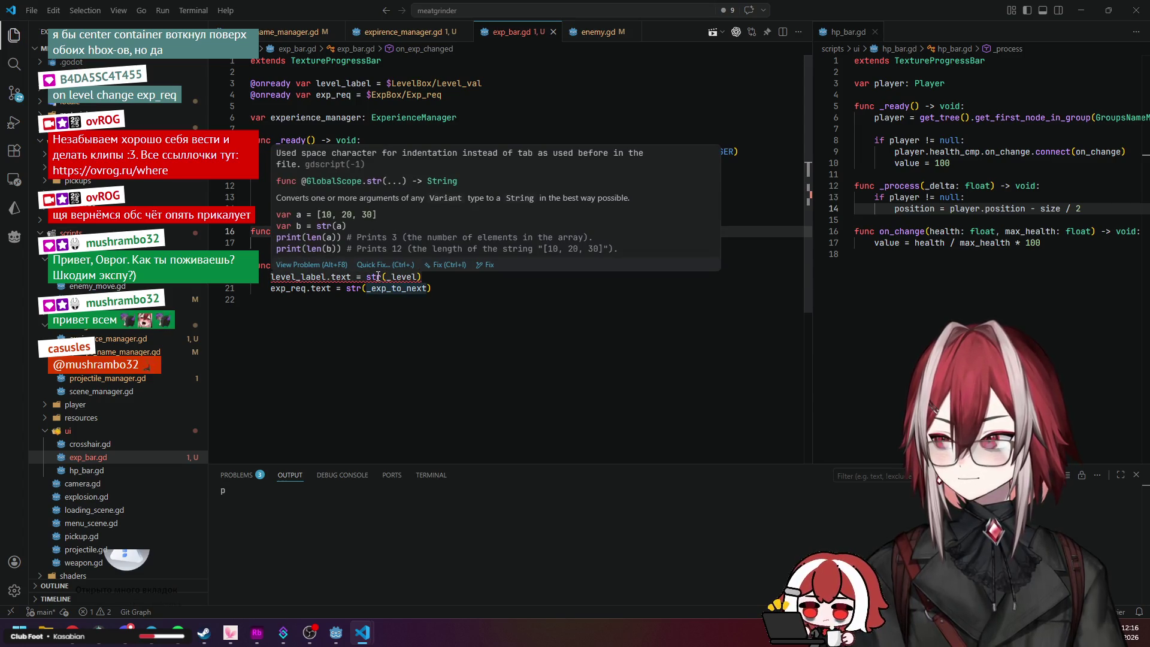
left_click(505, 296)
left_click(340, 636)
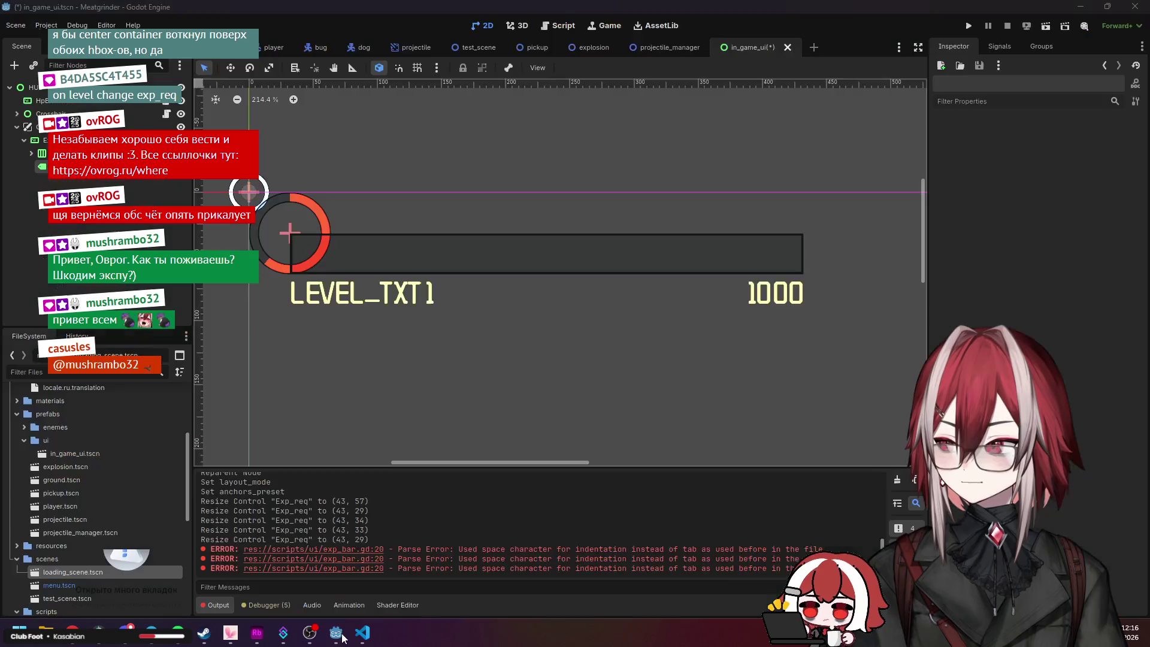
Replace the space indentation on lines 20 and 21 of exp_bar.gd with tabs
left_click(559, 27)
left_click(419, 307)
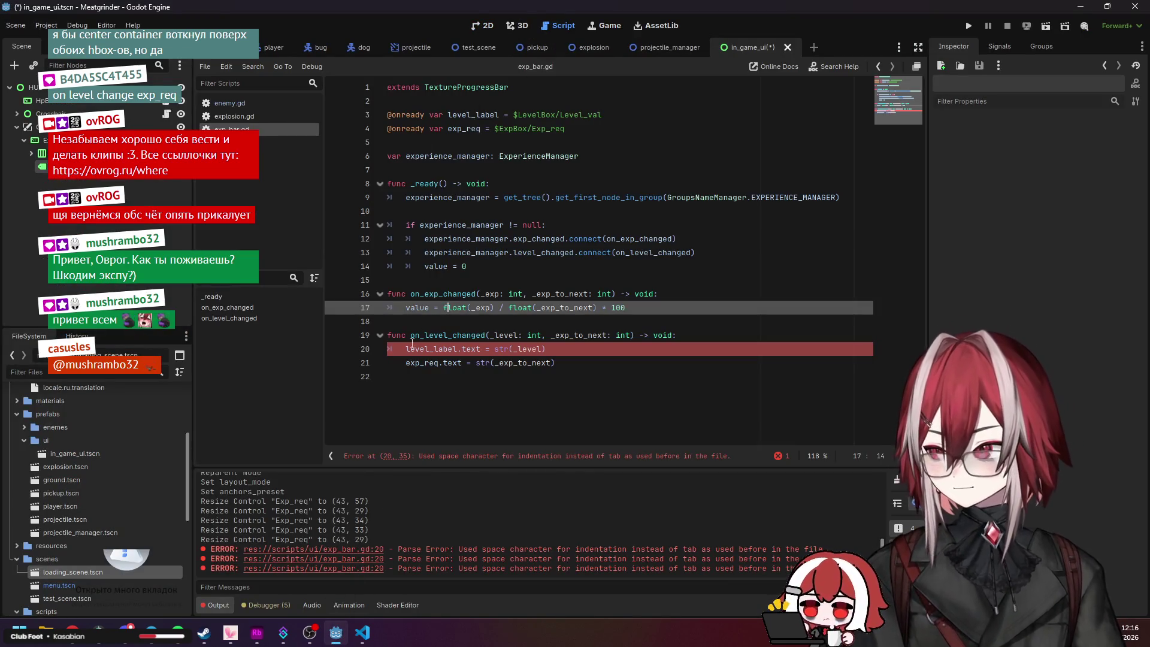
left_click(406, 349)
key("BackSpace")
key("Tab")
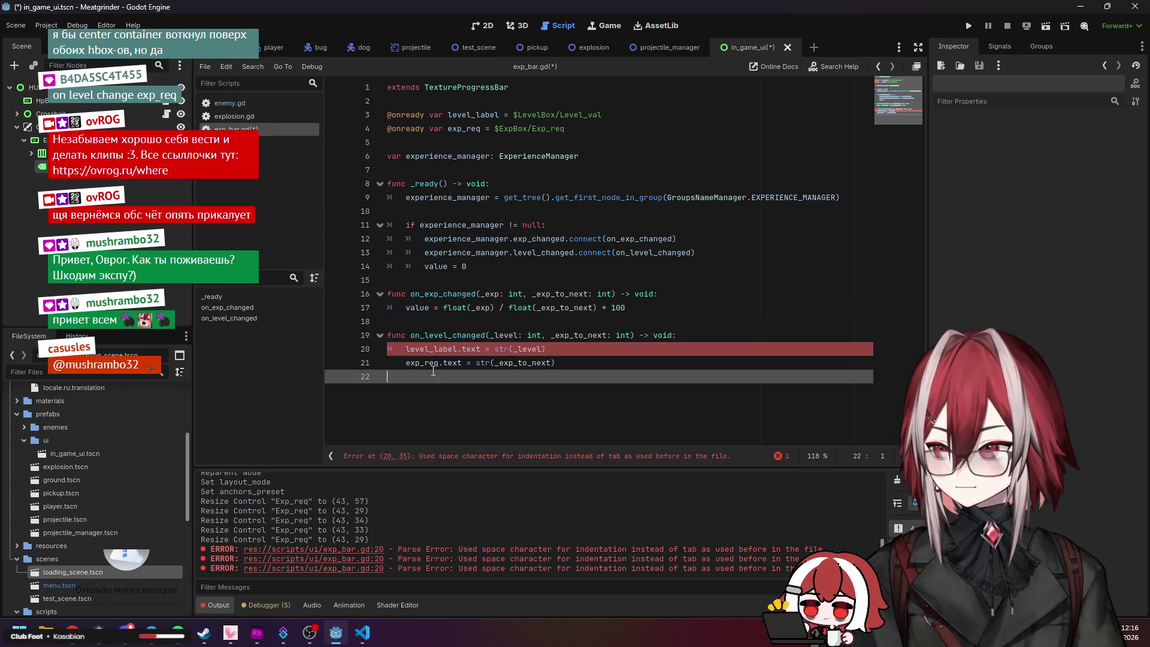
left_click(407, 361)
key("Tab")
left_click(543, 308)
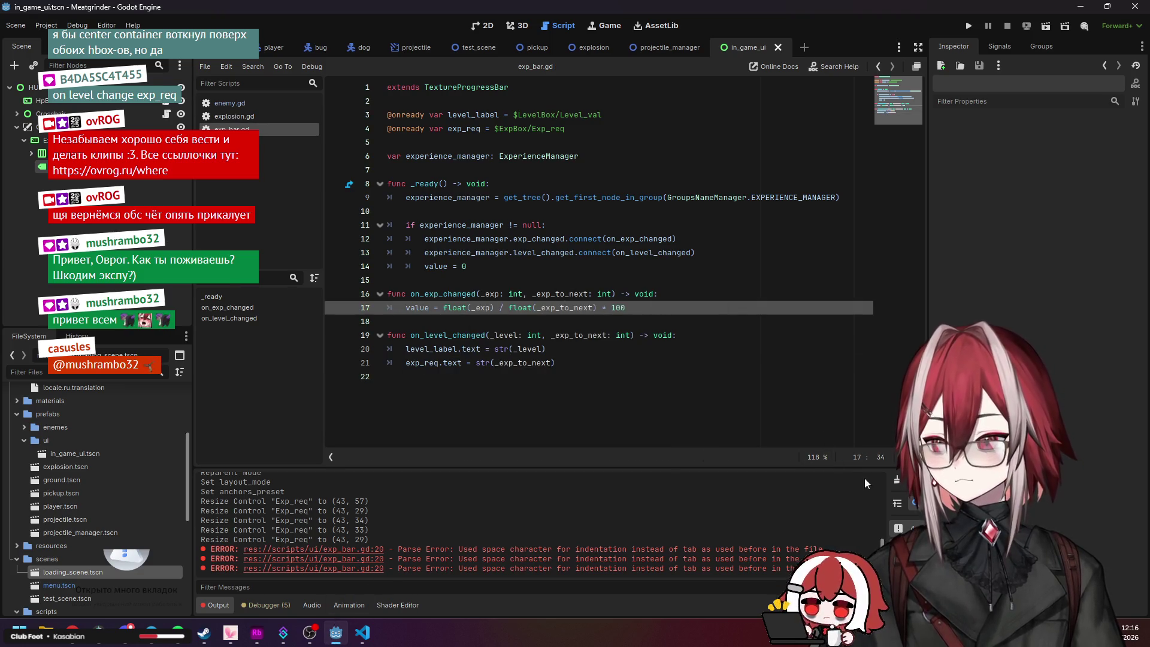
Clear the old error messages from the Output panel and run the project from the 2D view
left_click(896, 481)
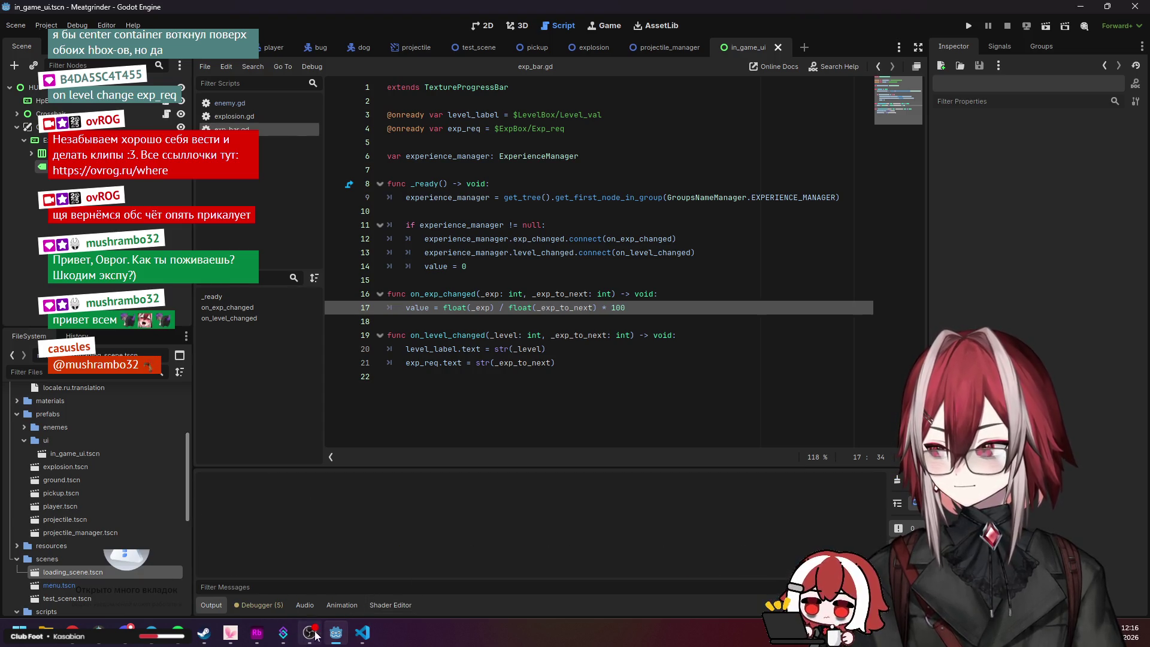
left_click(334, 636)
left_click(335, 633)
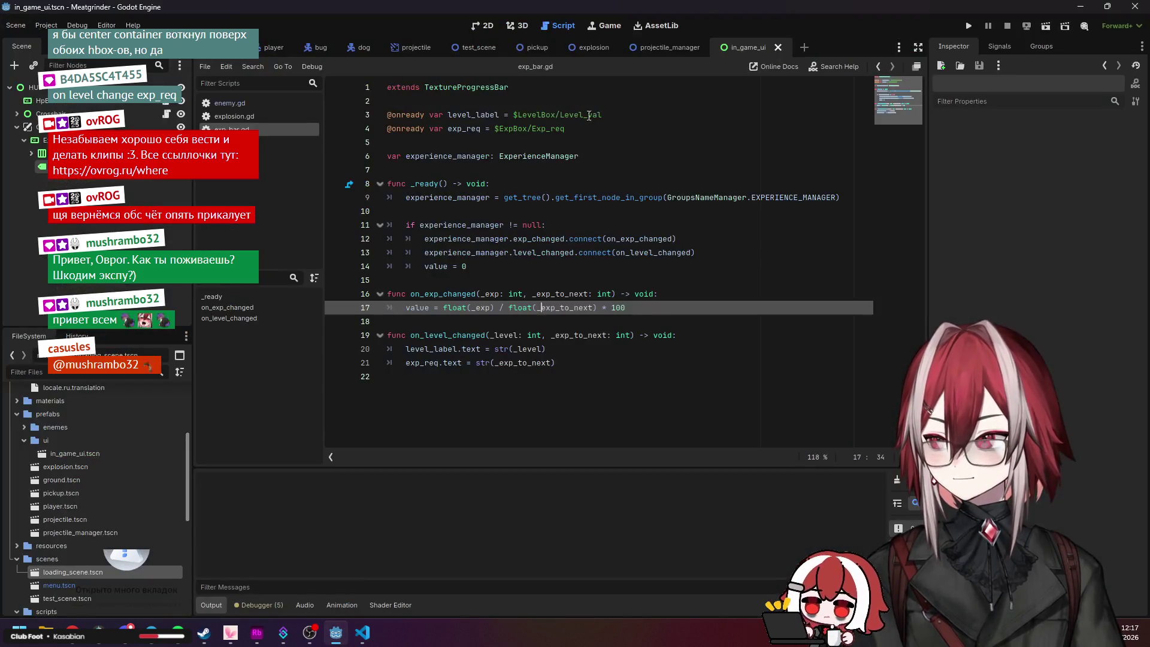
left_click(492, 26)
left_click(968, 25)
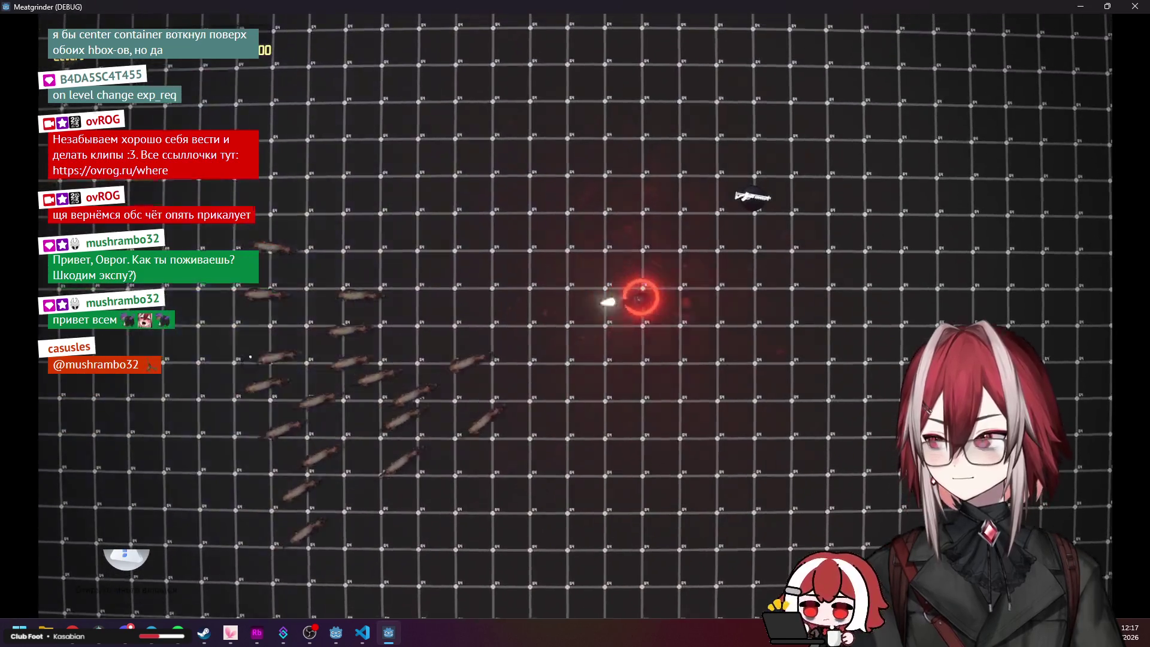
Move and shoot at enemies until the debugger halts at exp_bar.gd line 21 with a null exp_req
key("s")
left_click(641, 298)
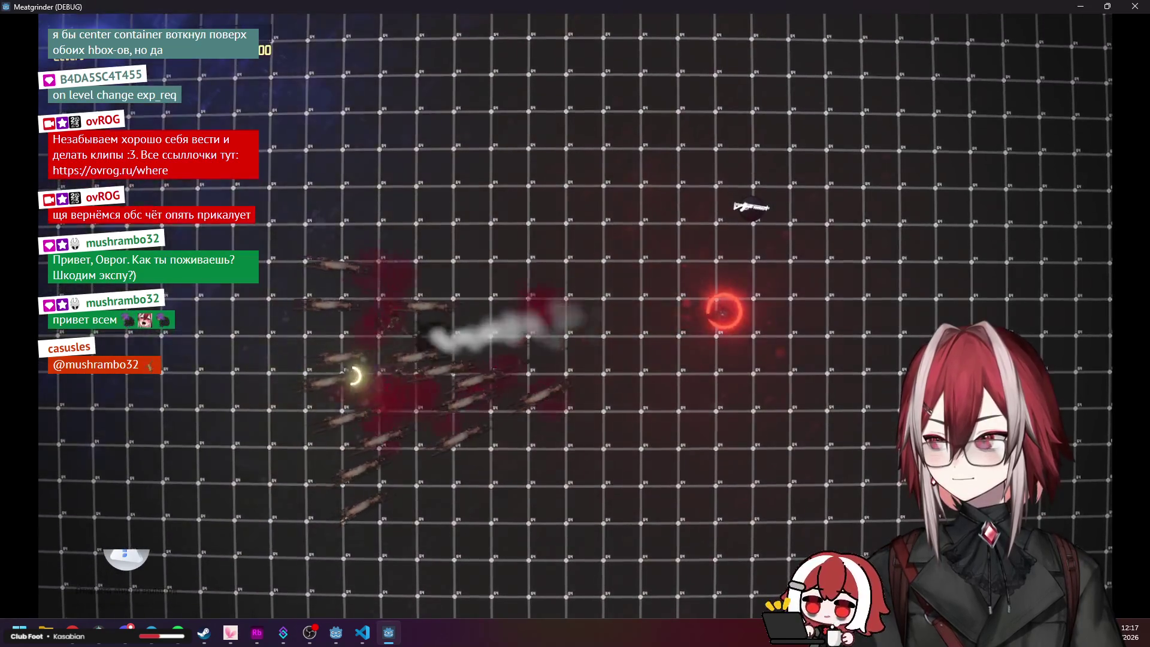
key("d")
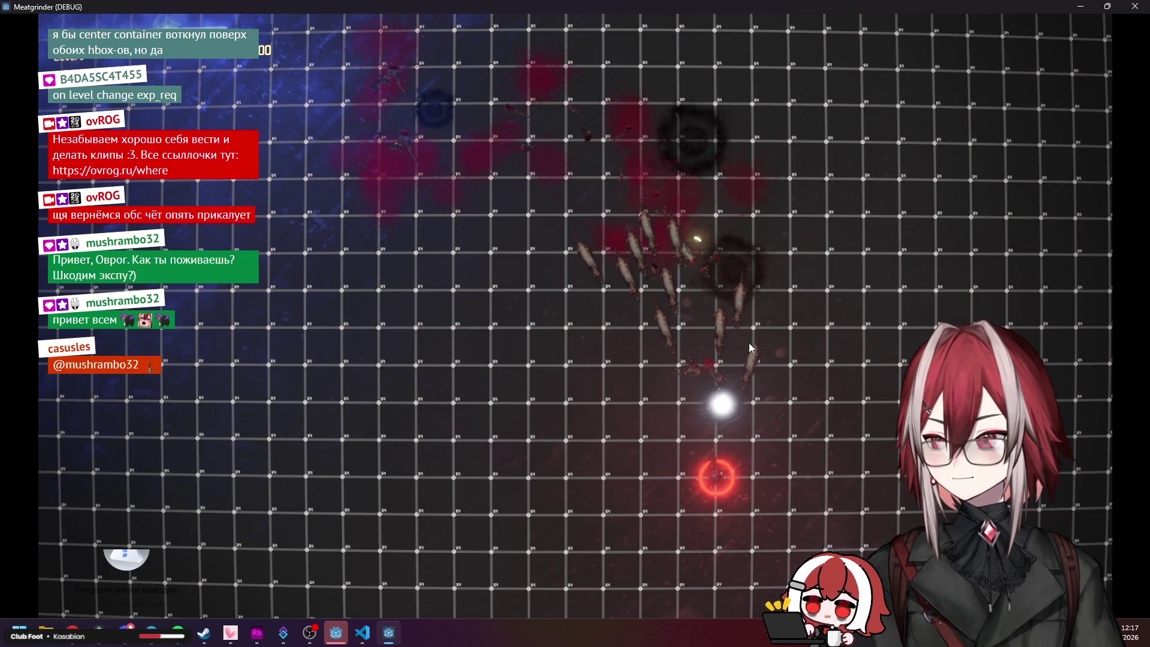
left_click(335, 635)
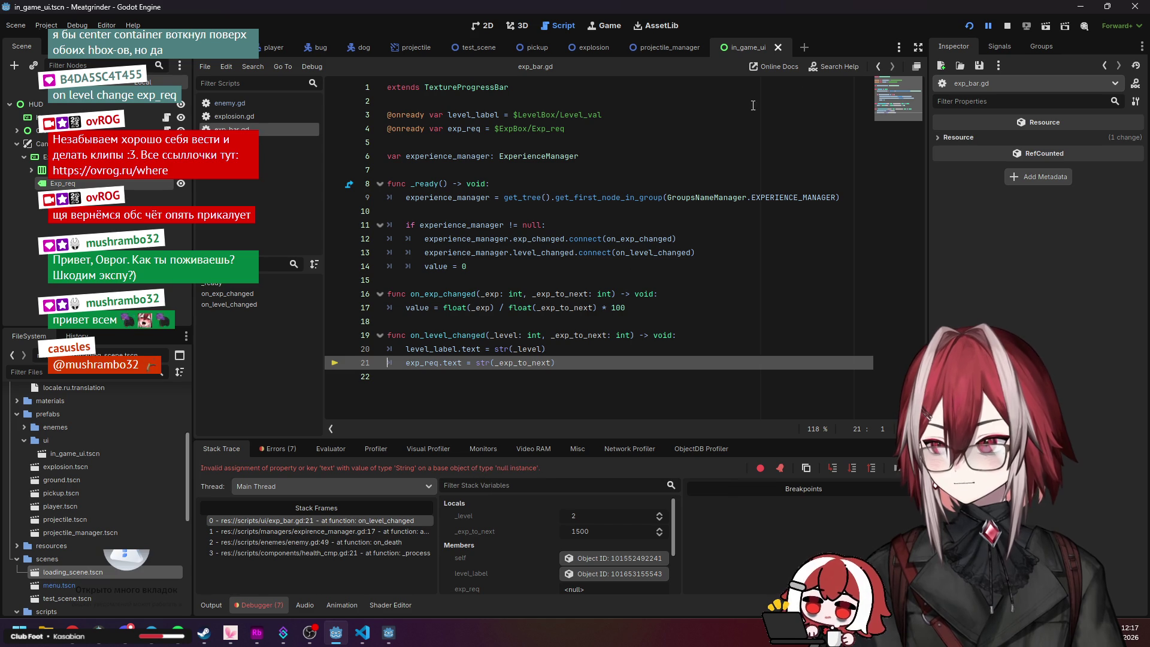
Stop the crashed run and locate the node-not-found error for line 4 in the Errors list
left_click(1000, 27)
left_click(500, 376)
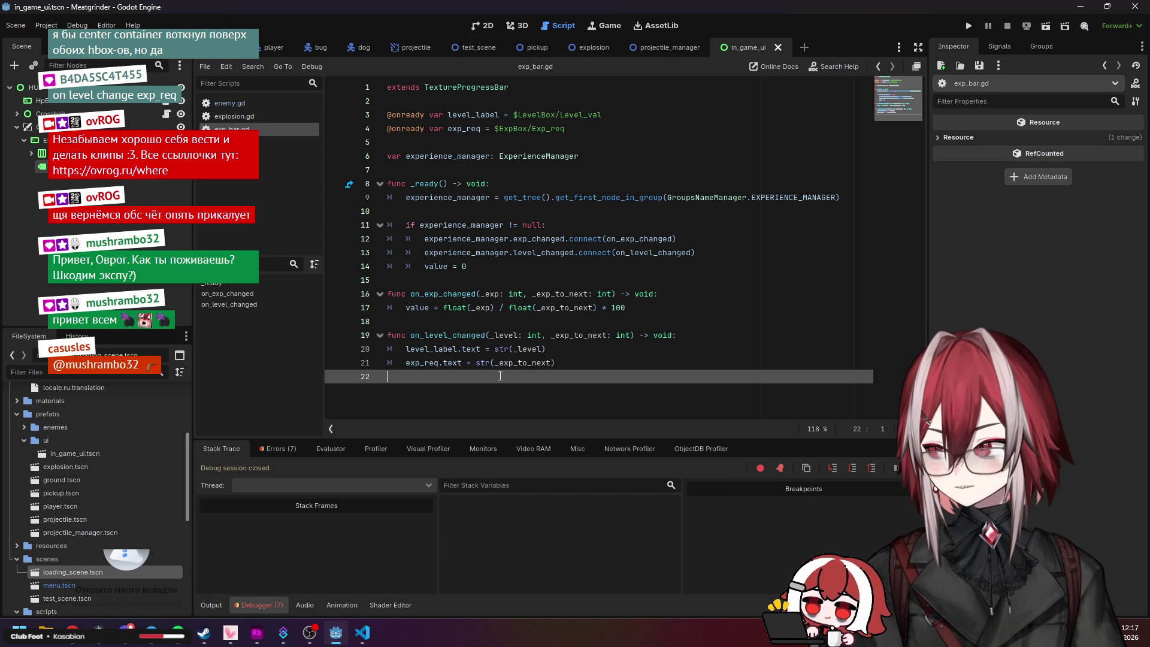
left_click(278, 449)
left_click(362, 541)
left_click(367, 553)
left_click(374, 548)
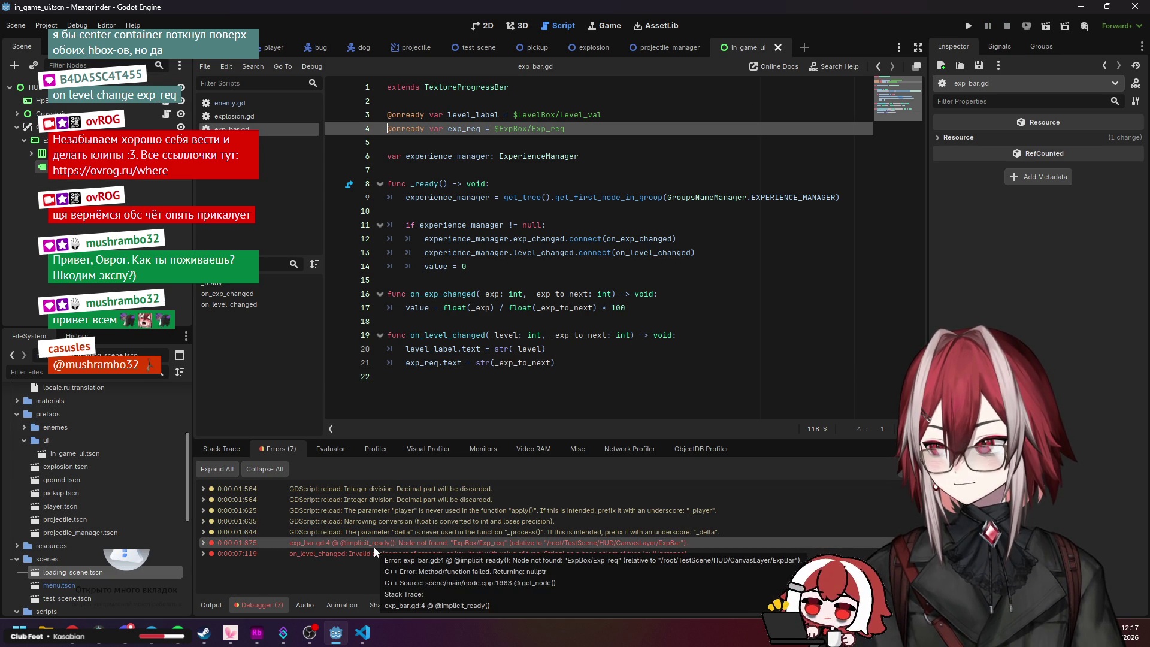
In VS Code, delete 'ExpBox/' from line 4 so exp_req points at $Exp_req
mouse_move(357, 630)
left_click(330, 568)
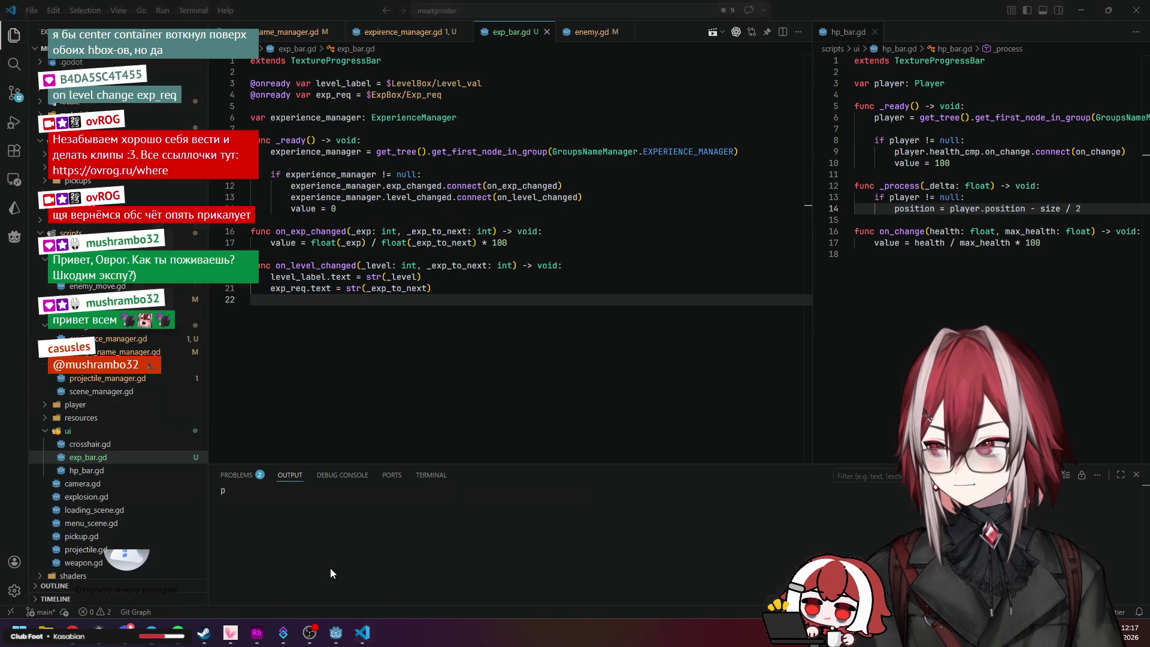
left_click(363, 96)
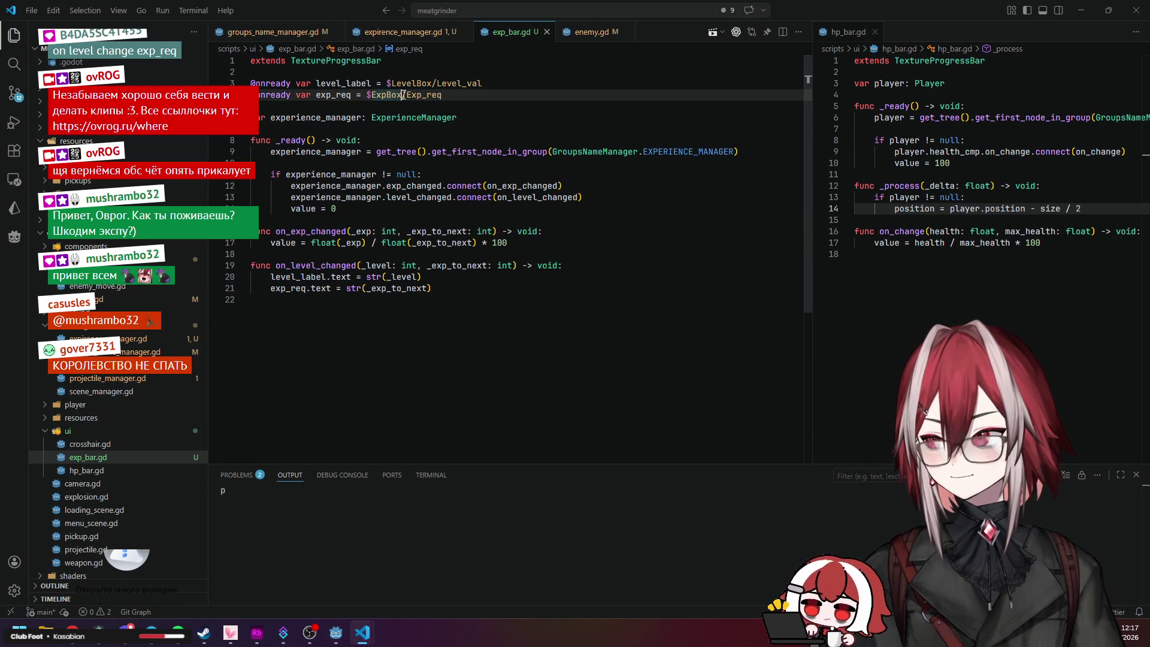
key("BackSpace")
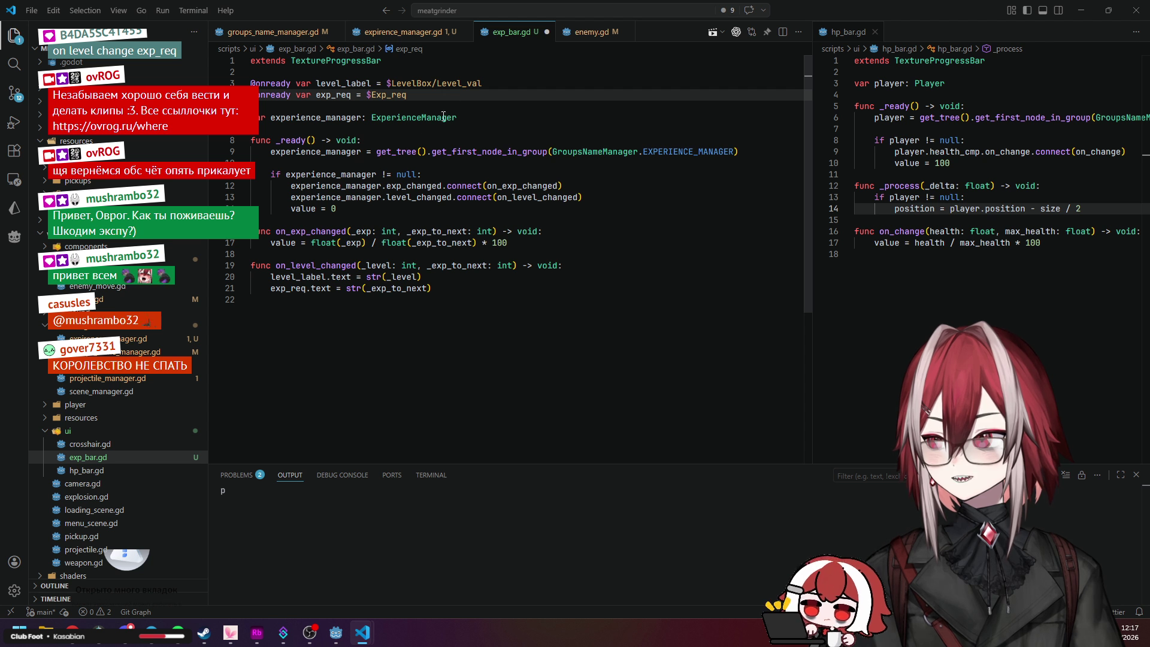
left_click(452, 106)
left_click(335, 633)
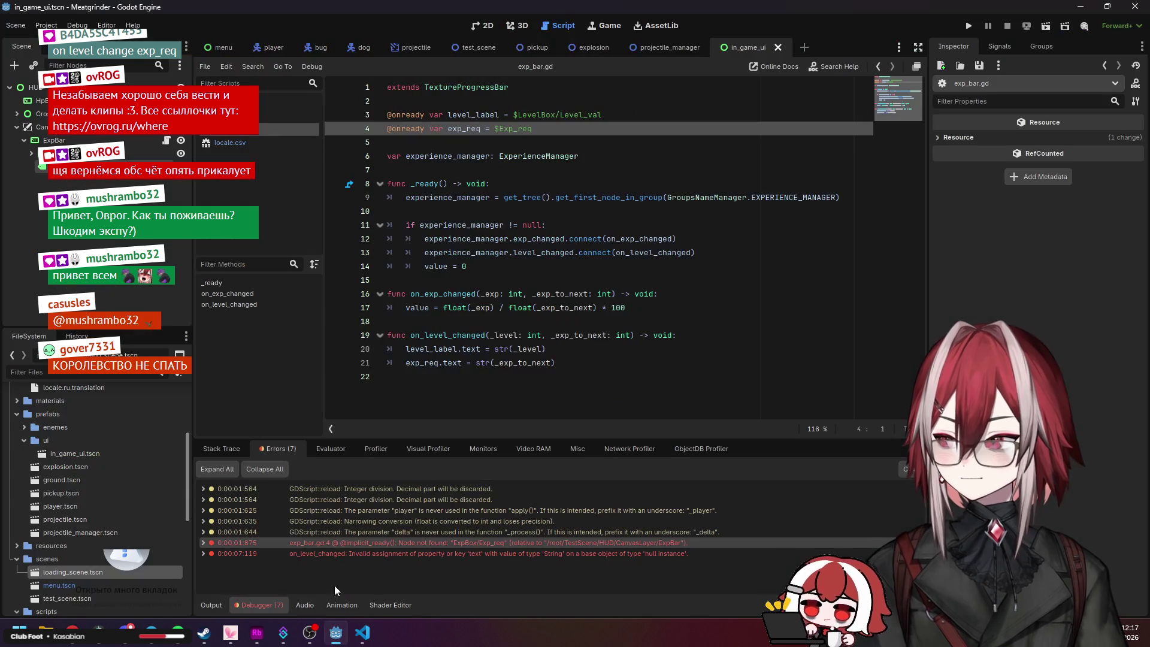
Launch the game from the 2D view and start it from the title screen
left_click(487, 28)
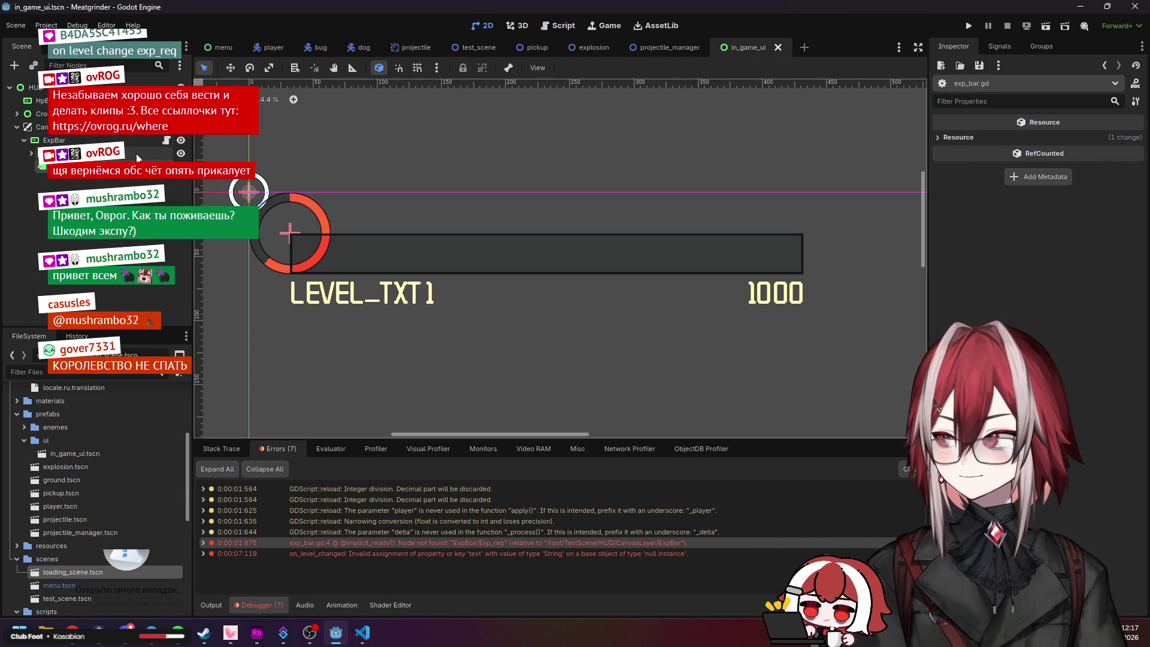
left_click(968, 26)
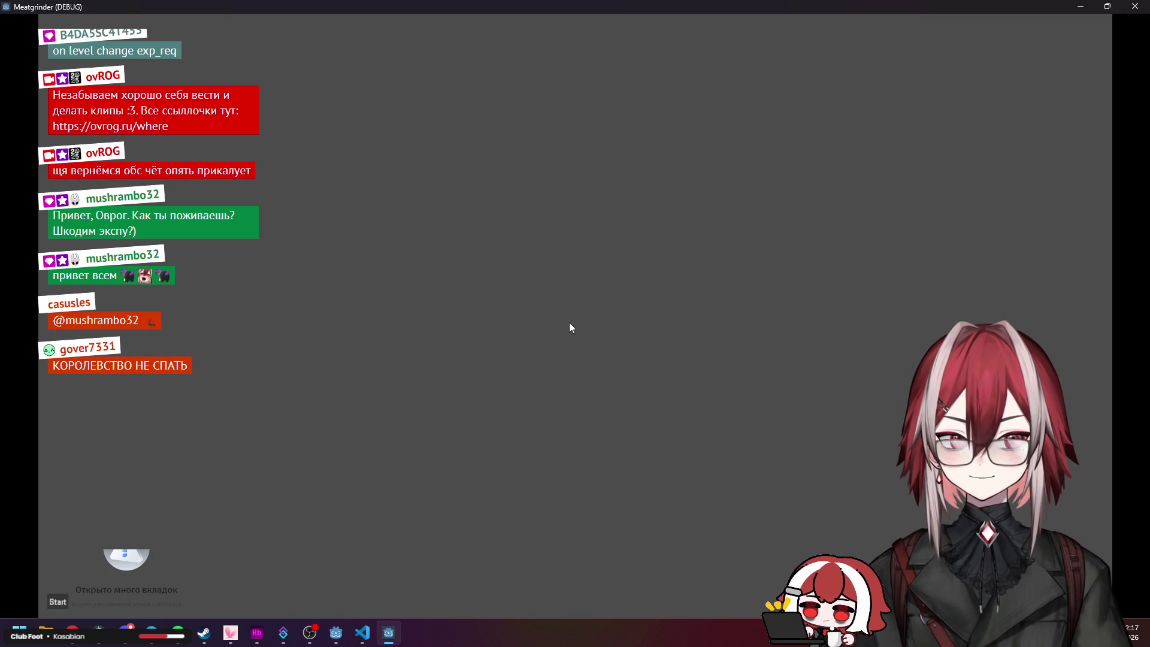
left_click(64, 601)
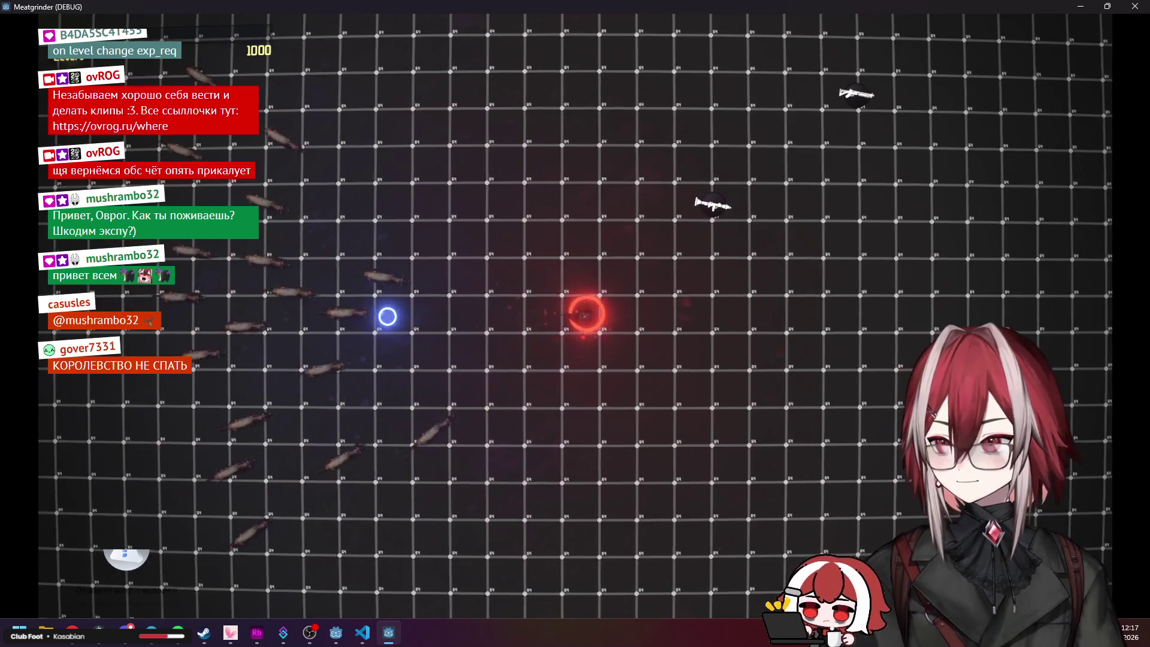
Play with WASD past a level-up, seeing the requirement rise from 1000 to 1500, then close the game
key("w")
key("d")
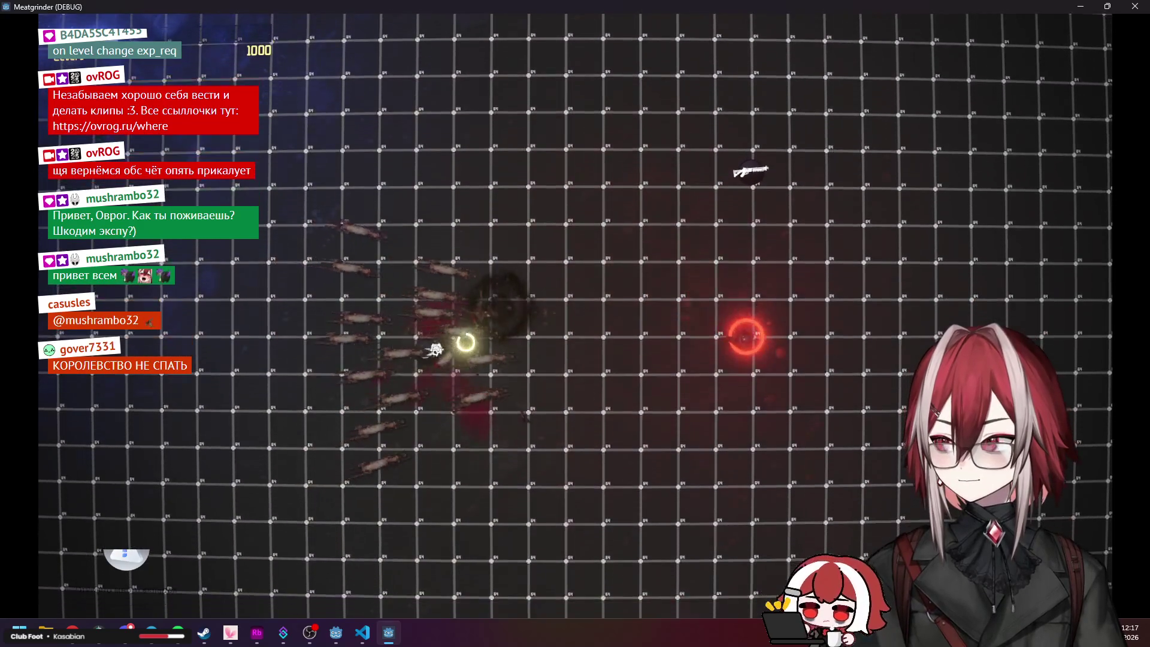
key("s")
key("d")
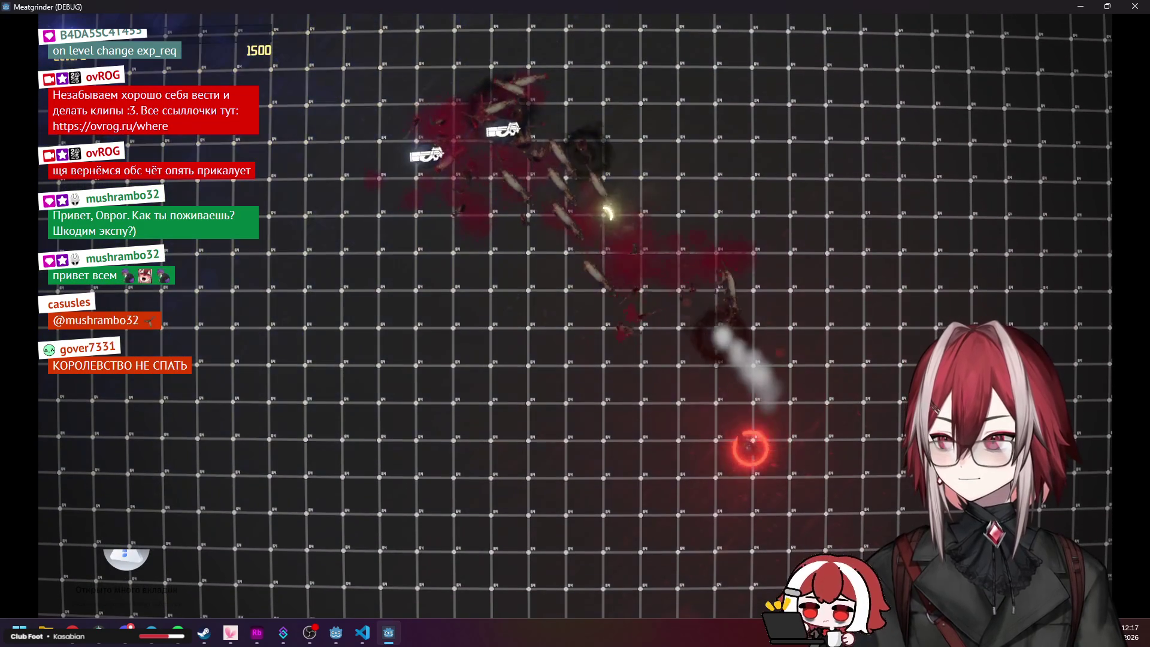
key("a")
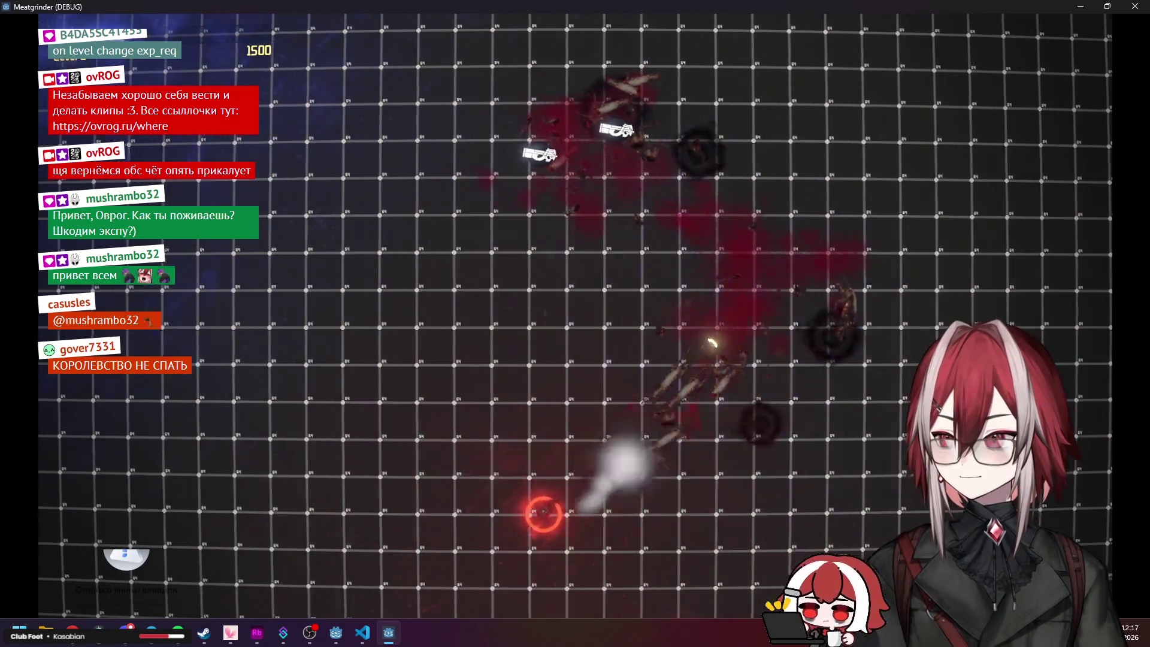
key("w")
key("d")
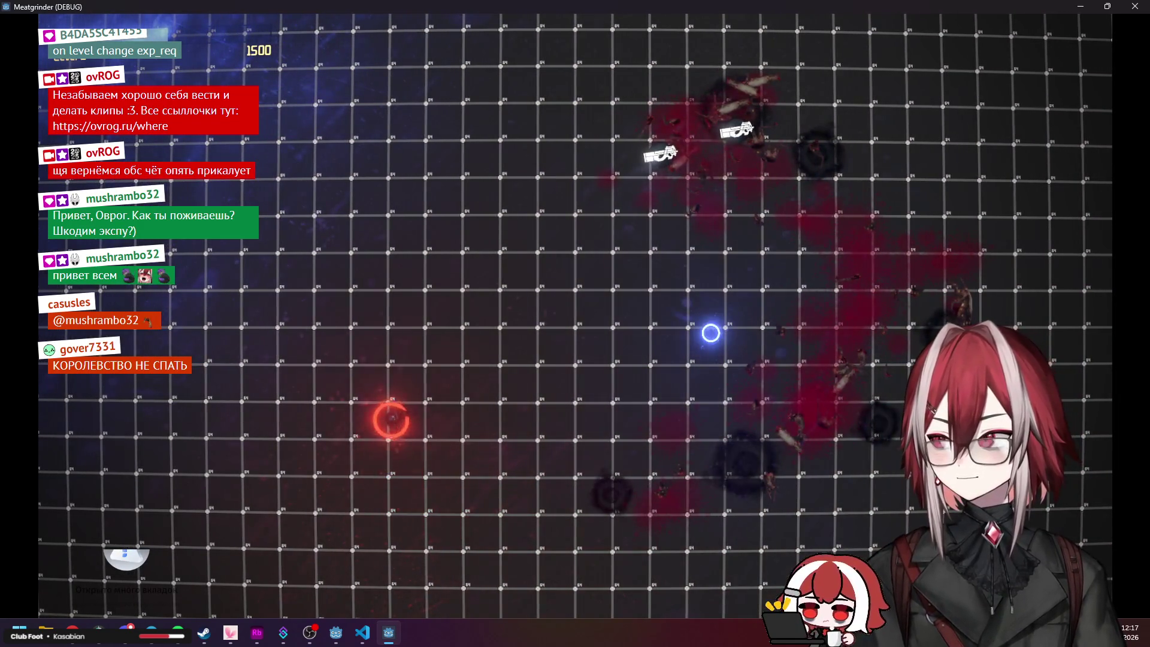
key("w")
key("w")
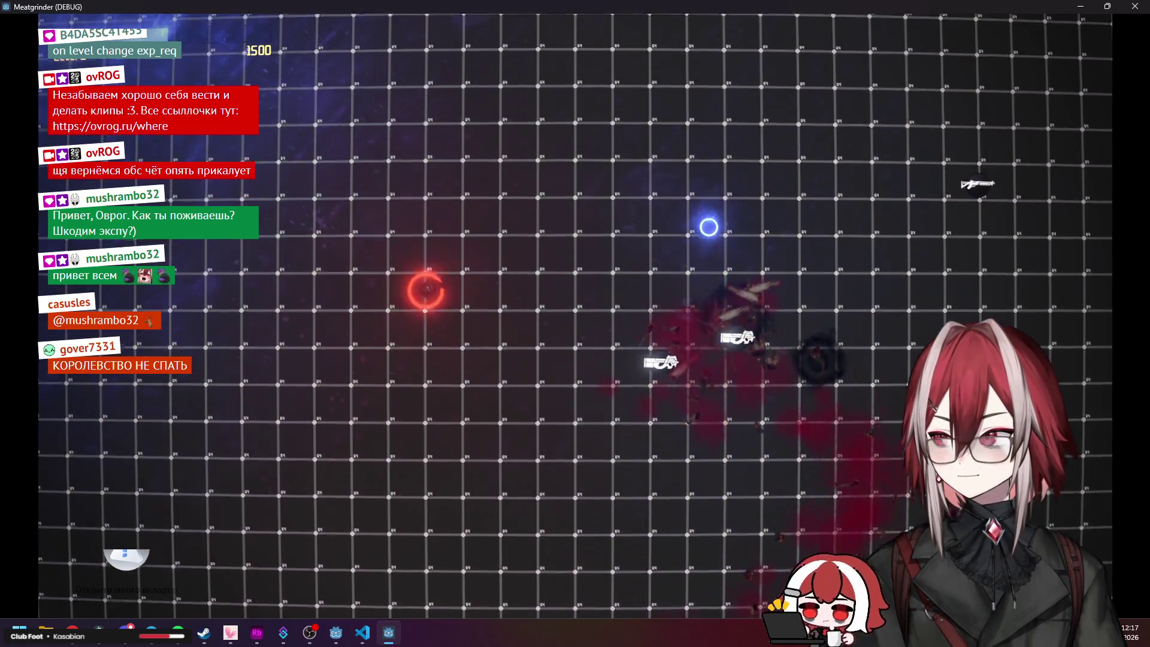
key("d")
key("s")
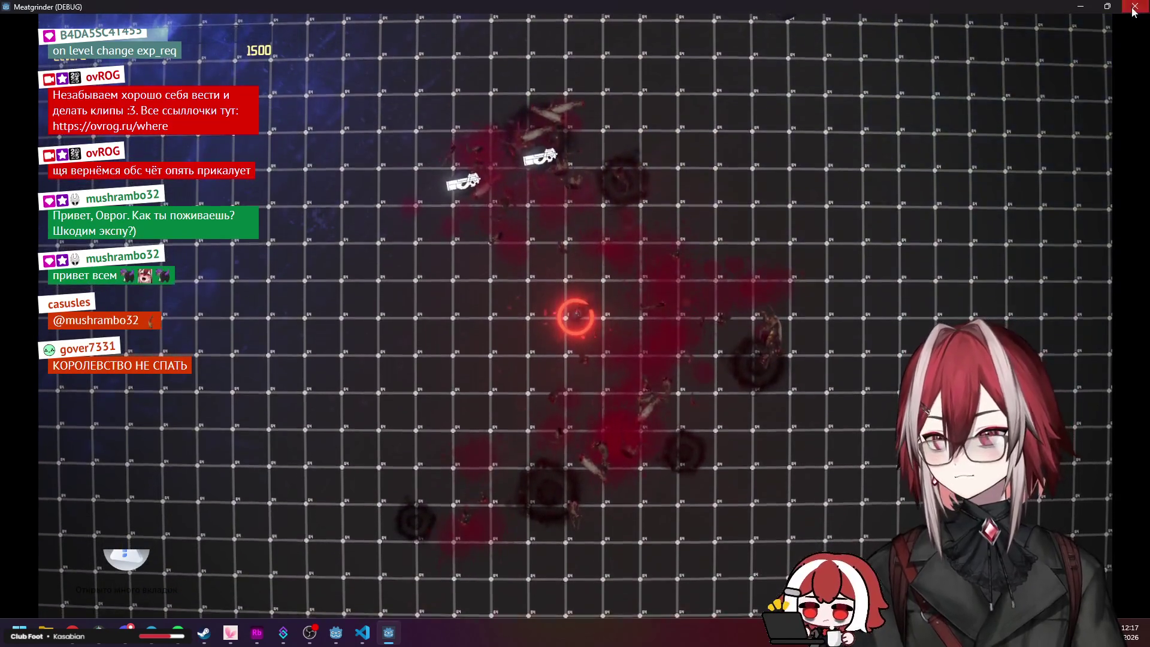
key("F8")
Give the 1000 Exp_req label font size 18 and right horizontal alignment
left_click(775, 293)
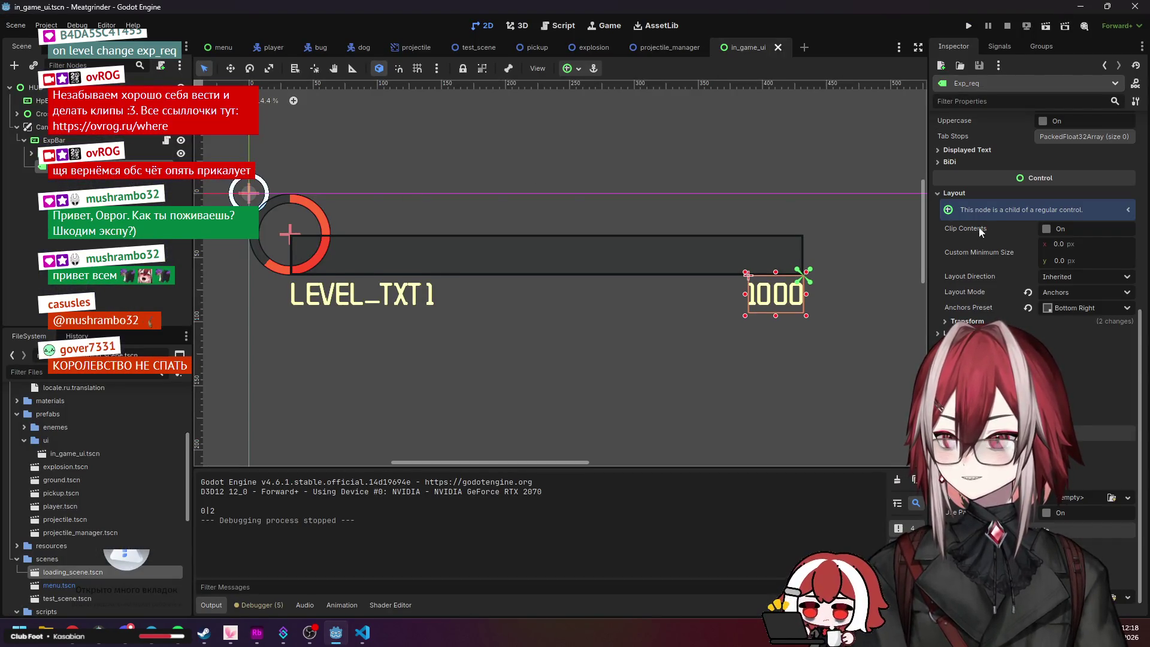
scroll(978, 262, "down", 3)
scroll(989, 238, "up", 1)
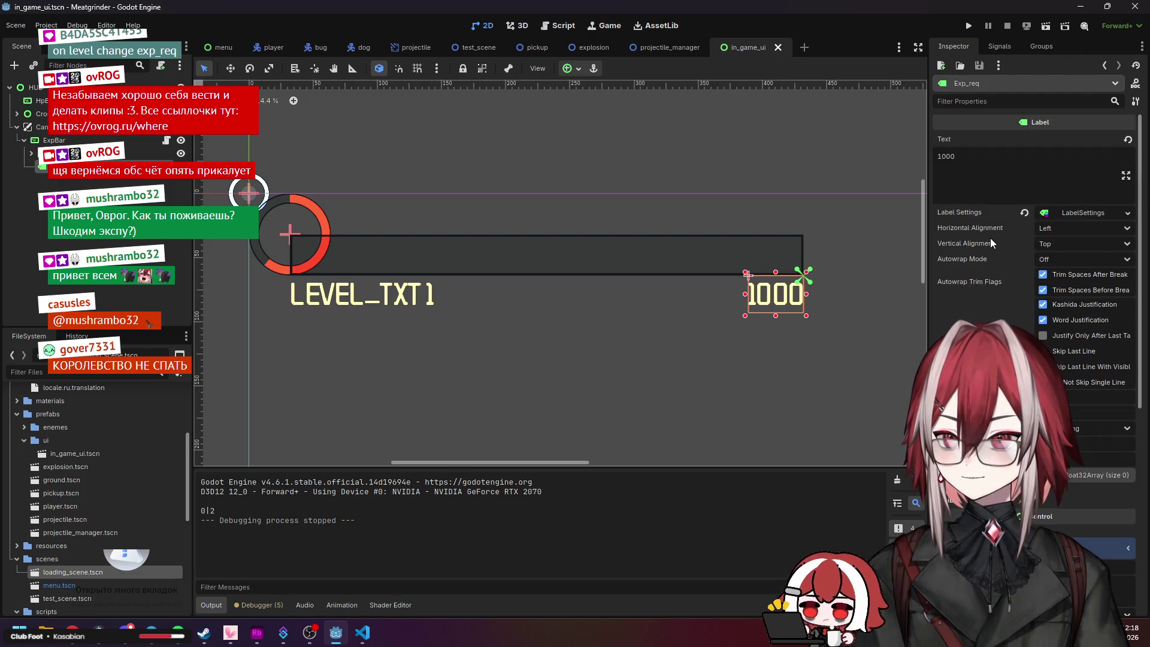
scroll(971, 285, "up", 2)
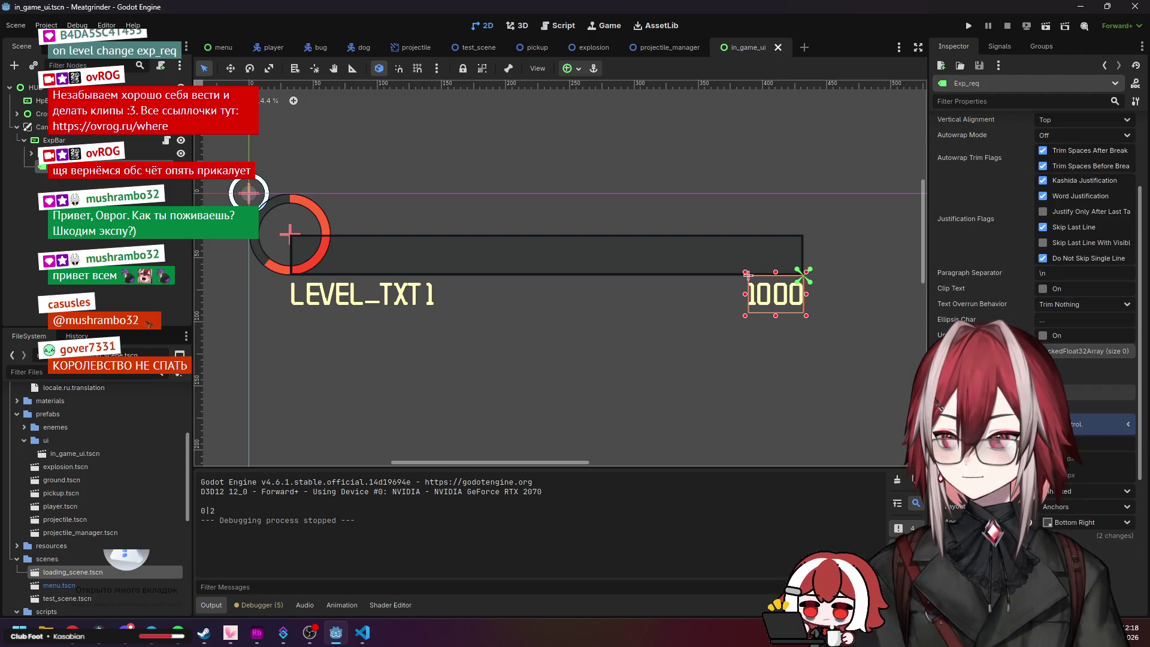
scroll(1018, 266, "up", 3)
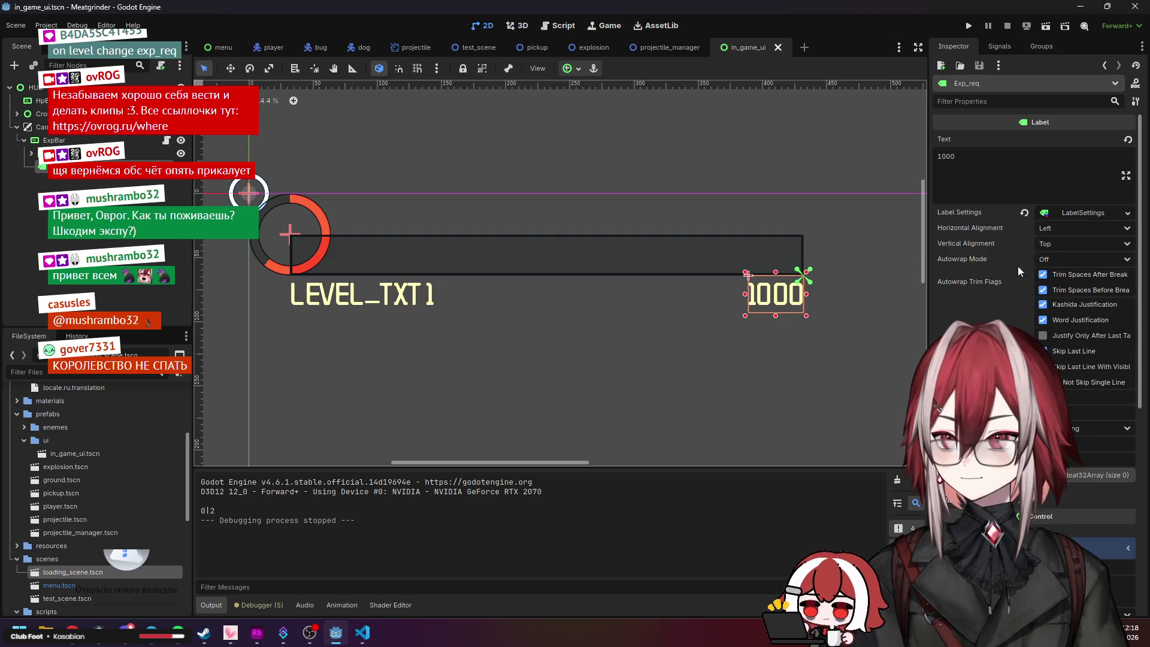
left_click(1082, 212)
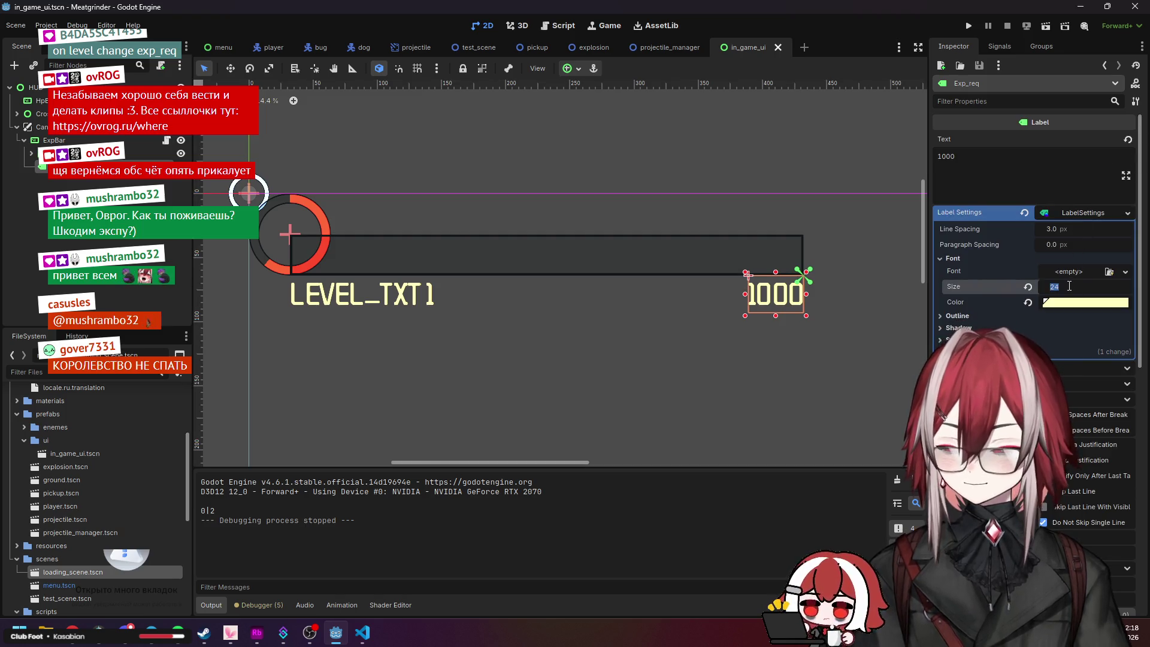
type("18")
key("Return")
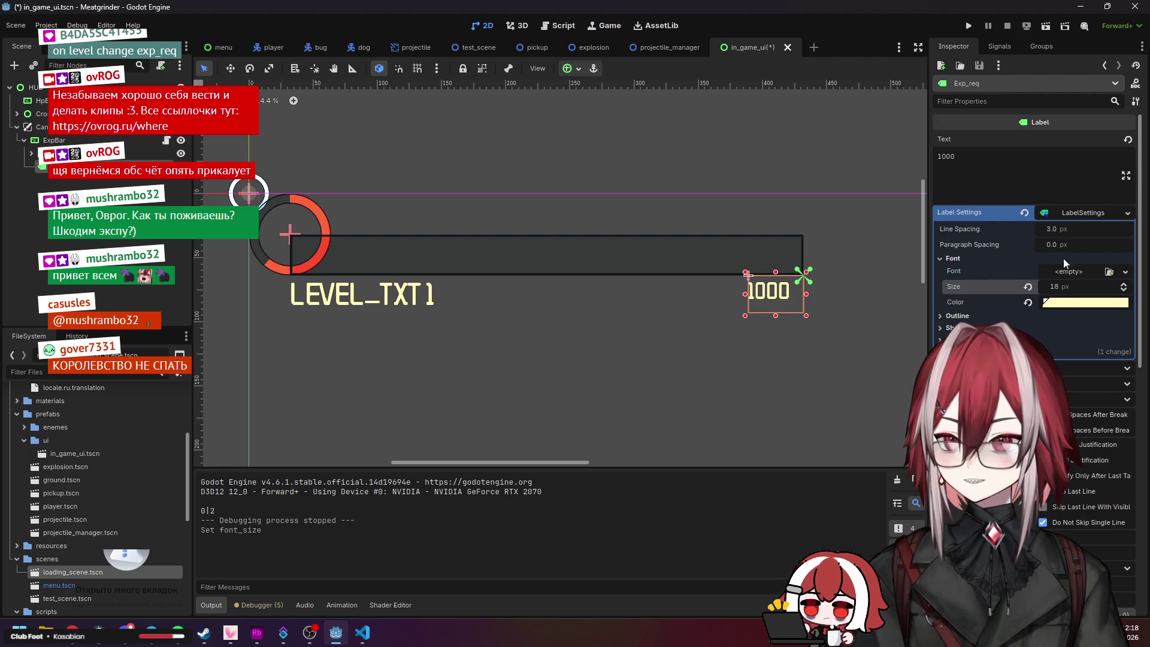
left_click(958, 259)
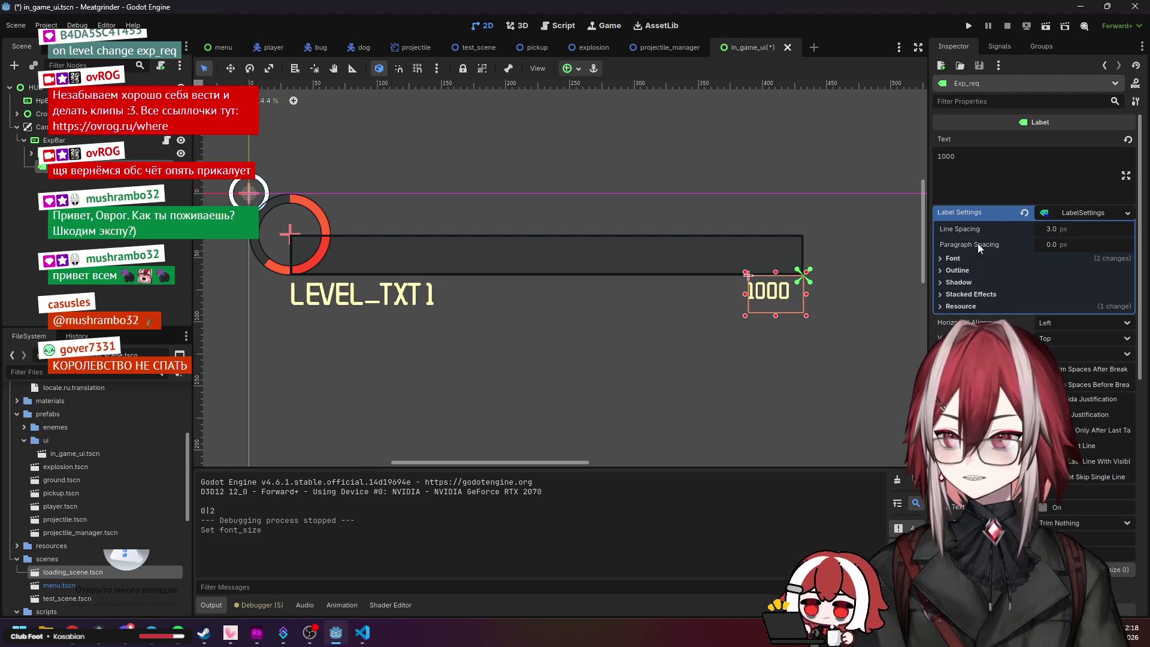
left_click(1066, 322)
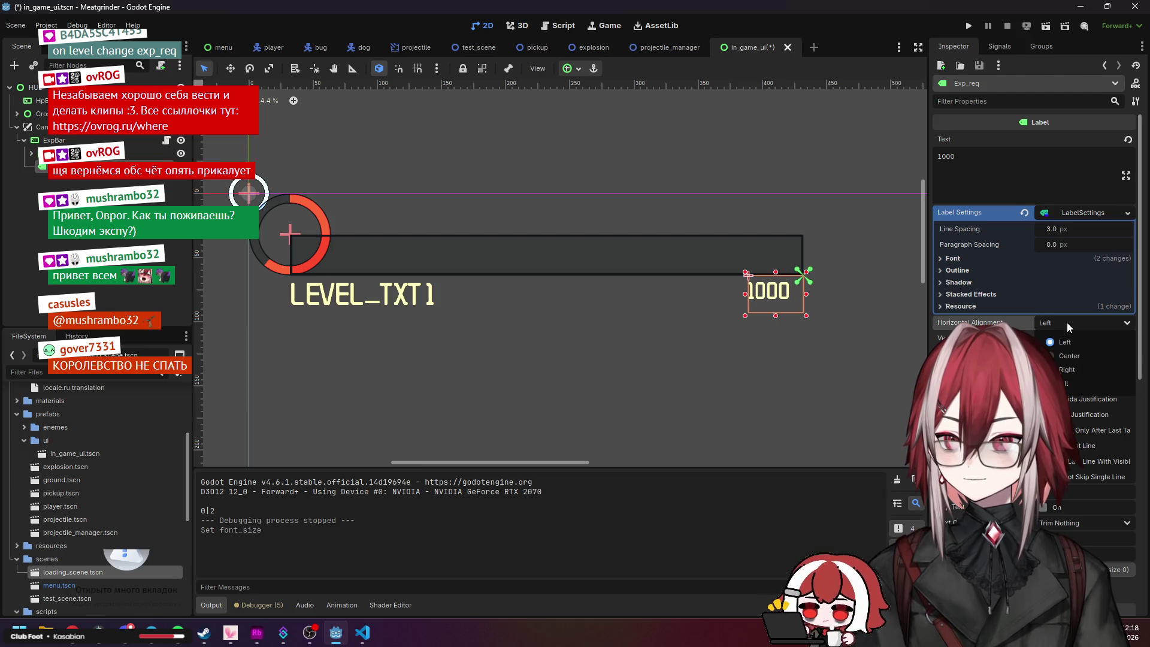
left_click(1071, 366)
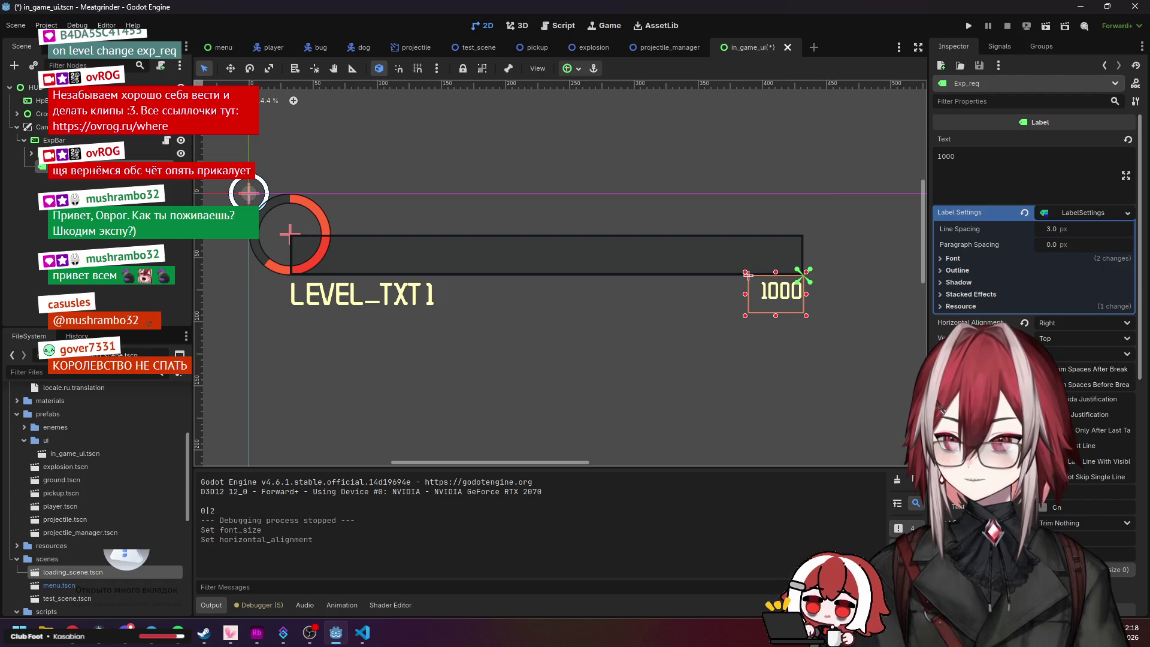
scroll(1068, 352, "down", 5)
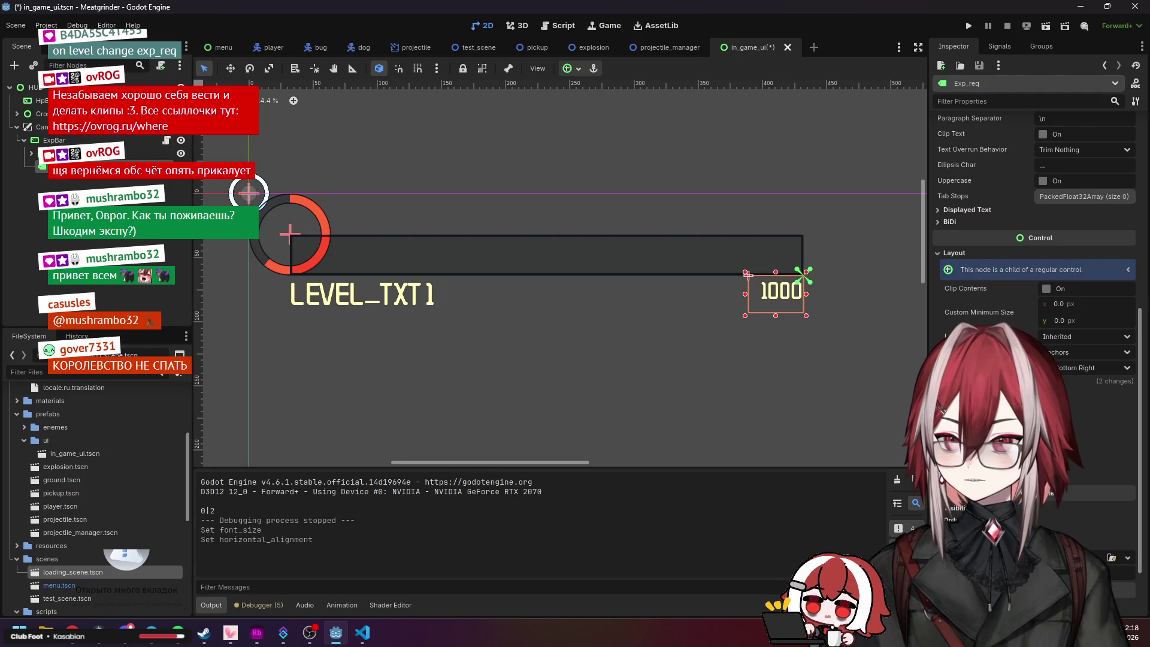
Widen the Exp_req label leftward beneath the bar to 167 × 23
left_click(783, 335)
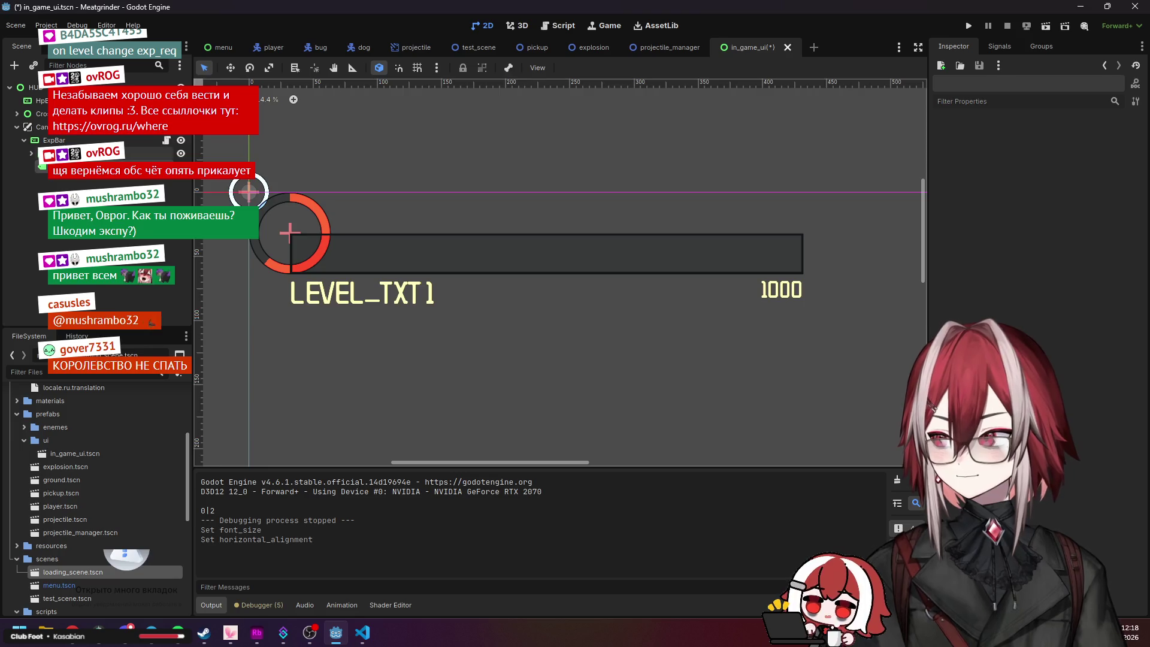
left_click(752, 312)
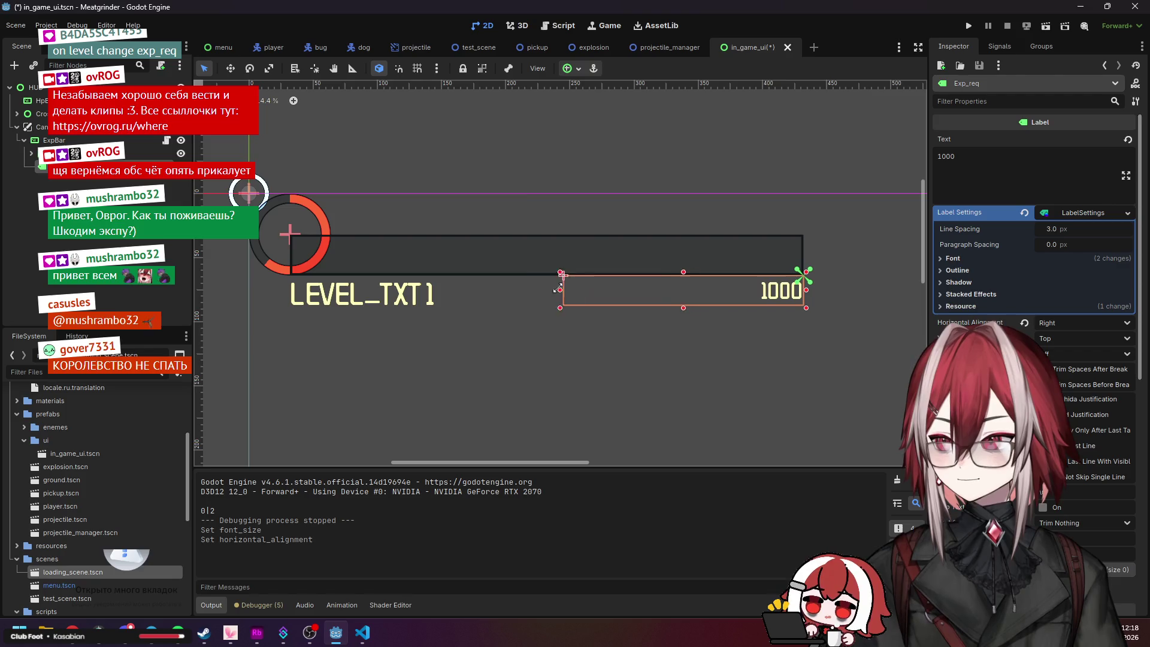
left_click_drag(586, 290, 589, 291)
left_click(779, 359)
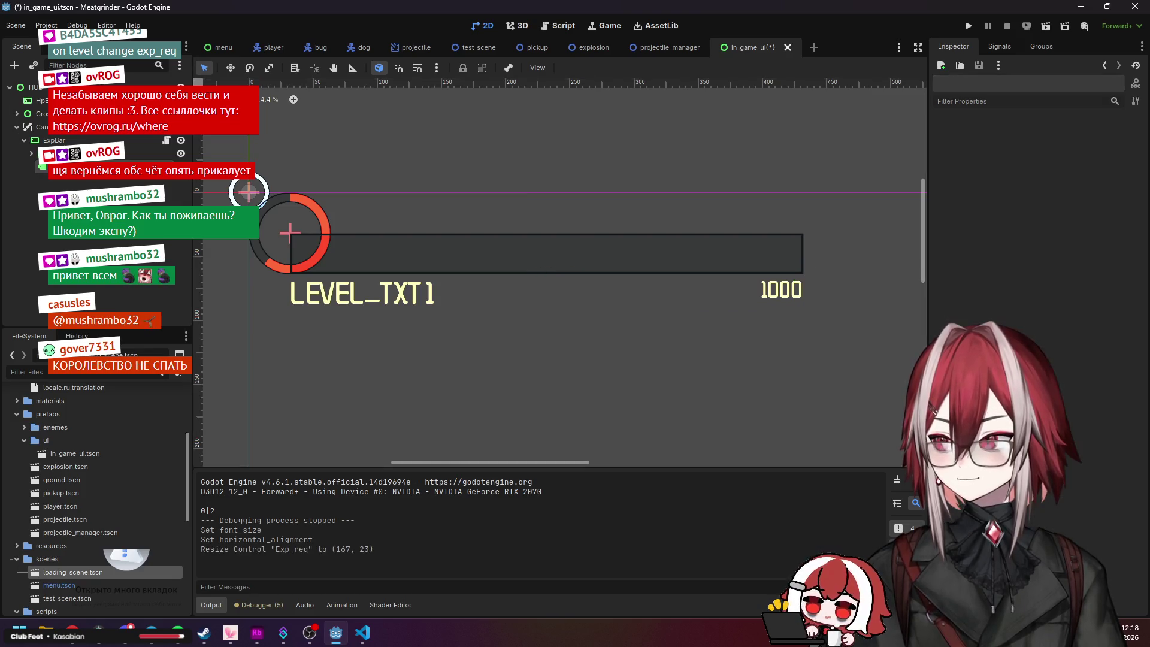
left_click(970, 25)
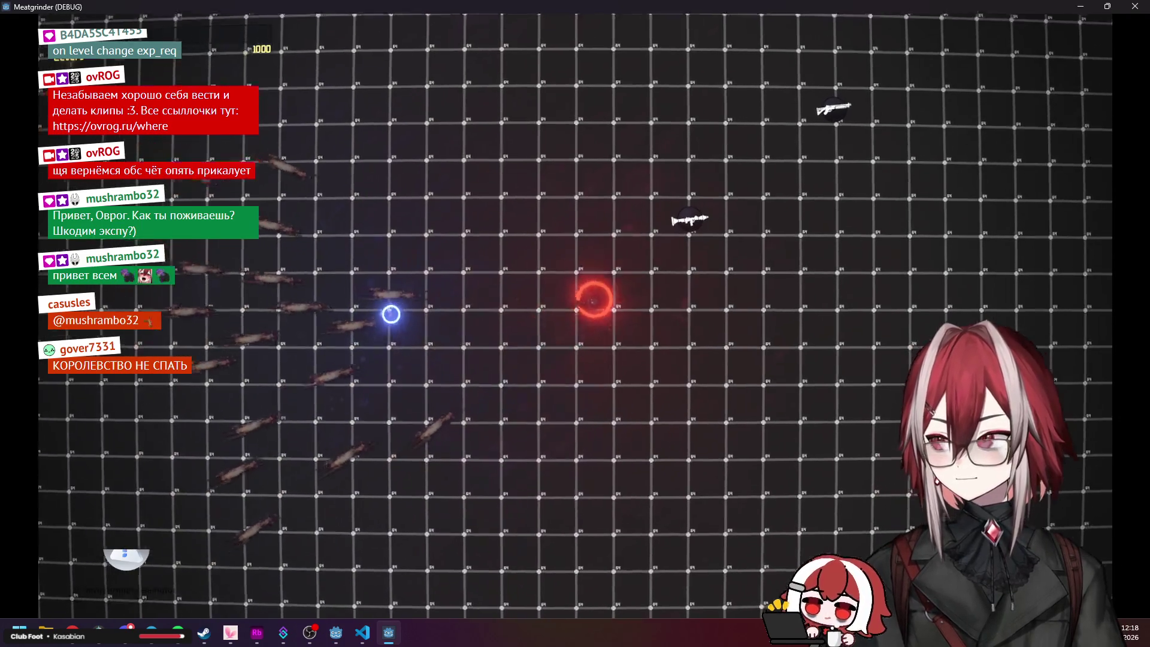
key("w")
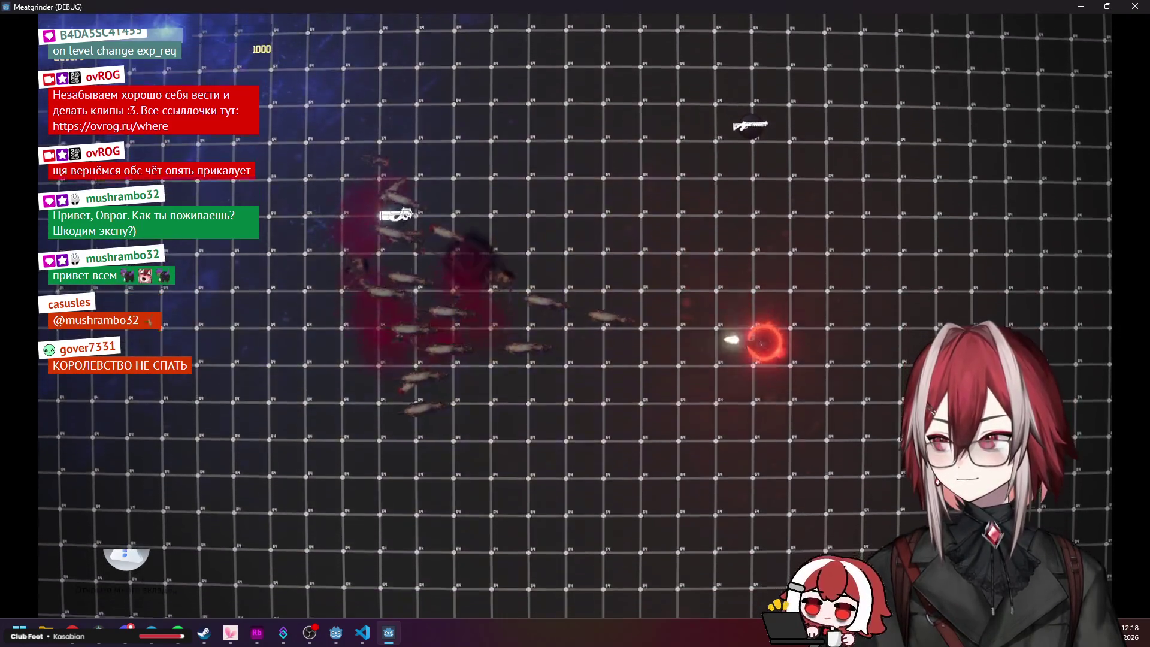
key("d")
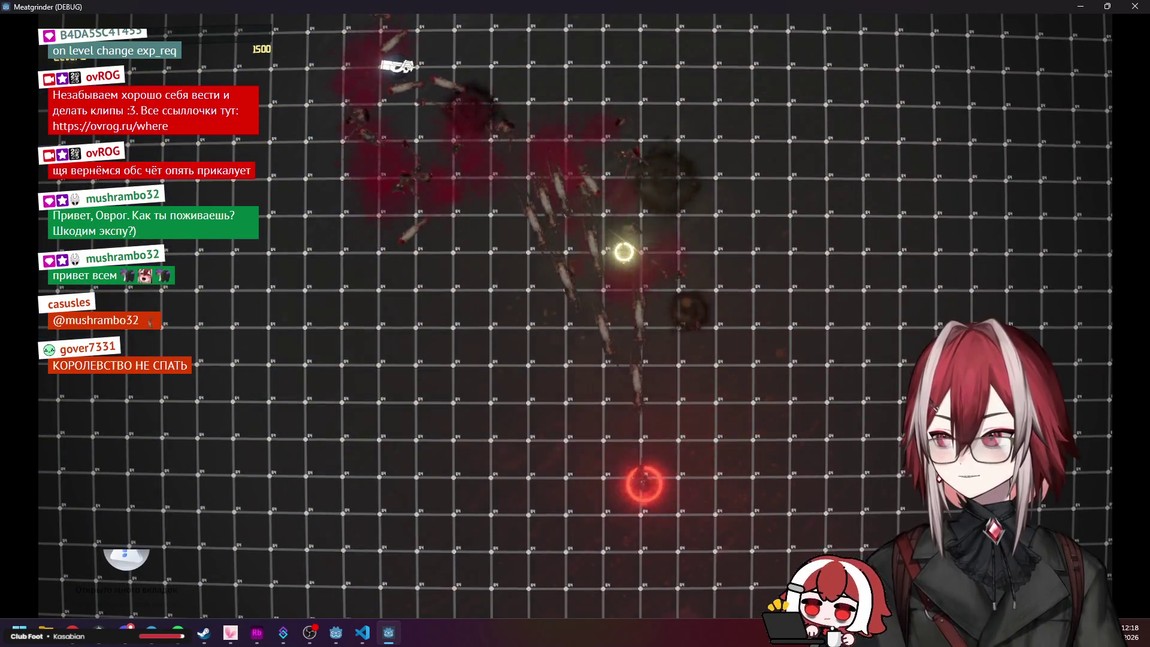
key("a")
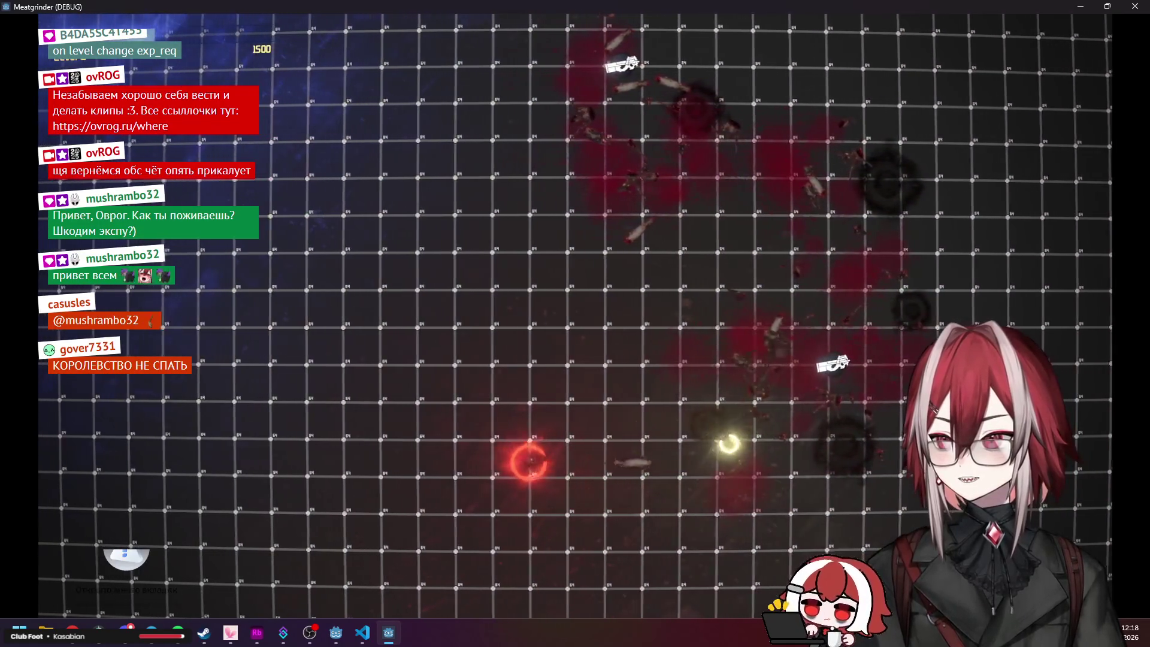
key("w")
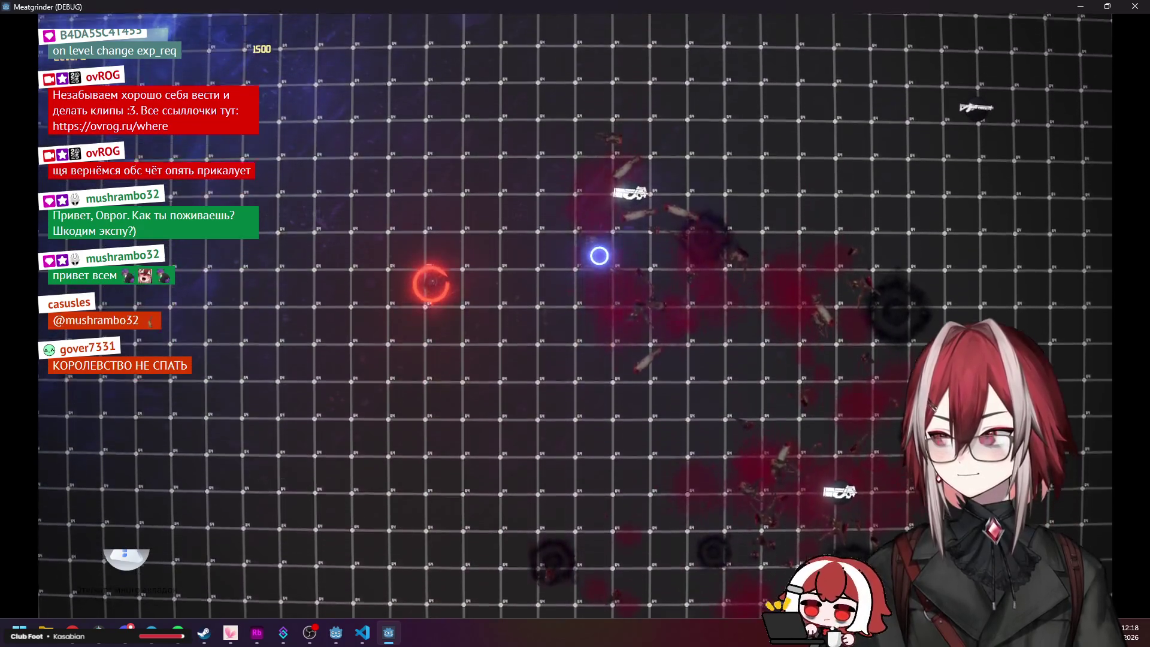
key("d")
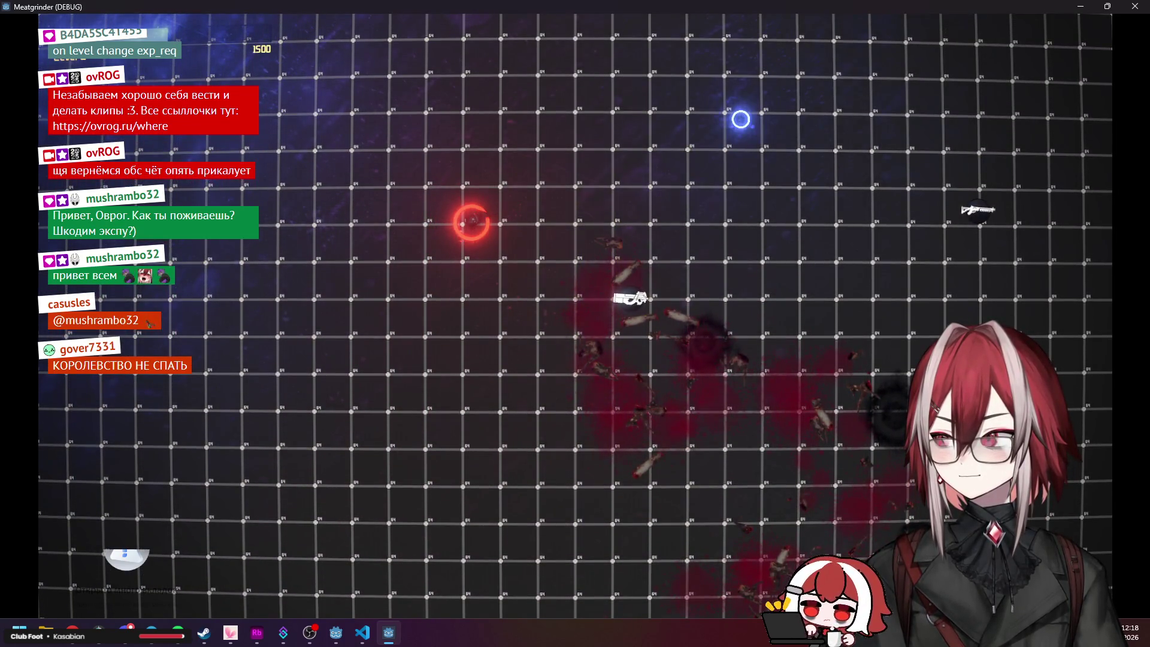
key("Escape")
left_click(588, 274)
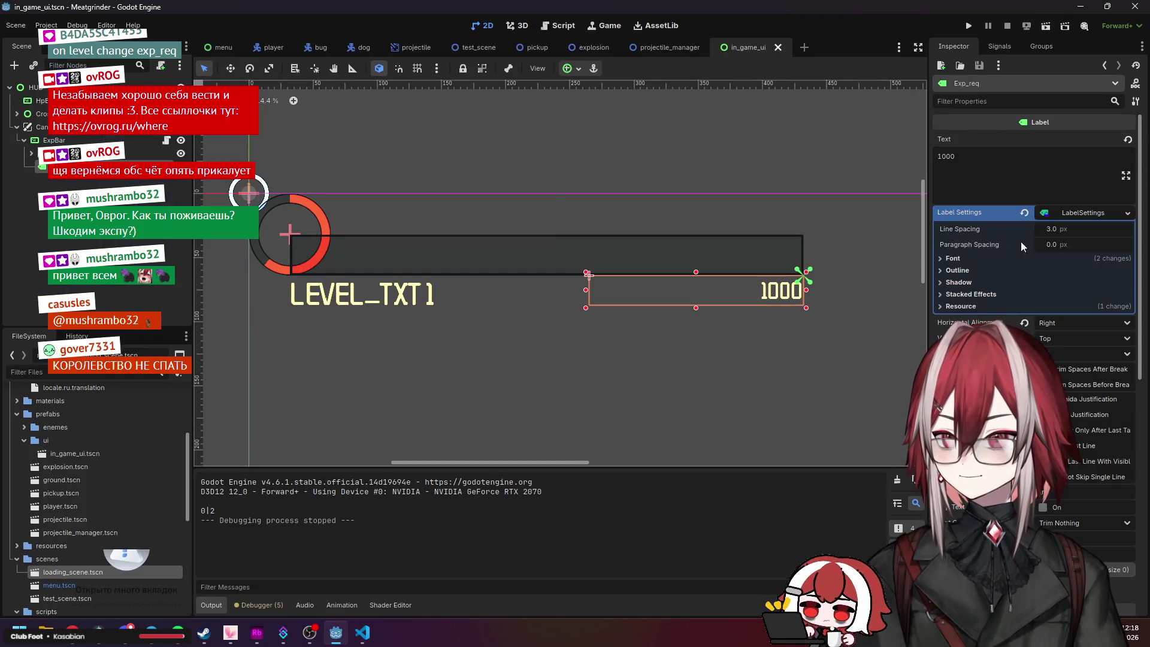
Pick a bright light blue (intensity 2.0) as the Exp_req label's Label Settings font colour
left_click(958, 283)
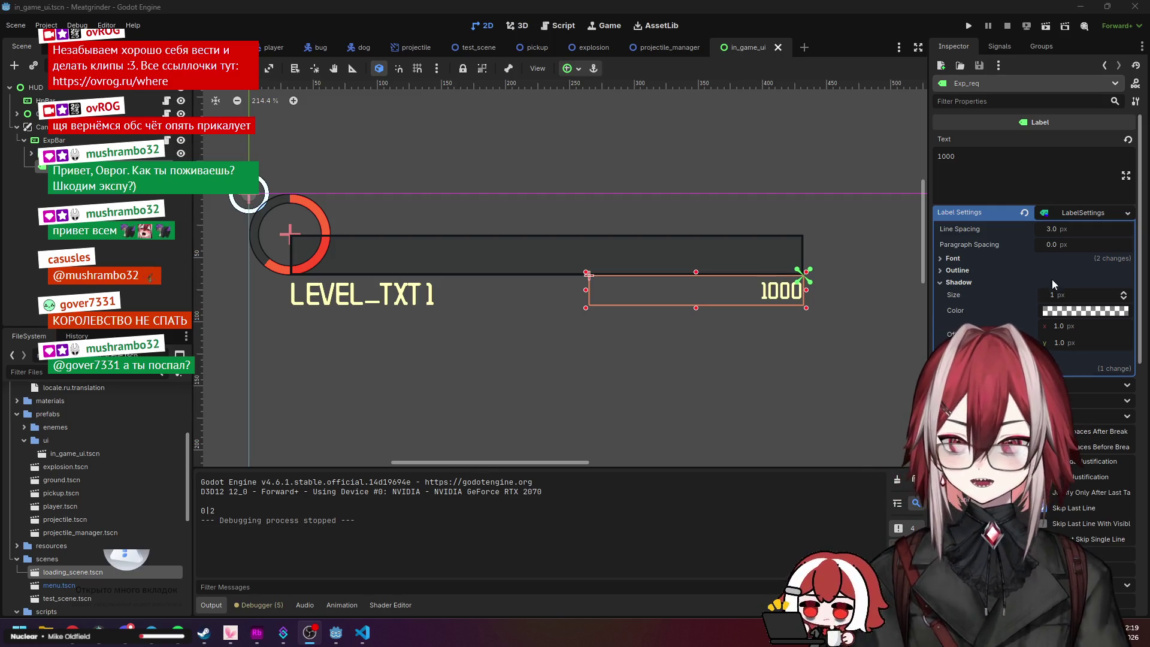
left_click(960, 282)
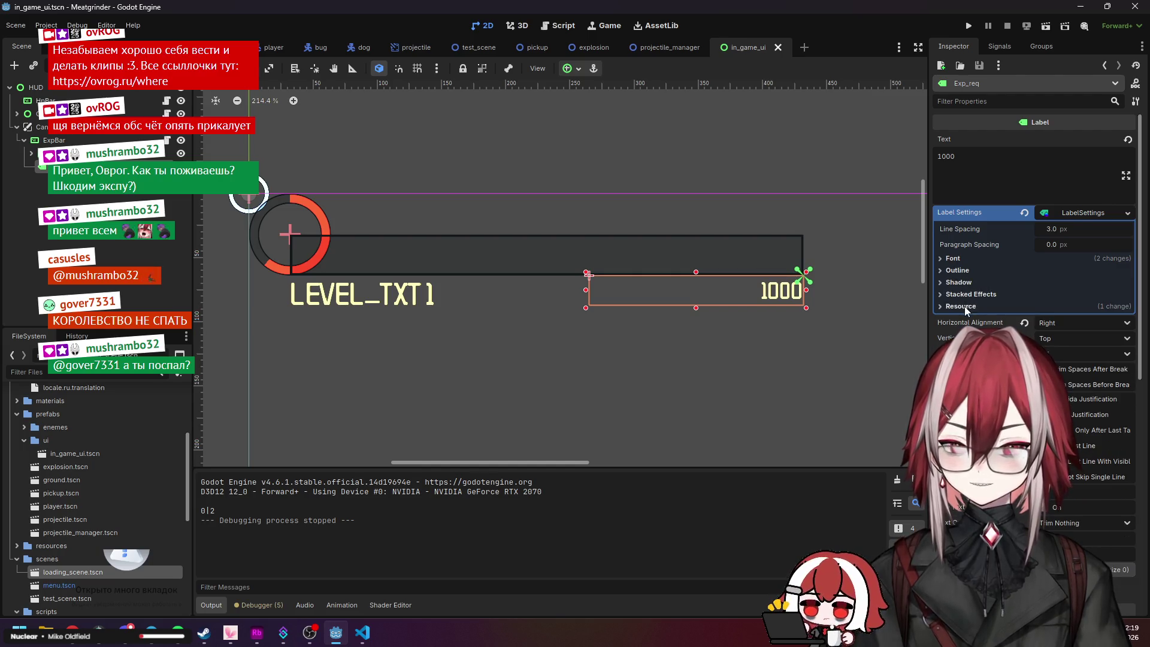
left_click(961, 256)
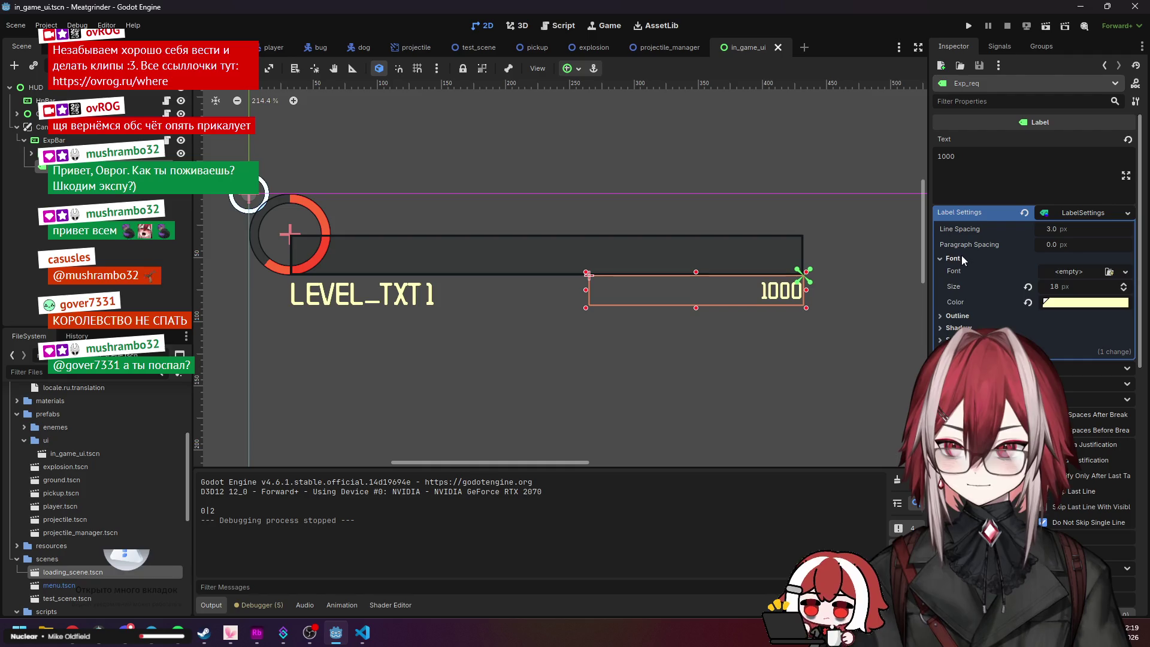
left_click(1059, 304)
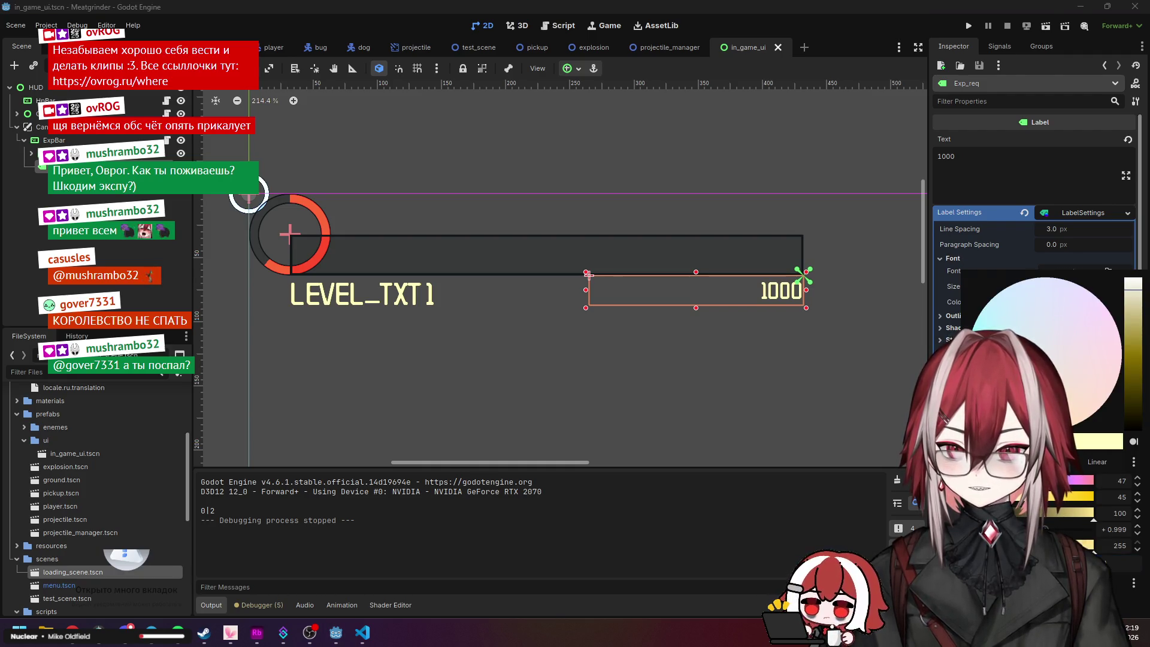
left_click(1044, 278)
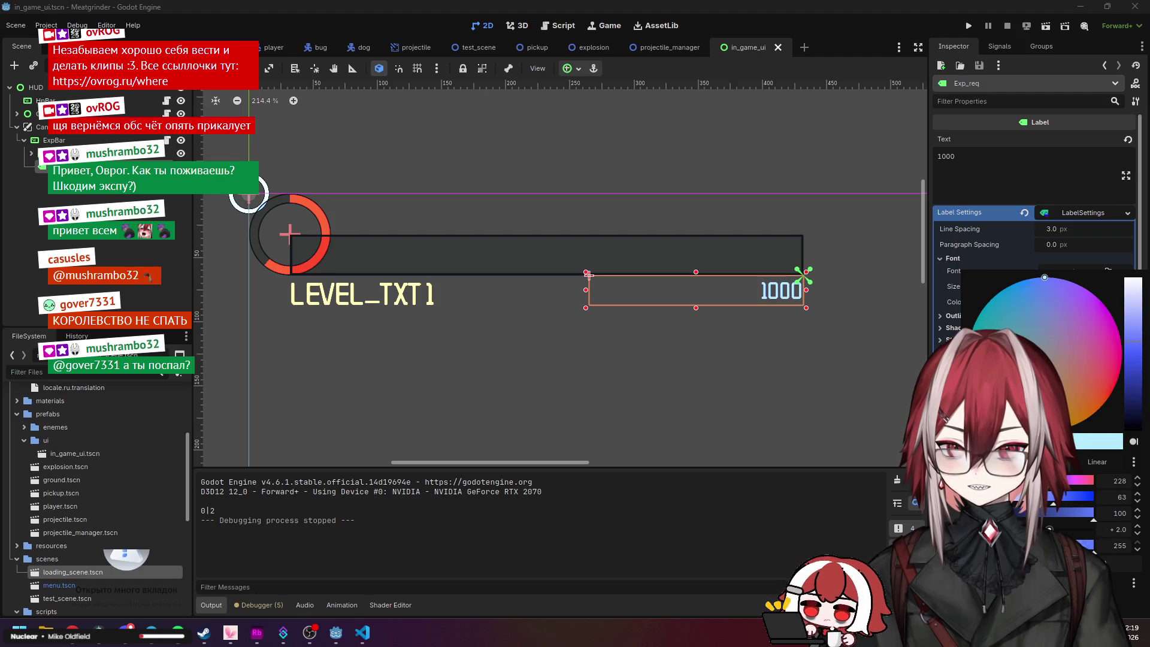
left_click(178, 266)
Preview the light-blue label in a quick test run, then undo it back to yellow
left_click(969, 26)
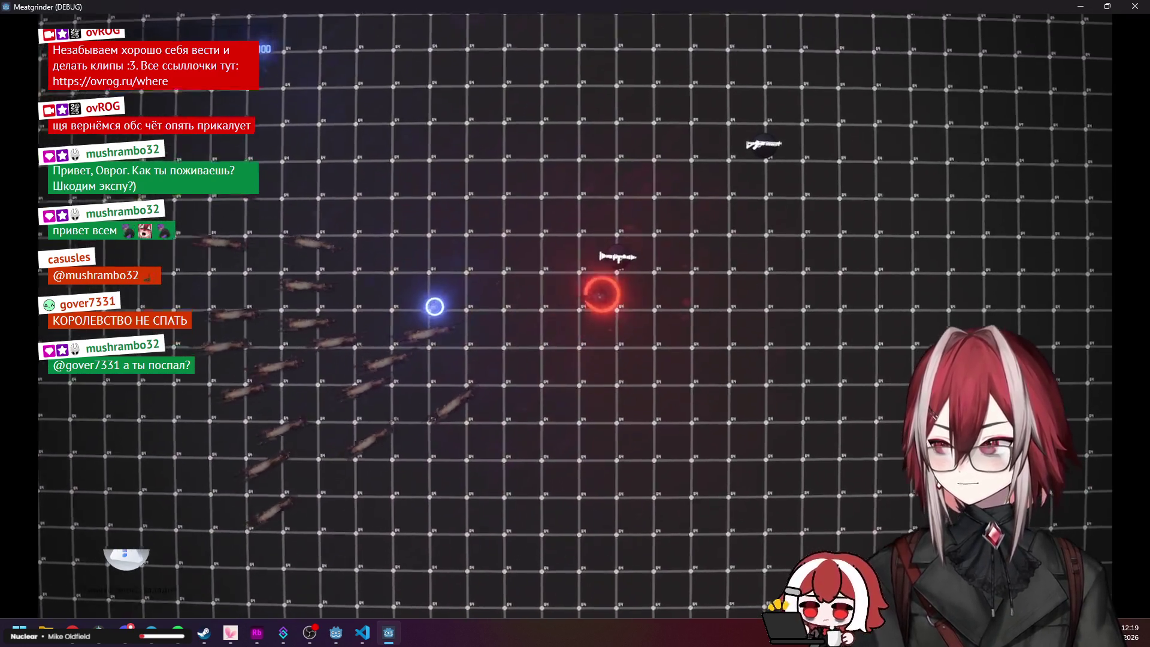
left_click(629, 302)
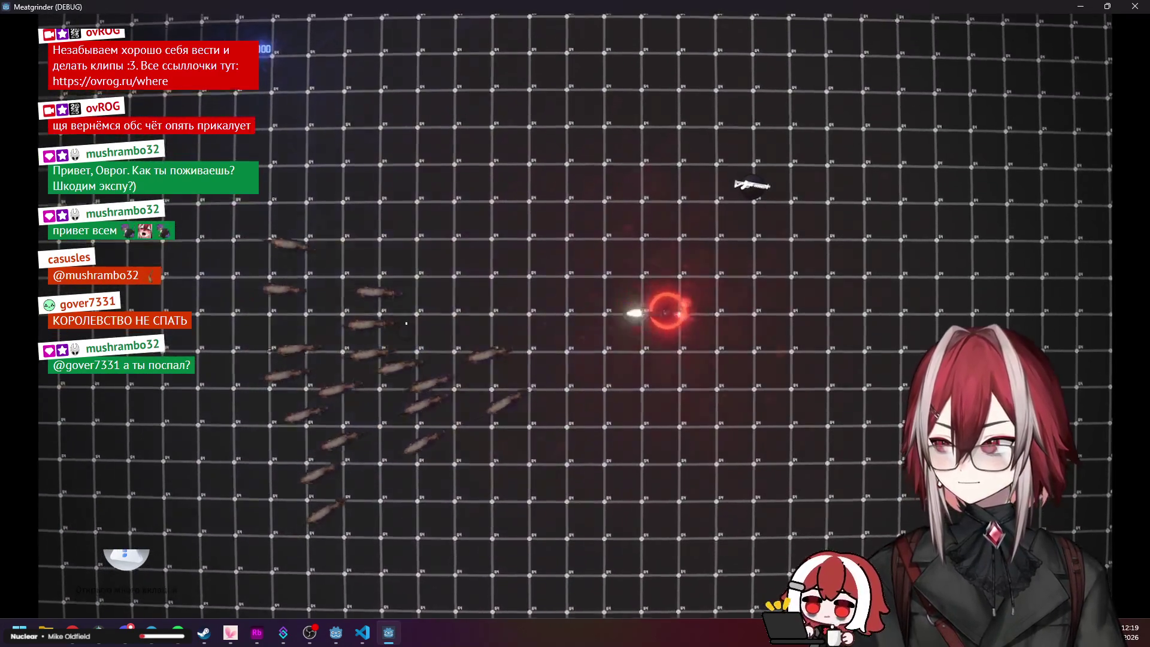
left_click(768, 409)
left_click(768, 410)
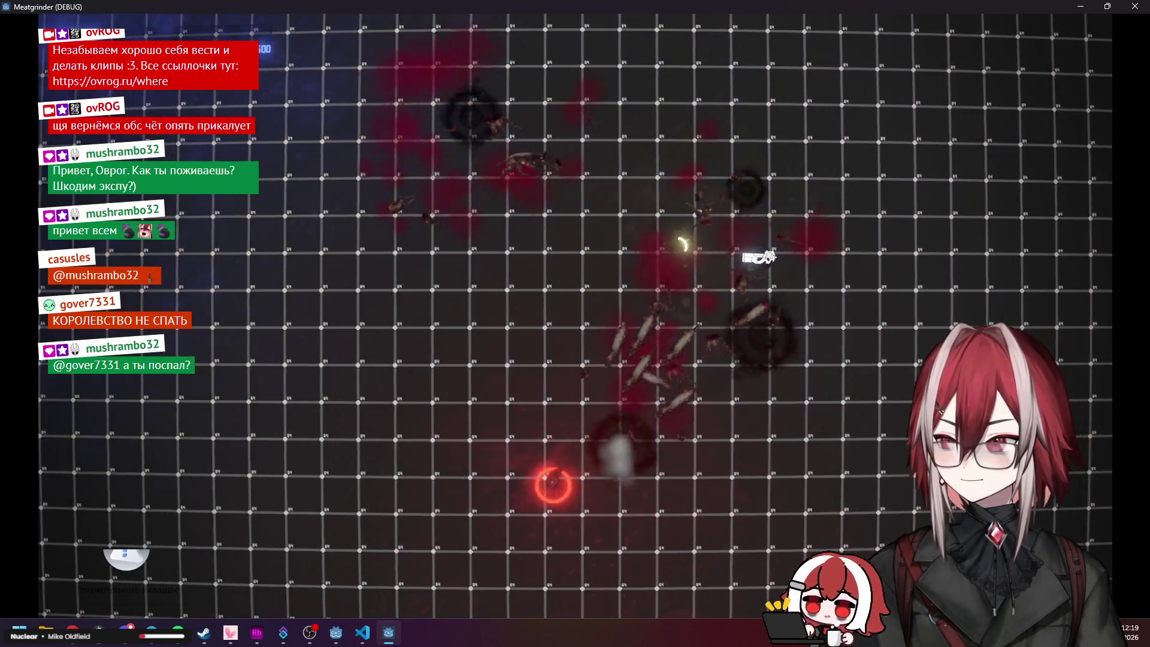
key("F8")
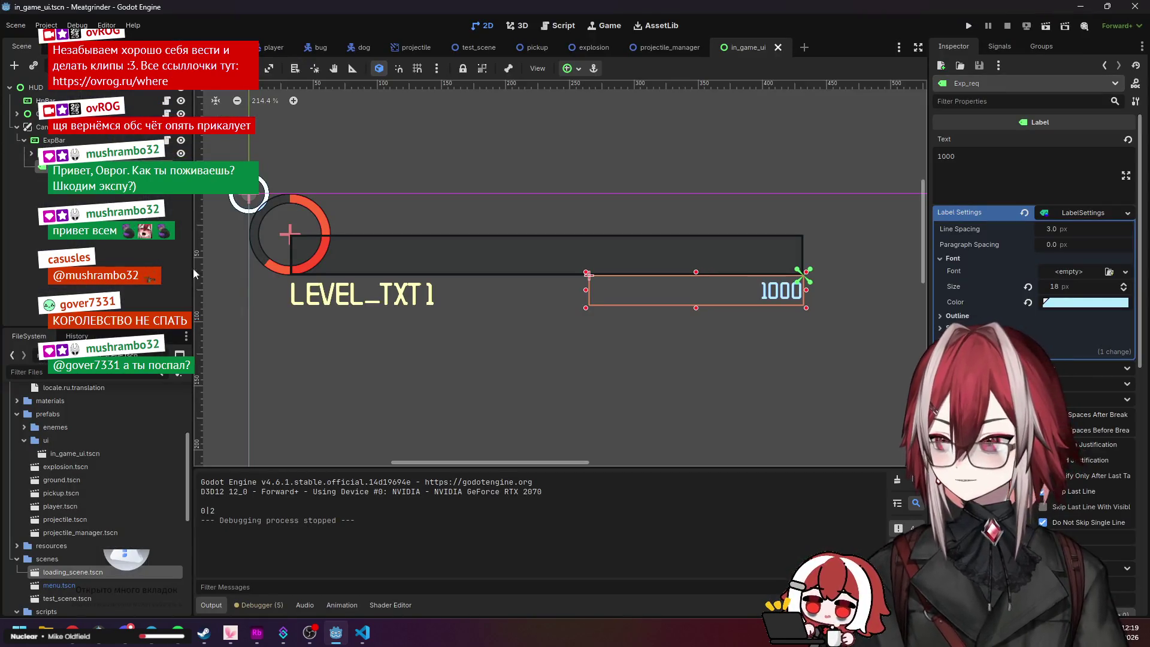
key("ctrl+z")
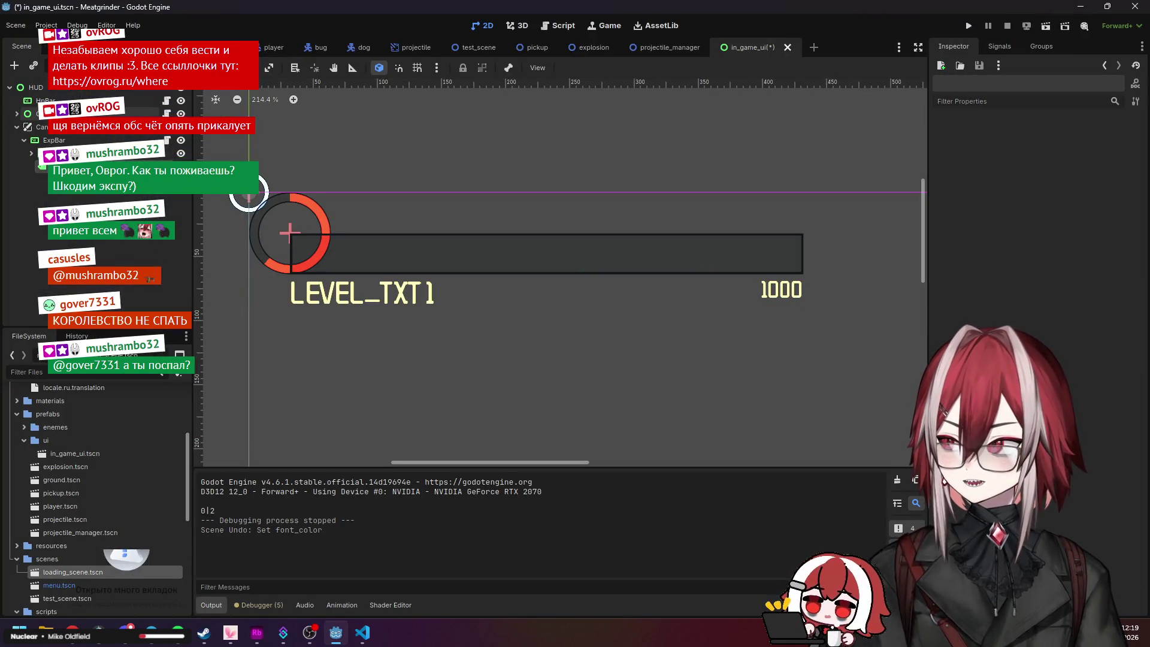
left_click(58, 142)
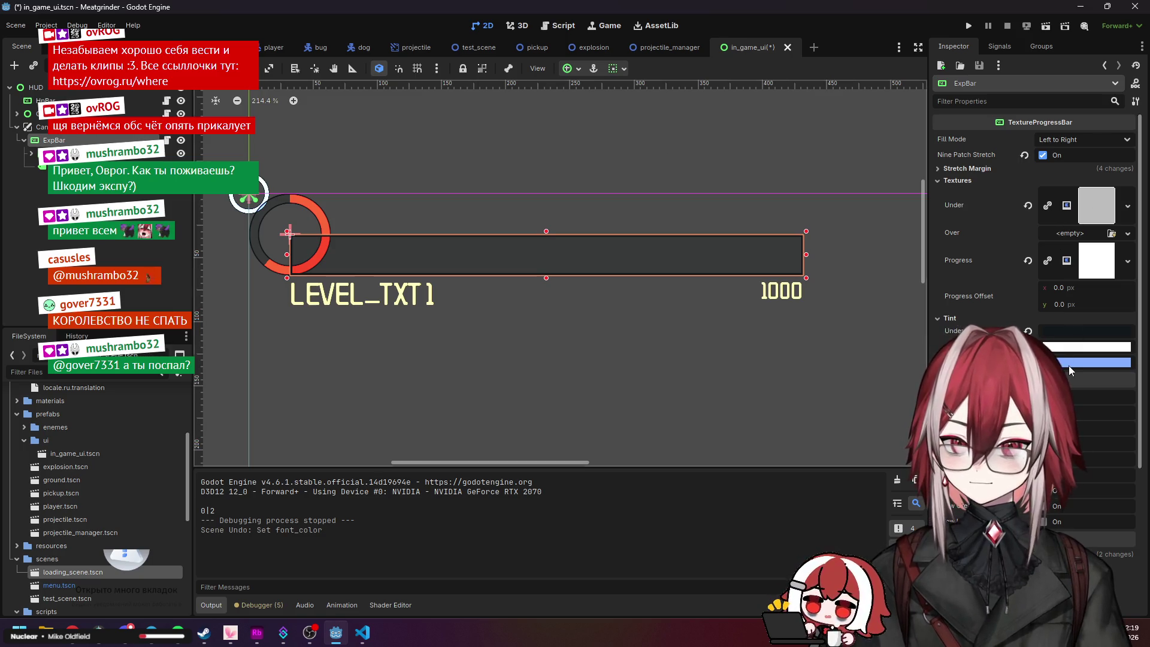
Set the ExpBar's Progress tint to the bright white-yellow swatch
left_click(1069, 363)
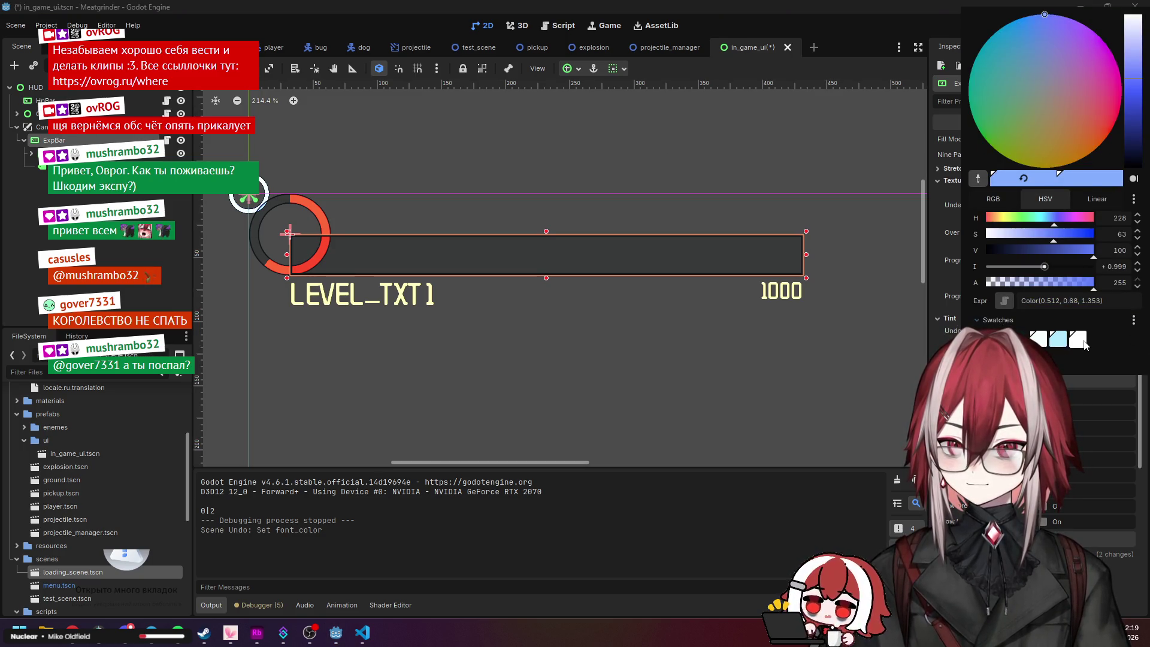
left_click(1084, 342)
left_click(954, 128)
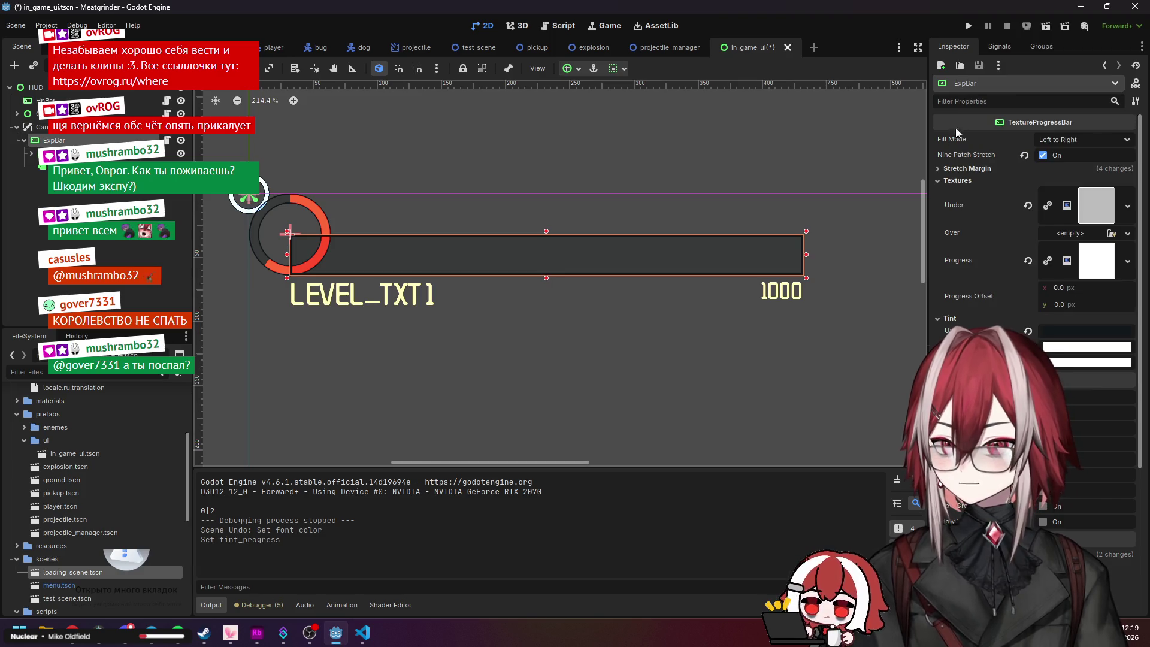
Test-run the game, moving and throwing guns at enemies, then close the game window
left_click(968, 26)
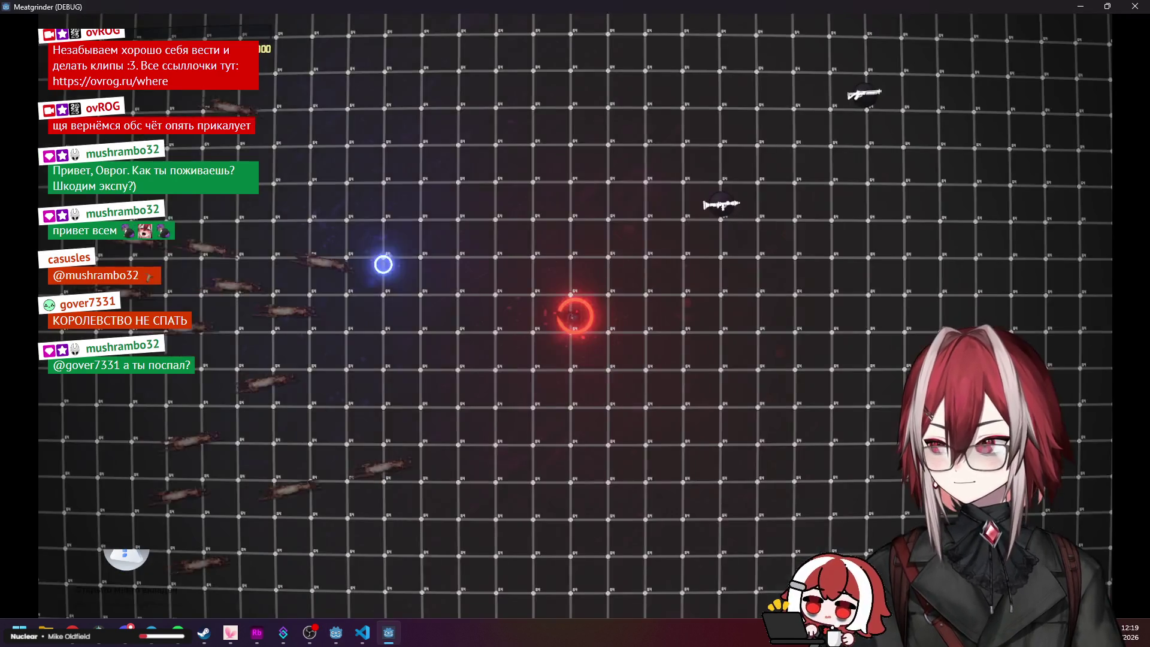
key("d")
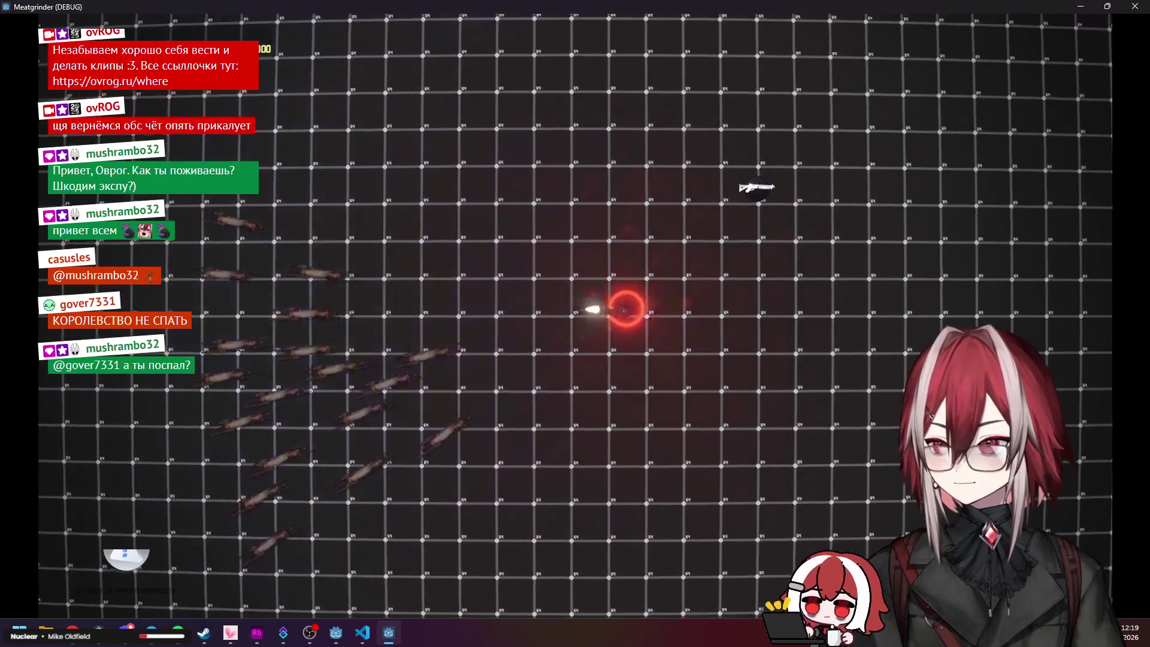
left_click(360, 317)
key("s")
left_click(547, 244)
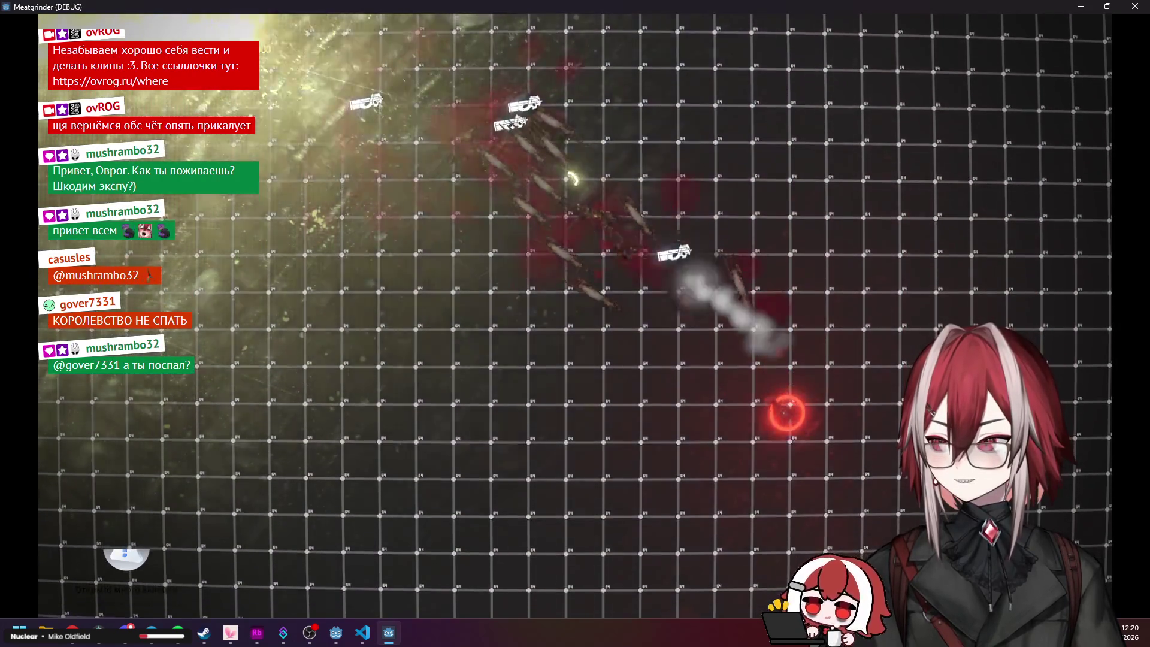
key("s")
left_click(616, 244)
key("a")
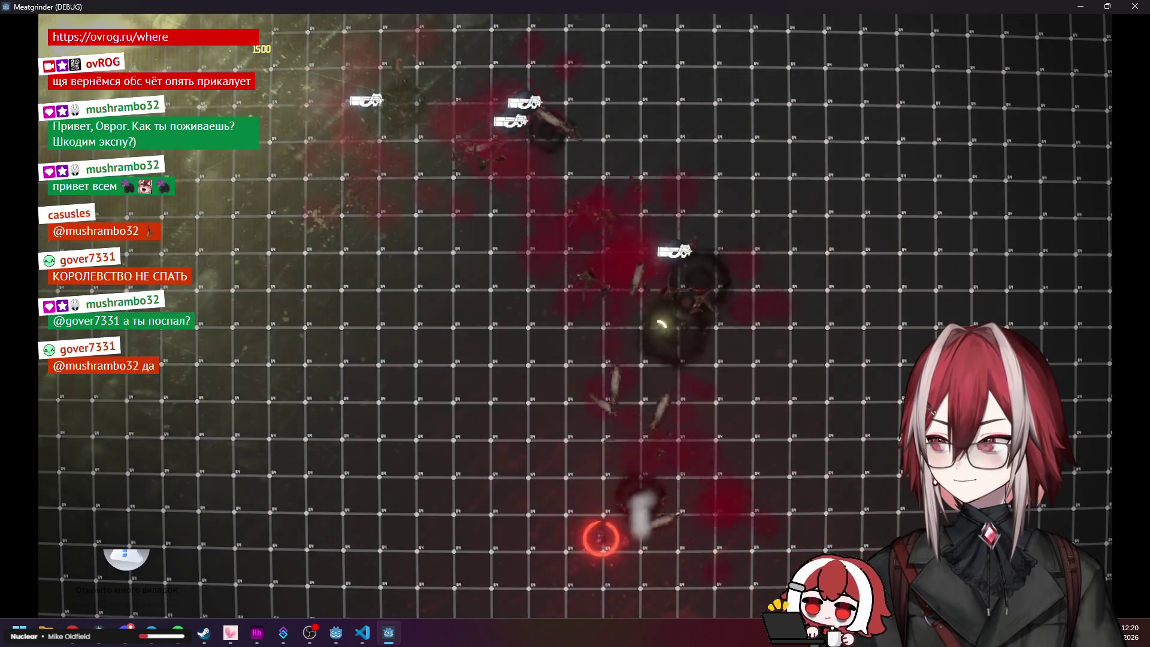
key("w")
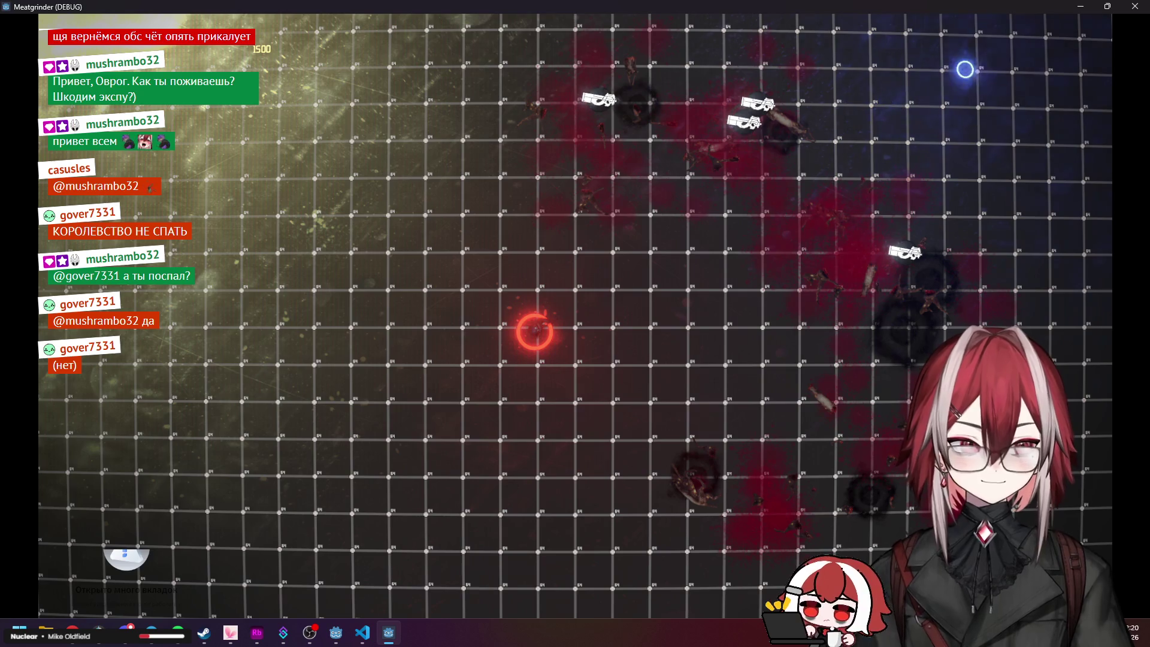
left_click(1135, 6)
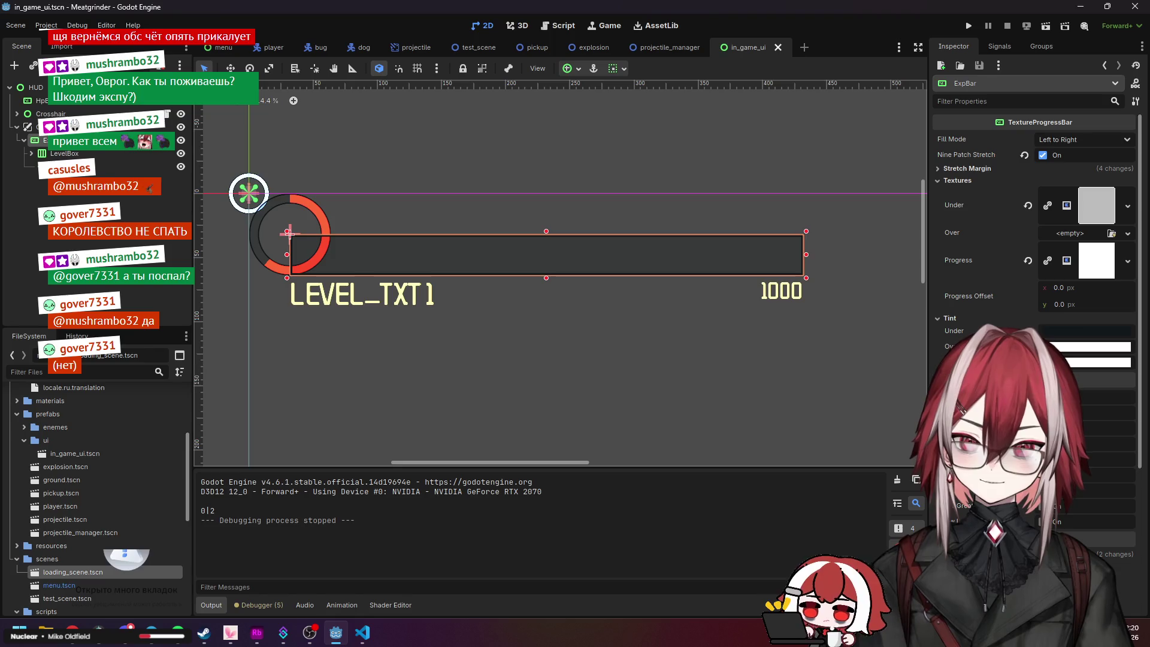
Confirm the overbright pale-yellow progress tint Color(2.454, 2.222, 1.384), deselect ExpBar, and run the game
left_click(1086, 346)
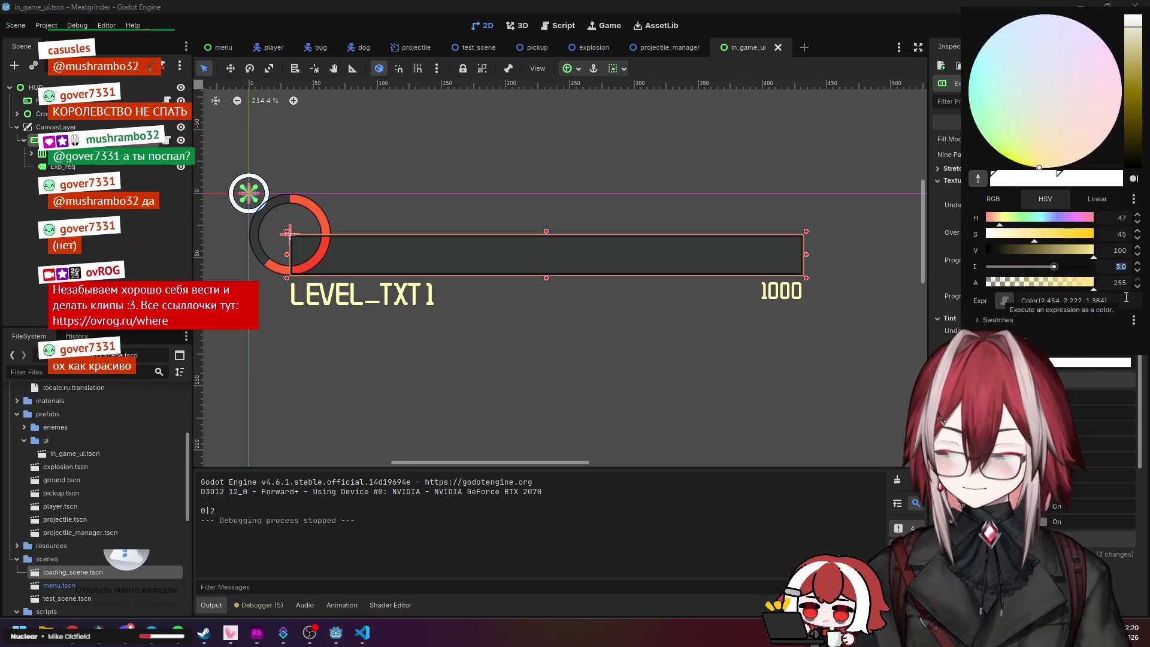
key("Escape")
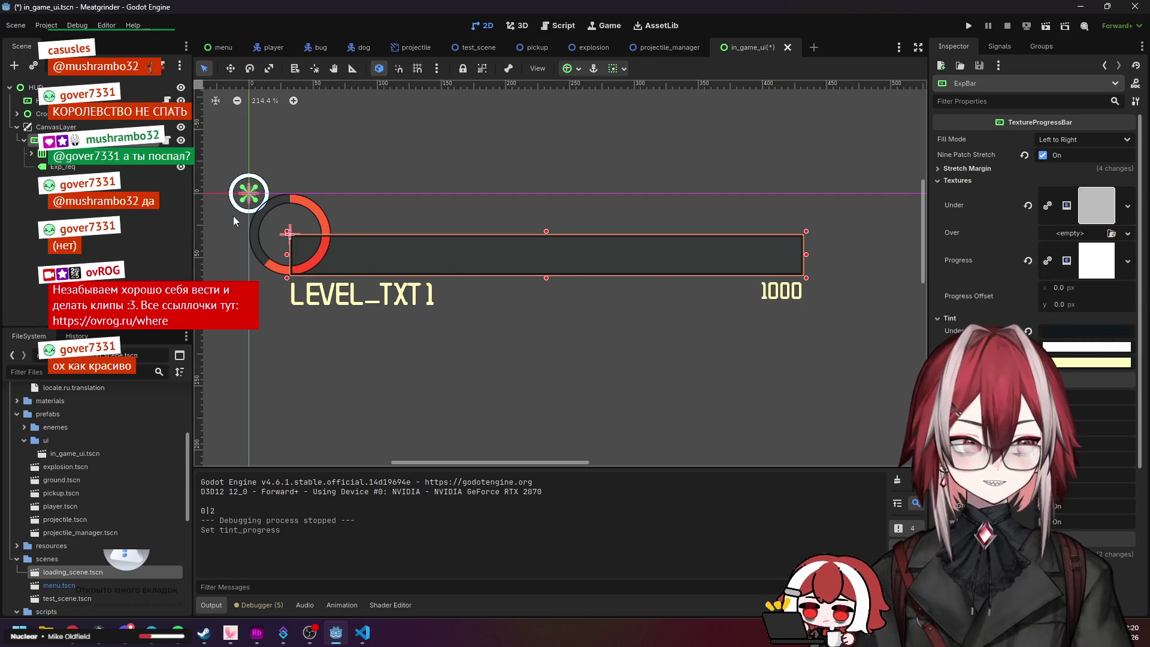
left_click(154, 230)
left_click(965, 25)
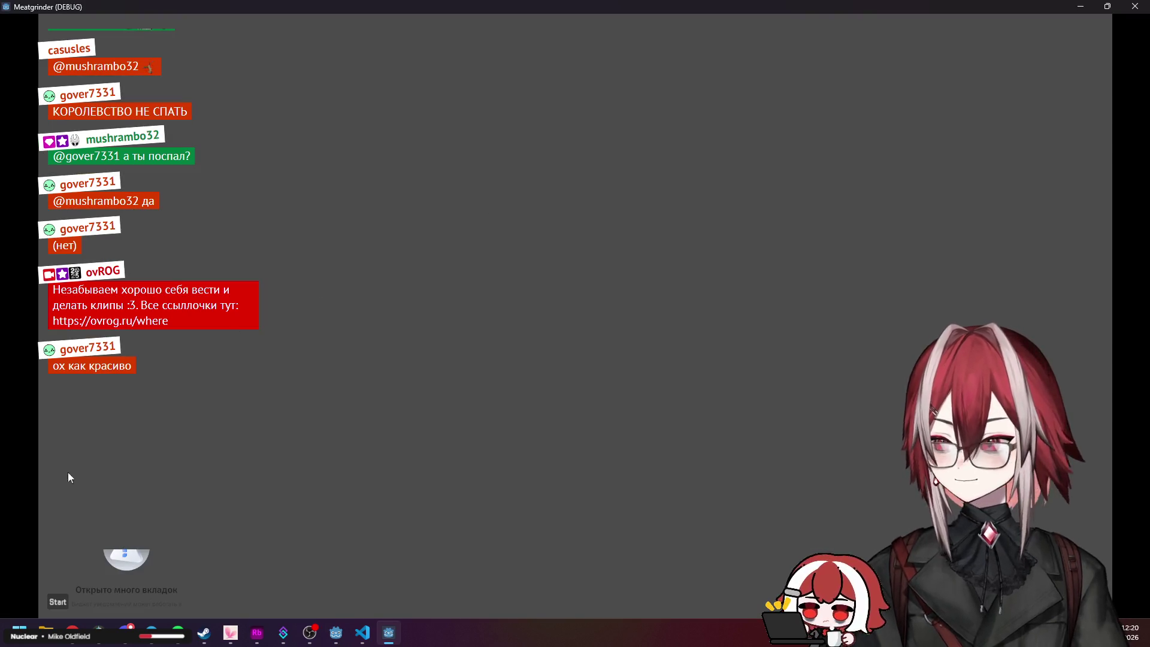
Start the game and move through the enemy swarm until the requirement reaches 1500, then stop the run
left_click(48, 601)
key("d")
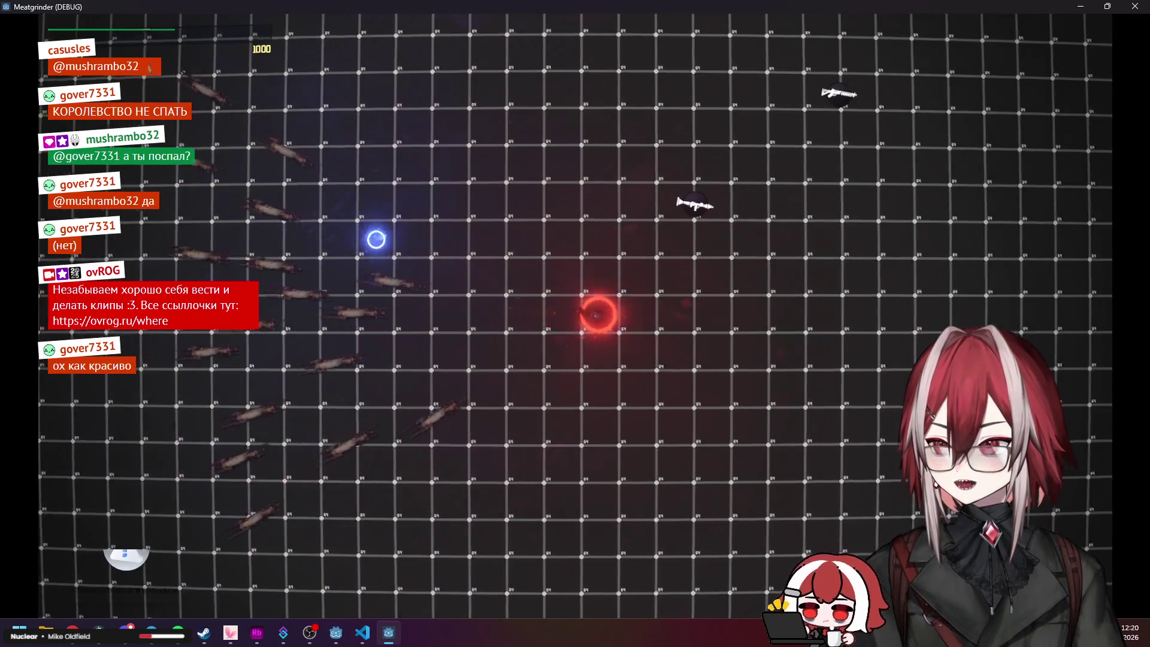
key("d")
key("s")
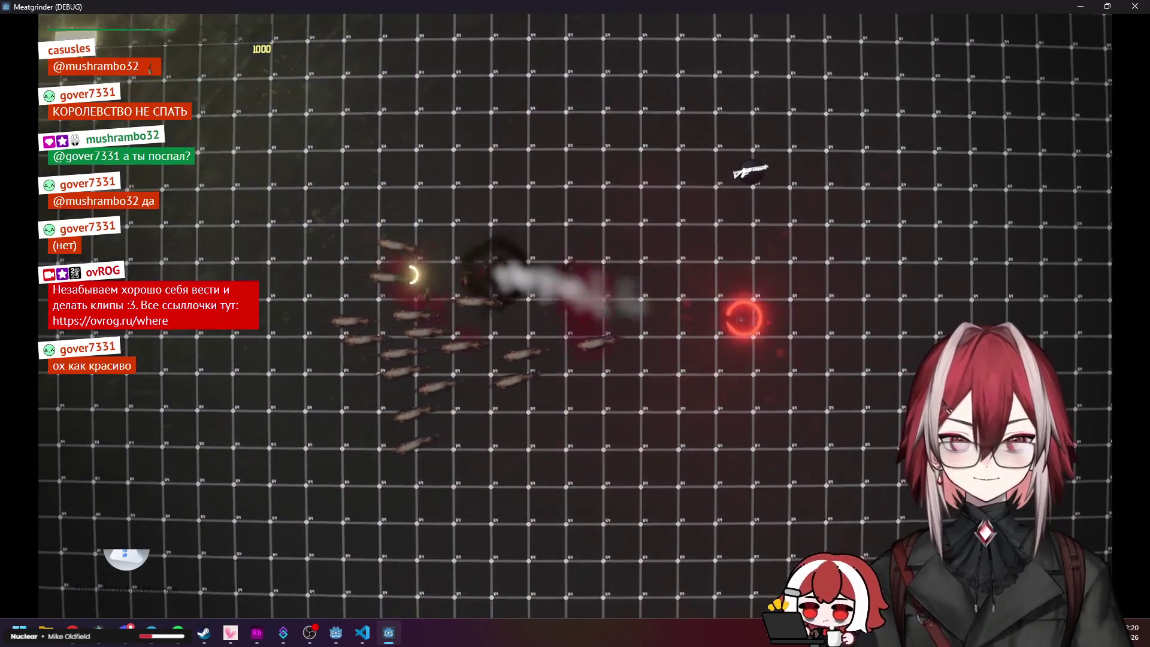
key("s")
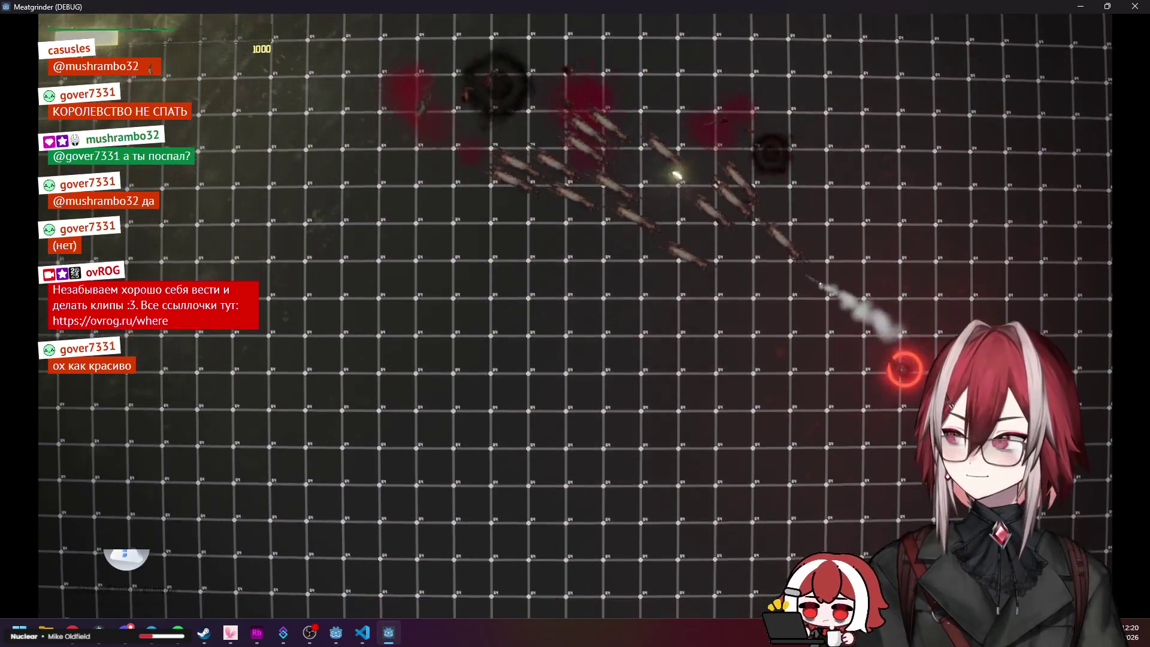
key("a")
key("a")
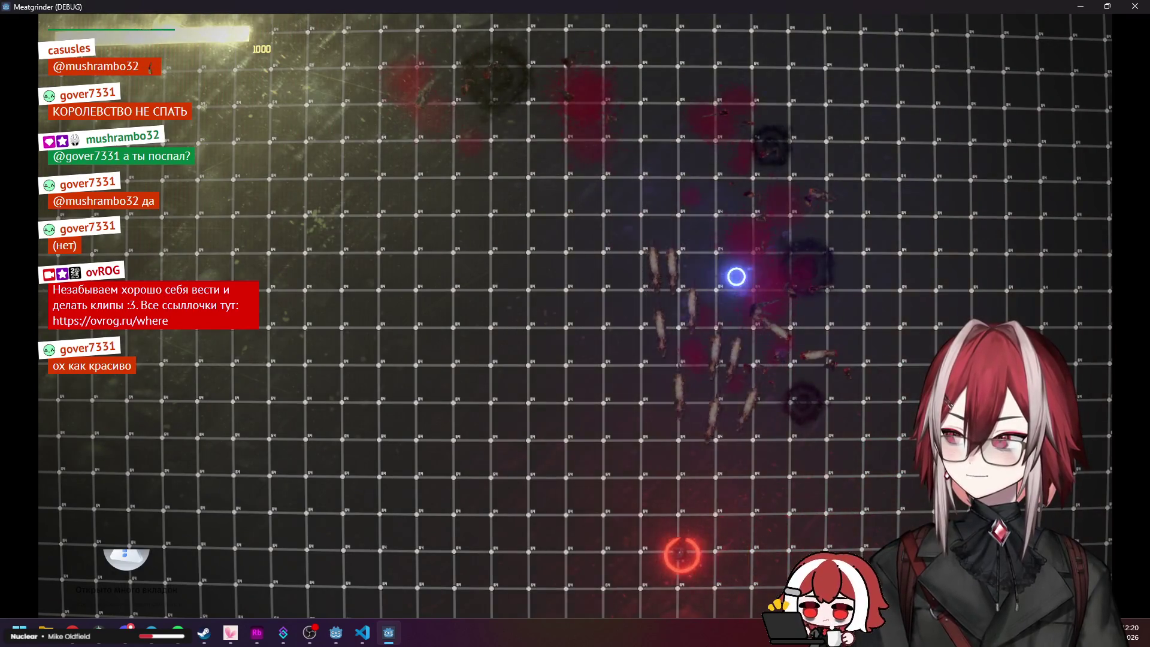
key("w")
key("w")
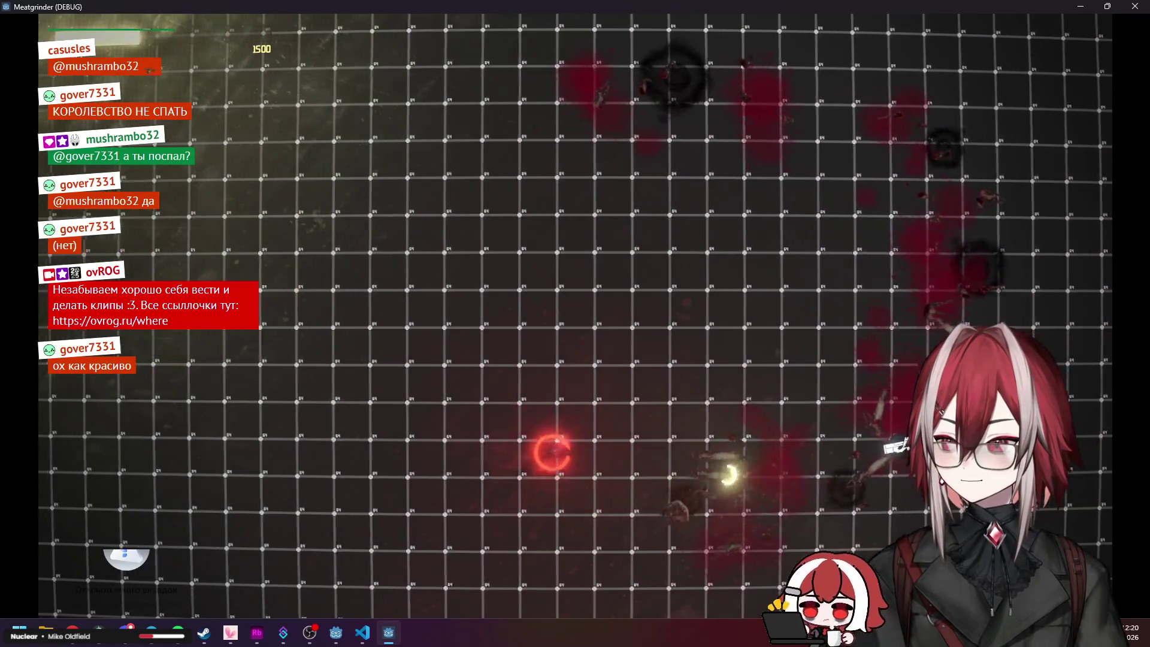
key("w")
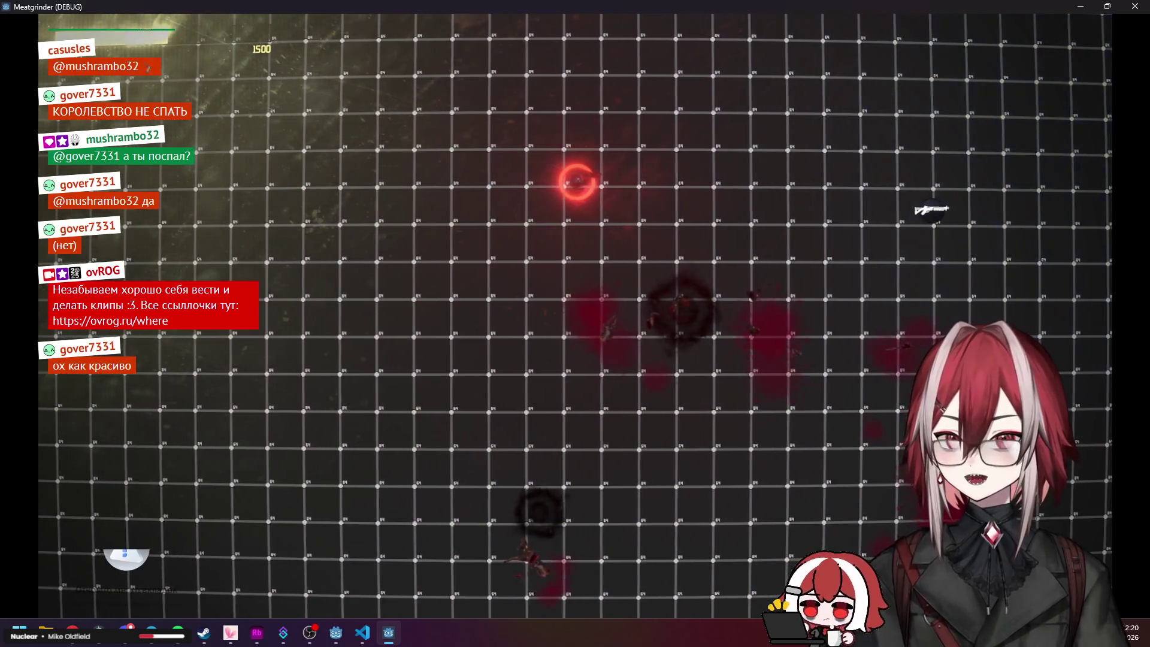
key("Escape")
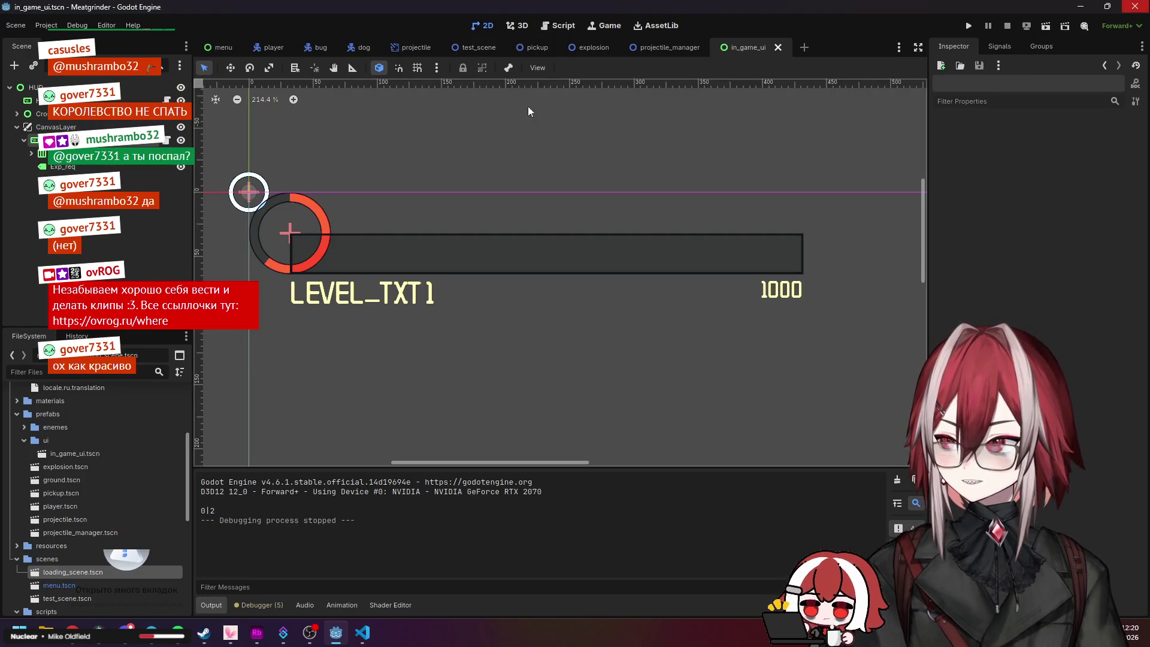
Set the Dog enemy's Exp Reward to 3000 in the Inspector and run the game
left_click(366, 50)
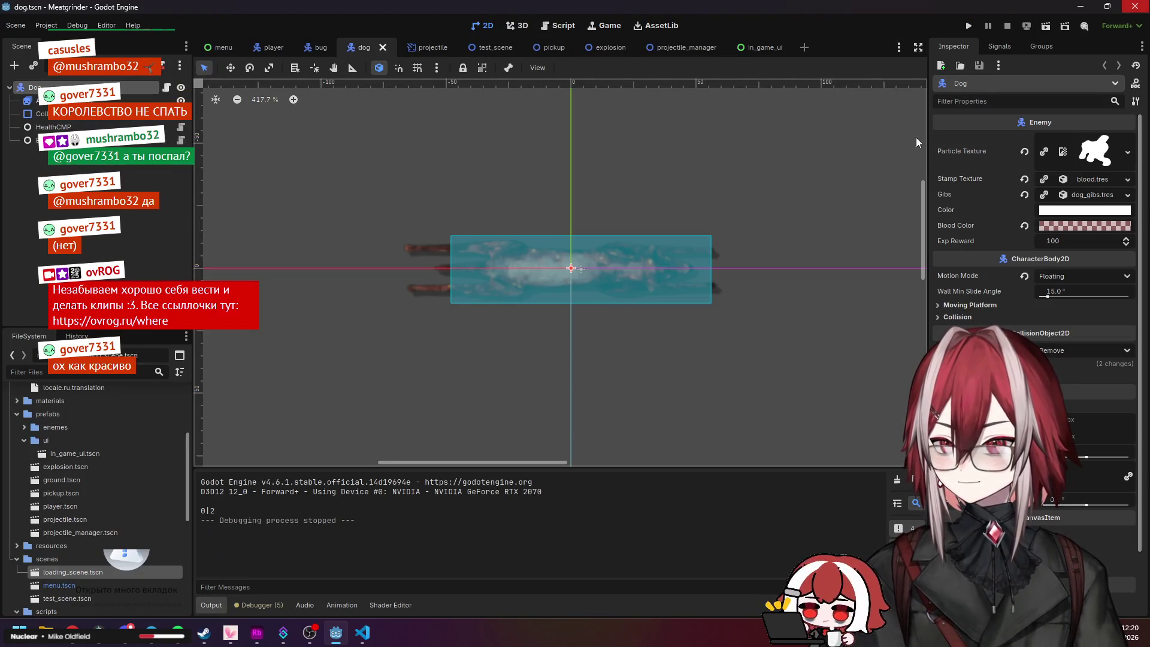
left_click(1067, 238)
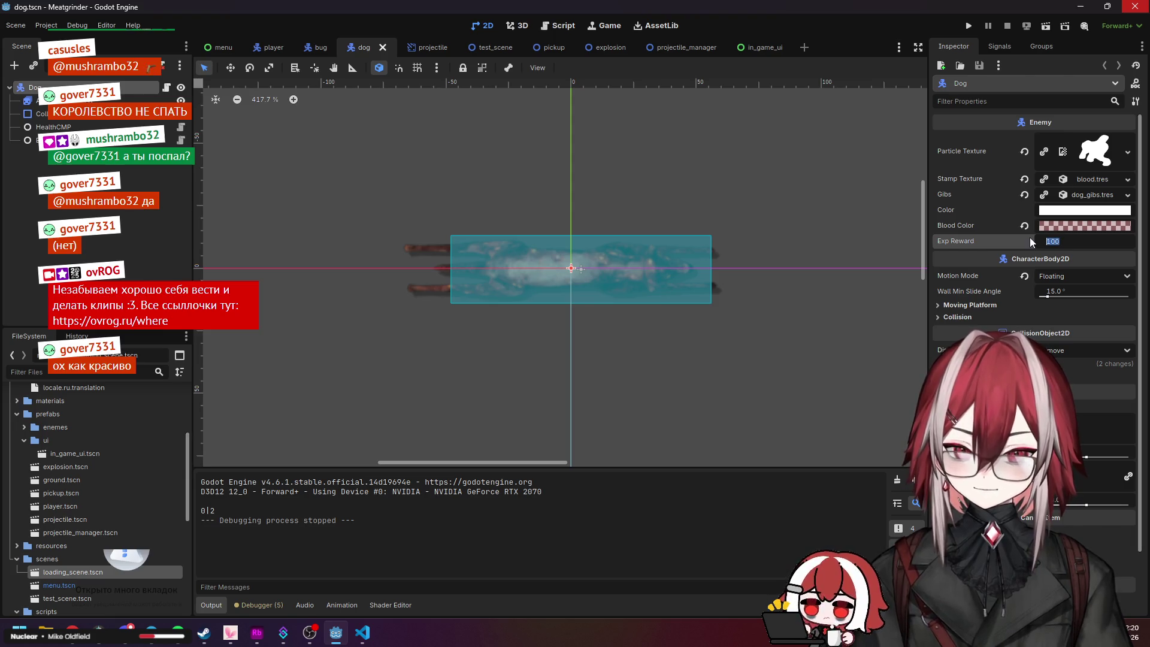
type("3000")
key("Return")
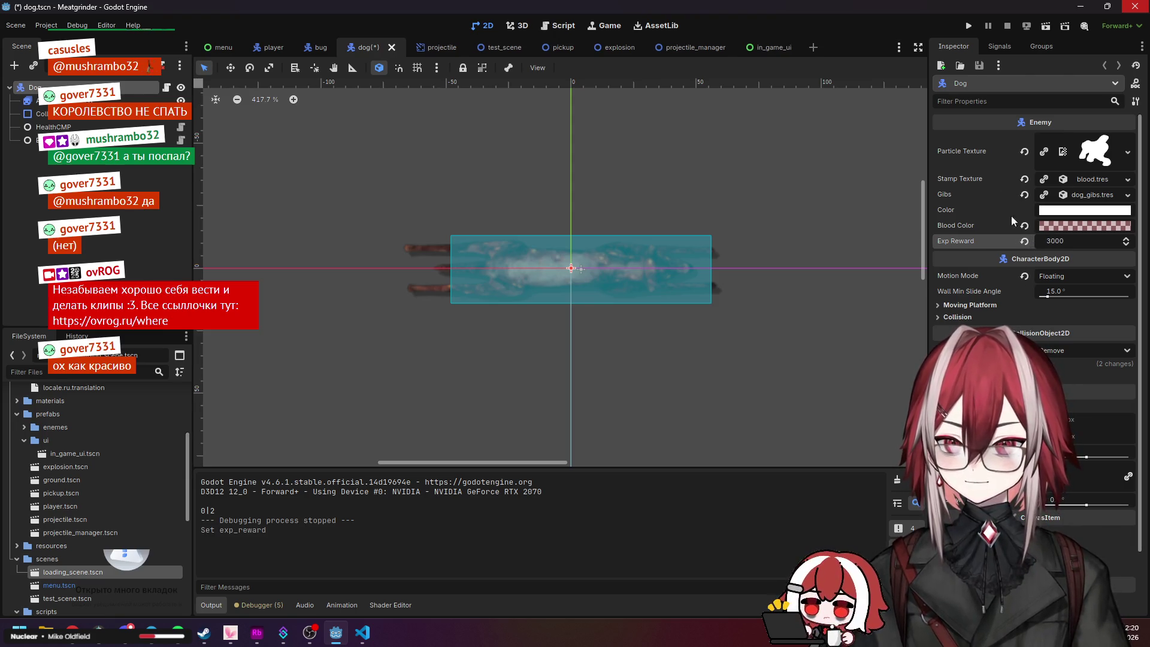
left_click(969, 26)
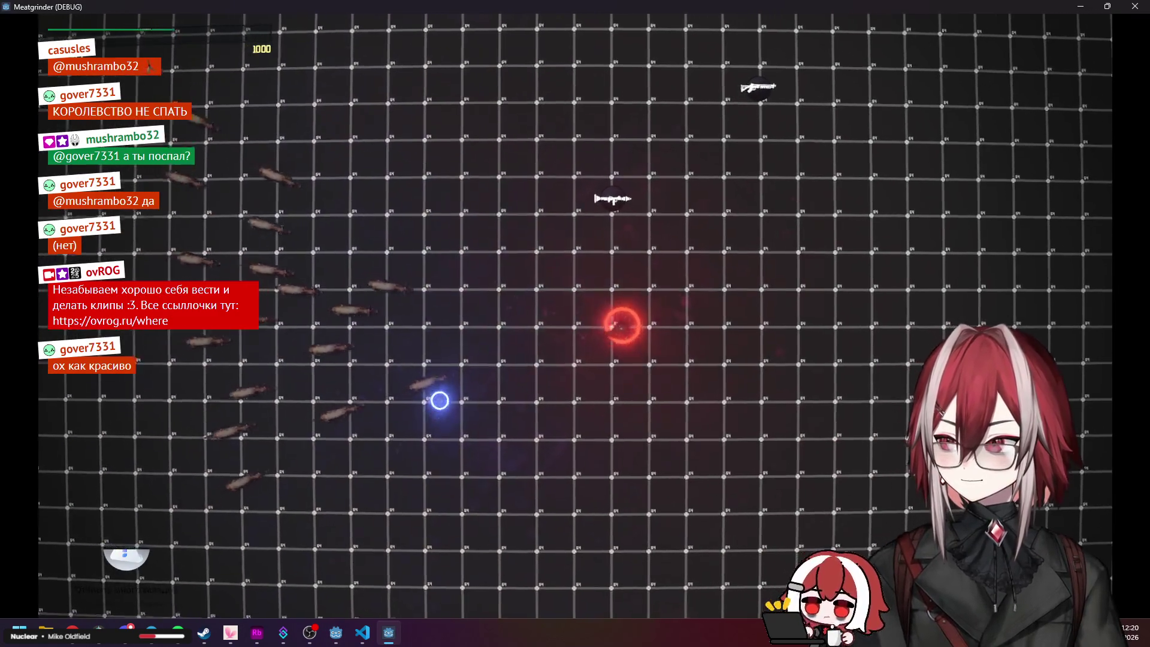
Play with WASD until rapid level-ups push the EXP requirement to 19000, then close the game
key("d")
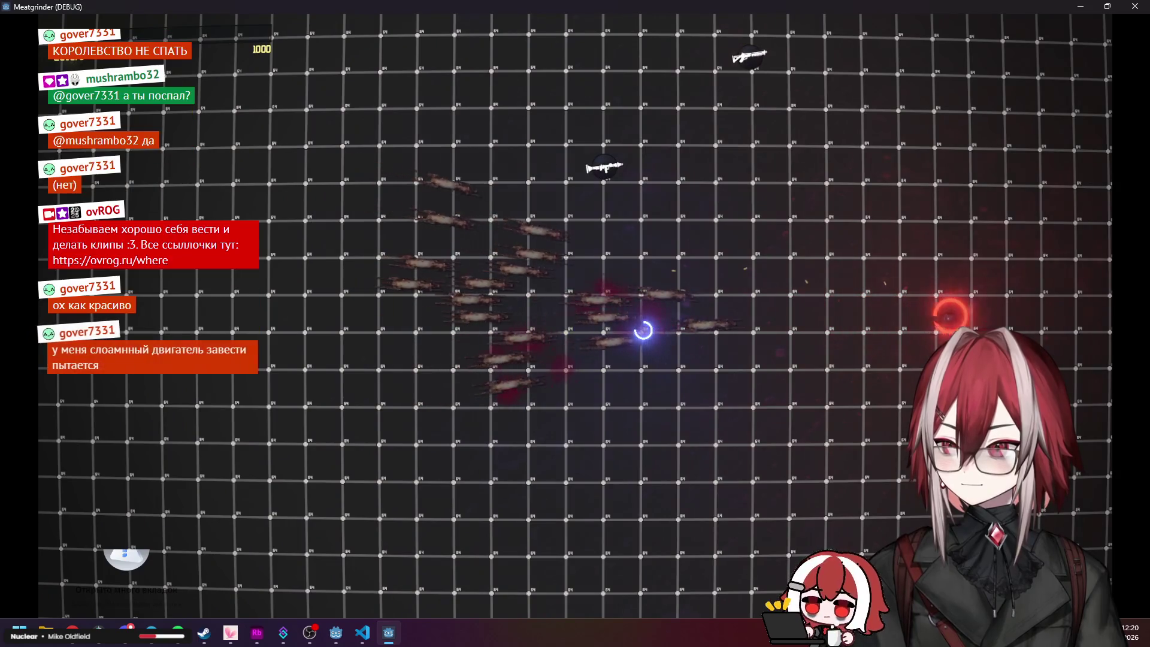
key("d")
key("w")
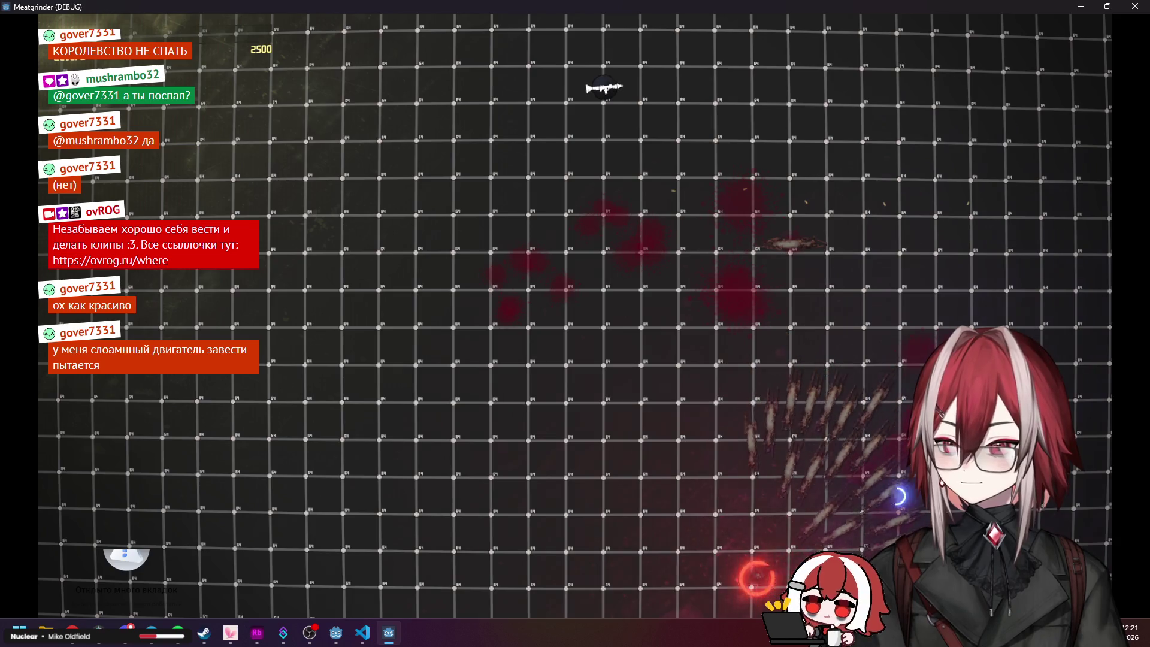
key("a")
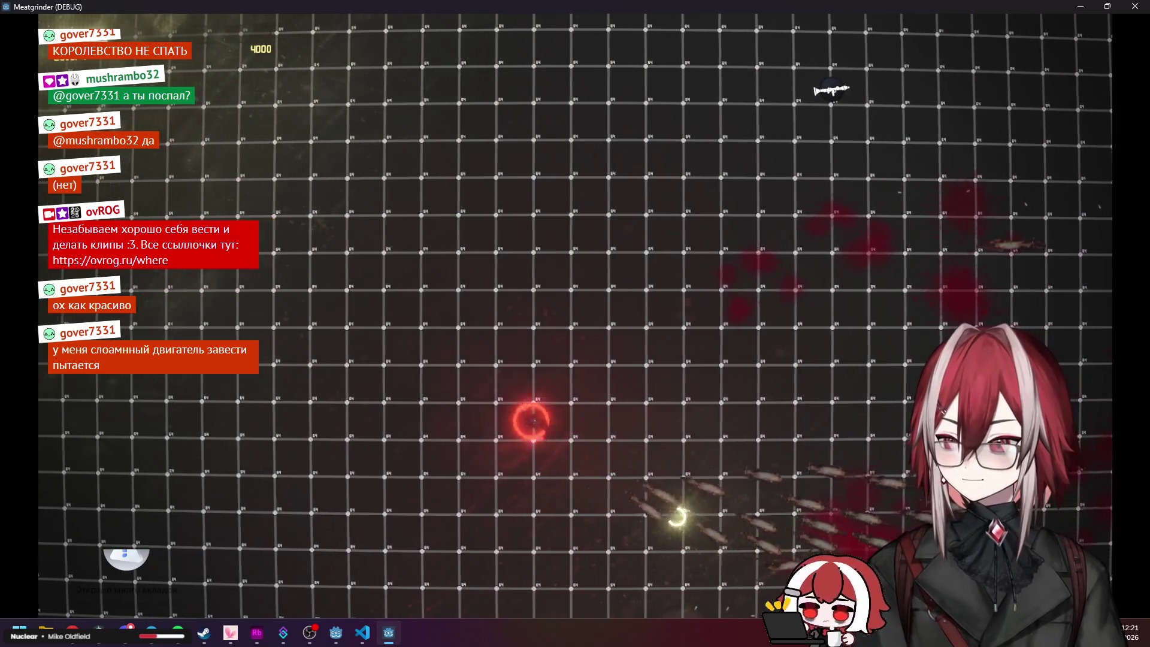
key("a")
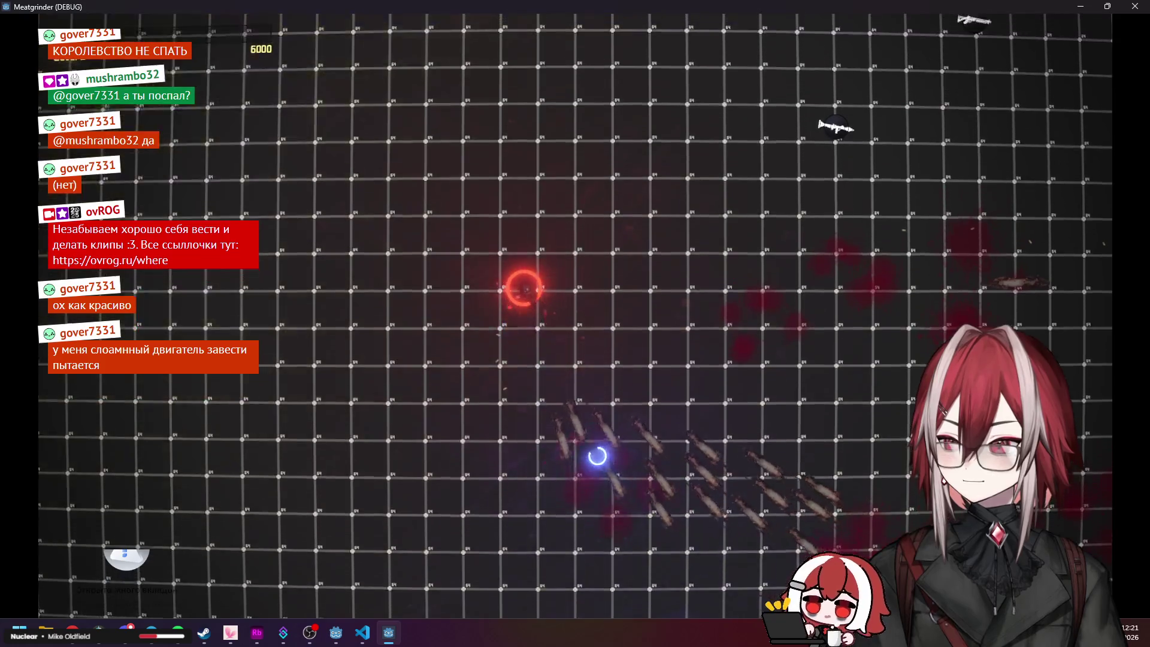
key("w")
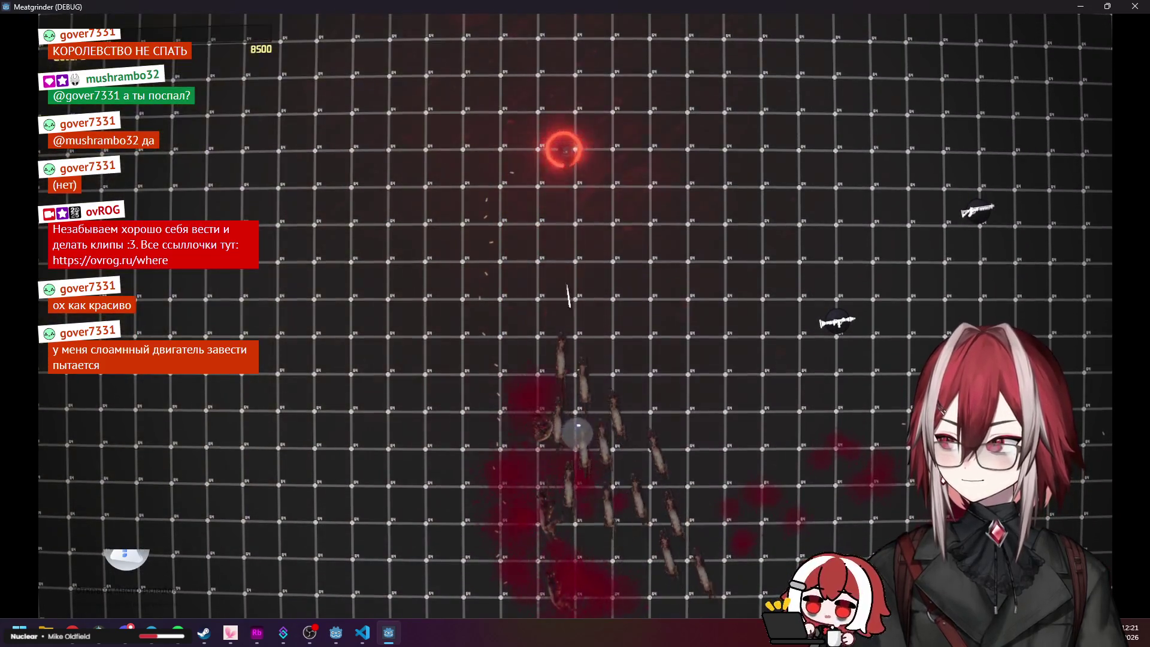
key("w")
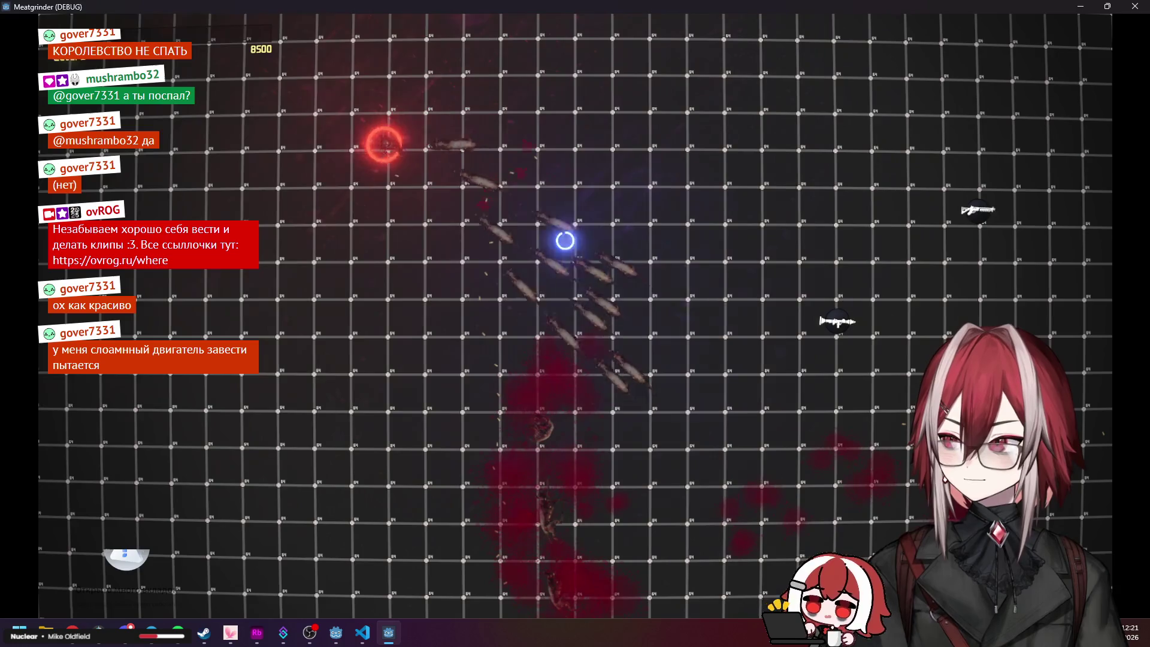
key("w")
key("a")
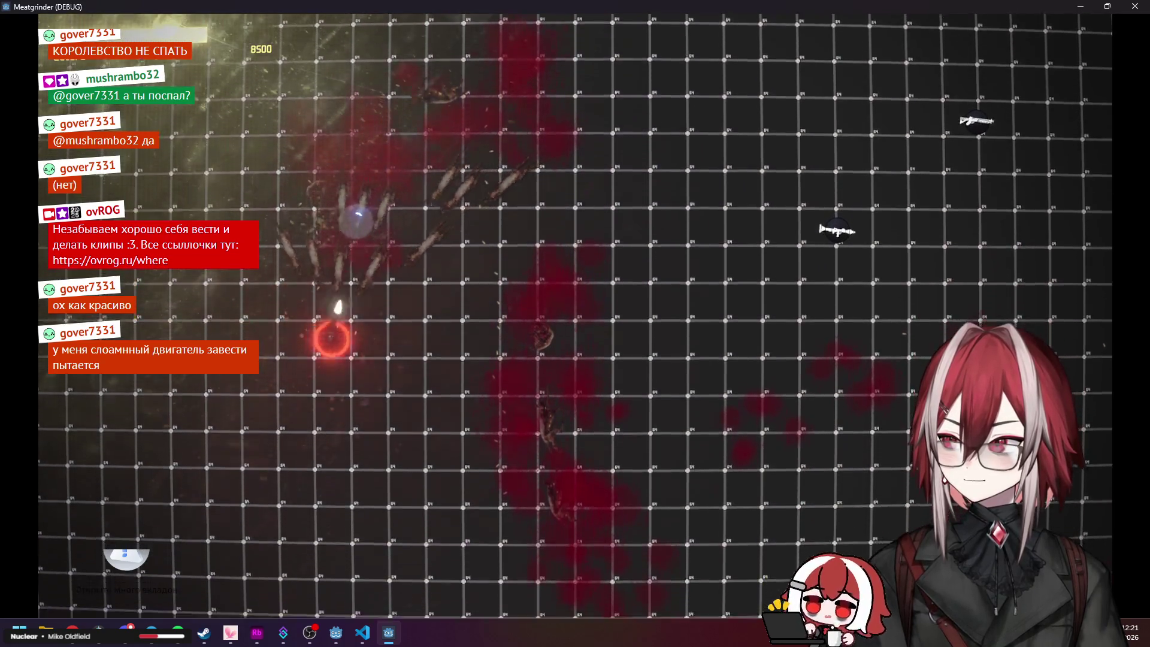
key("d")
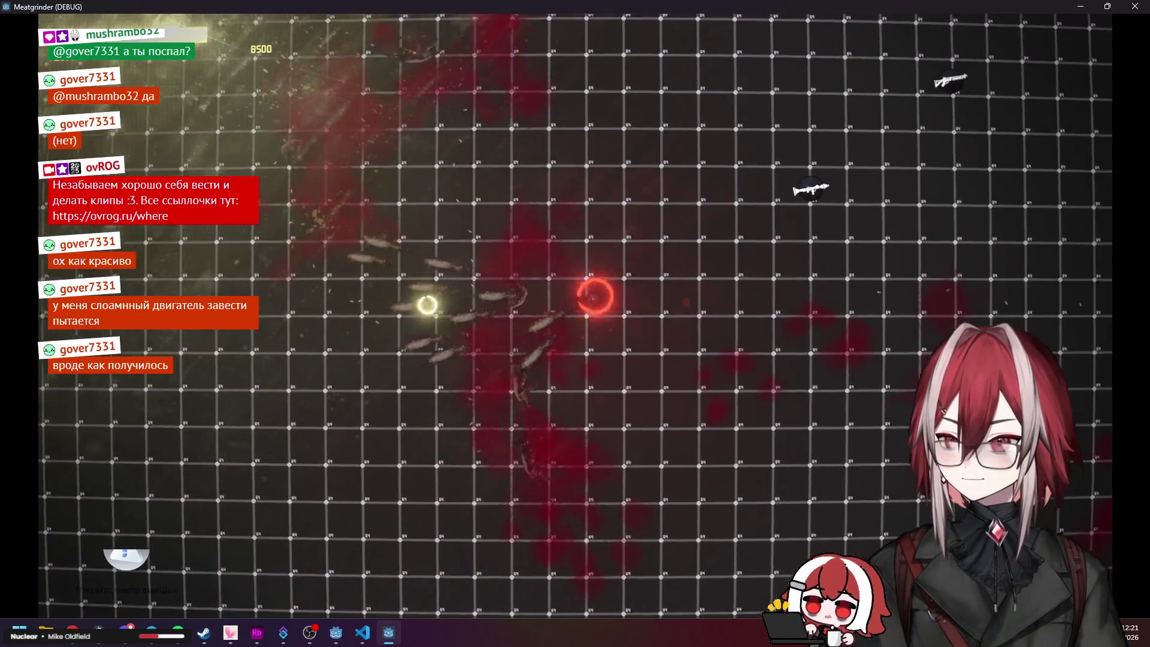
key("d")
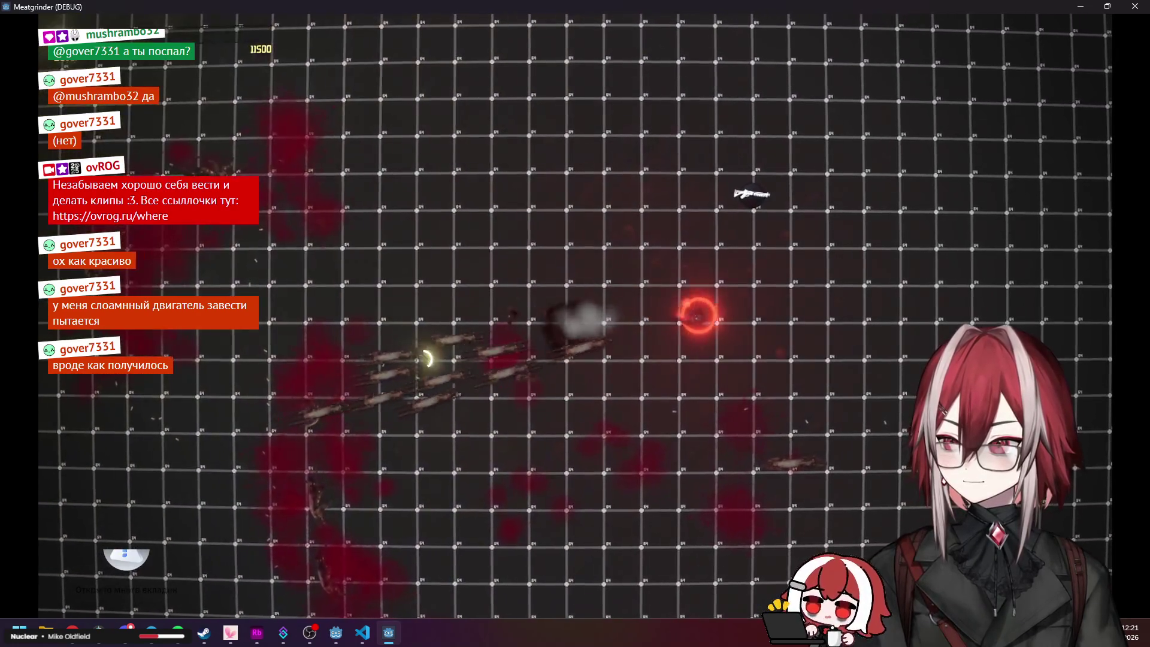
key("w")
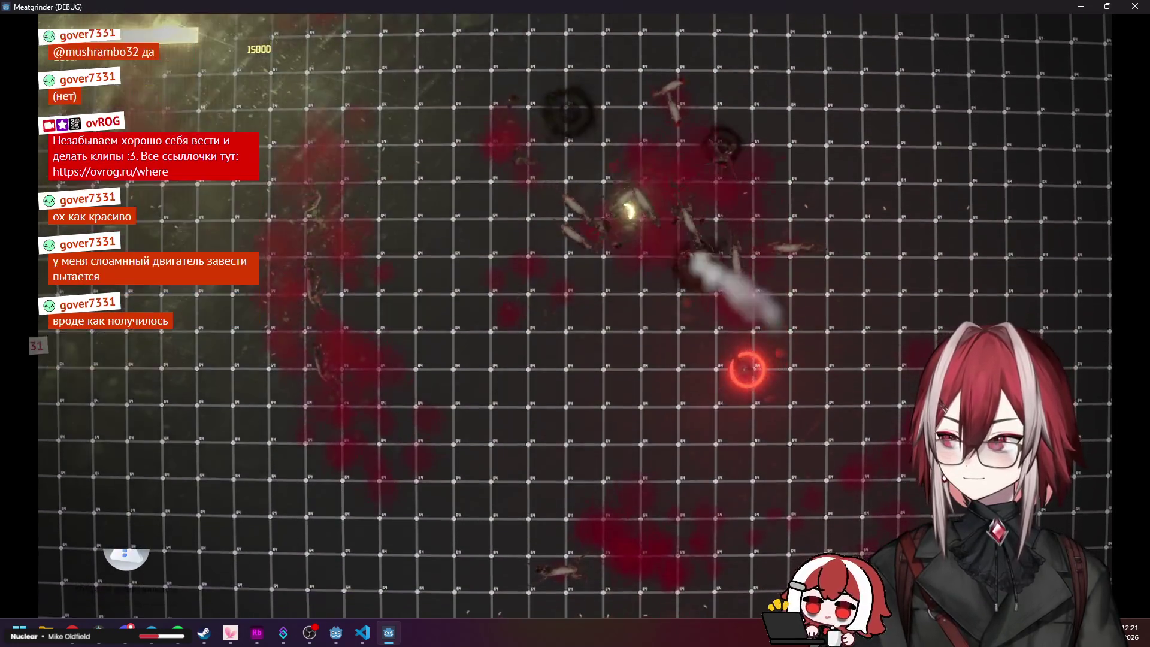
key("a")
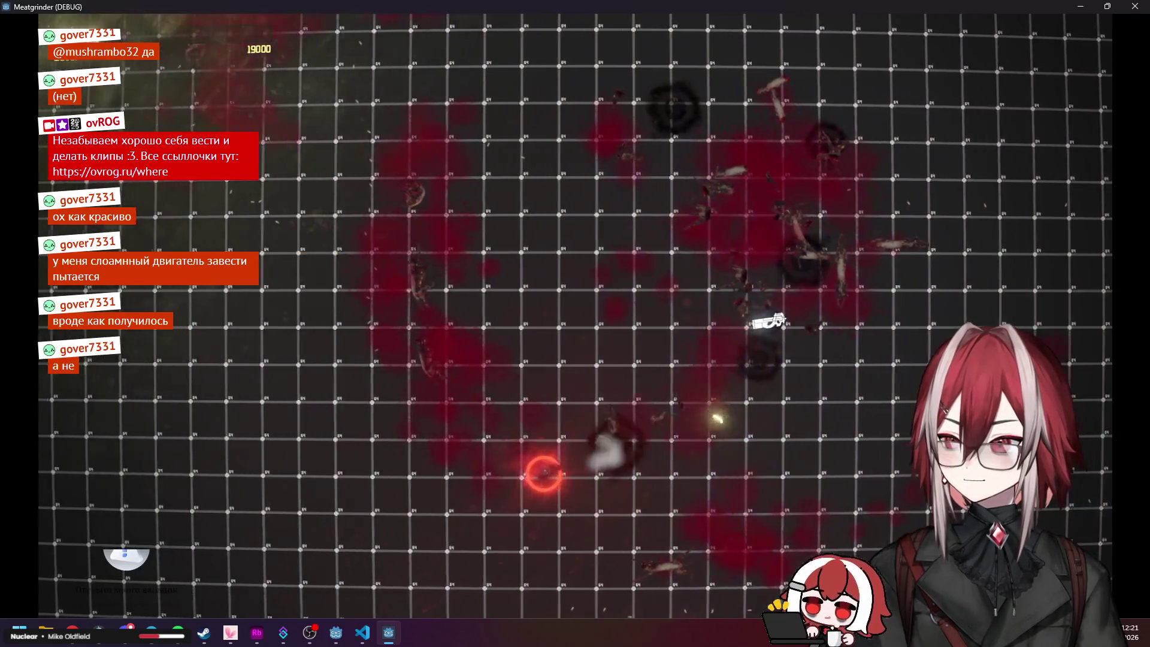
key("w")
key("d")
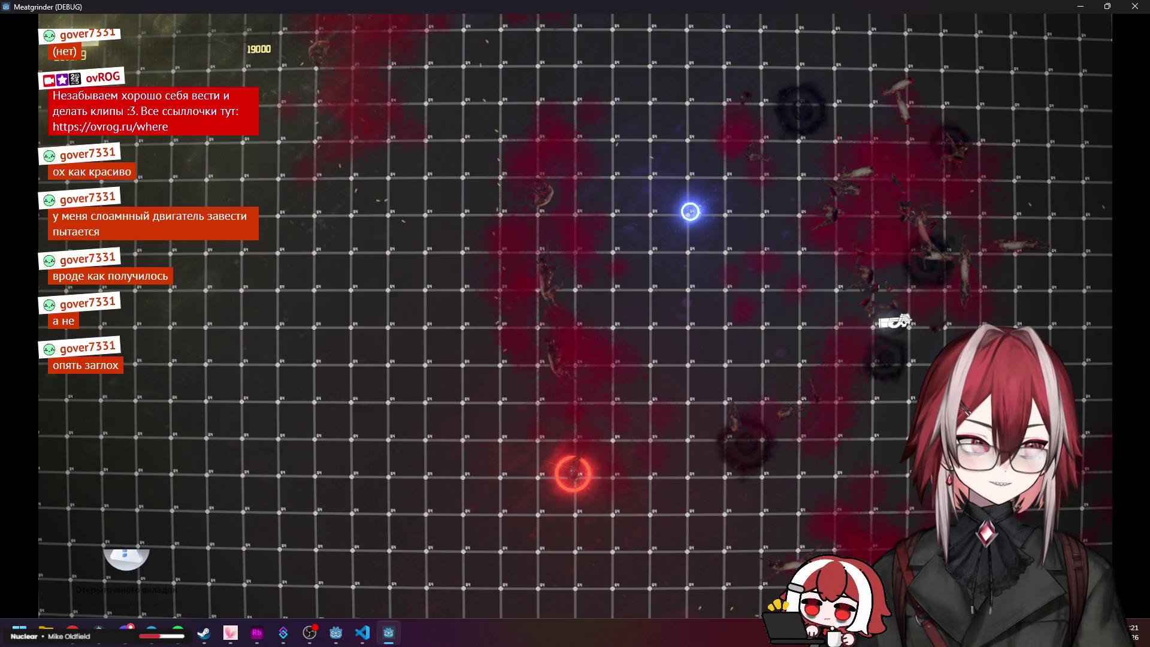
left_click(1134, 7)
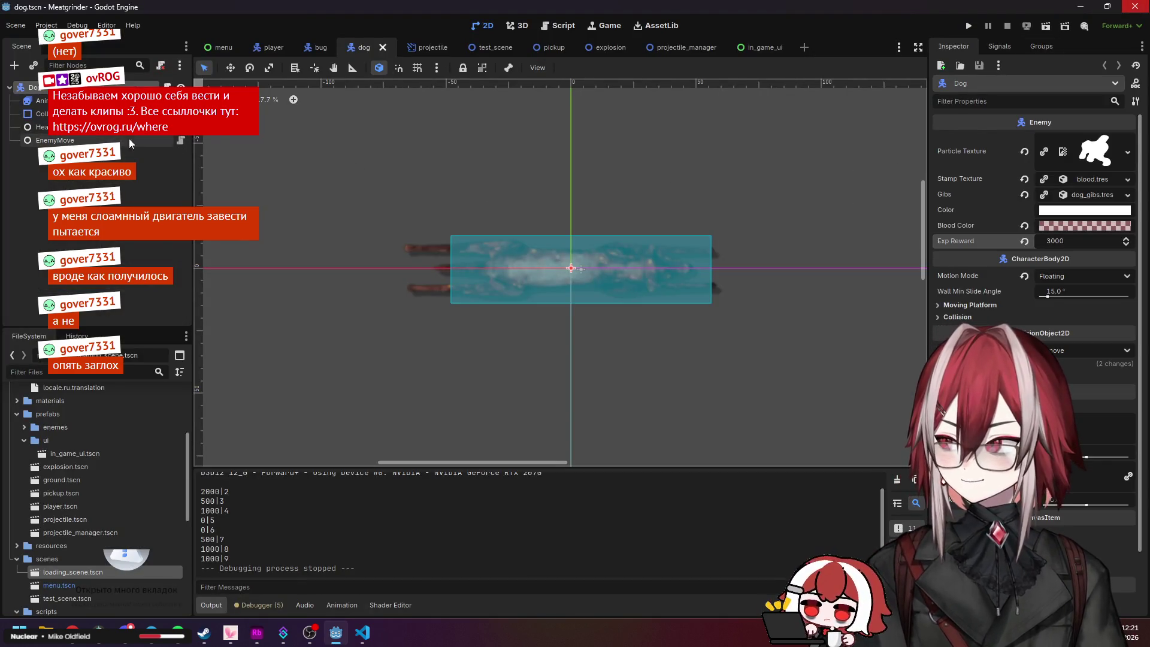
Revert the Dog's Exp Reward to 100, save the dog scene, and return to exp_bar.gd in VS Code
left_click(1024, 241)
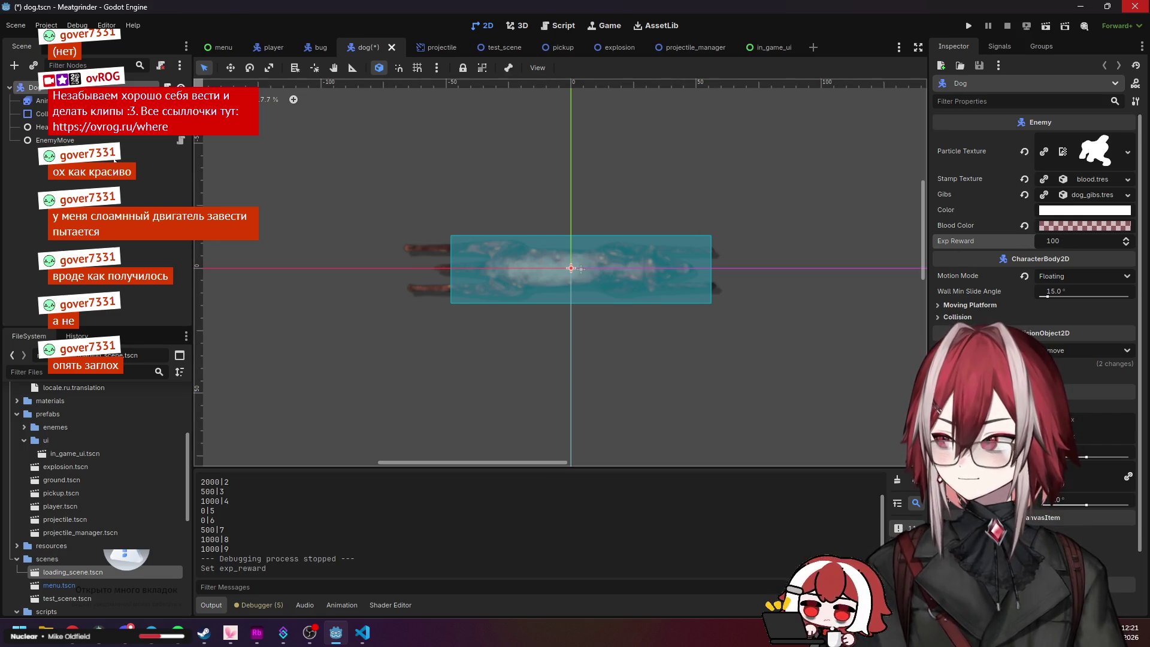
key("ctrl+s")
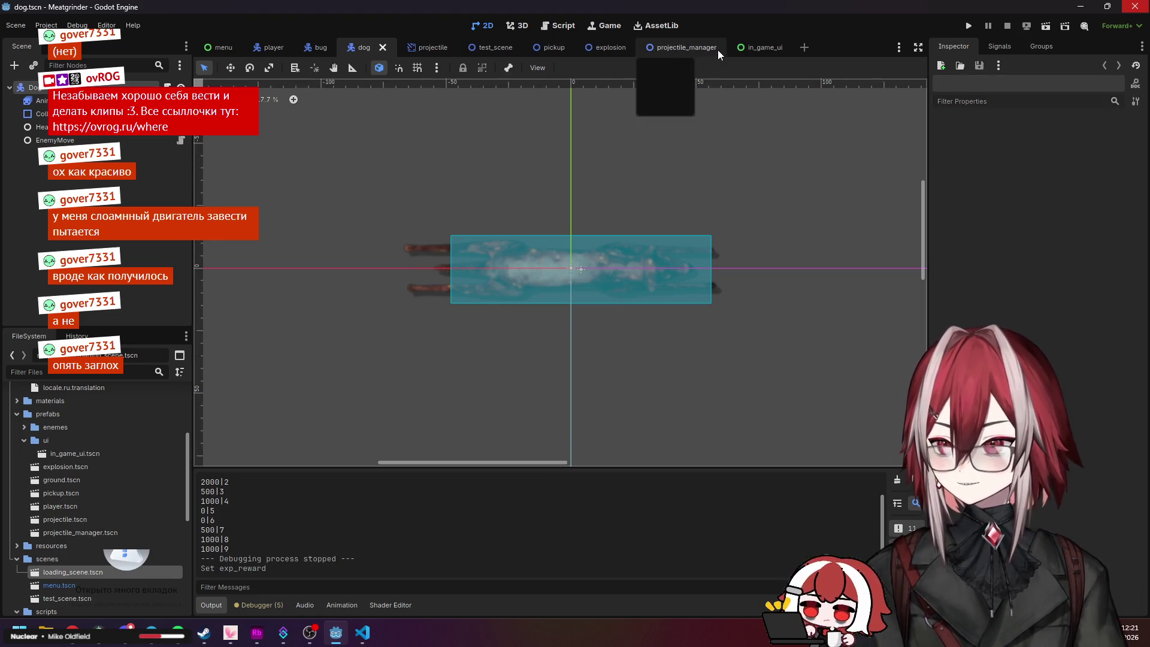
left_click(702, 53)
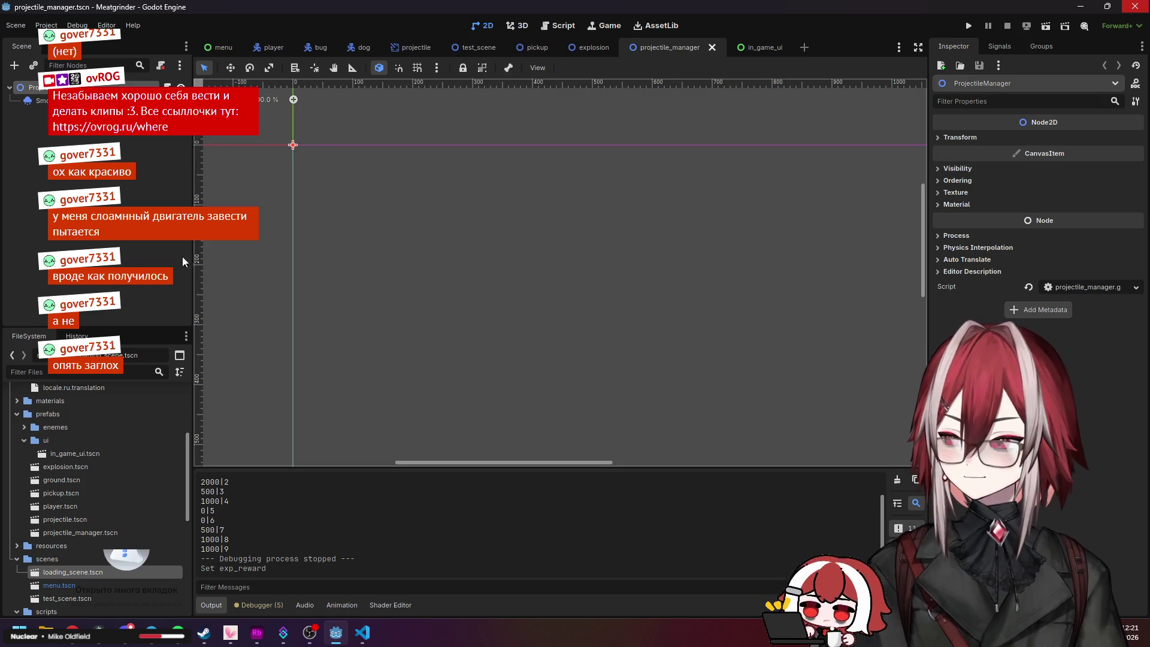
mouse_move(362, 632)
left_click(331, 556)
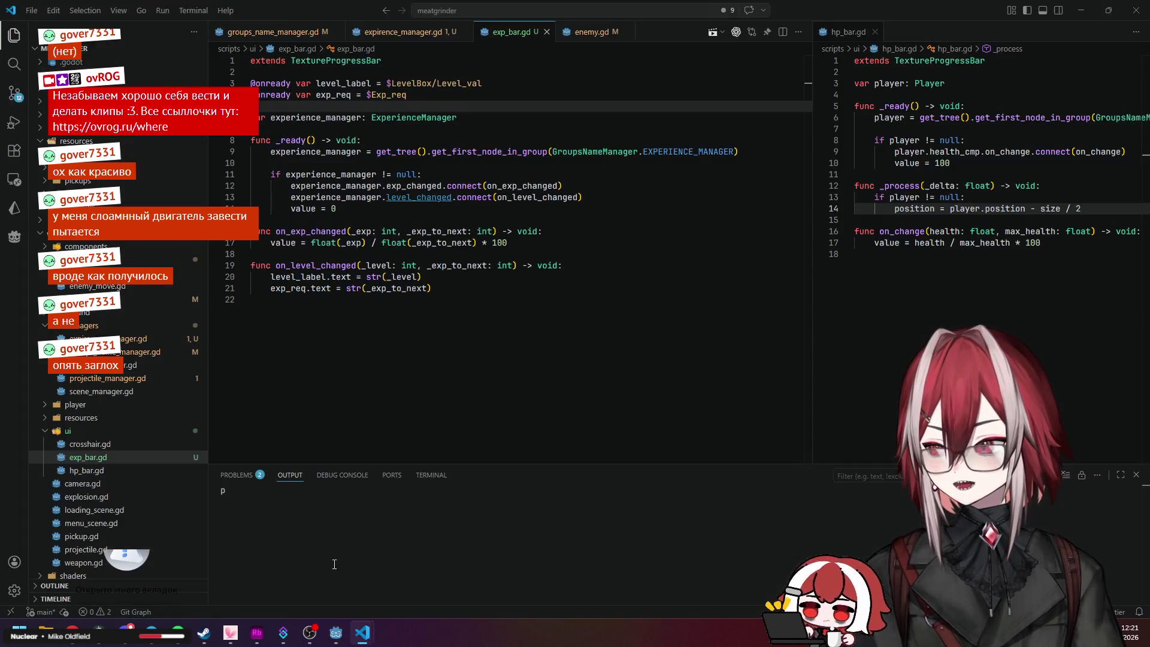
Commit all pending script changes with message 'e', staging everything, then return to Godot
left_click(491, 253)
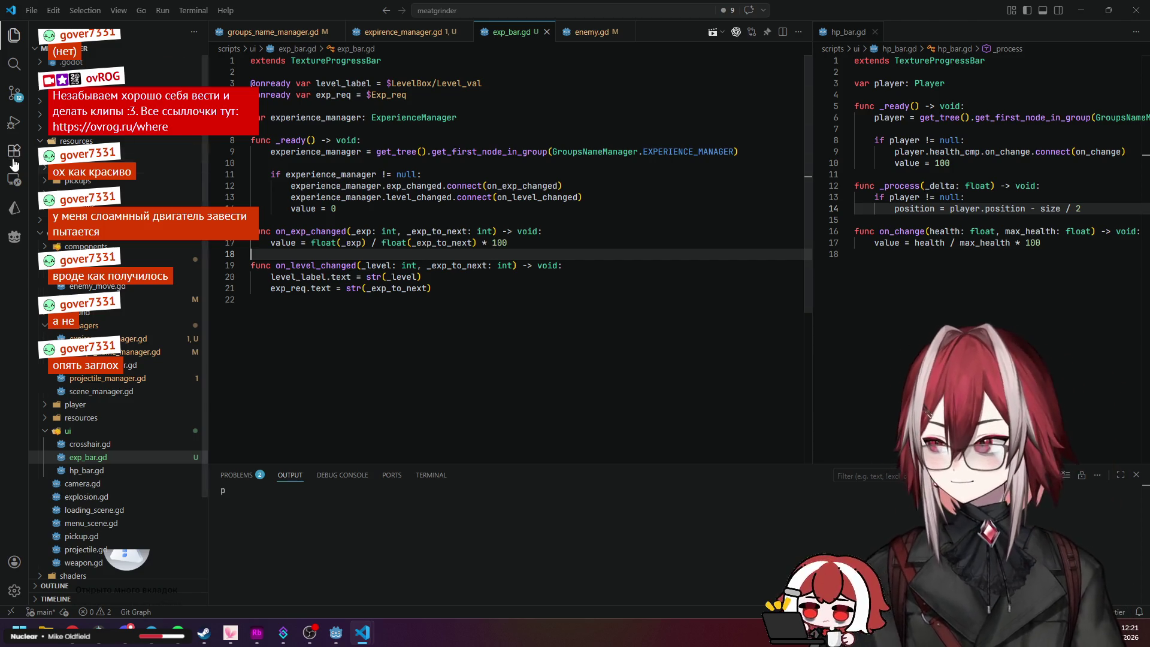
left_click(14, 93)
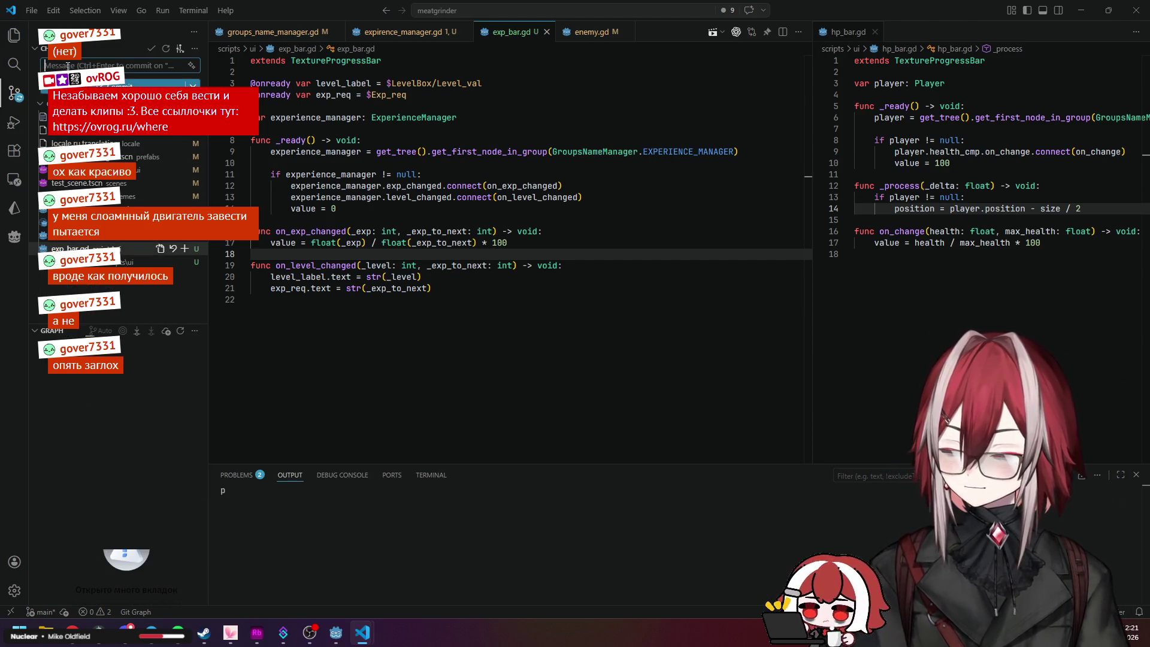
type("expirence sys")
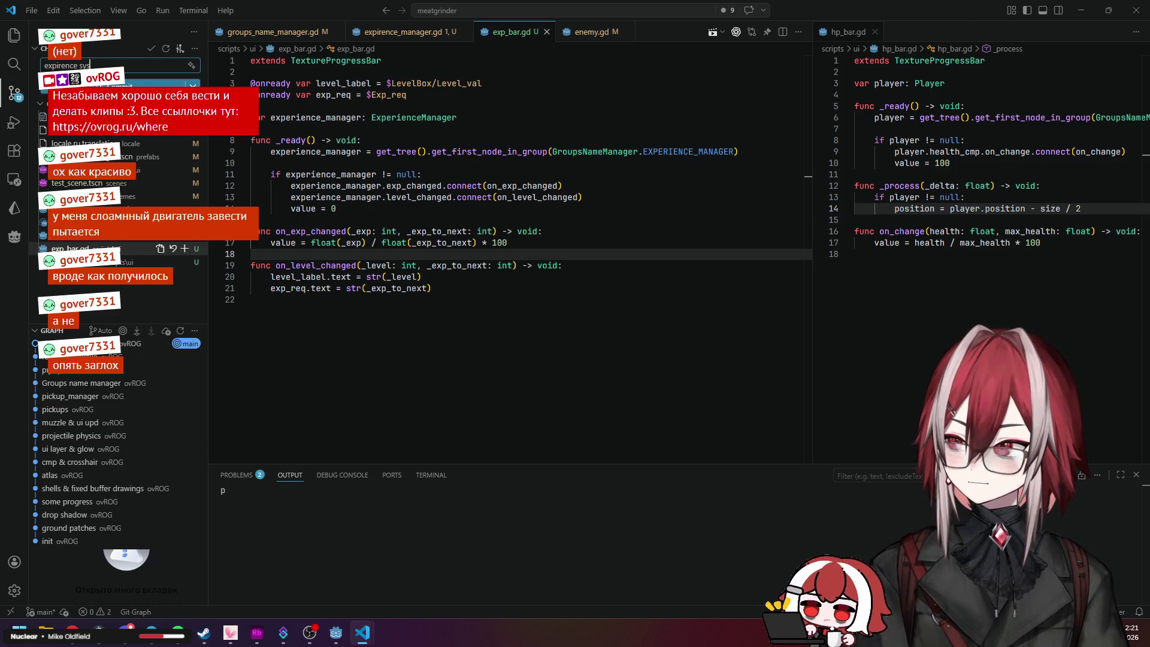
key("ctrl+Return")
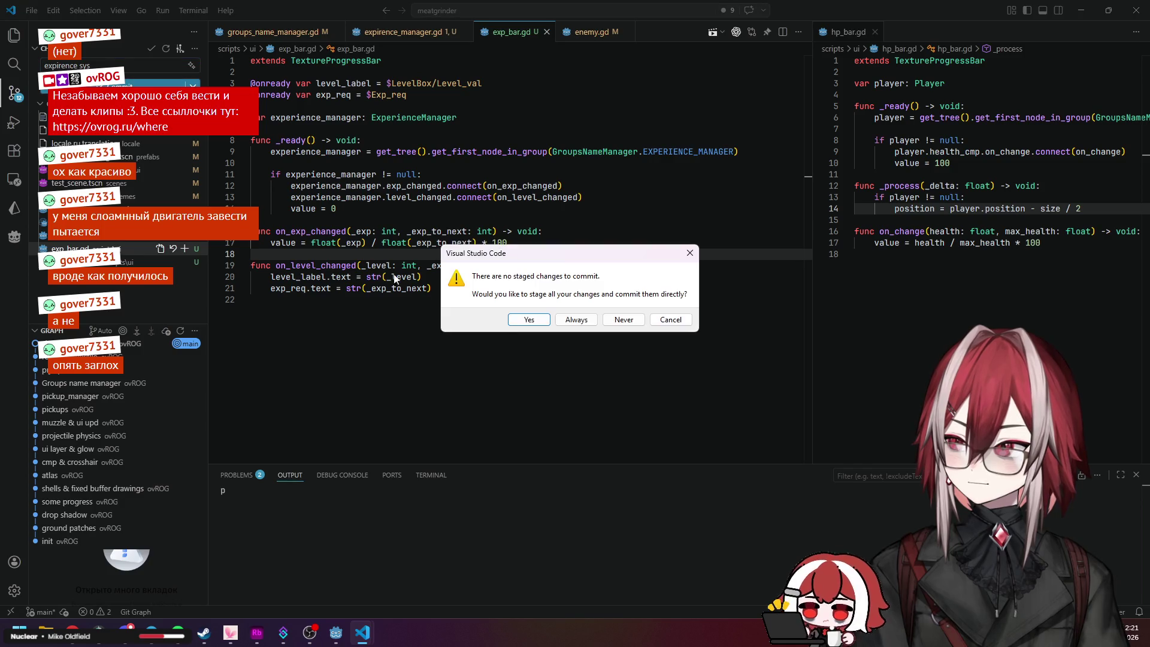
left_click(516, 322)
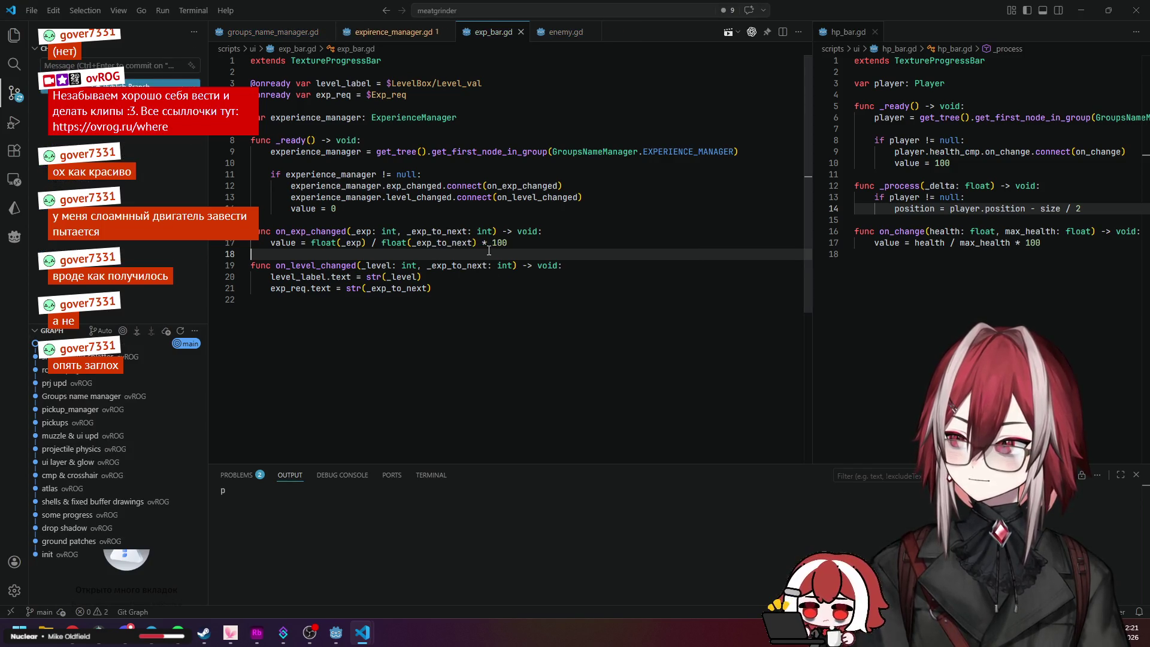
mouse_move(335, 632)
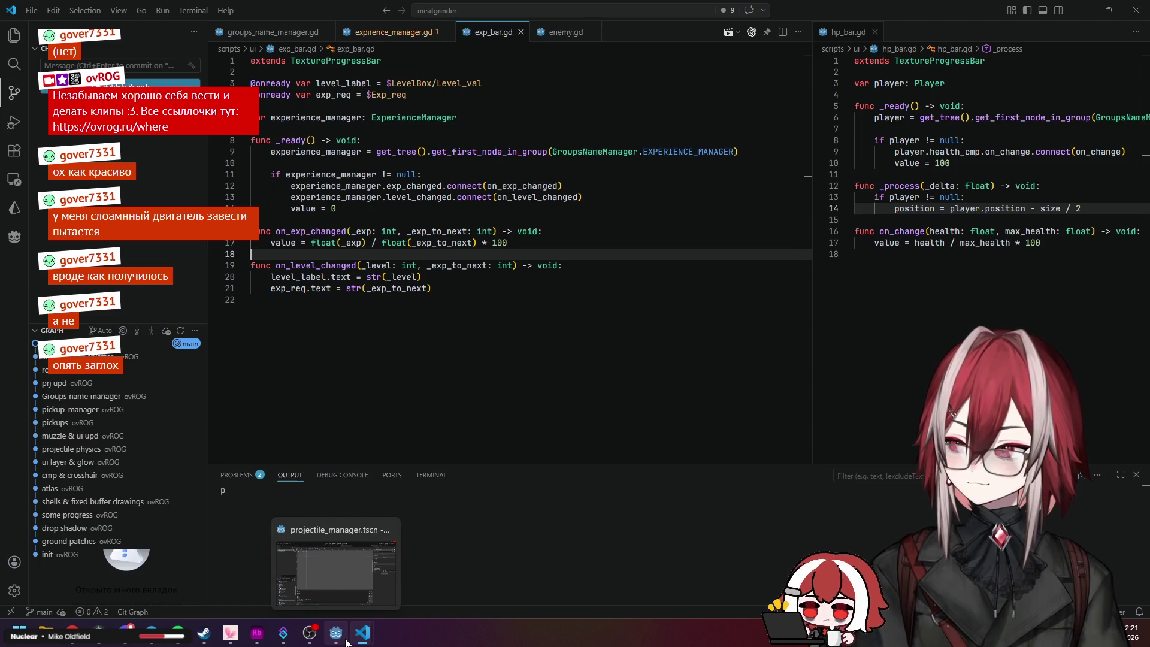
left_click(344, 573)
Clear the node selection and run the project
left_click(96, 244)
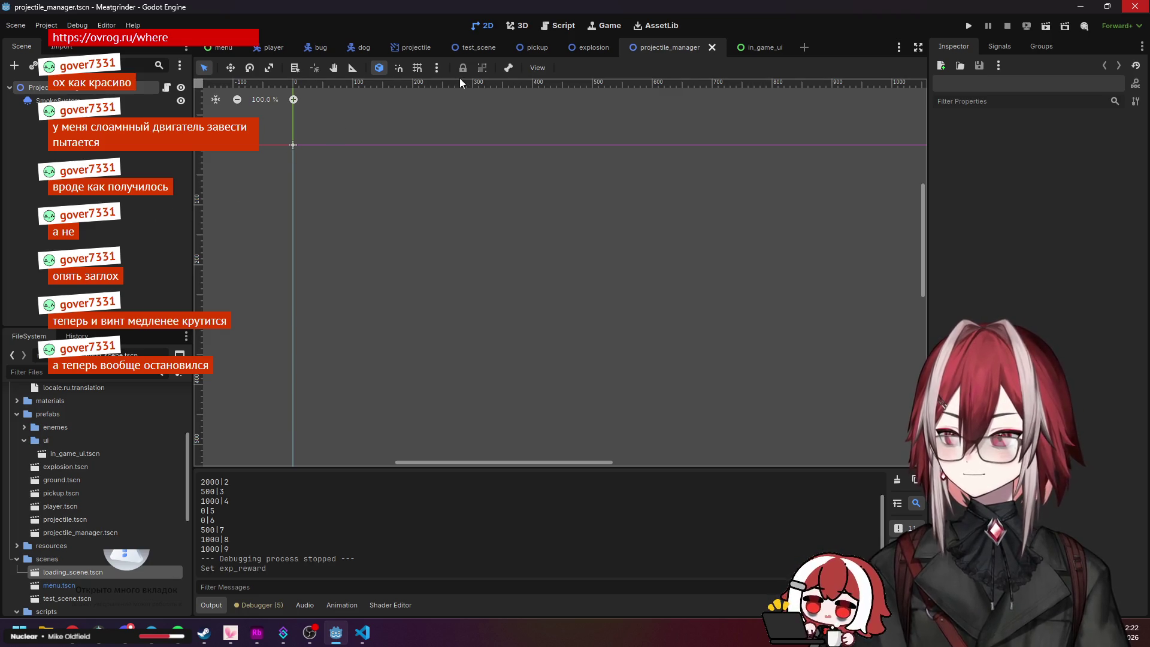
left_click(968, 25)
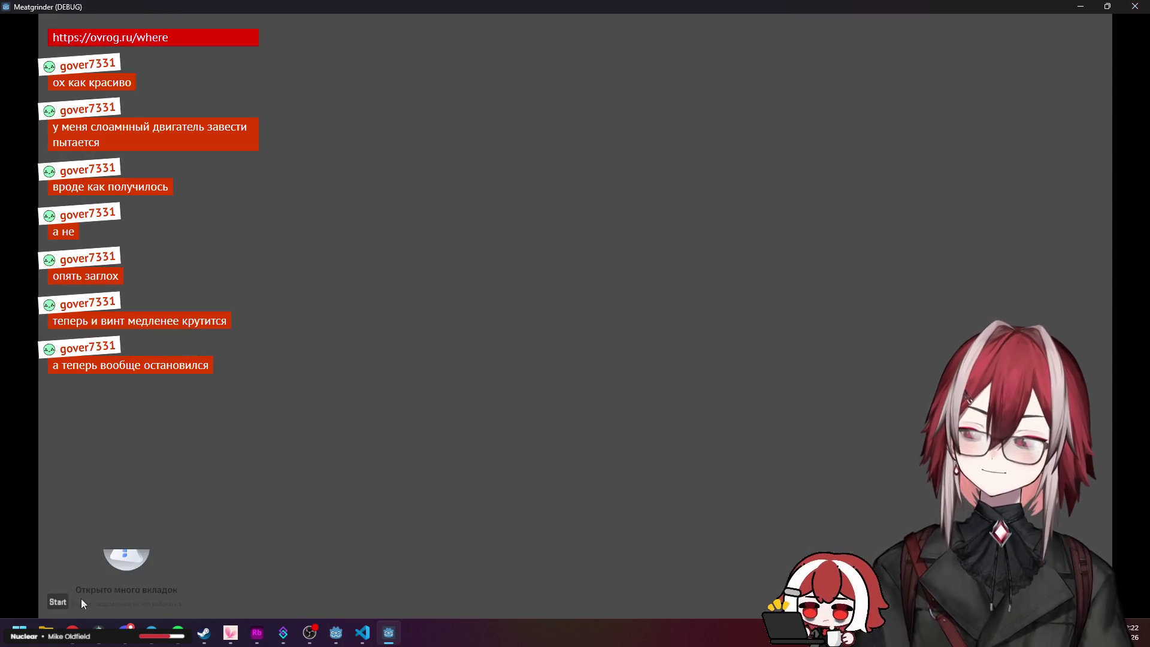
Start a round from the game menu and steer the ship around the arena with WASD
left_click(66, 604)
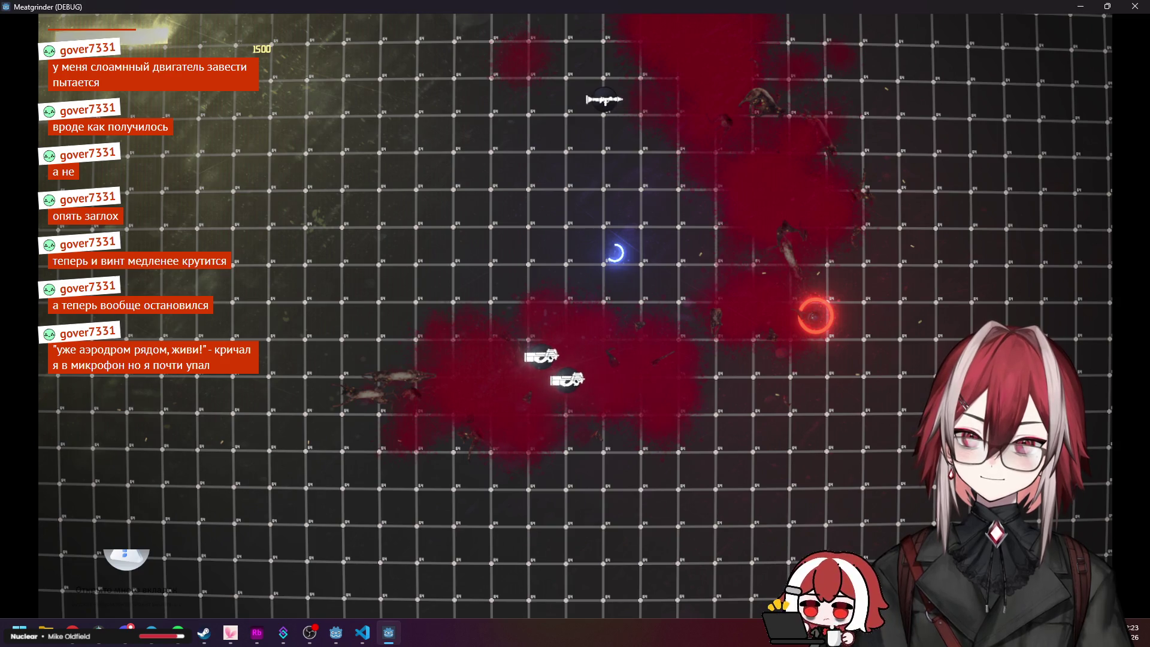
key("w")
key("a")
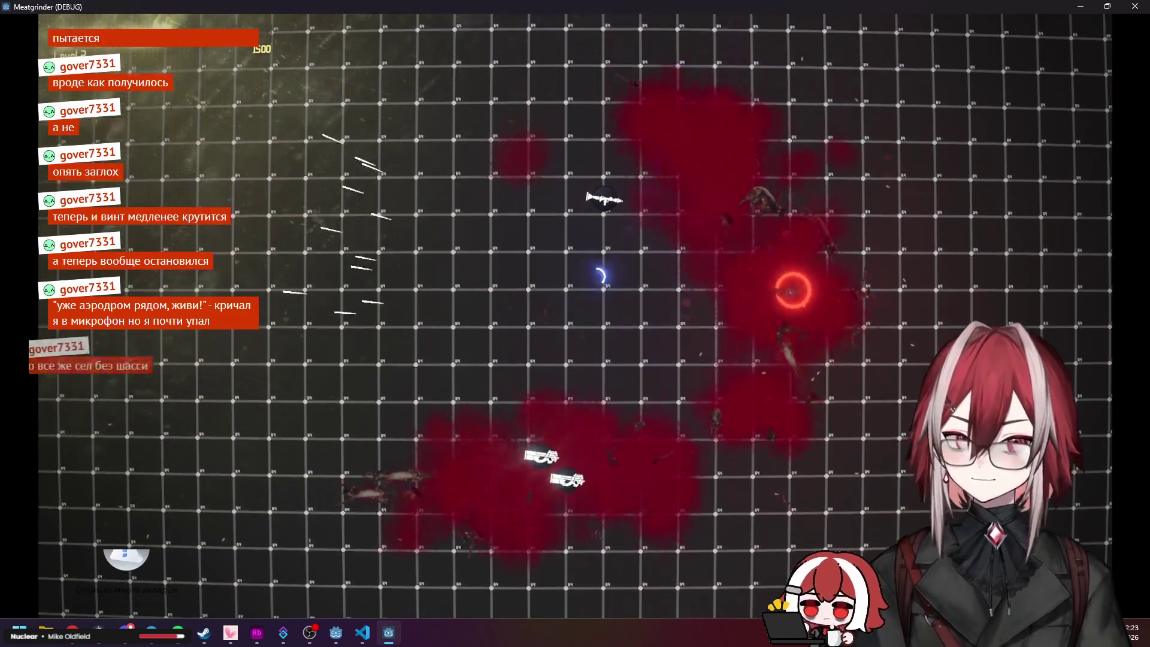
key("a")
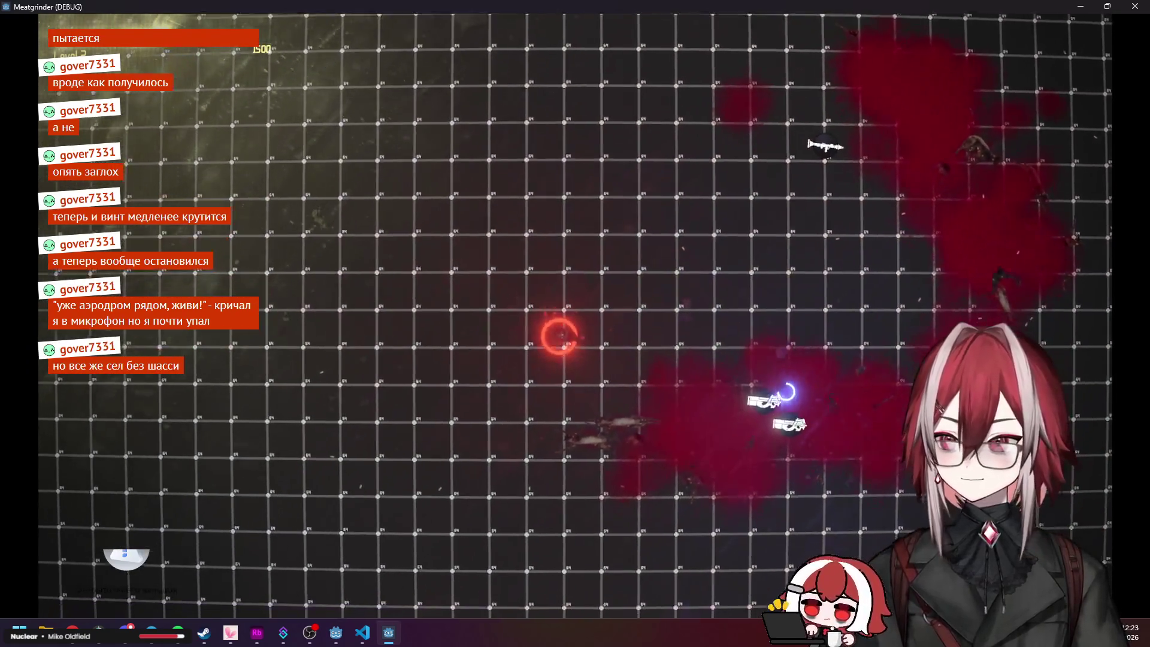
key("w")
key("a")
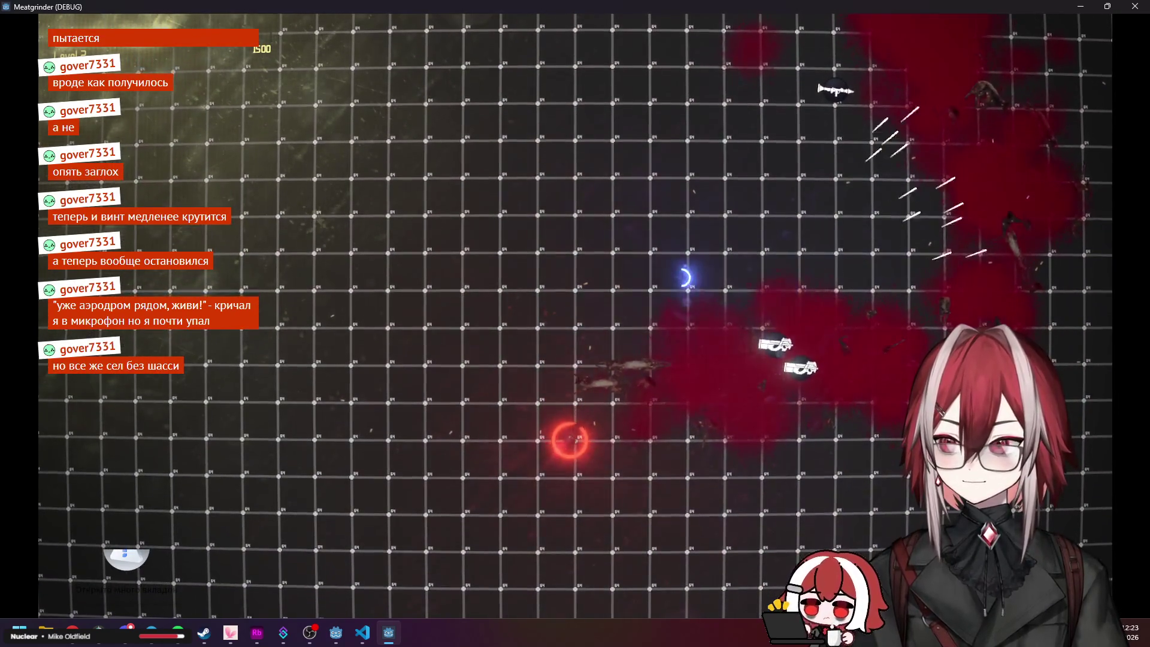
key("w")
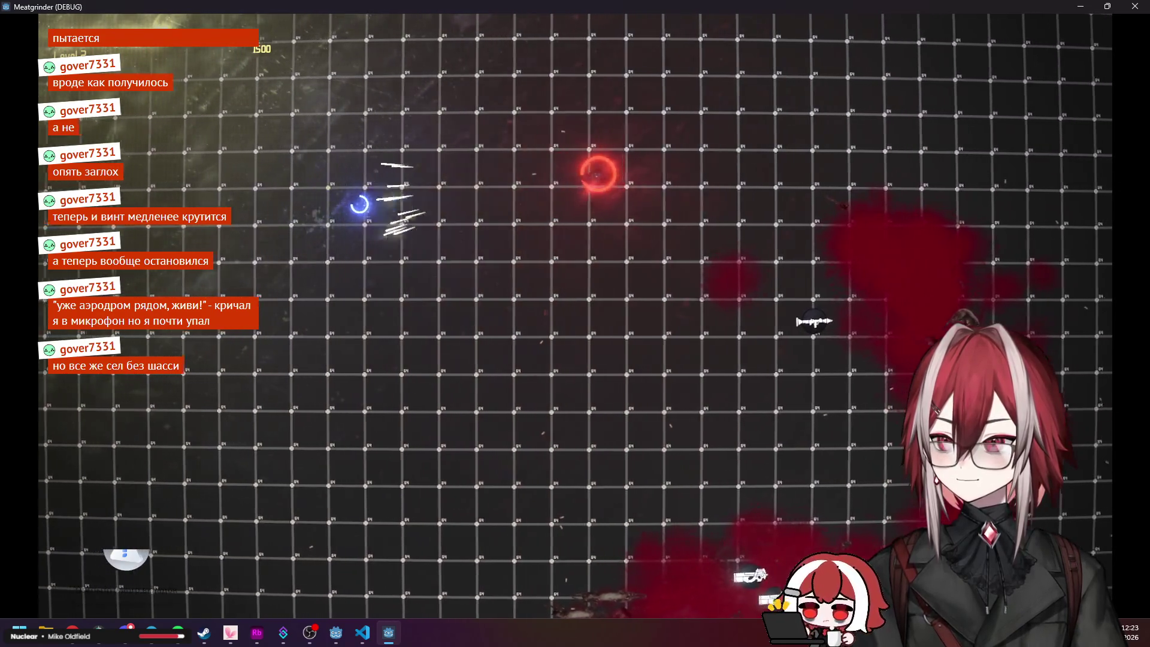
left_click(360, 204)
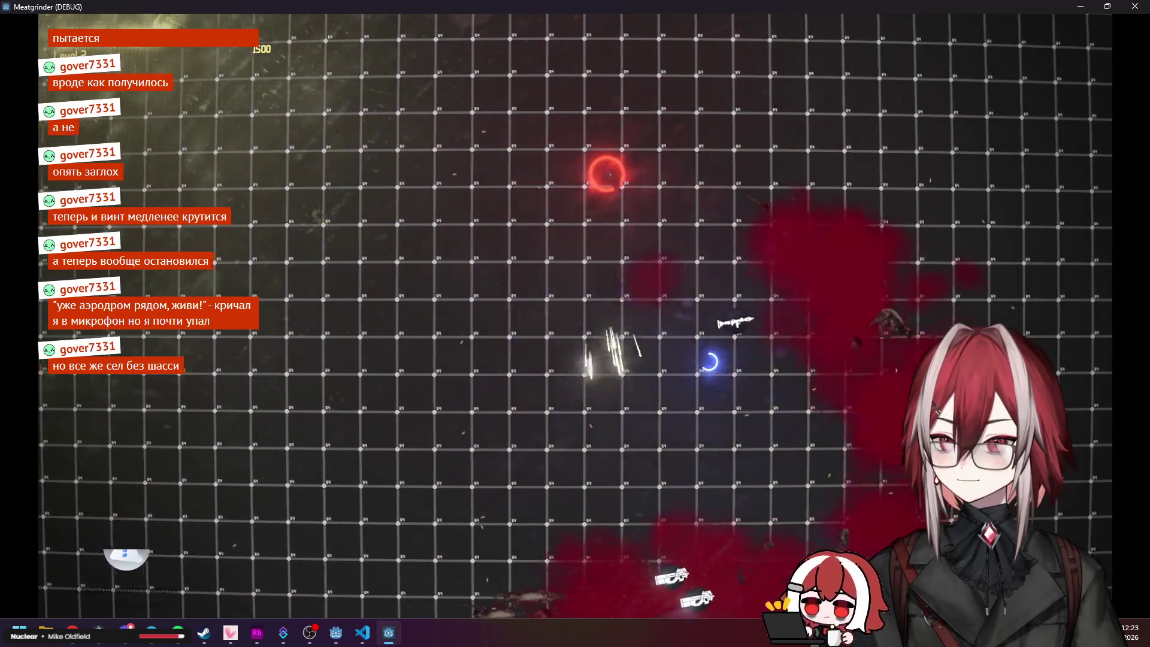
key("s")
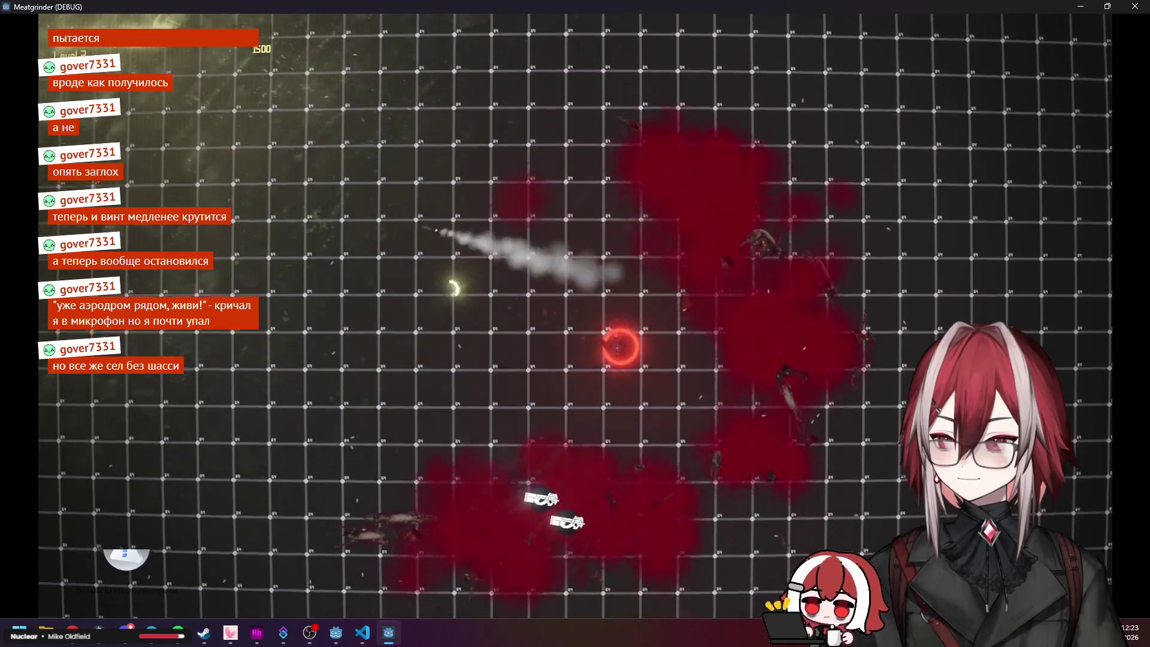
key("a")
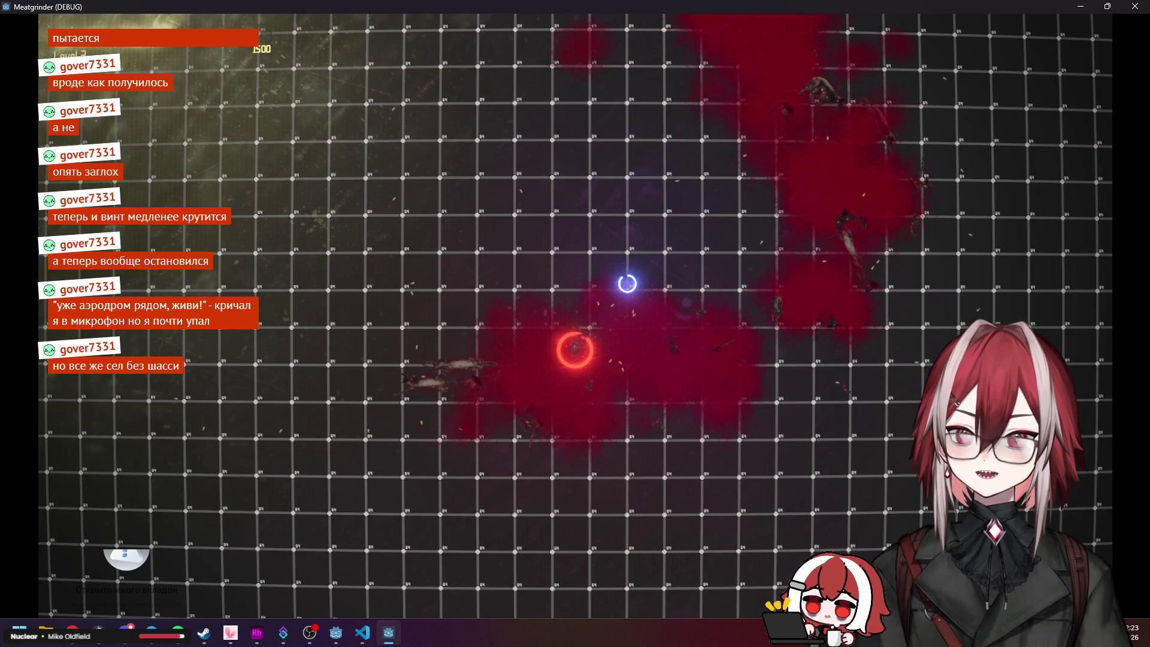
key("w")
key("d")
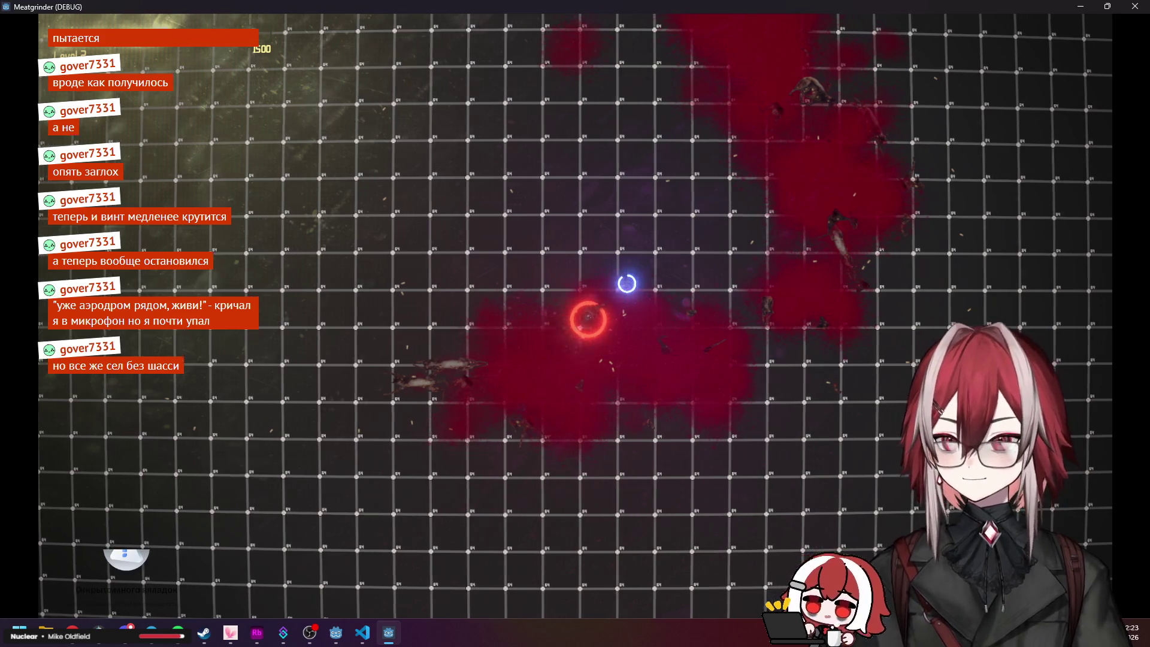
Shoot enemies in all directions around the ship, then close the debug game window
left_click(772, 185)
key("s")
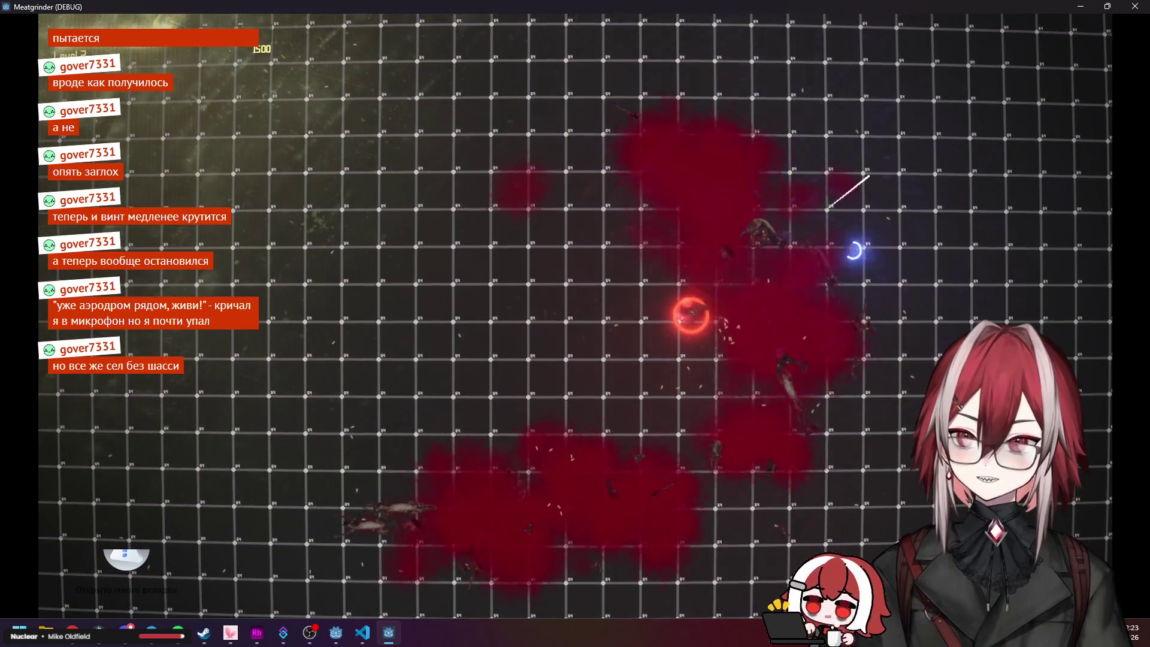
left_click(682, 187)
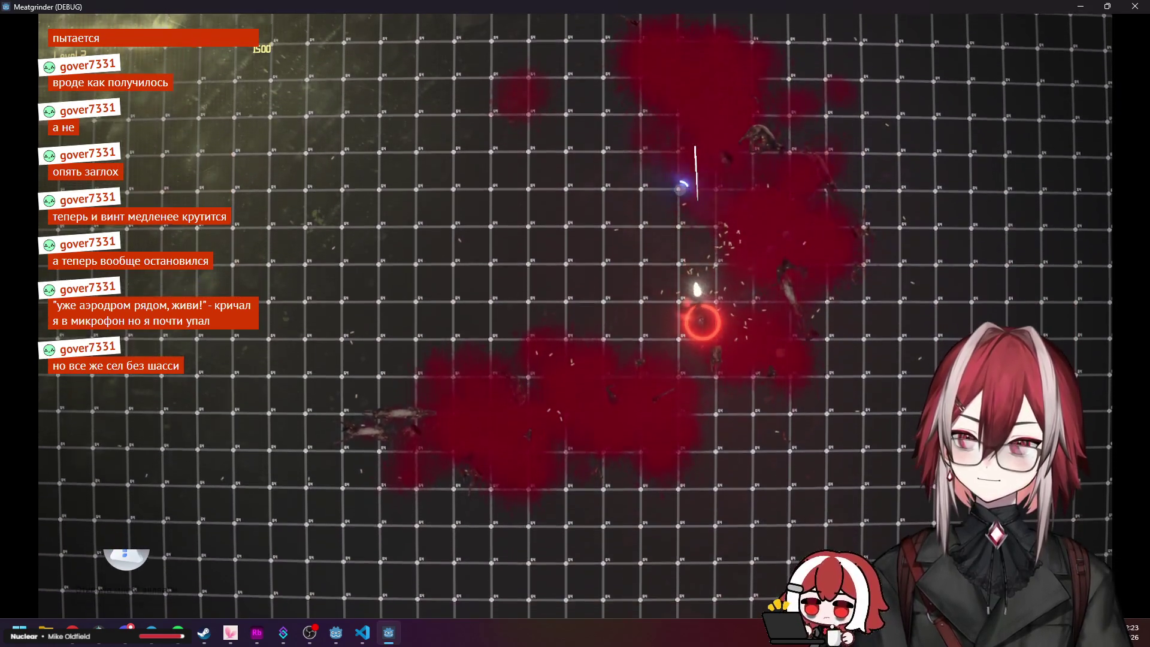
key("s")
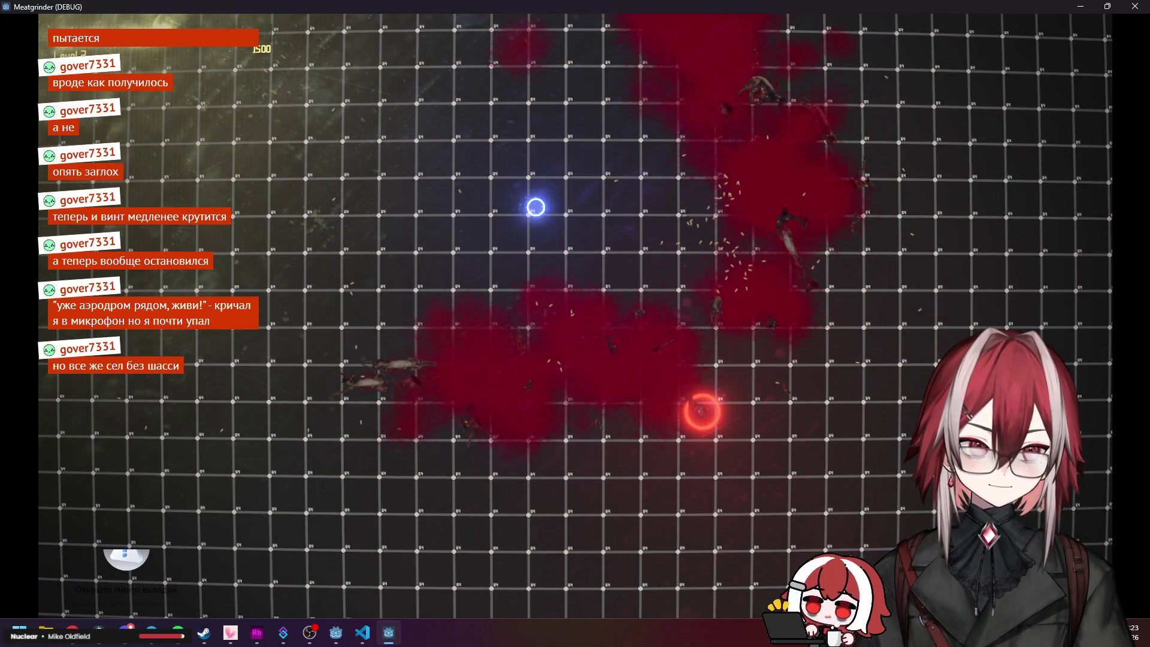
left_click(433, 221)
left_click(464, 279)
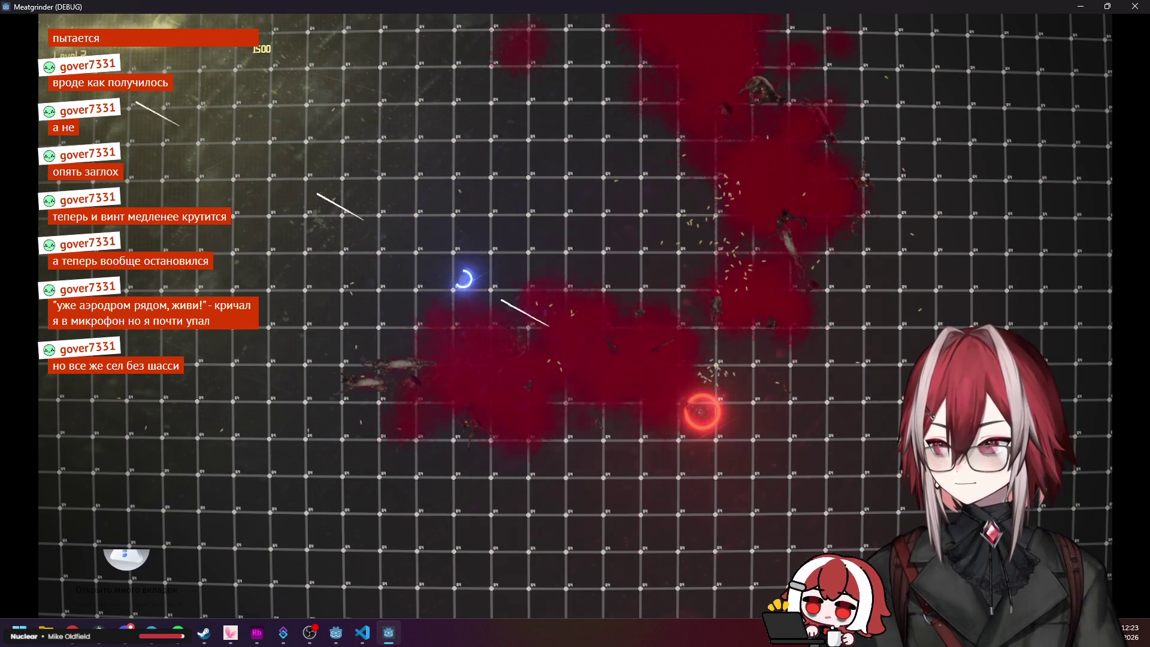
left_click(464, 279)
left_click(464, 279)
left_click(463, 279)
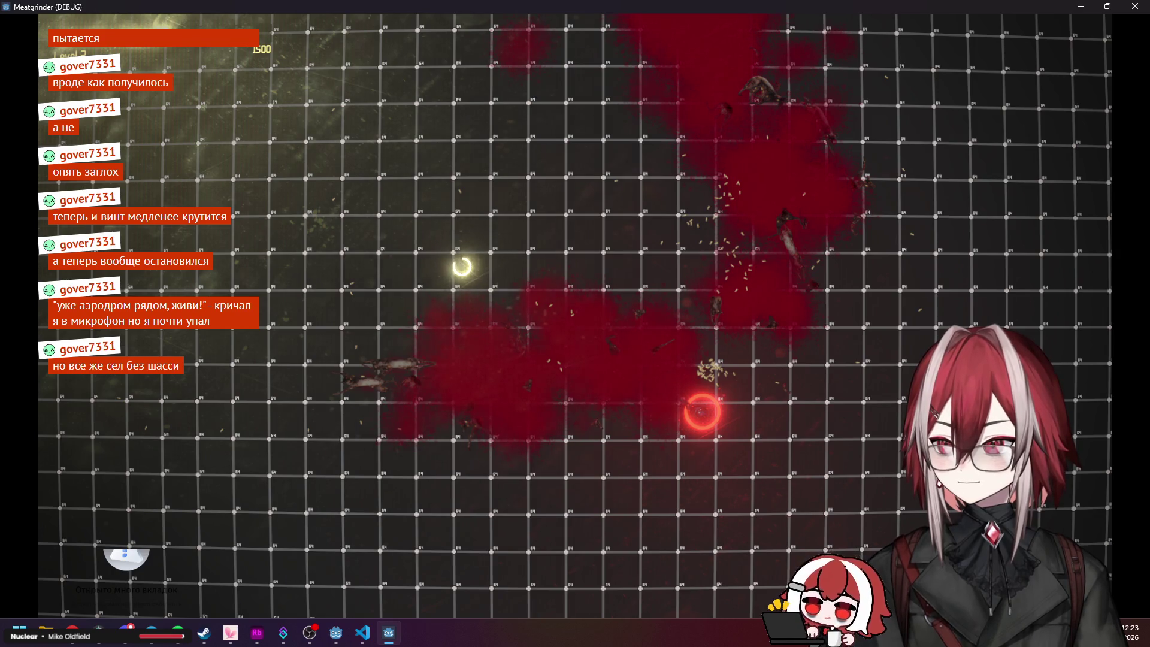
left_click(437, 280)
left_click(429, 316)
left_click(527, 436)
left_click(804, 425)
left_click(639, 310)
left_click(624, 462)
left_click(737, 515)
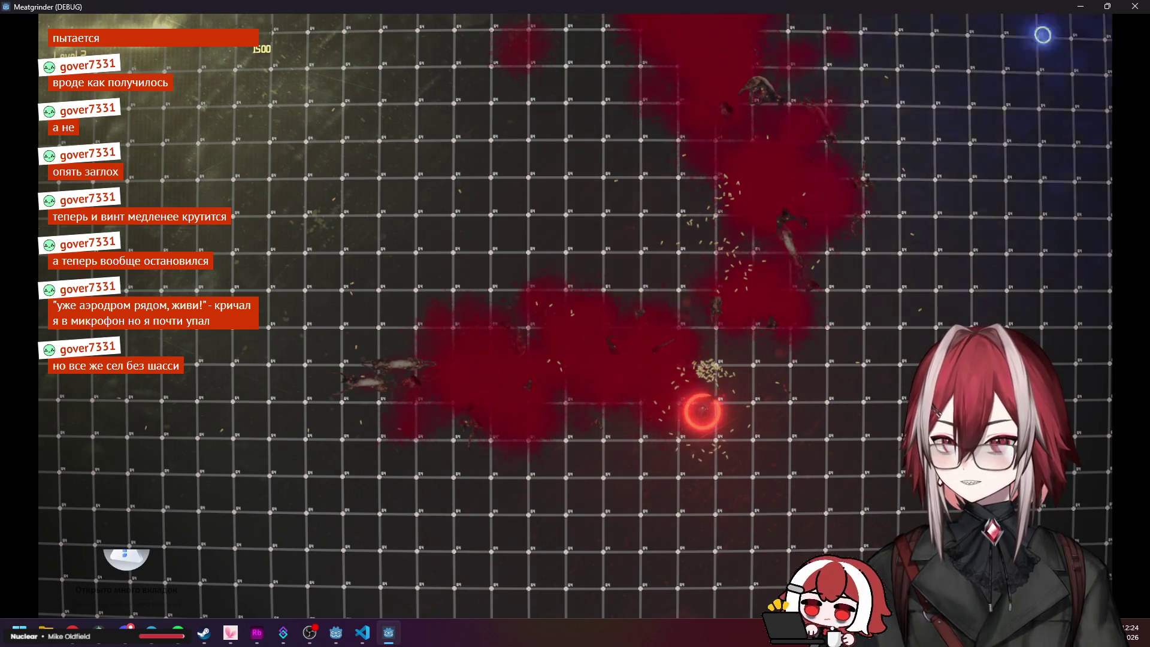
left_click(1125, 11)
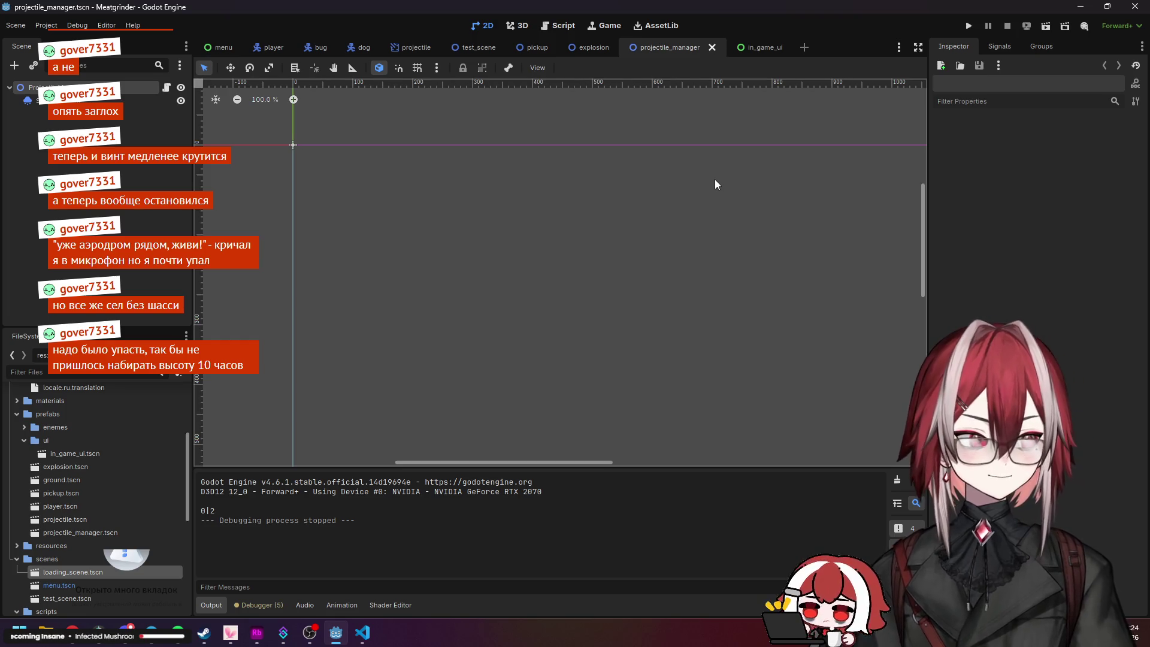
Switch from Godot to the Twitch stream manager dashboard in the browser
key("alt+Tab")
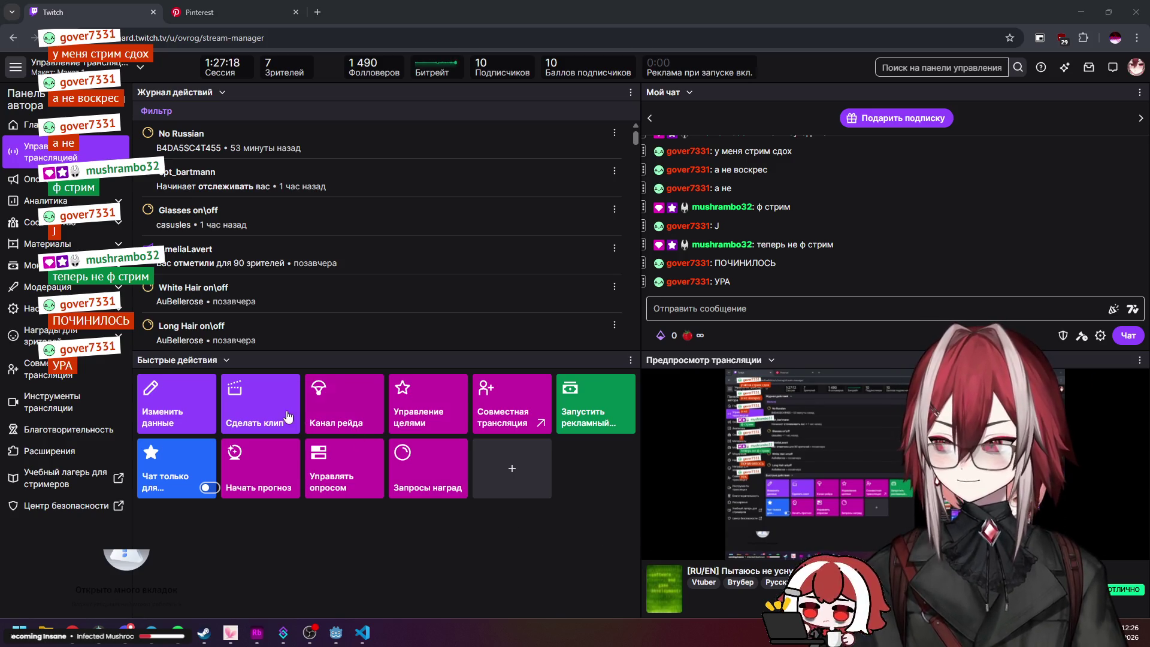
Search Raid Channel for the target streamer's live channel and open its page in a new tab
left_click(345, 410)
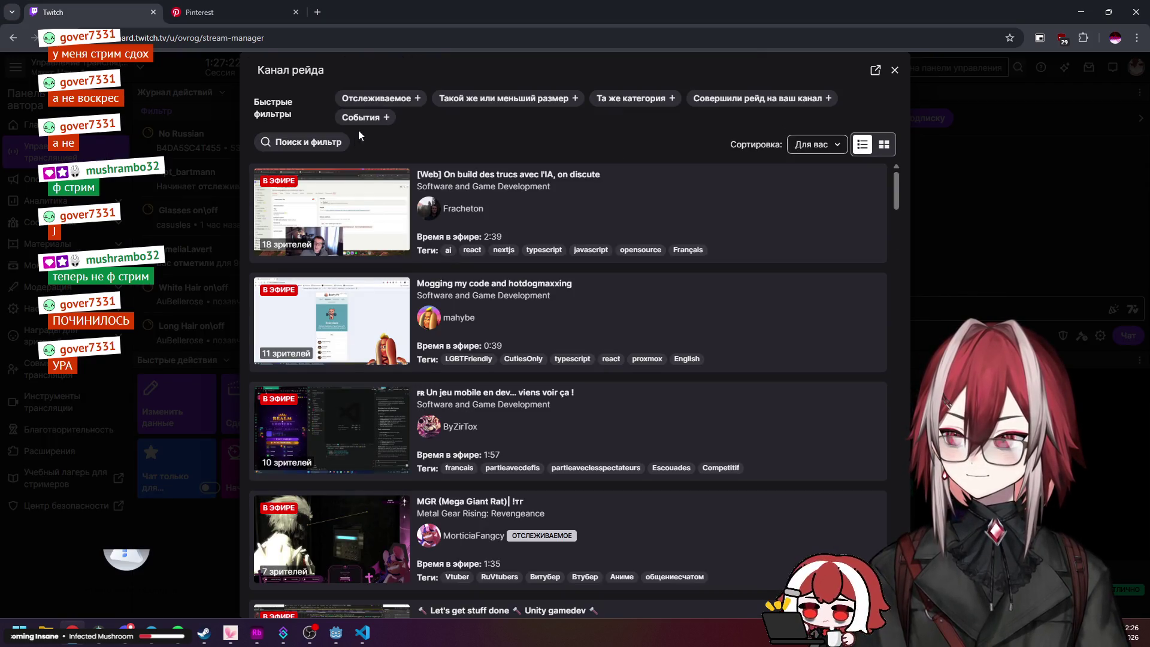
left_click(310, 143)
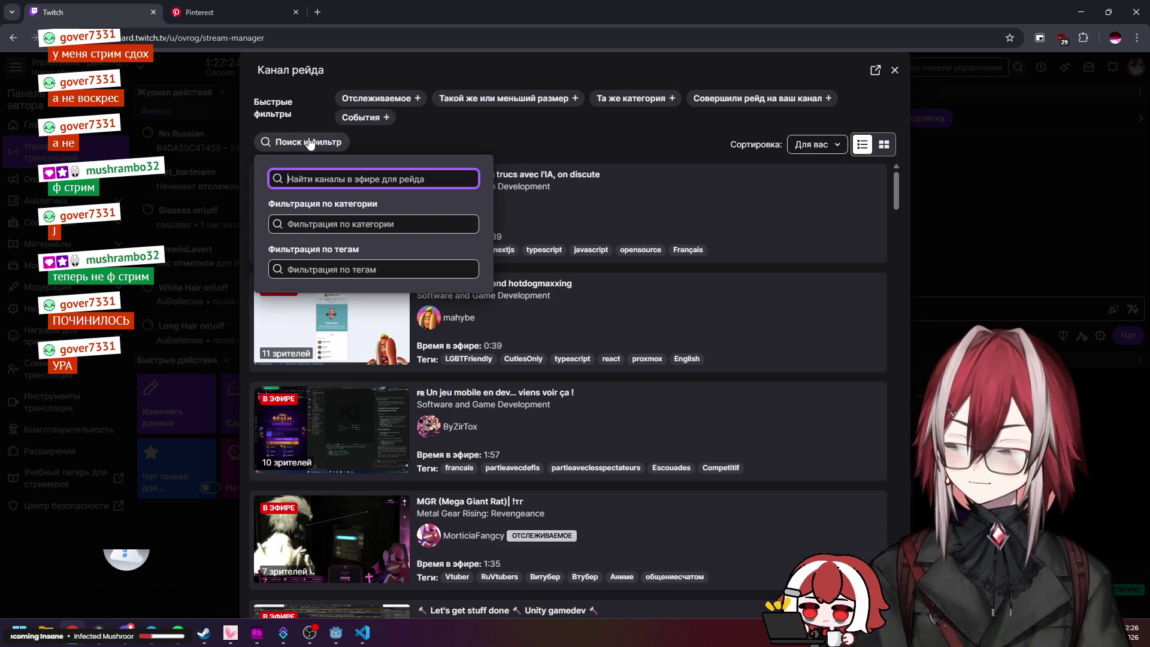
type("mor")
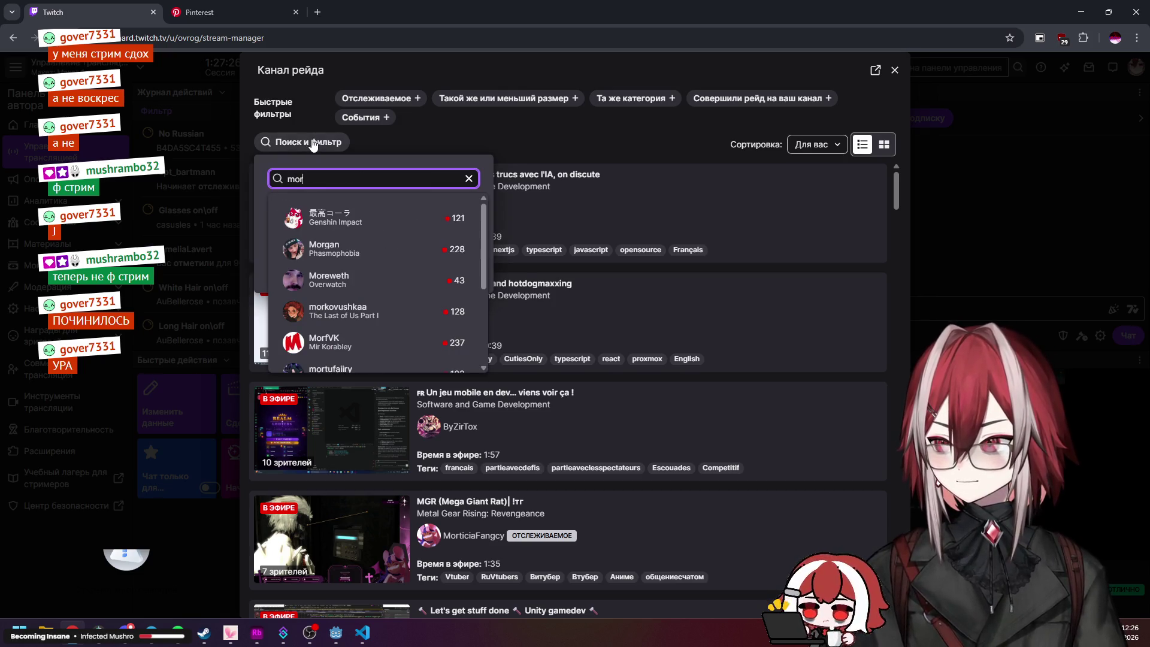
type("t")
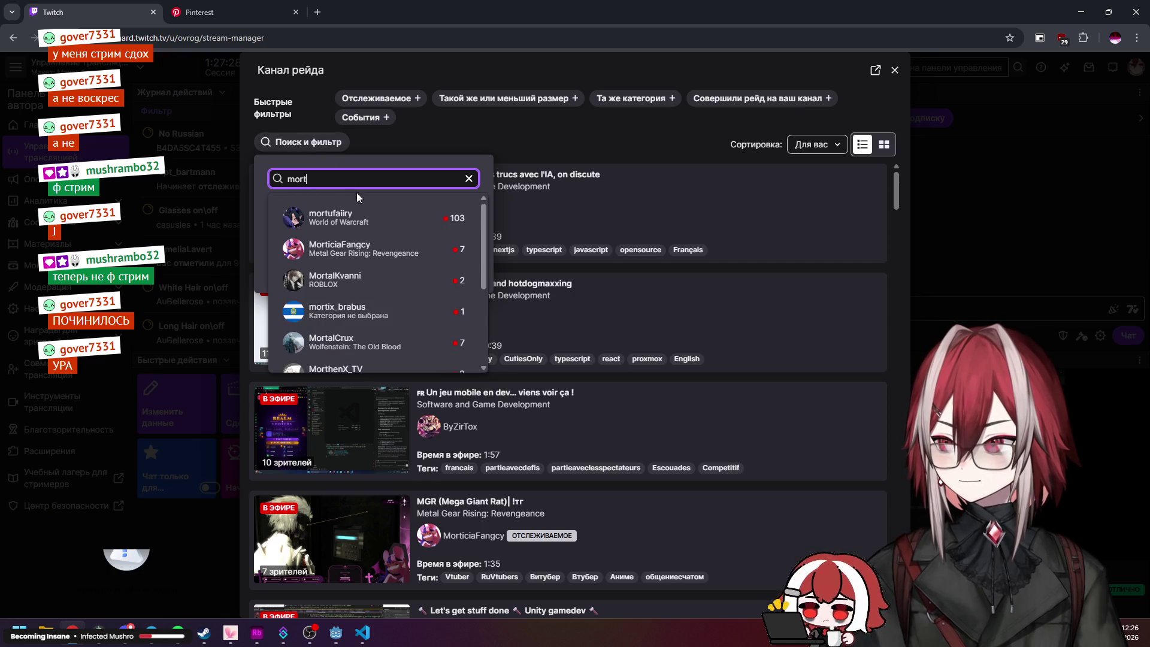
left_click(363, 248)
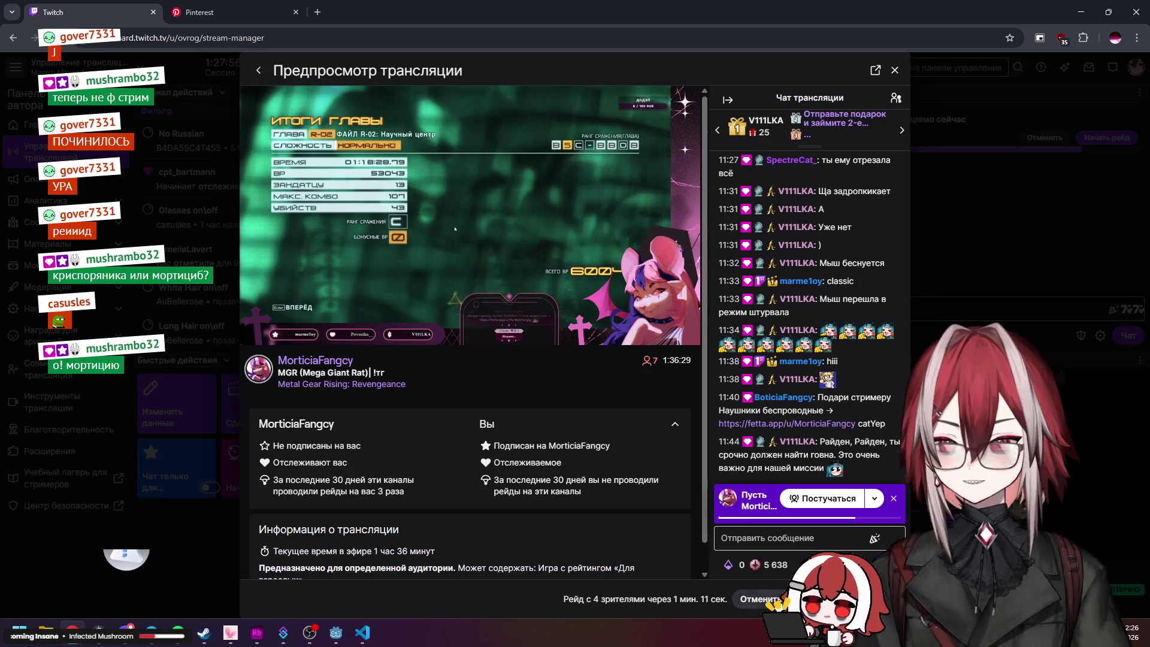
left_click(455, 228)
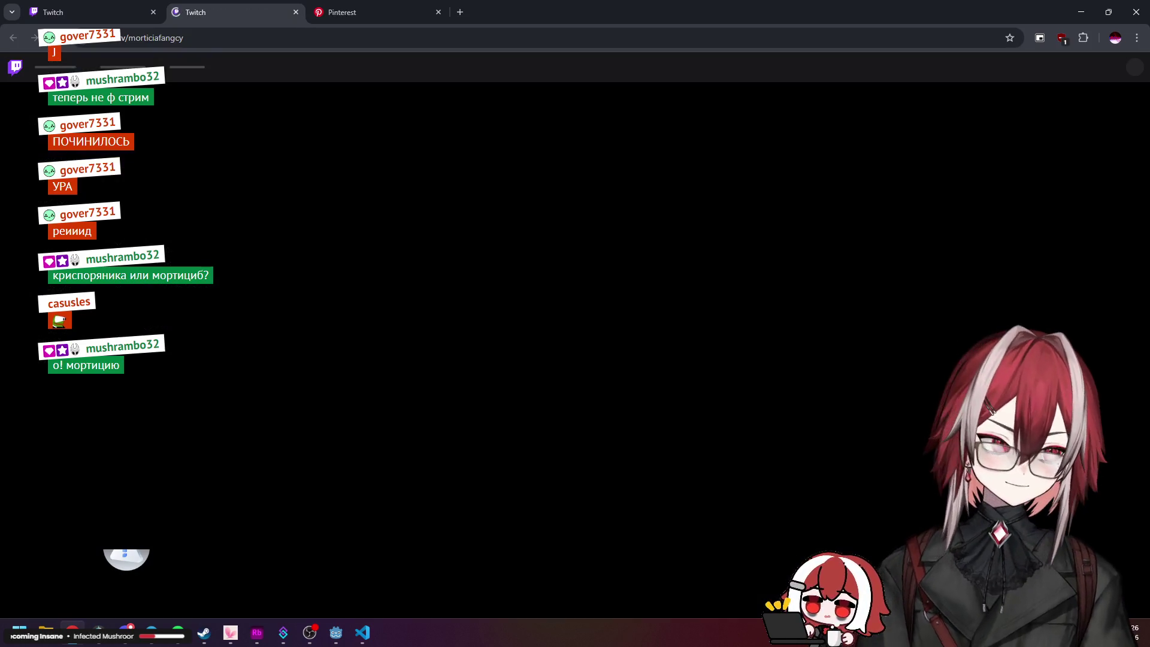